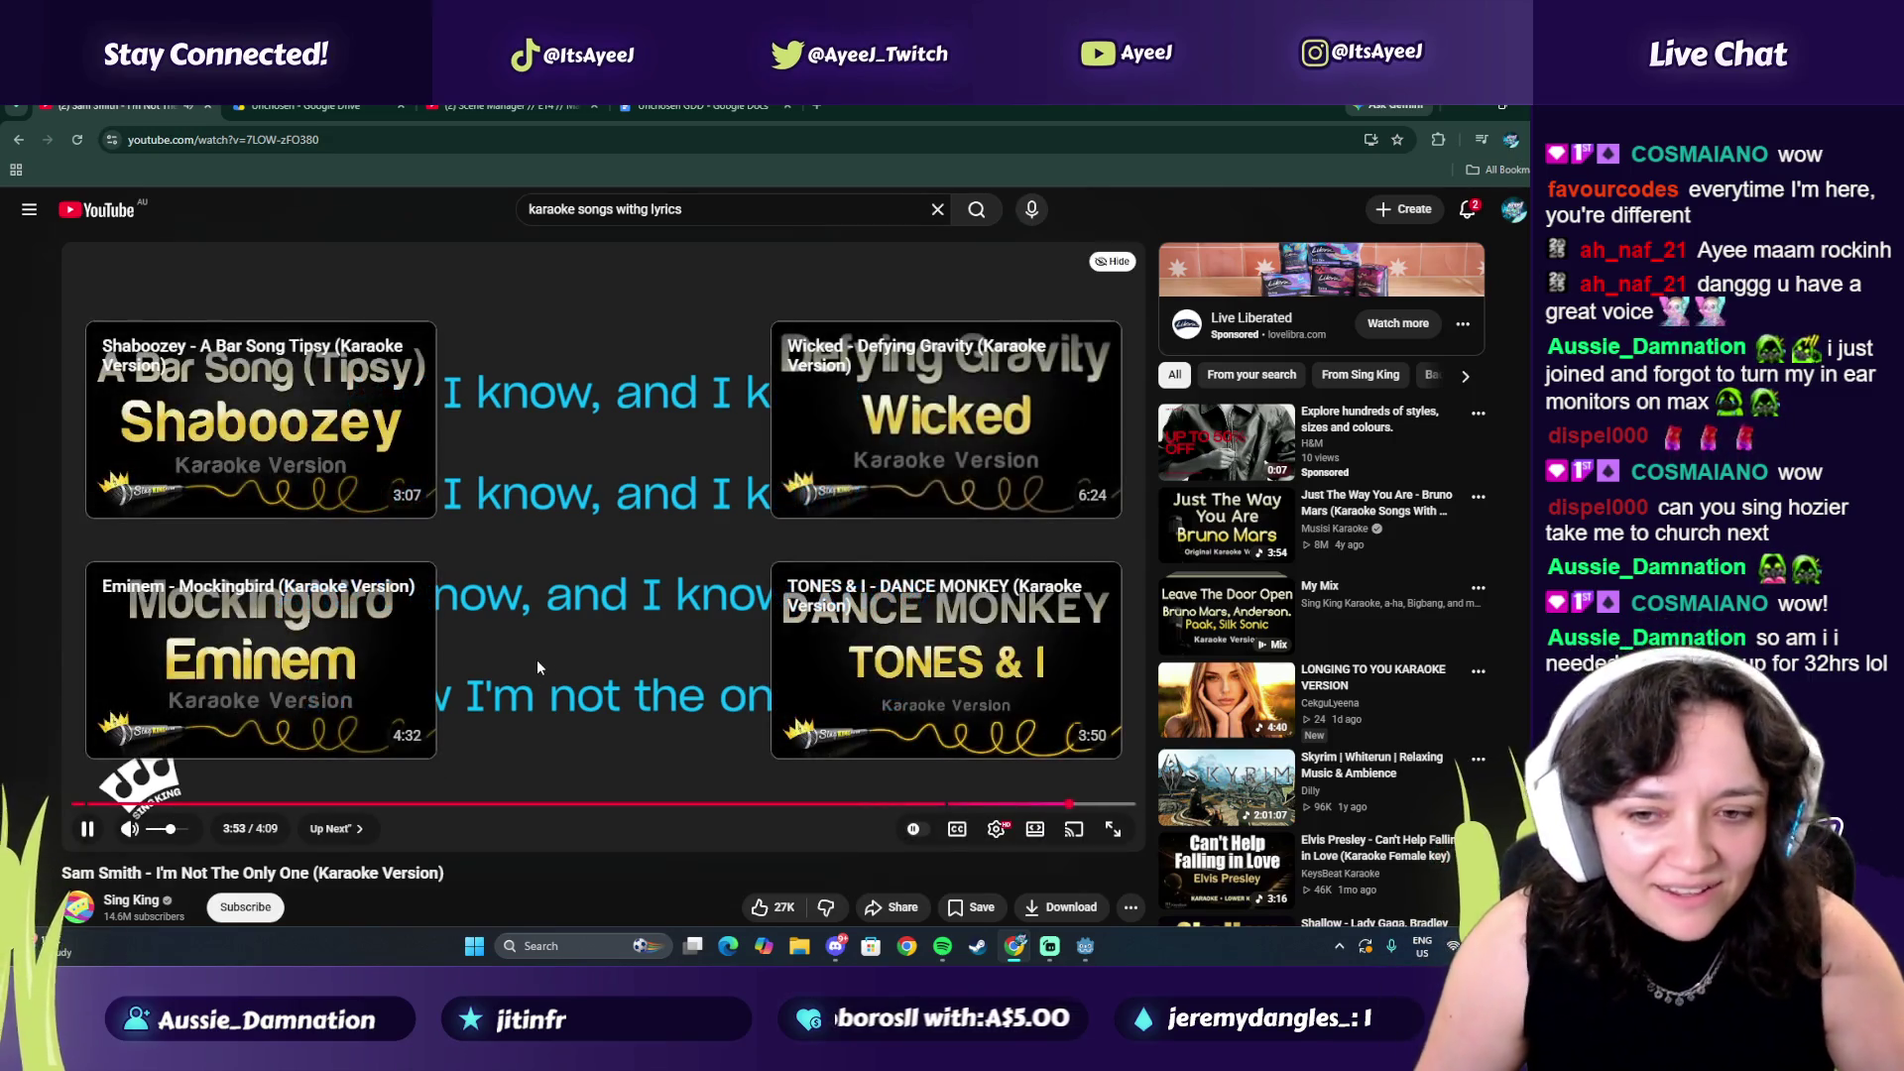
Pause the playing karaoke song and select the old YouTube search query
left_click(538, 659)
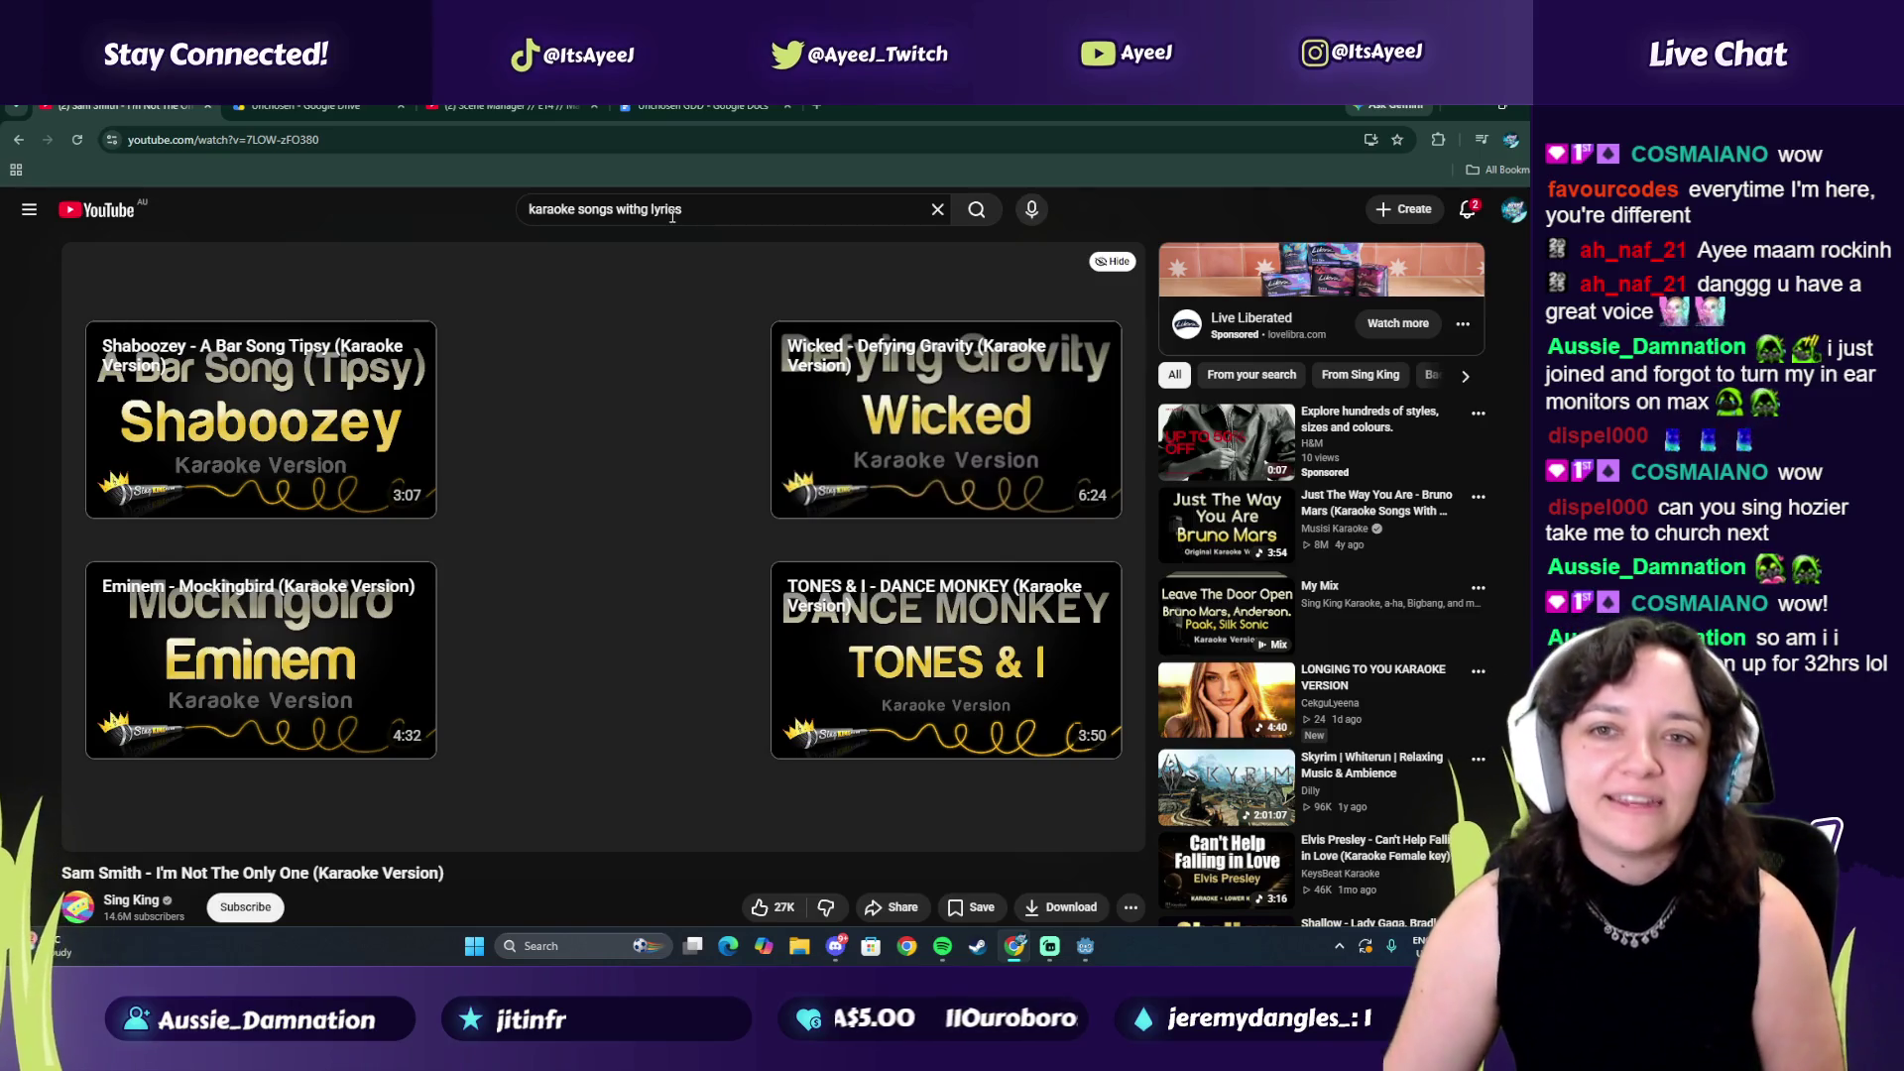
left_click(672, 215)
left_click_drag(682, 210, 534, 202)
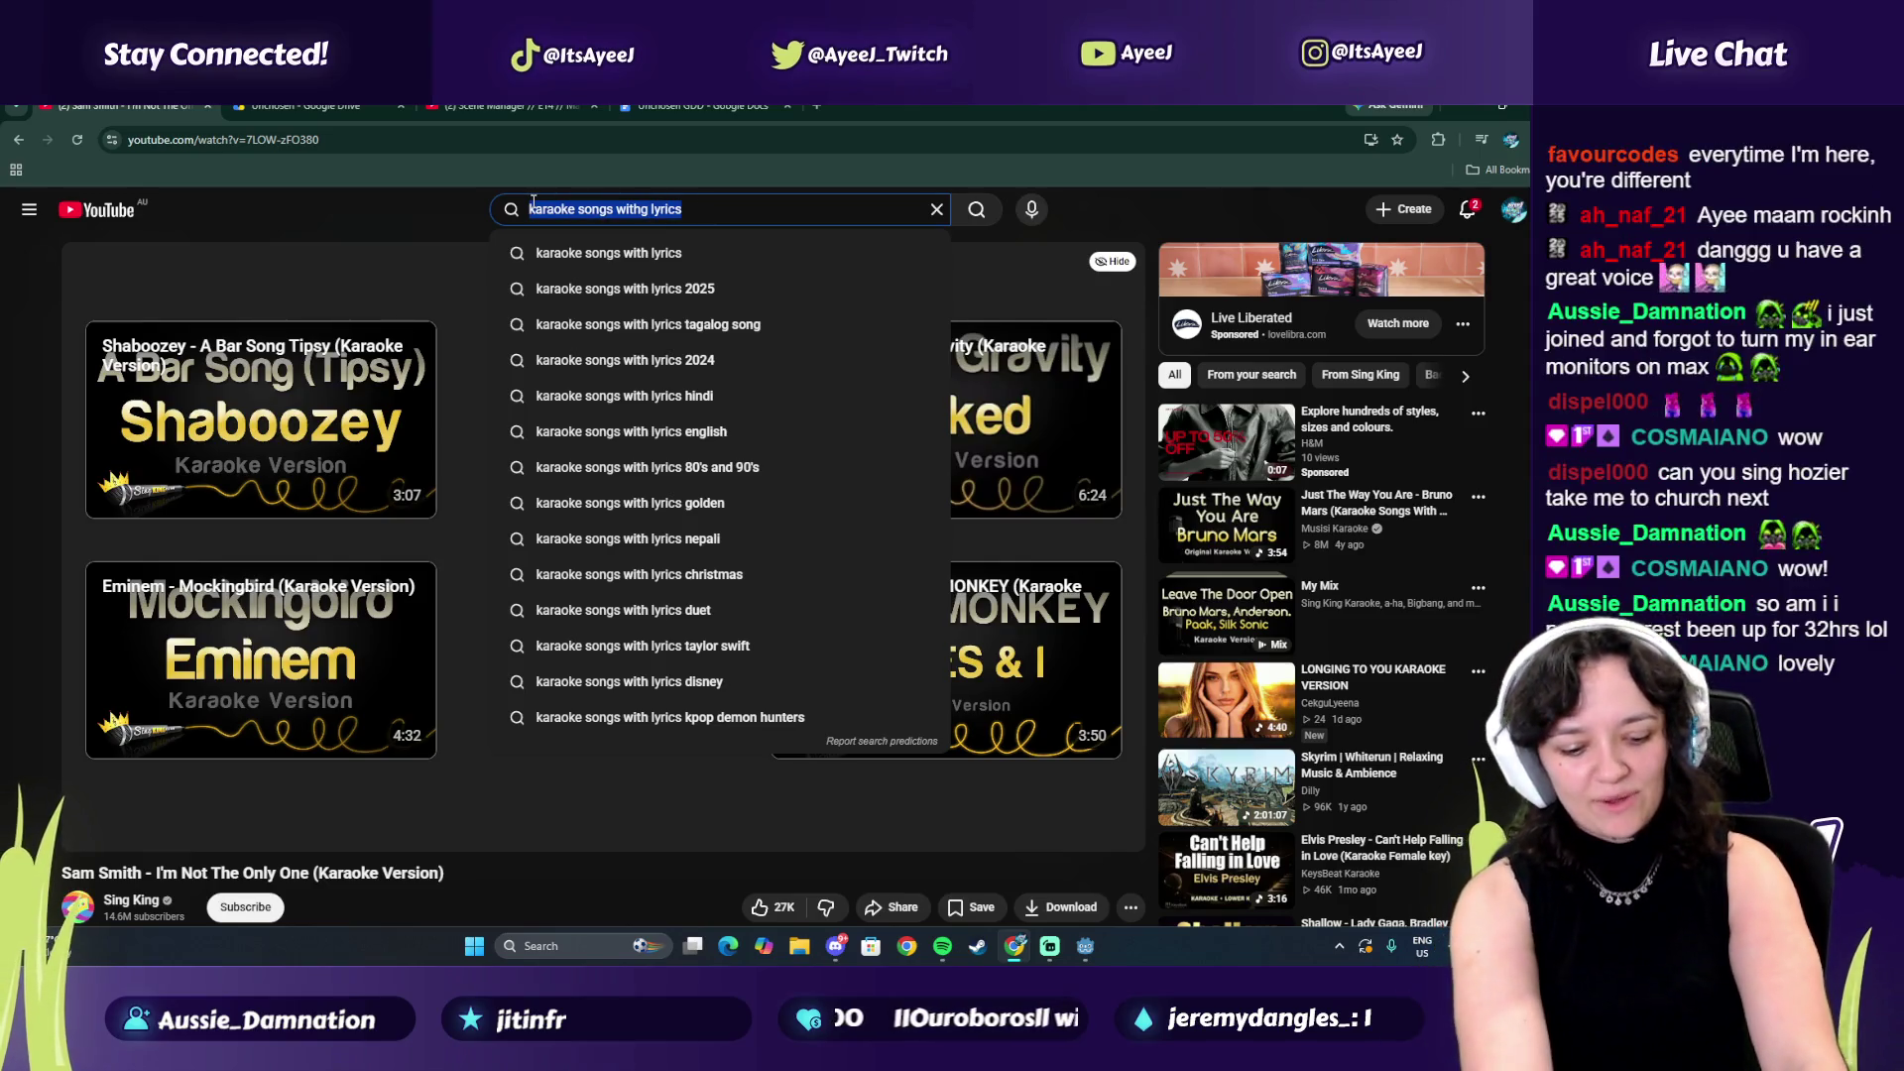
Search 'karaoke take me to church' and open the Hozier karaoke video
type("karaoke t")
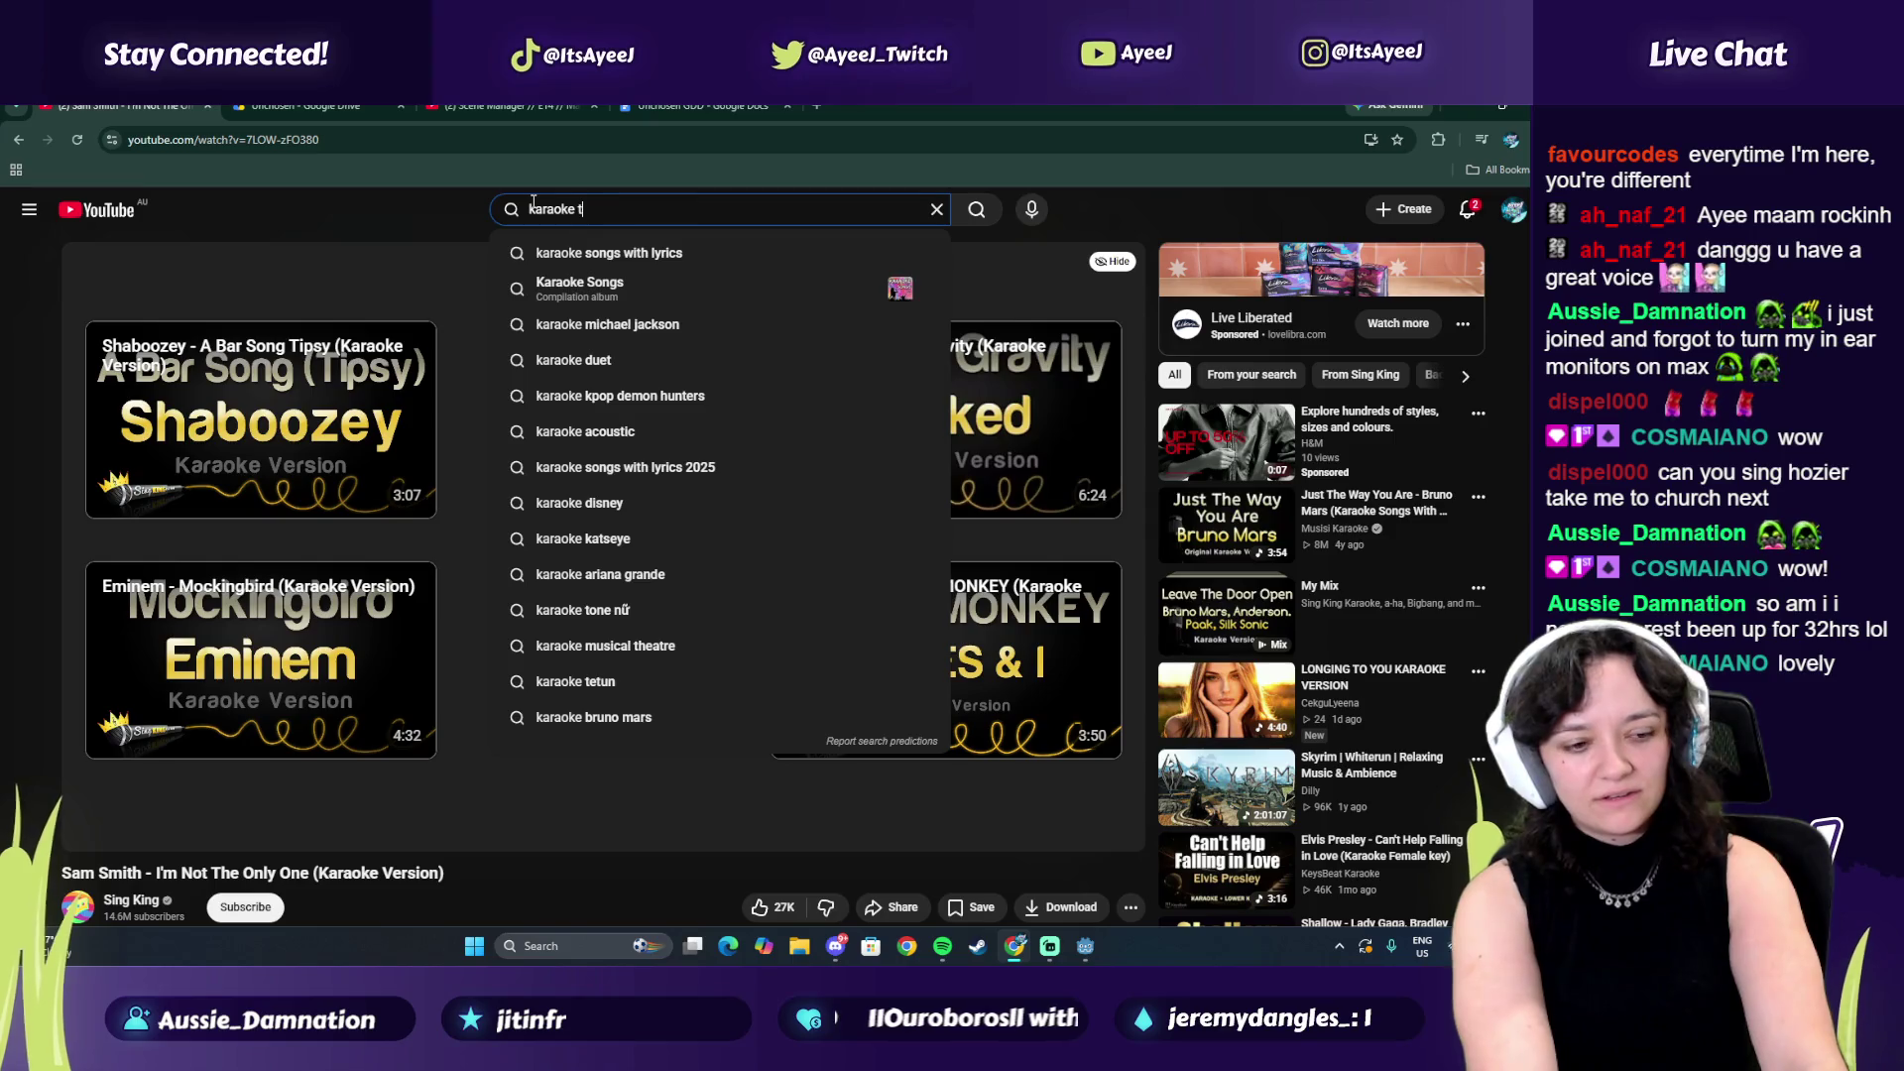
type("ake me to chucr")
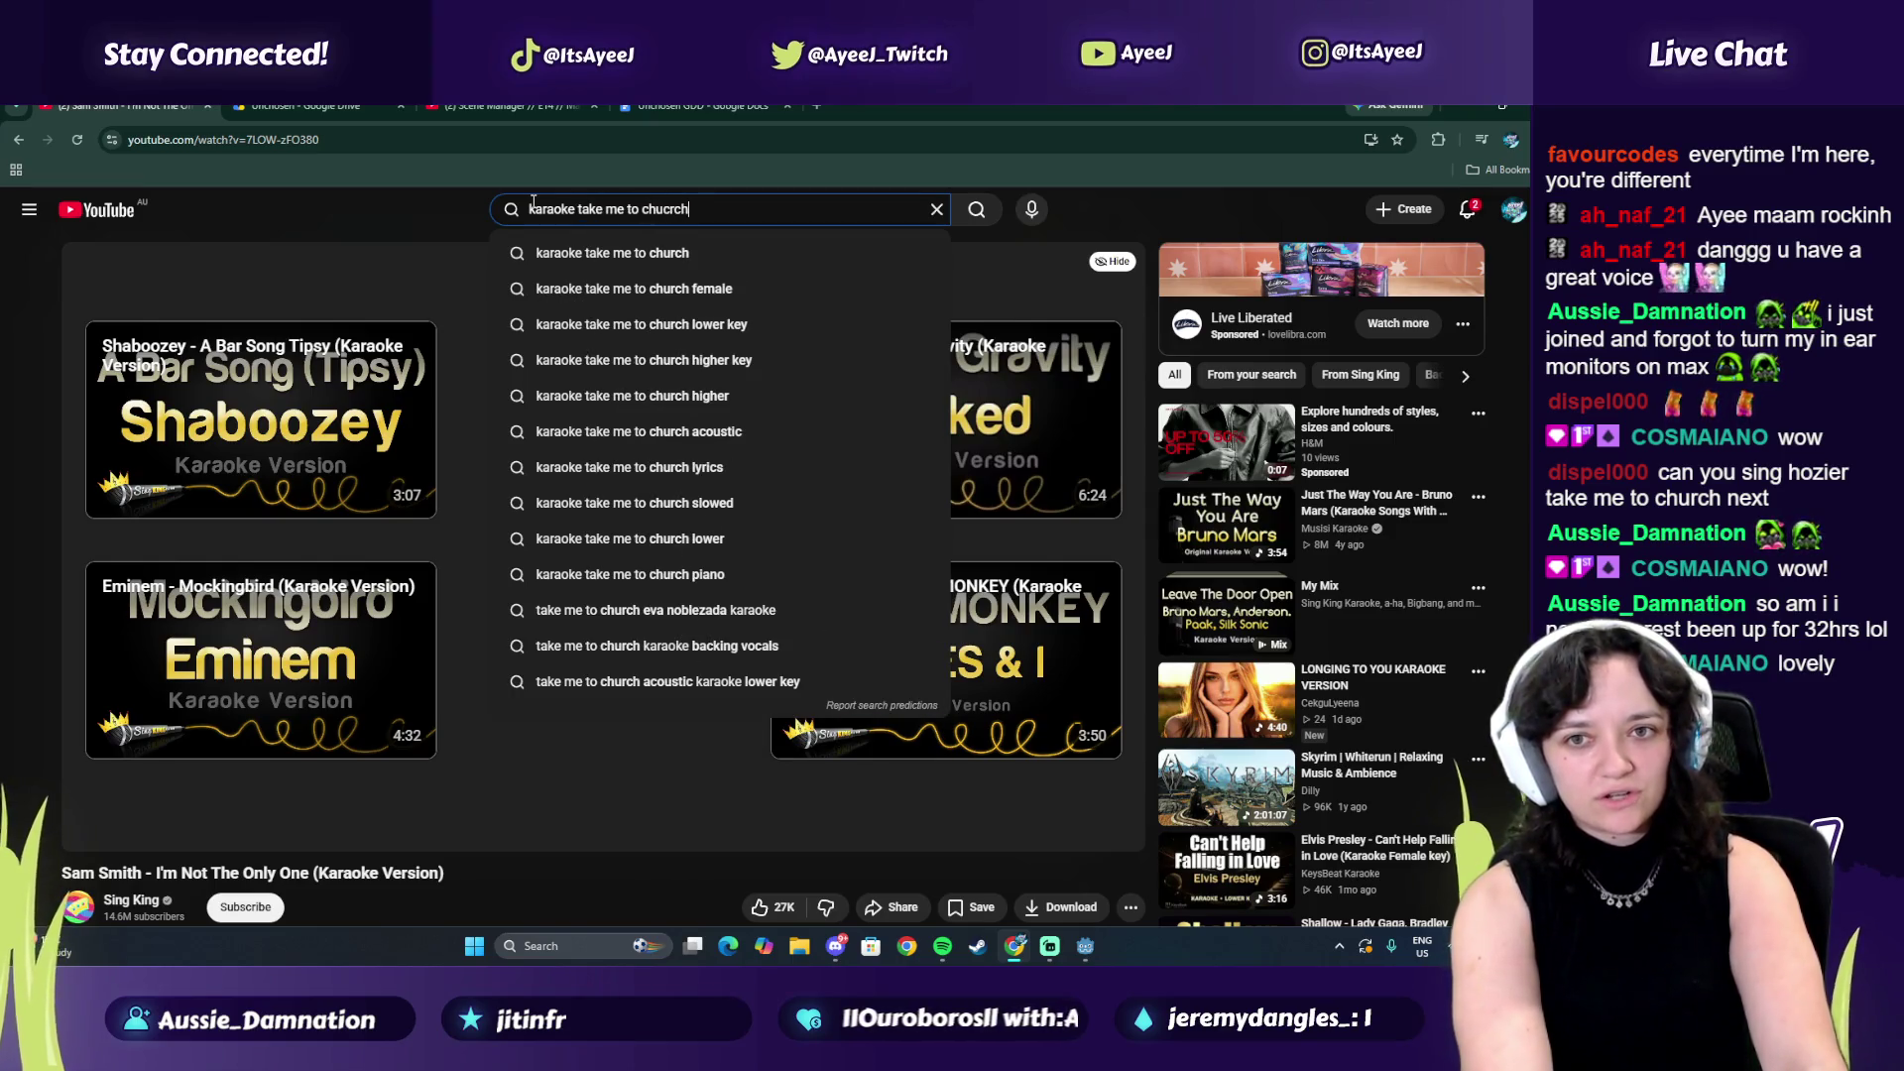
key("BackSpace")
key("BackSpace")
type("h")
key("Return")
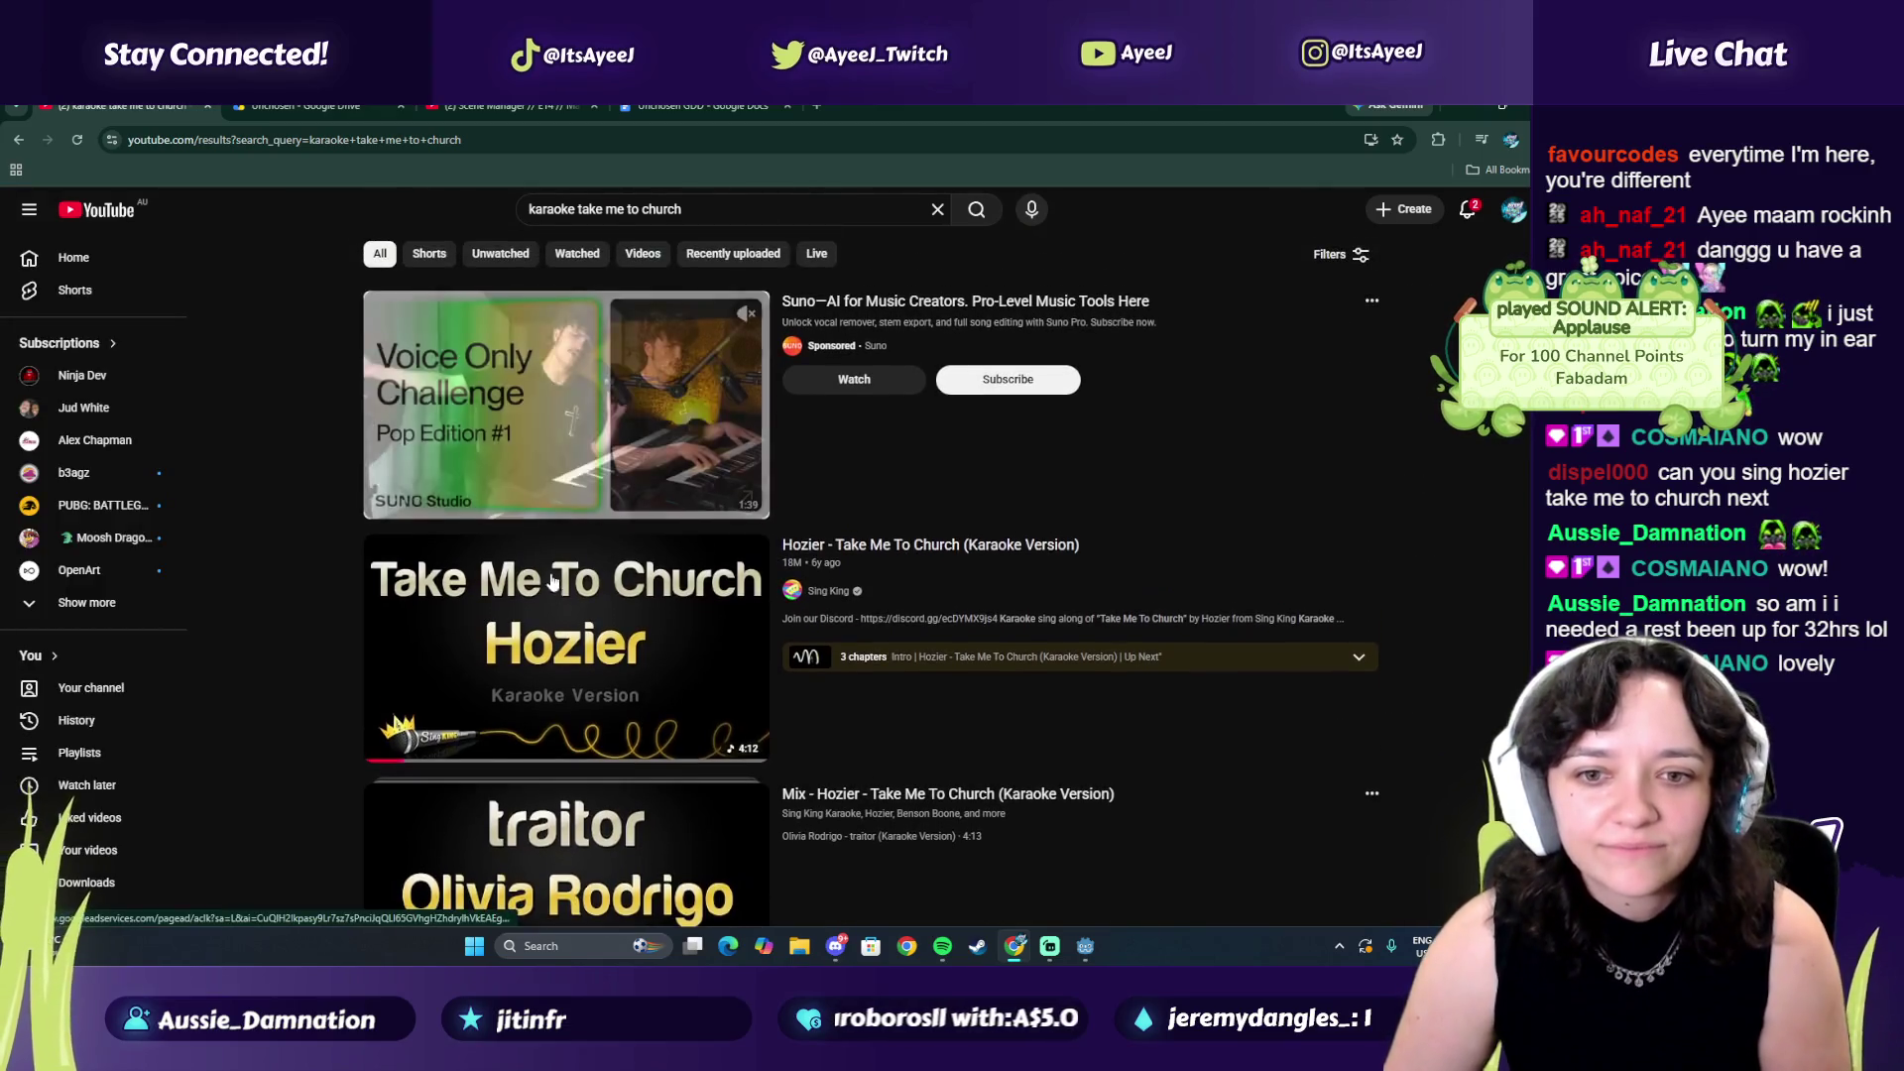
left_click(425, 698)
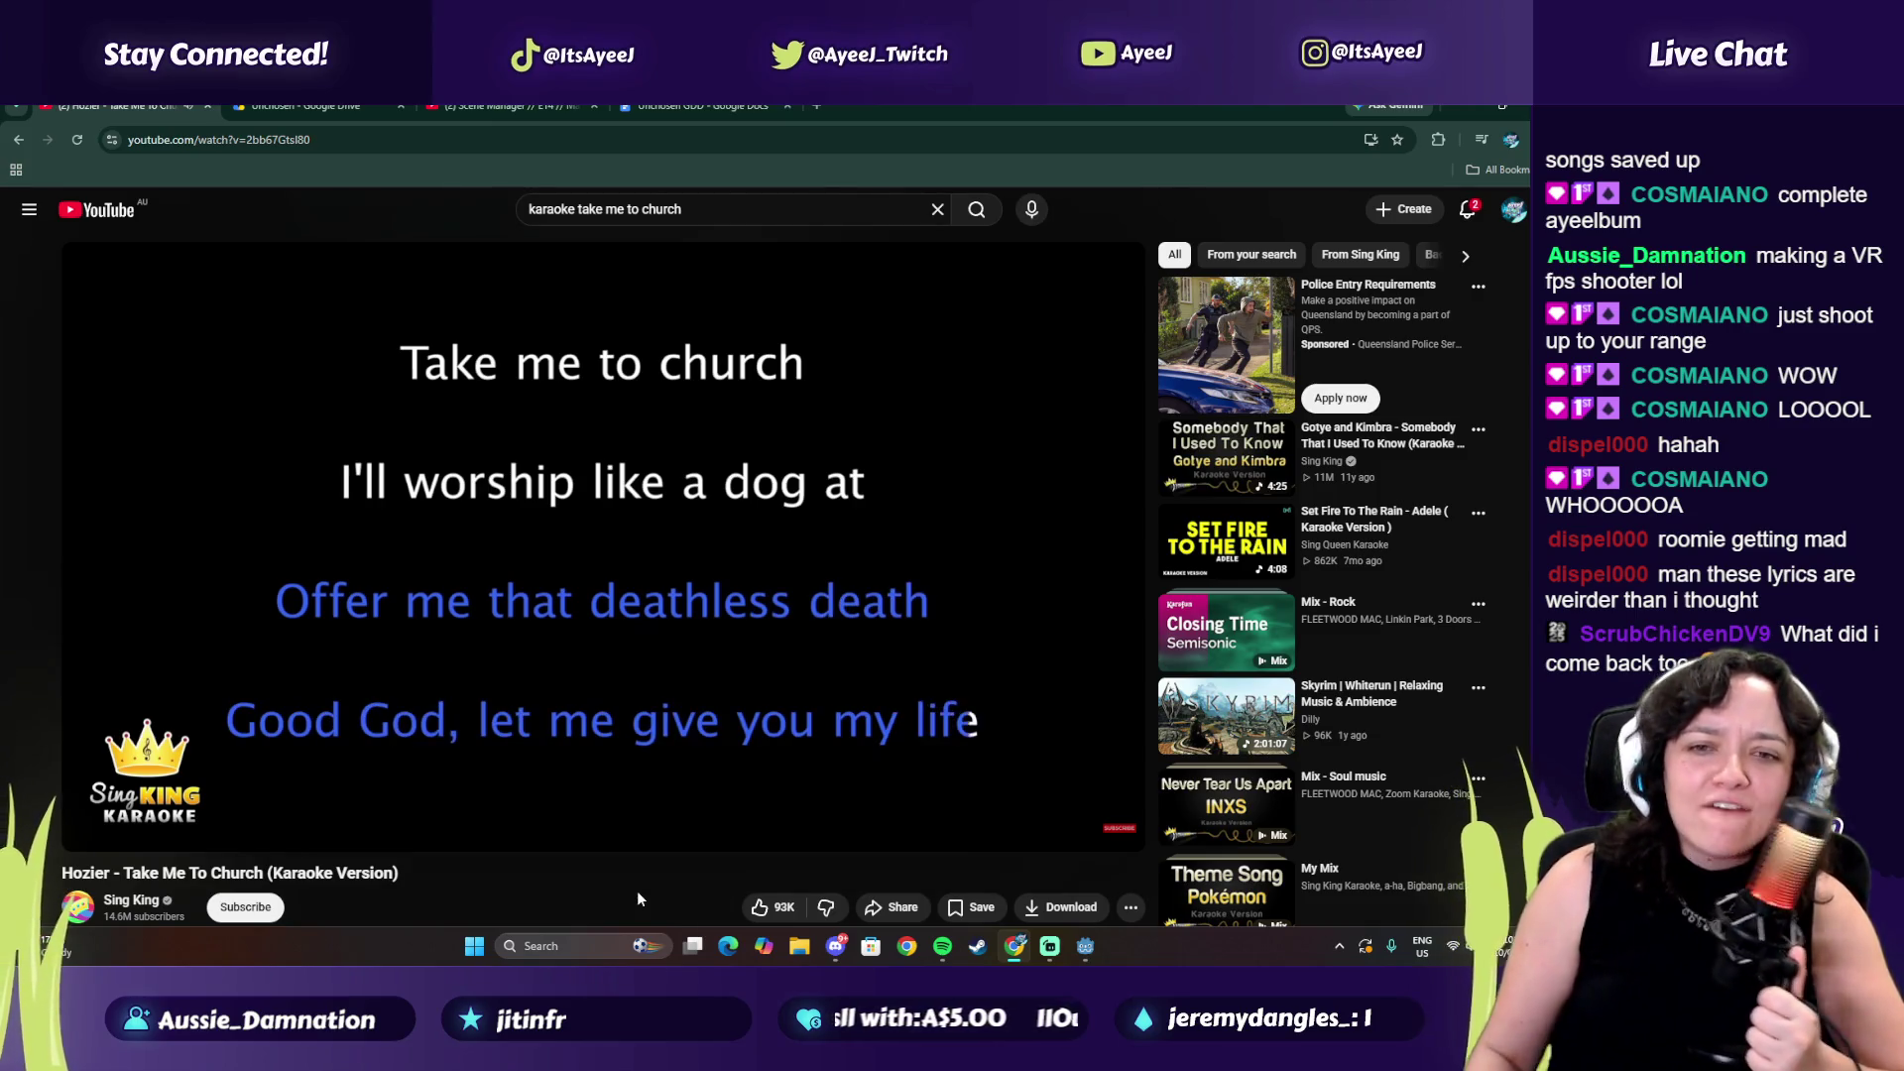
Let the Hozier karaoke track play on to 3:58, its closing chorus
mouse_move(670, 751)
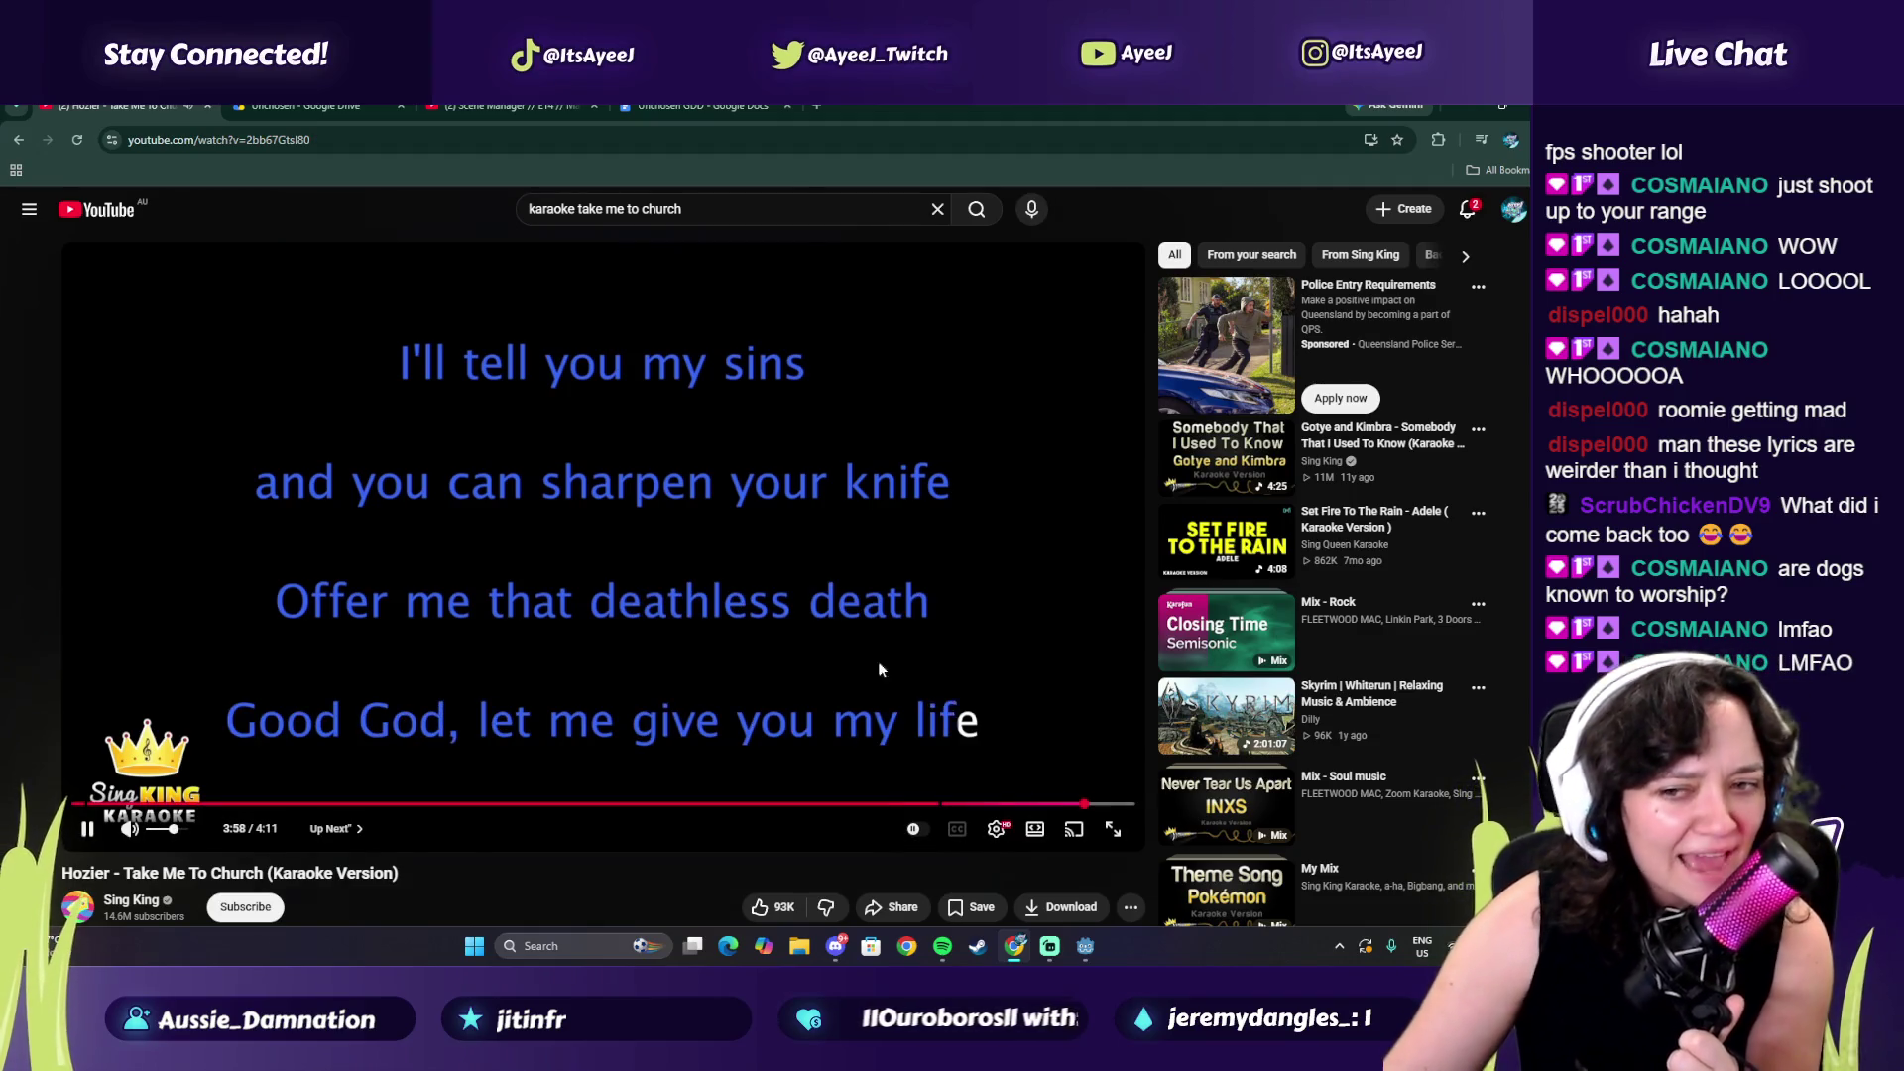
Pause the karaoke video near its end and switch back to the Godot editor
mouse_move(559, 611)
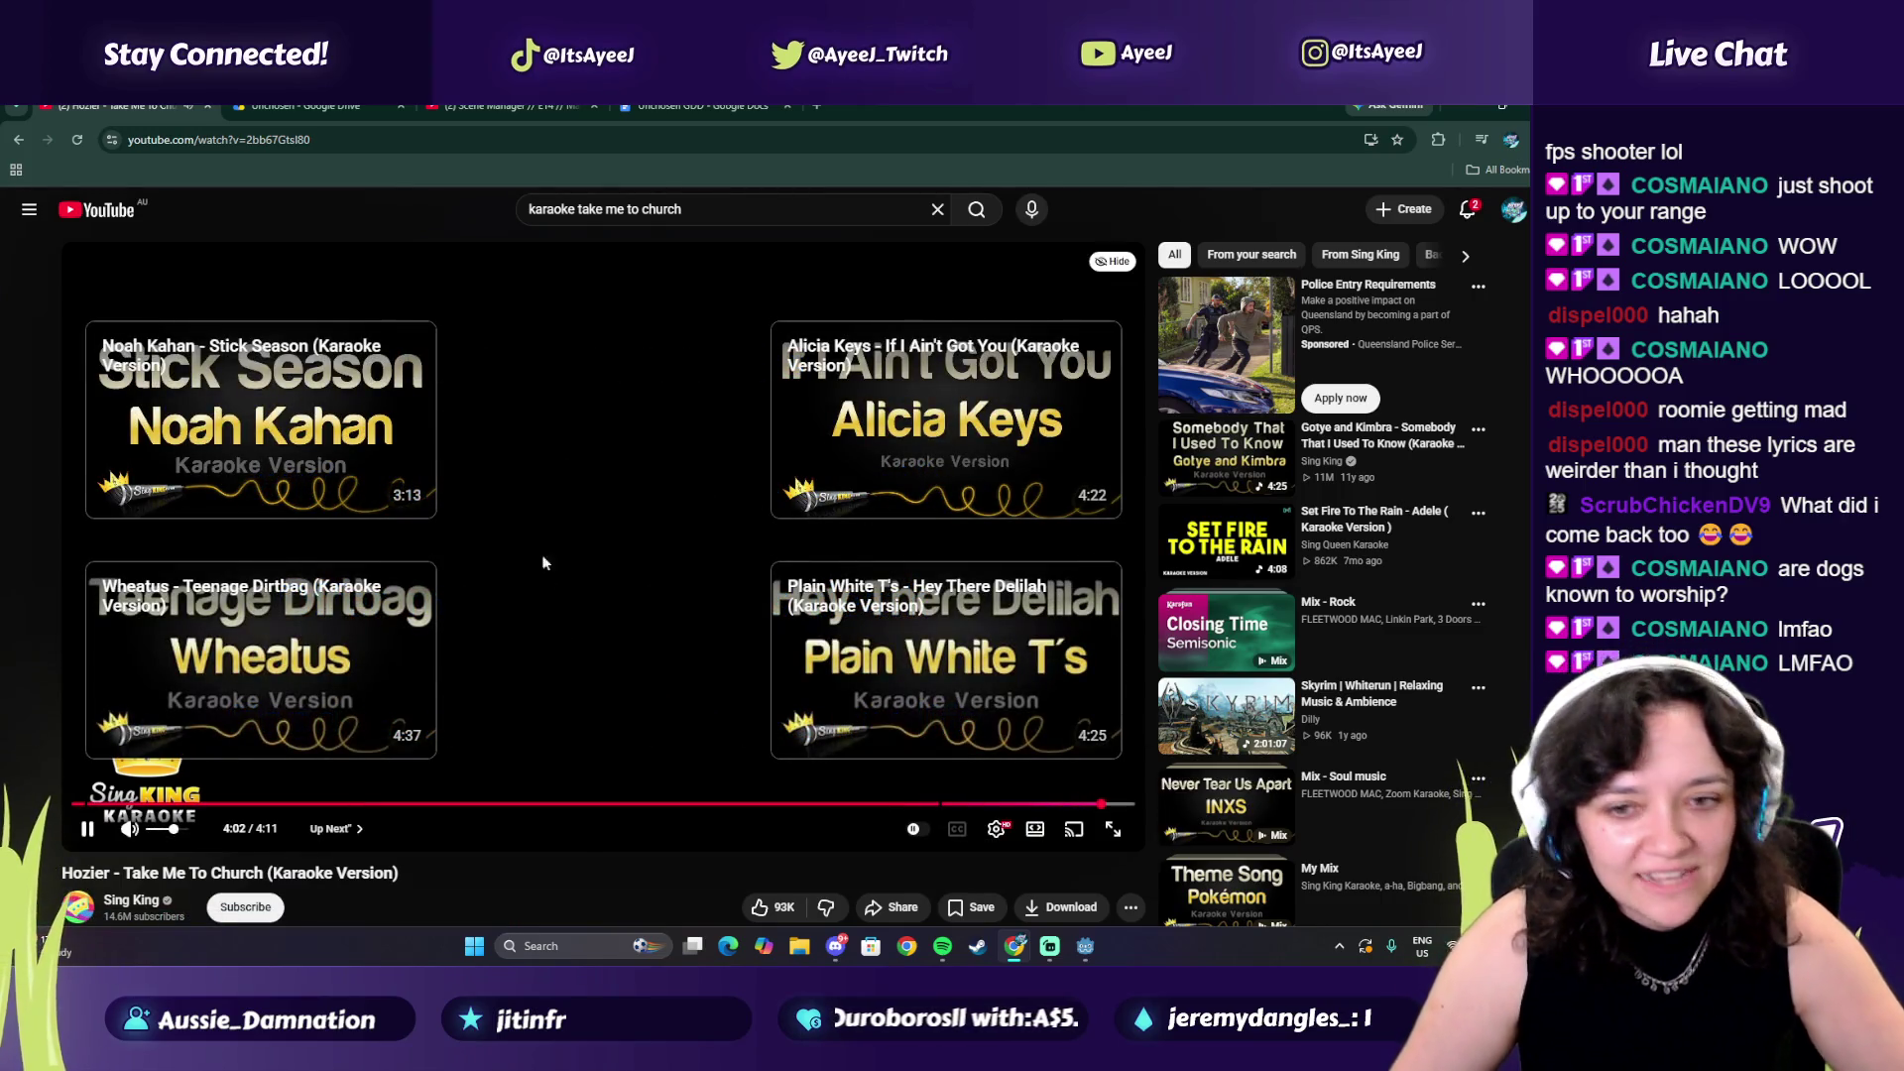
left_click(560, 493)
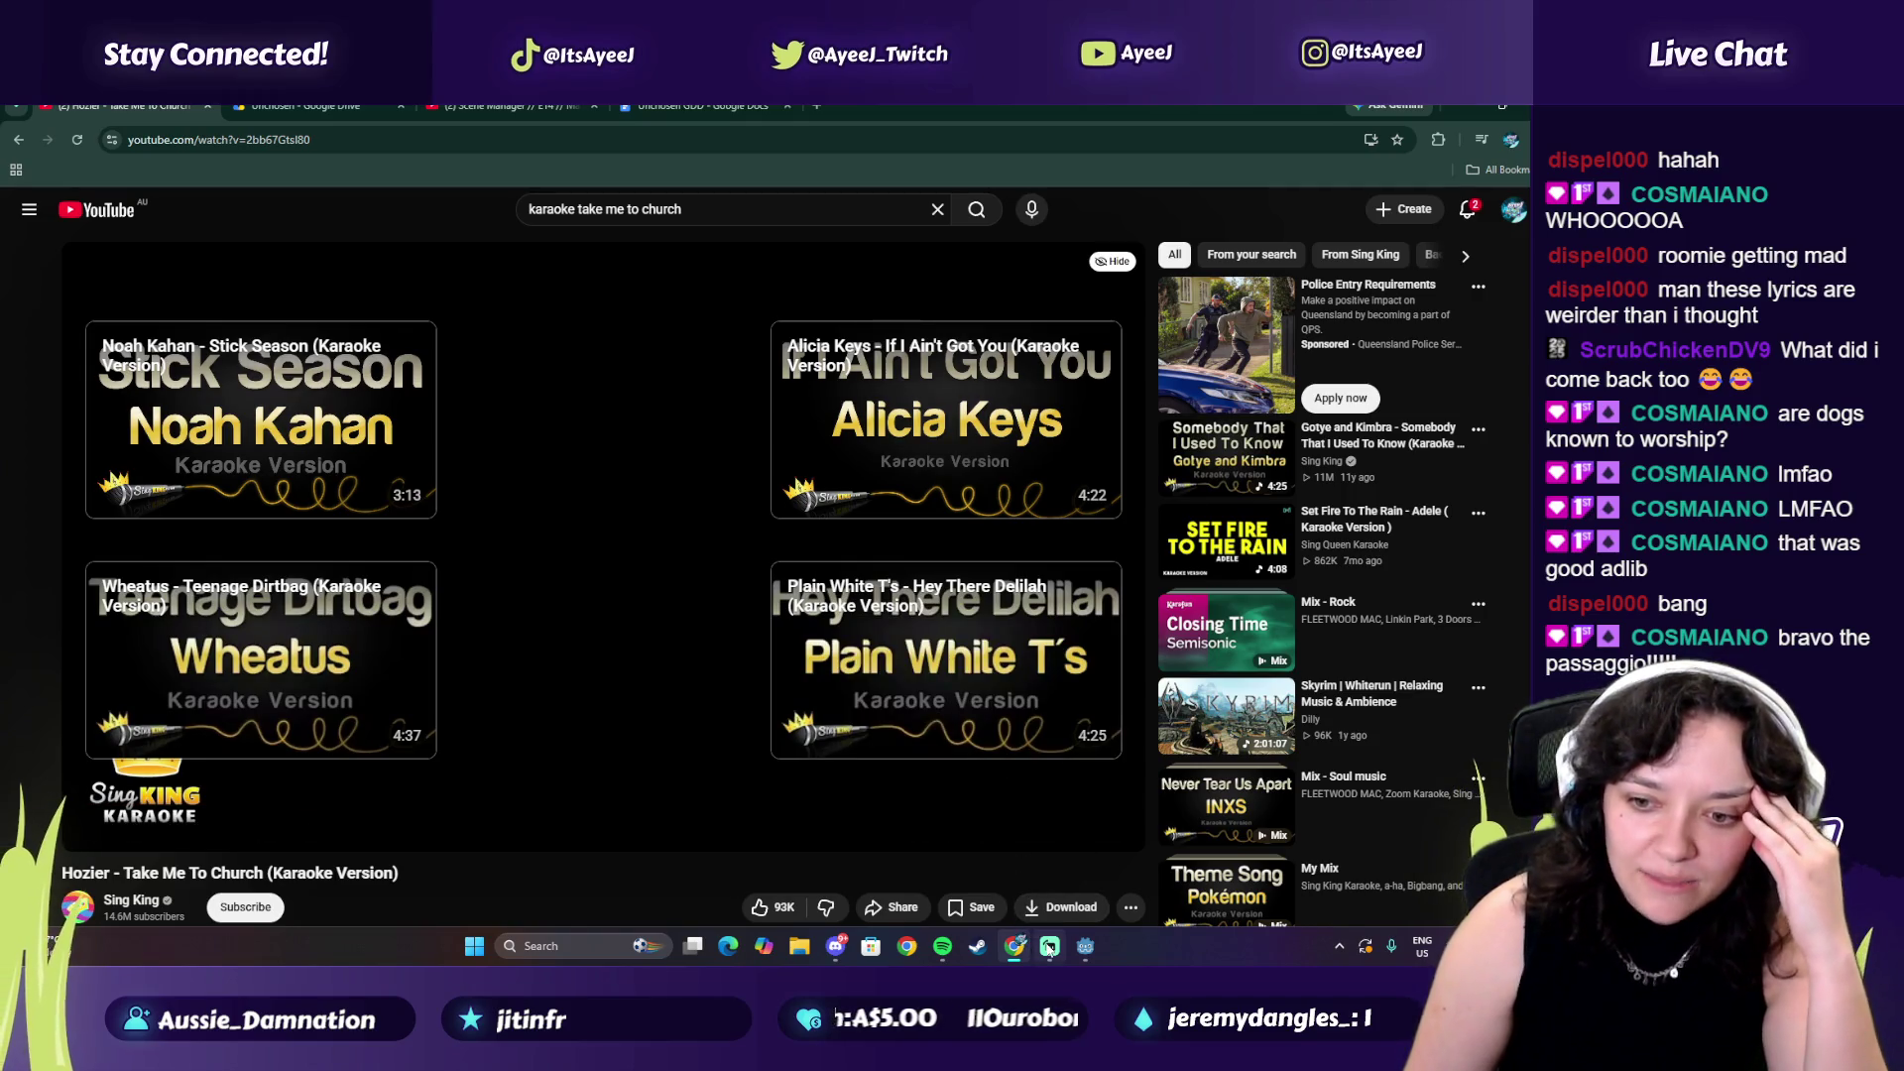
left_click(1085, 946)
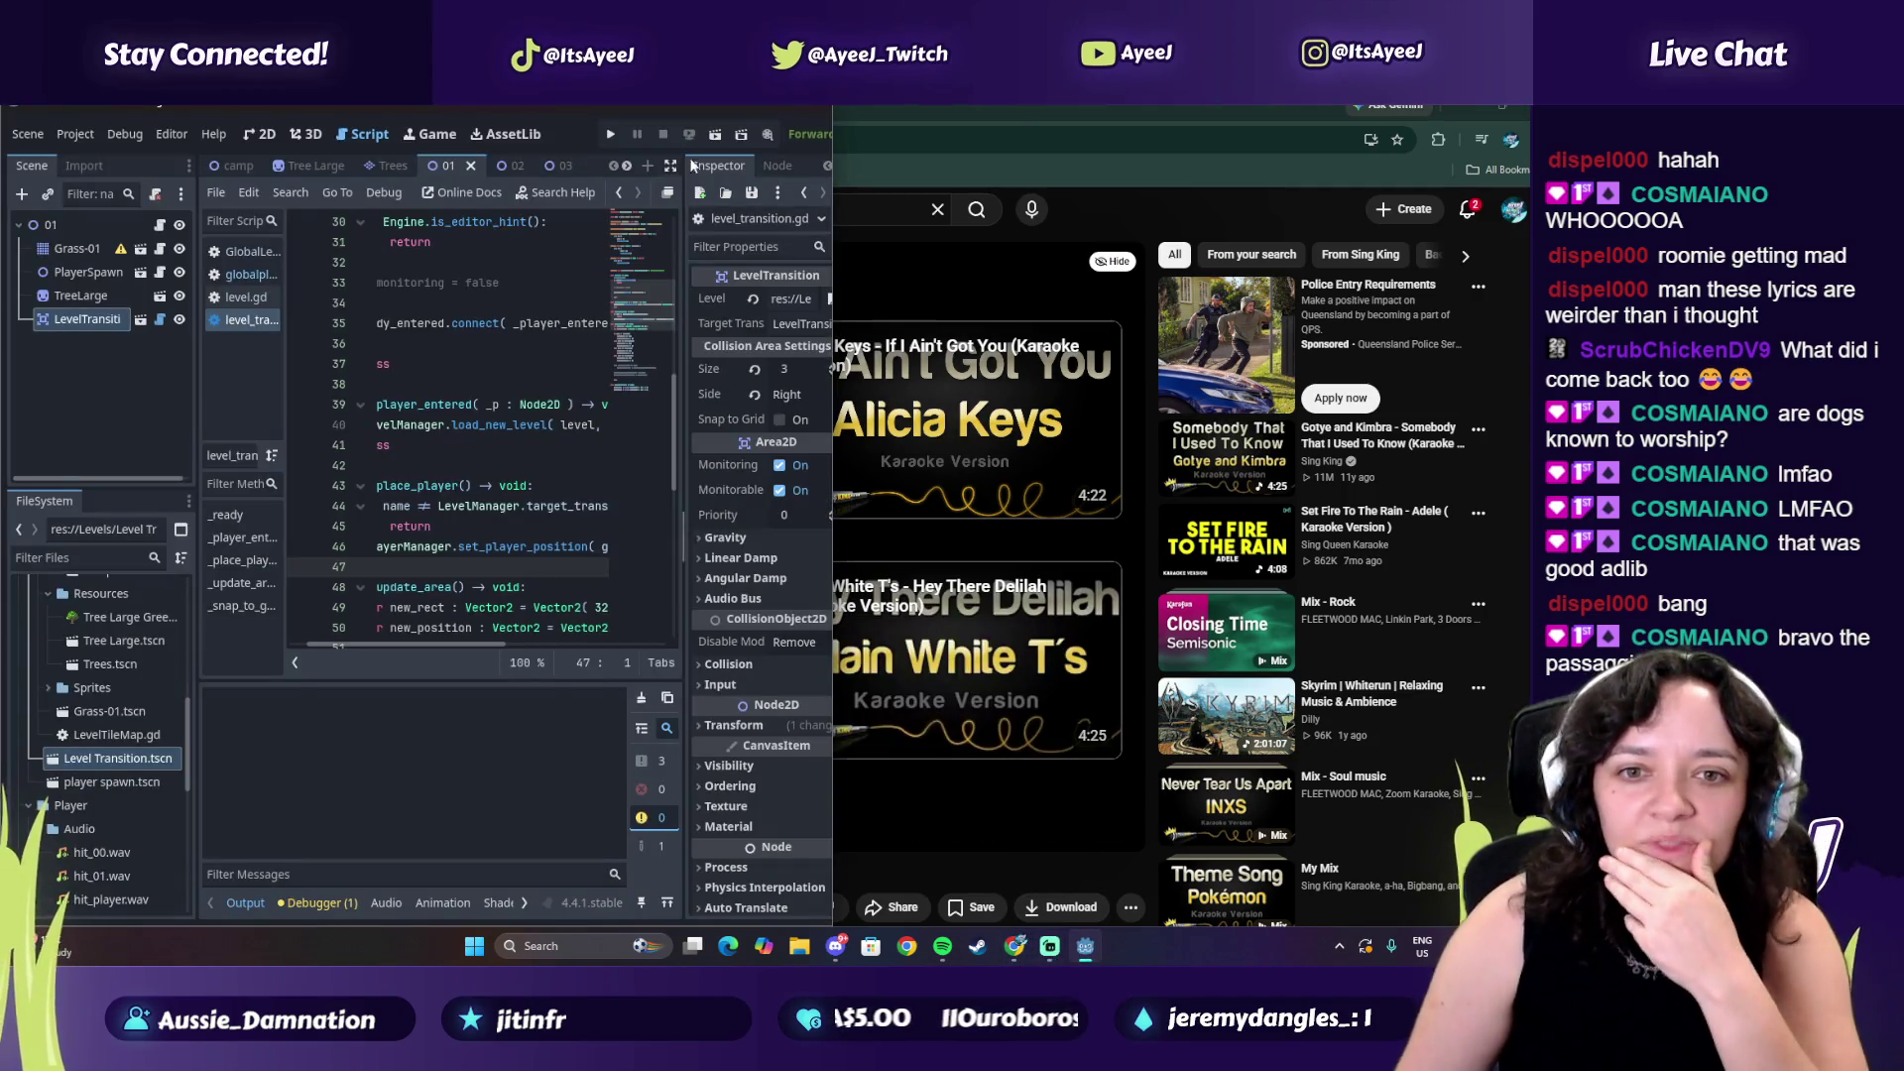
Maximize the Godot editor on level_transition.gd, then bring Spotify in front
double_click(764, 101)
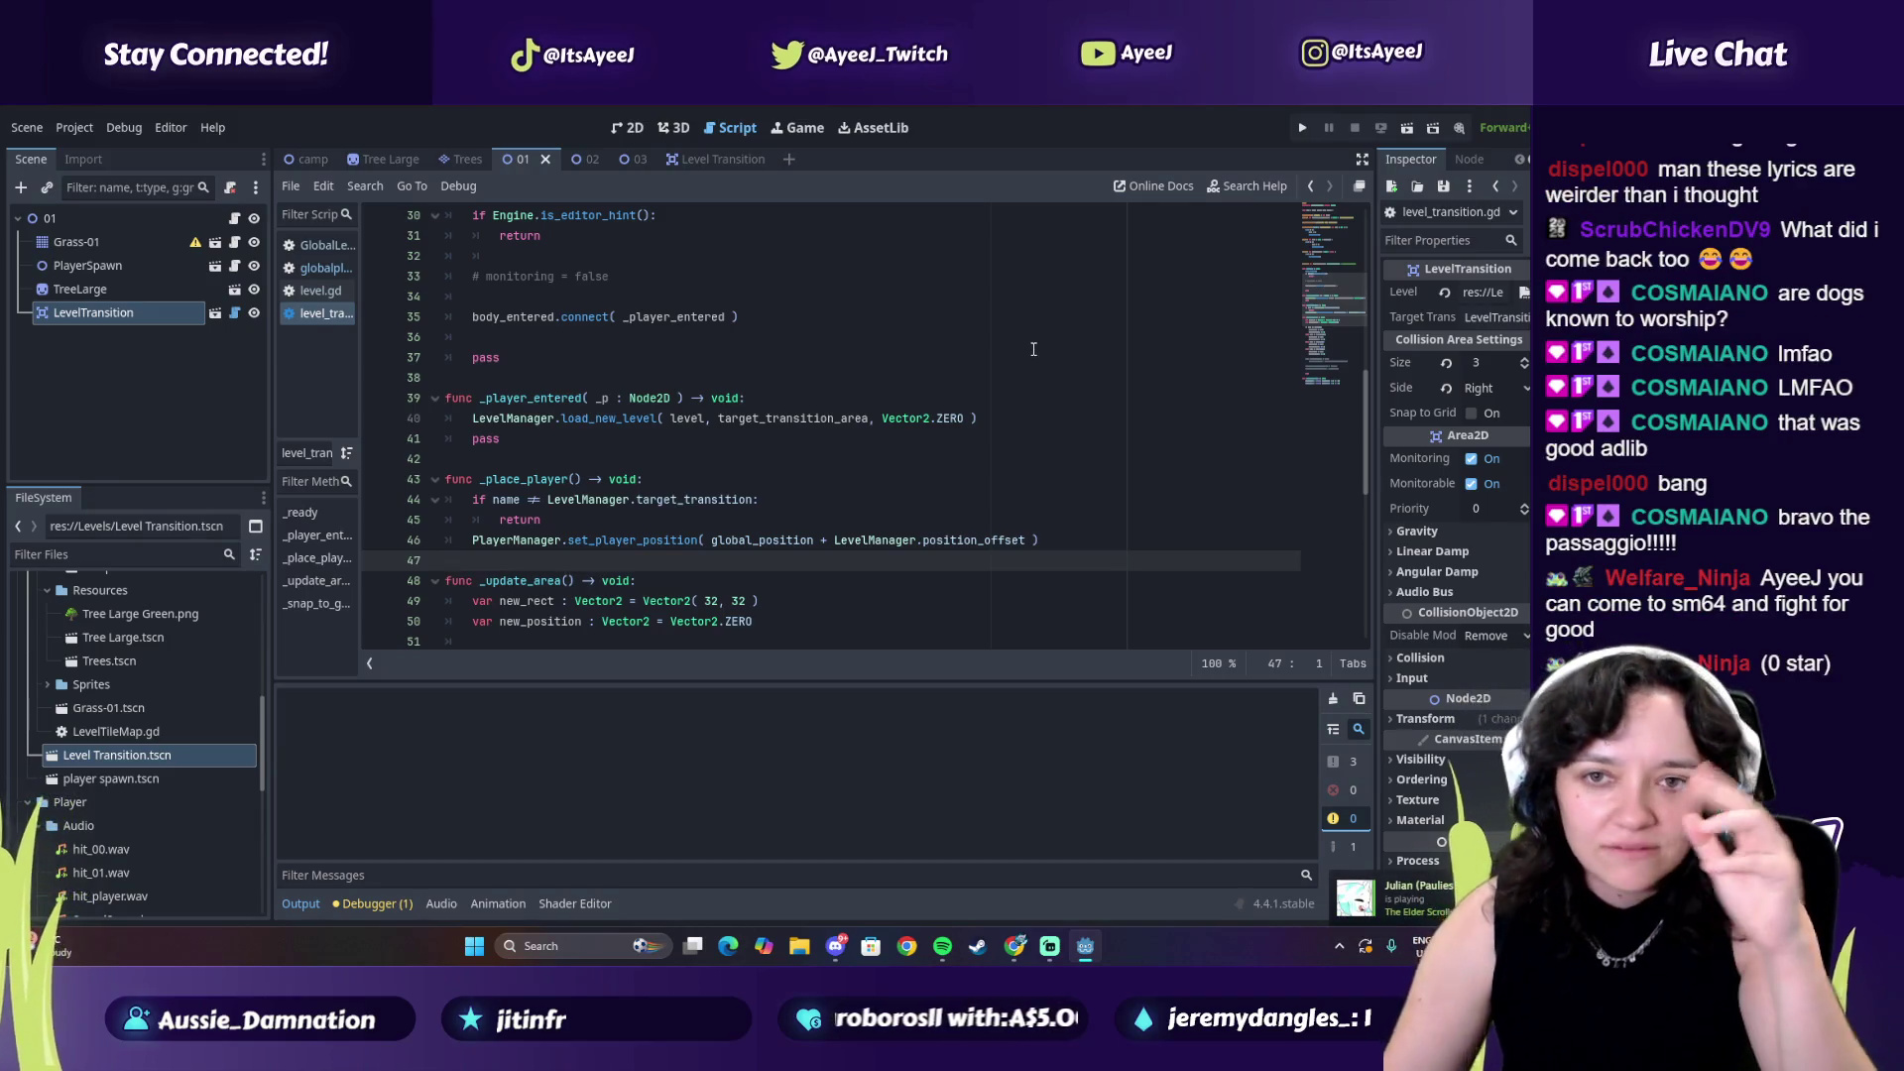
left_click(942, 945)
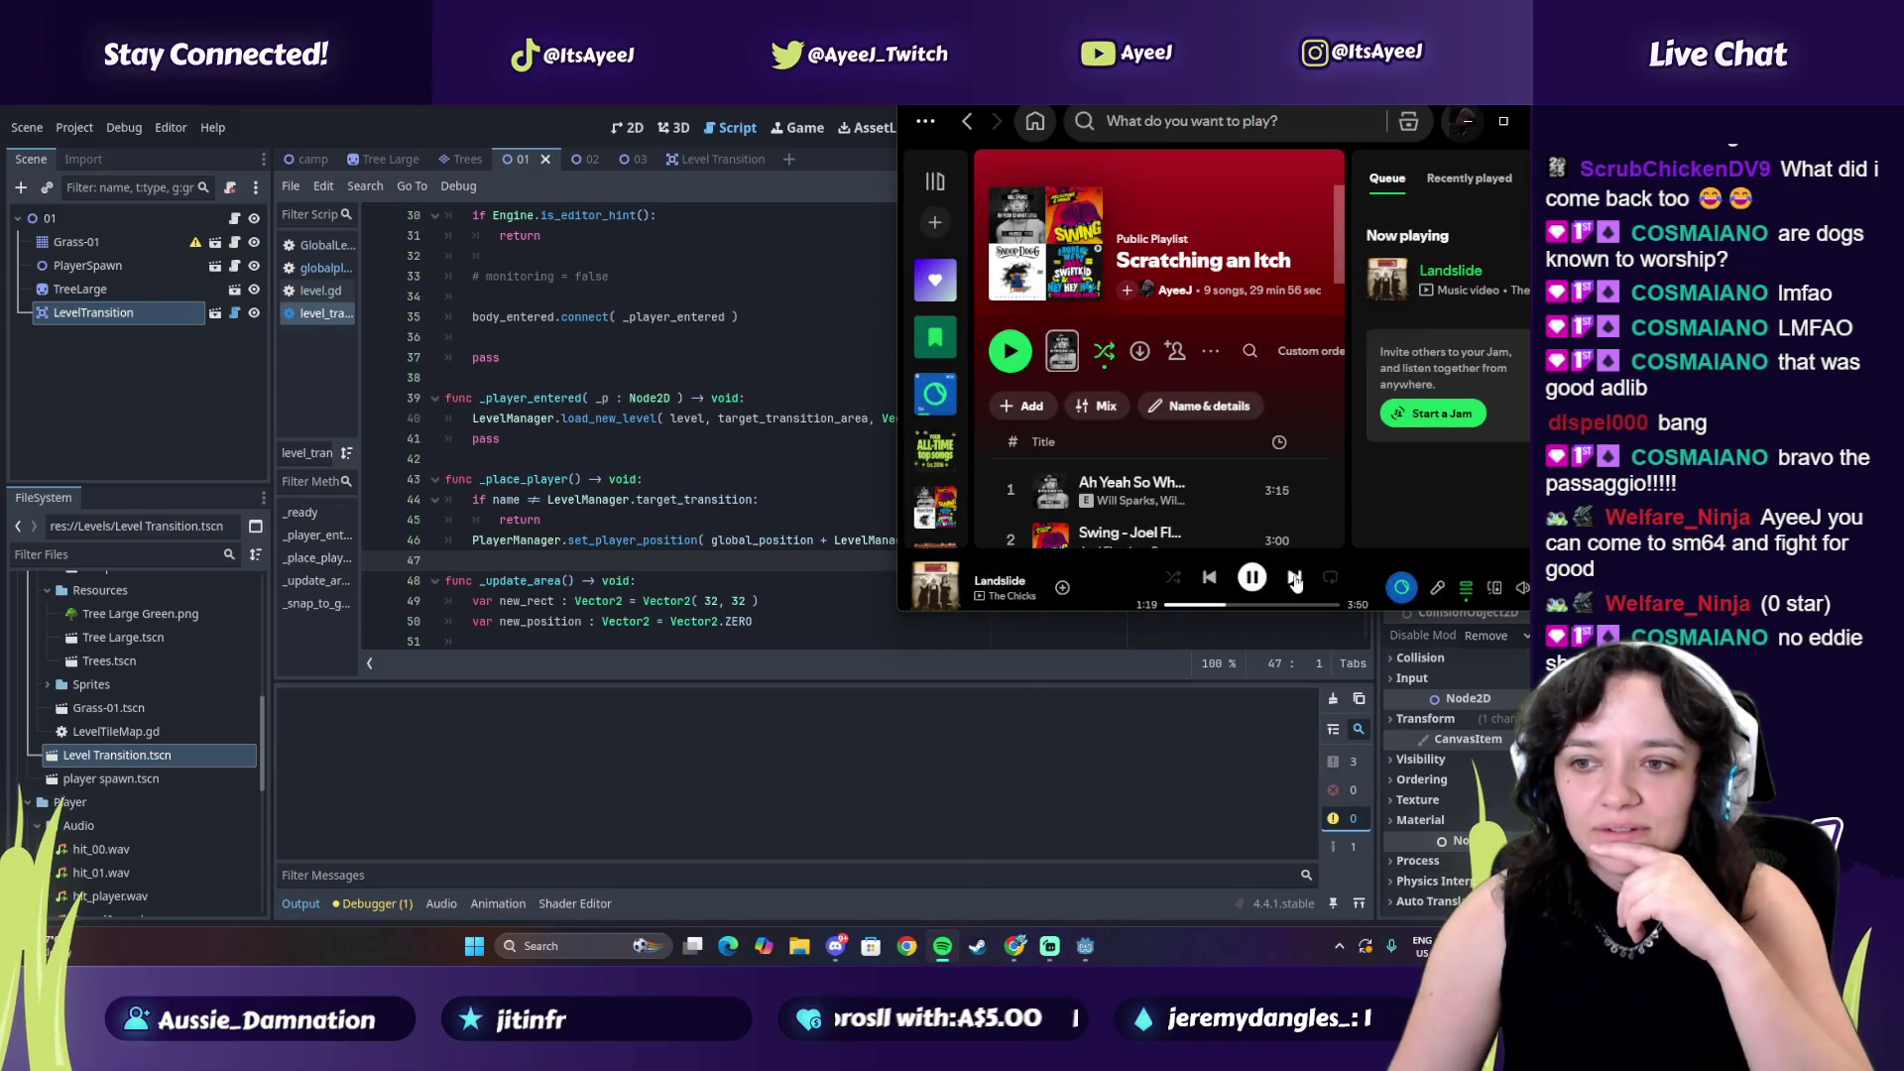
Skip ahead three songs in Spotify, then pause and resume playback
left_click(1295, 579)
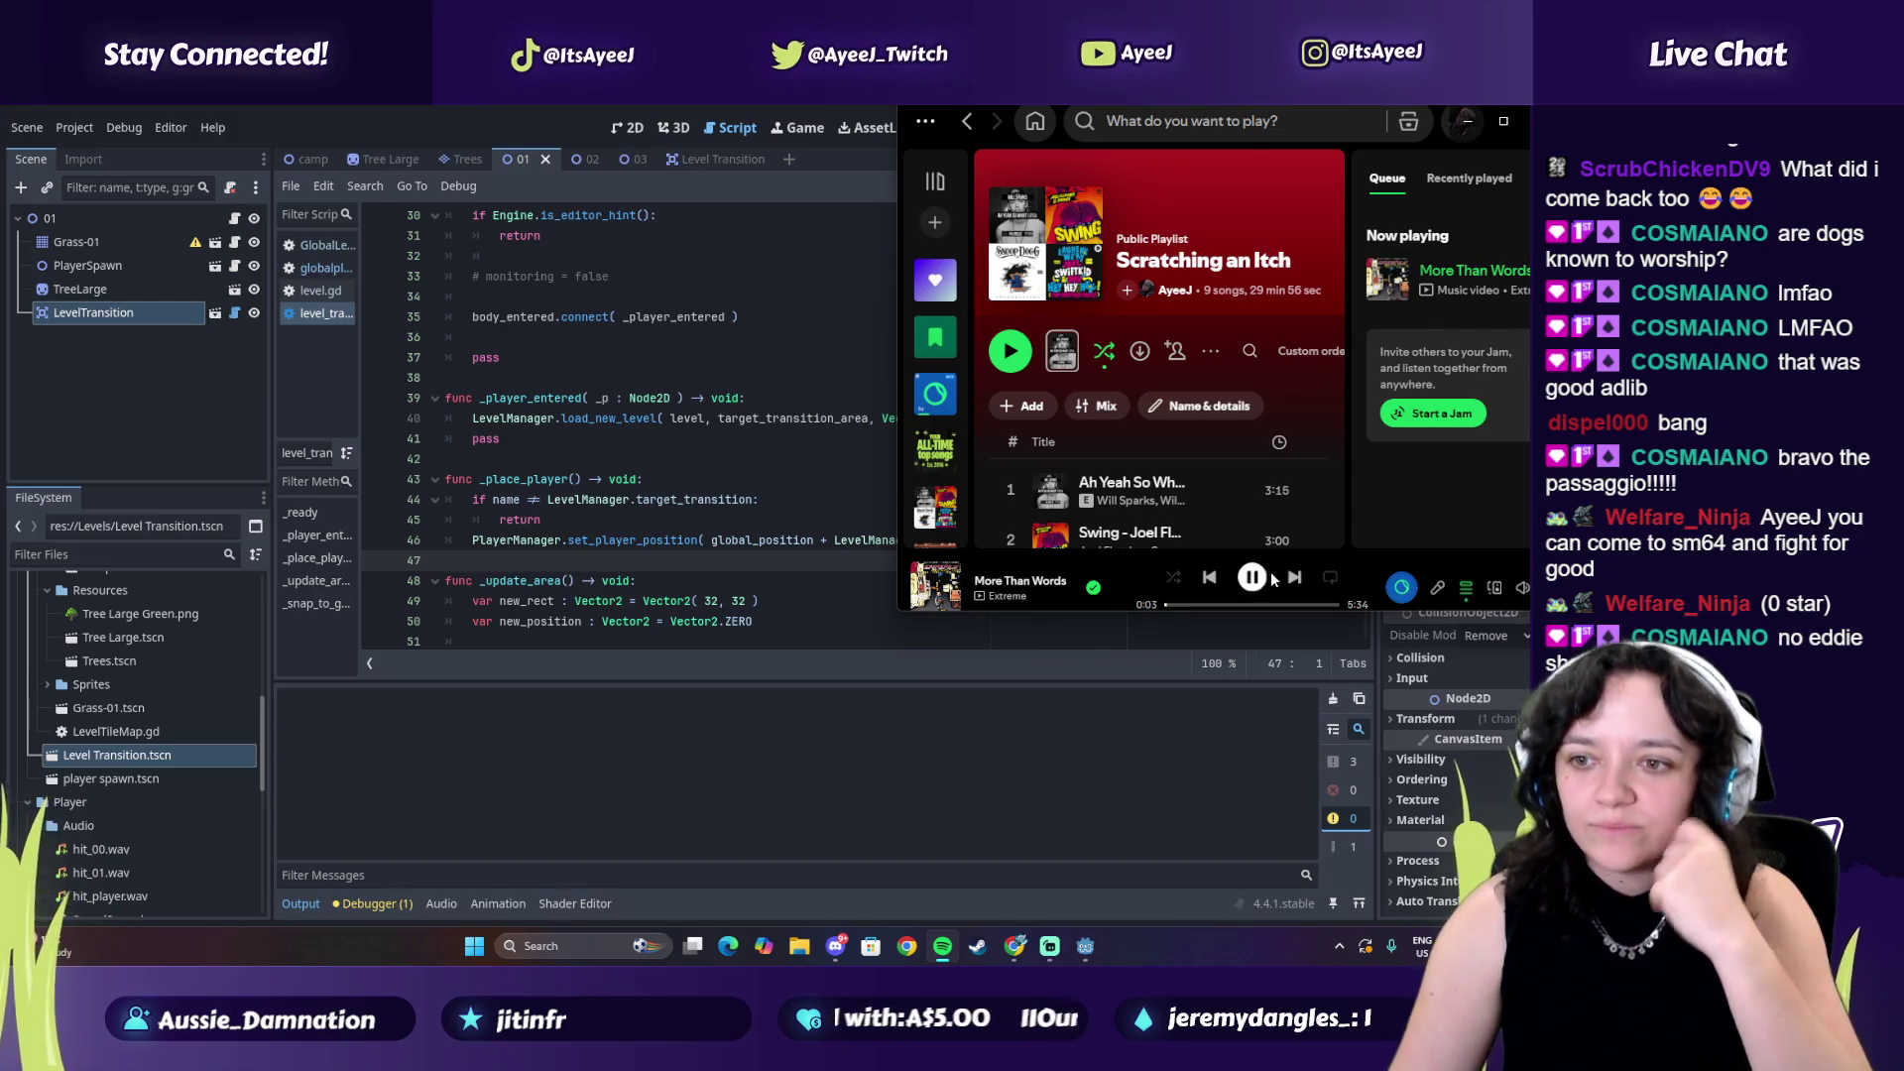
left_click(1304, 587)
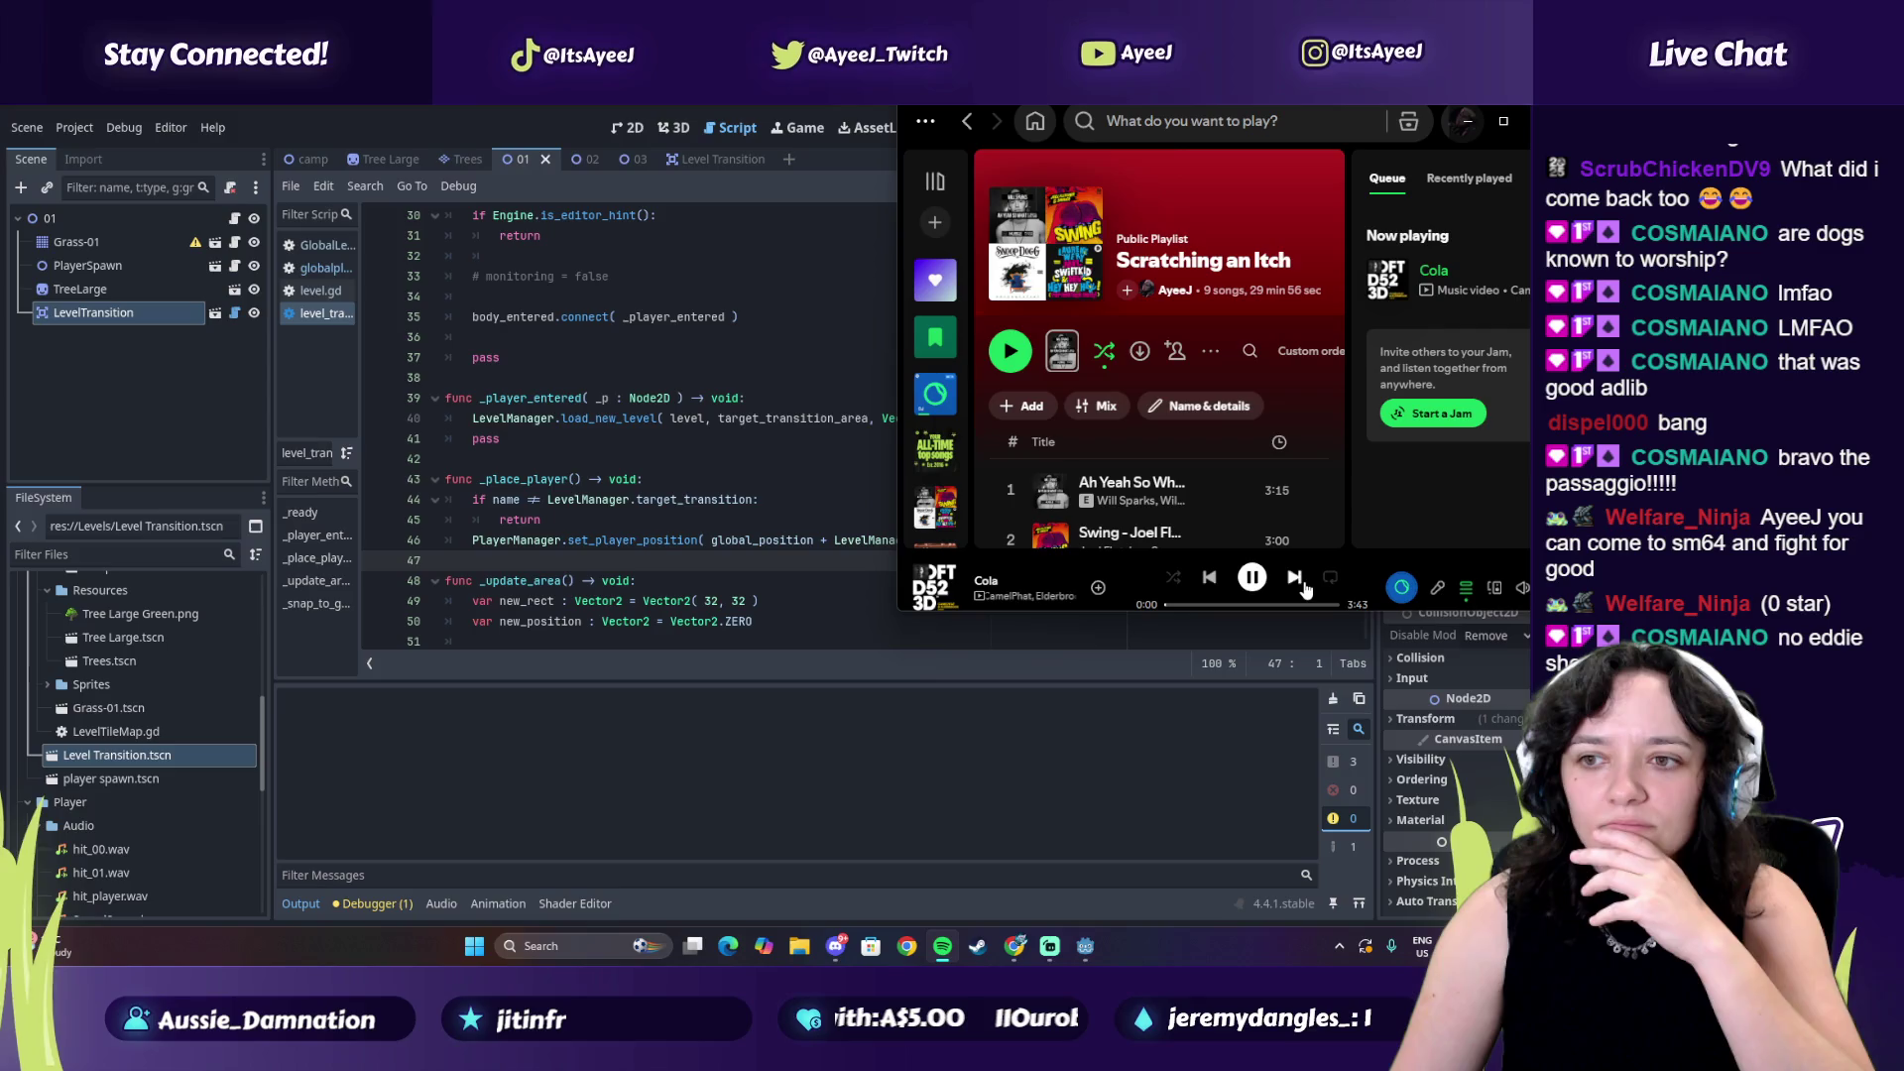
left_click(1299, 585)
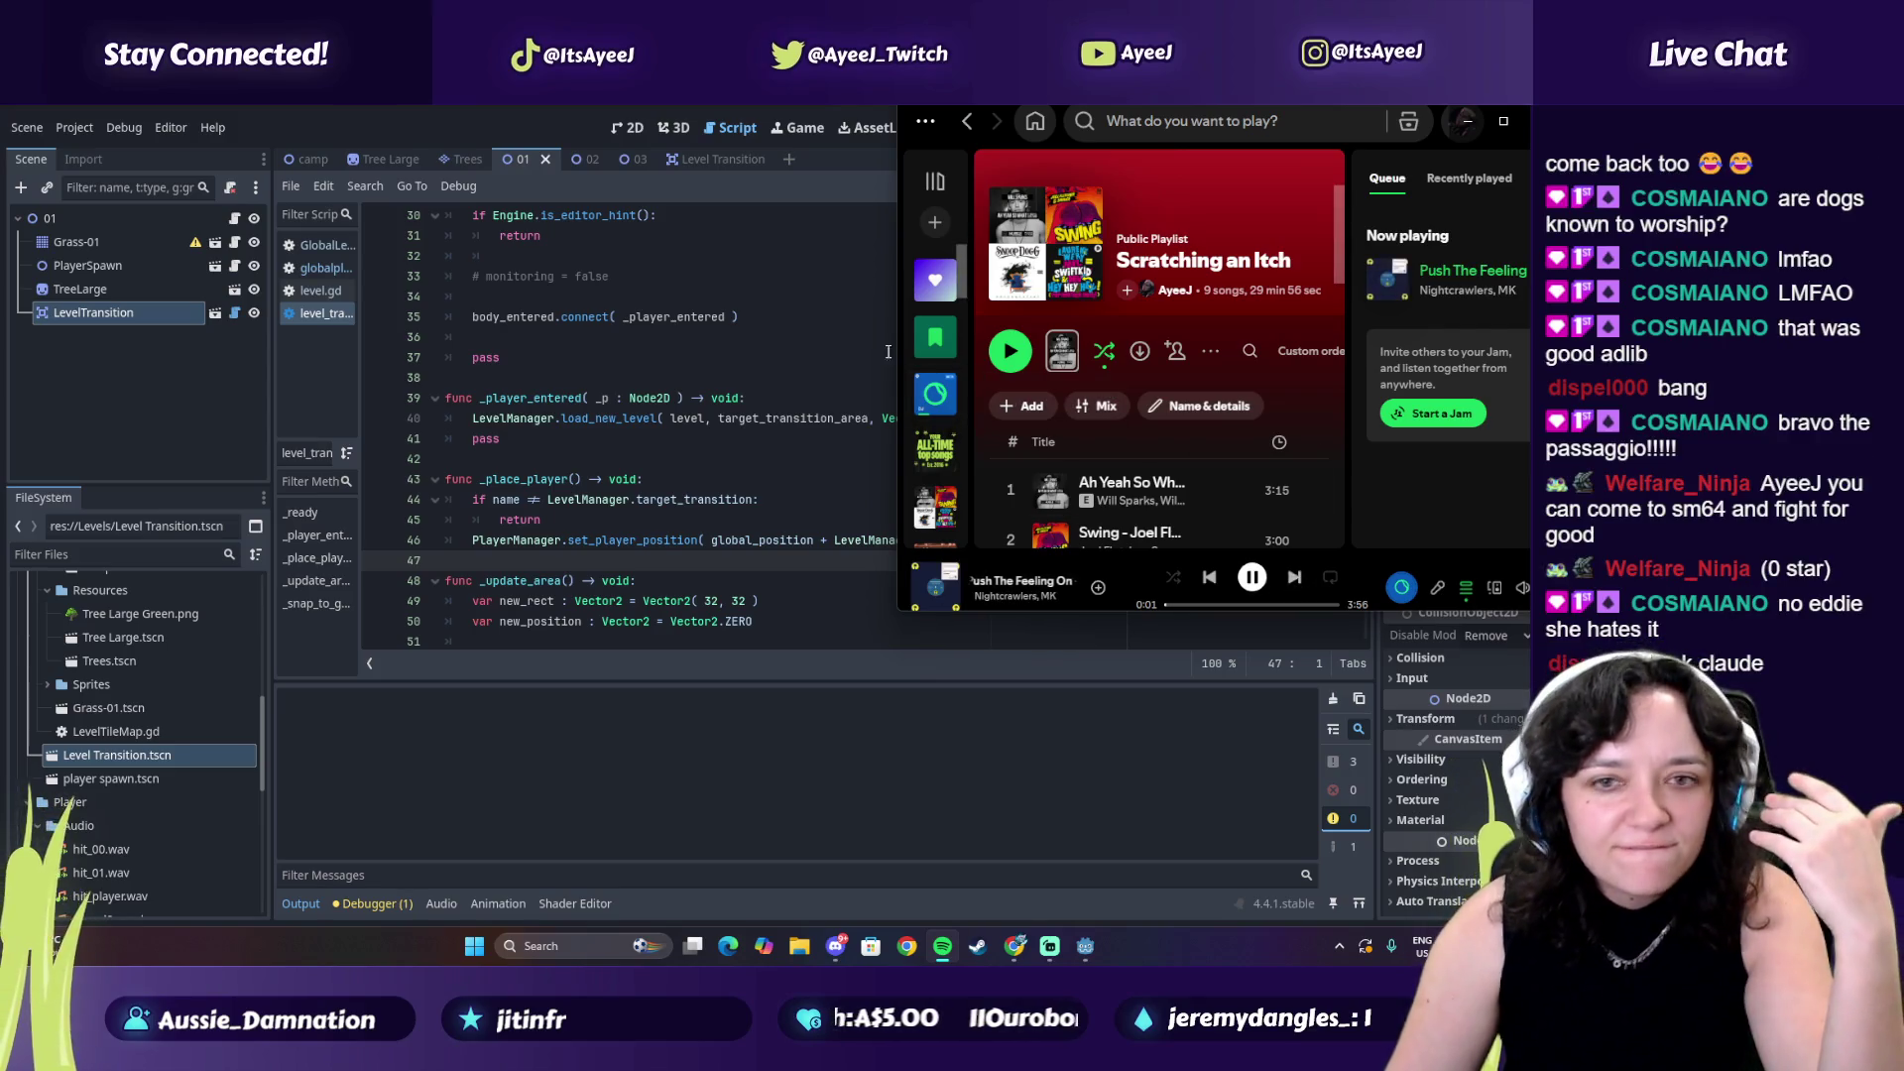
left_click(1251, 577)
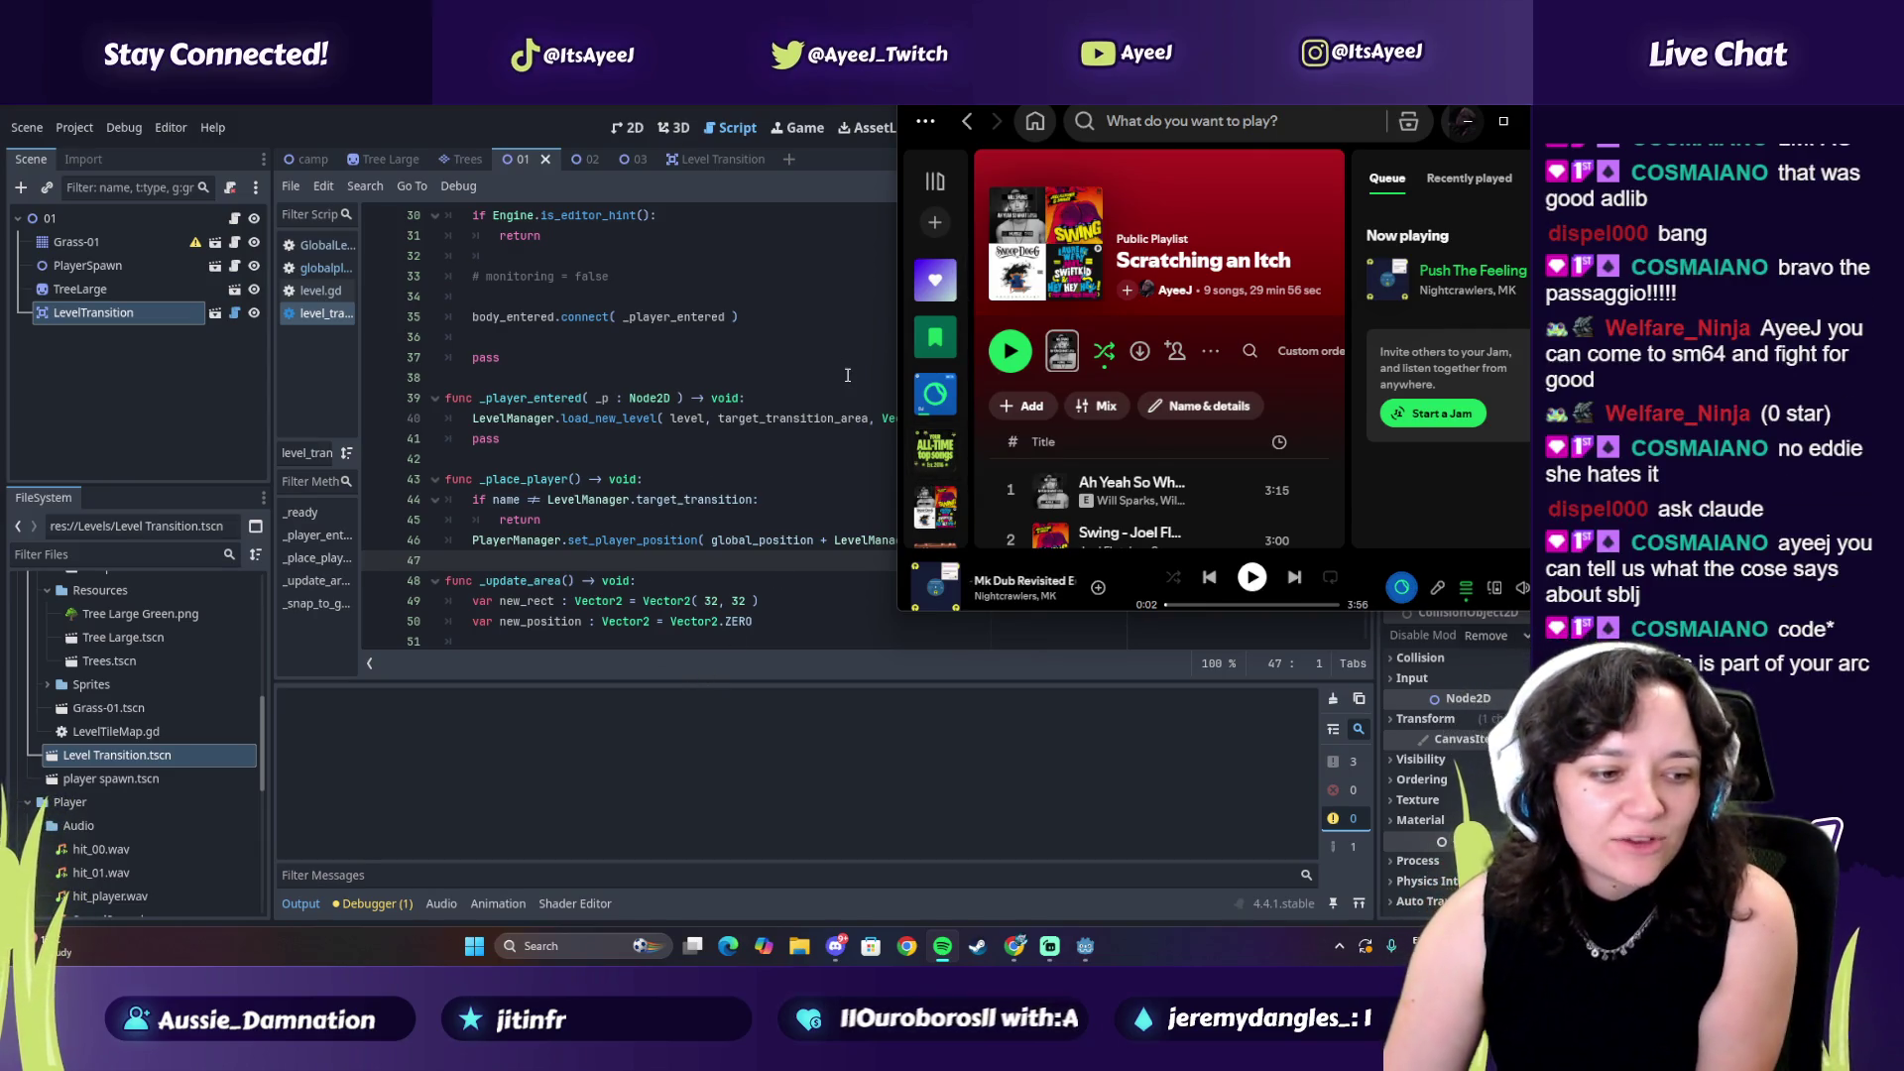
left_click(934, 393)
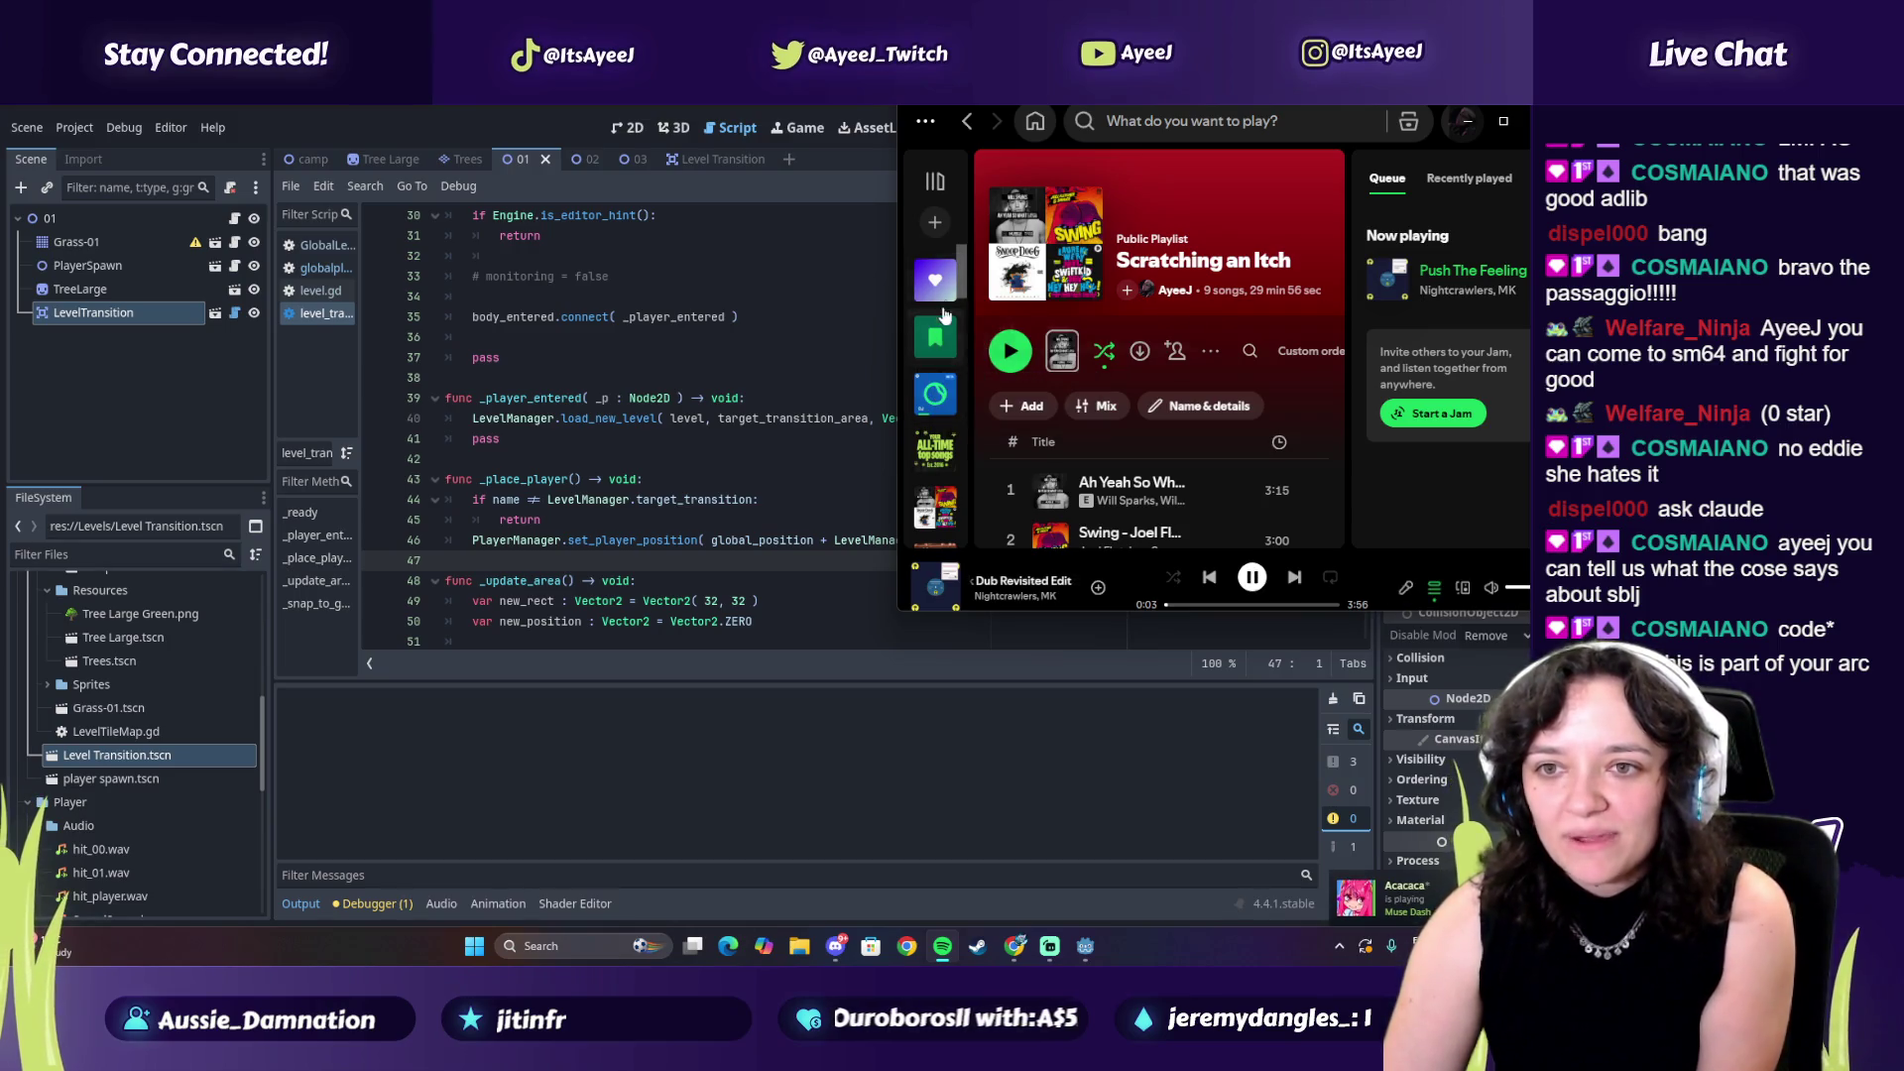
Play Rock DJ from the Scratching an Itch playlist and minimize Spotify
scroll(1007, 405, "down", 5)
left_click(1006, 404)
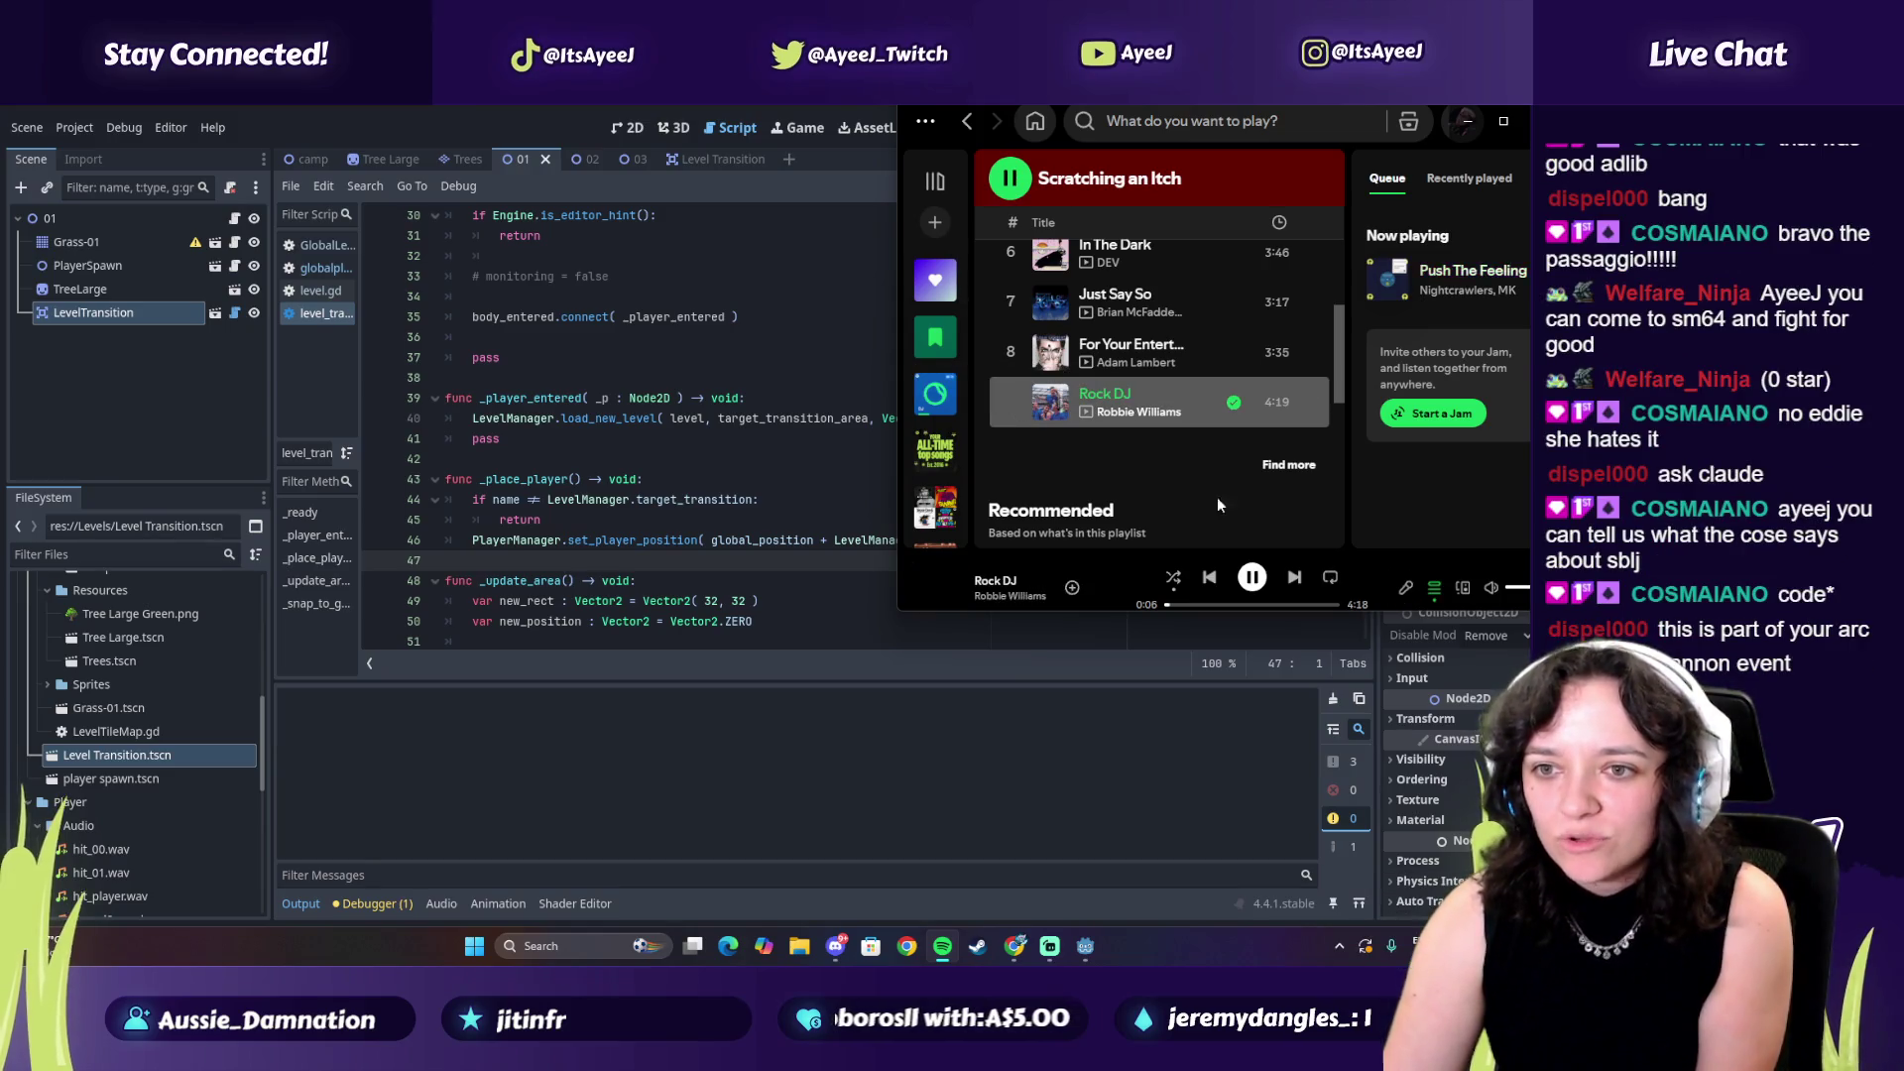
left_click(1467, 121)
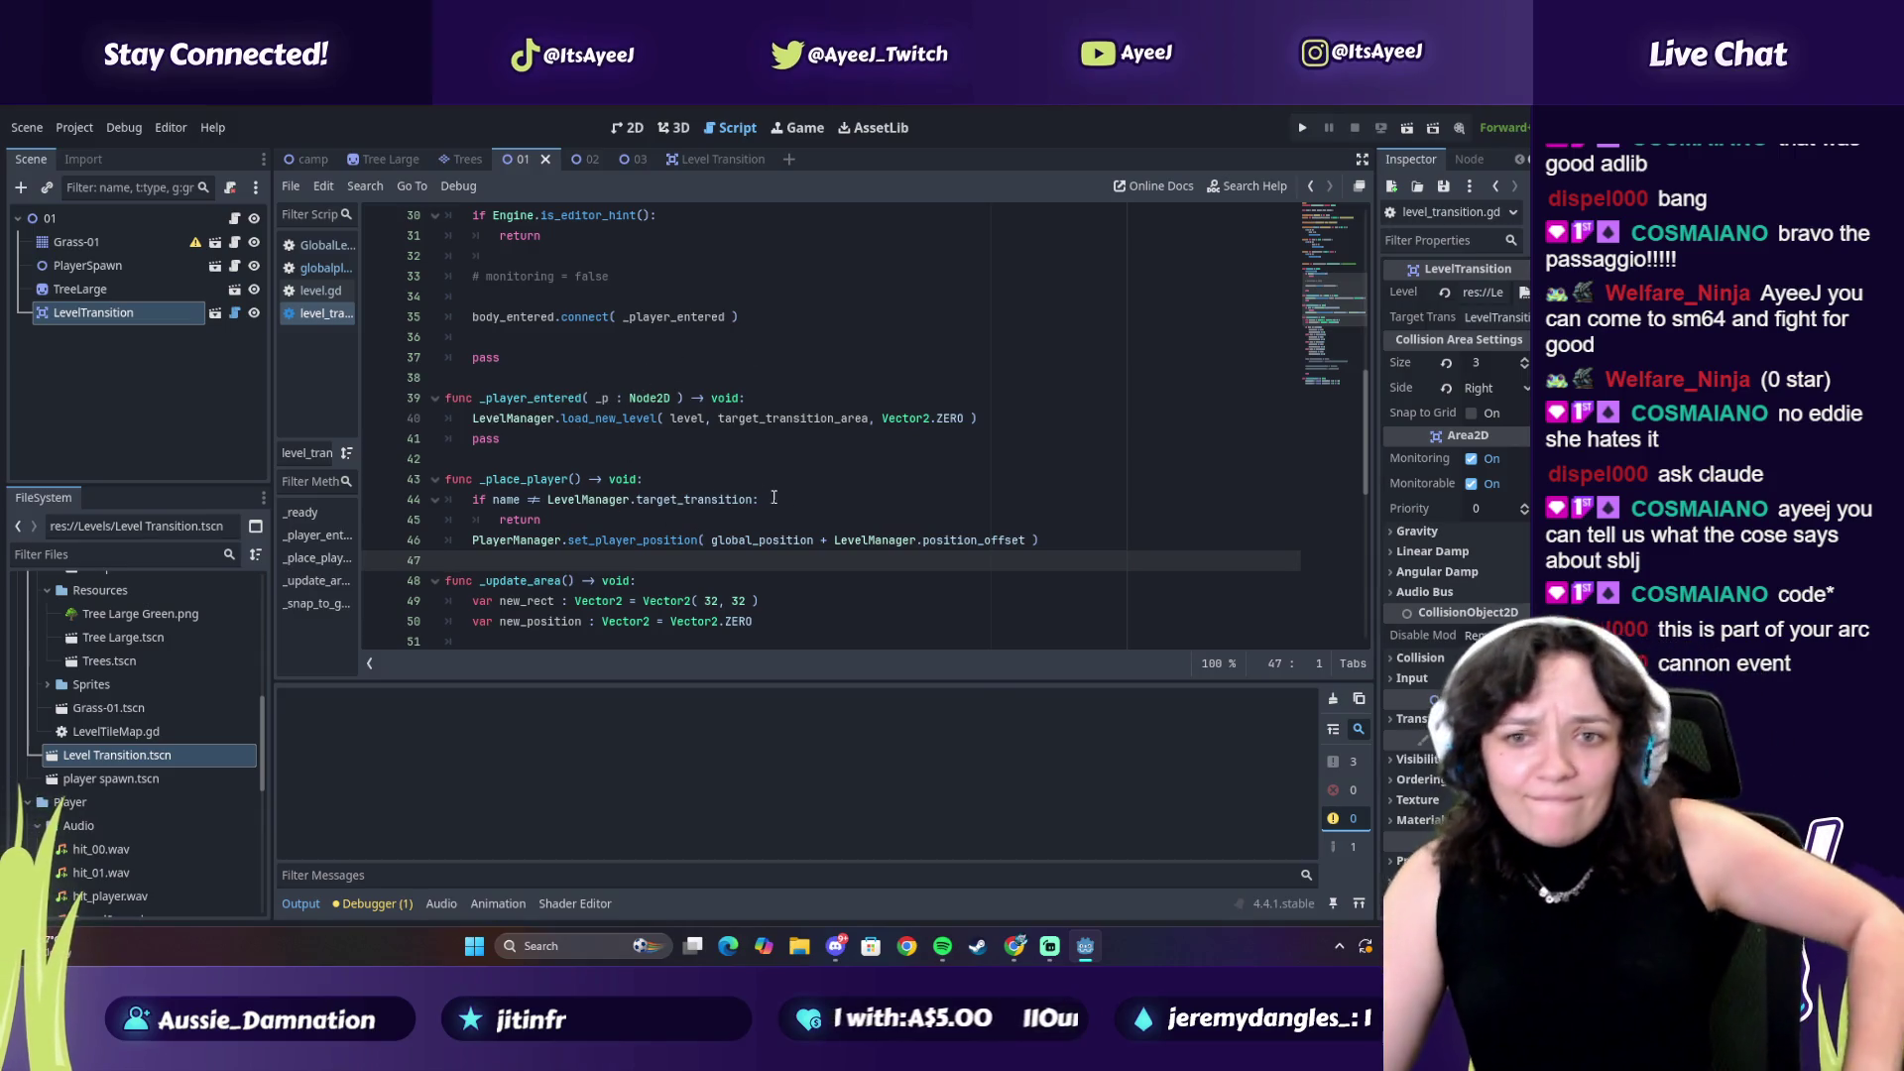
Switch to the browser and open the 'Scene Manager // E14' tutorial tab
key("alt+Tab")
key("alt+Tab")
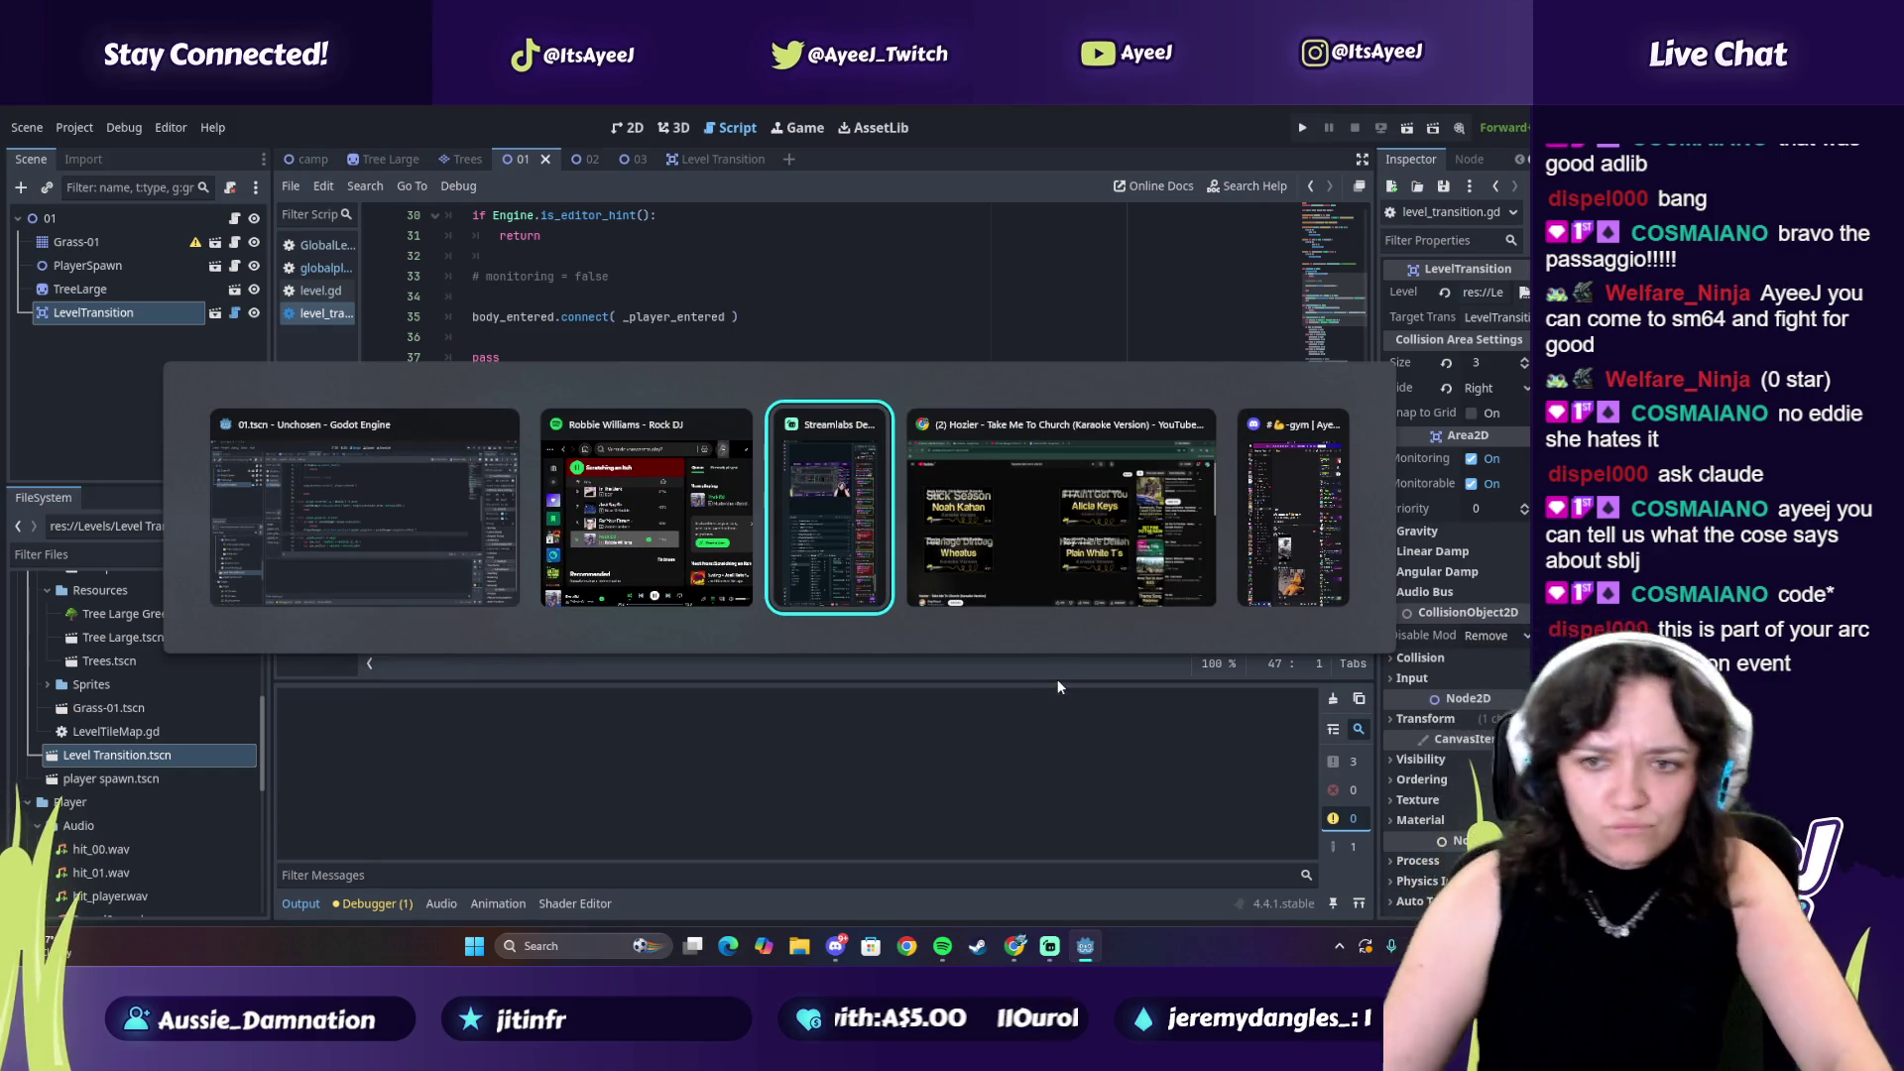
key("Escape")
key("alt+Tab")
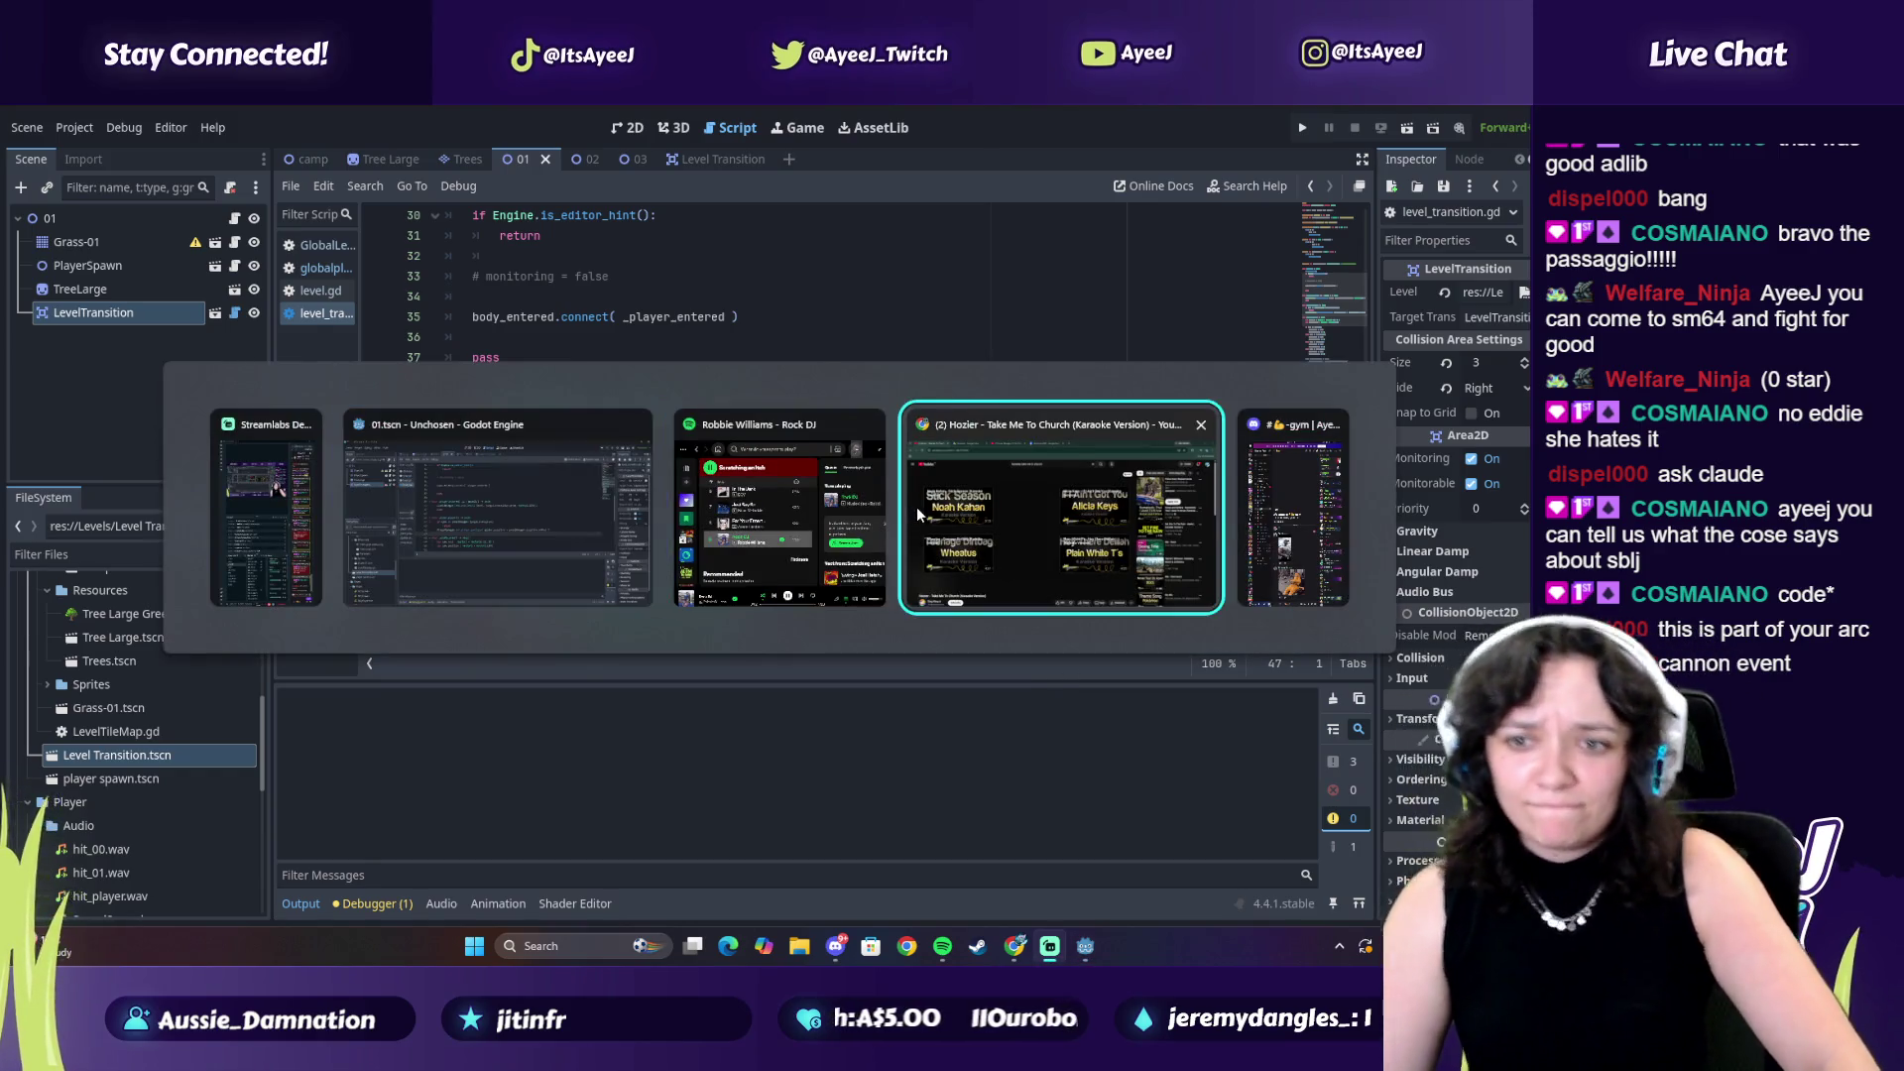
left_click(916, 508)
left_click(476, 106)
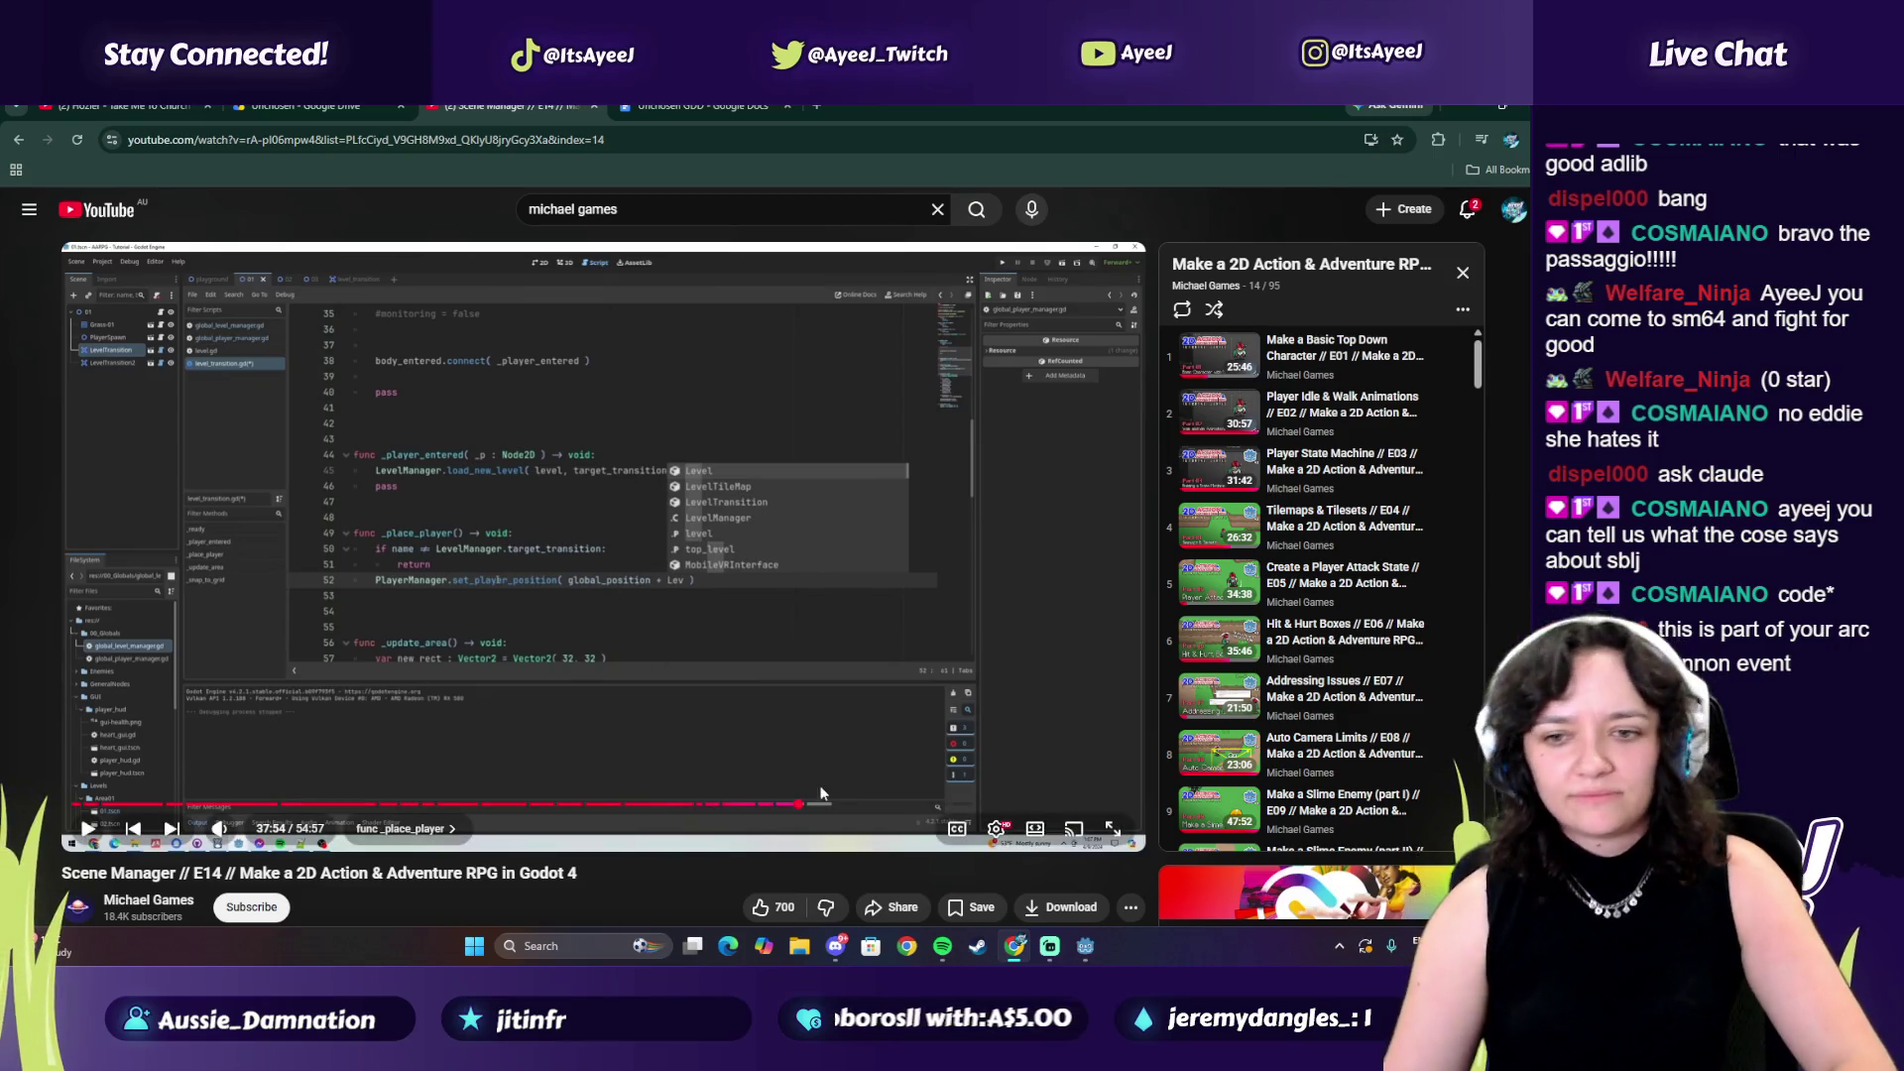
Play the tutorial briefly, pause it, and glance at the Godot editor before returning
left_click(768, 676)
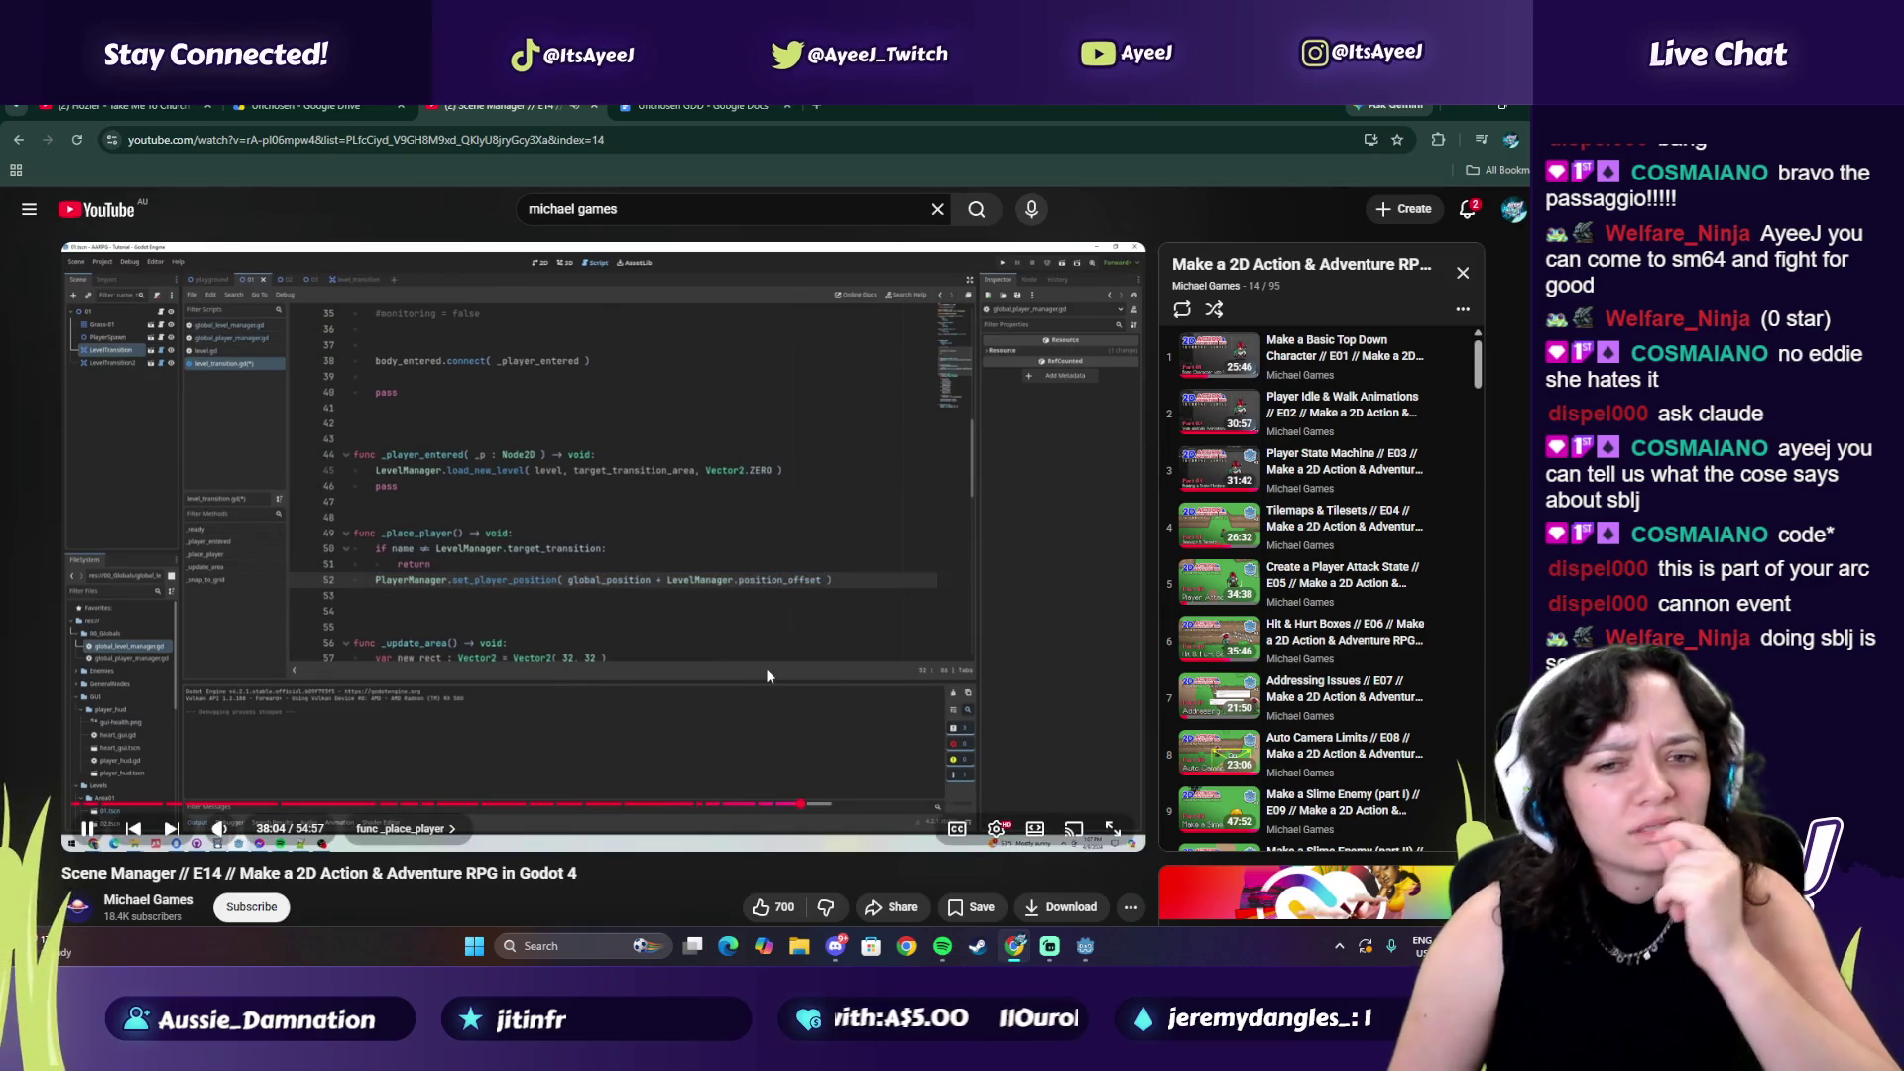
left_click(758, 621)
mouse_move(1085, 945)
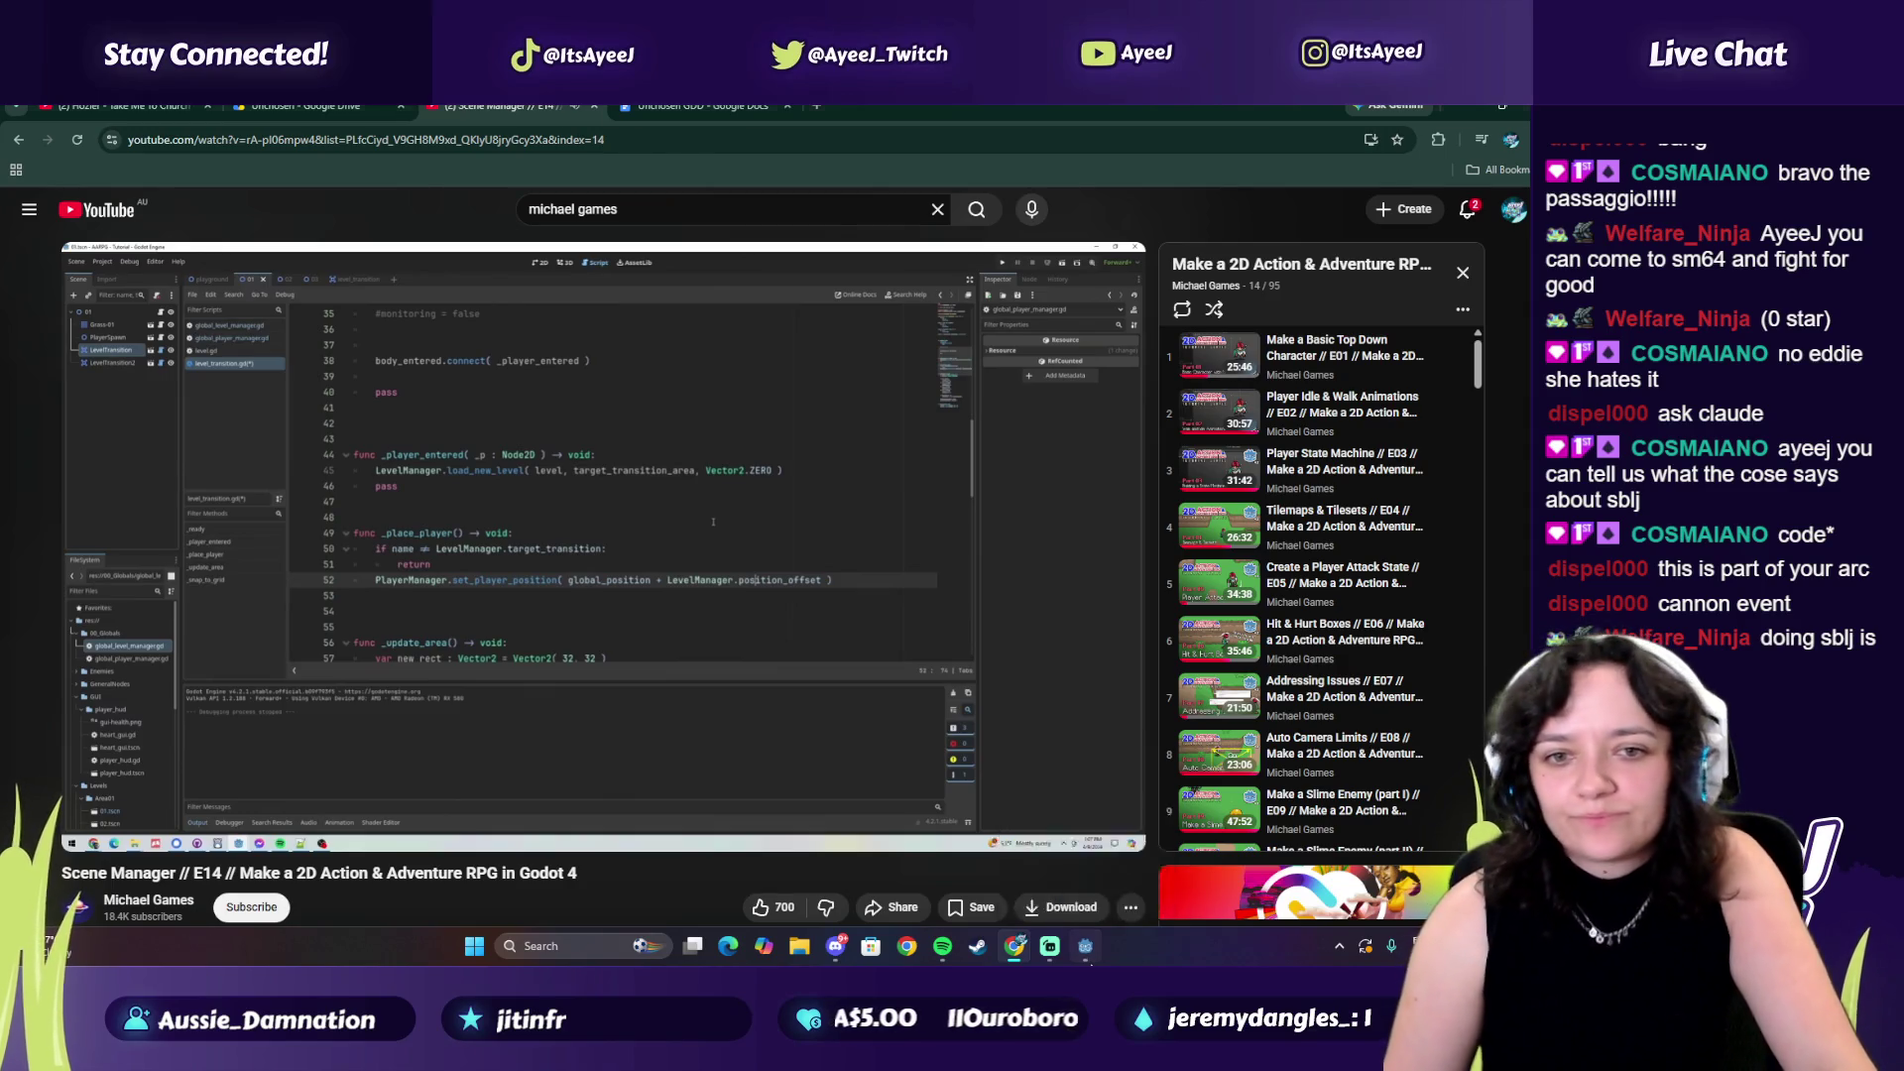
left_click(1007, 857)
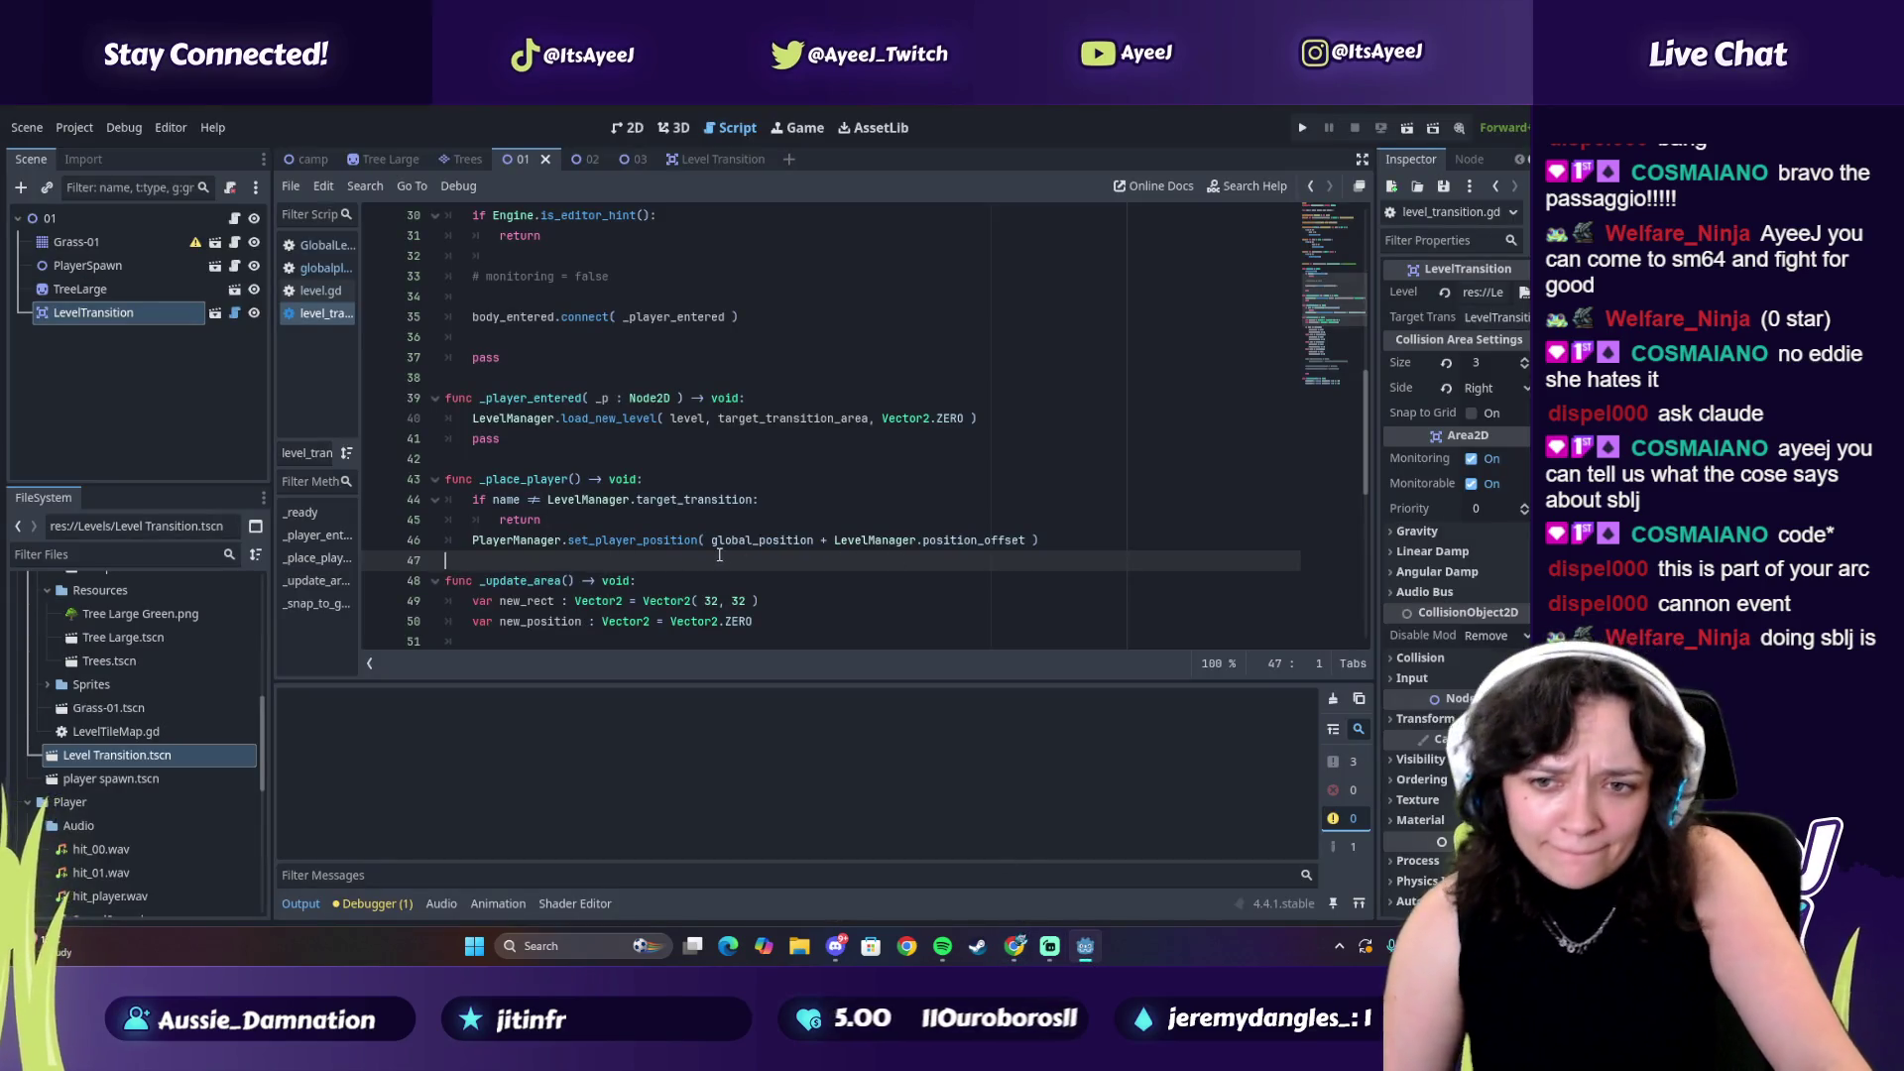
key("alt+Tab")
Play the tutorial on and pause at 38:20 where func get_offset begins
left_click(700, 623)
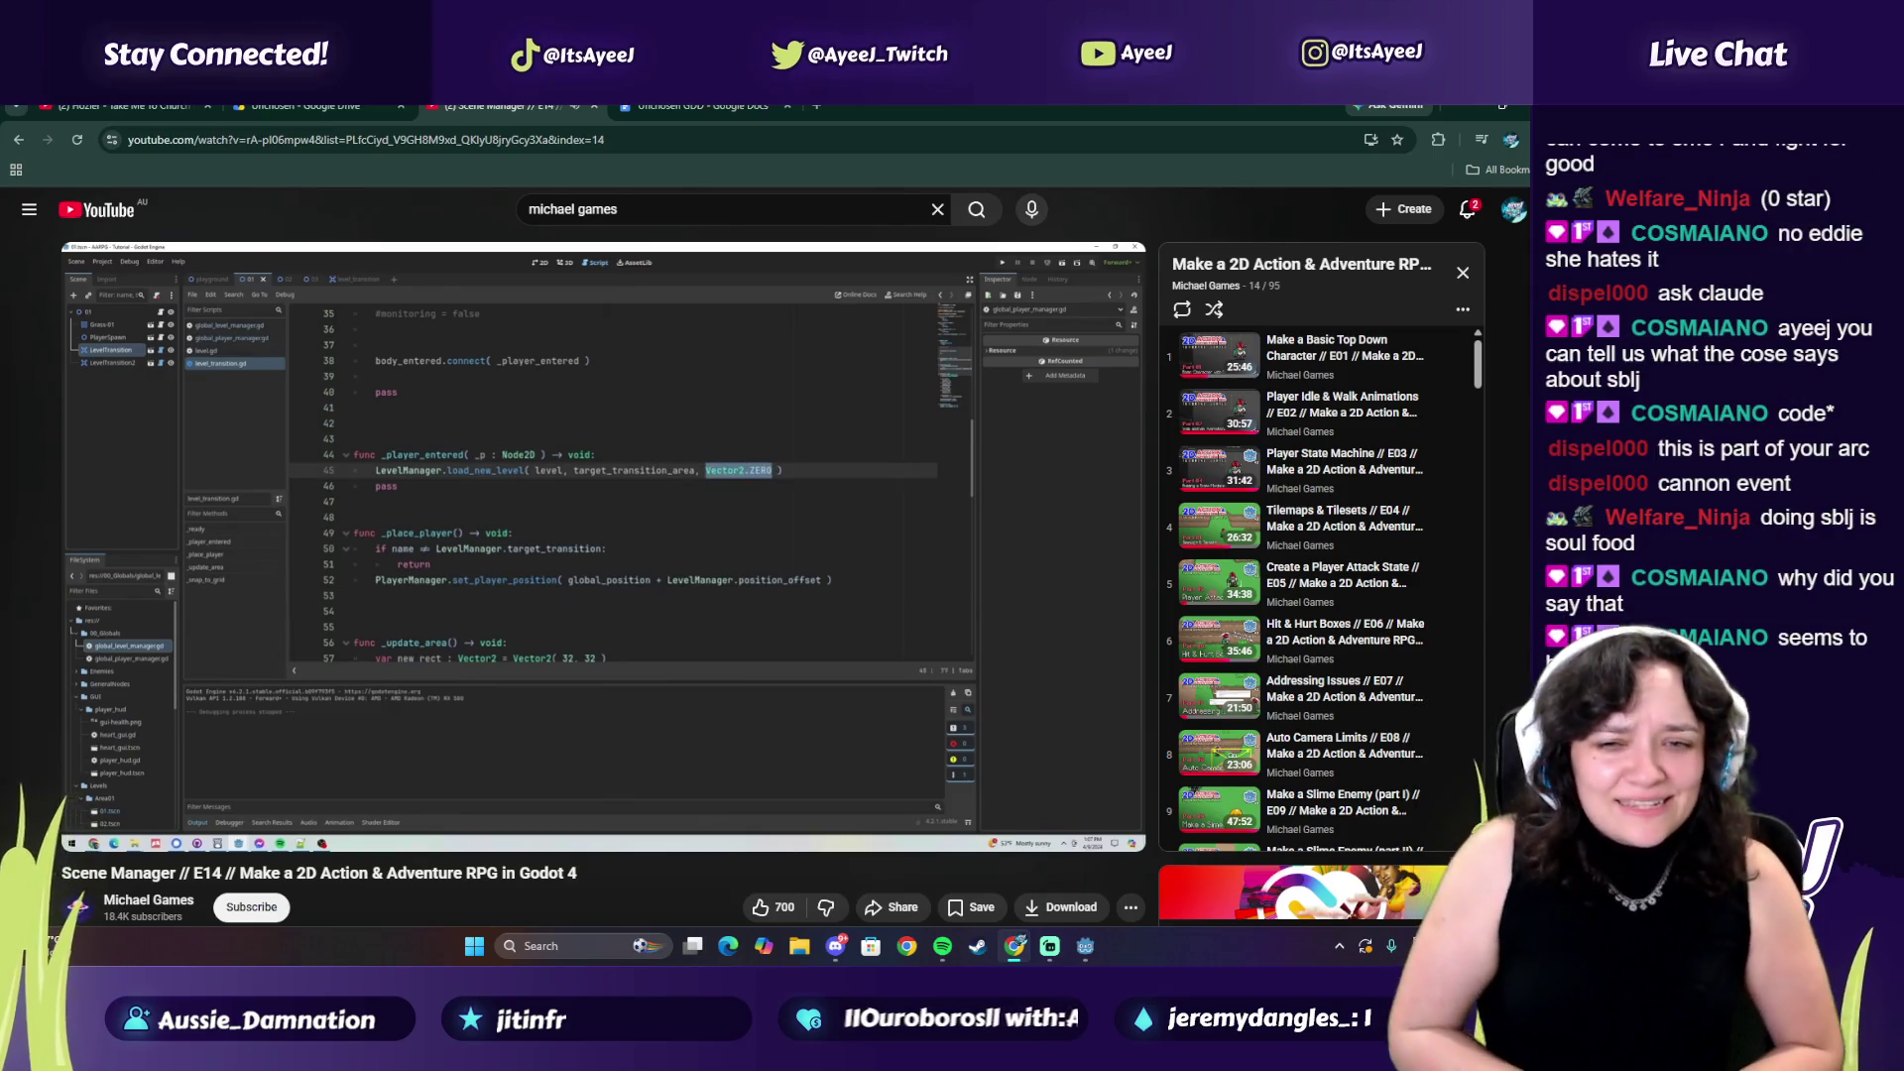
left_click(843, 602)
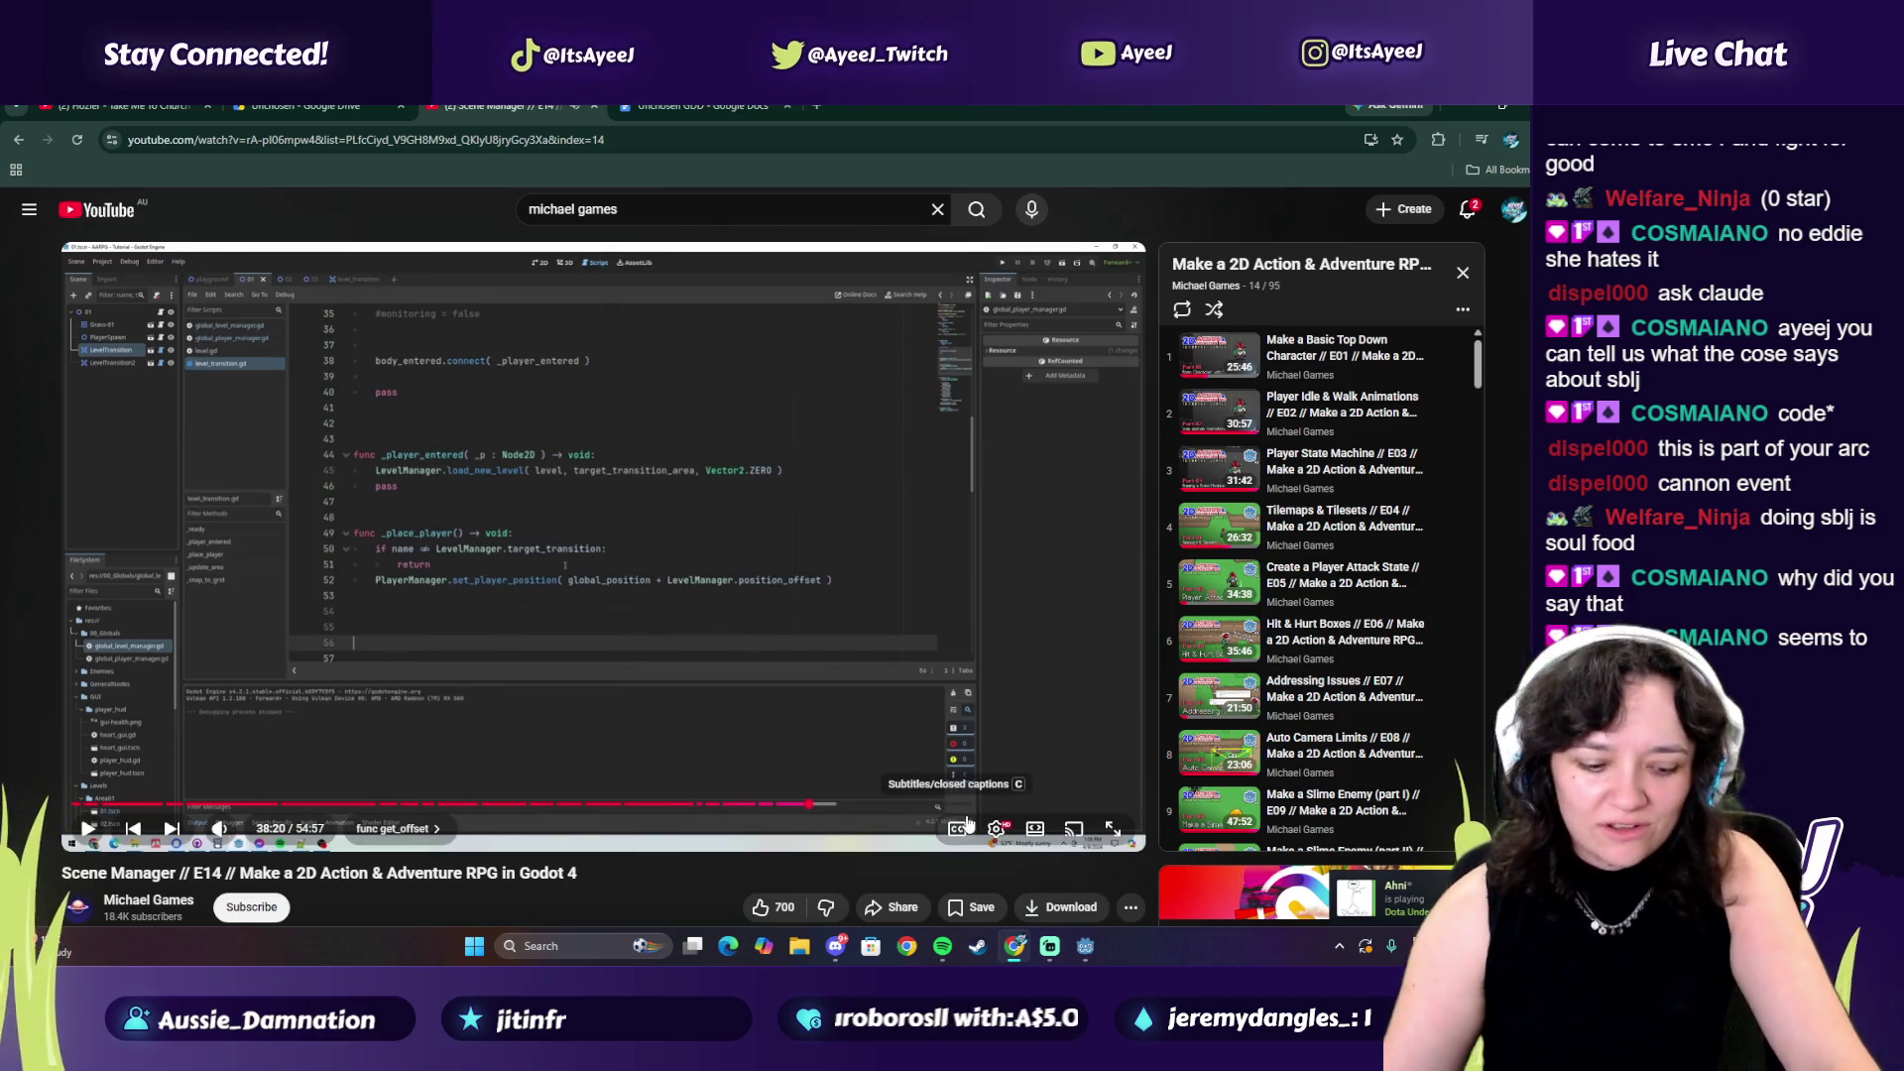
key("super")
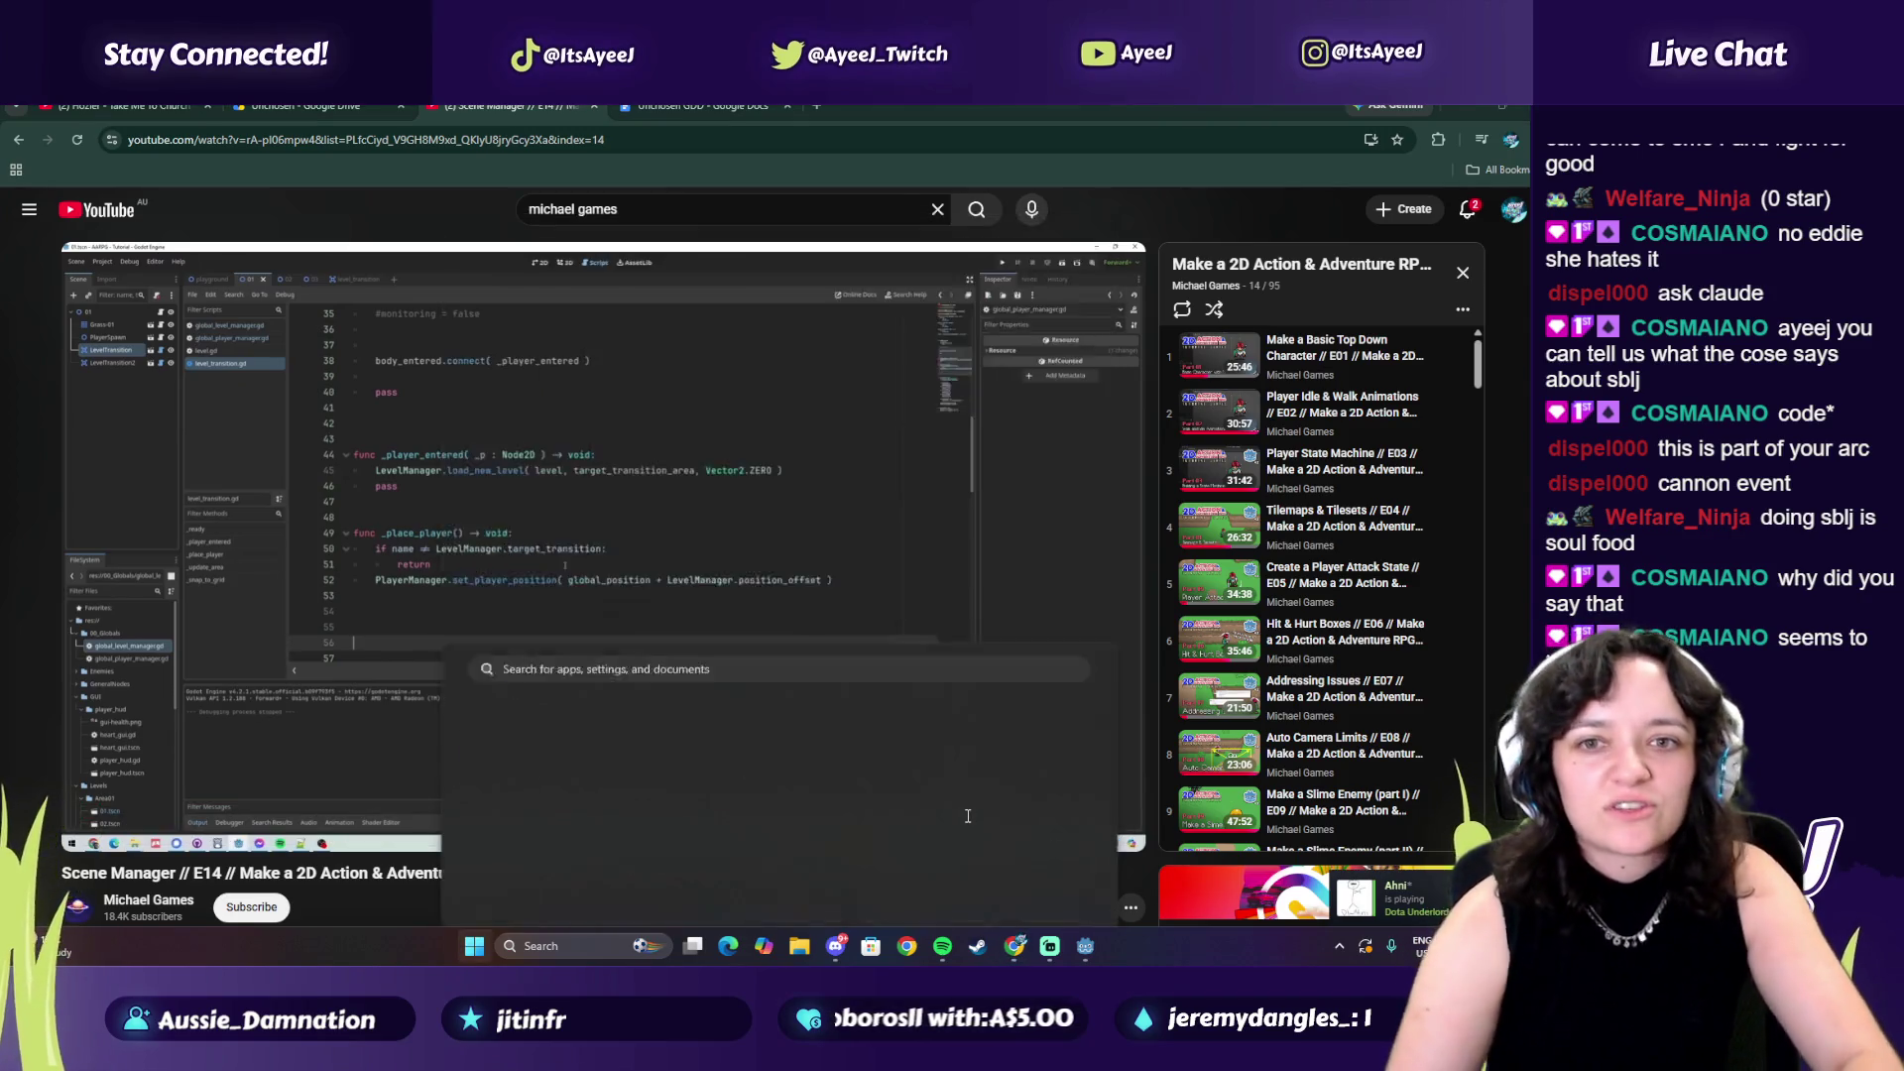
Launch the TikTok app from Windows Search
key("Return")
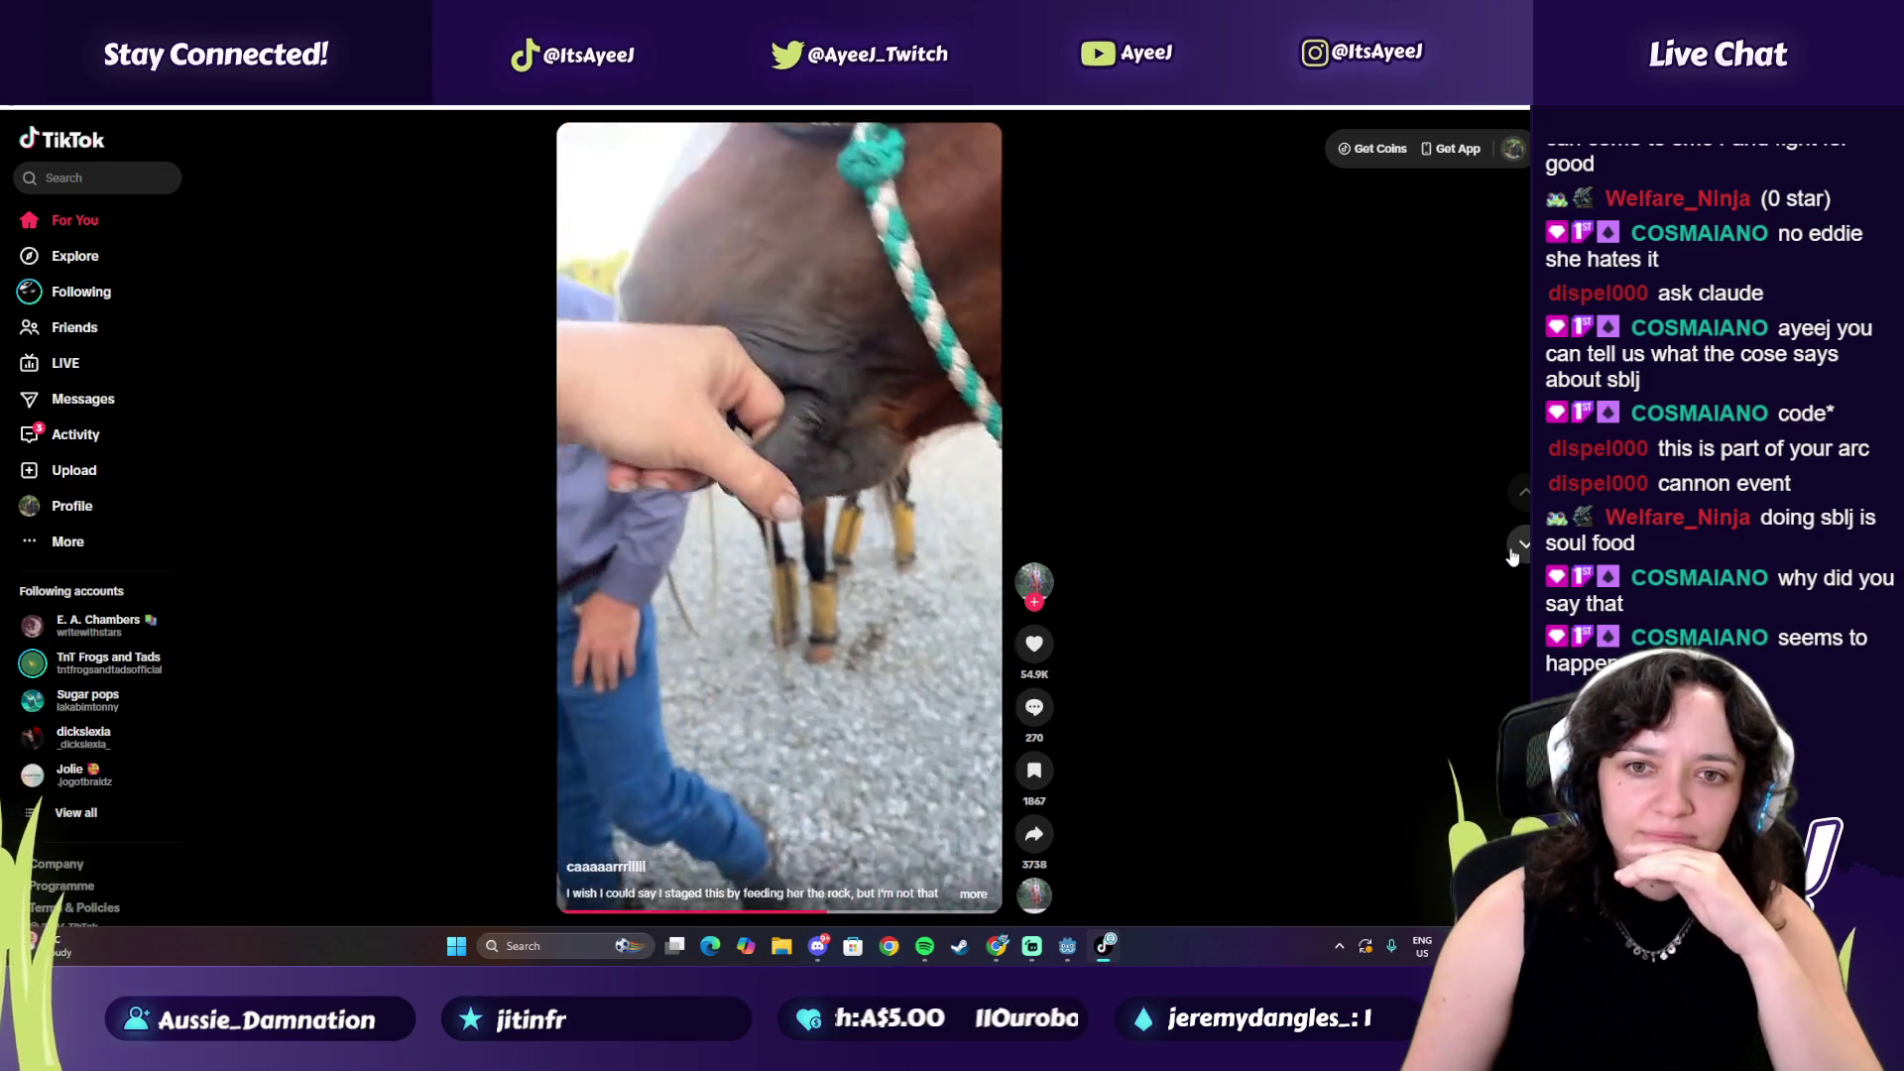
Skim the first TikTok For You videos, briefly going back to the kittens video
left_click(1512, 556)
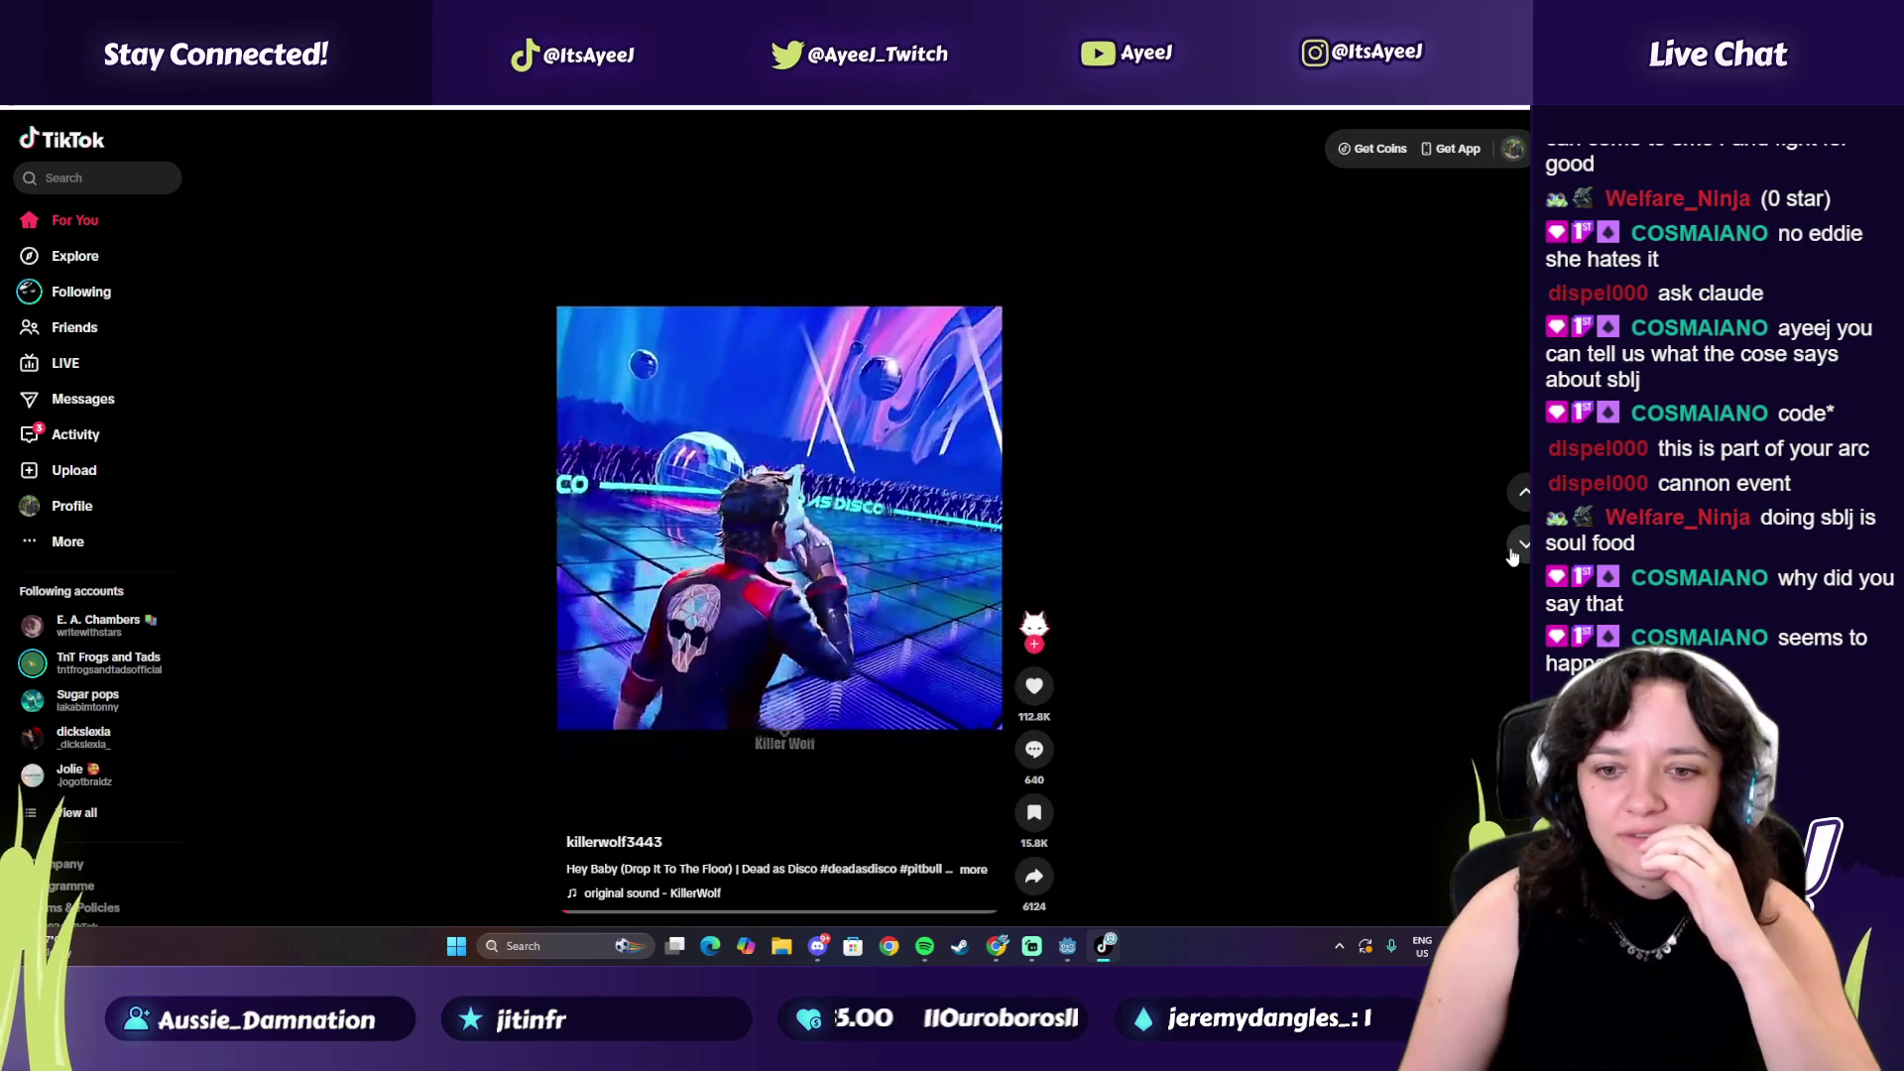
left_click(1514, 552)
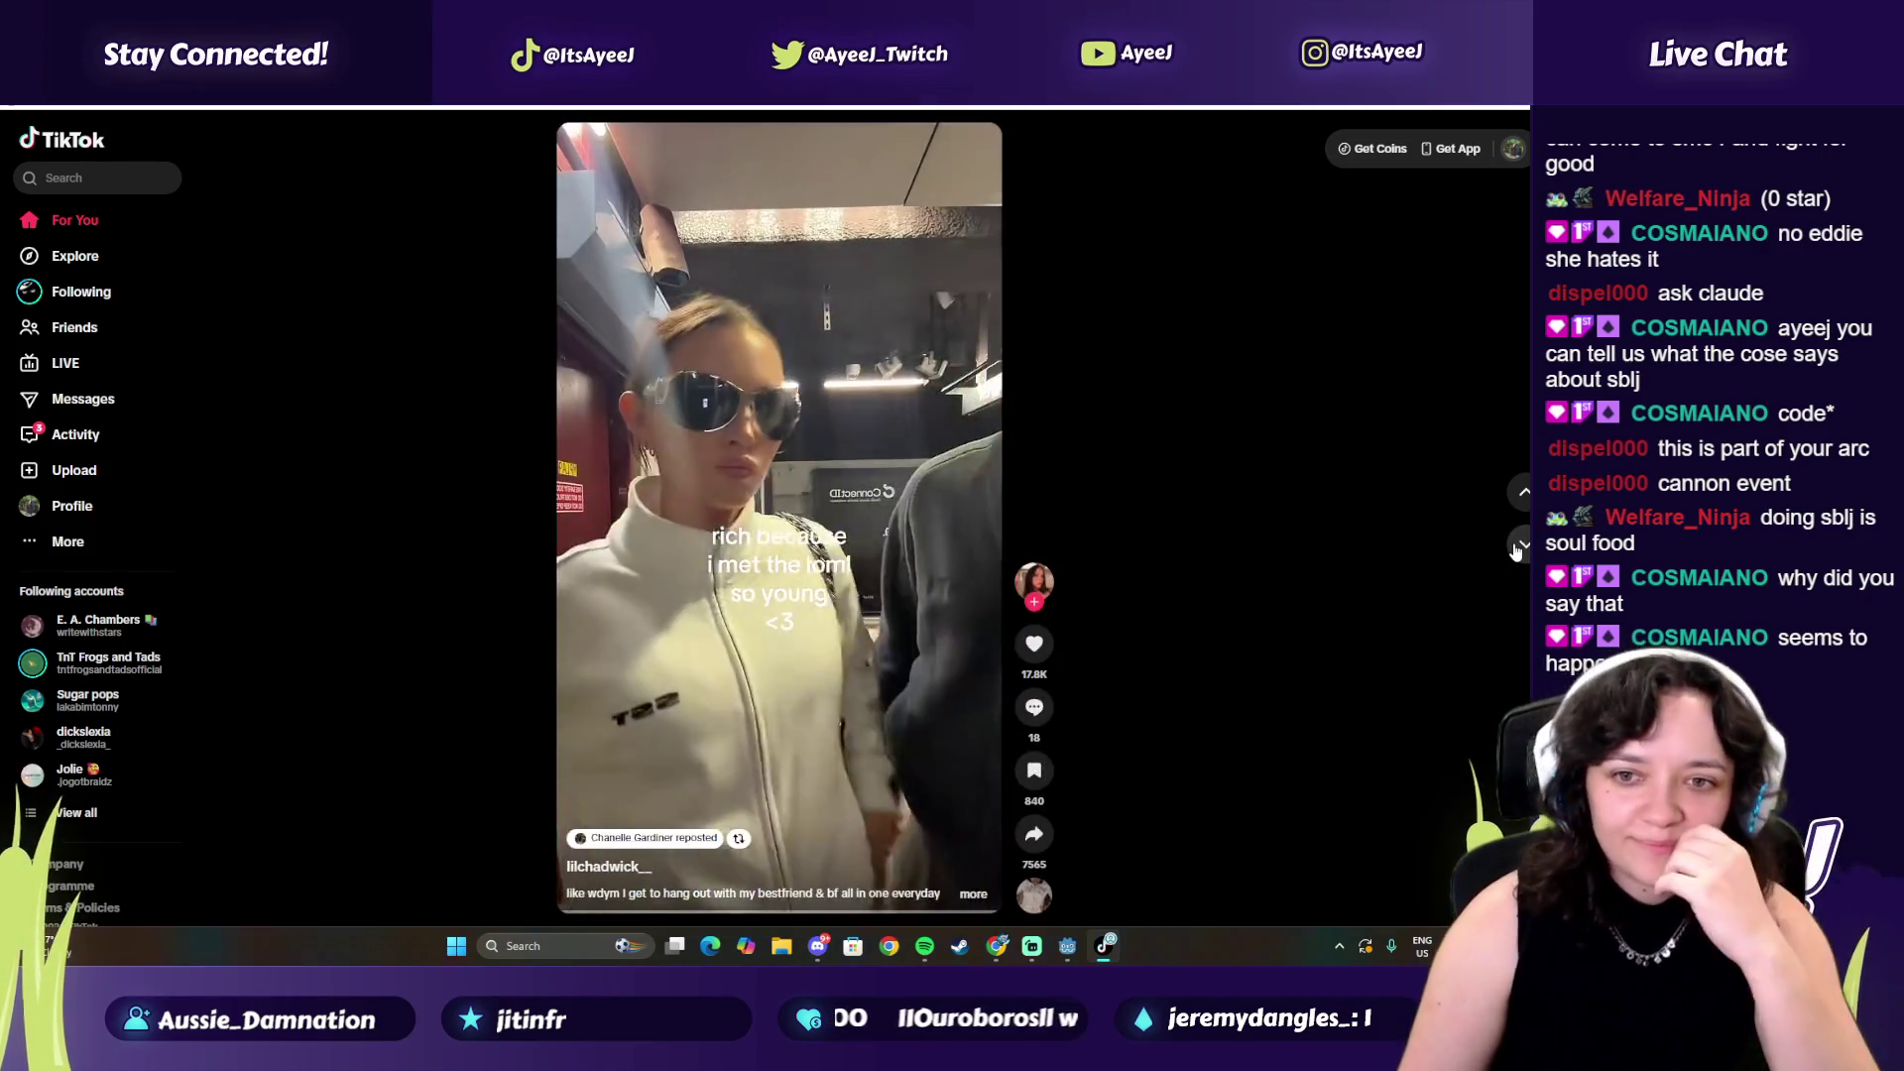
left_click(1514, 552)
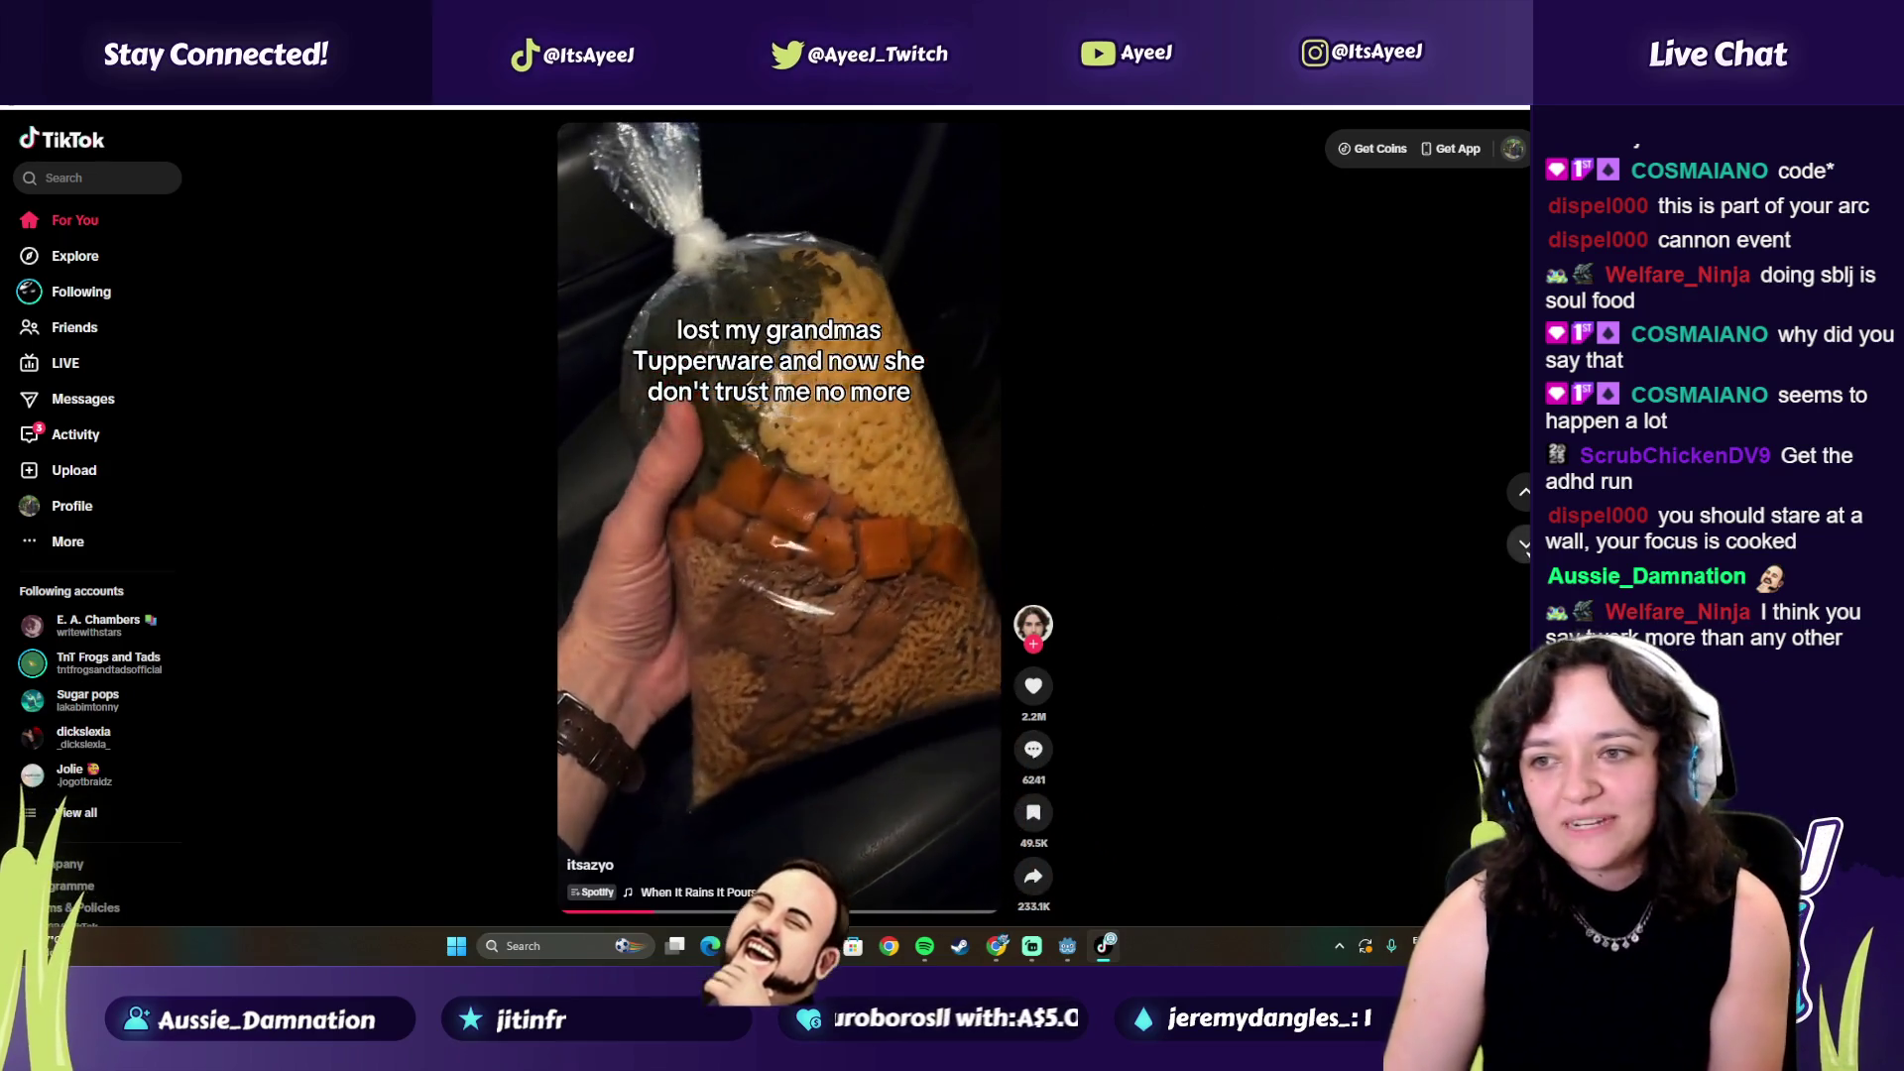
key("Down")
key("Down")
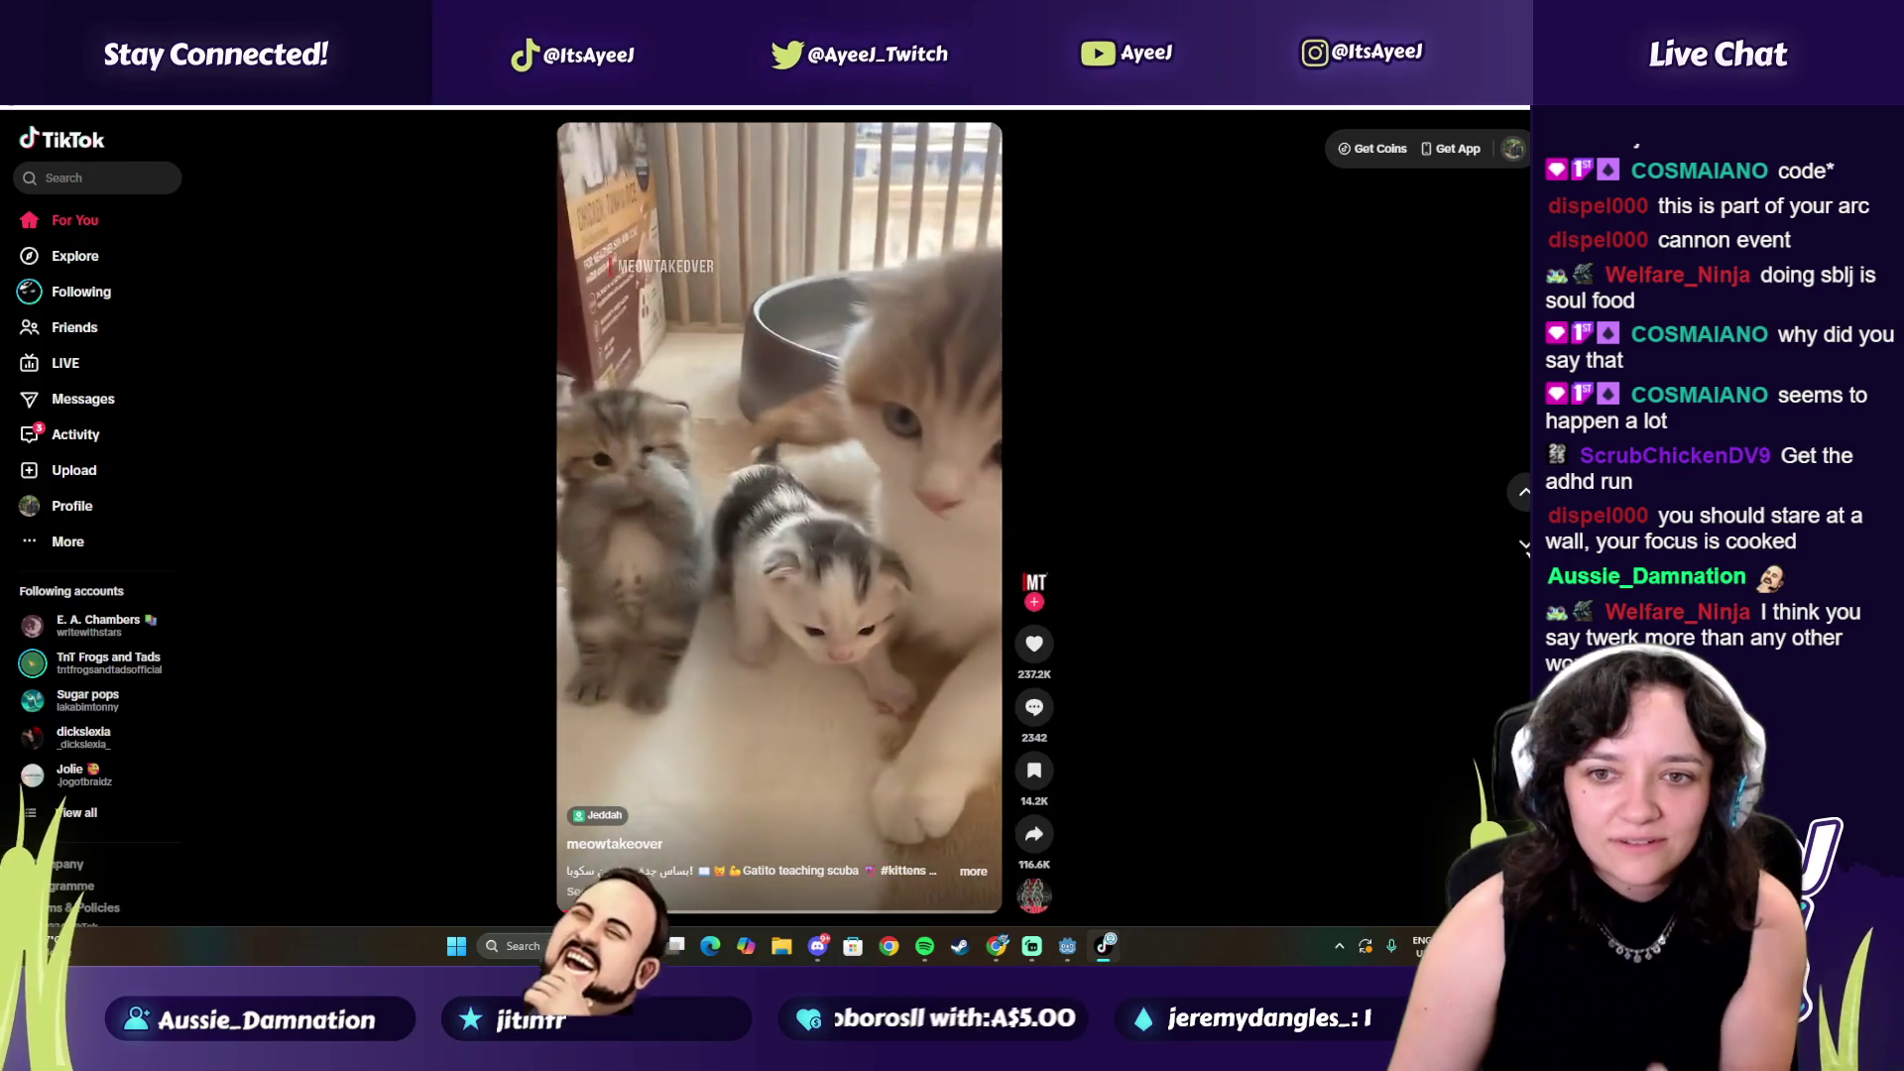
key("Down")
key("Up")
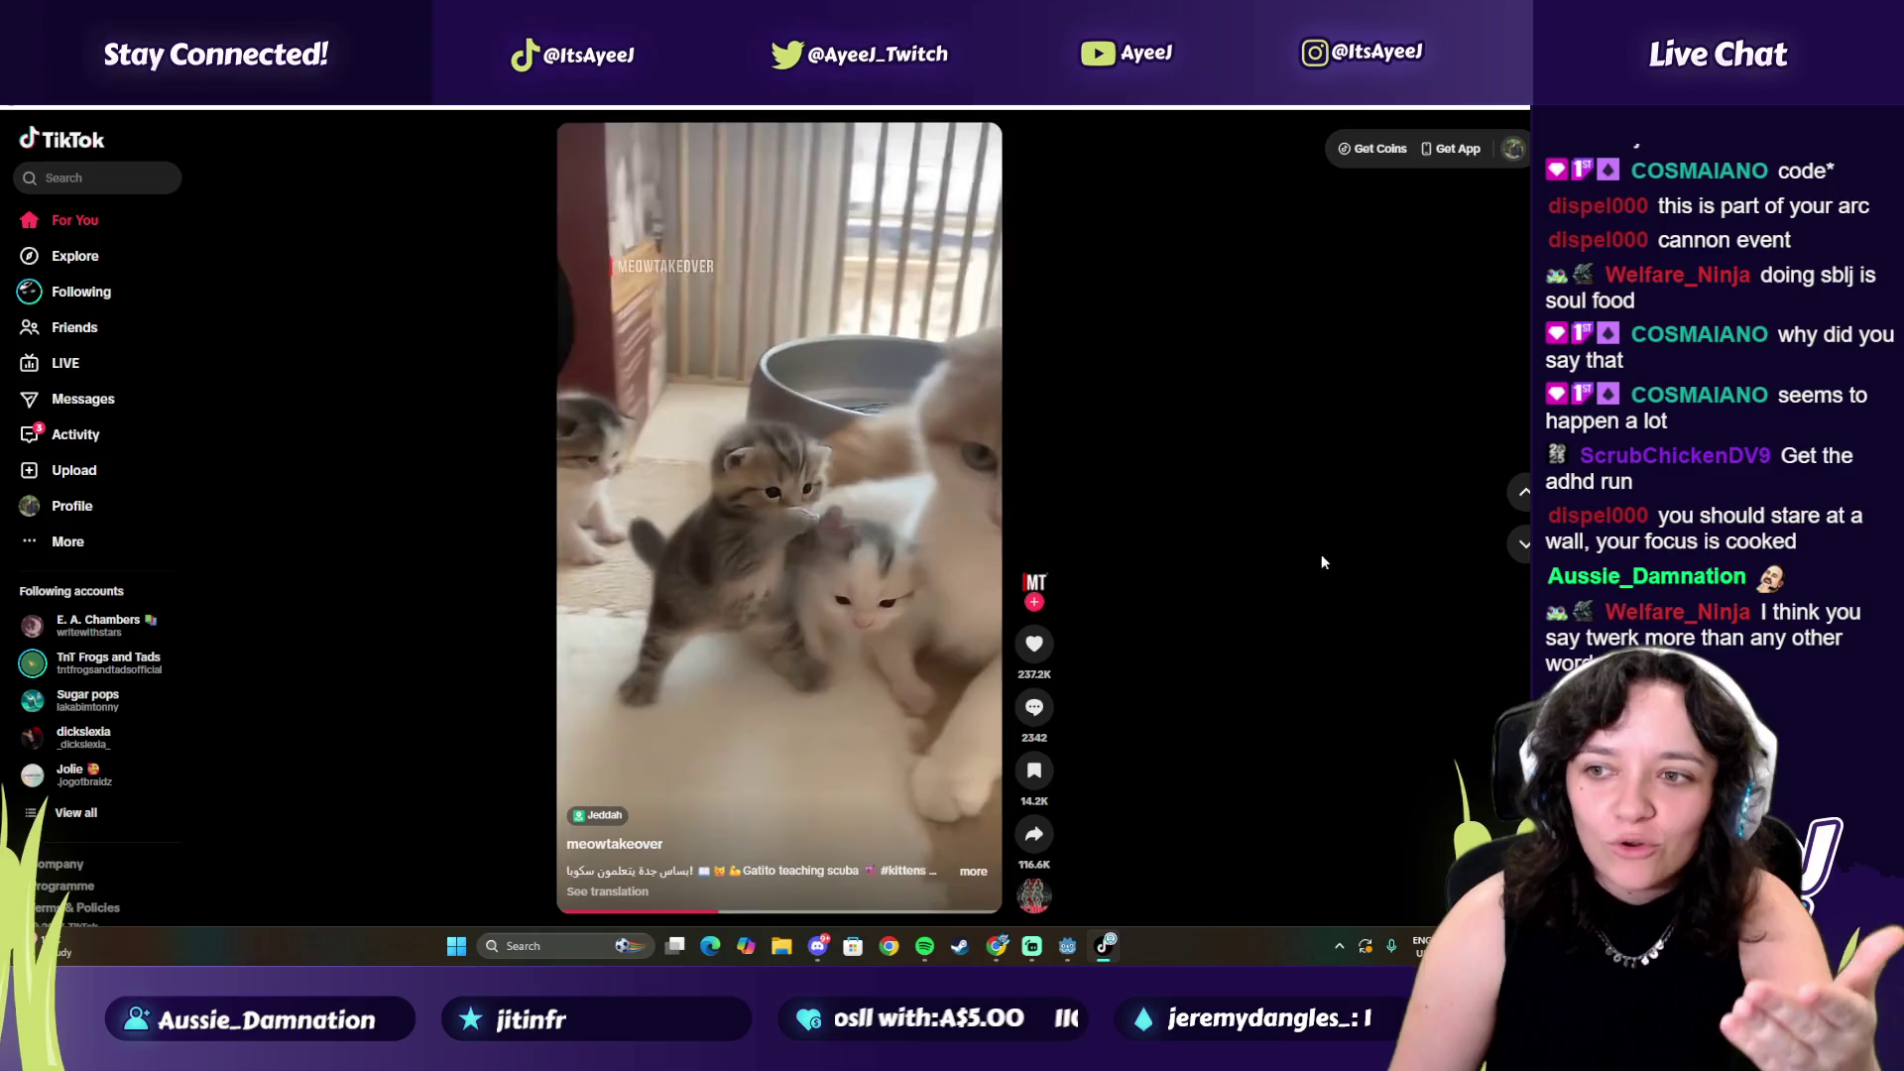
left_click(1522, 552)
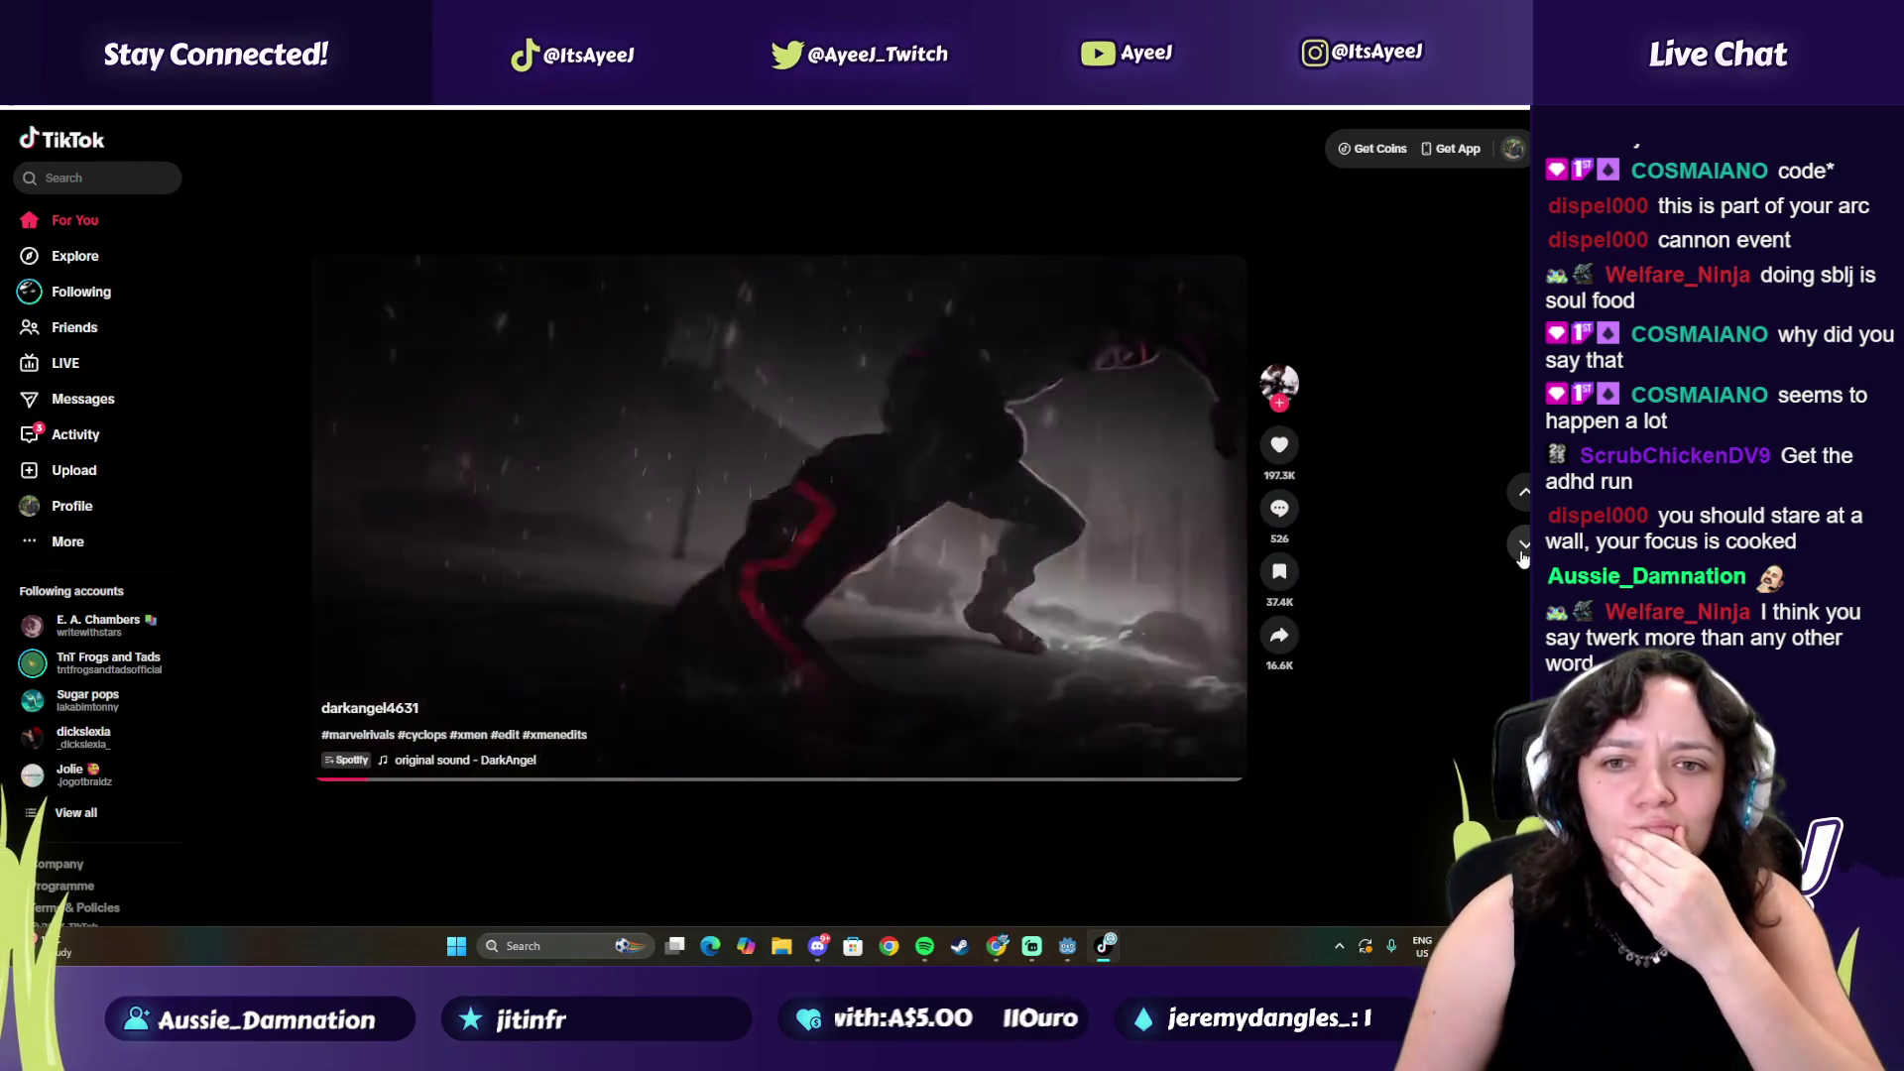
left_click(1522, 552)
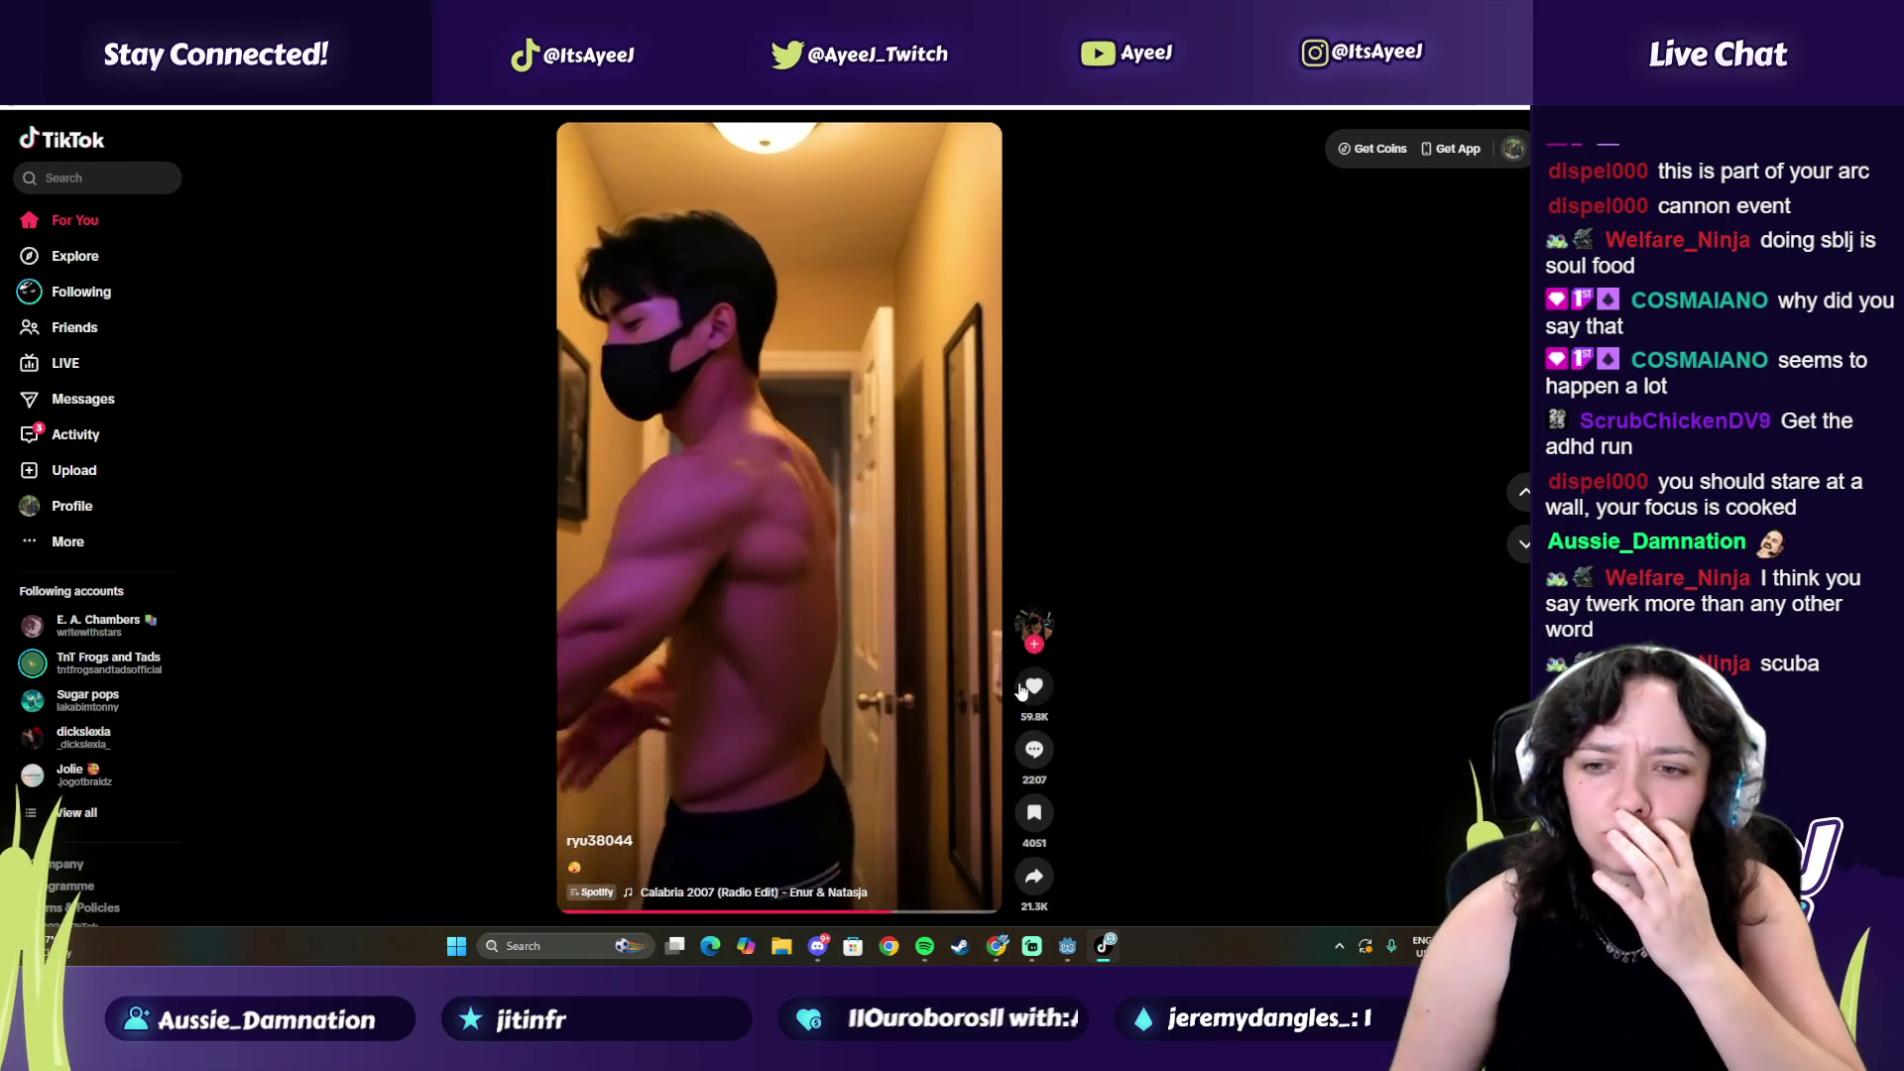
left_click(1518, 554)
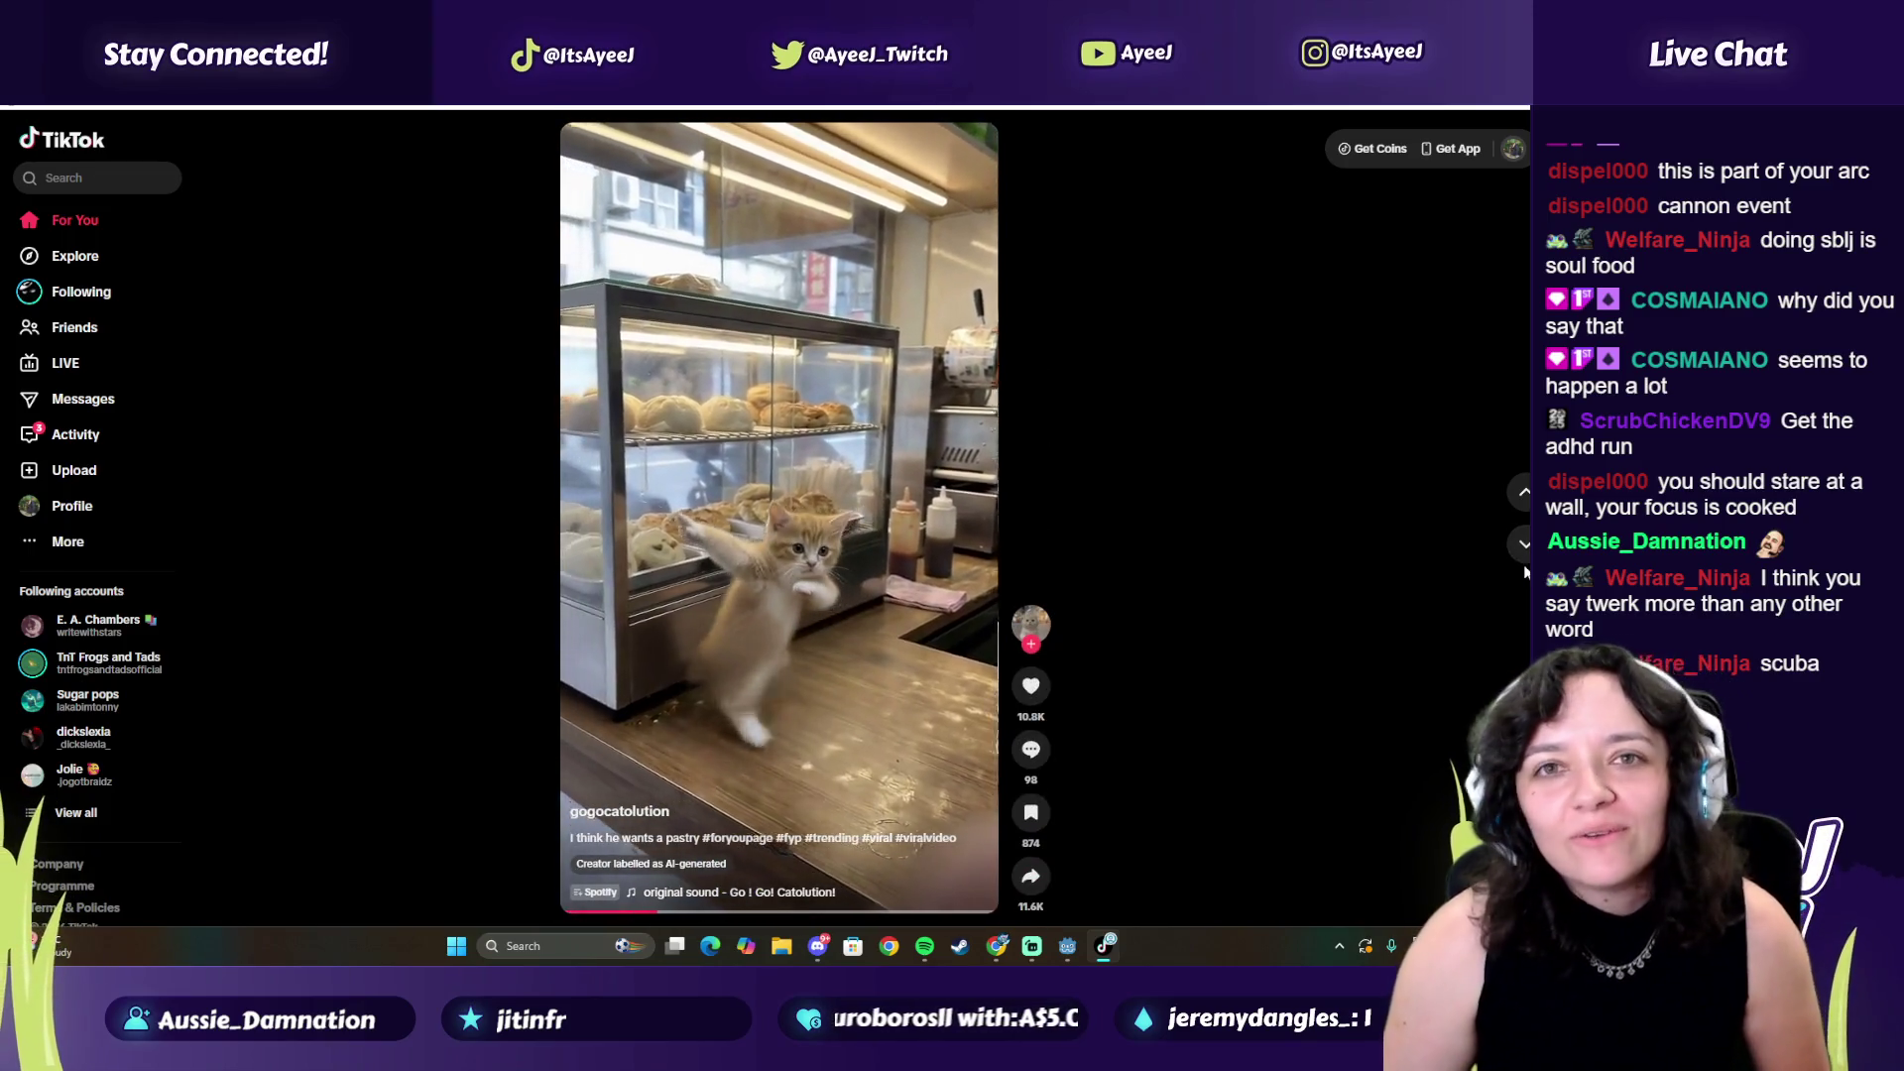
left_click(1523, 544)
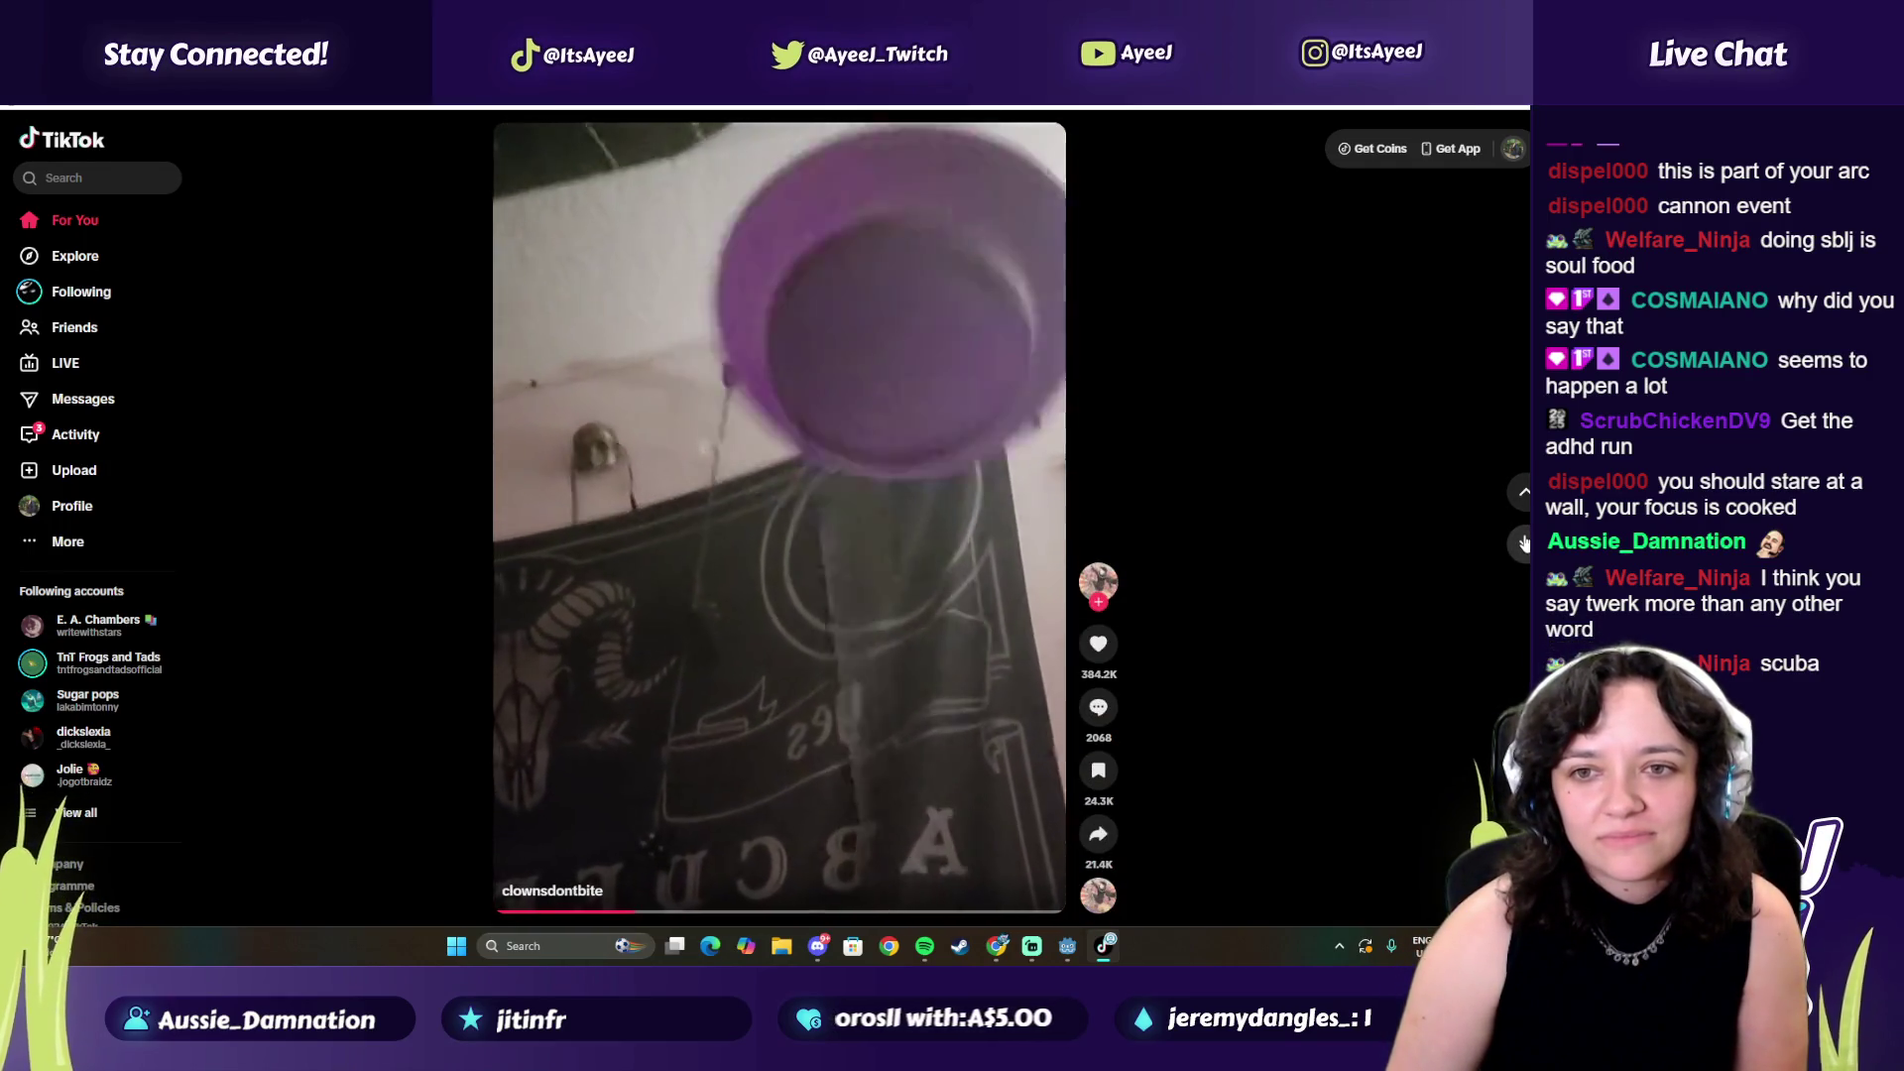
left_click(1523, 543)
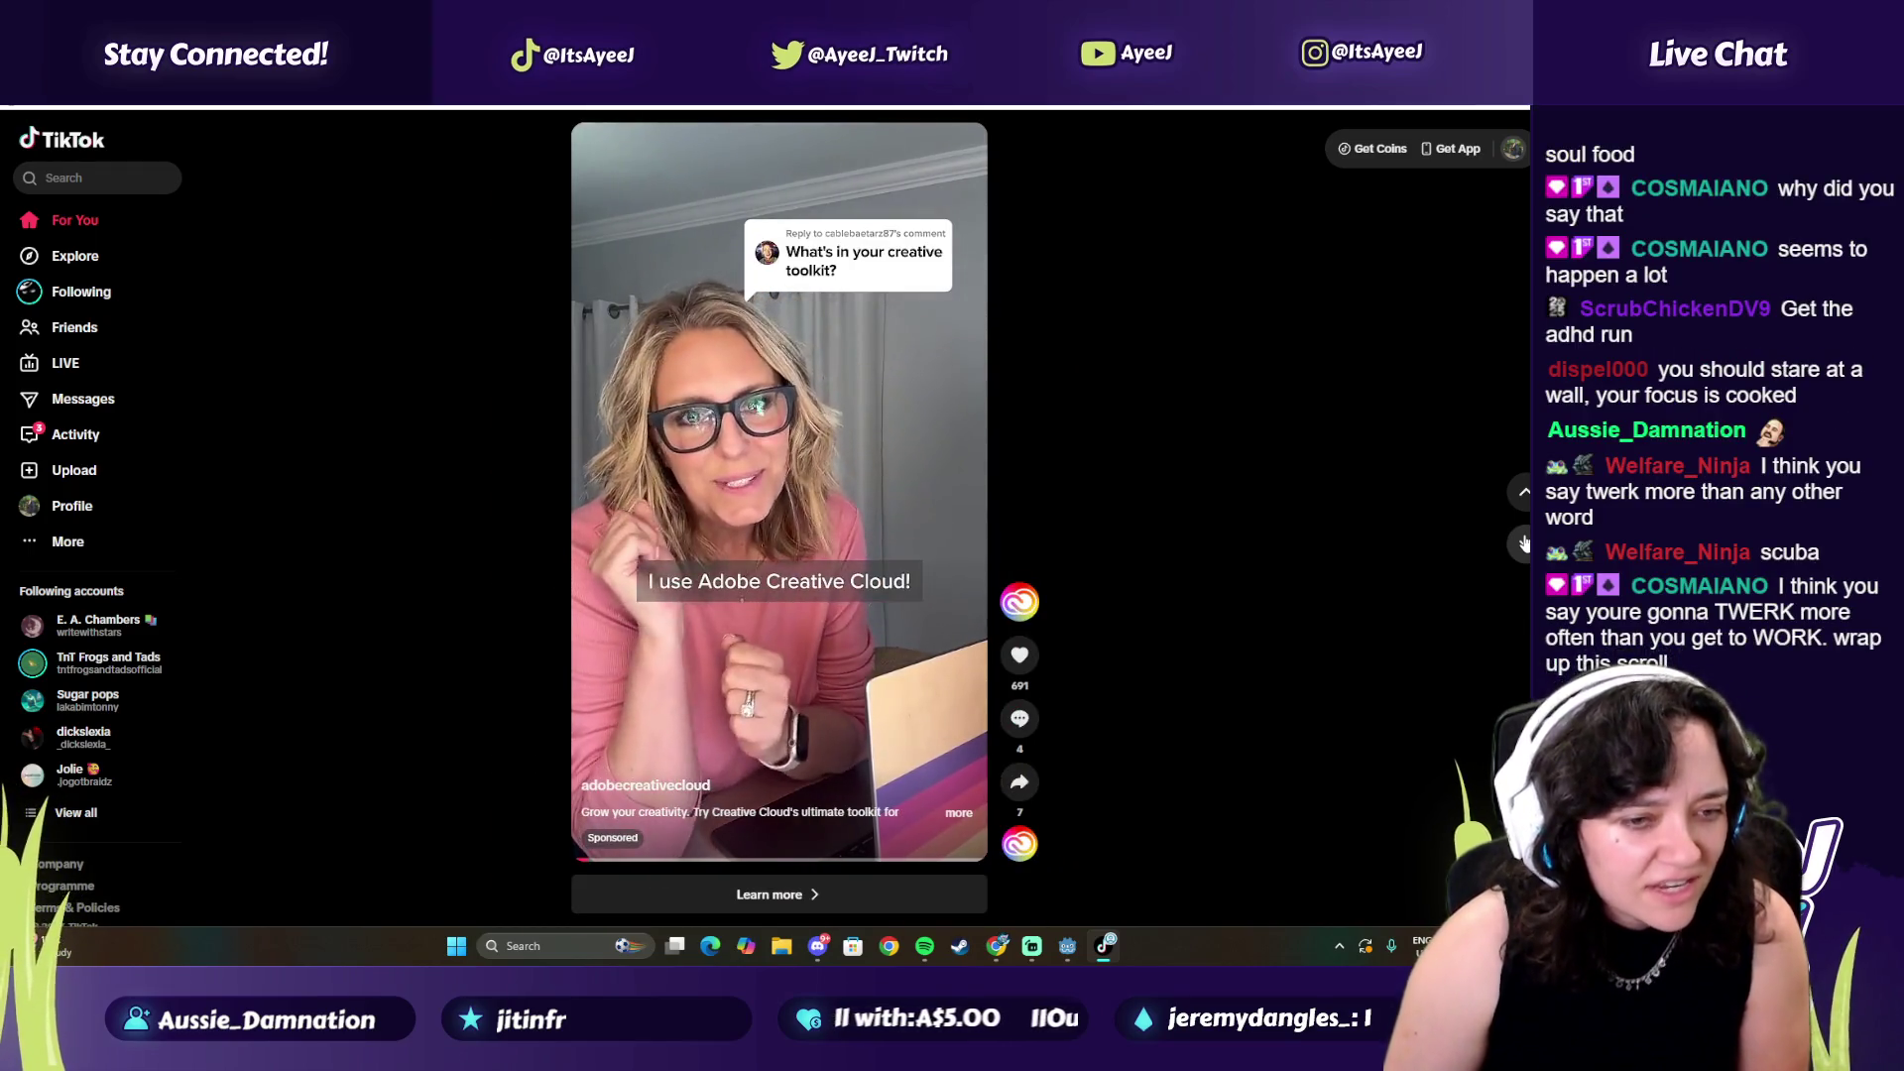
left_click(1523, 543)
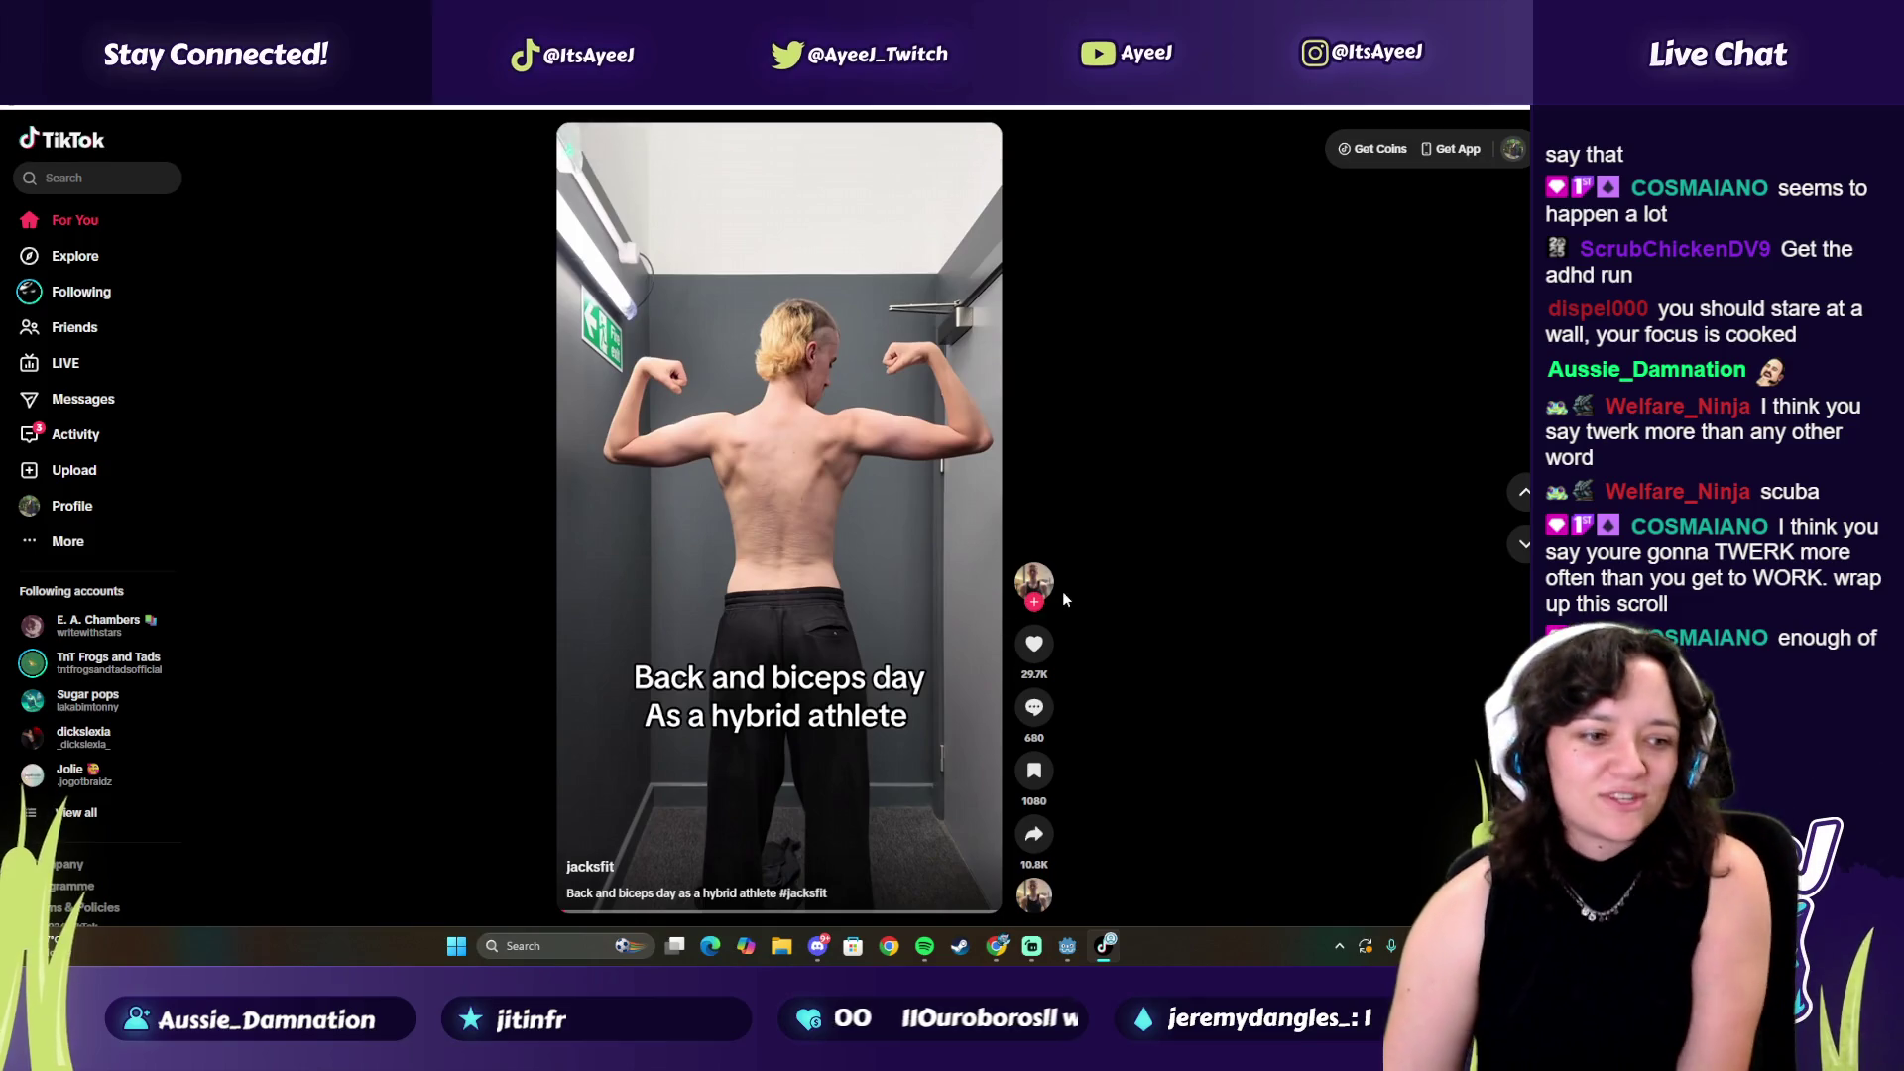
left_click(1524, 551)
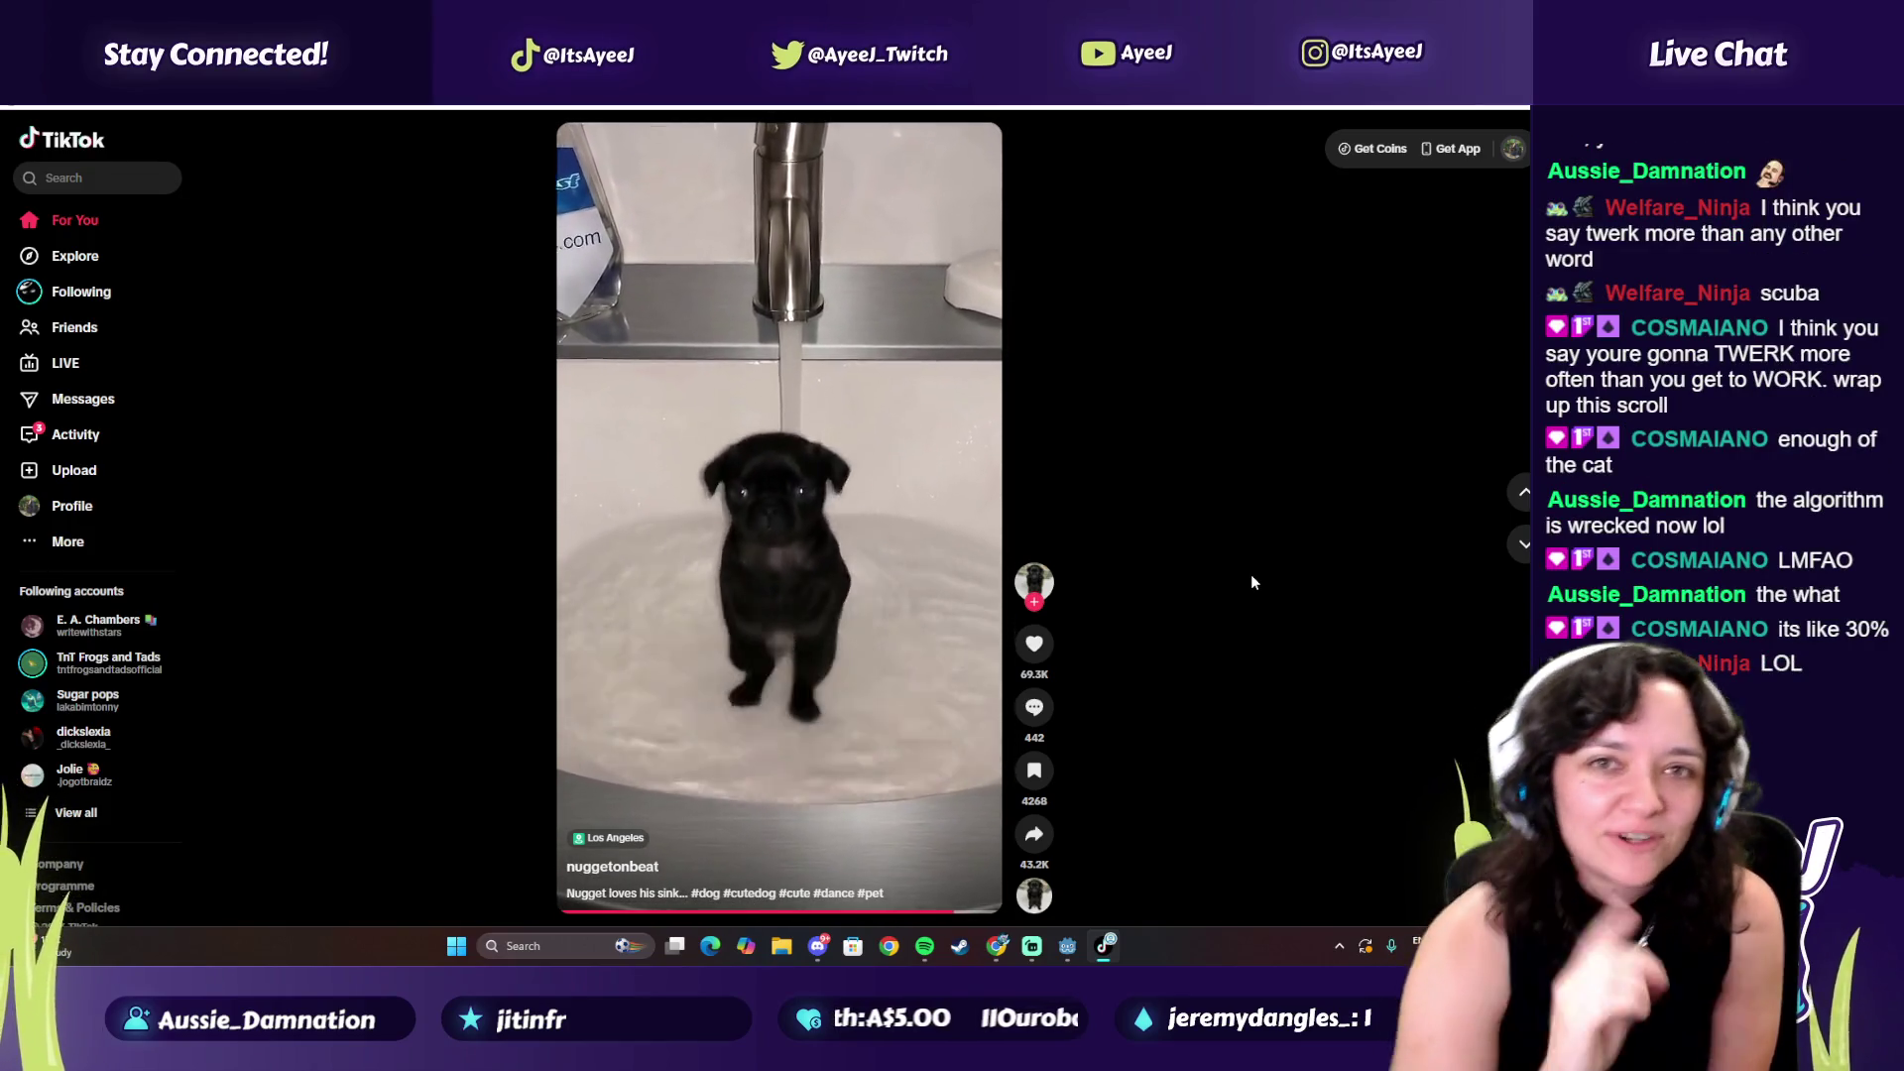
Skip through many more feed videos, then close TikTok with Alt+F4
left_click(1524, 545)
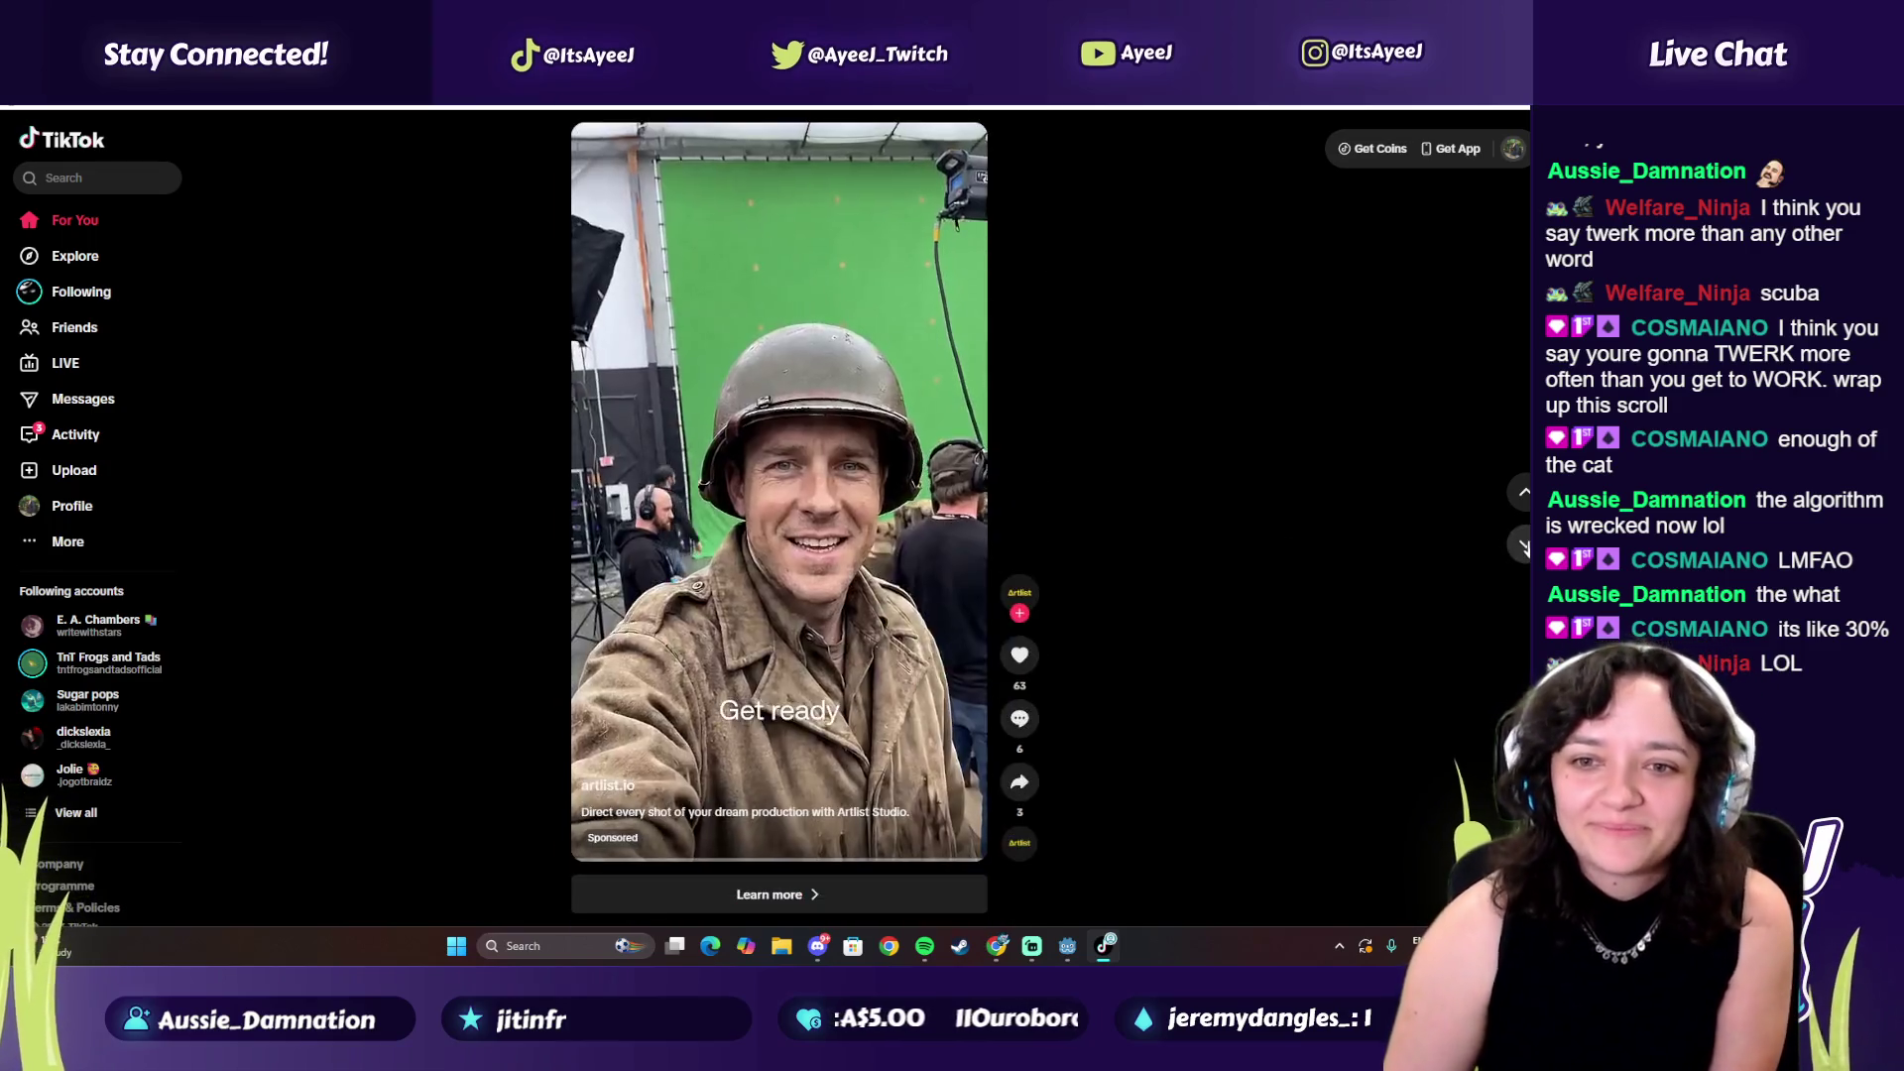
left_click(1524, 546)
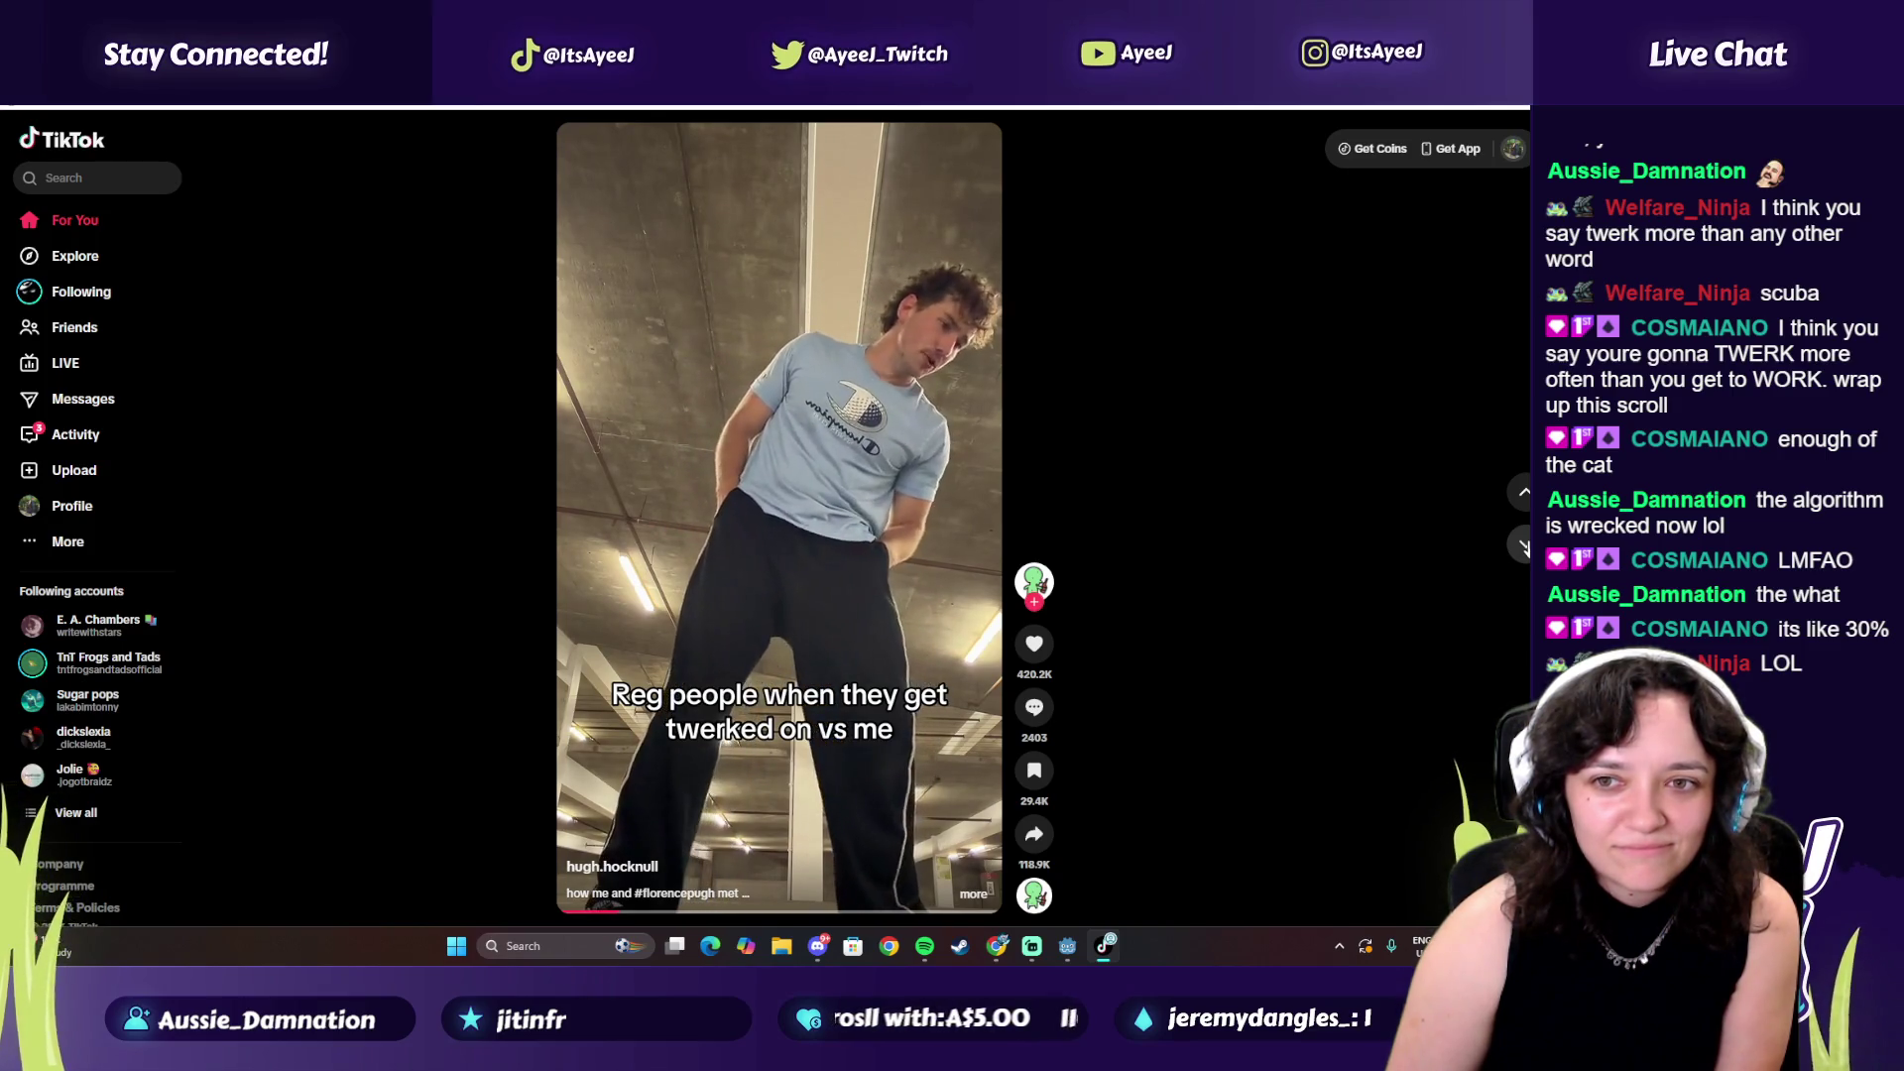
left_click(1522, 543)
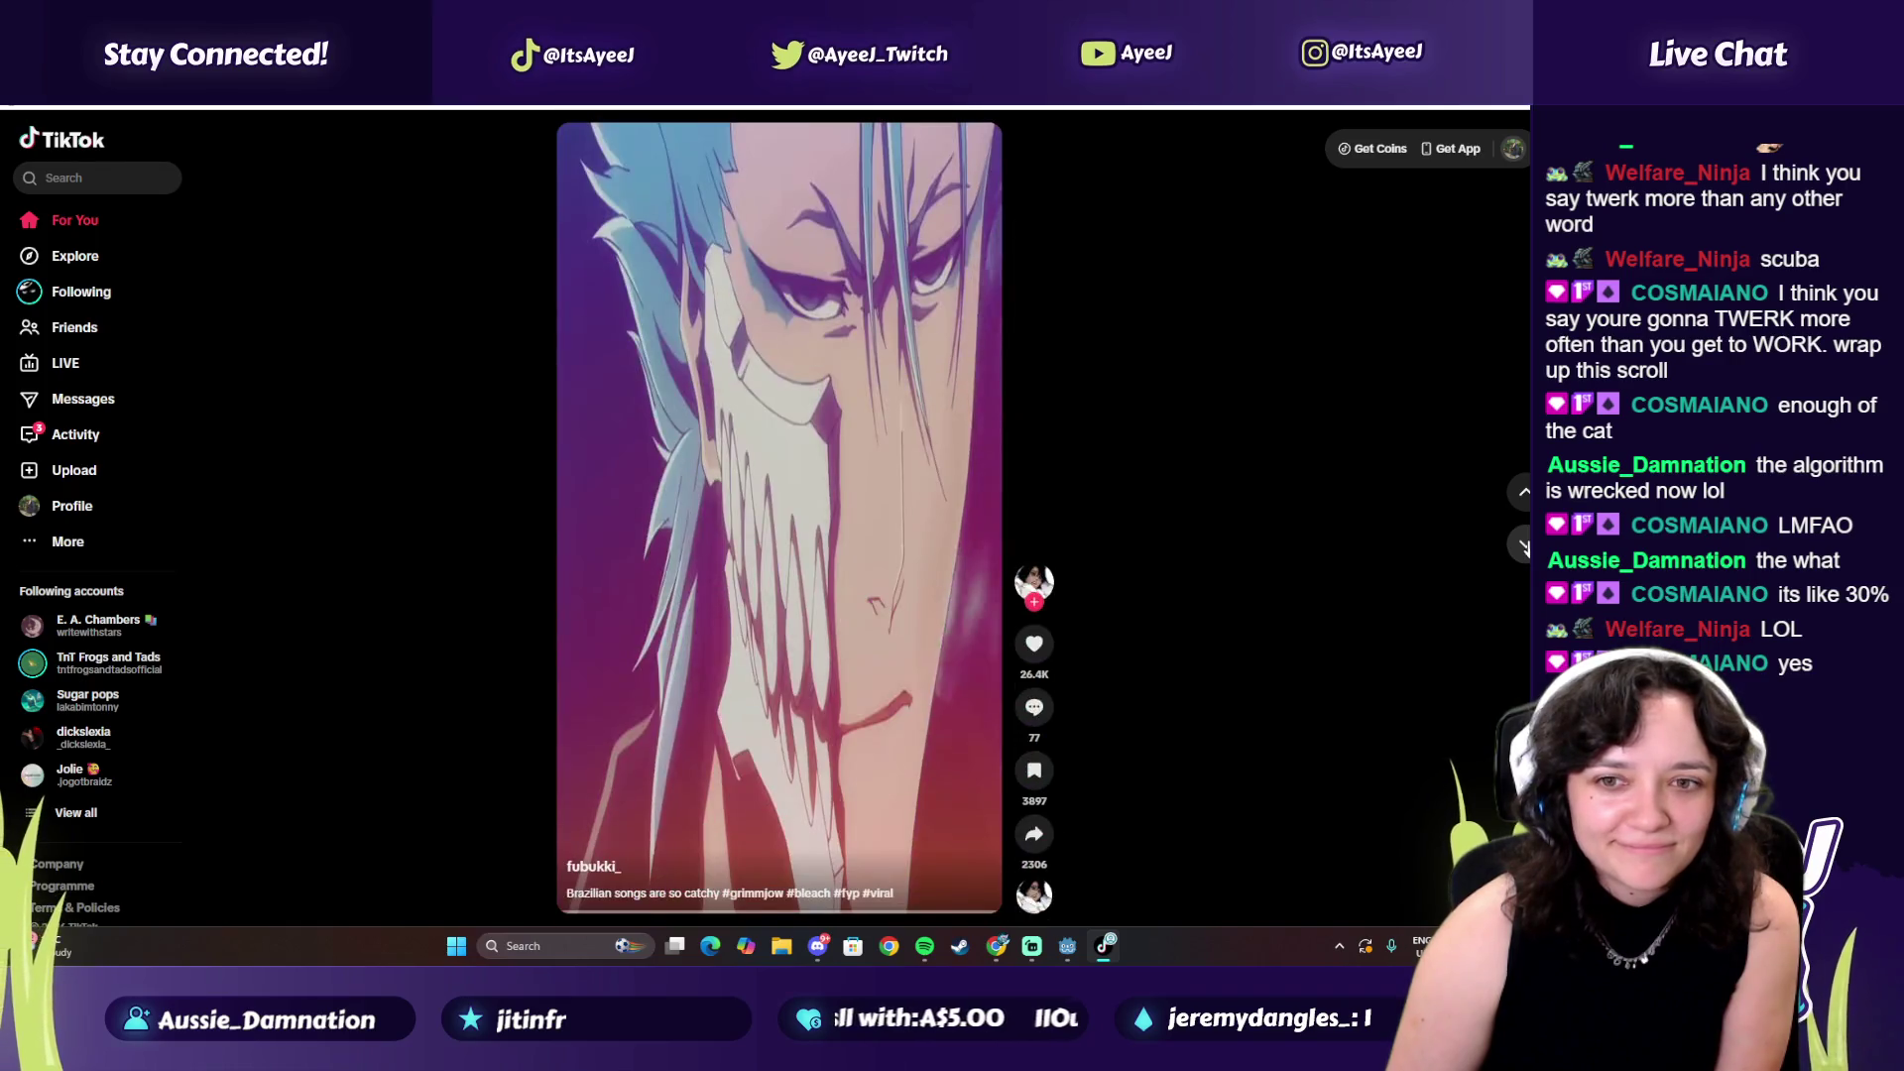
left_click(1522, 543)
left_click(1522, 543)
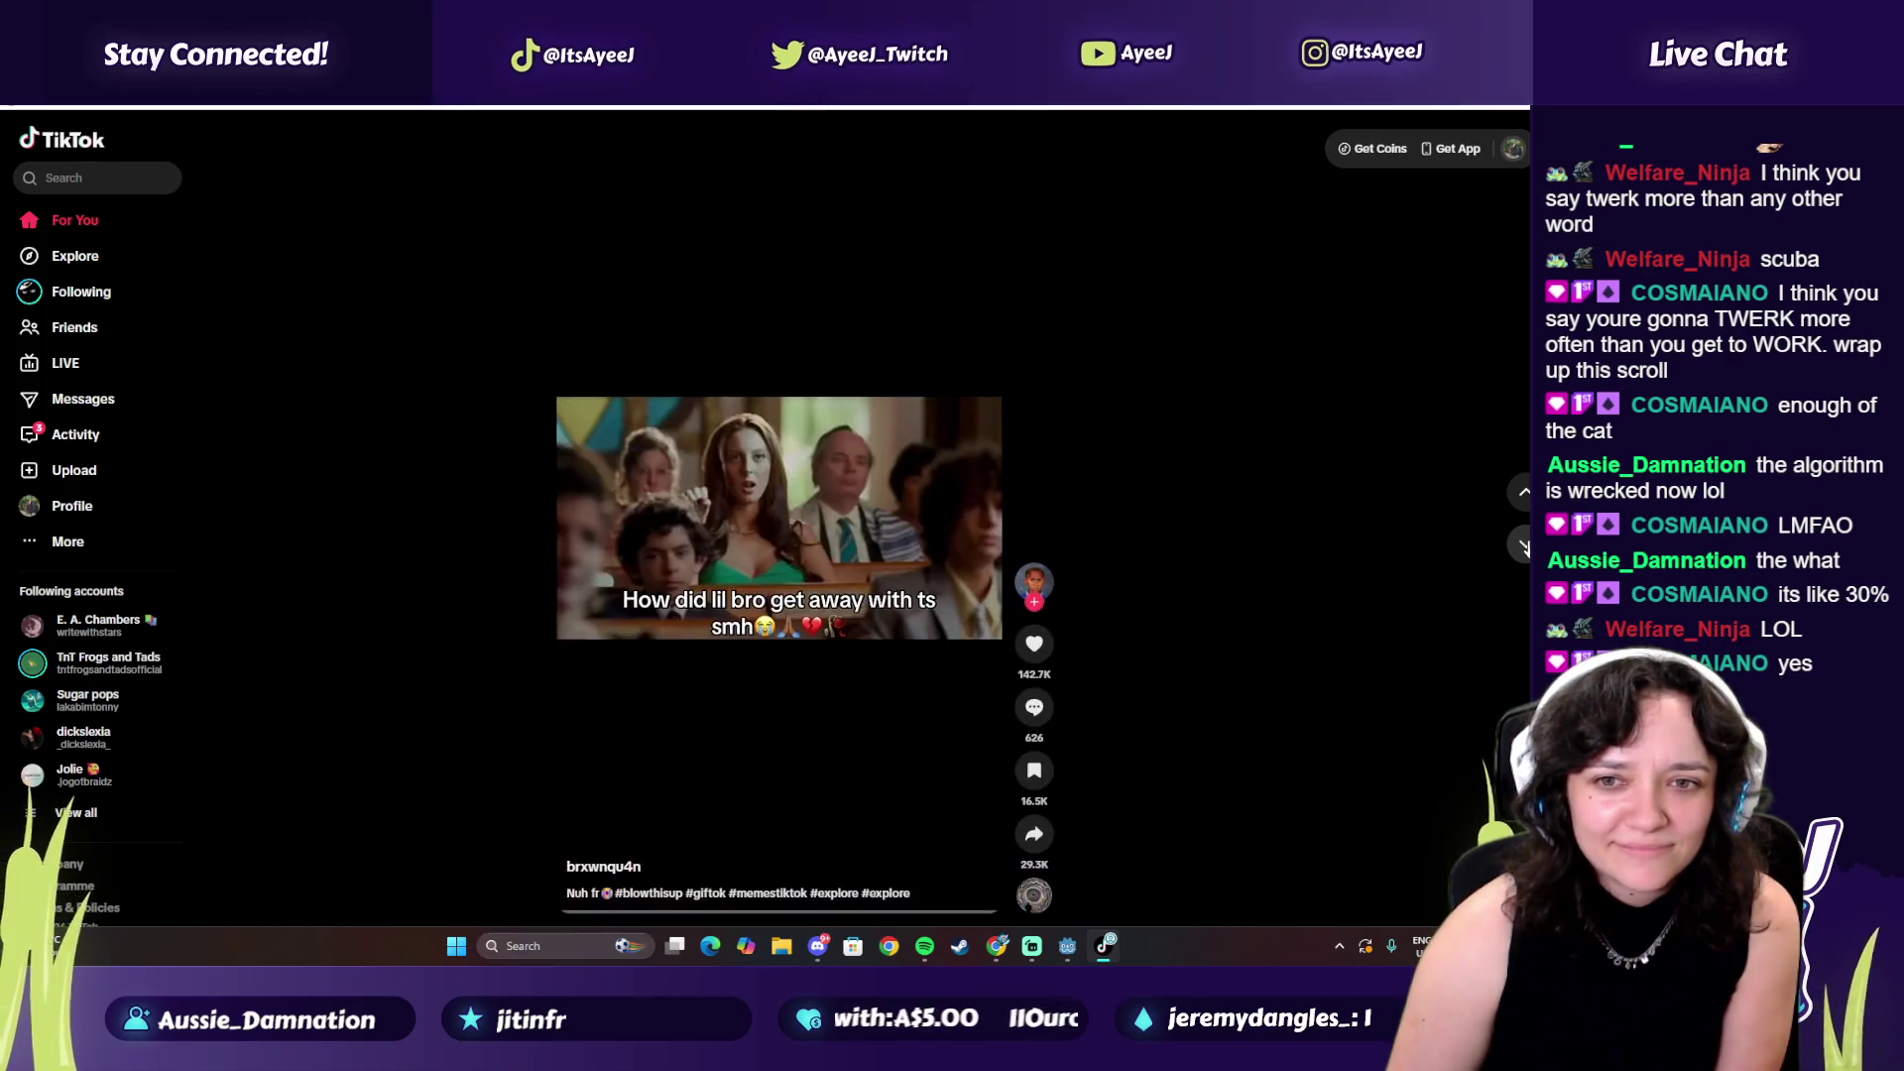
left_click(1522, 544)
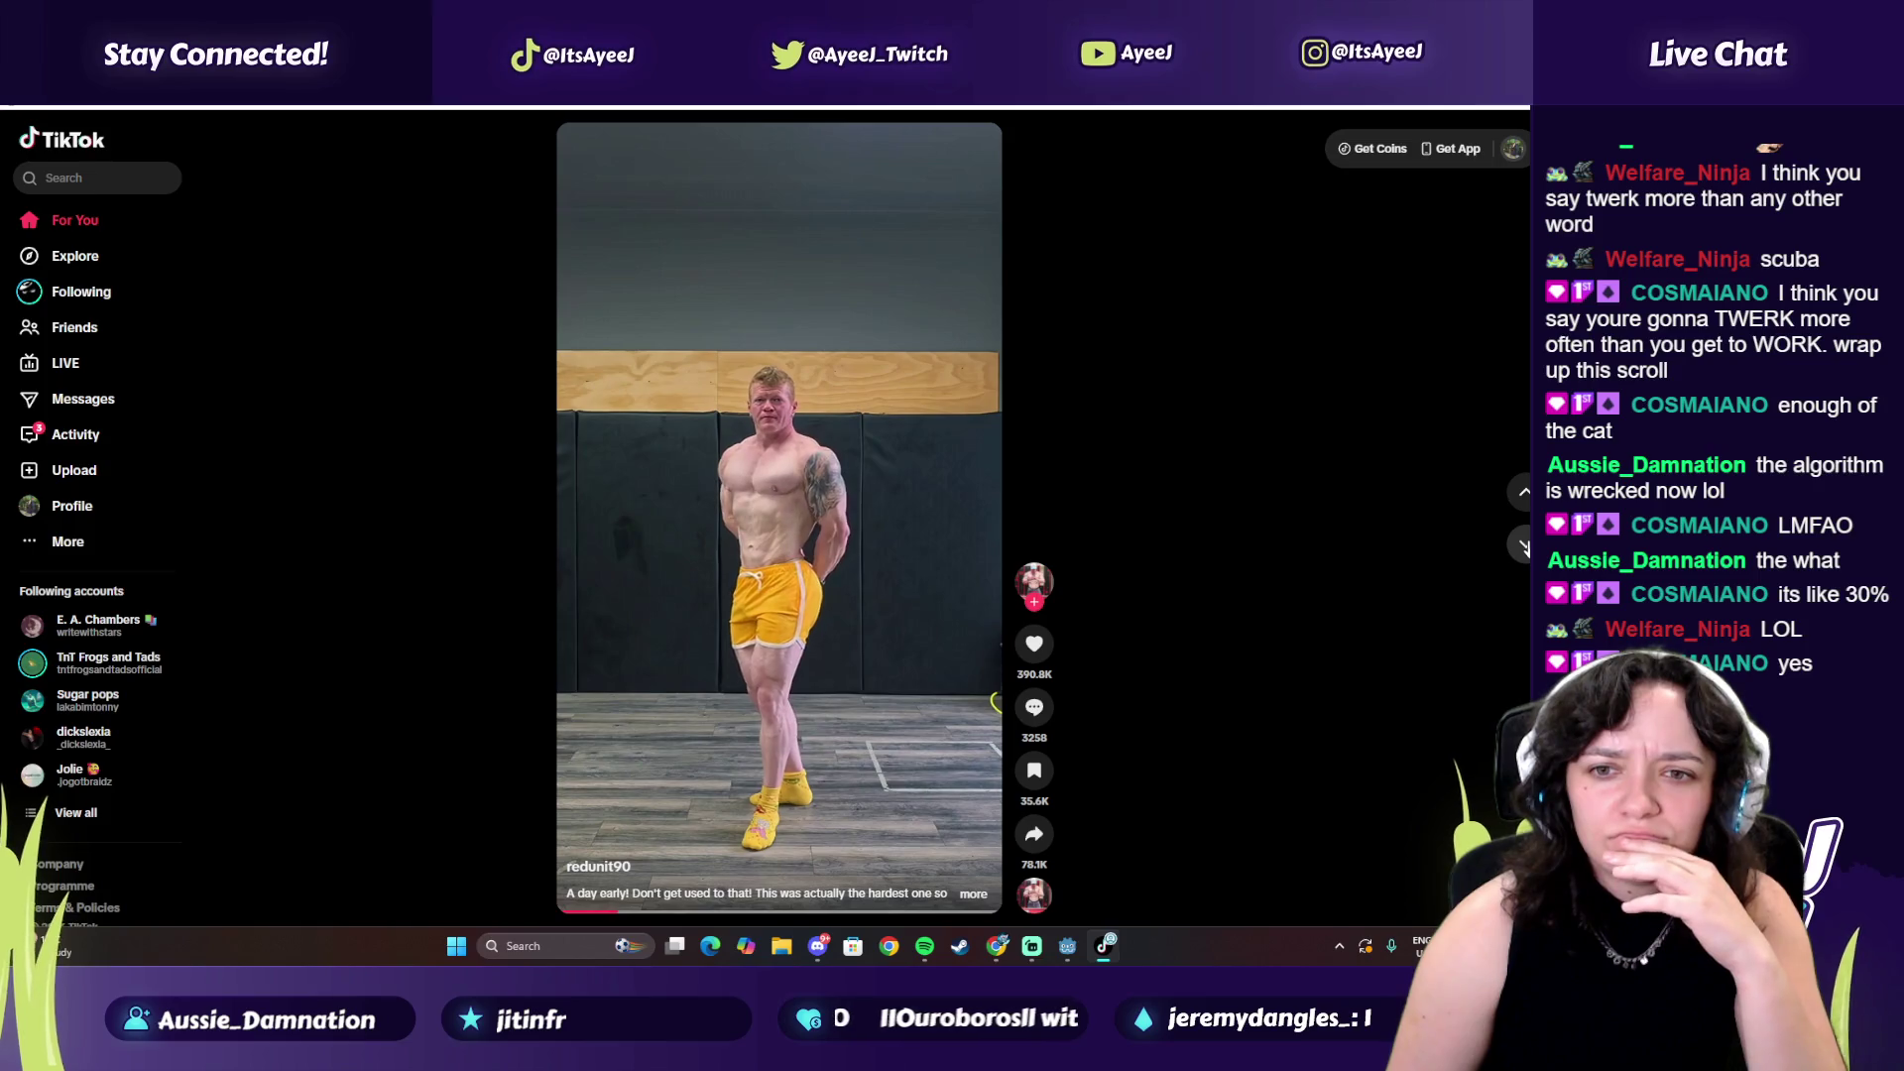
left_click(1523, 545)
left_click(1523, 546)
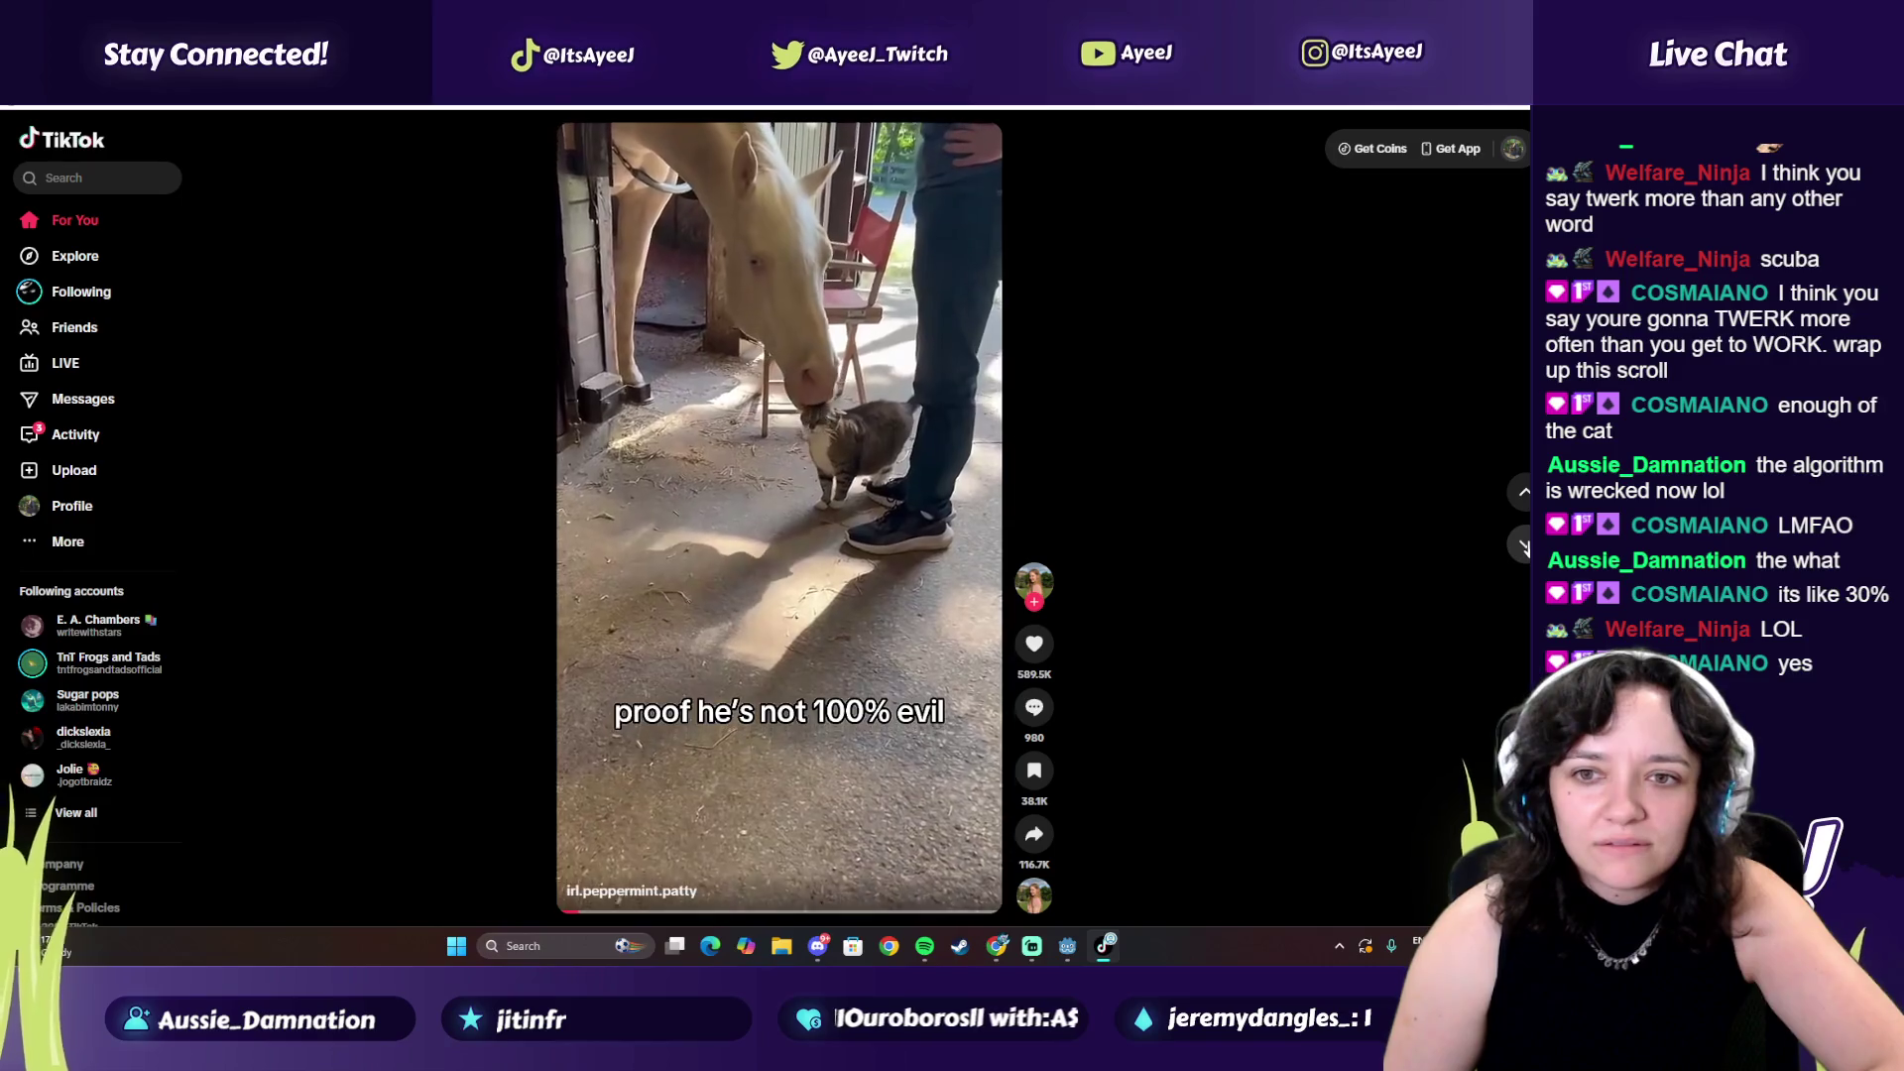
left_click(1523, 546)
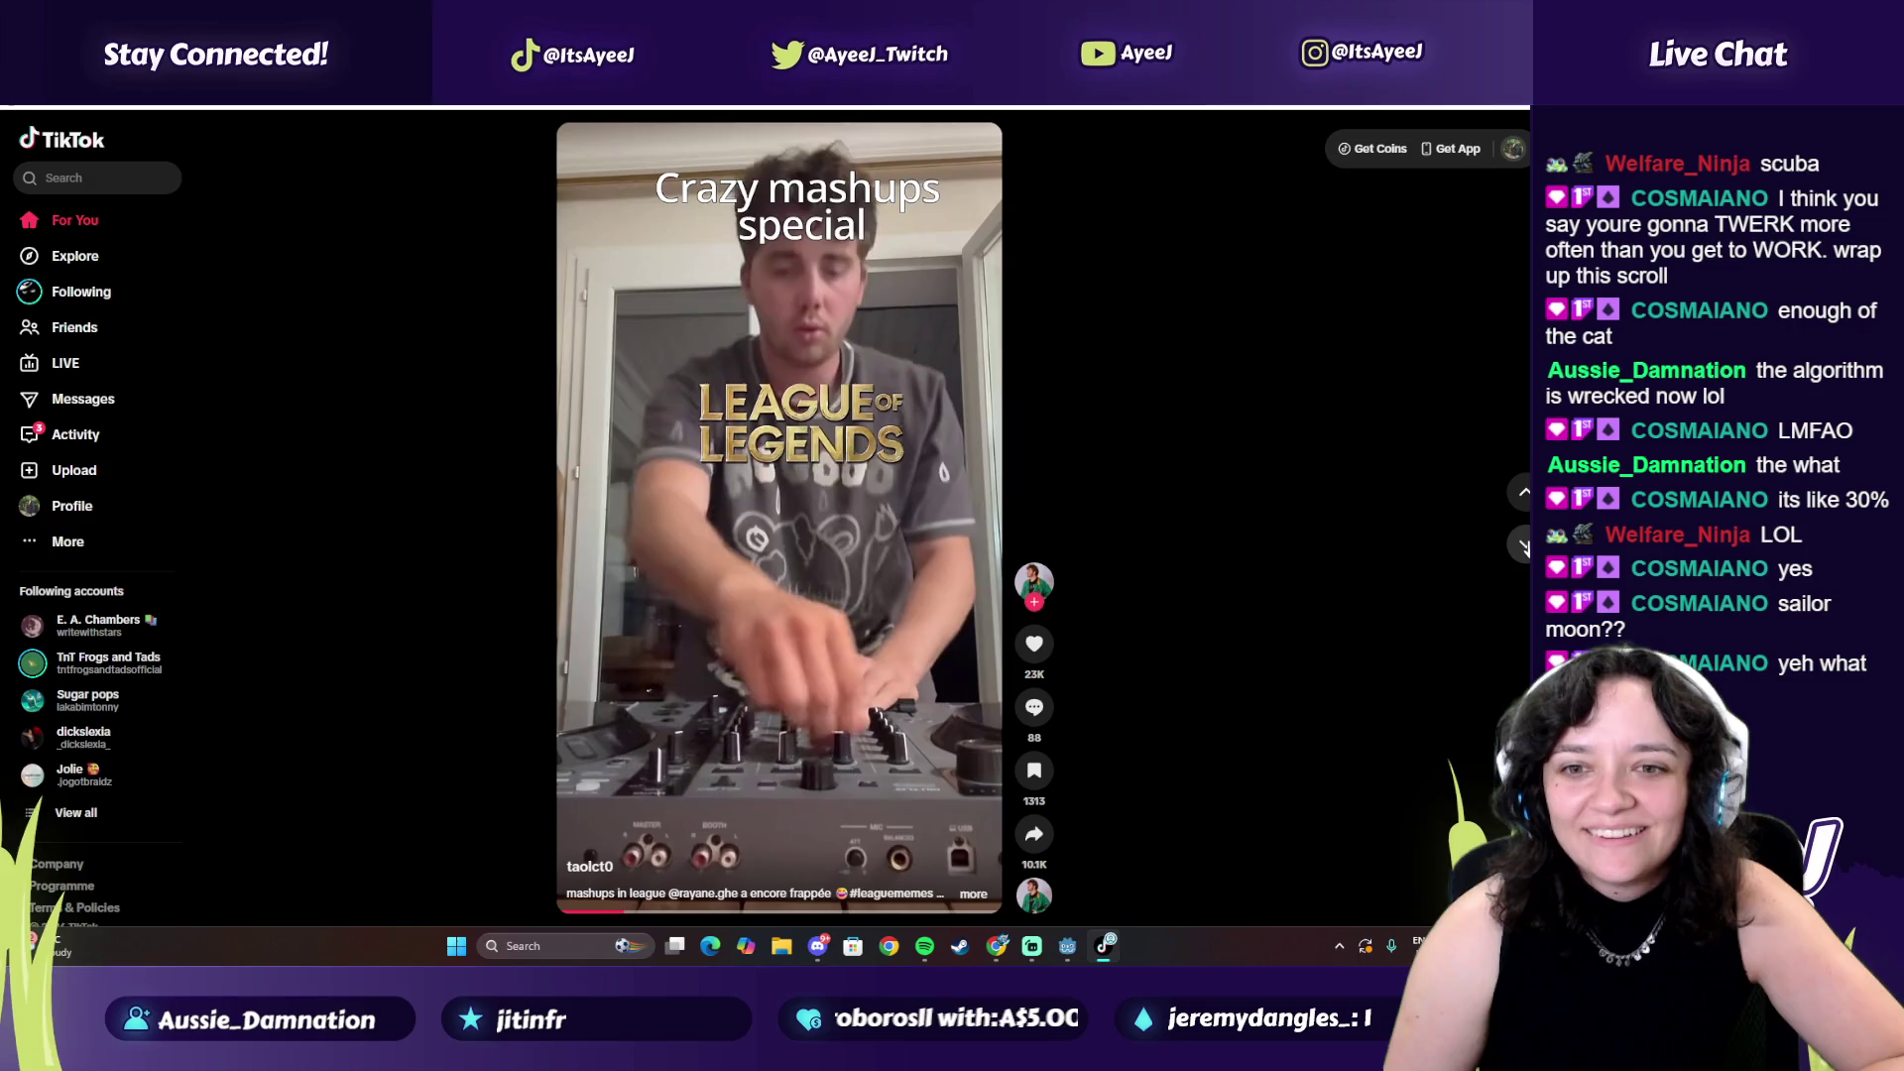
left_click(1523, 545)
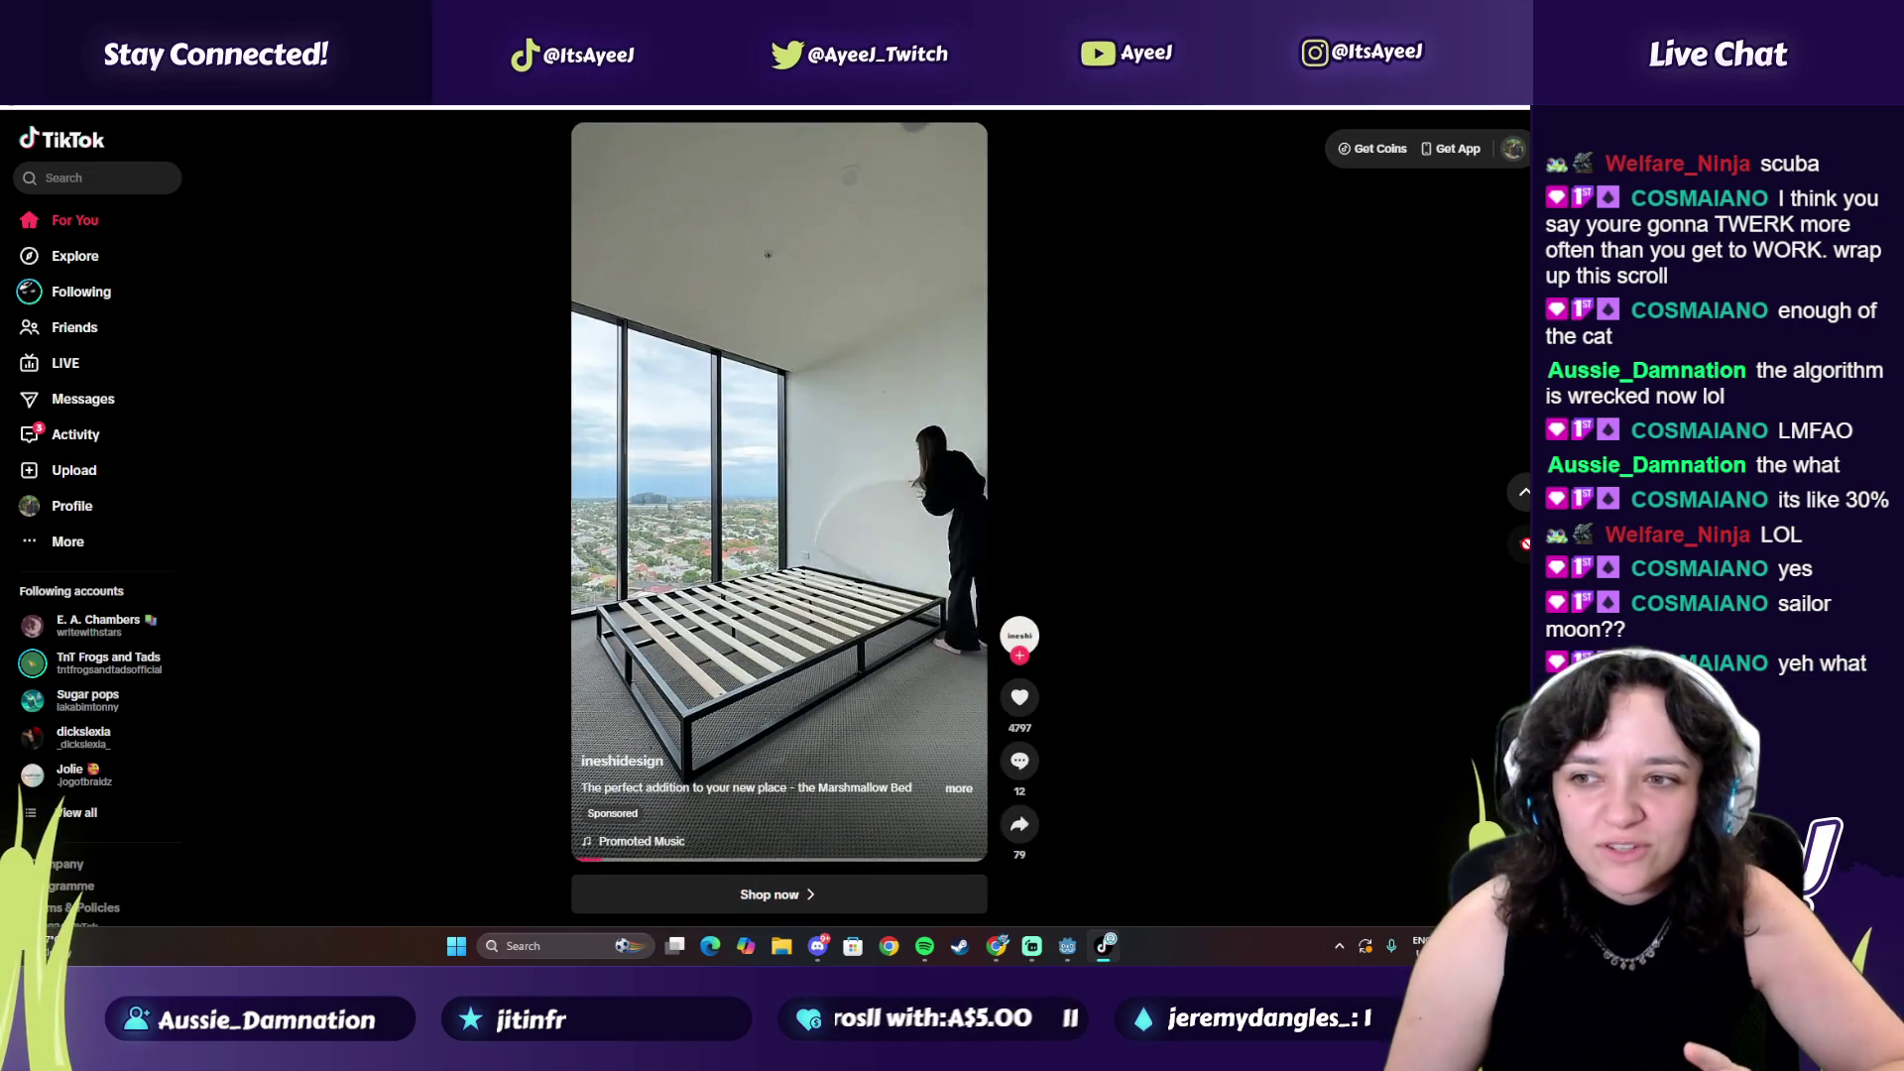
left_click(1523, 546)
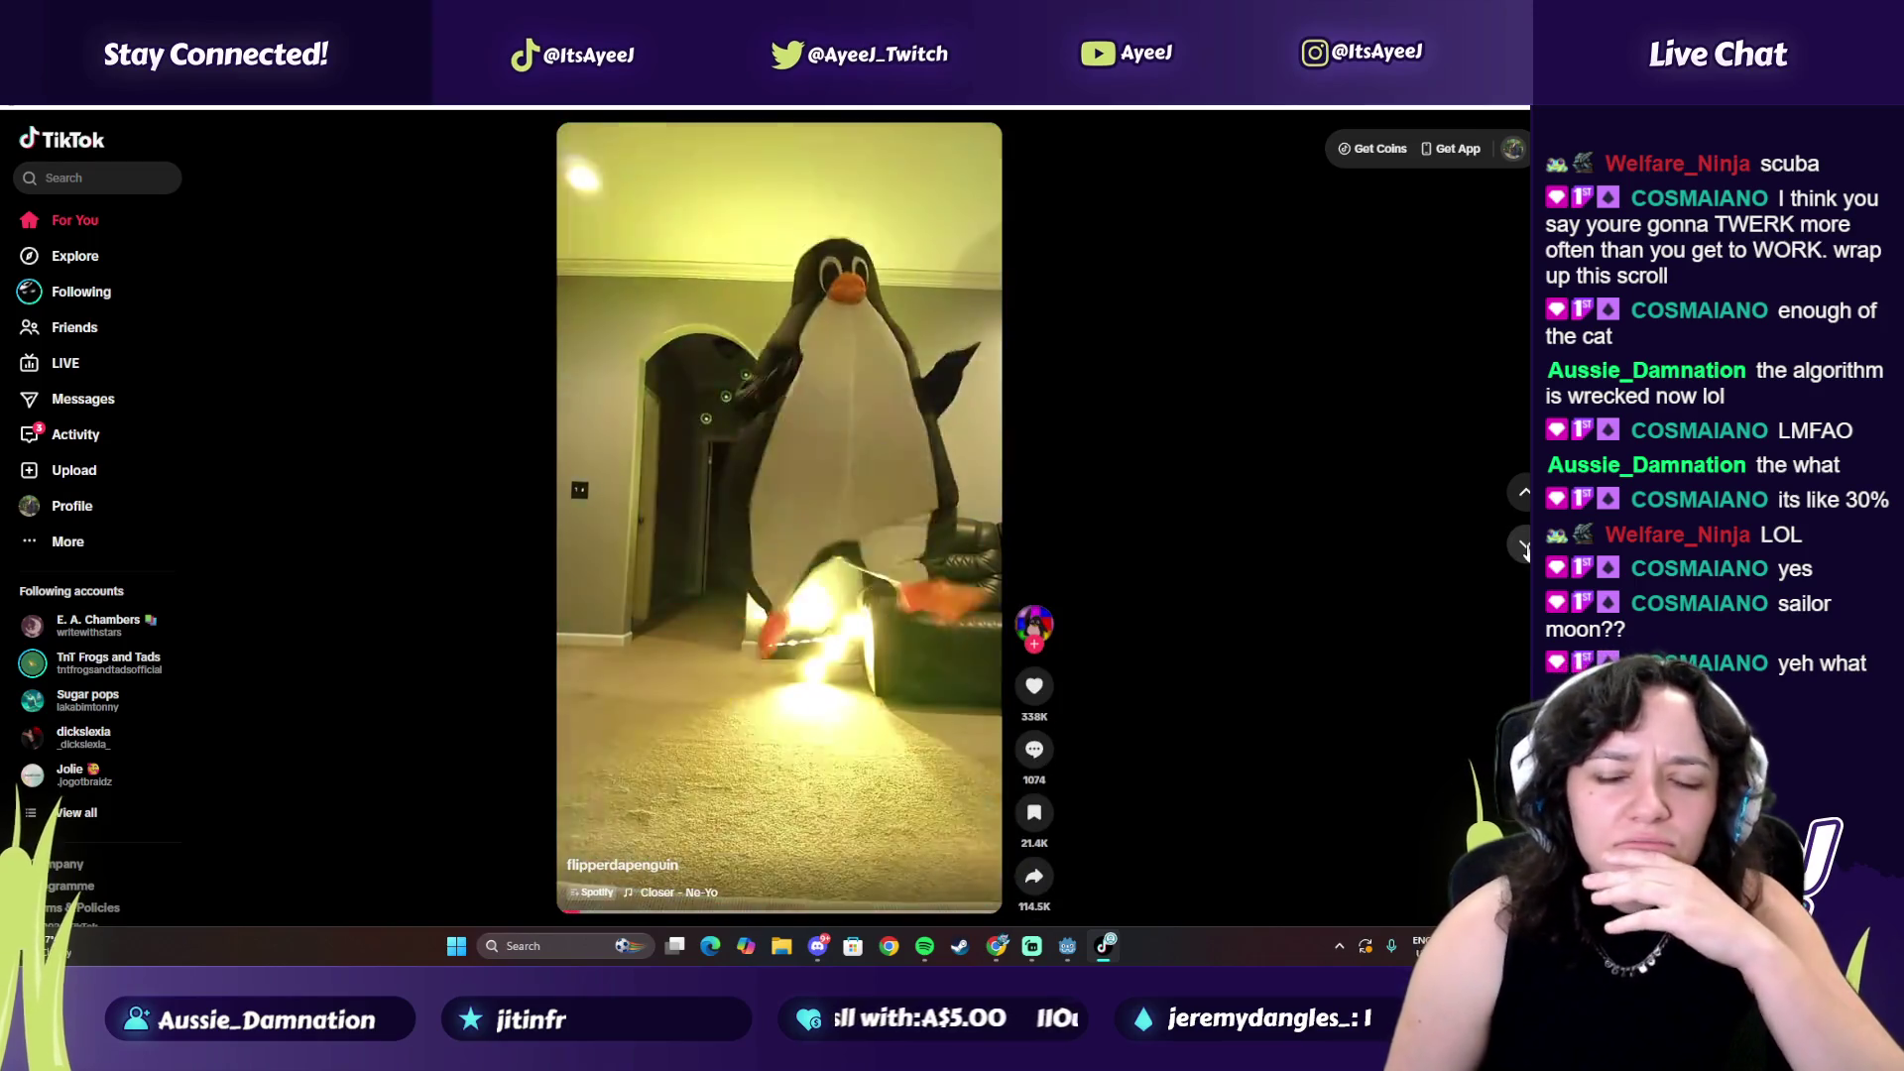
left_click(1524, 546)
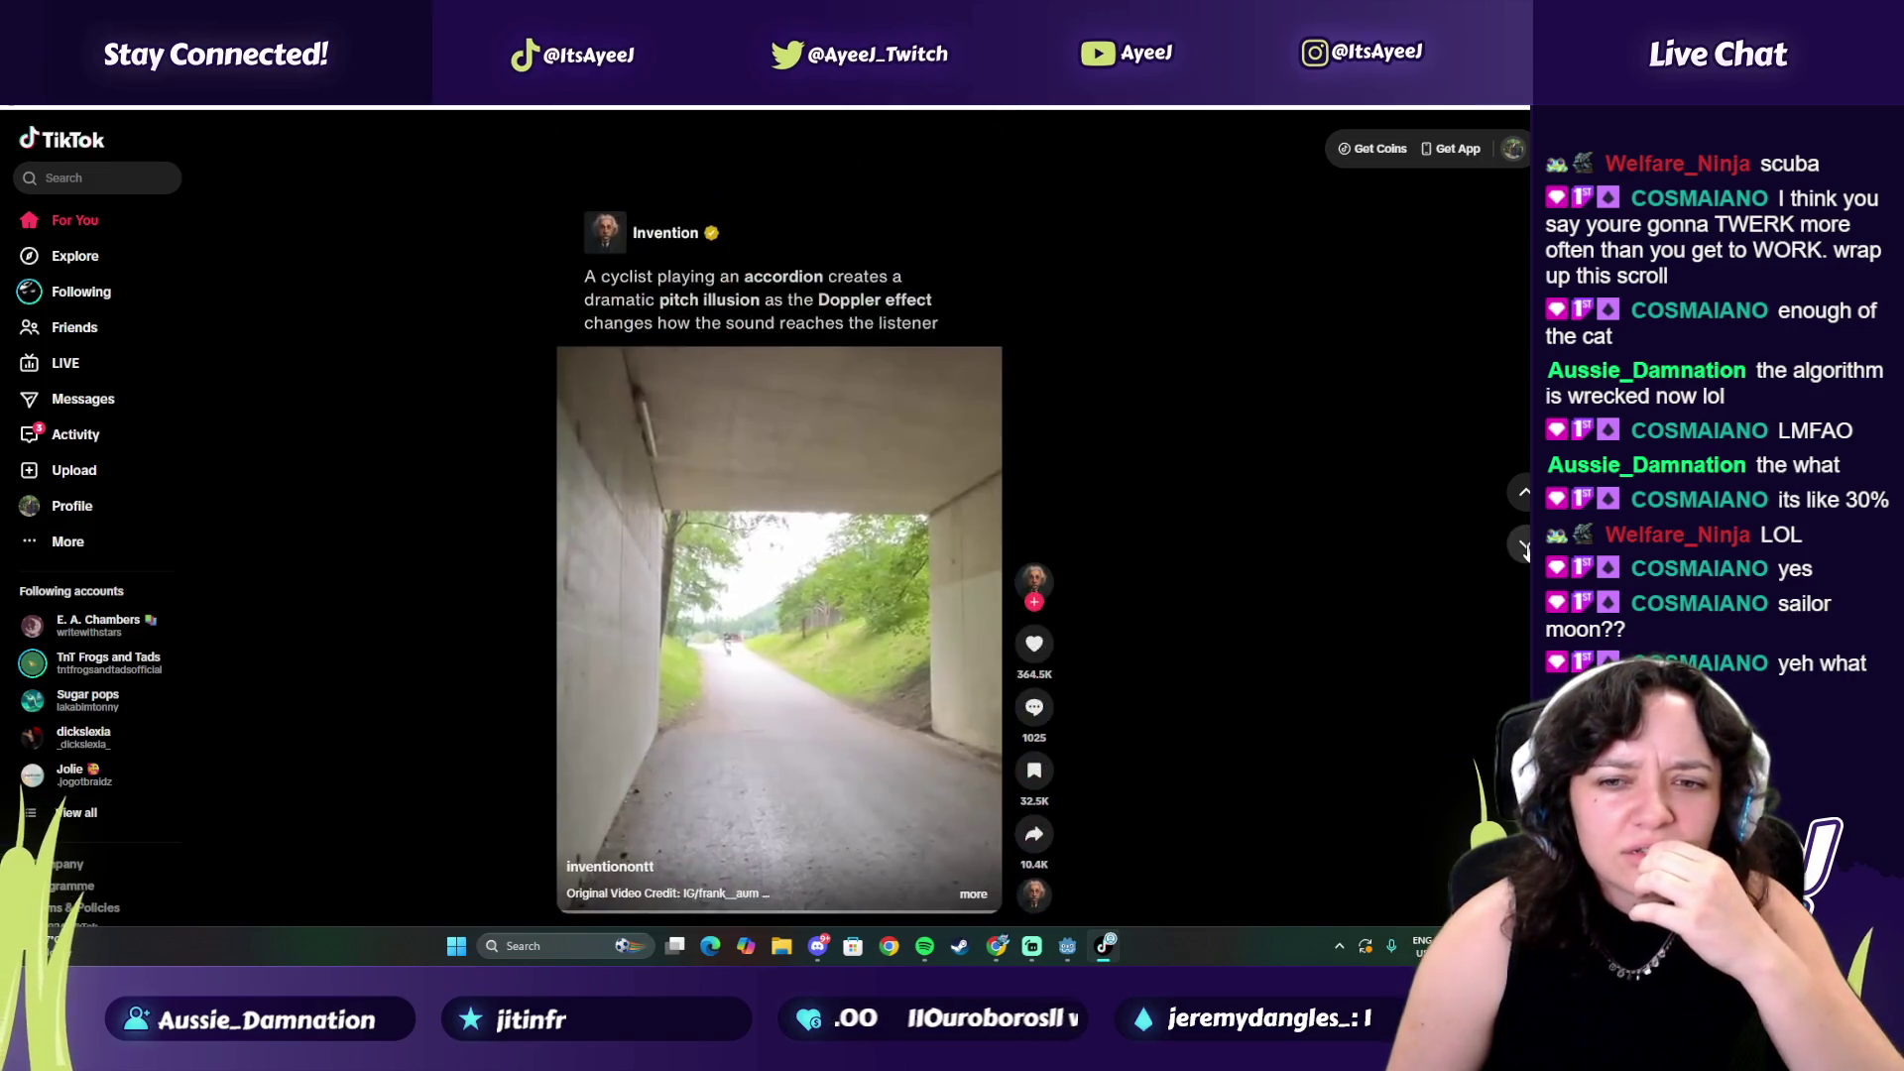
left_click(1524, 545)
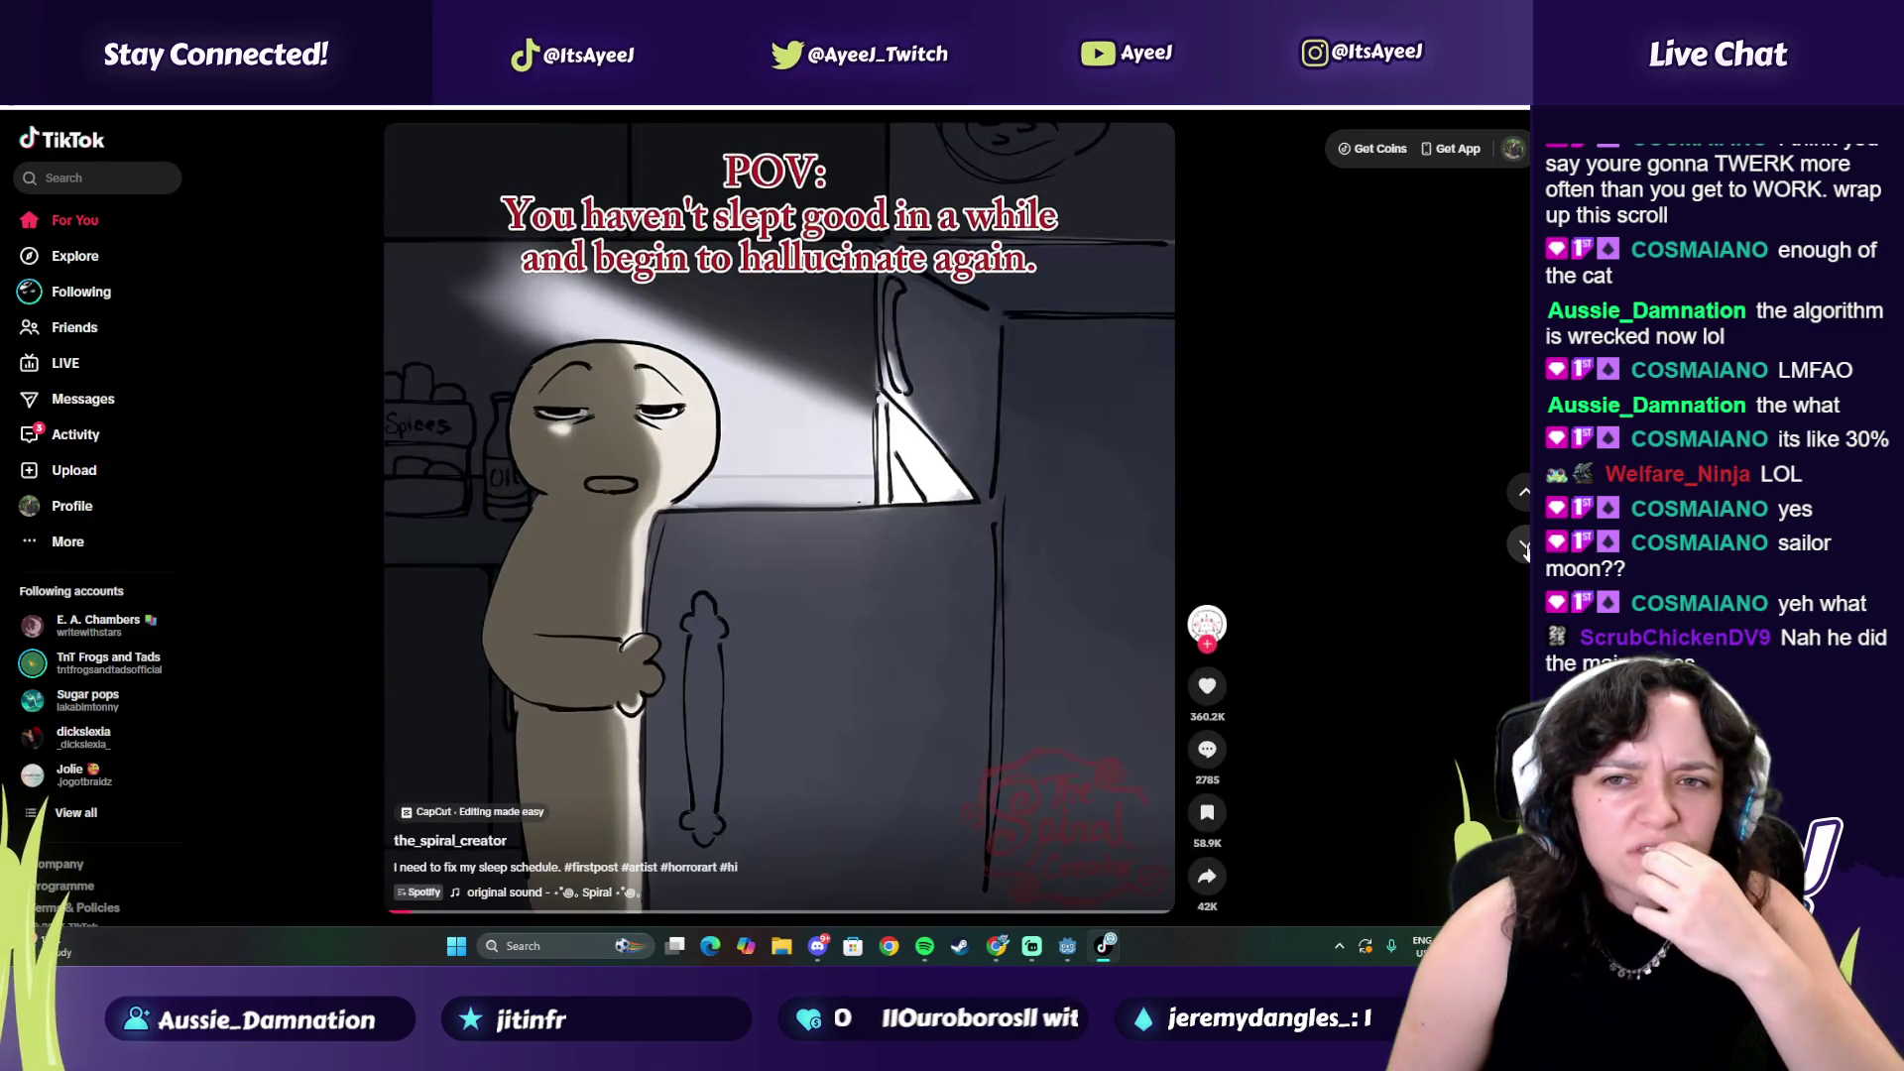
left_click(1525, 546)
left_click(1525, 546)
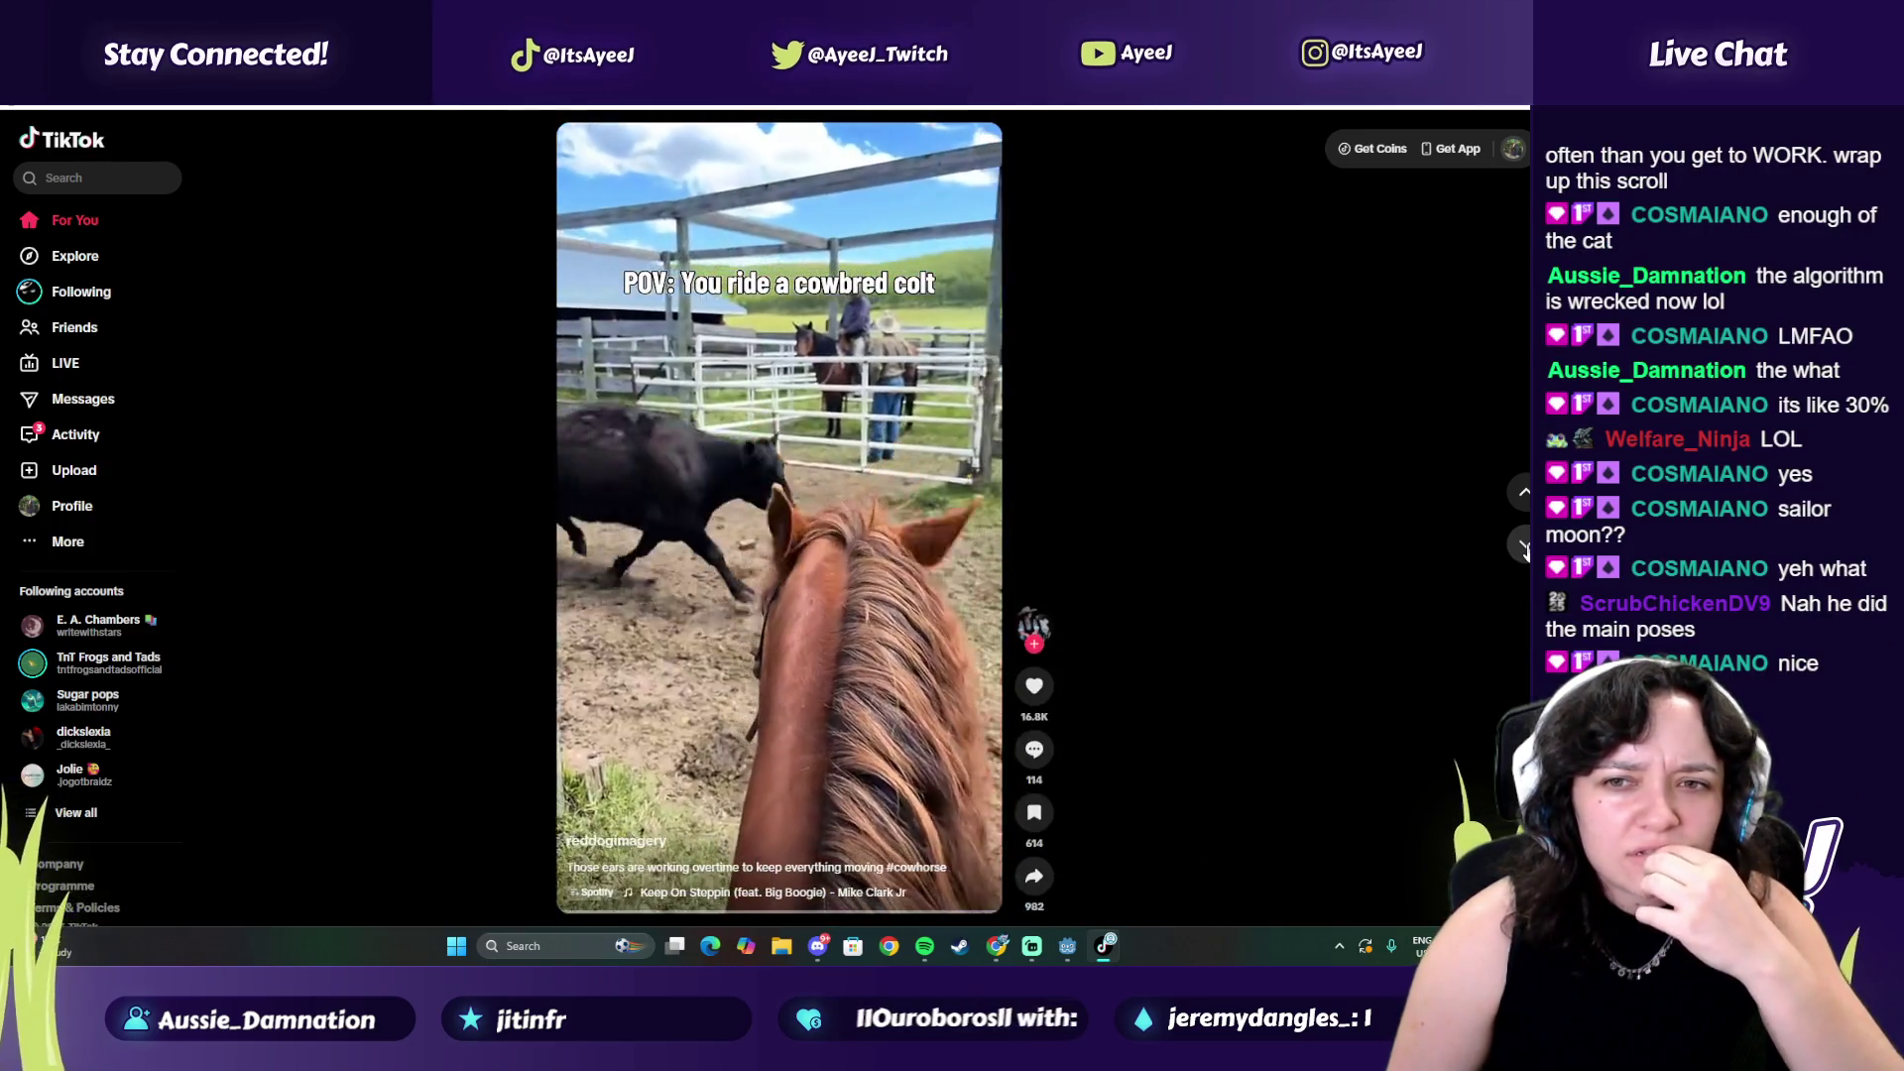
left_click(1524, 545)
left_click(1525, 545)
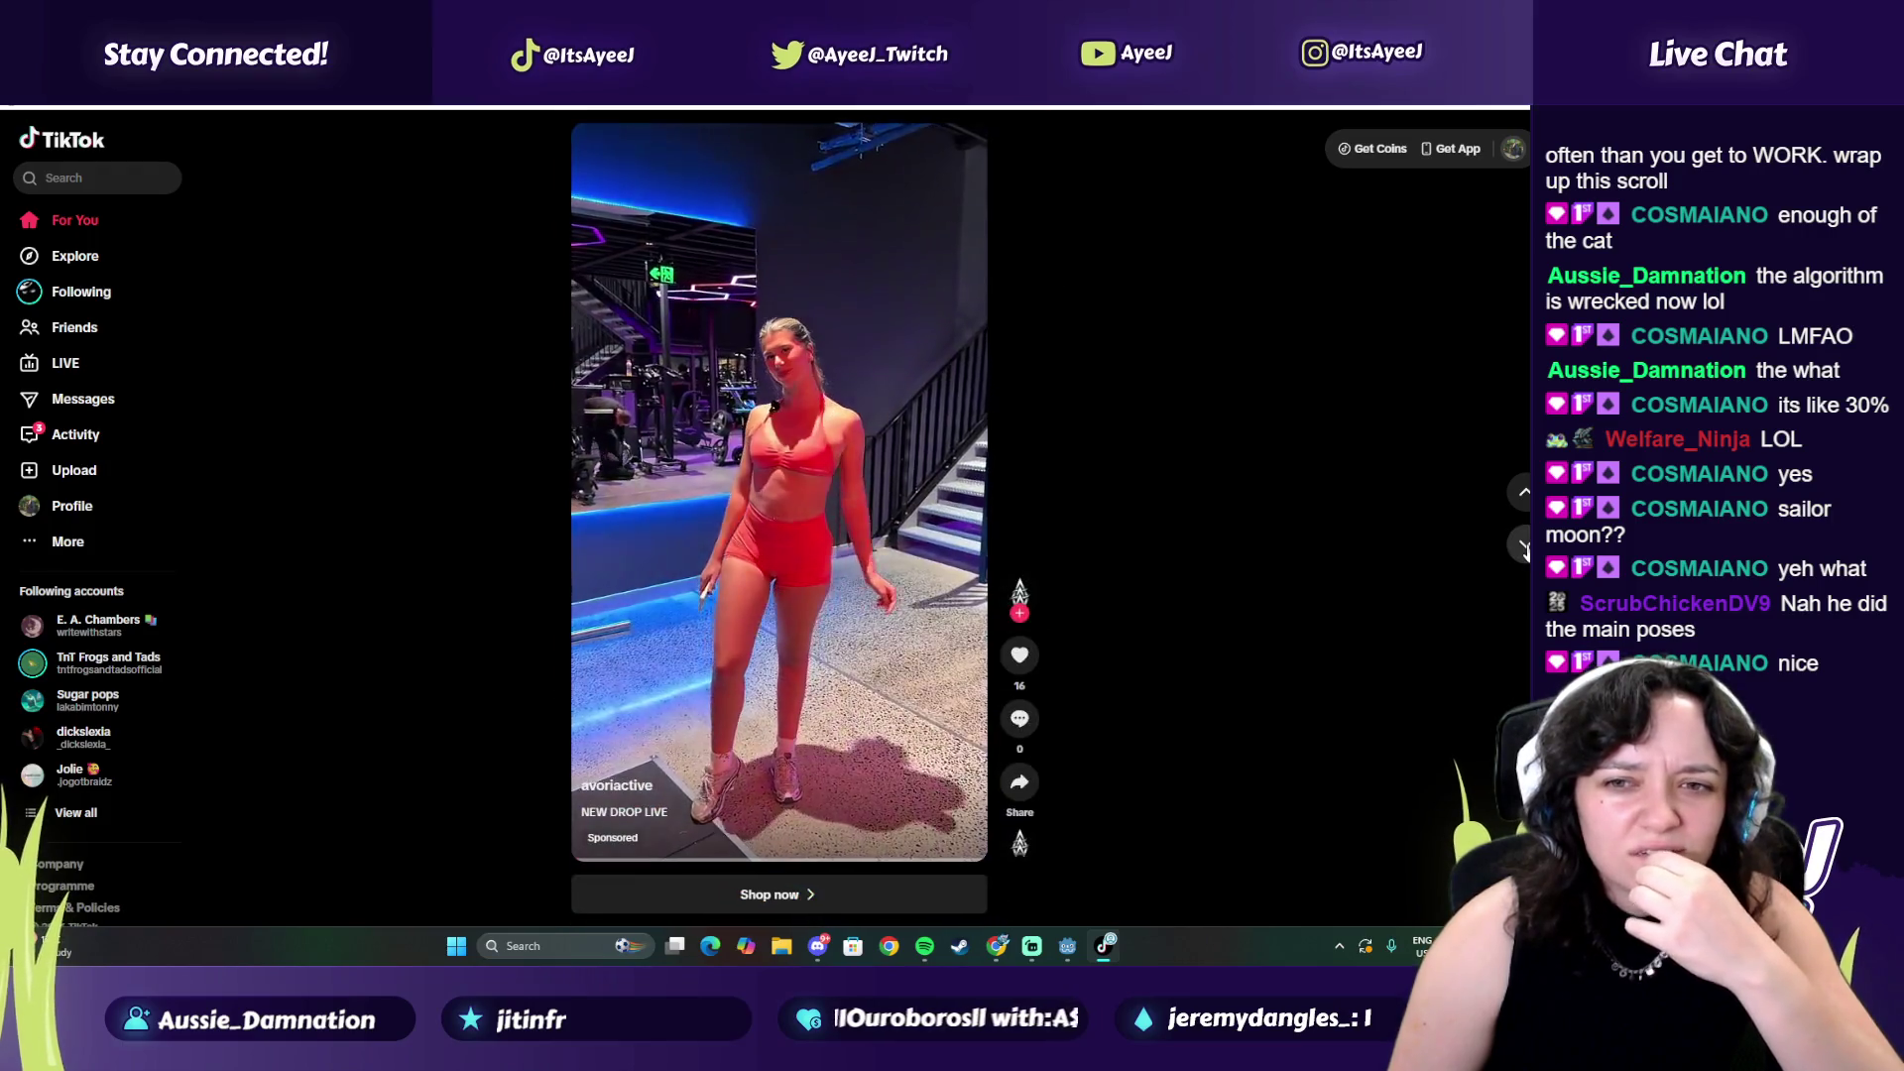
left_click(1524, 545)
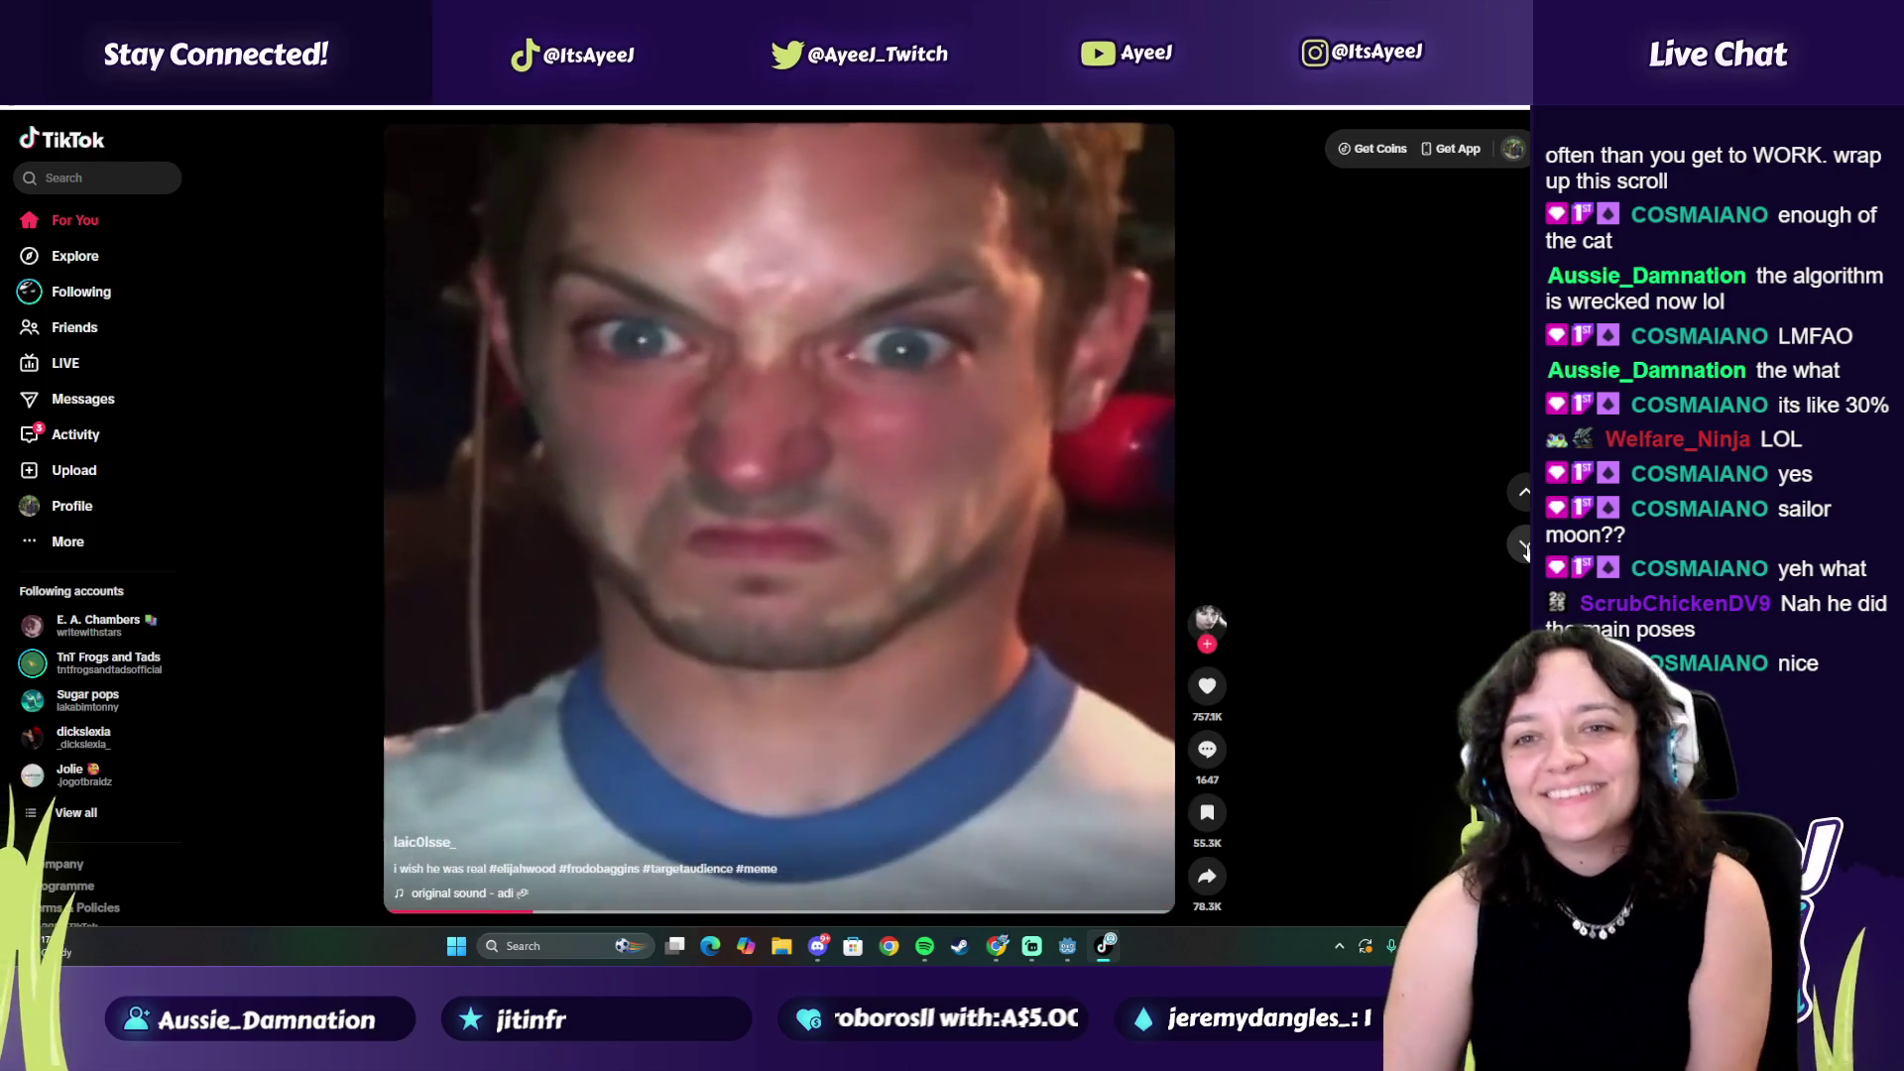
left_click(1524, 546)
left_click(1524, 546)
left_click(1524, 546)
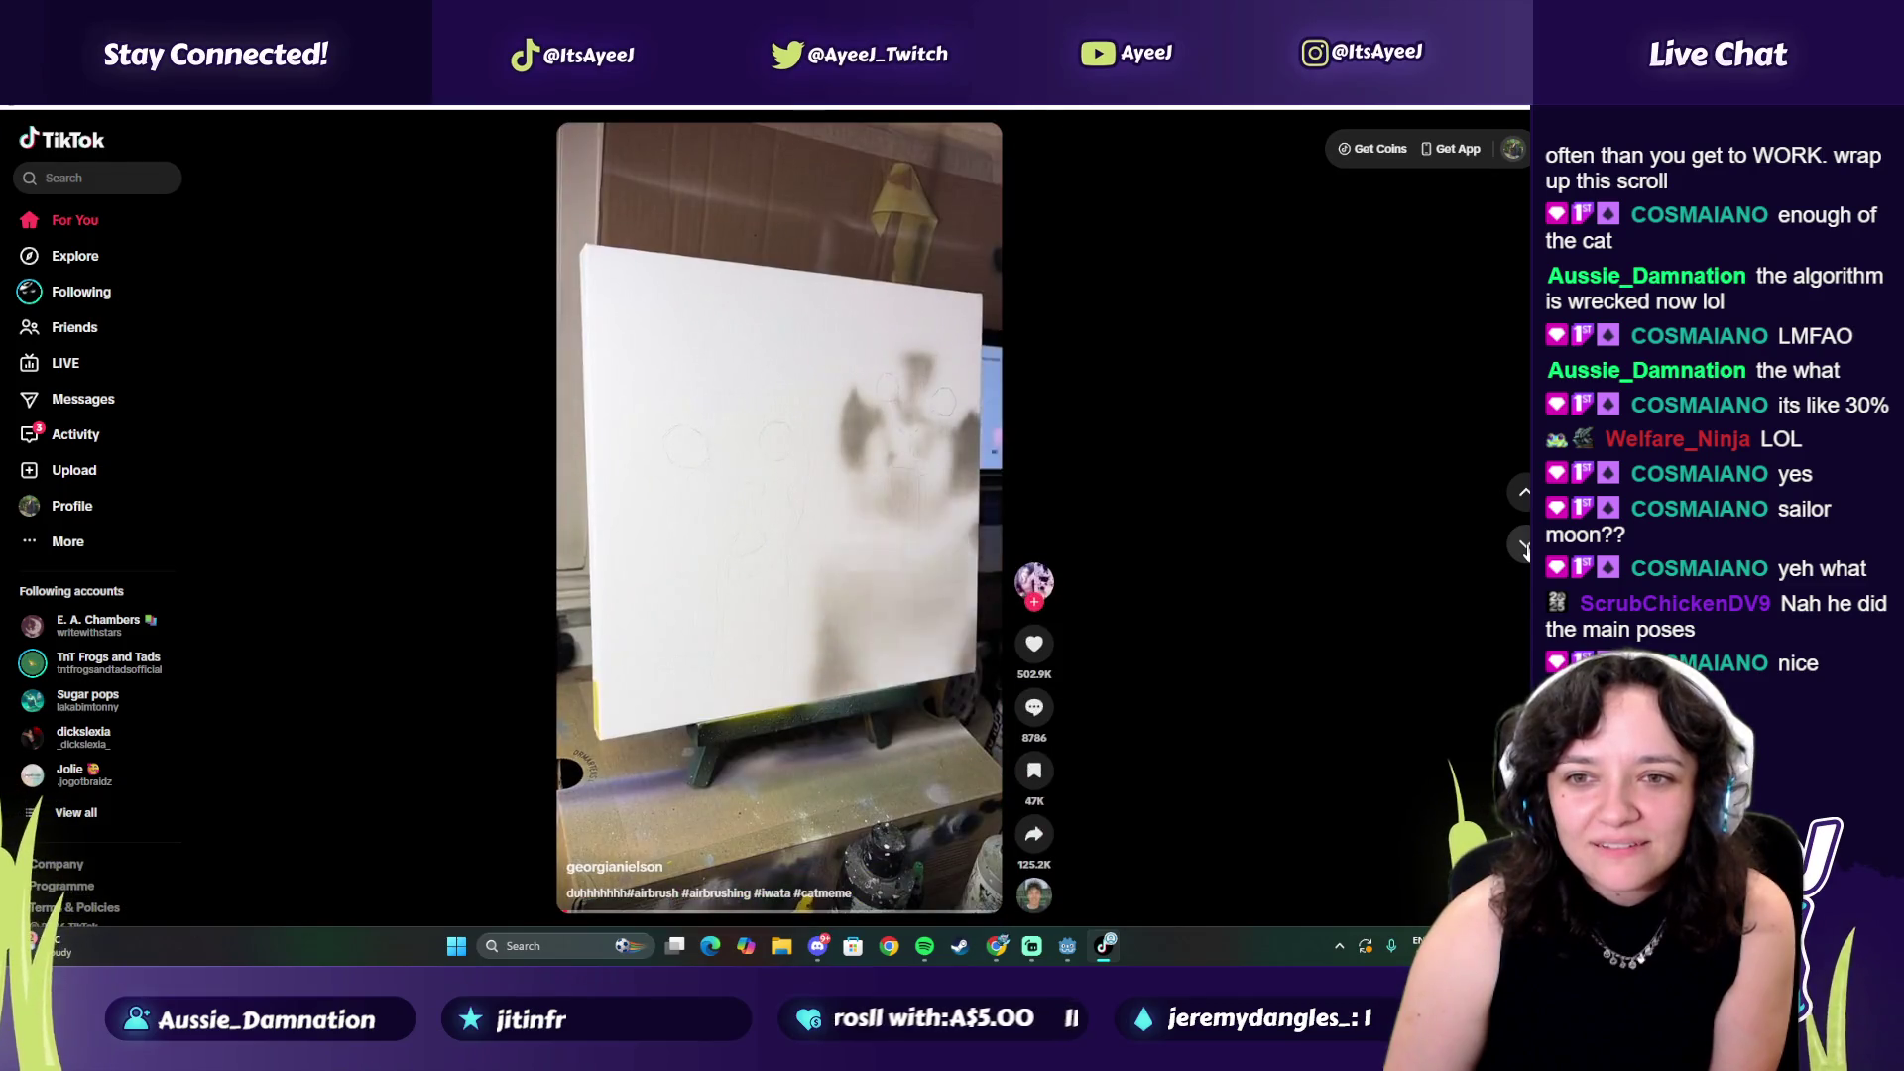
left_click(1525, 545)
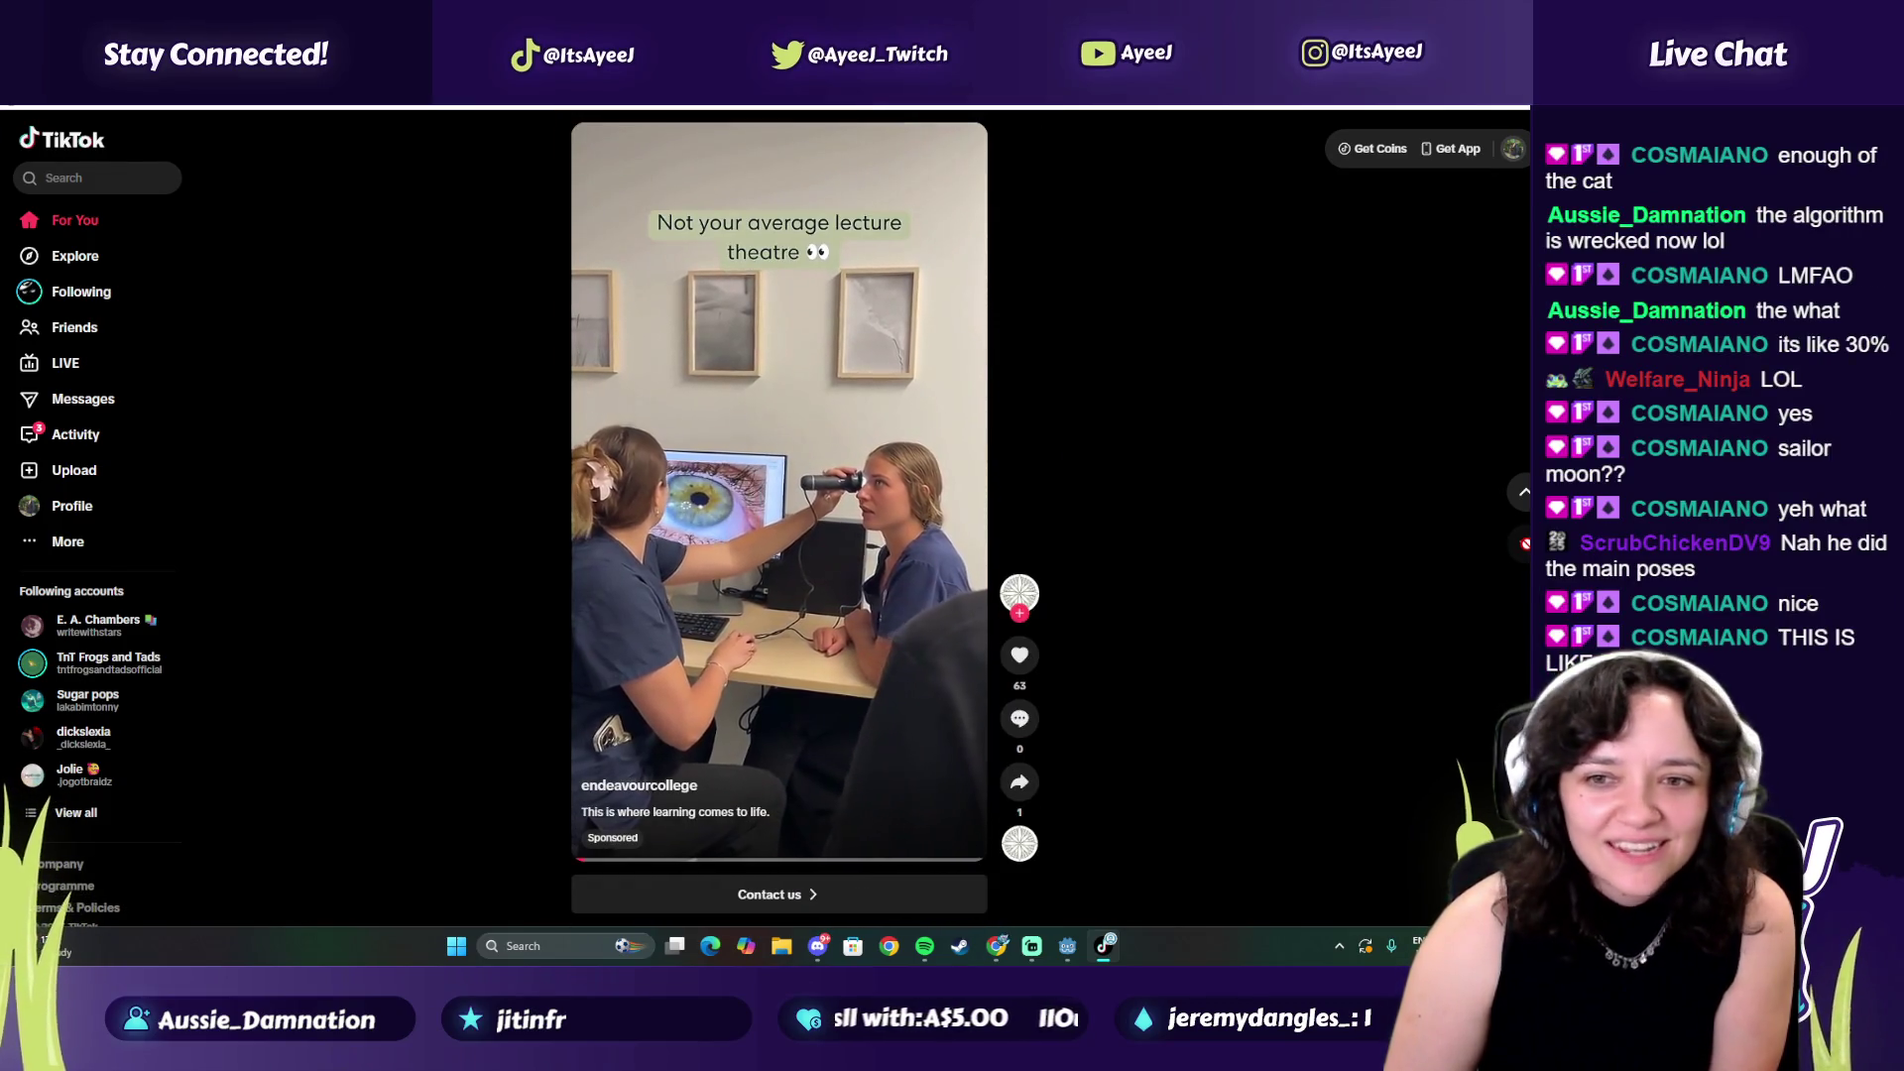
left_click(1524, 546)
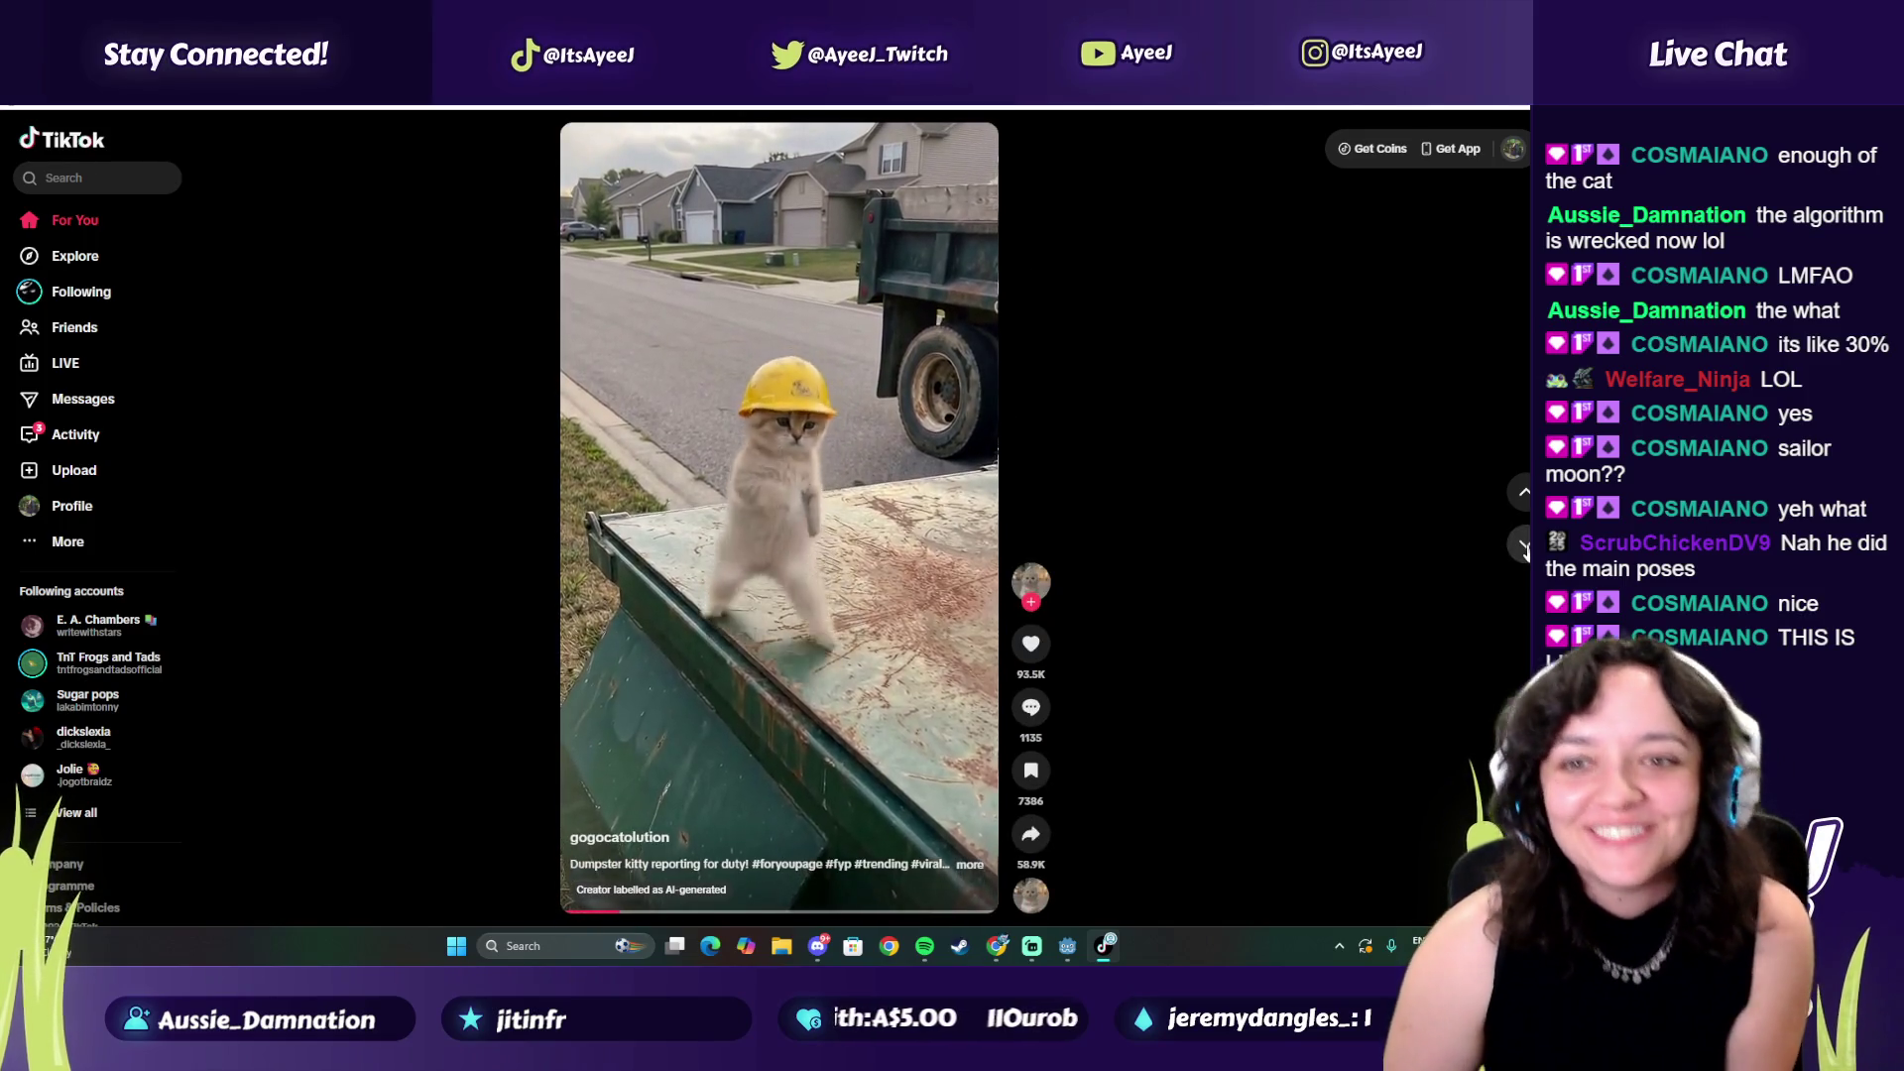
key("alt+F4")
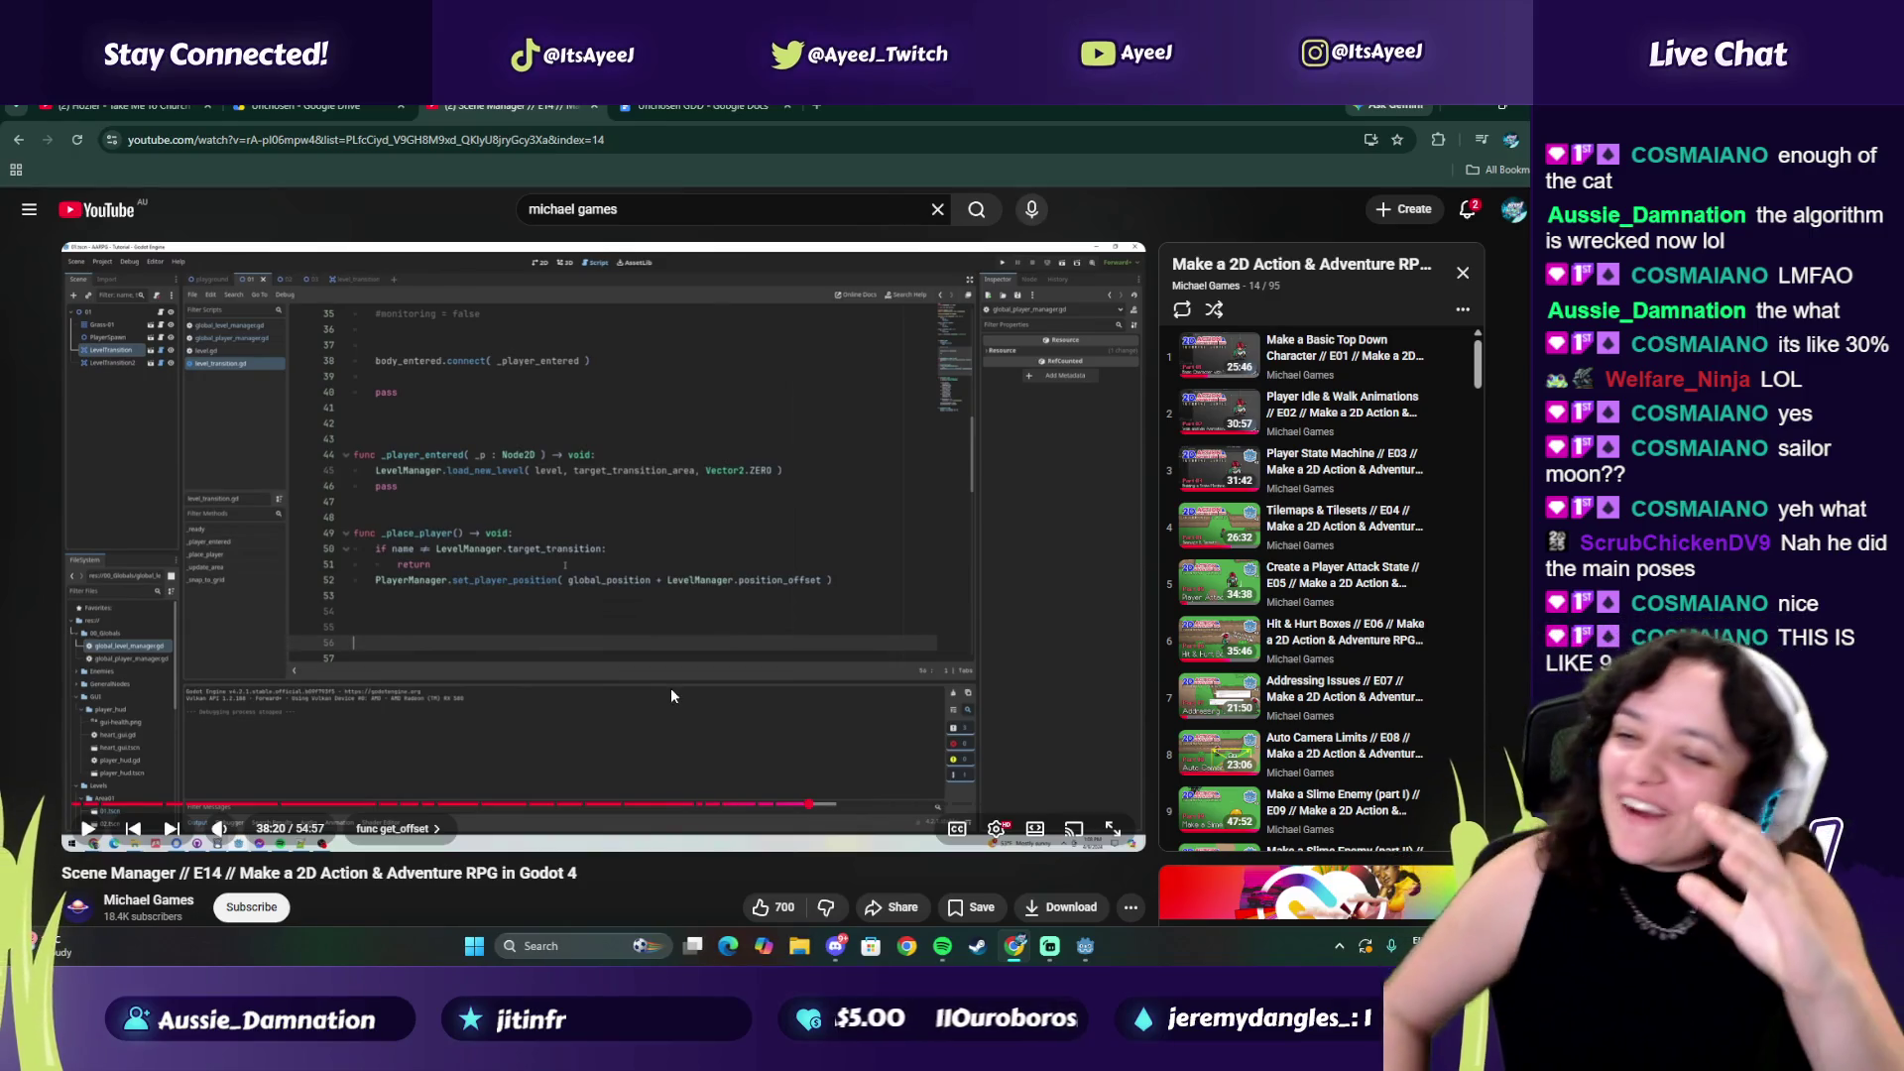
Skip two Spotify songs, then bring the tutorial forward to play on to 38:49
left_click(943, 948)
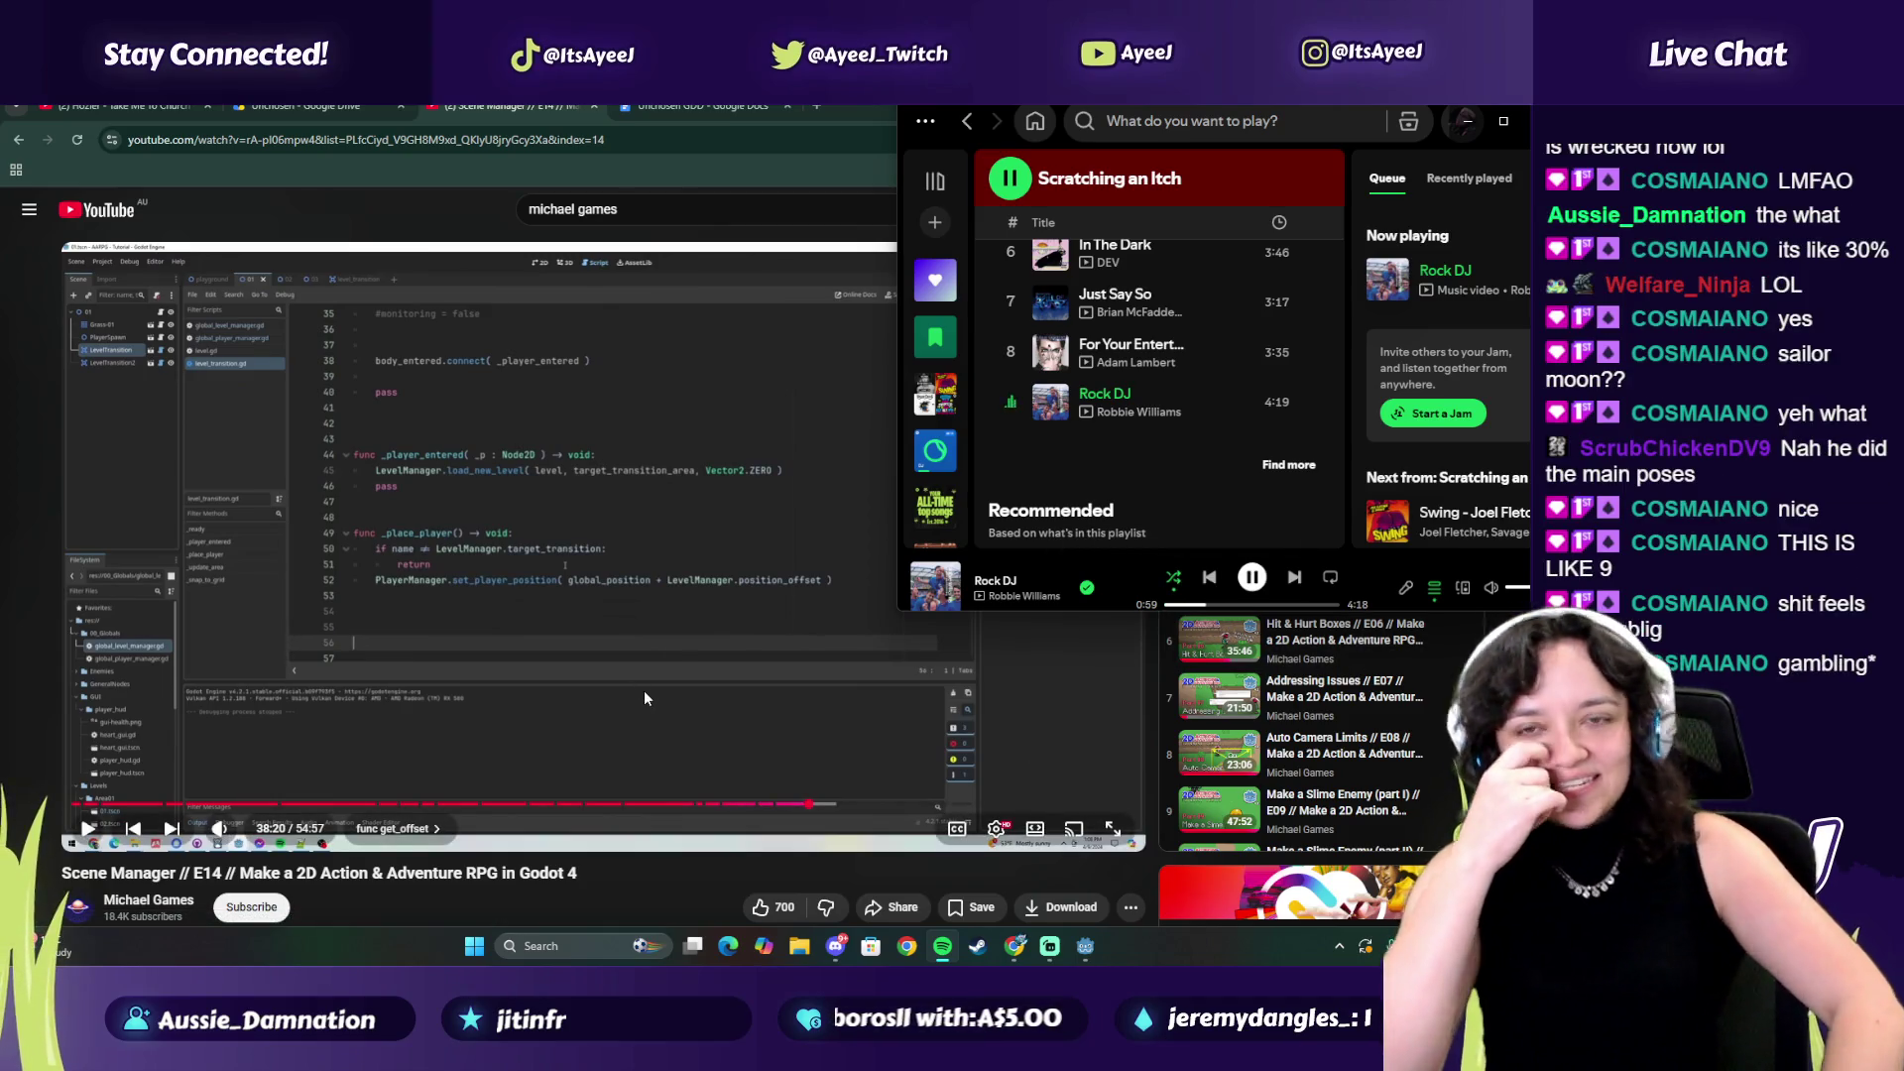
left_click(1295, 578)
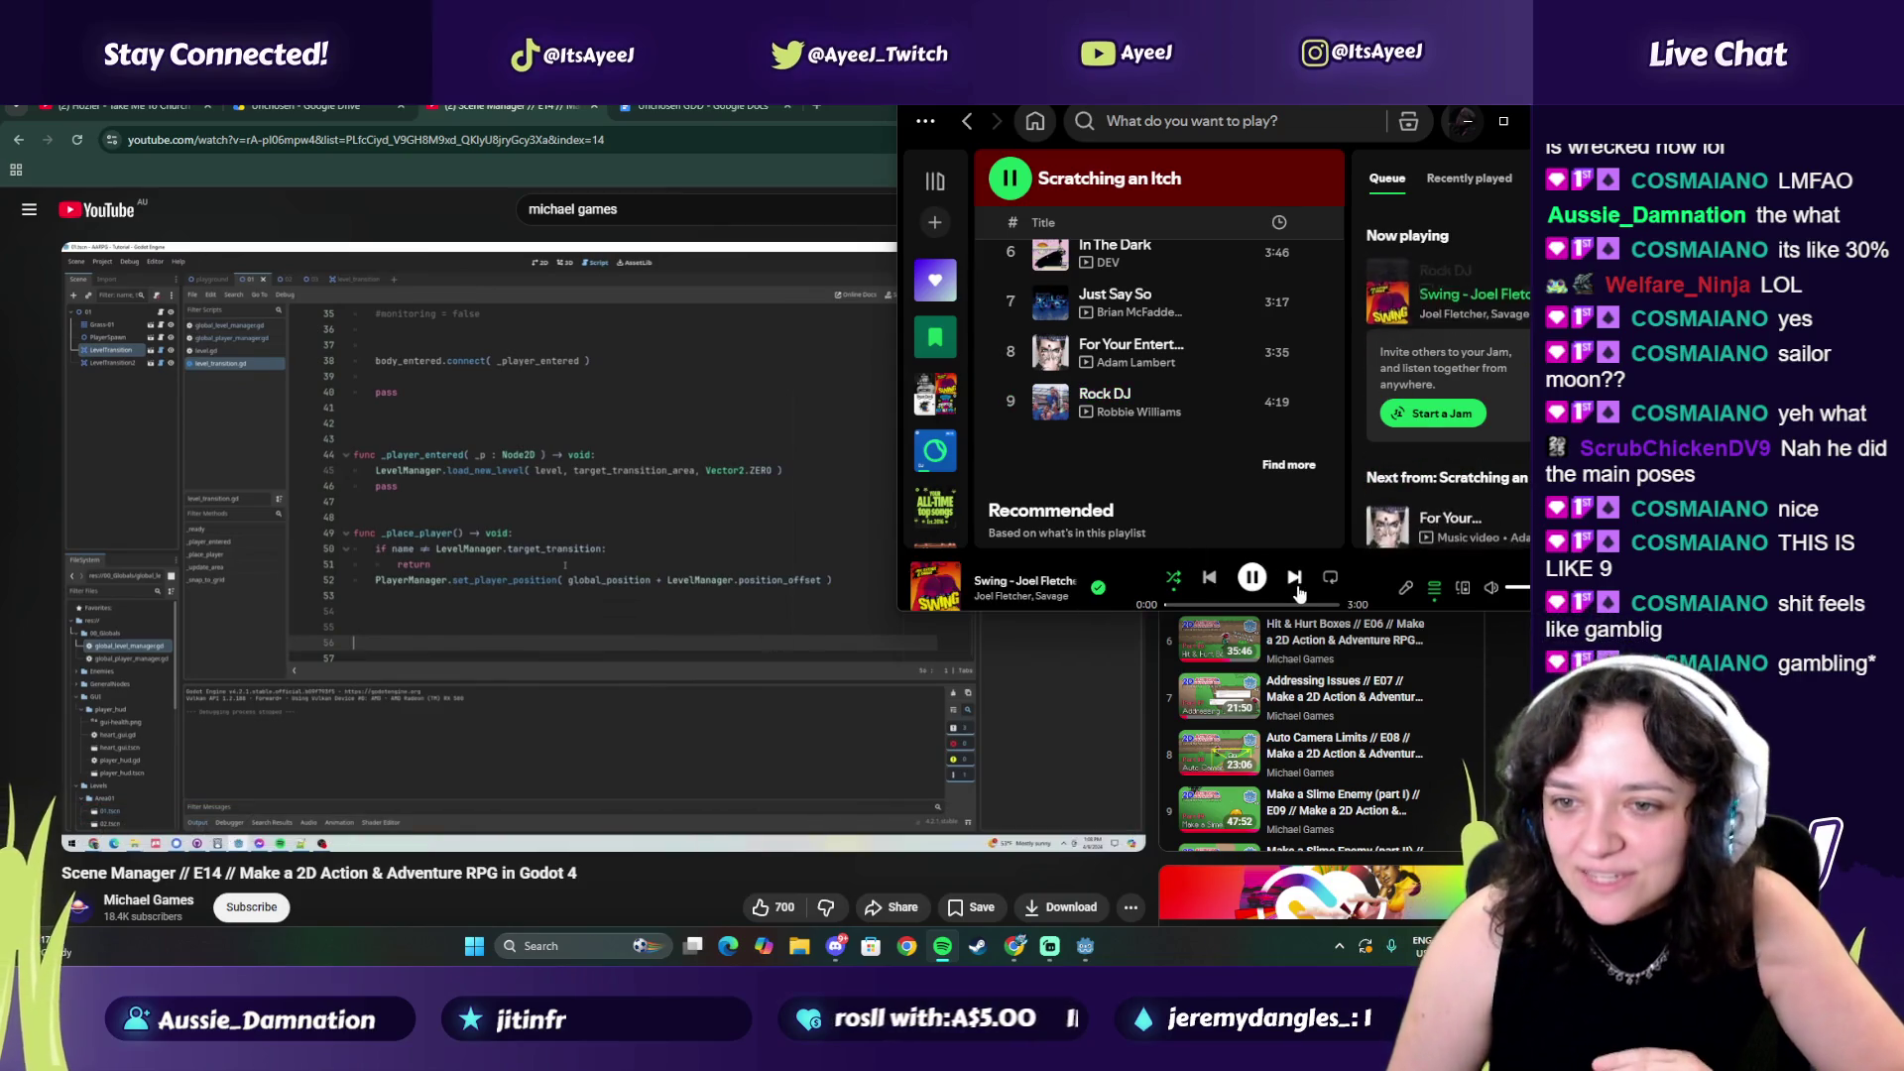
left_click(1297, 587)
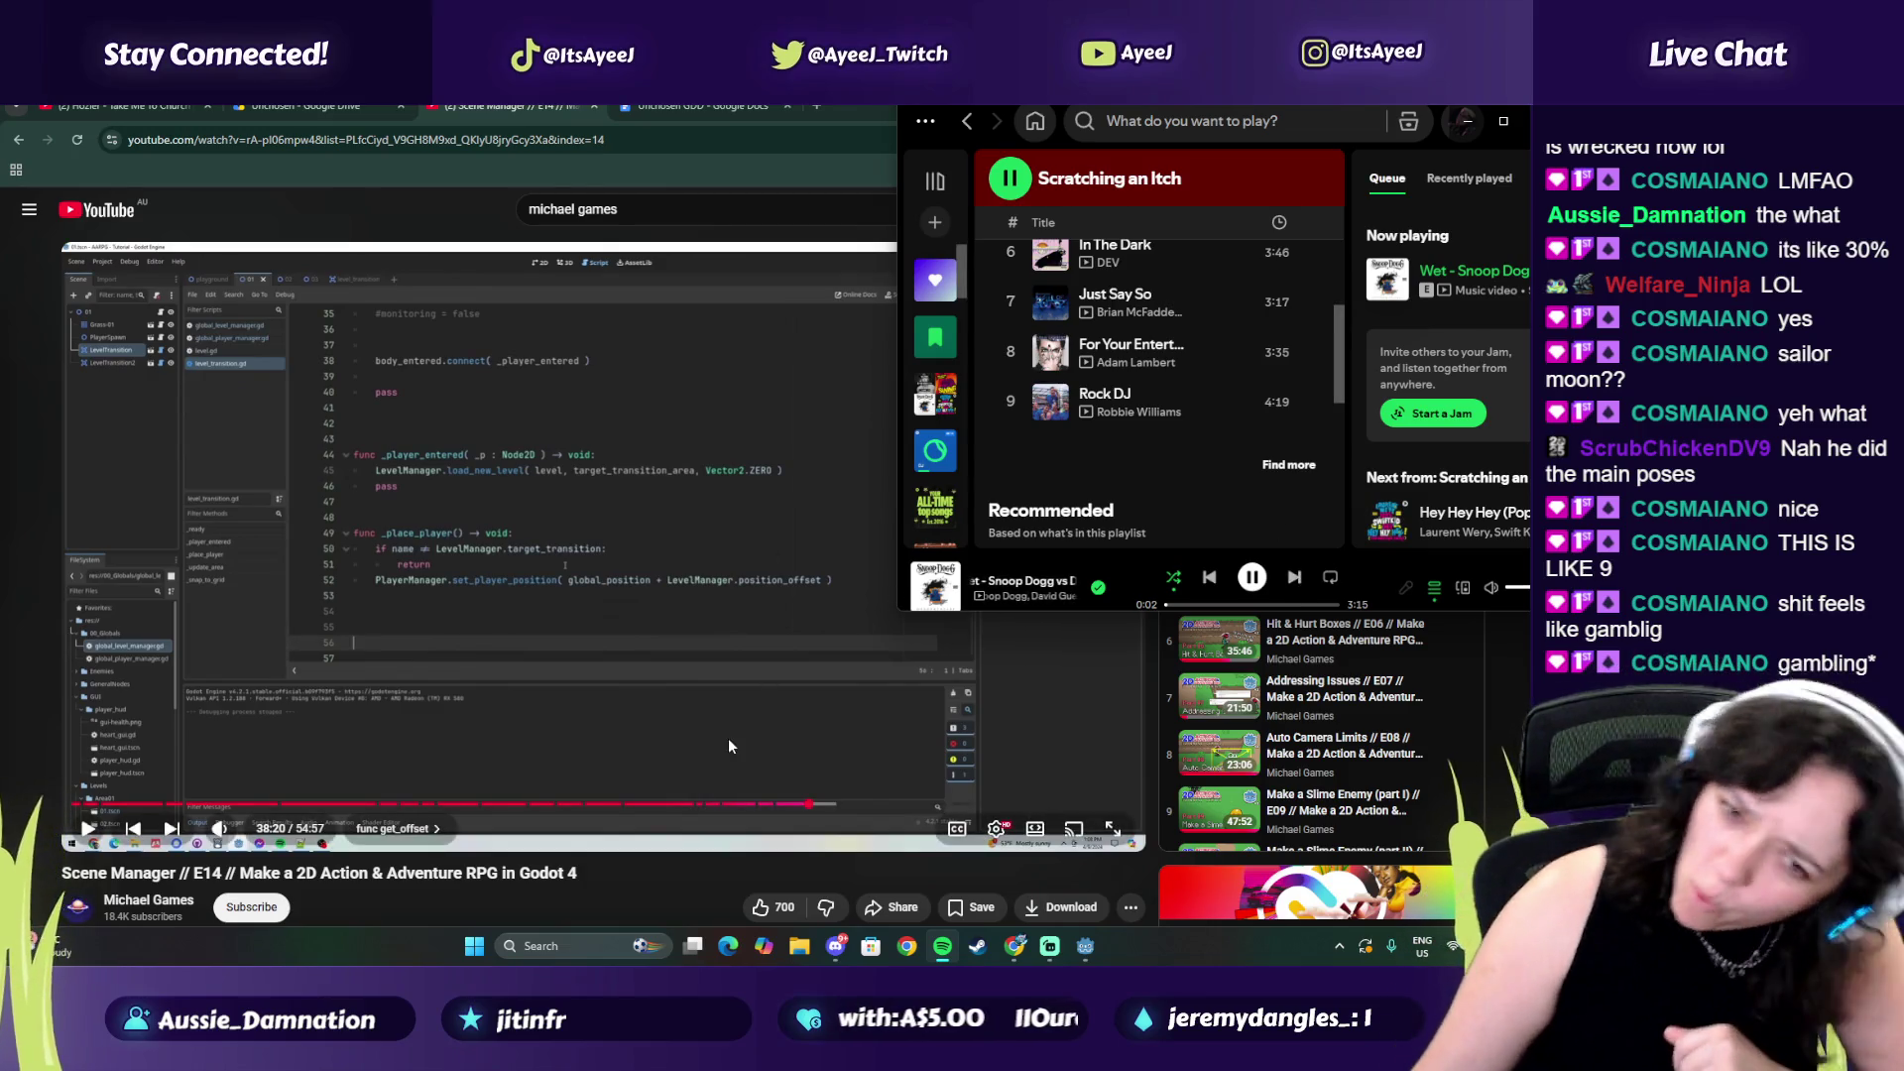
left_click(611, 694)
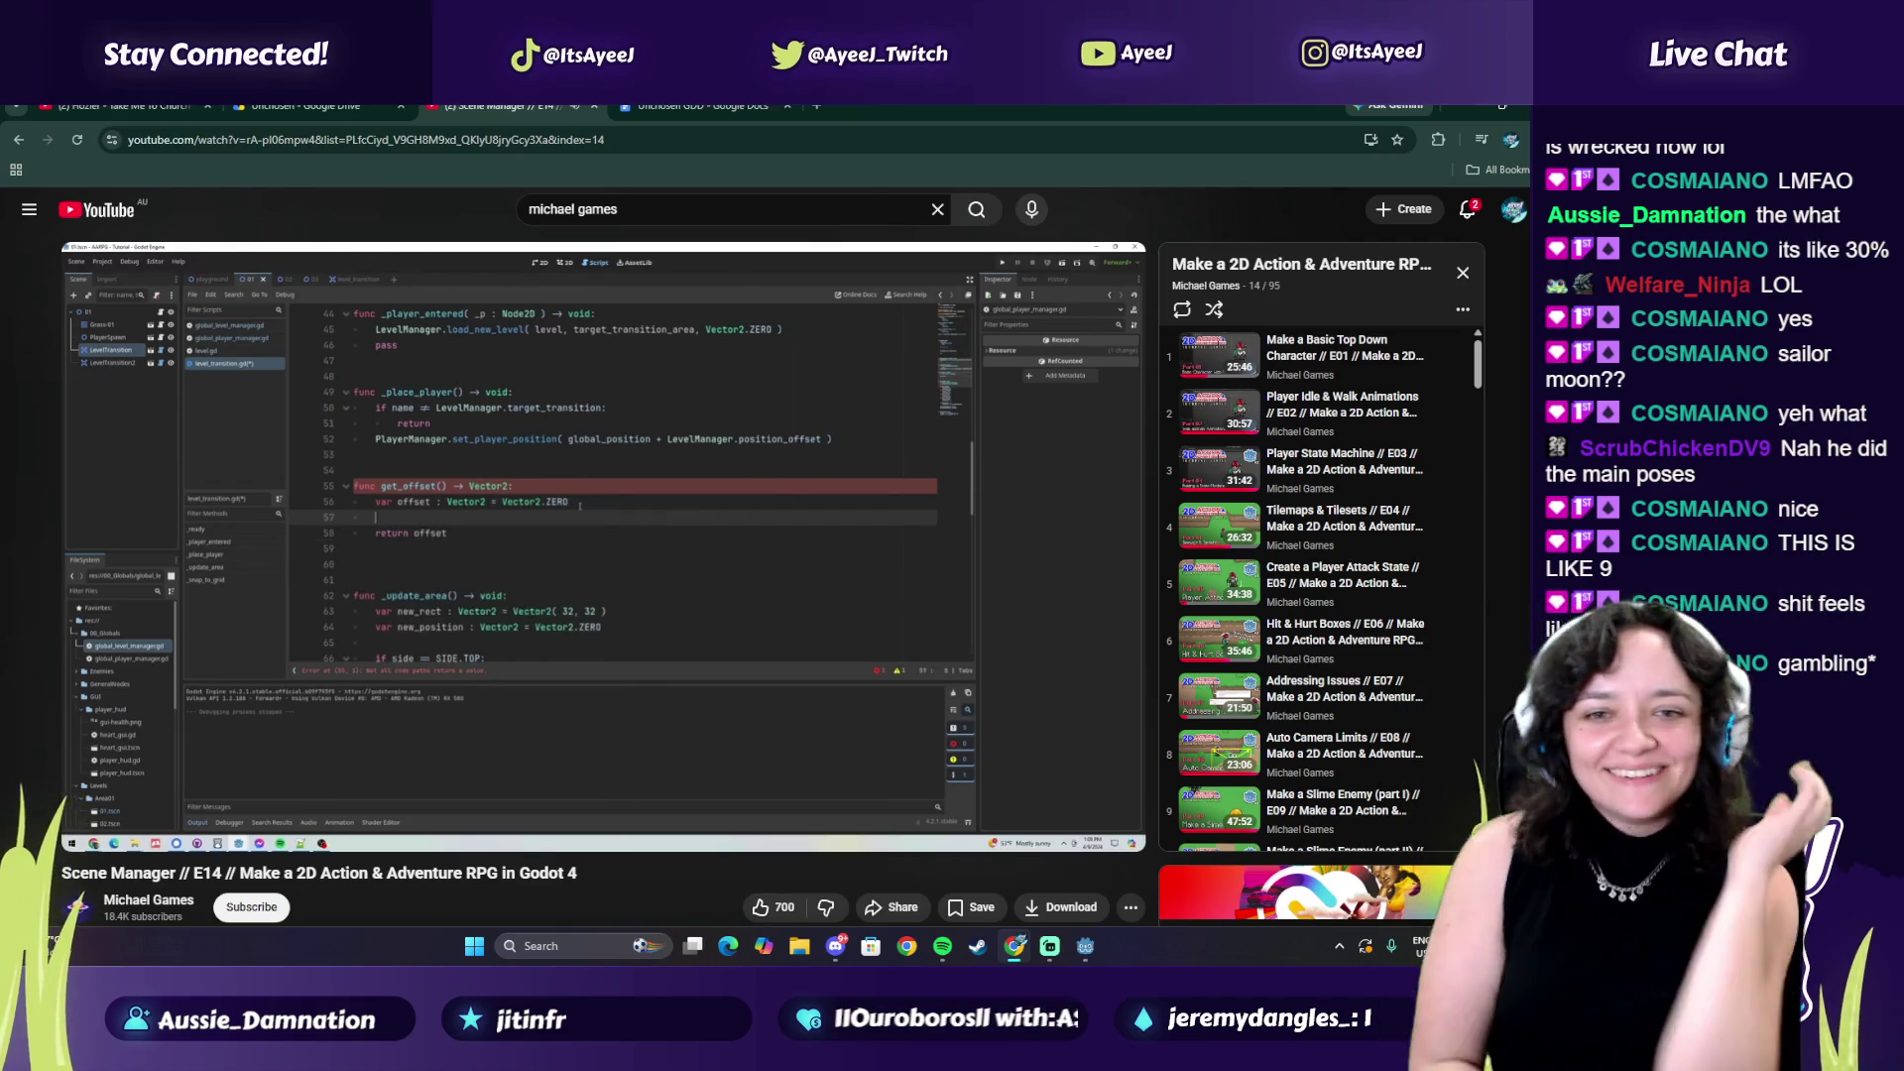
Play the tutorial to 39:08, where get_offset gains the player_pos line, then return to Godot
mouse_move(732, 678)
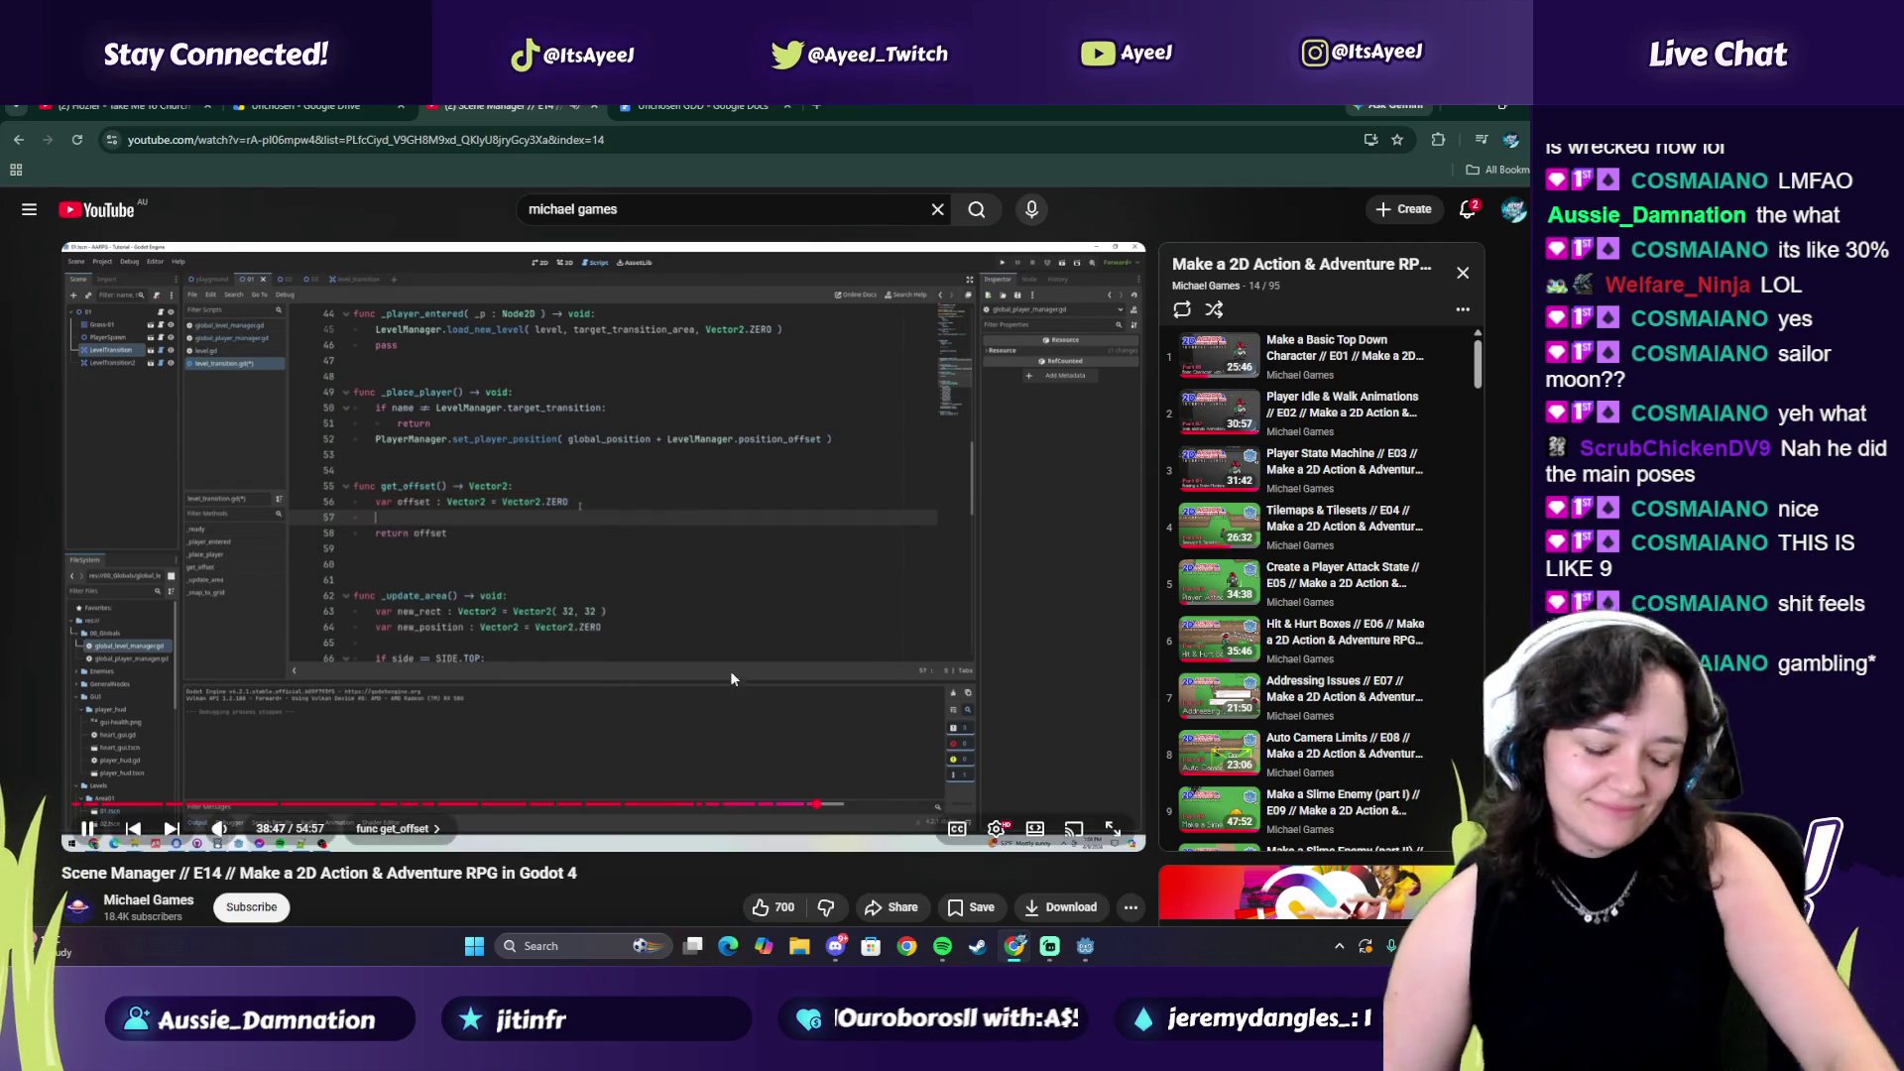
left_click(752, 540)
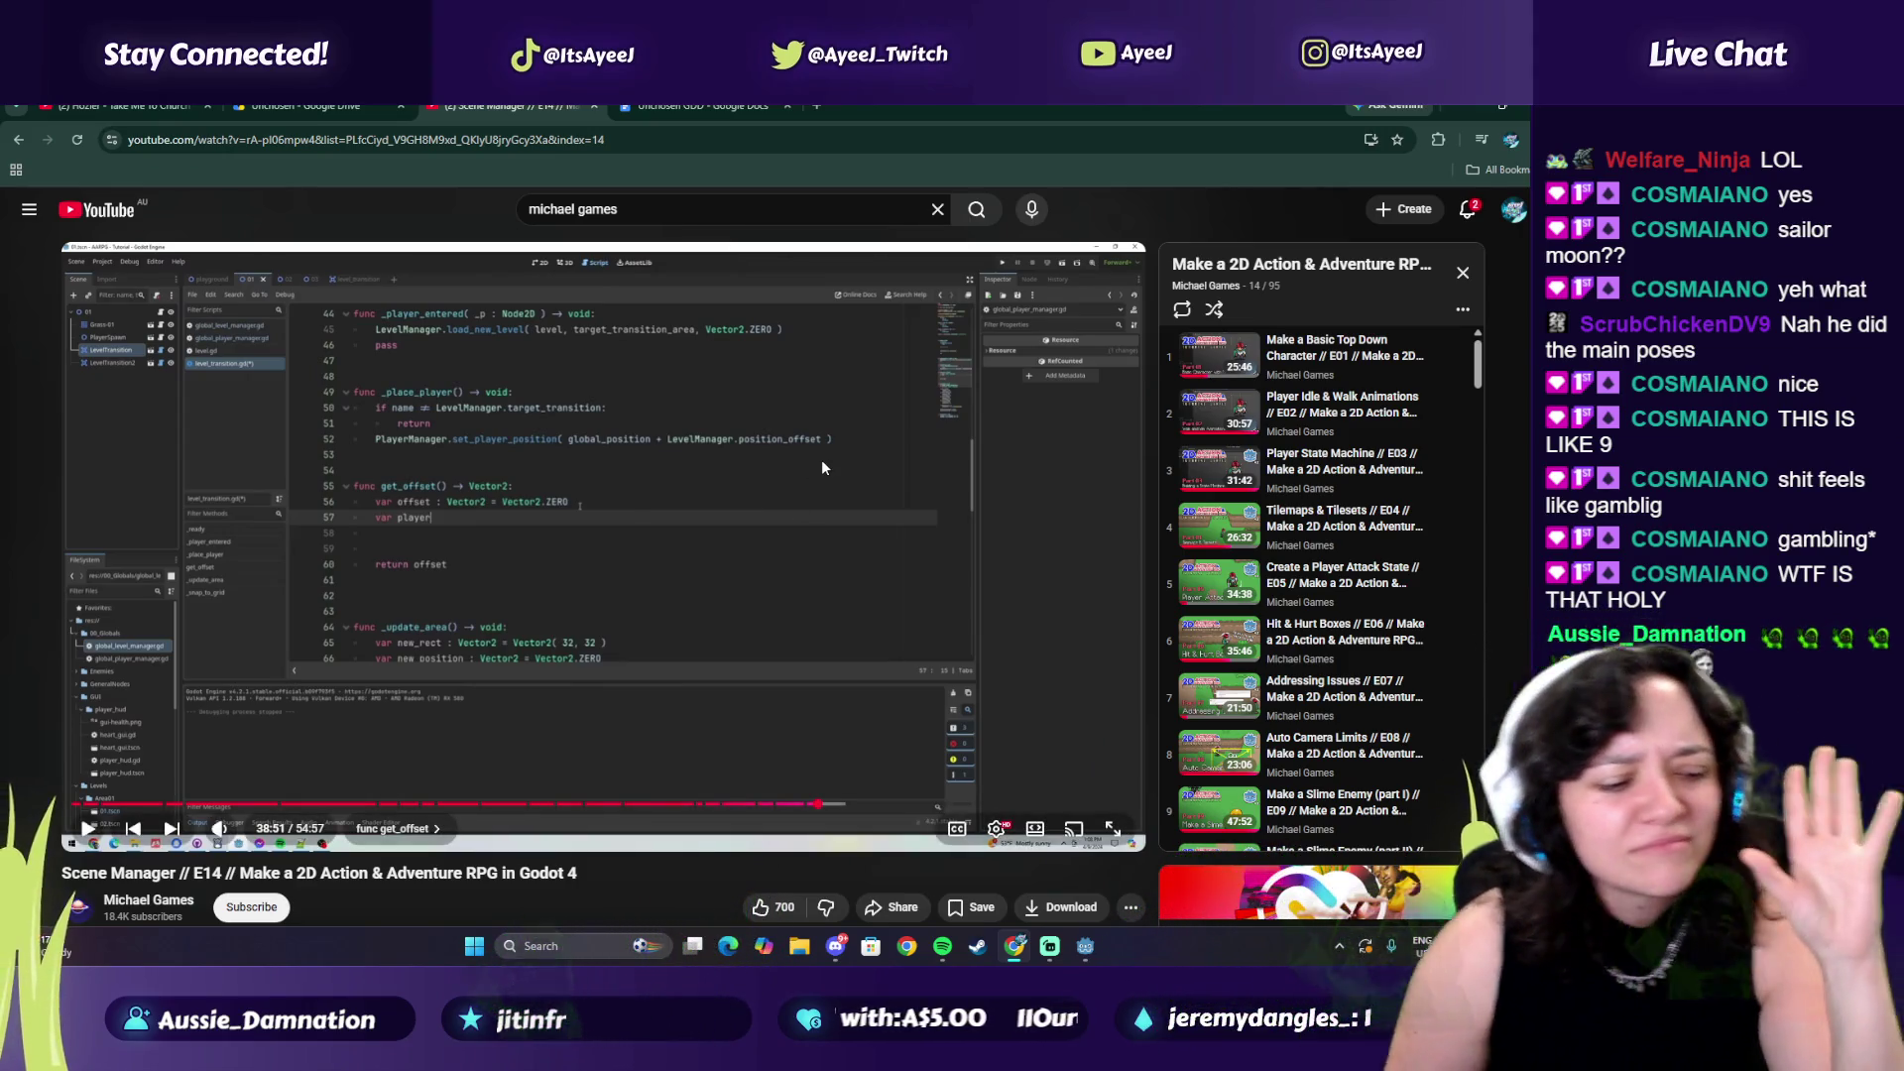
left_click(821, 467)
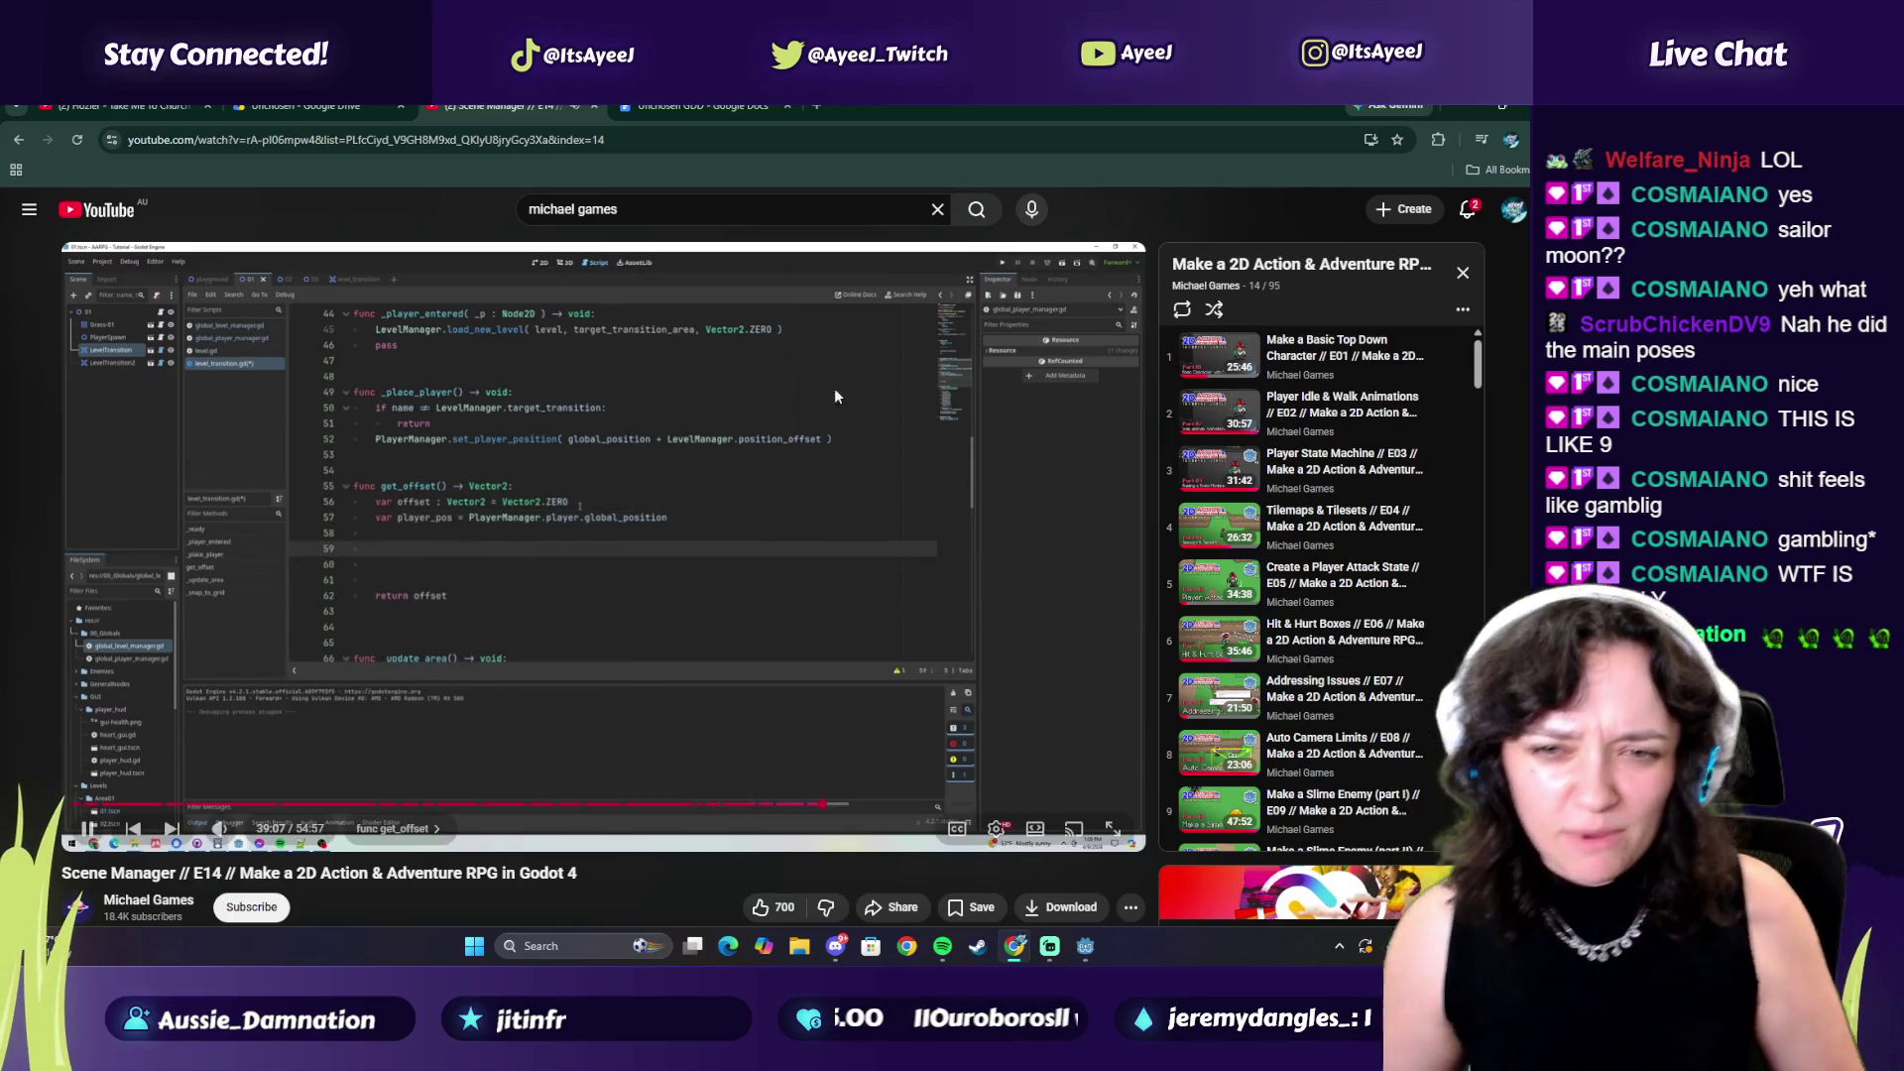
left_click(827, 473)
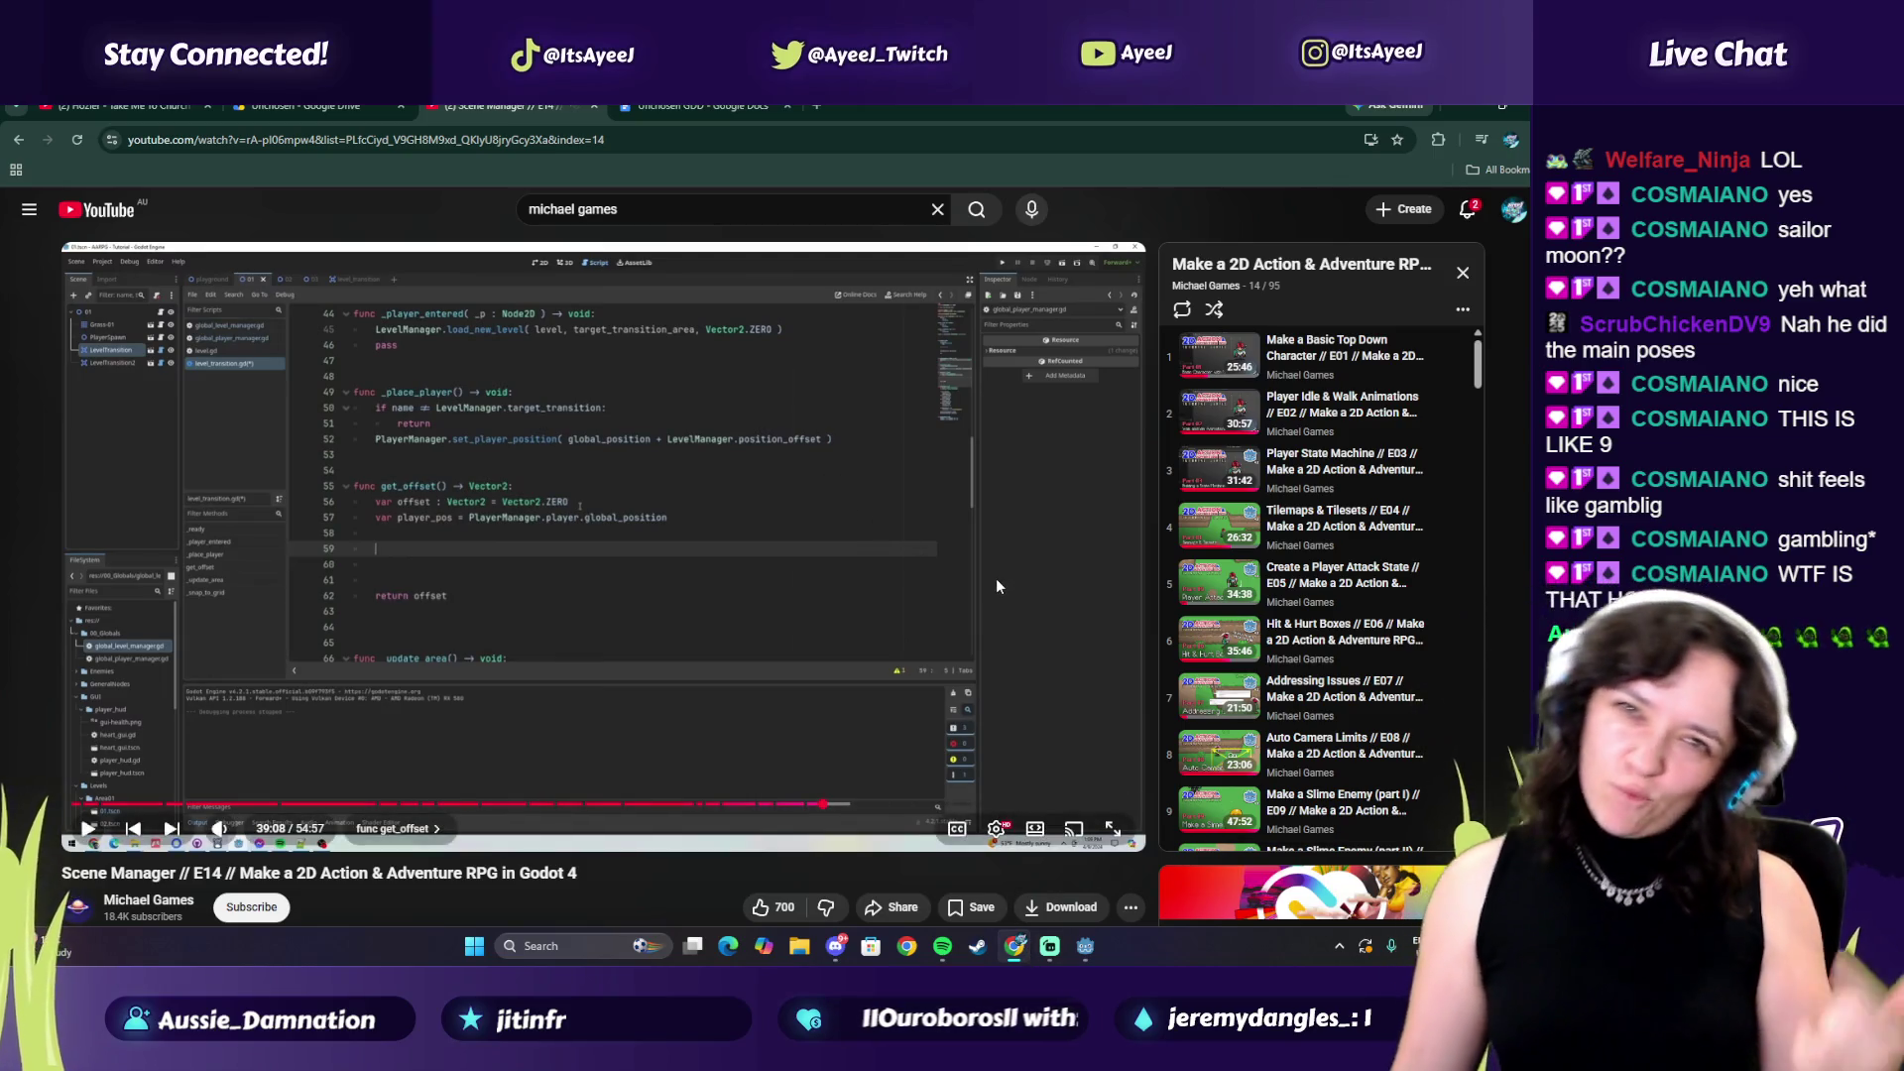
left_click(1085, 960)
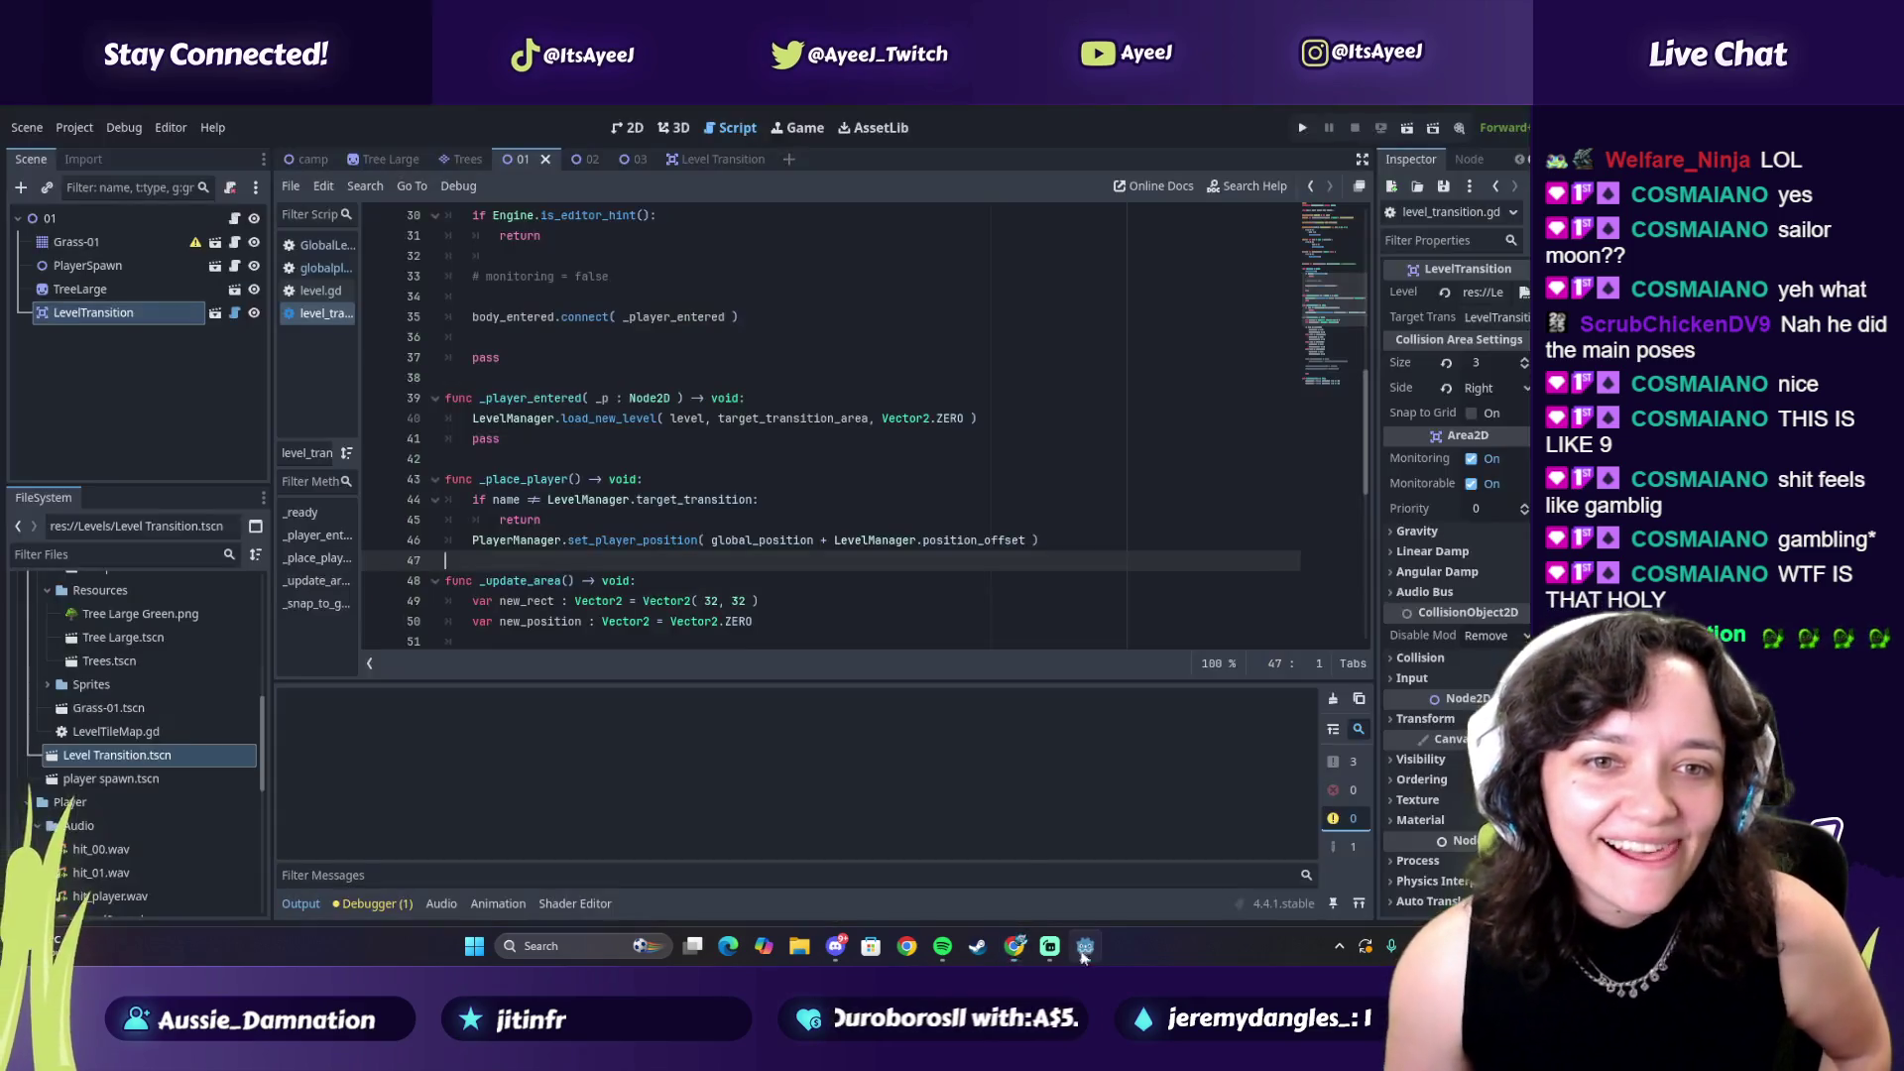
Widen the script list so the file names are readable
left_click(361, 335, "shift")
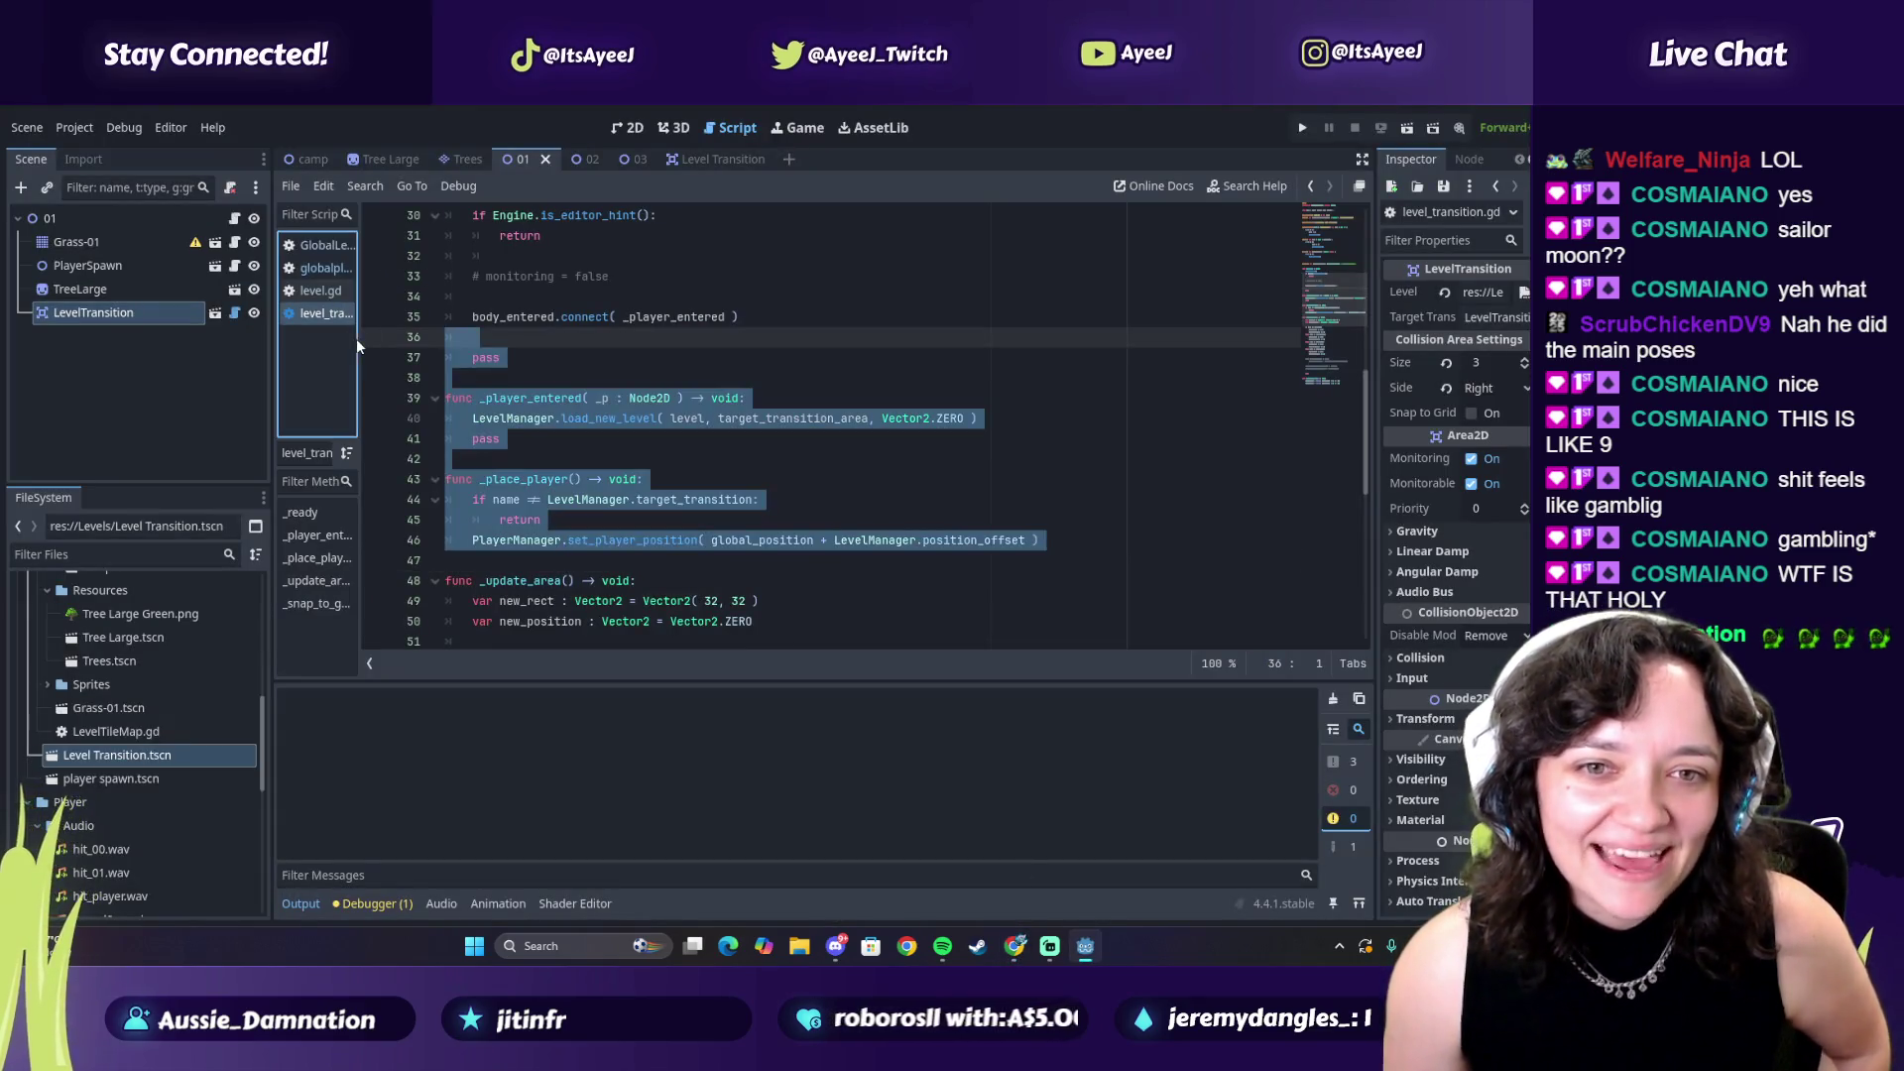
left_click_drag(363, 356, 439, 359)
left_click(714, 508)
key("alt+Tab")
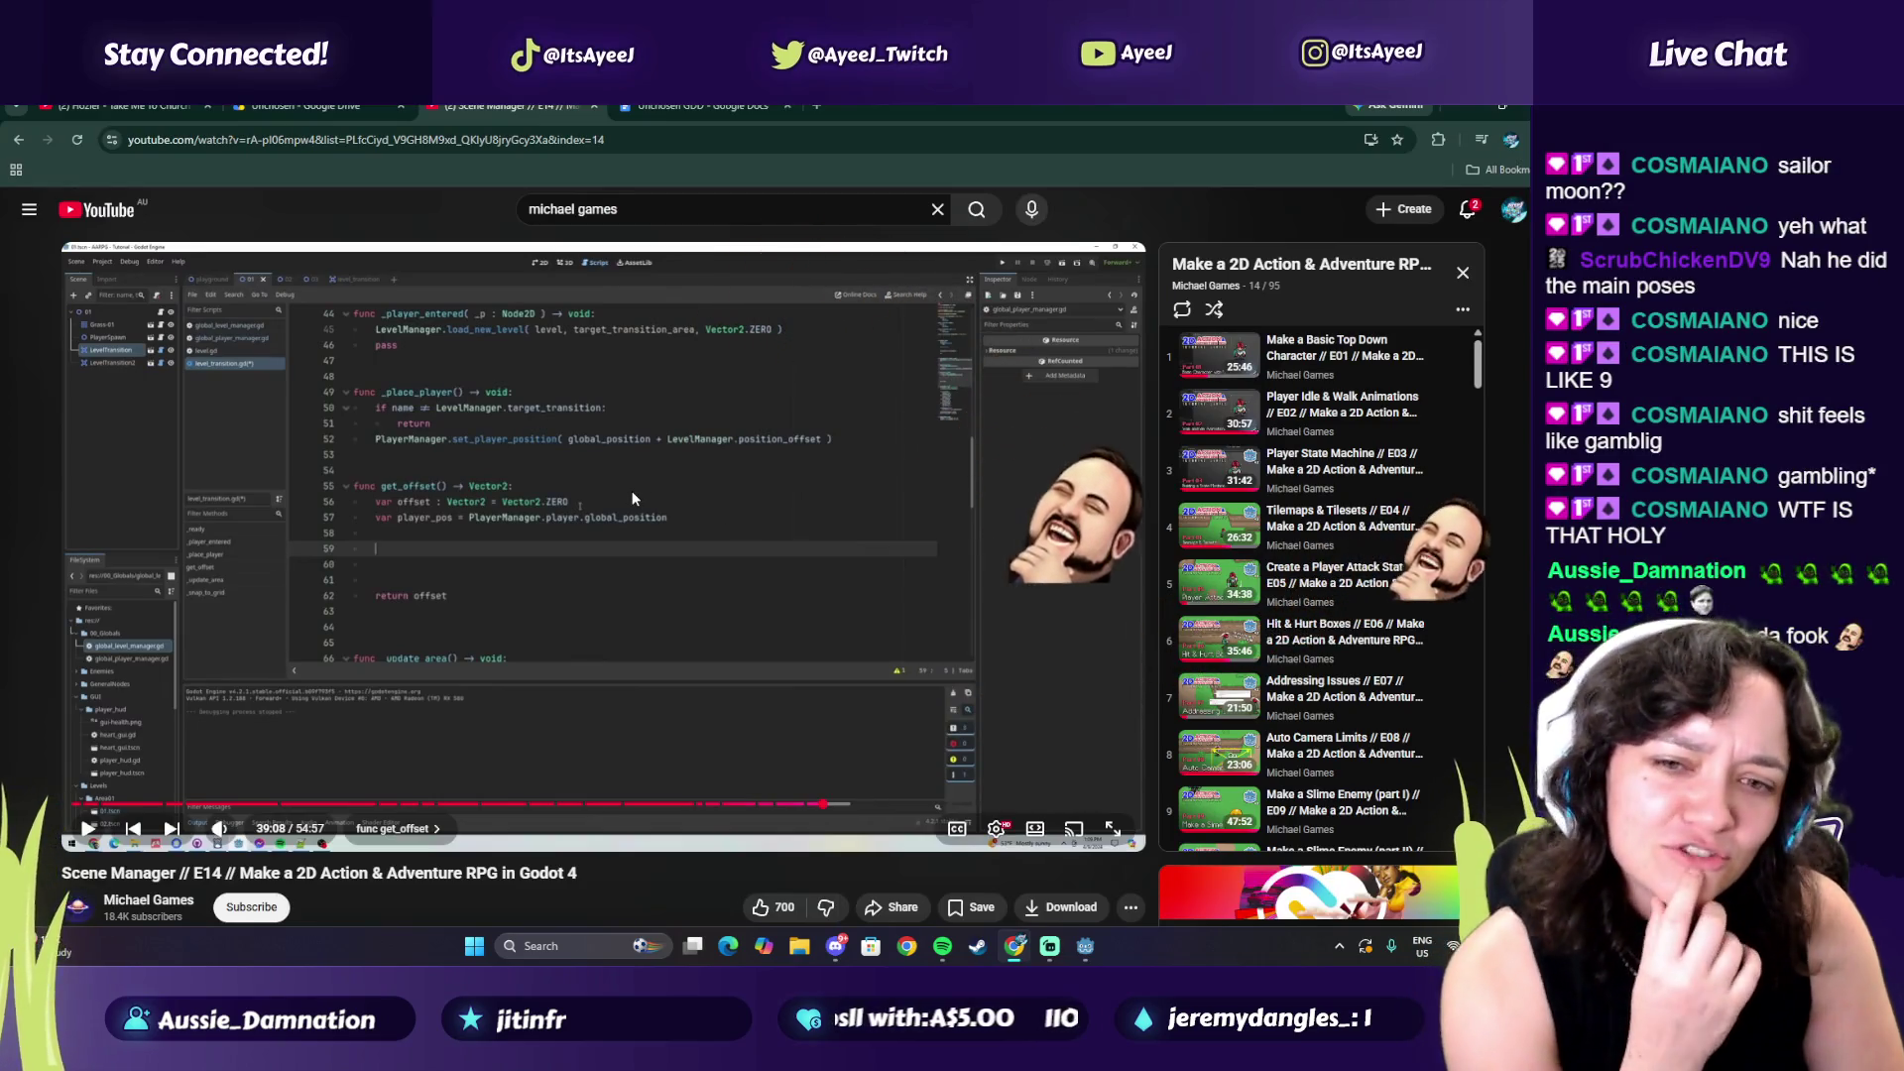
key("alt+Tab")
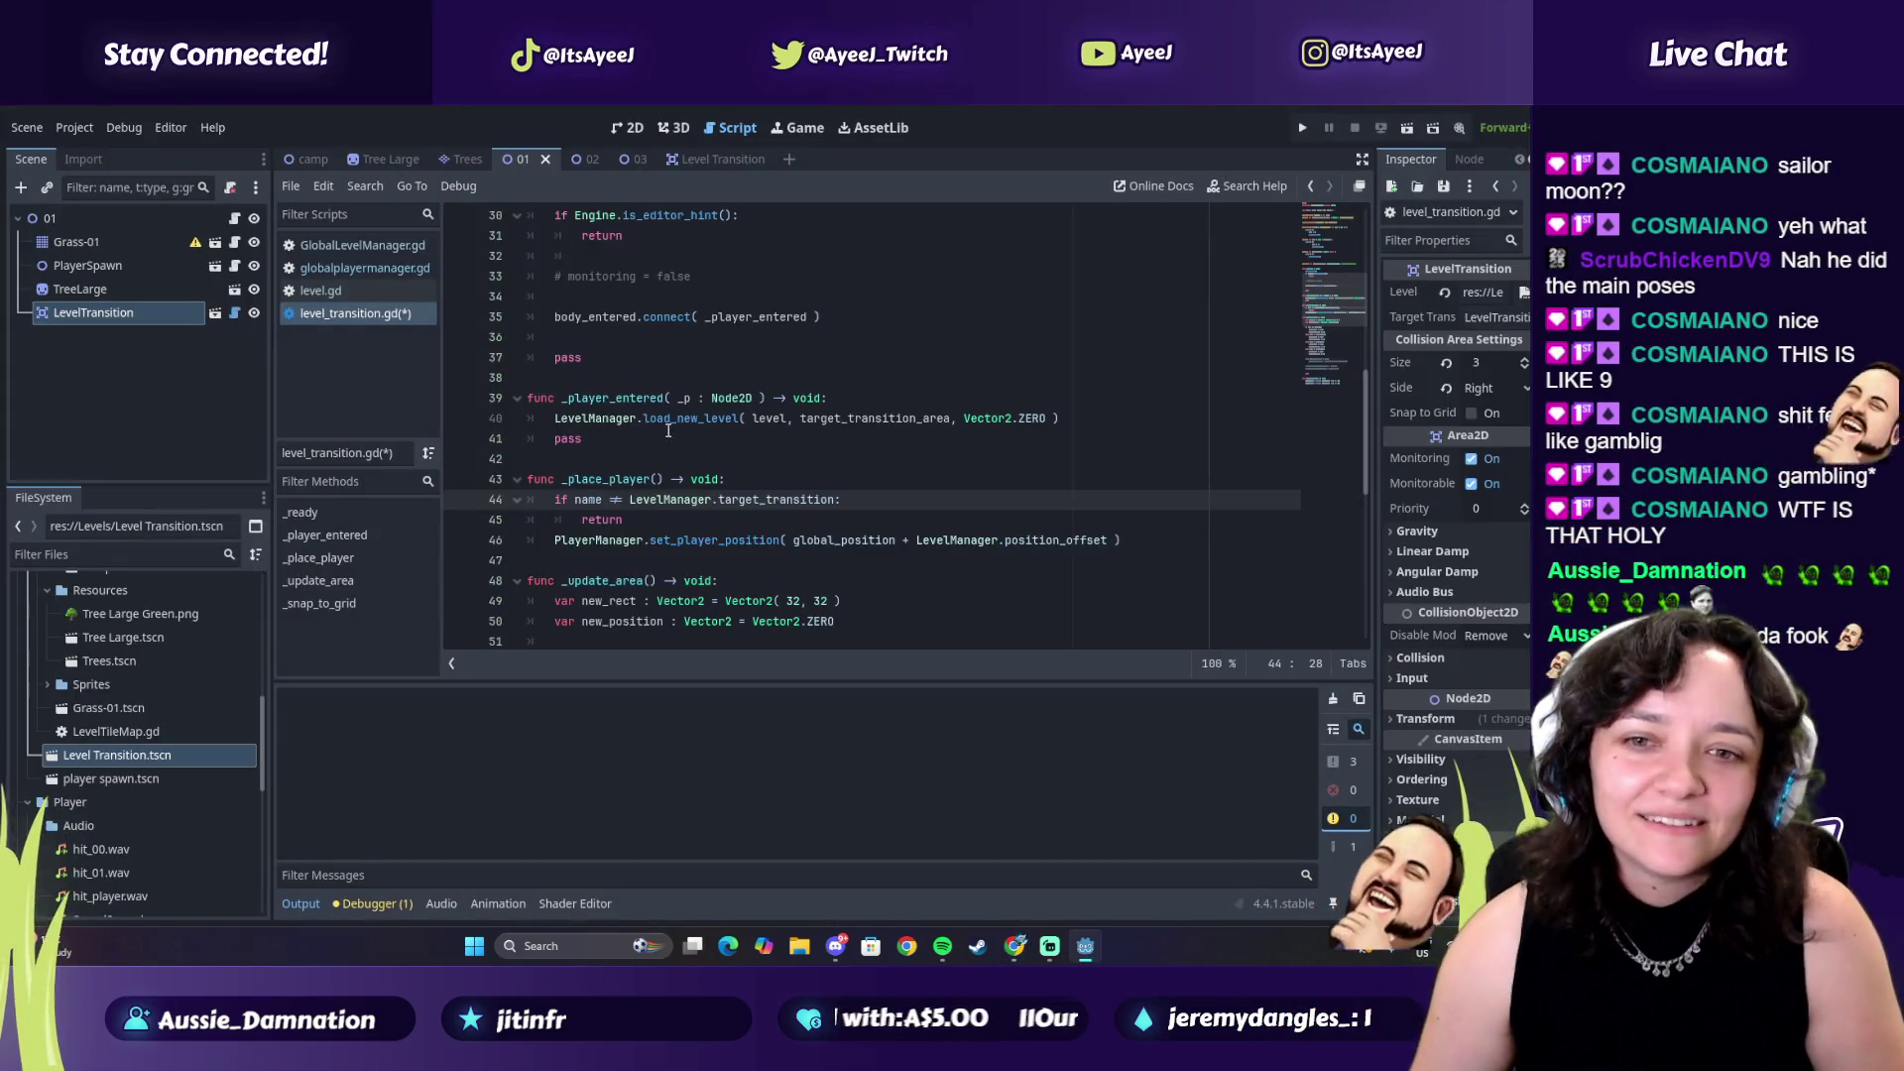
Scroll through level_transition.gd, comparing it with the tutorial code
scroll(676, 434, "up", 5)
scroll(709, 446, "up", 3)
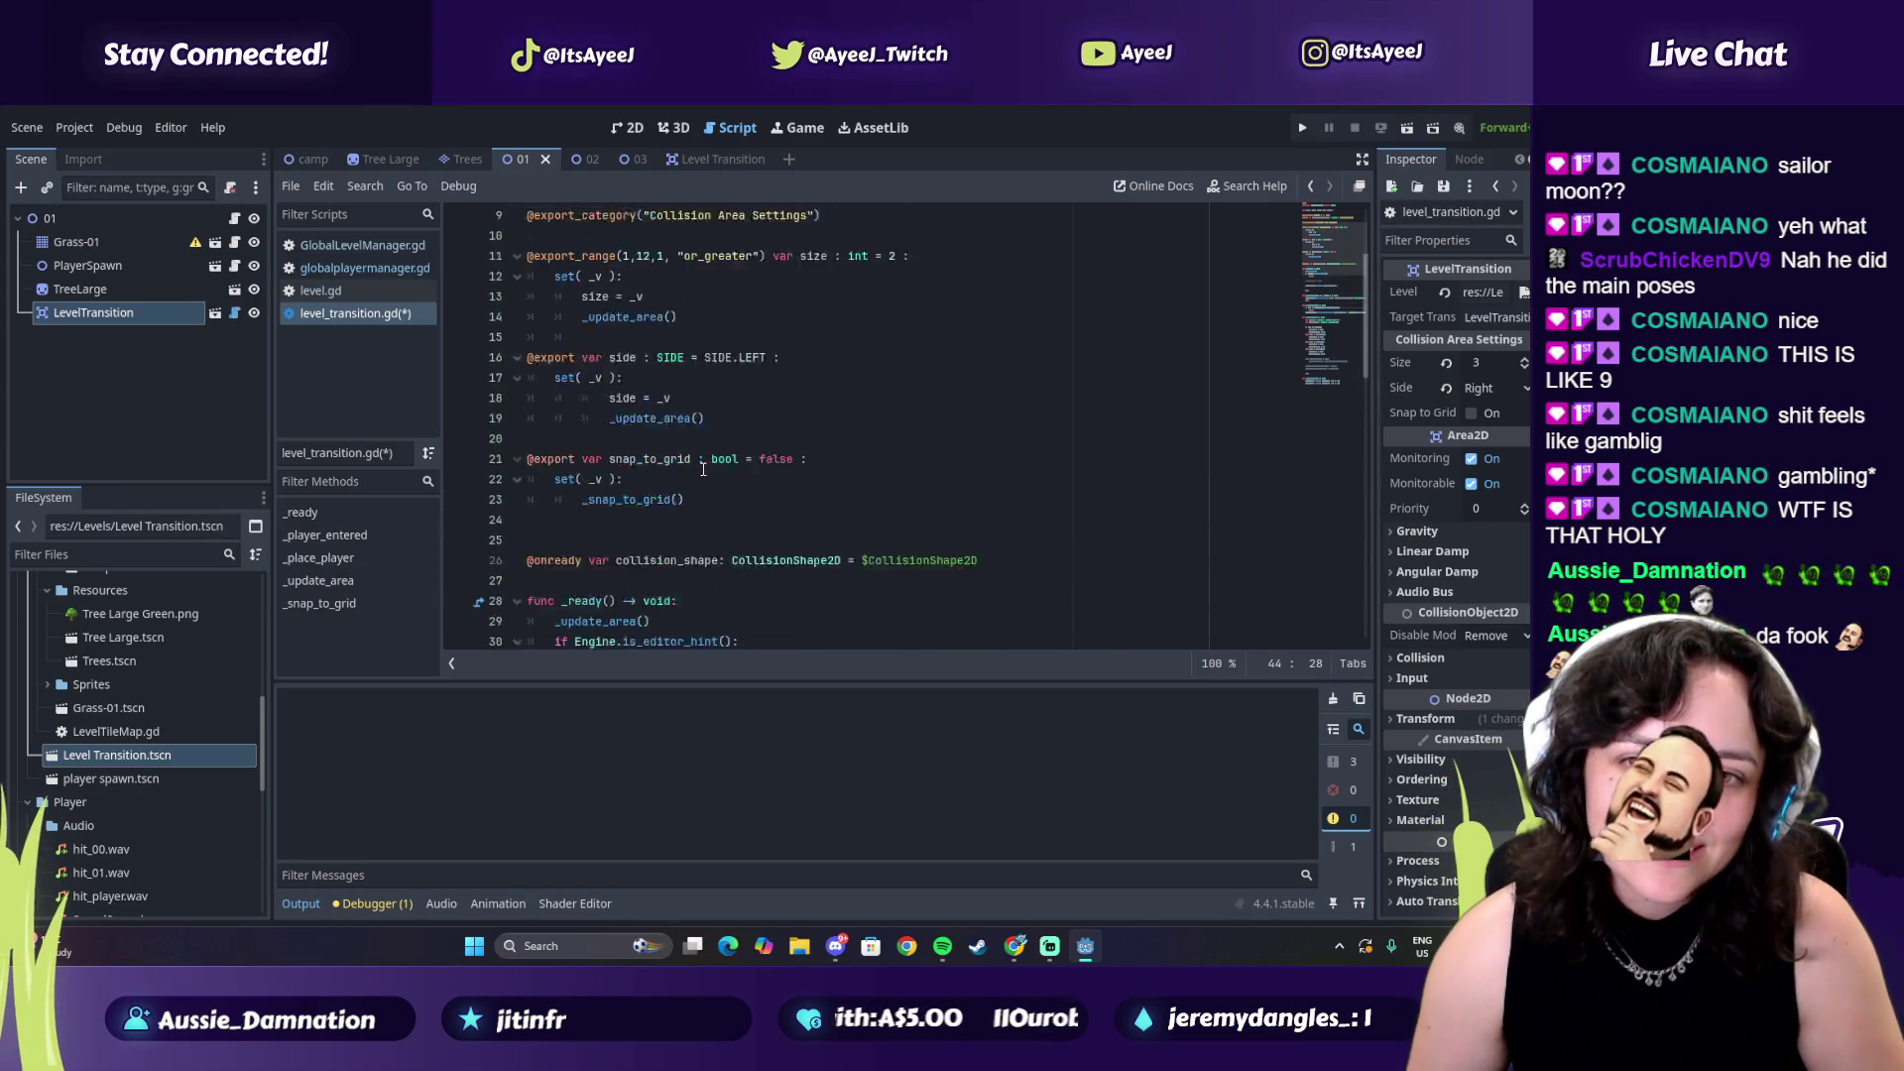
scroll(685, 408, "down", 2)
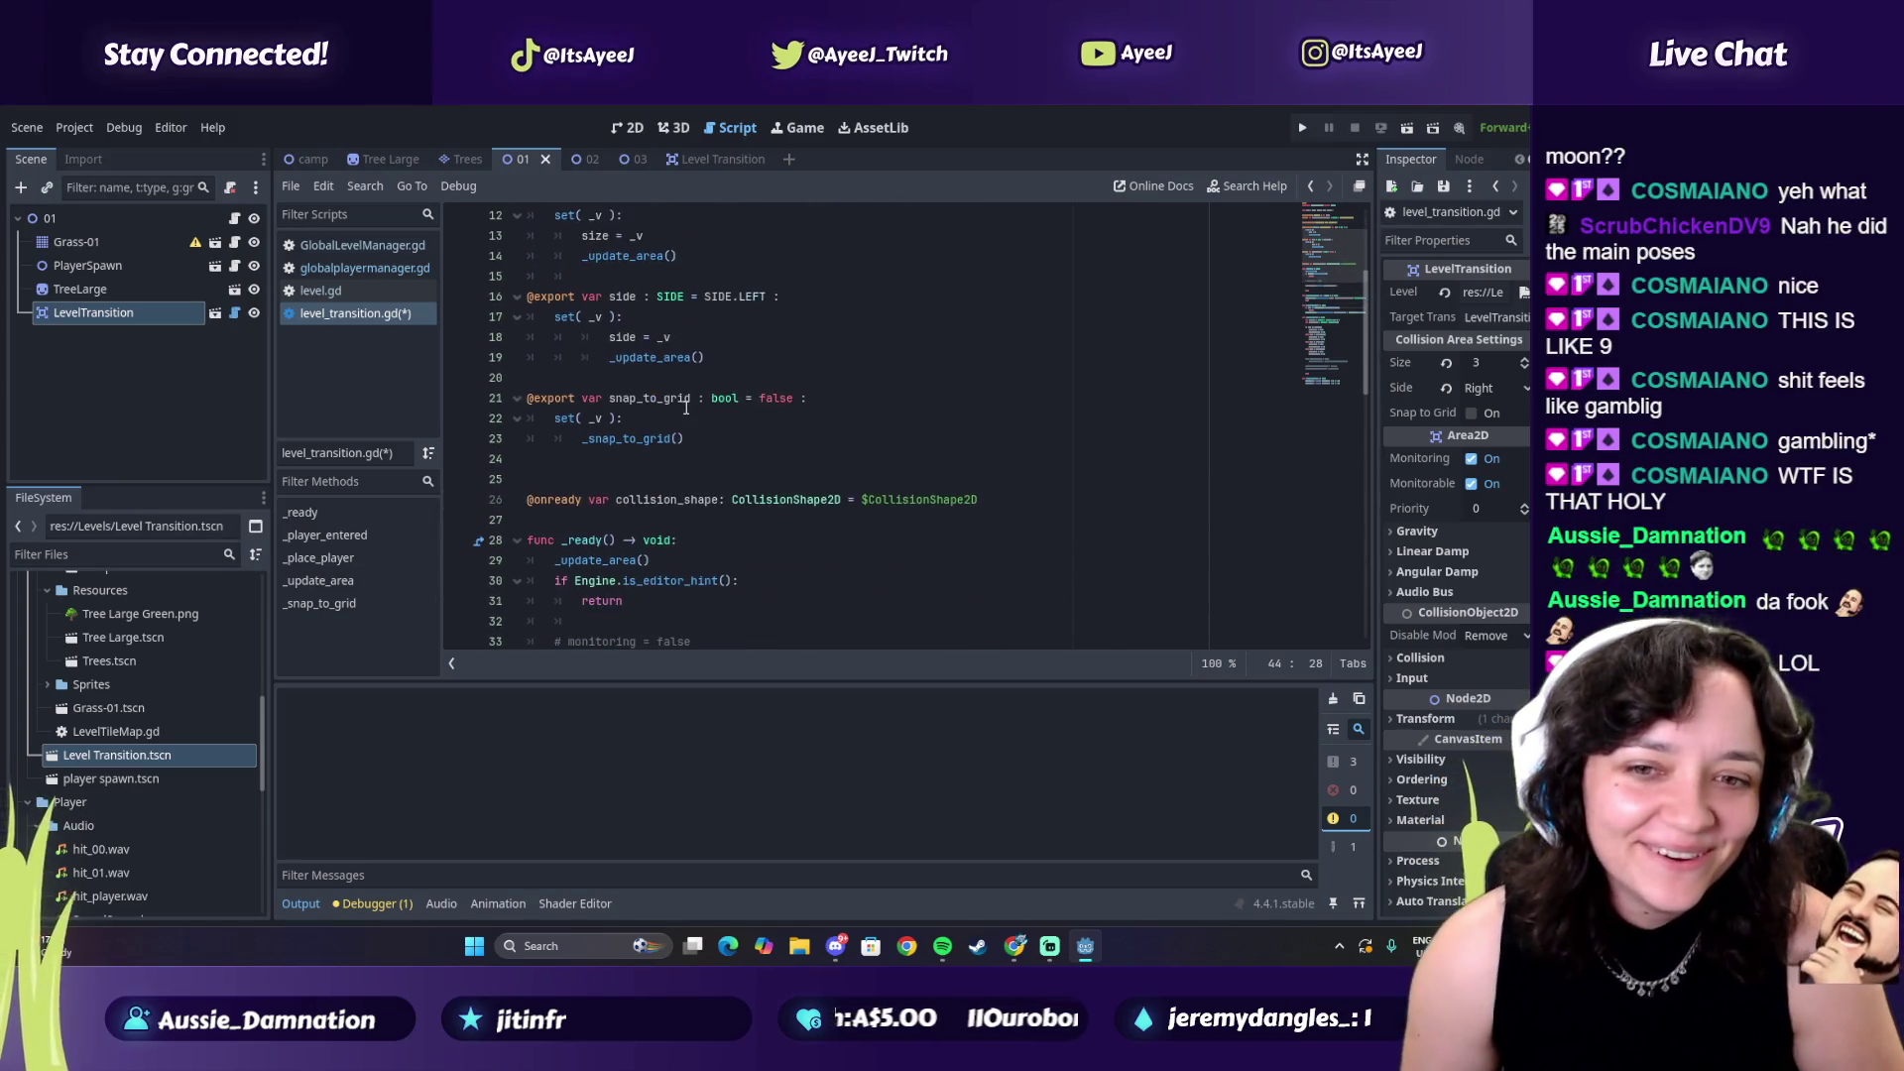
scroll(685, 408, "up", 2)
scroll(685, 407, "down", 4)
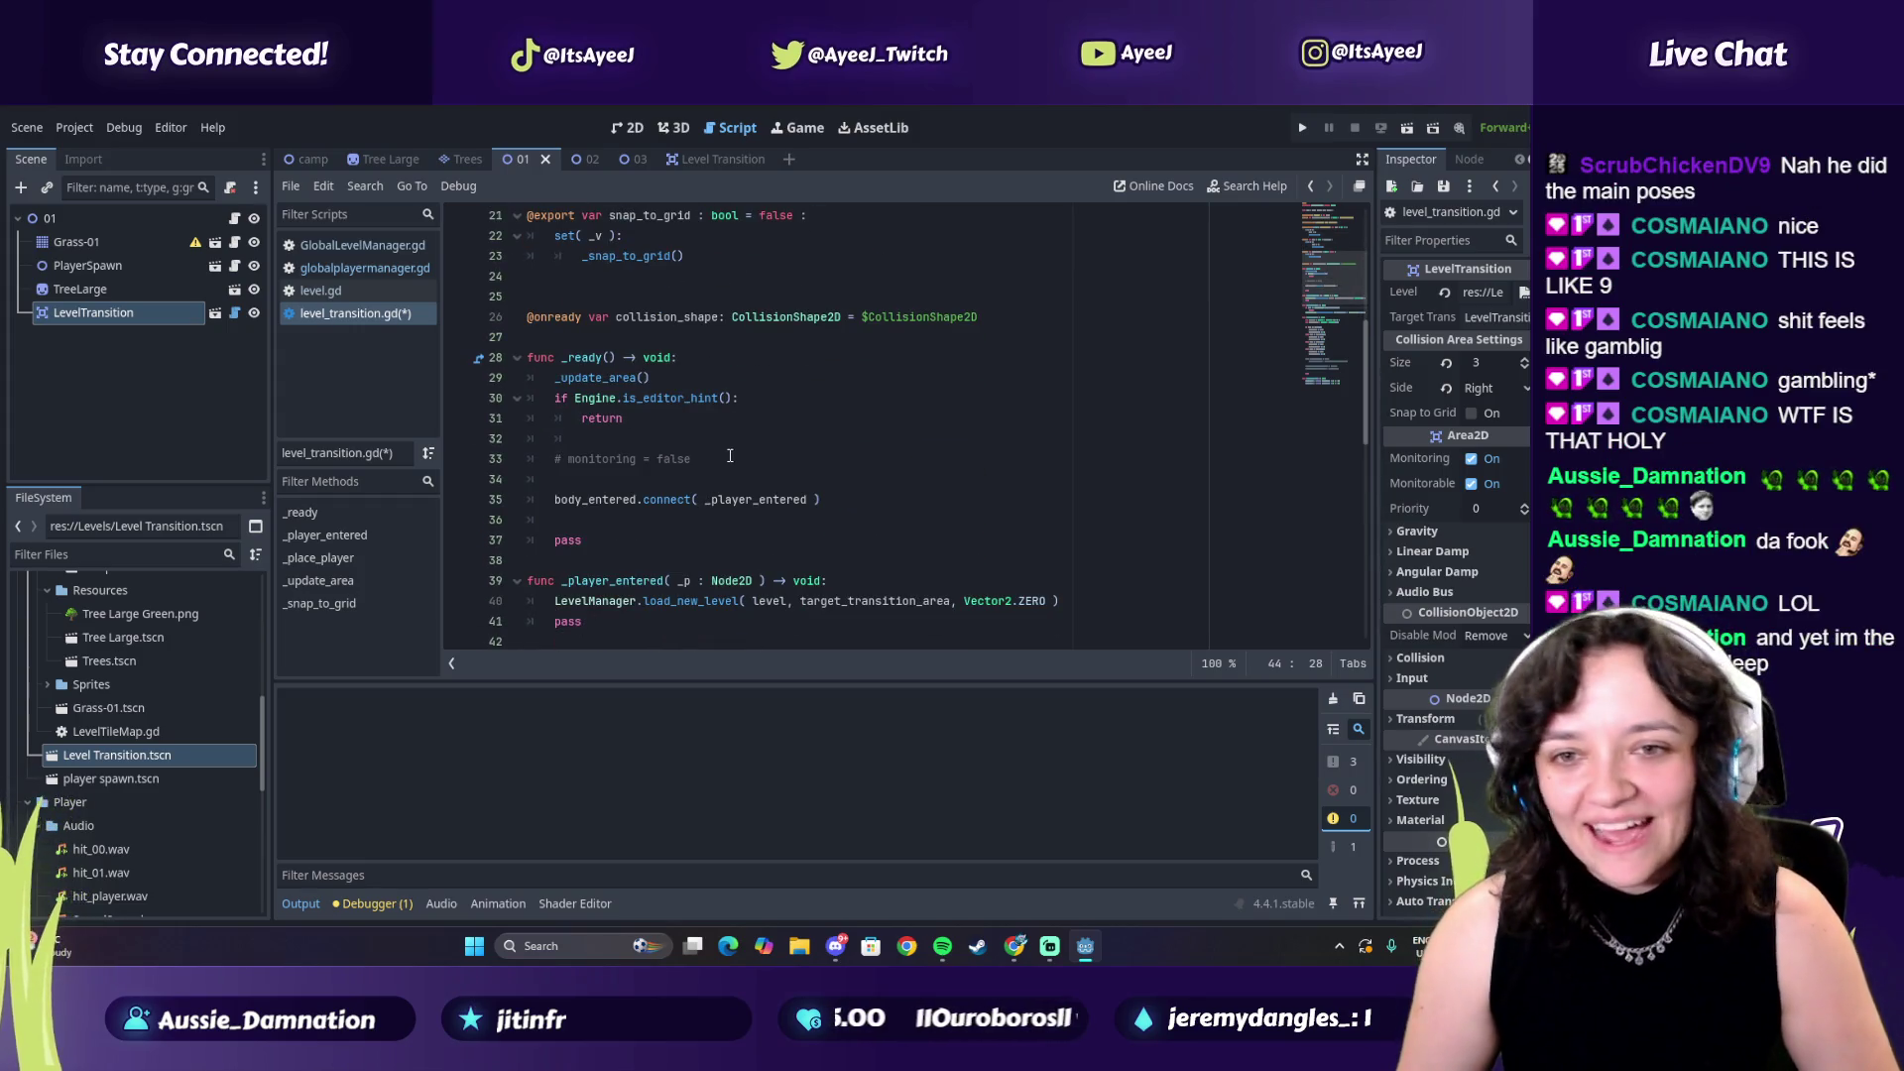
key("alt+Tab")
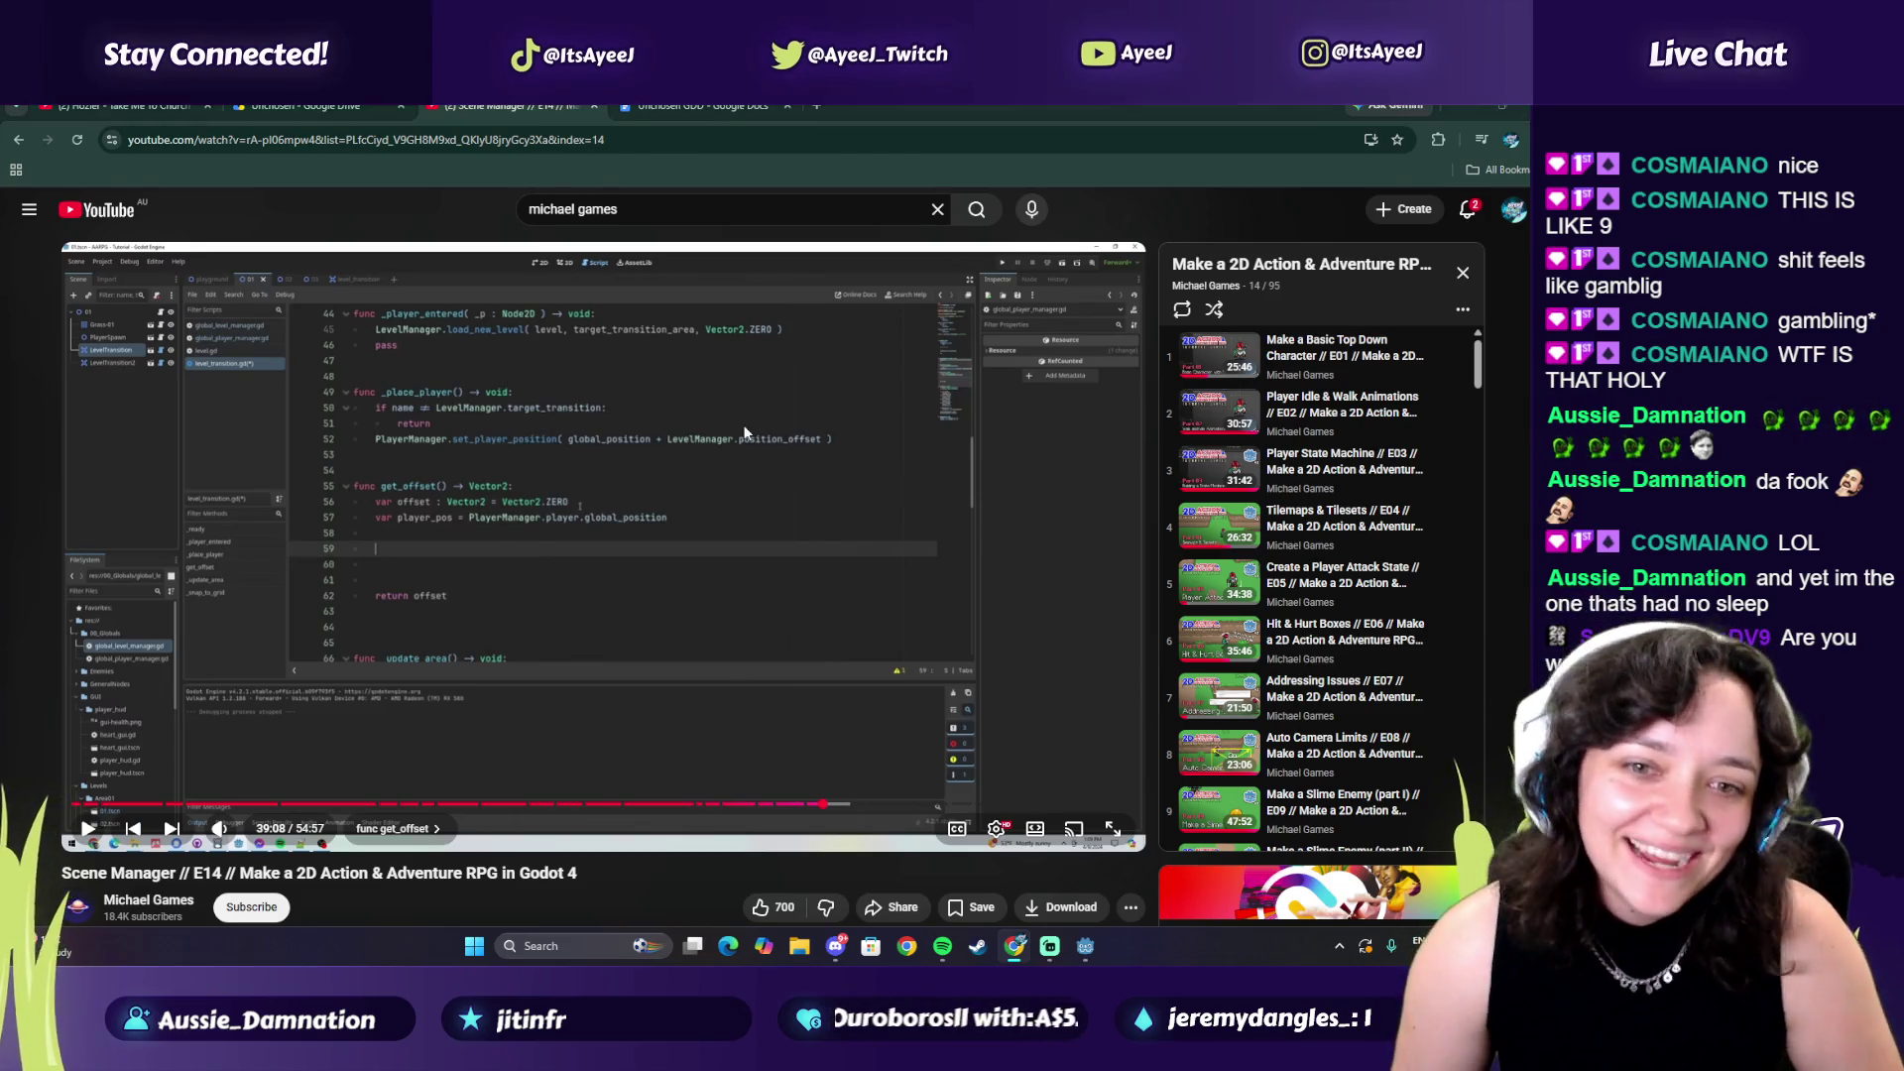
key("alt+Tab")
scroll(651, 503, "down", 2)
scroll(650, 503, "down", 8)
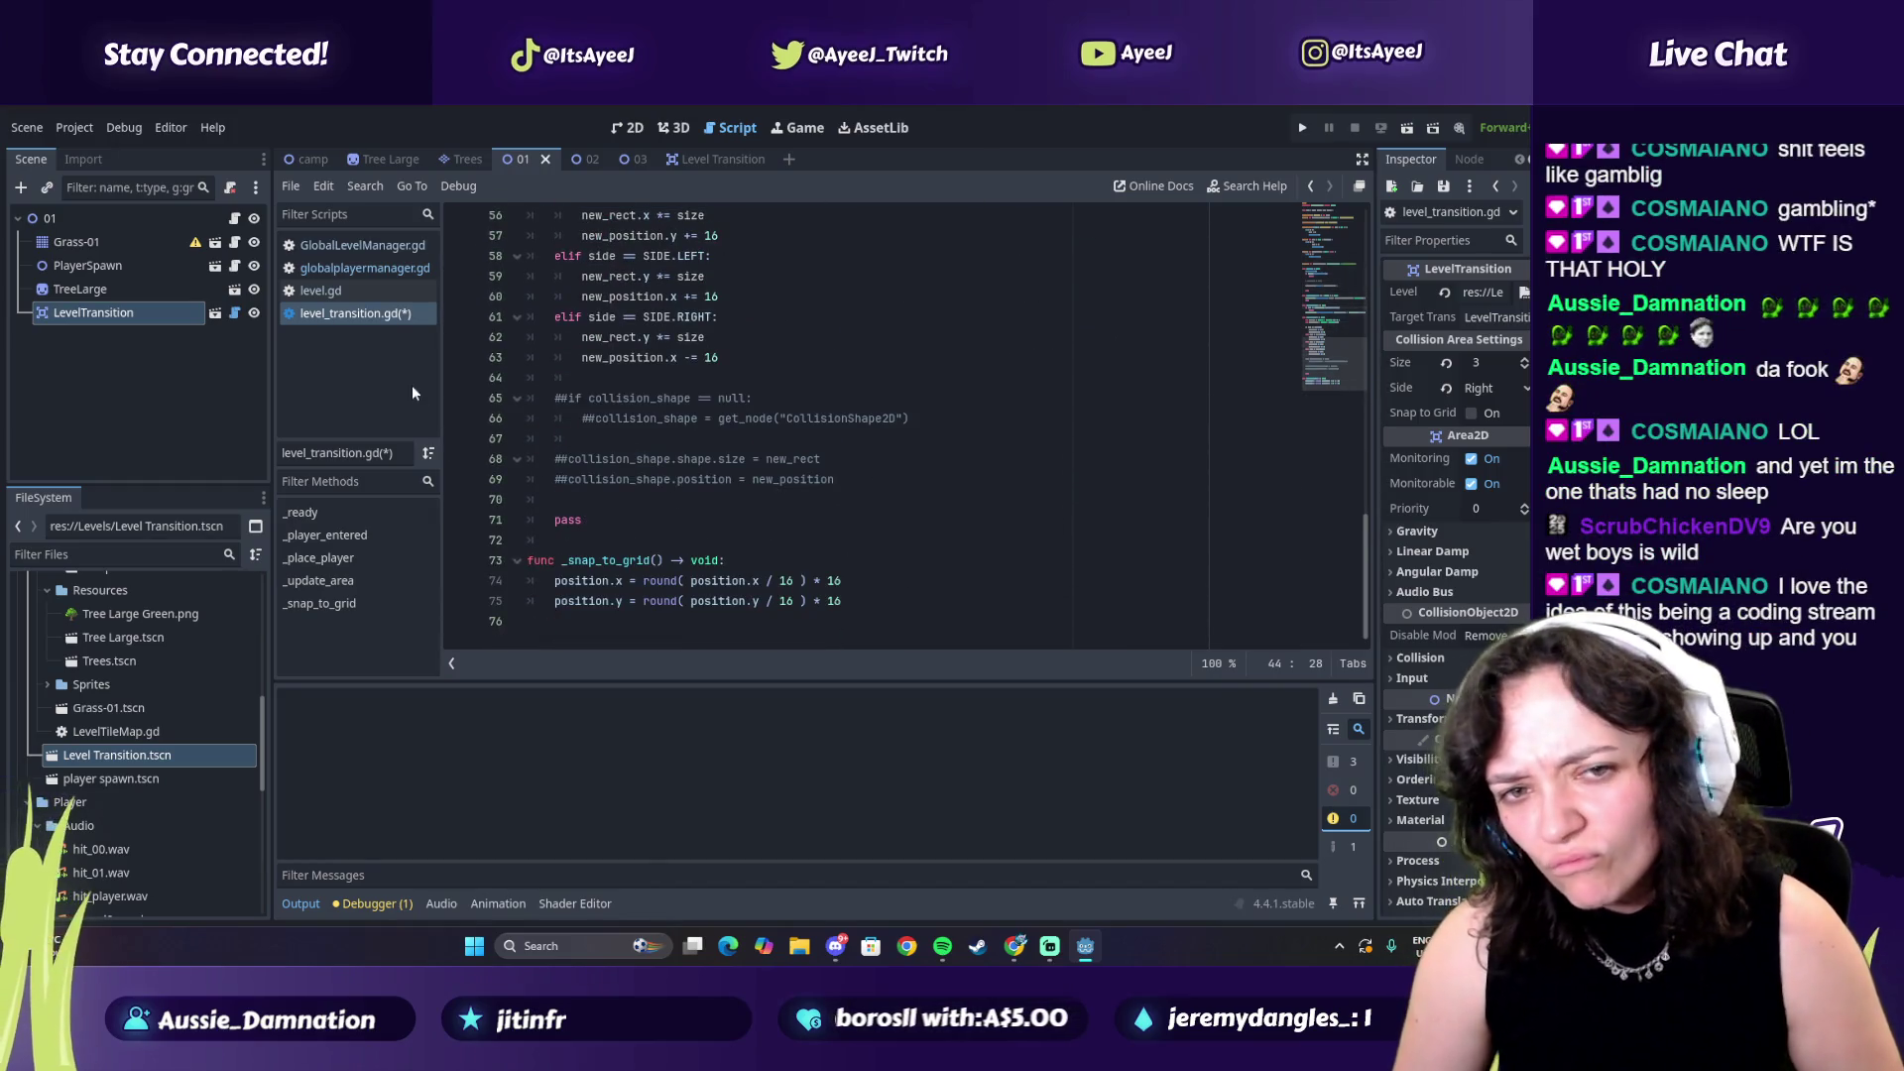
Check level.gd against the tutorial, then go back to level_transition.gd
left_click(322, 291)
key("alt+Tab")
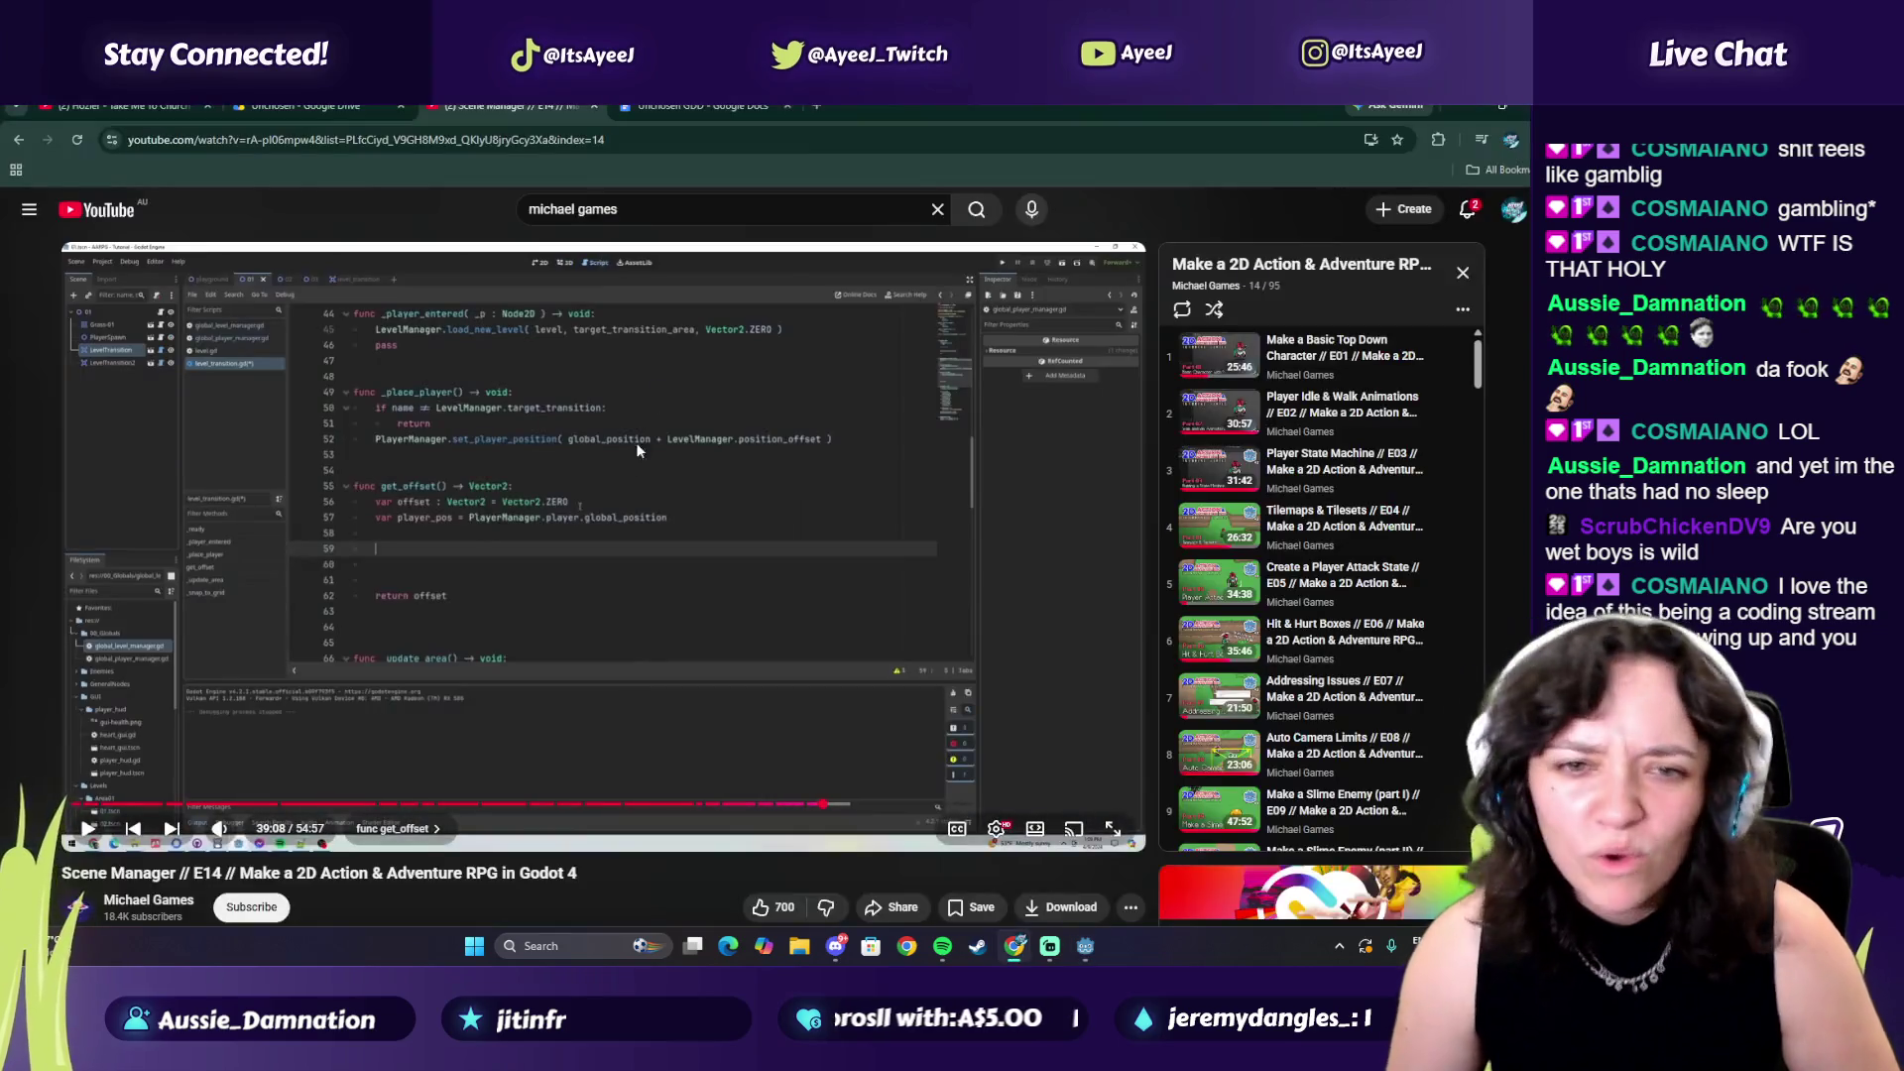
key("alt+Tab")
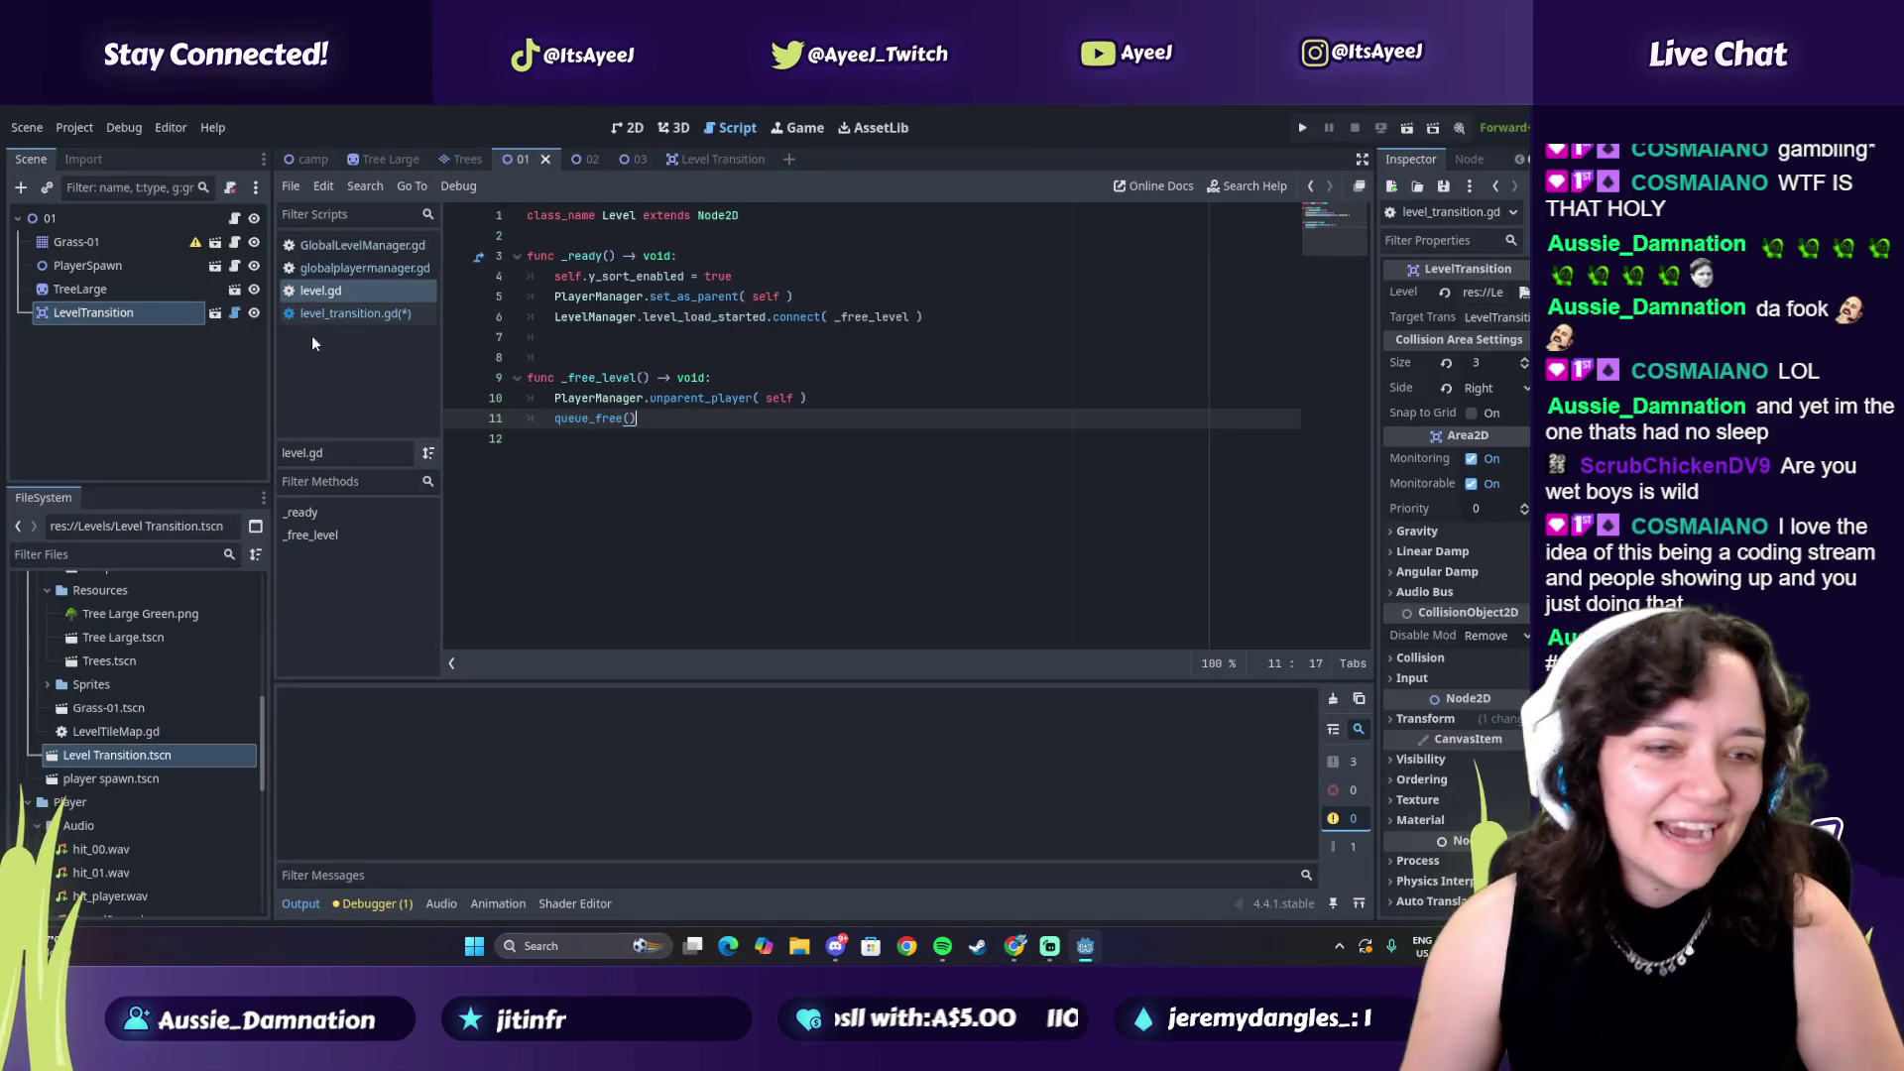
left_click(315, 316)
scroll(630, 372, "up", 5)
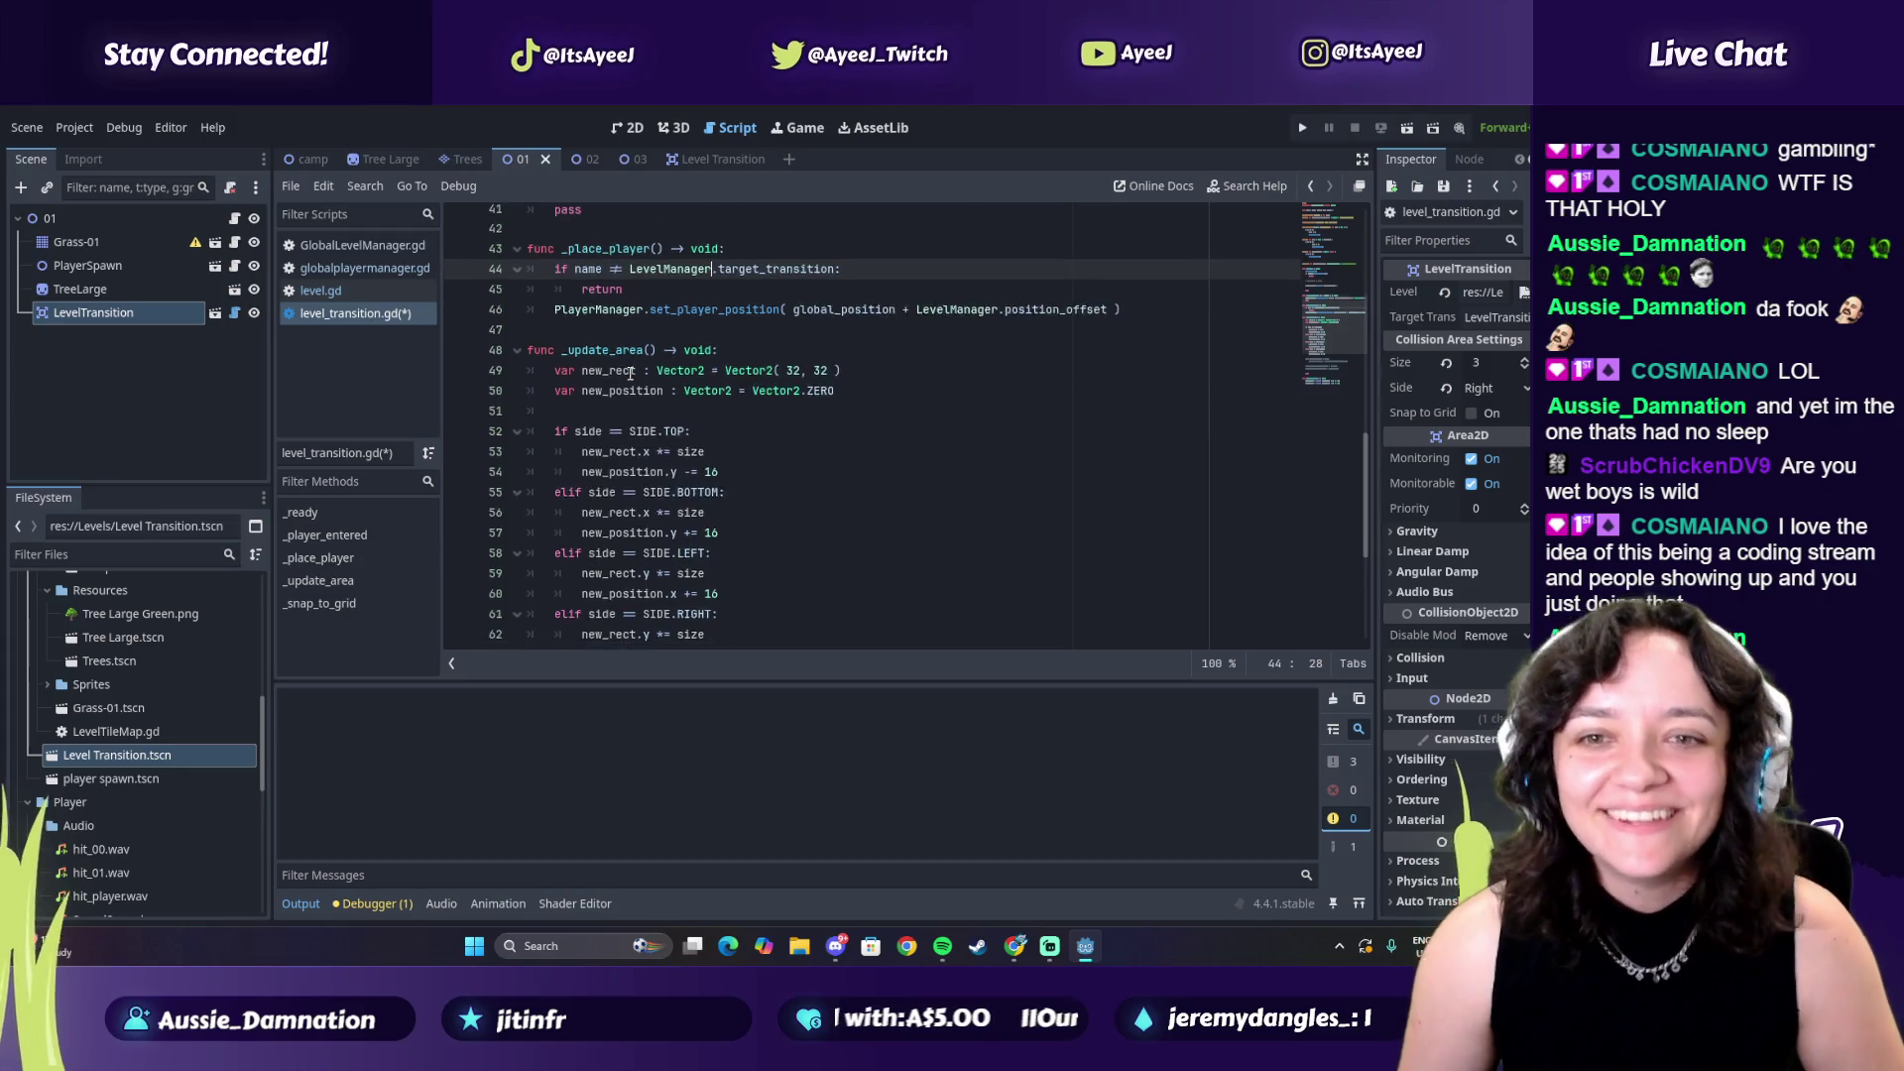
scroll(630, 373, "up", 10)
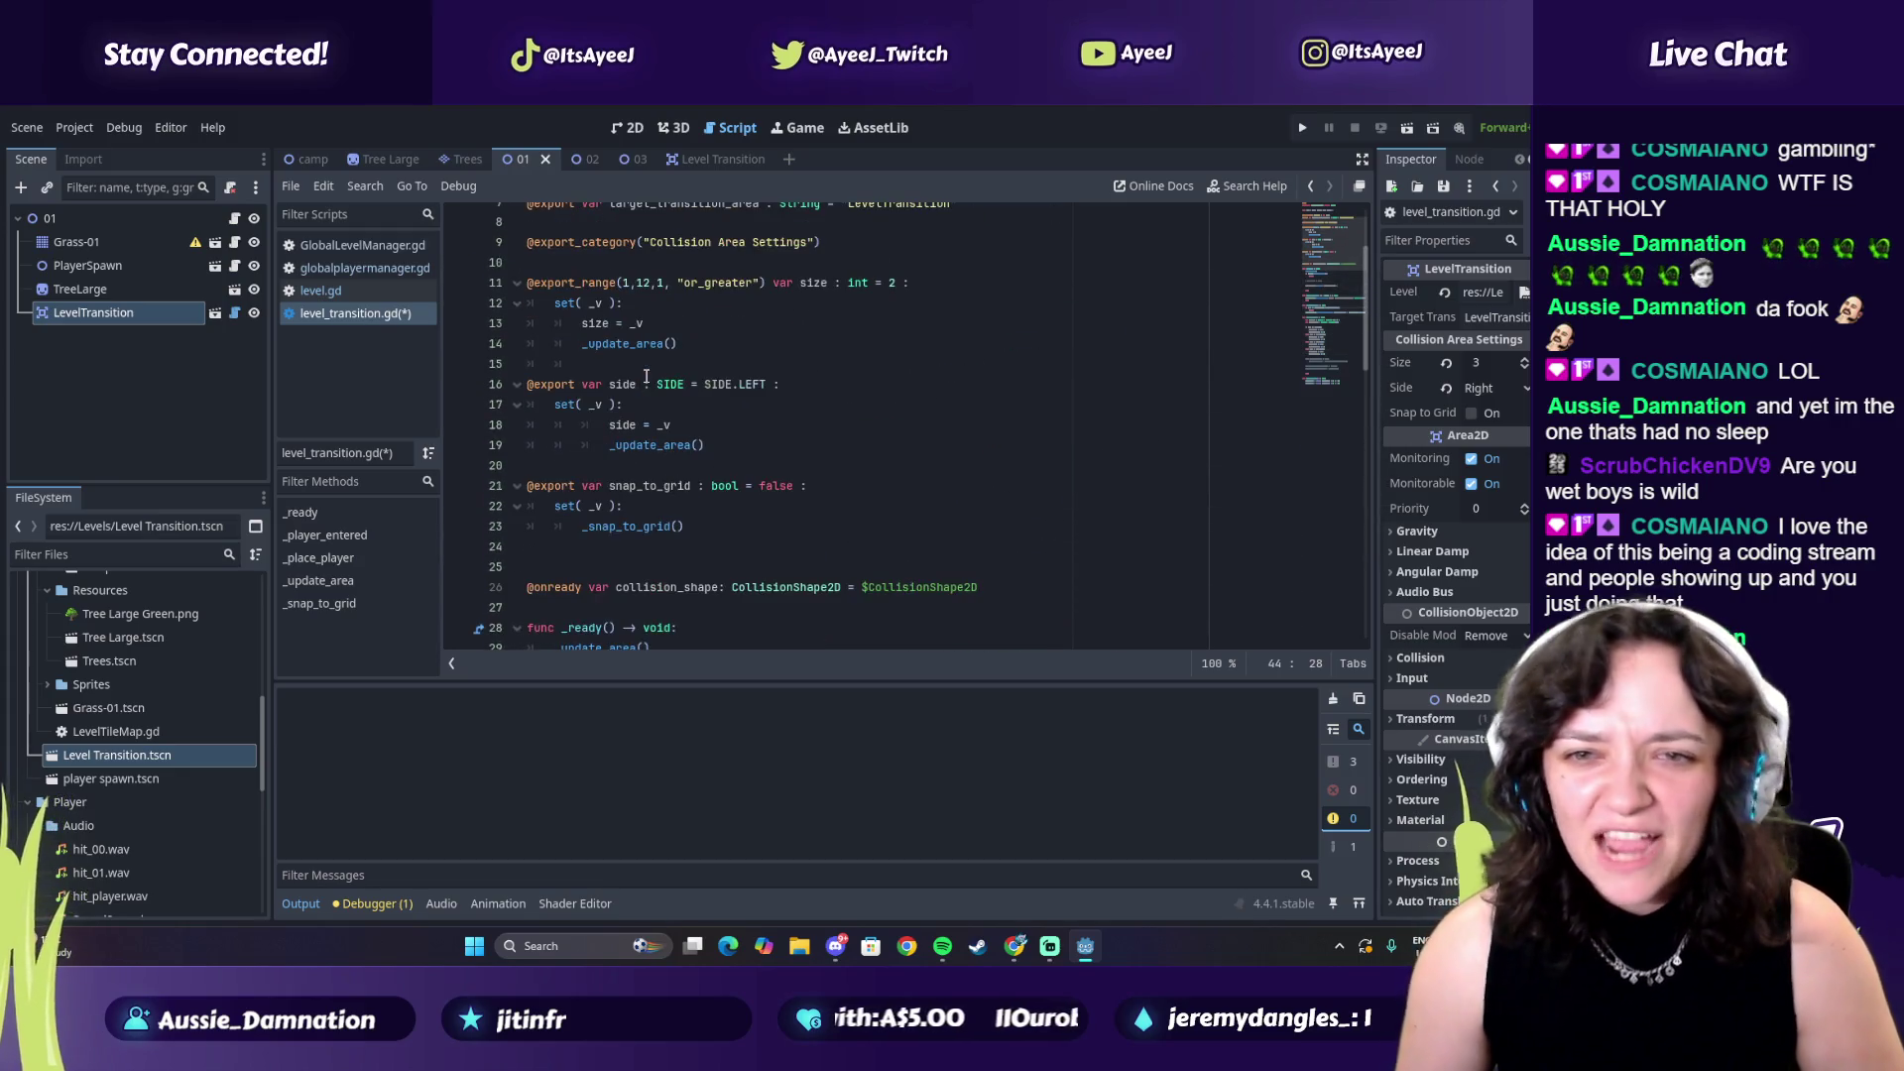
scroll(646, 377, "up", 2)
Place the caret on empty line 47 below _place_player after checking the tutorial
key("alt+Tab")
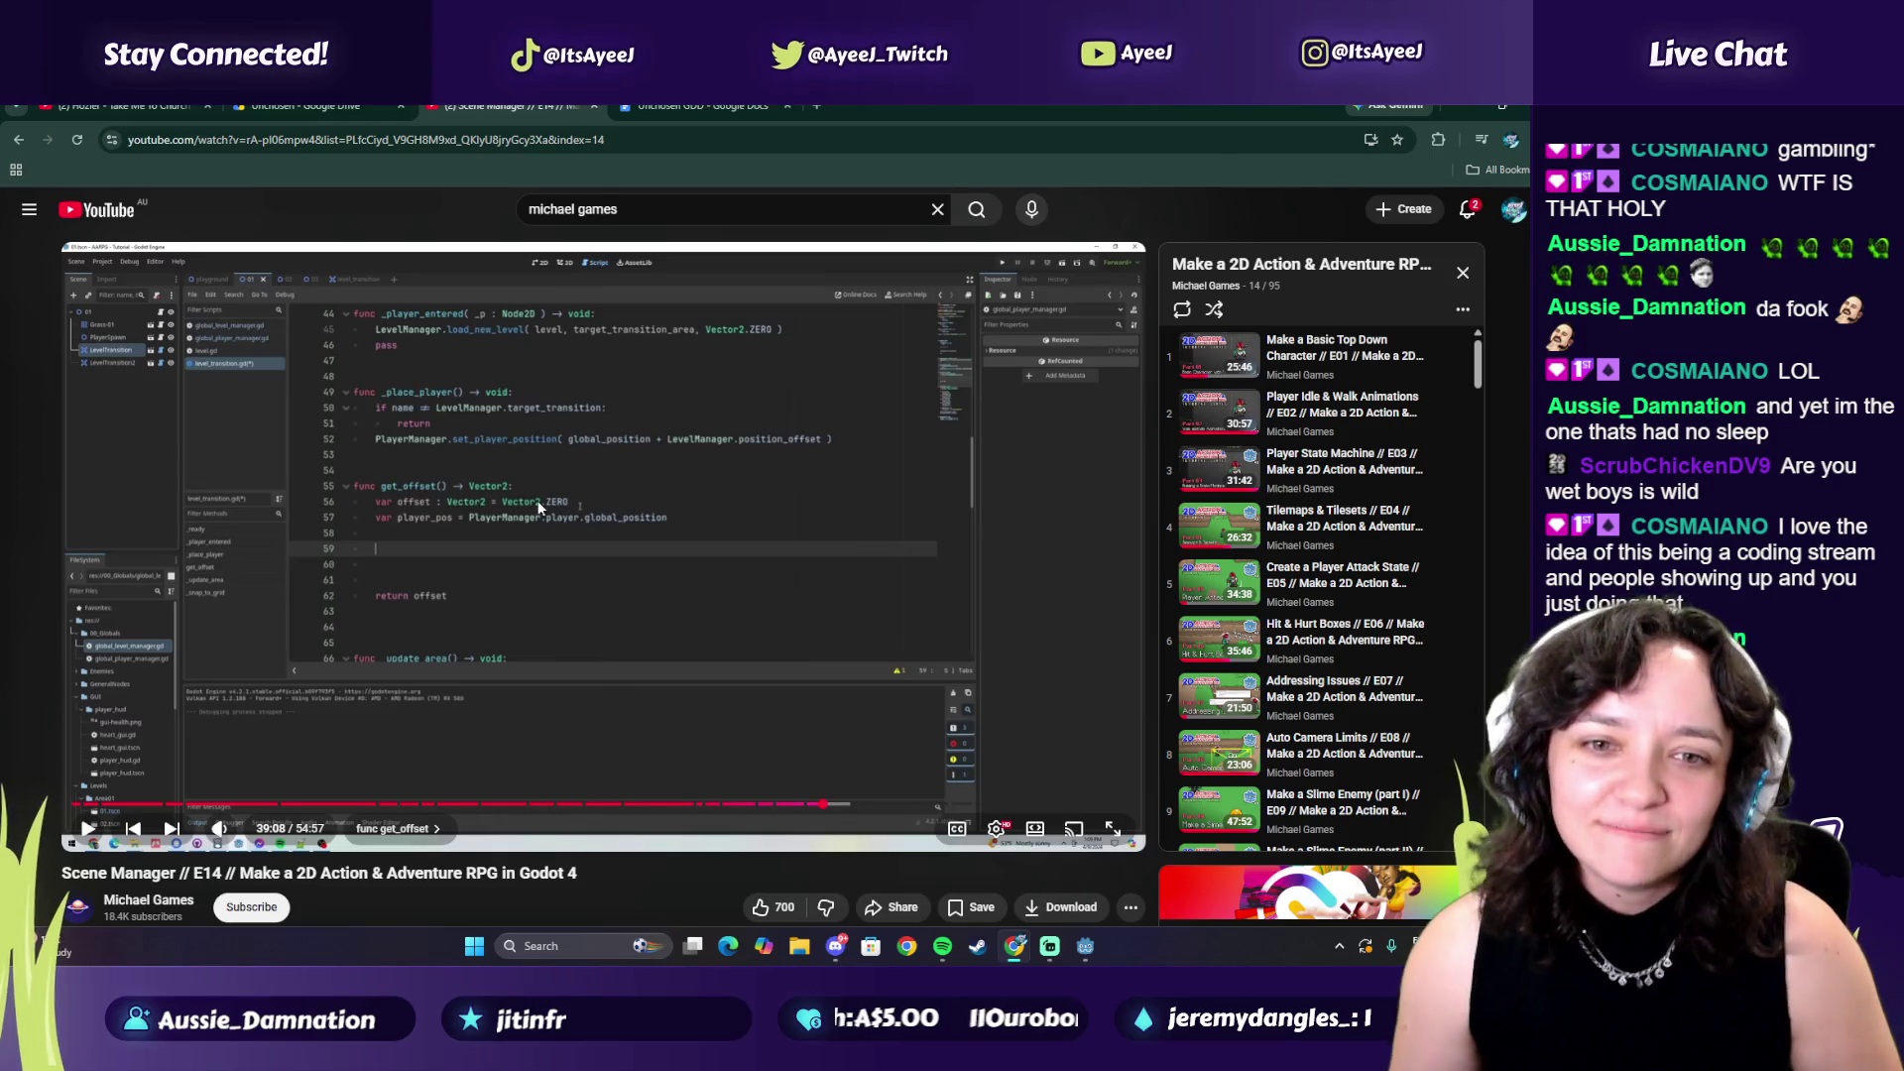
key("alt+Tab")
scroll(597, 367, "down", 7)
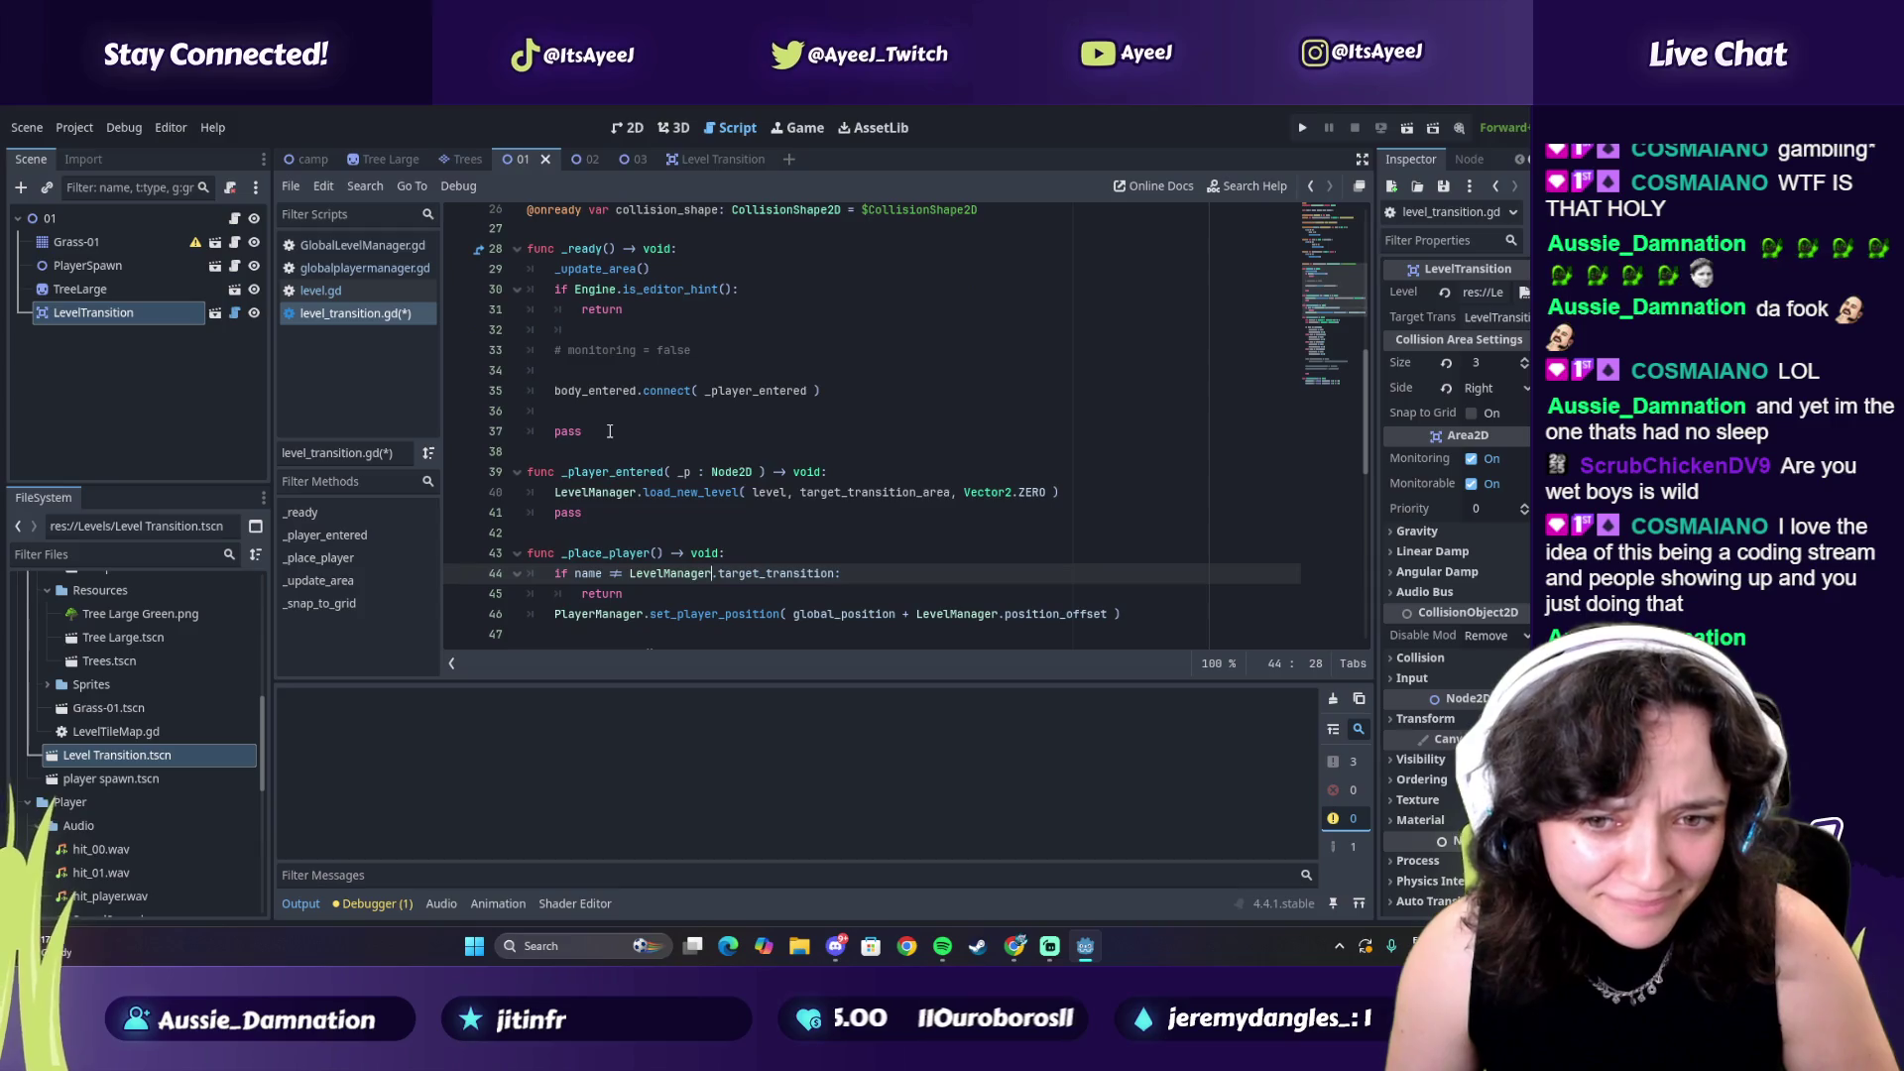
scroll(624, 476, "down", 2)
left_click(643, 516)
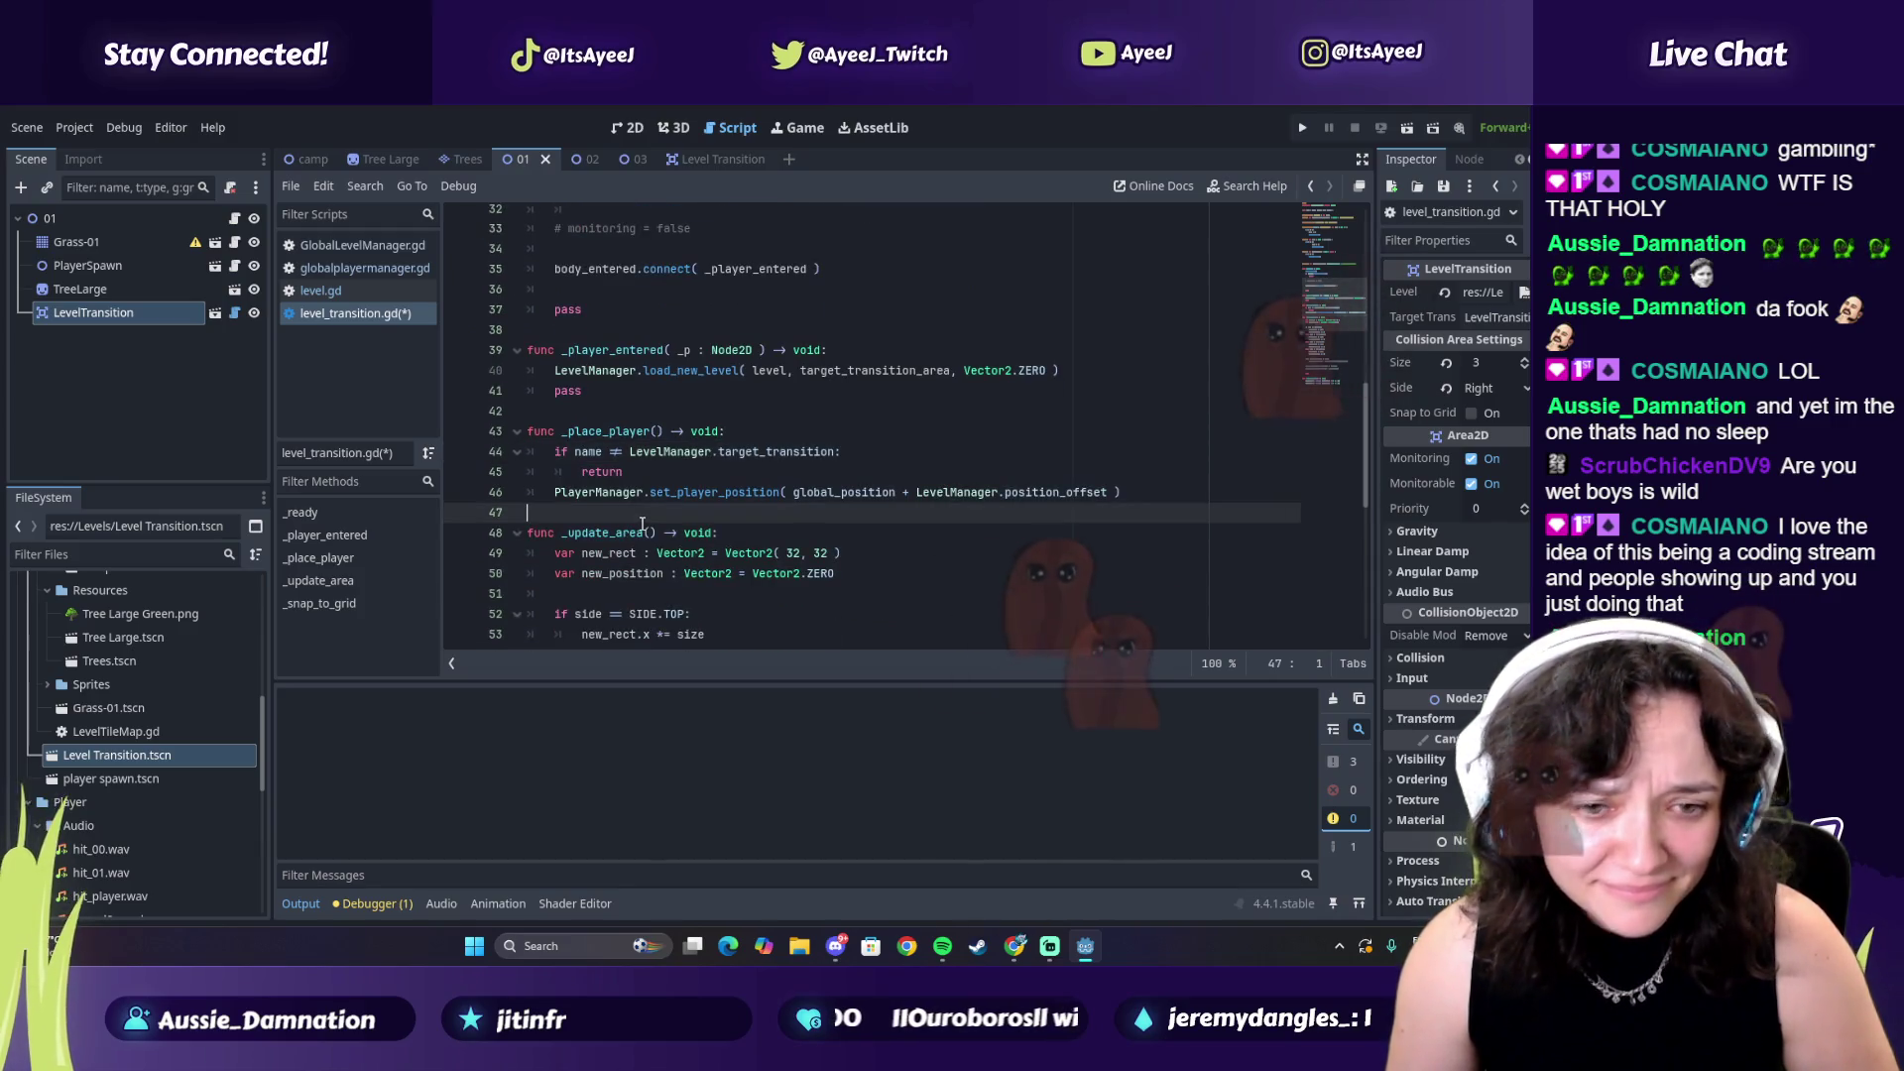
key("alt+Tab")
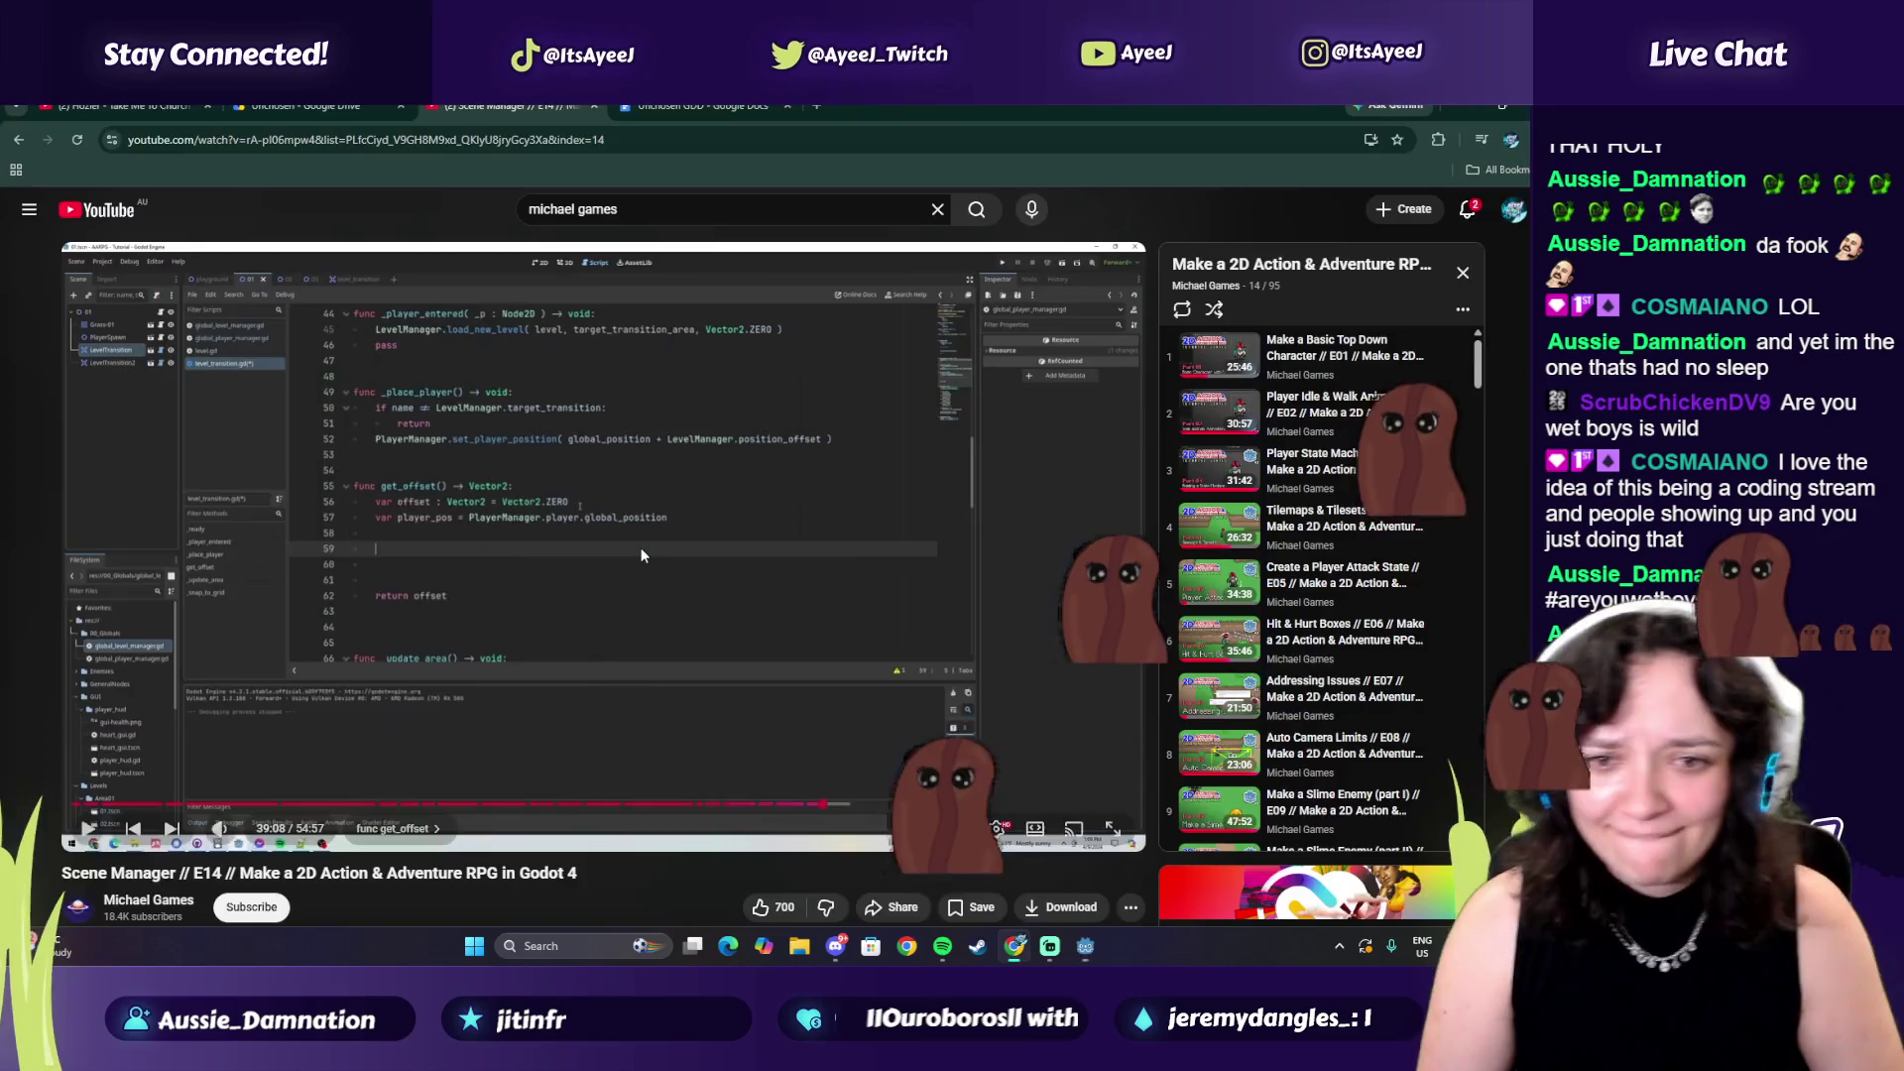
key("alt+Tab")
Add a new func get_offset() header below _place_player
key("Return")
type("func")
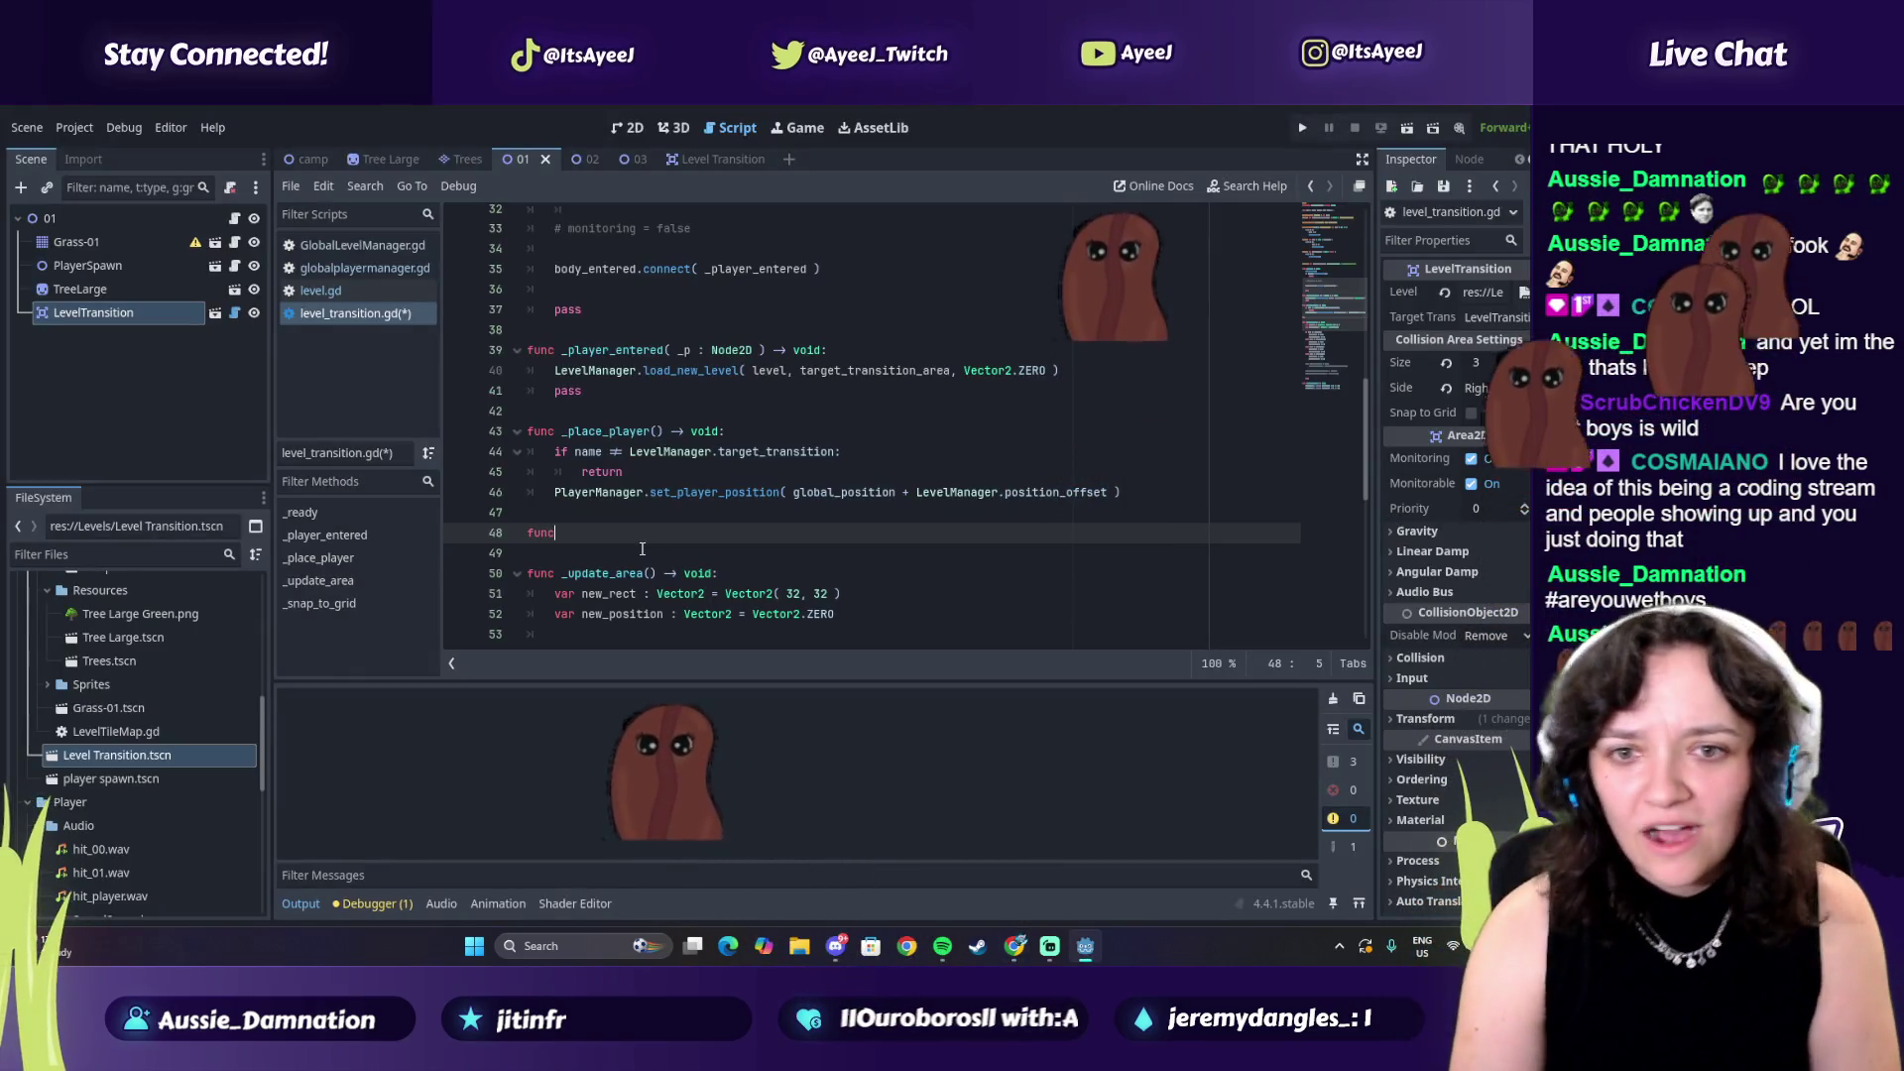
key("alt+Tab")
key("alt+Tab")
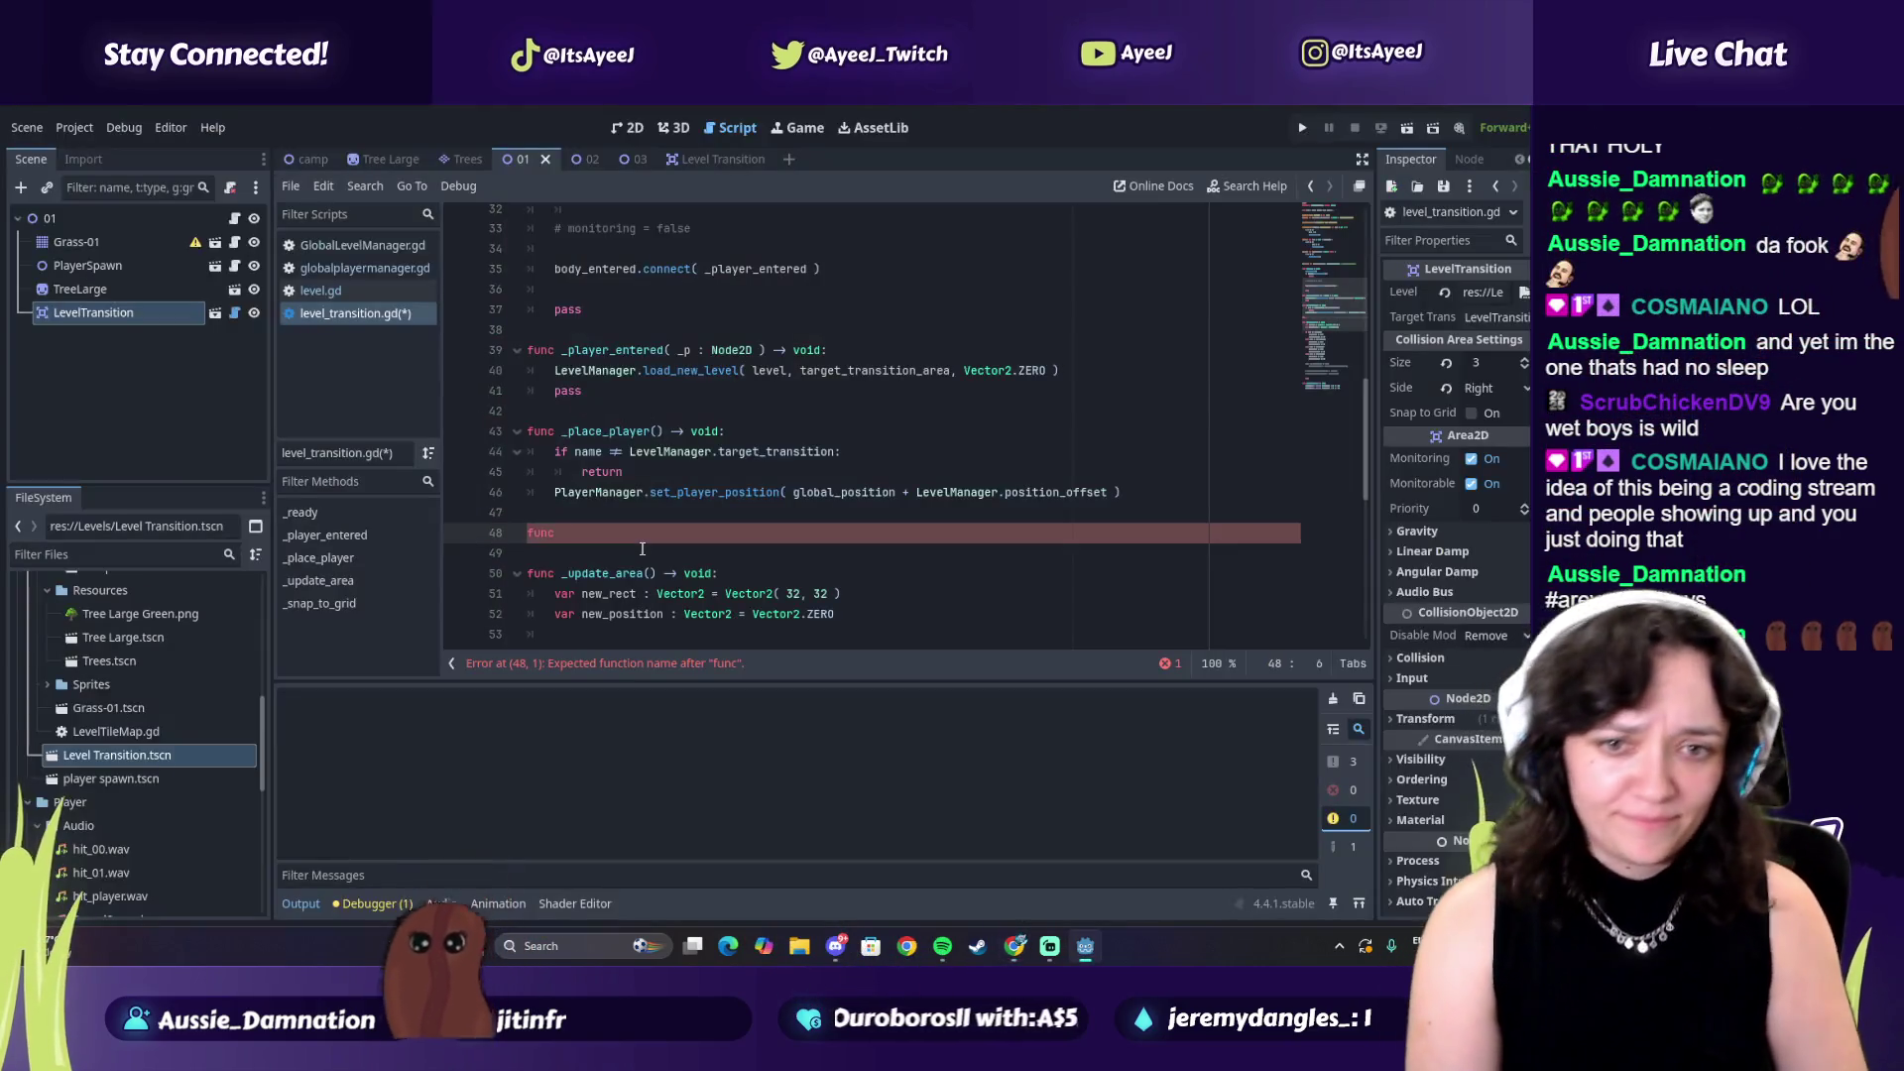
type("get_offset")
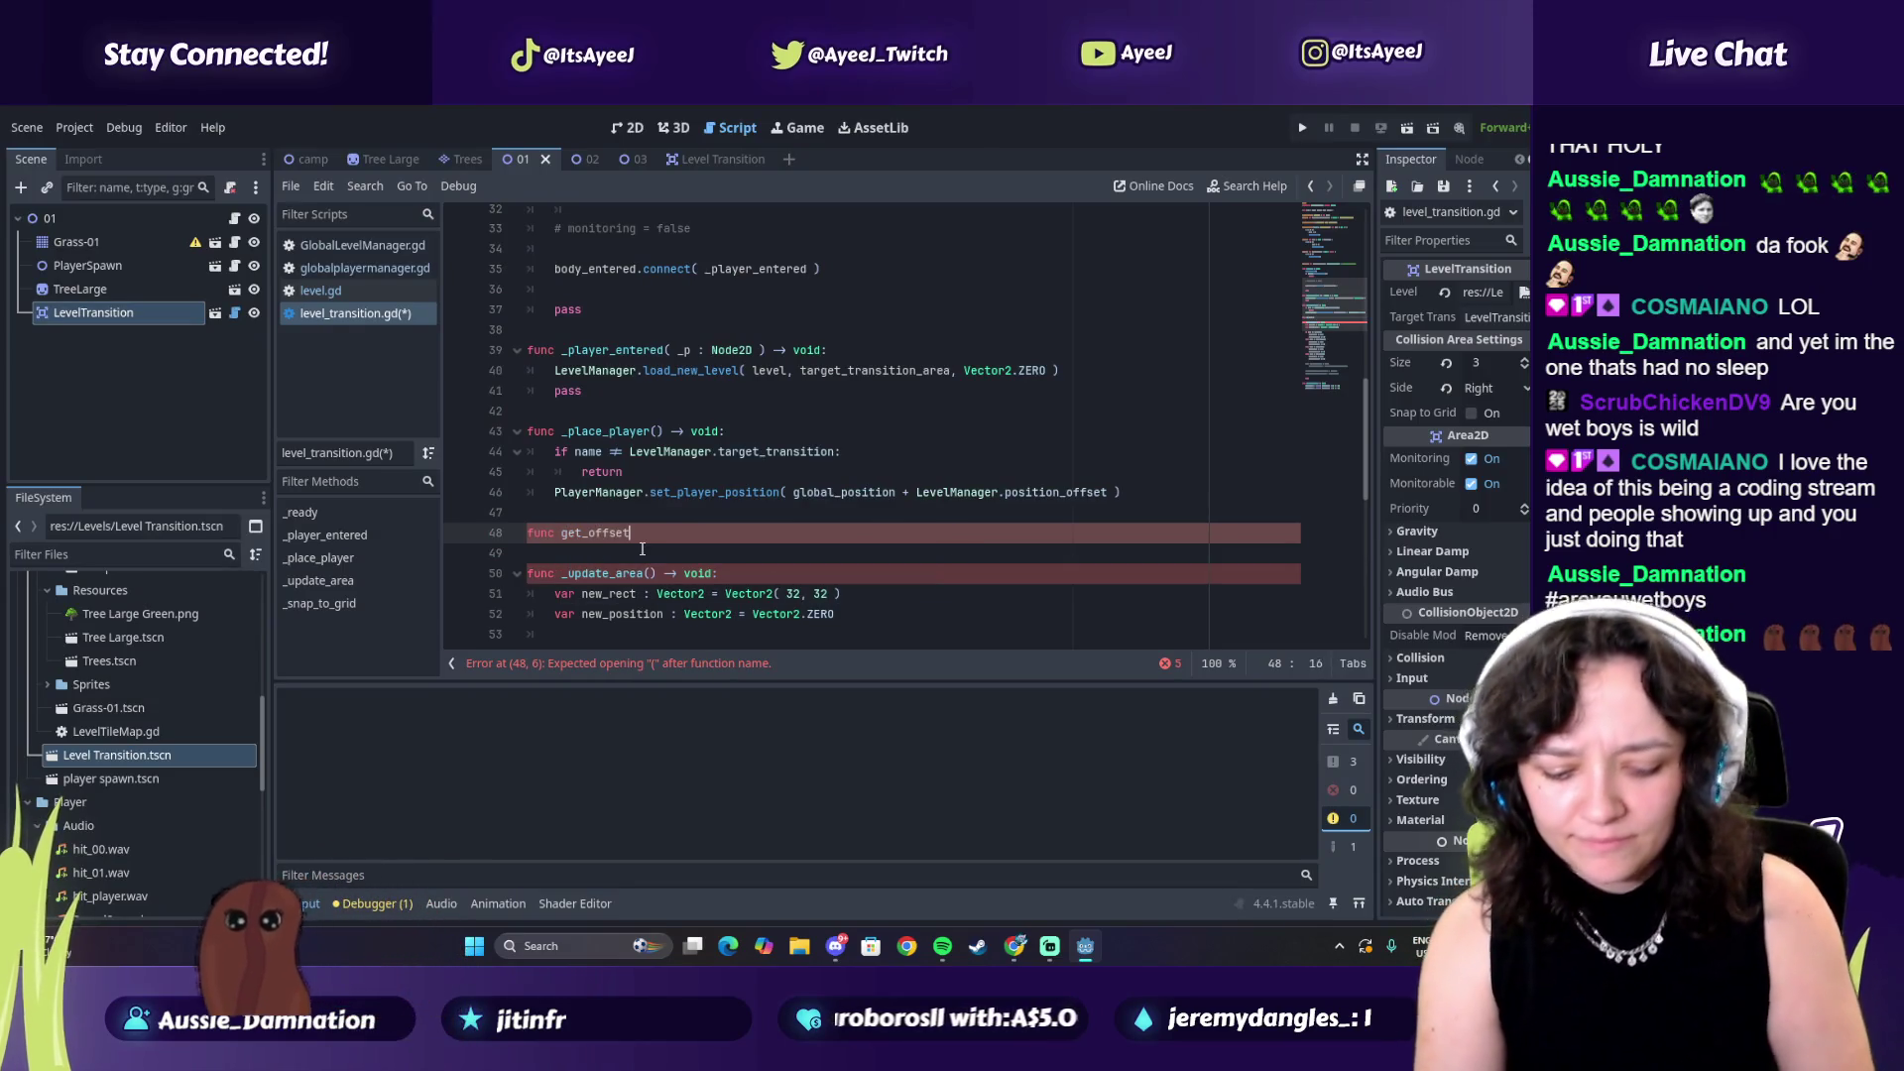
type("() -> void:")
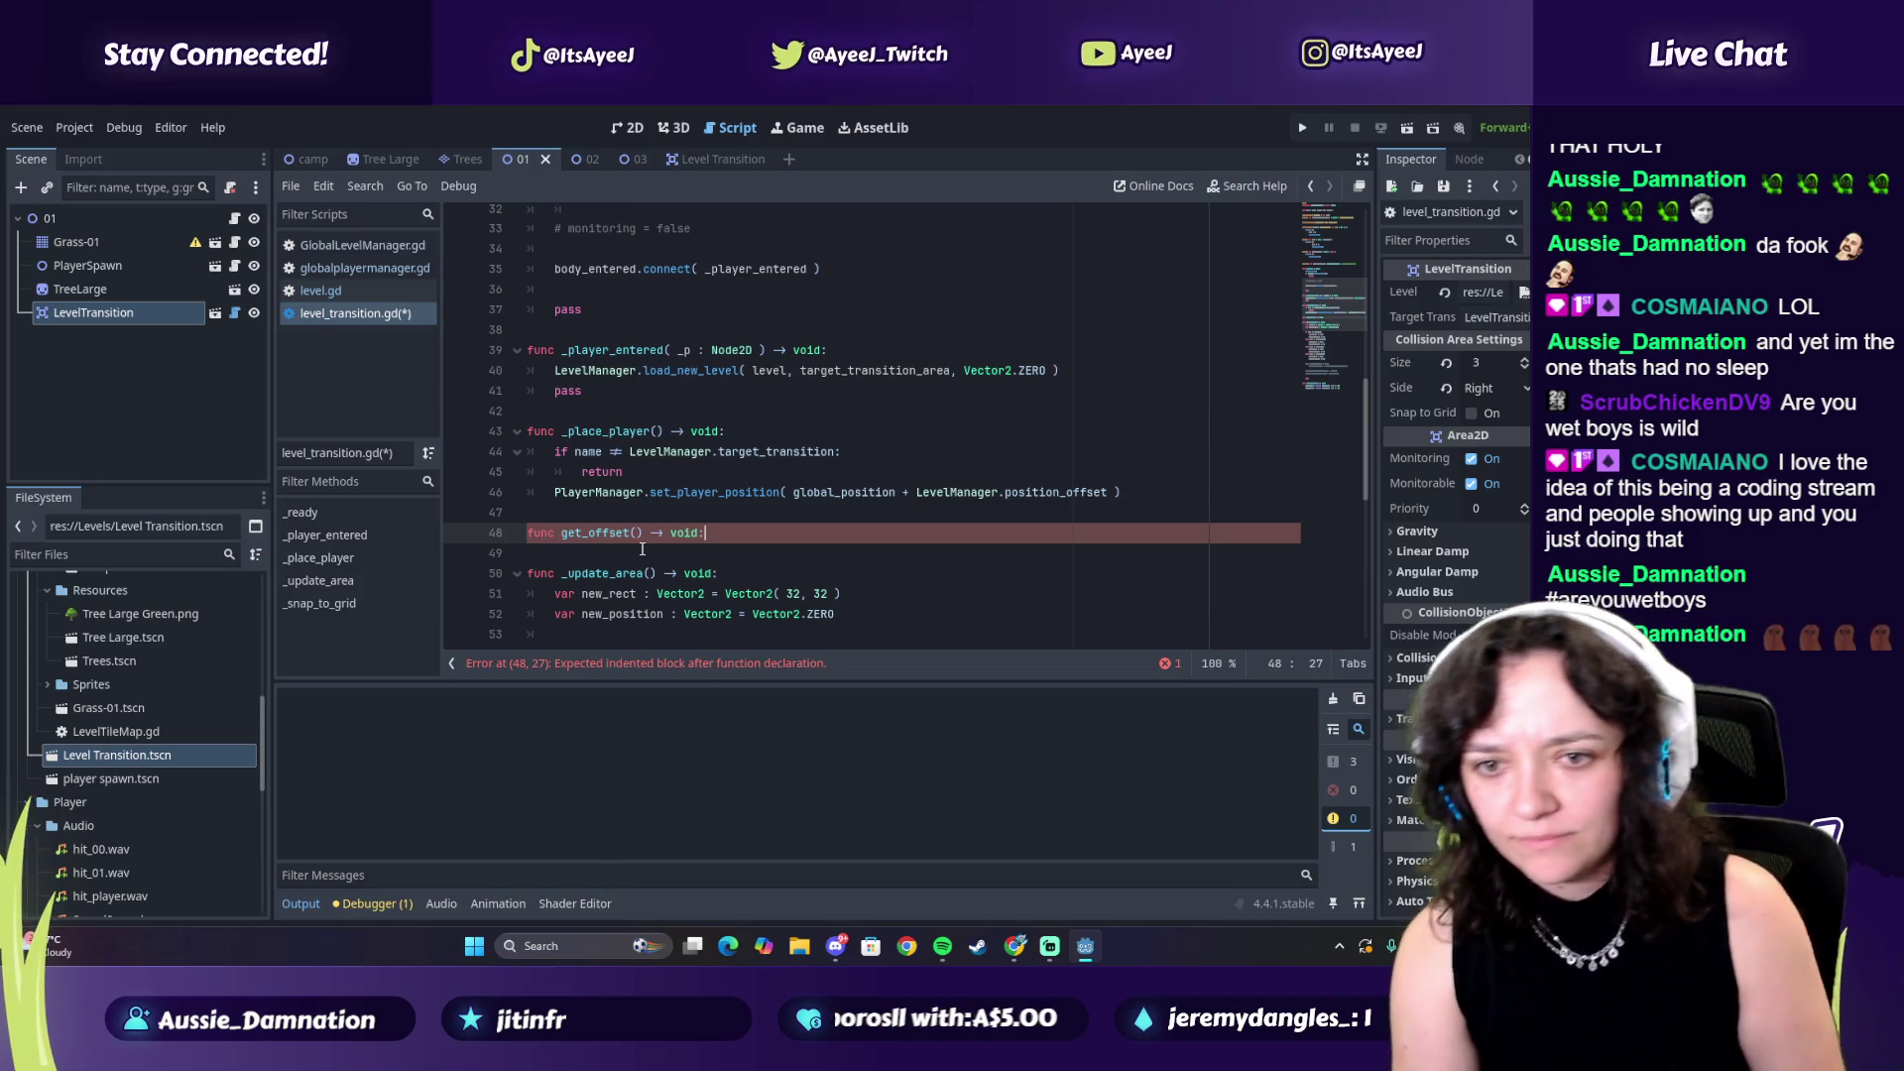
key("alt+Tab")
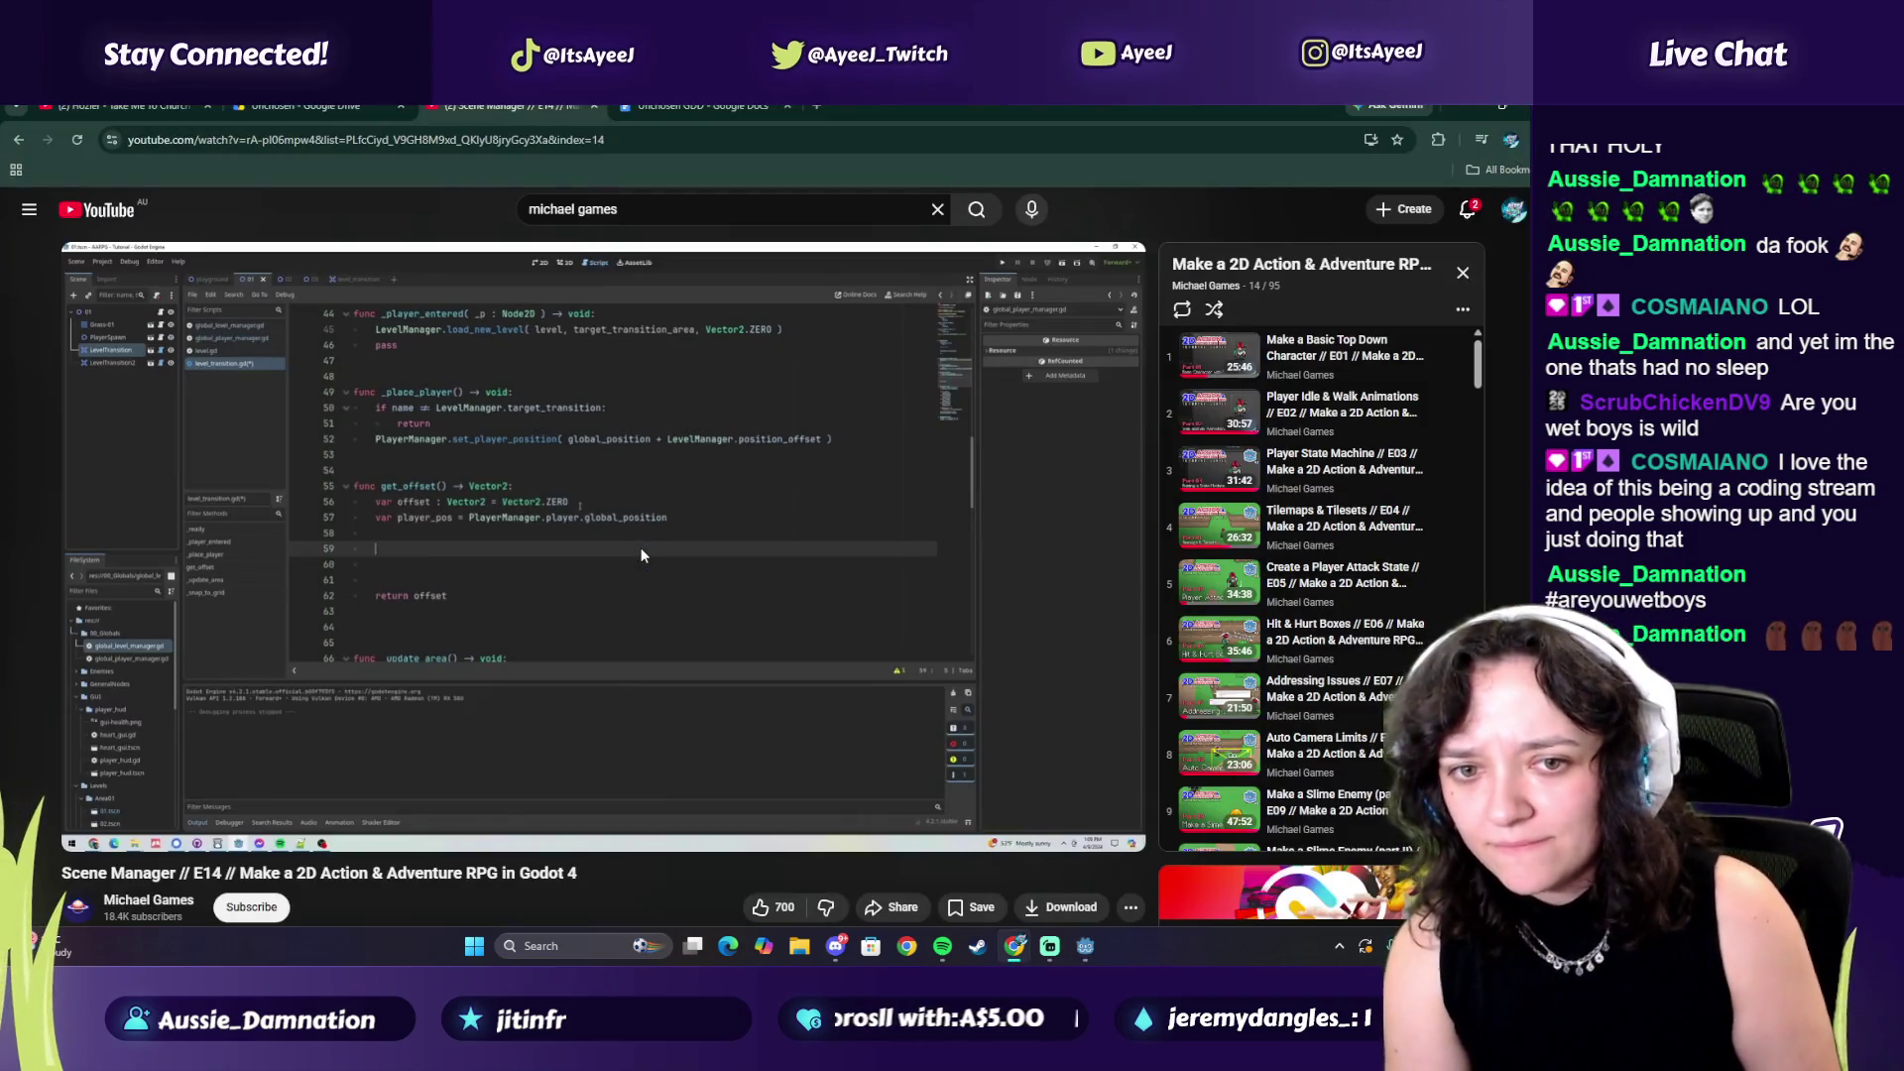
key("alt+Tab")
Declare var offset with type Vector2 in the get_offset body
type("var off")
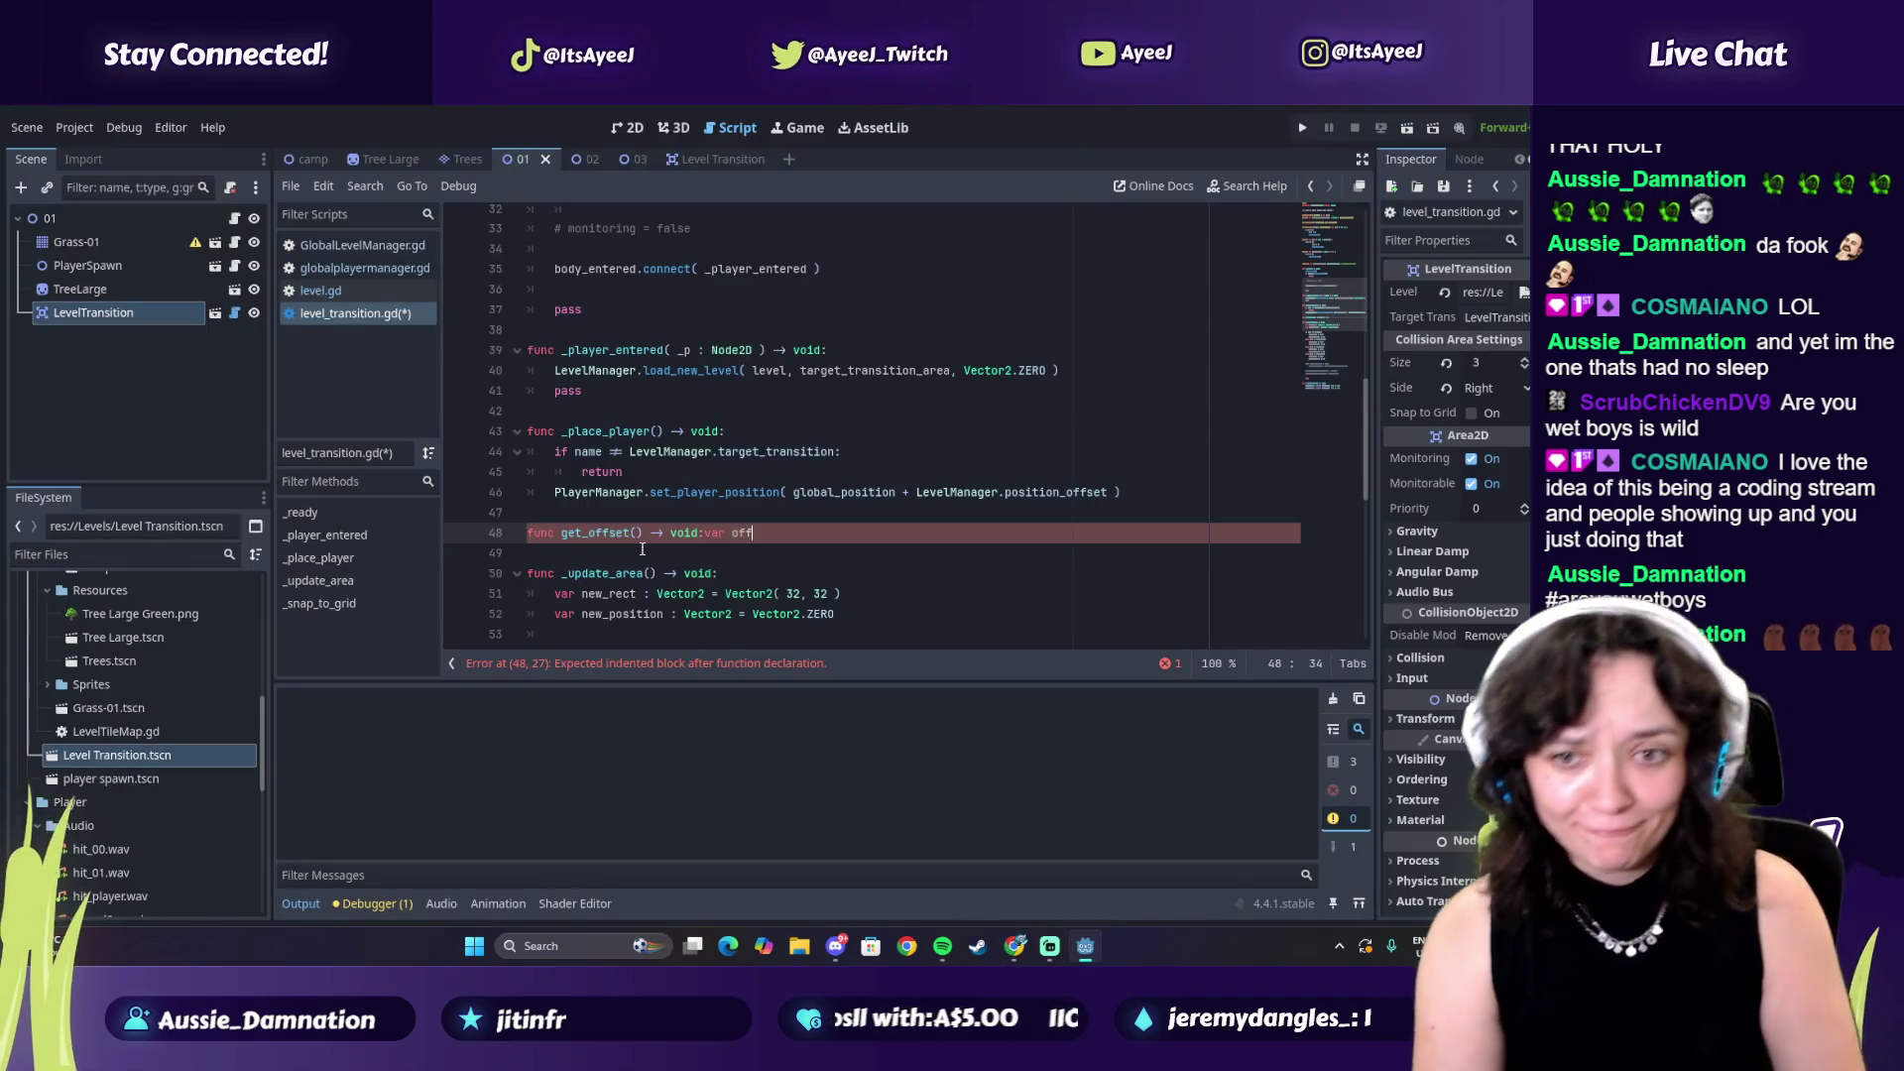
key("Return")
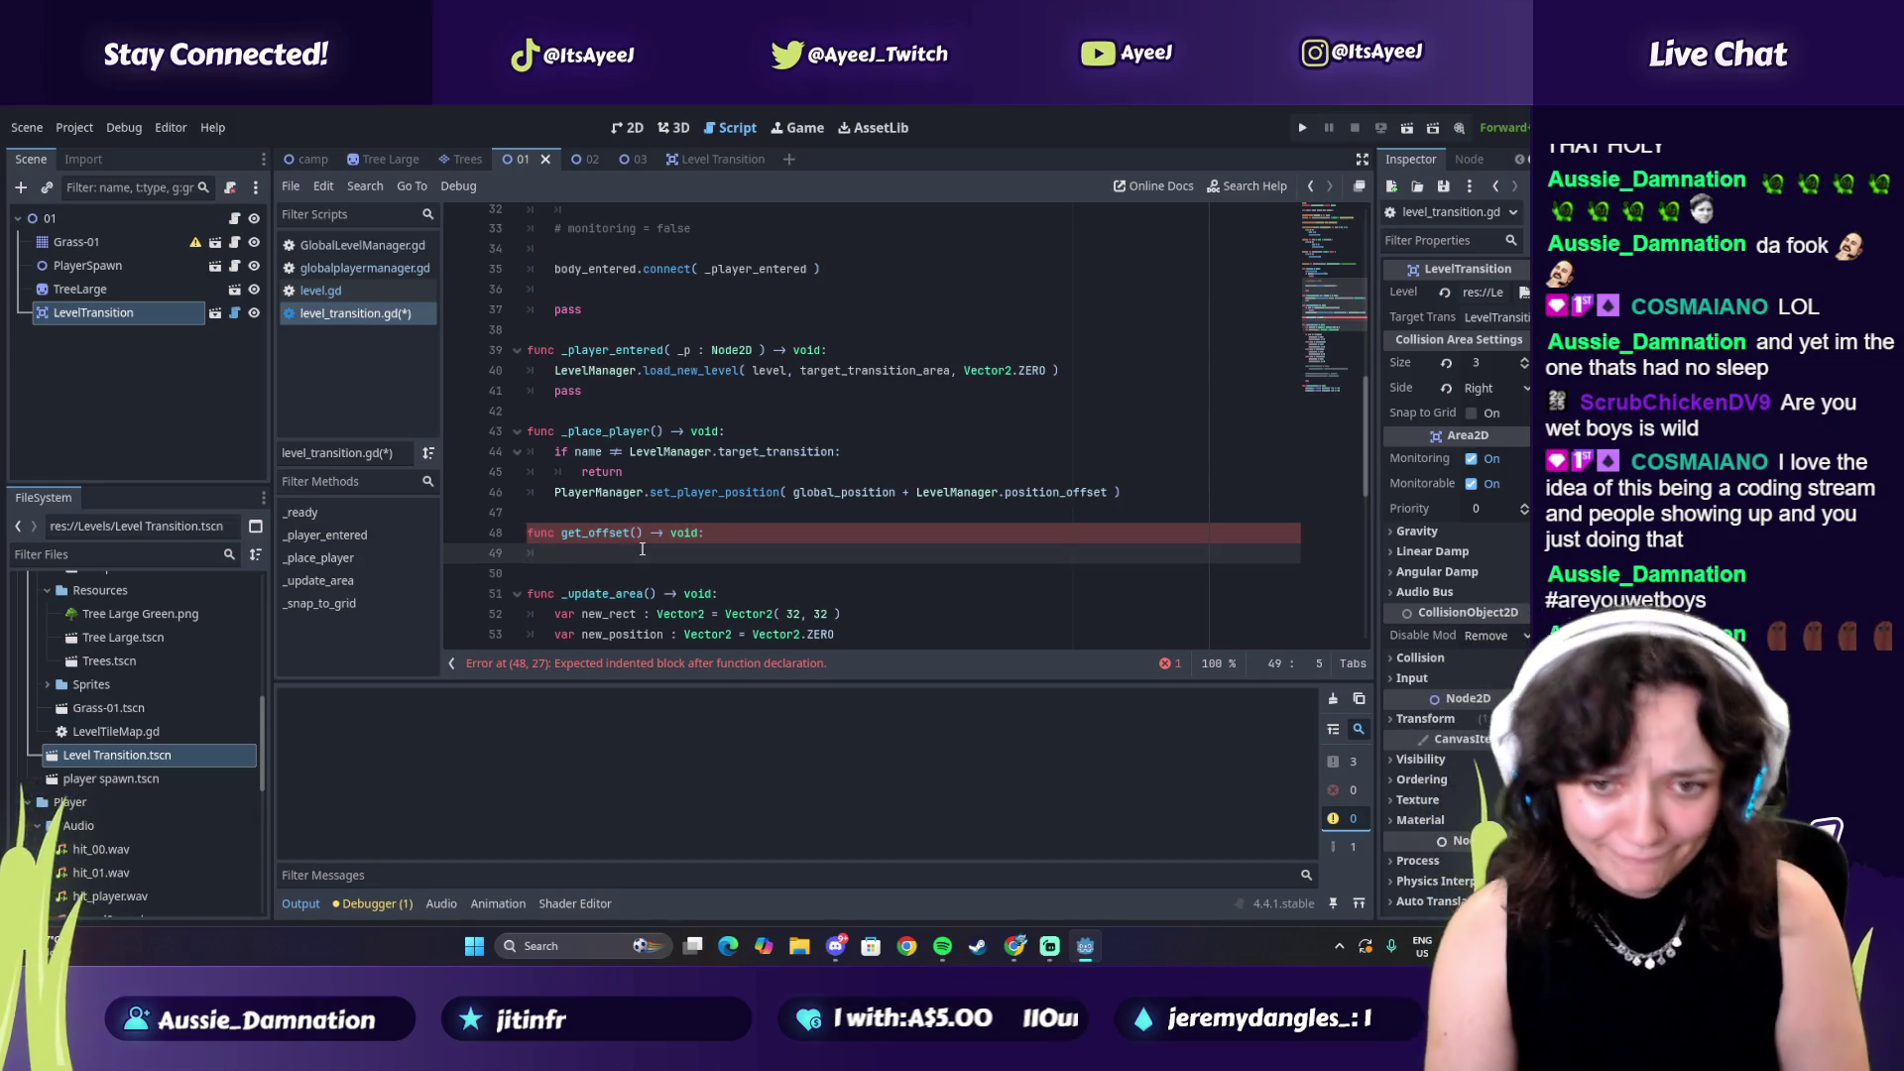
type("var")
key("alt+Tab")
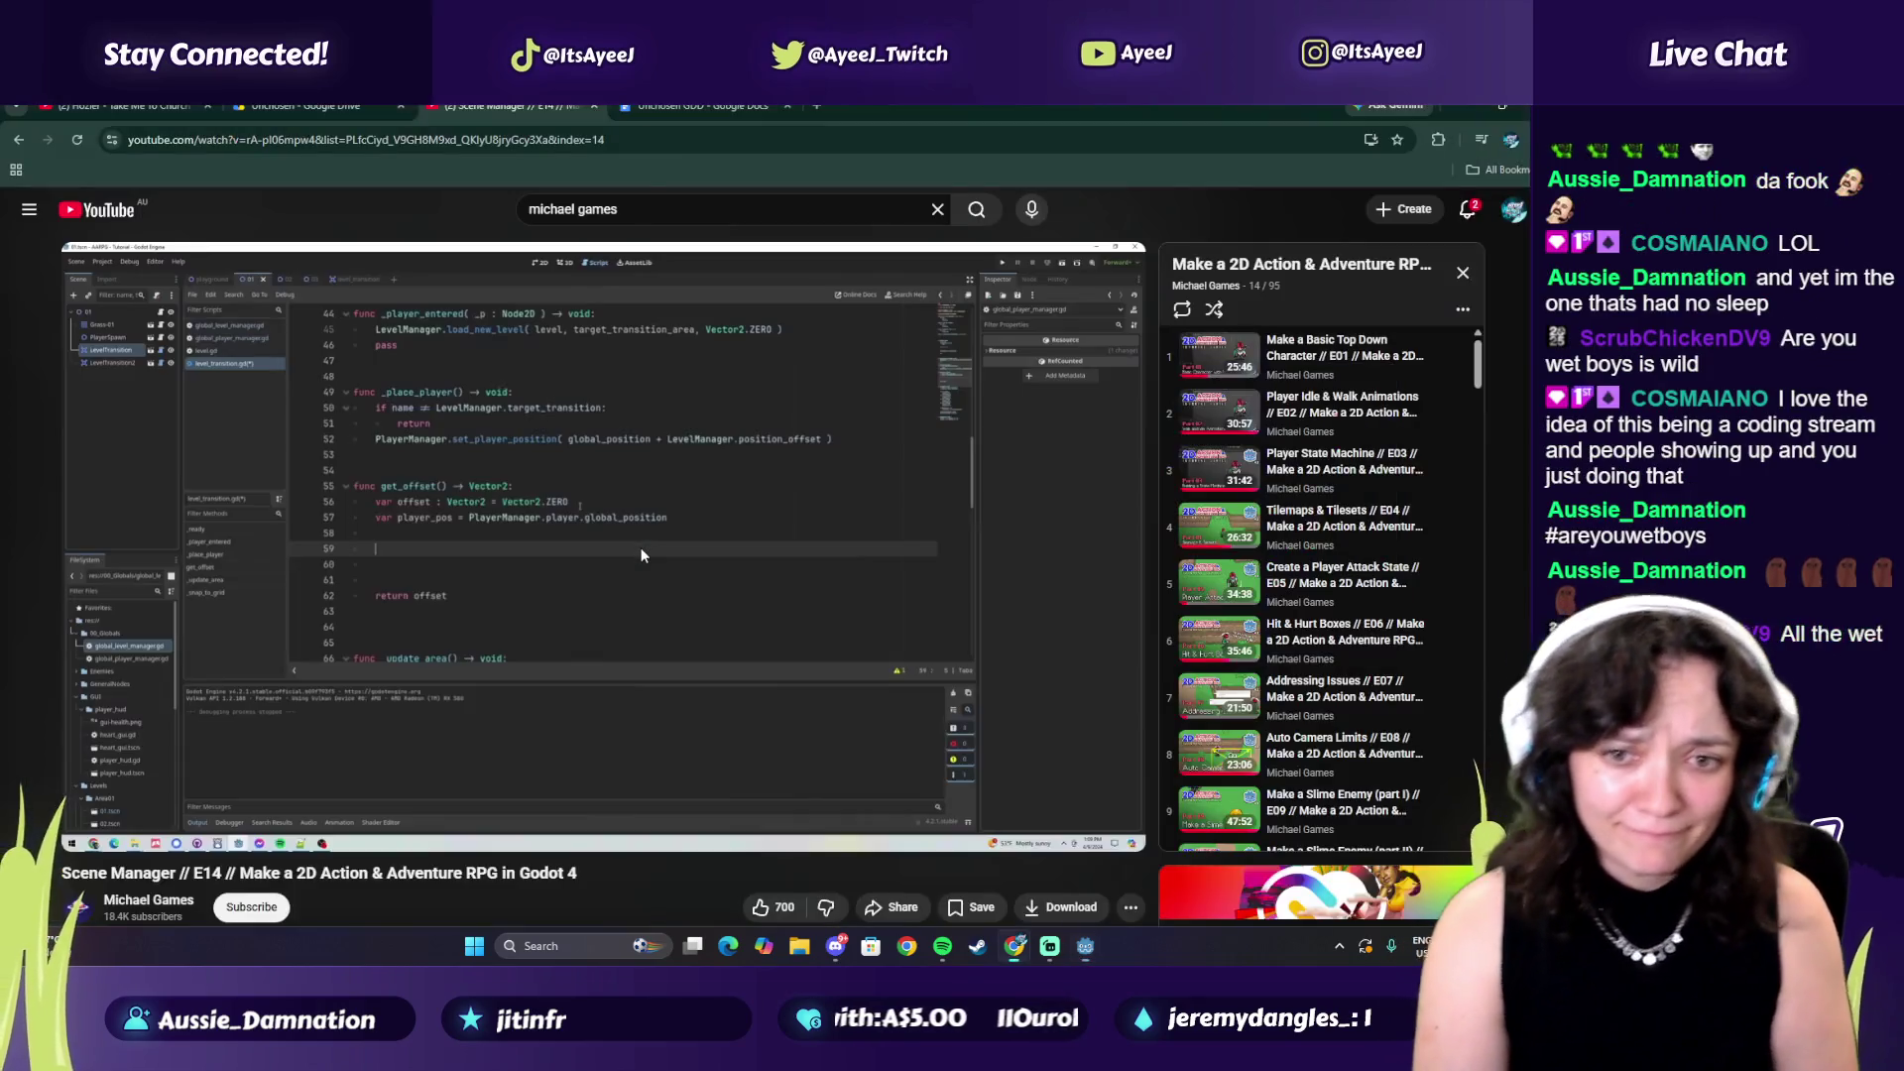
key("alt+Tab")
type("var o")
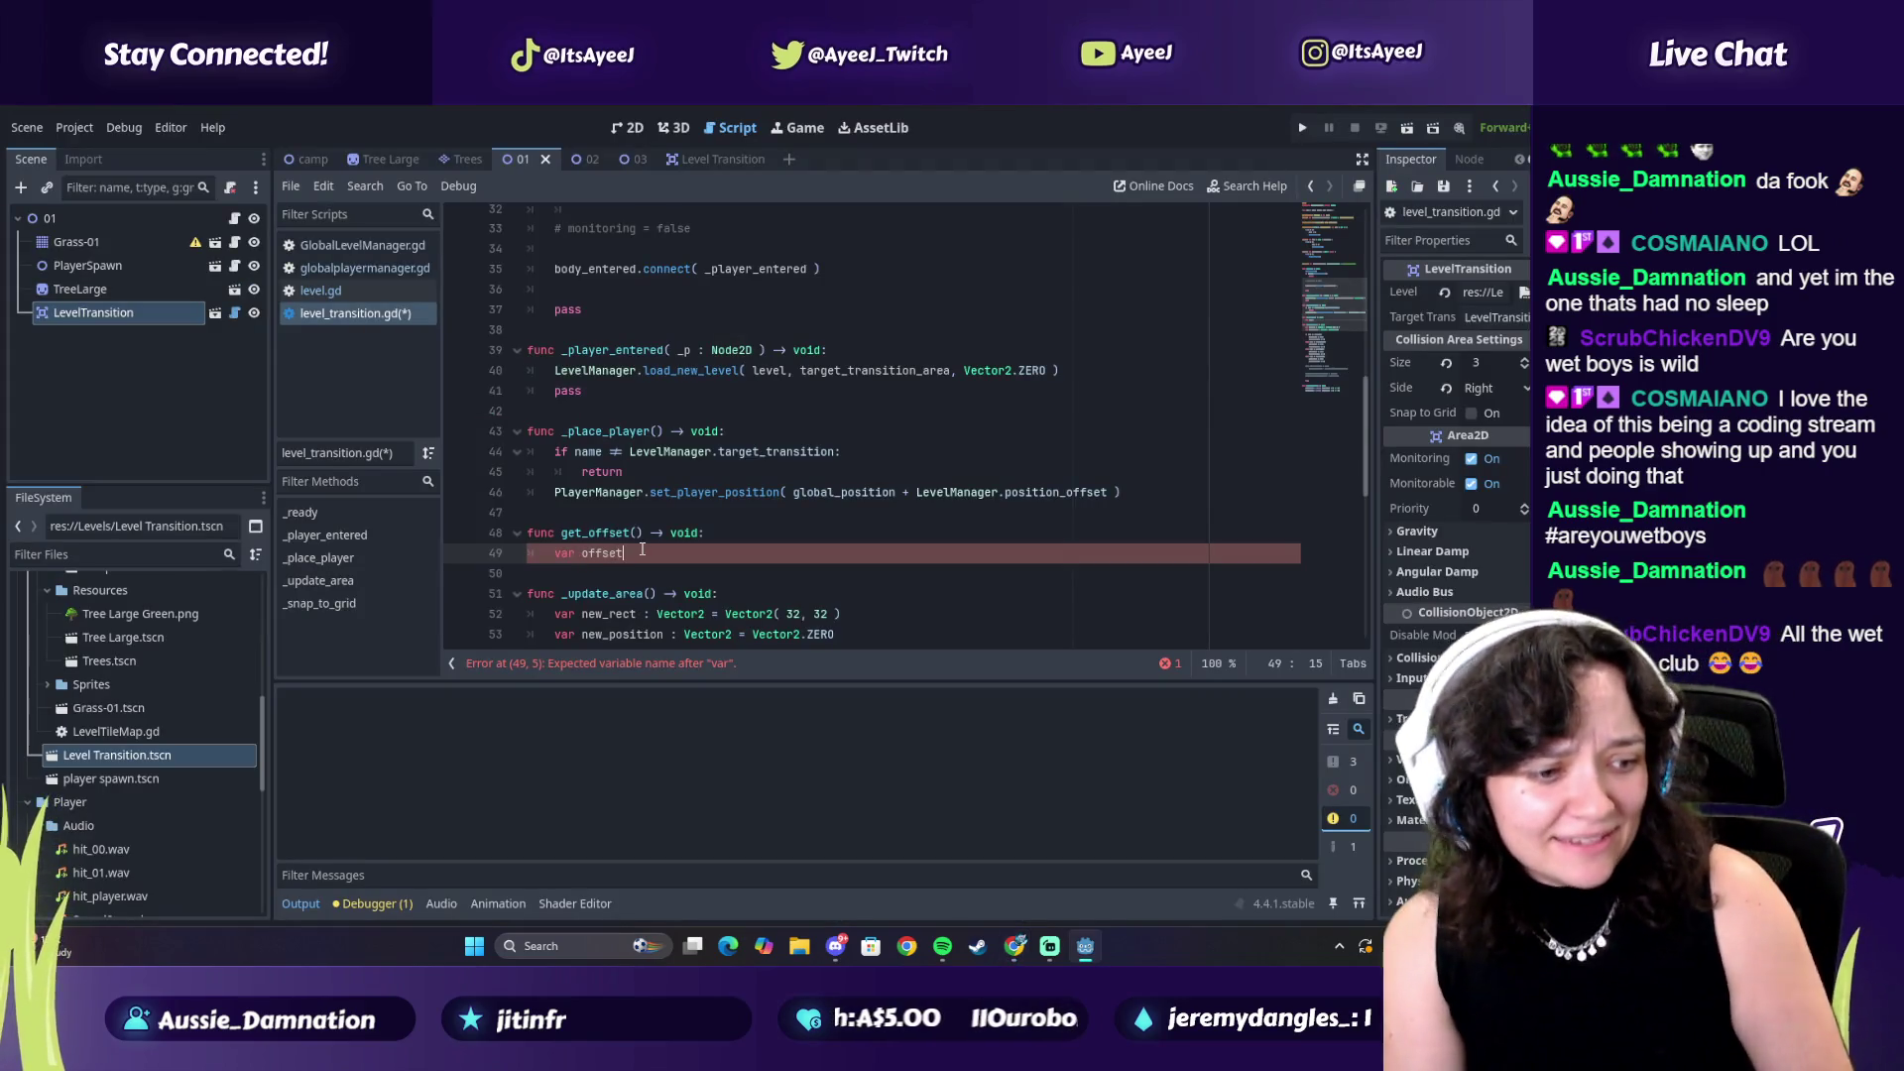
key("alt+Tab")
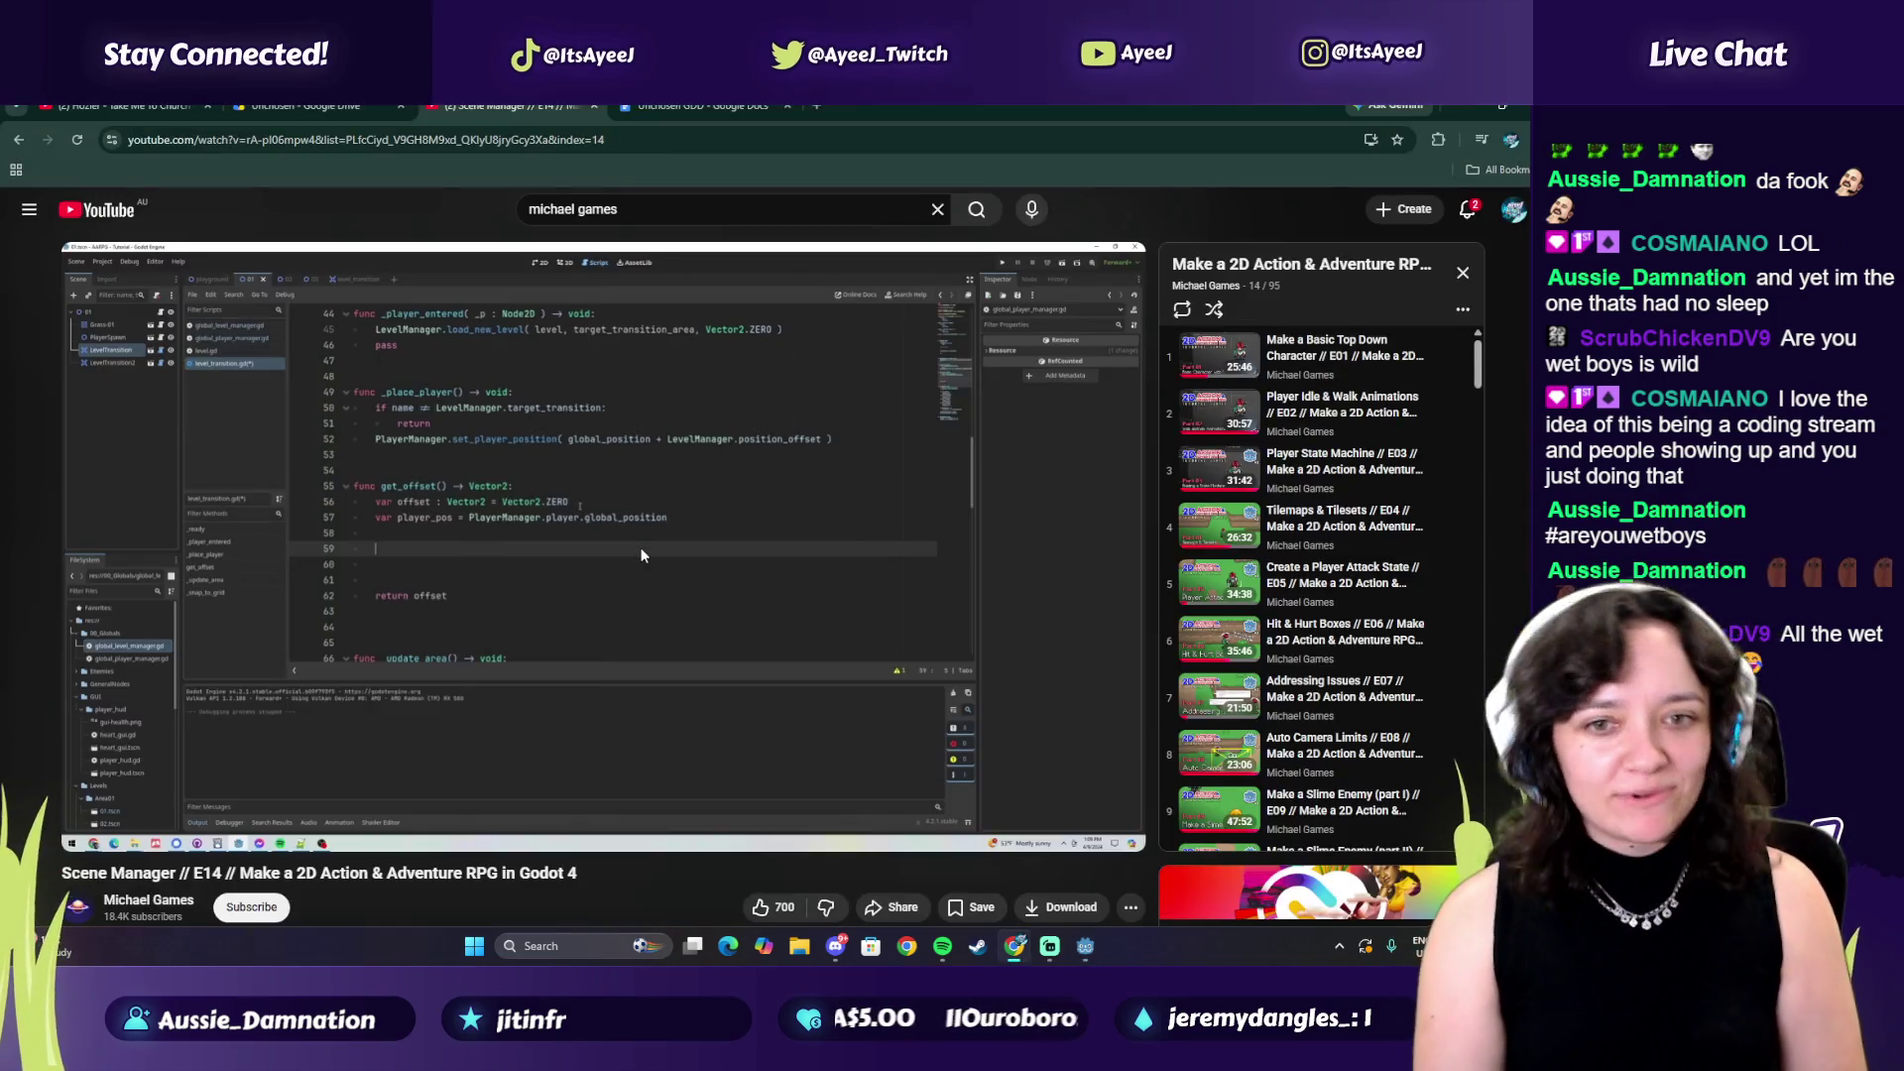
key("alt+Tab")
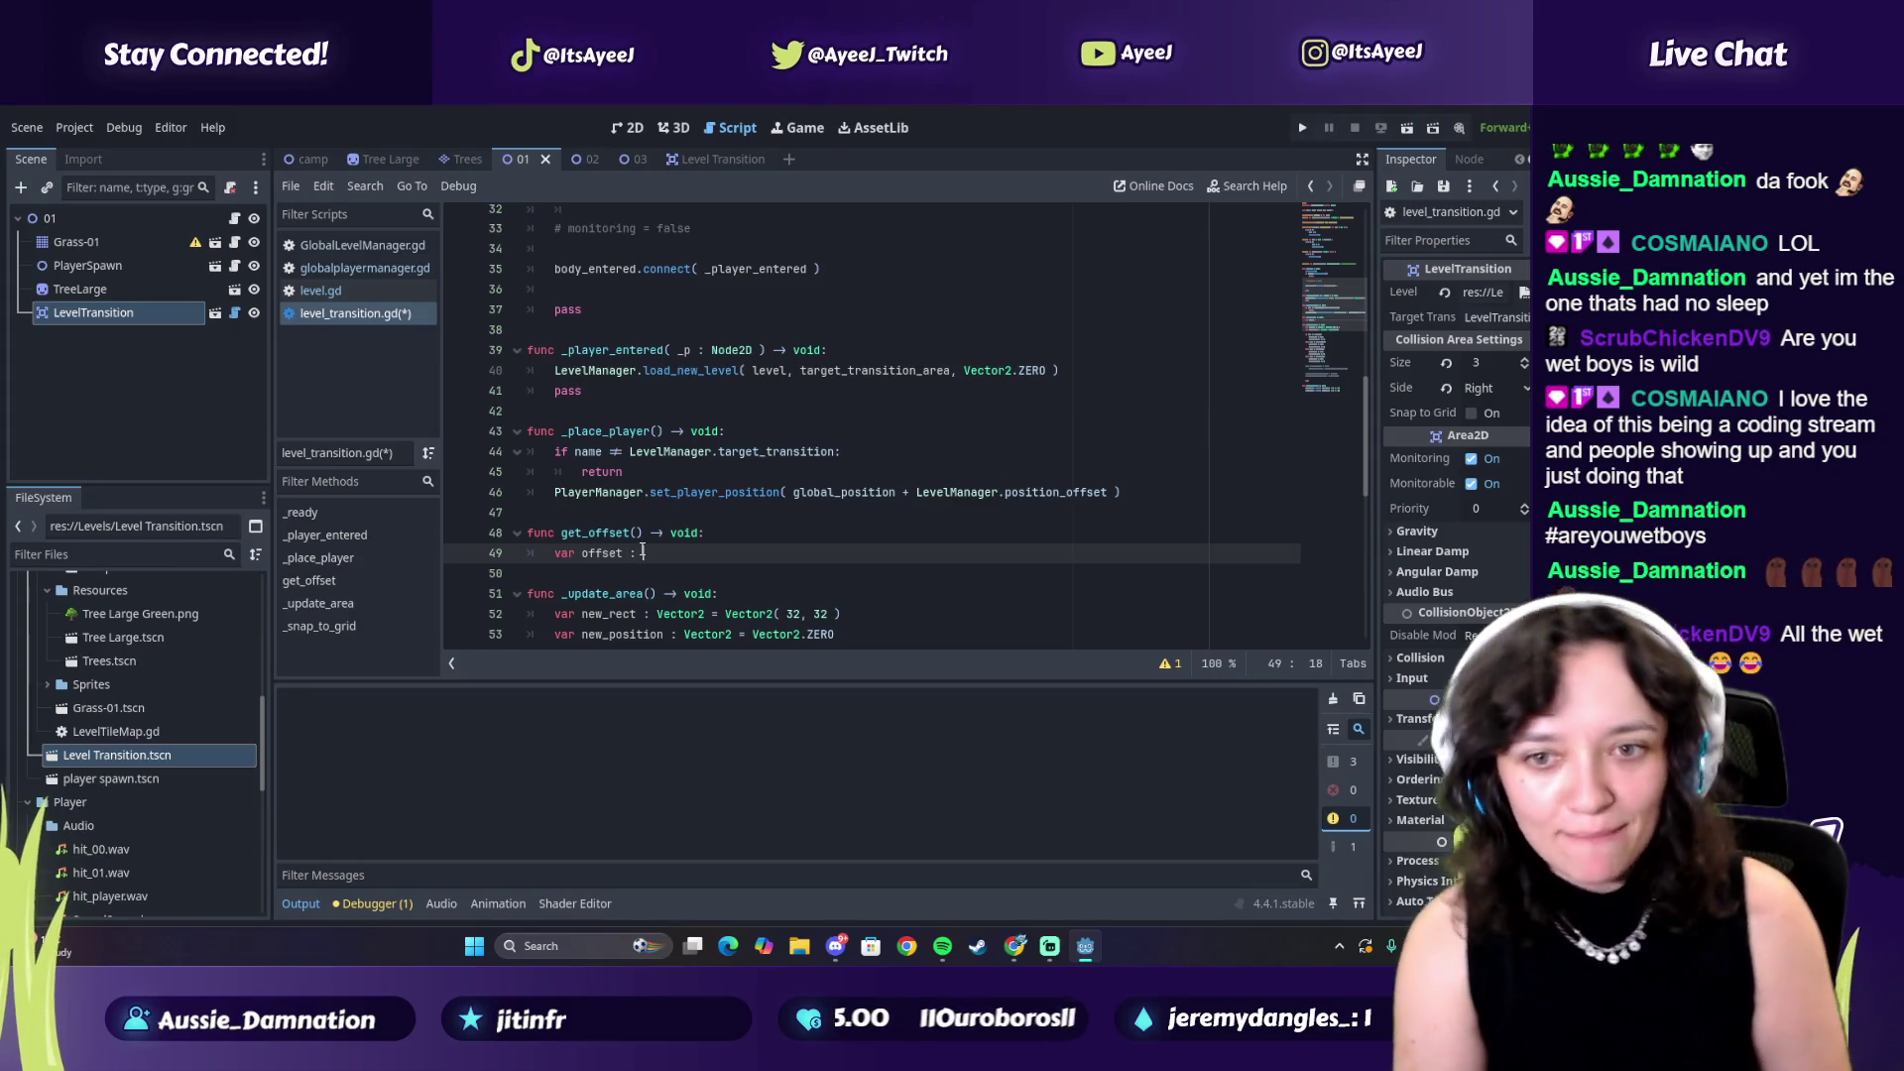
type("to")
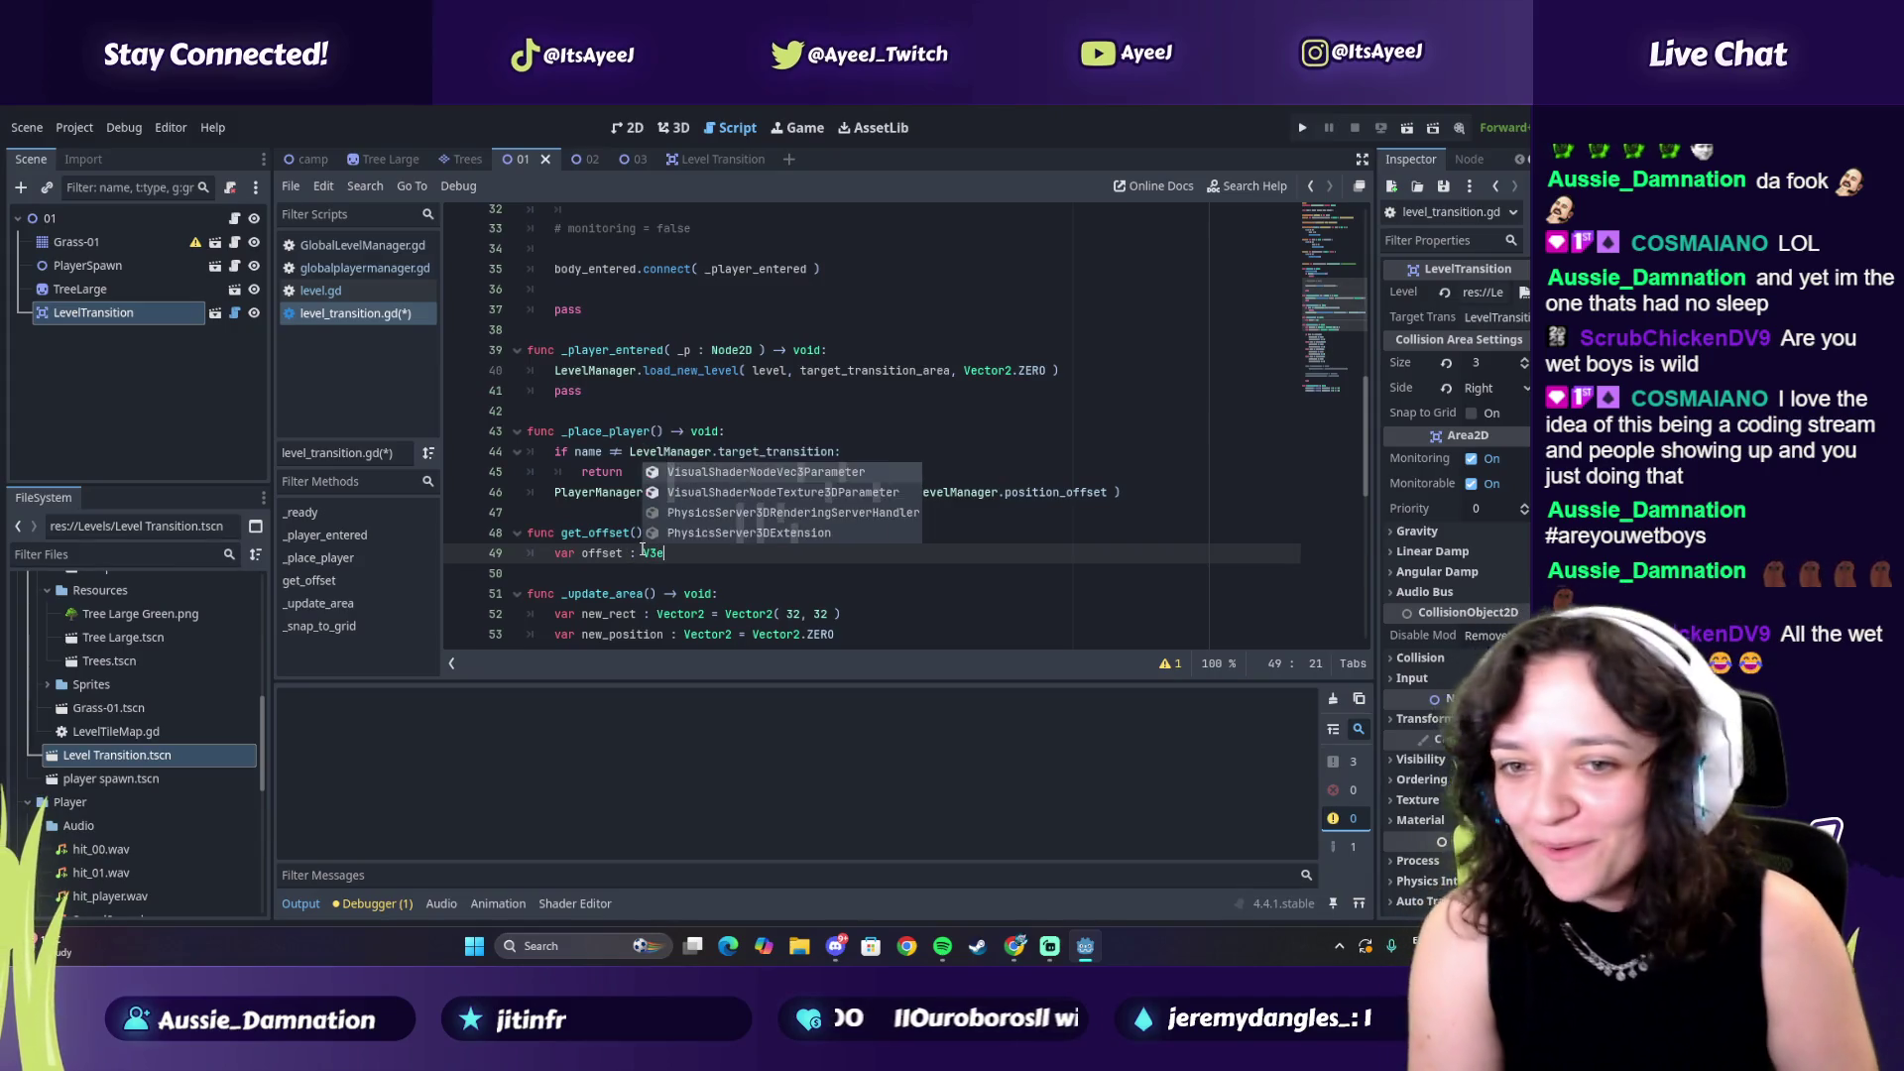
type("r")
key("Return")
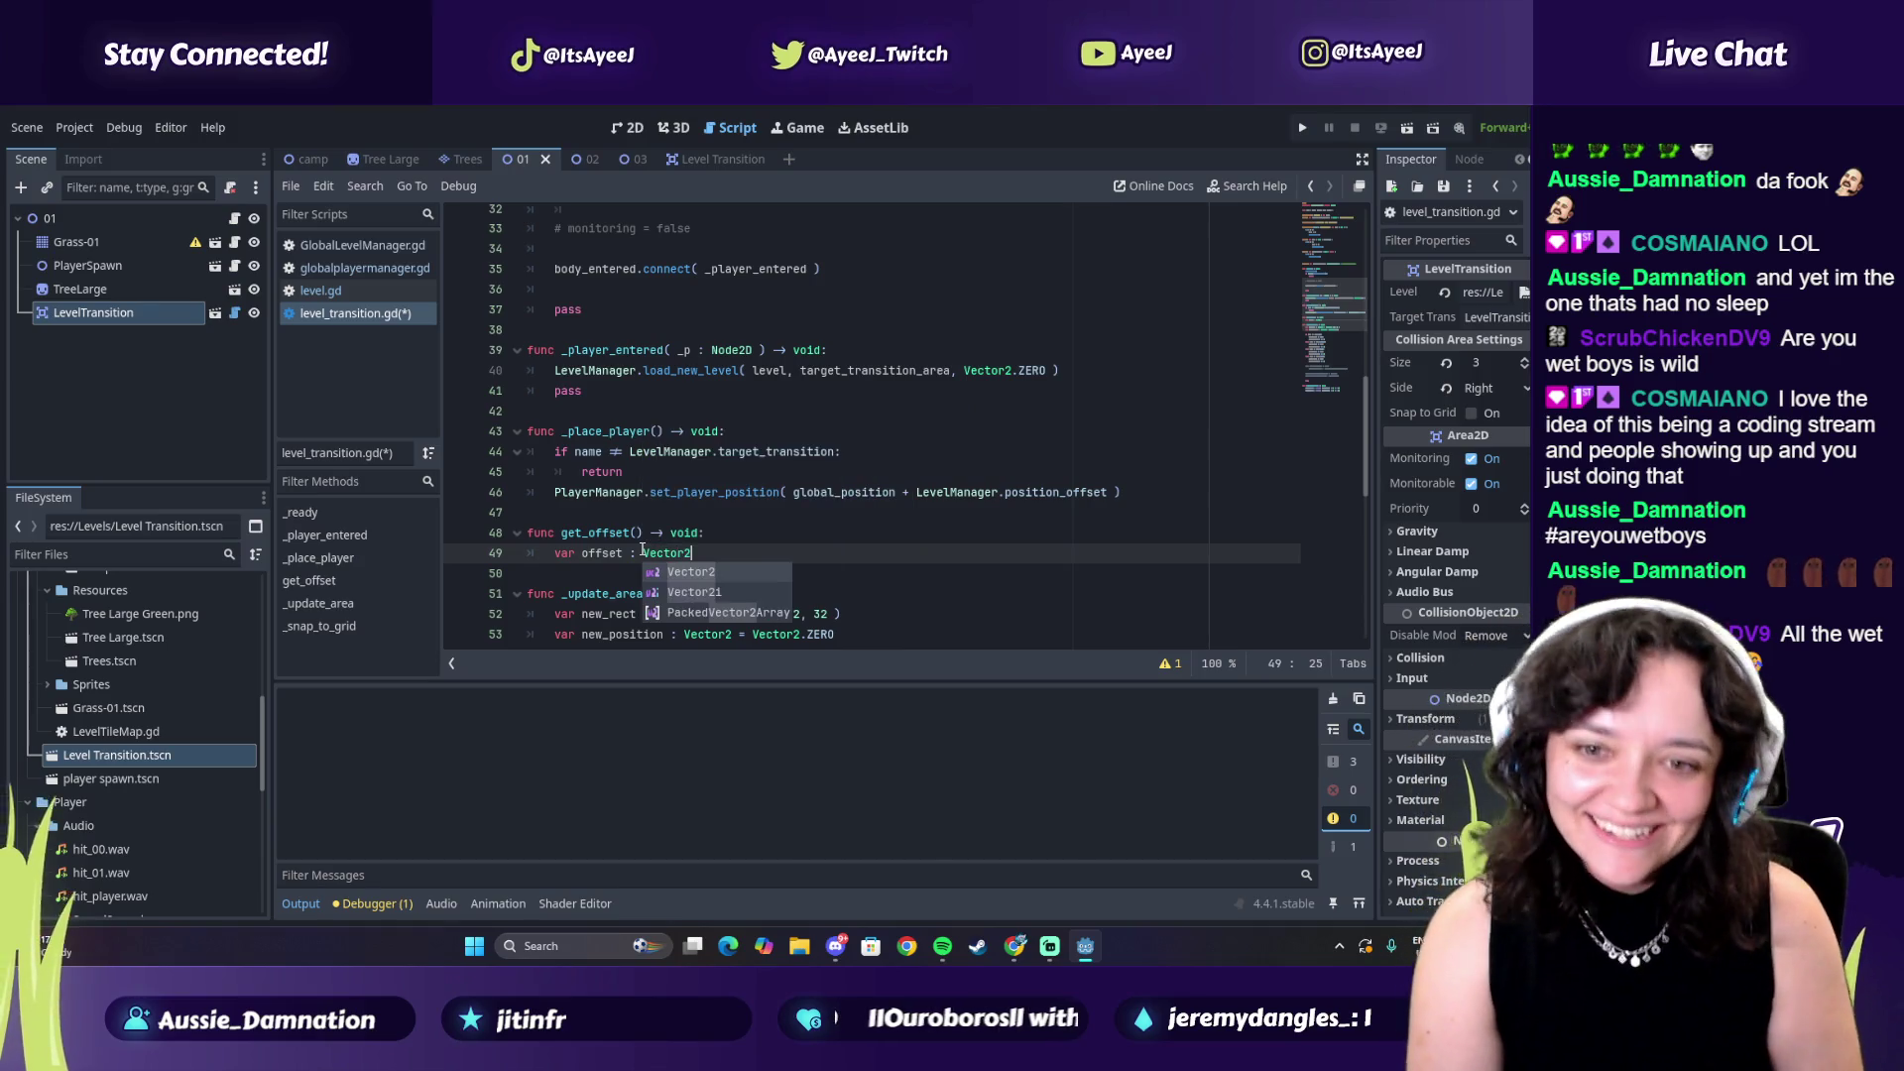
Initialise offset to Vector2.ZERO and start a 'var p' line below it
key("alt+Tab")
key("alt+Tab")
type("= ")
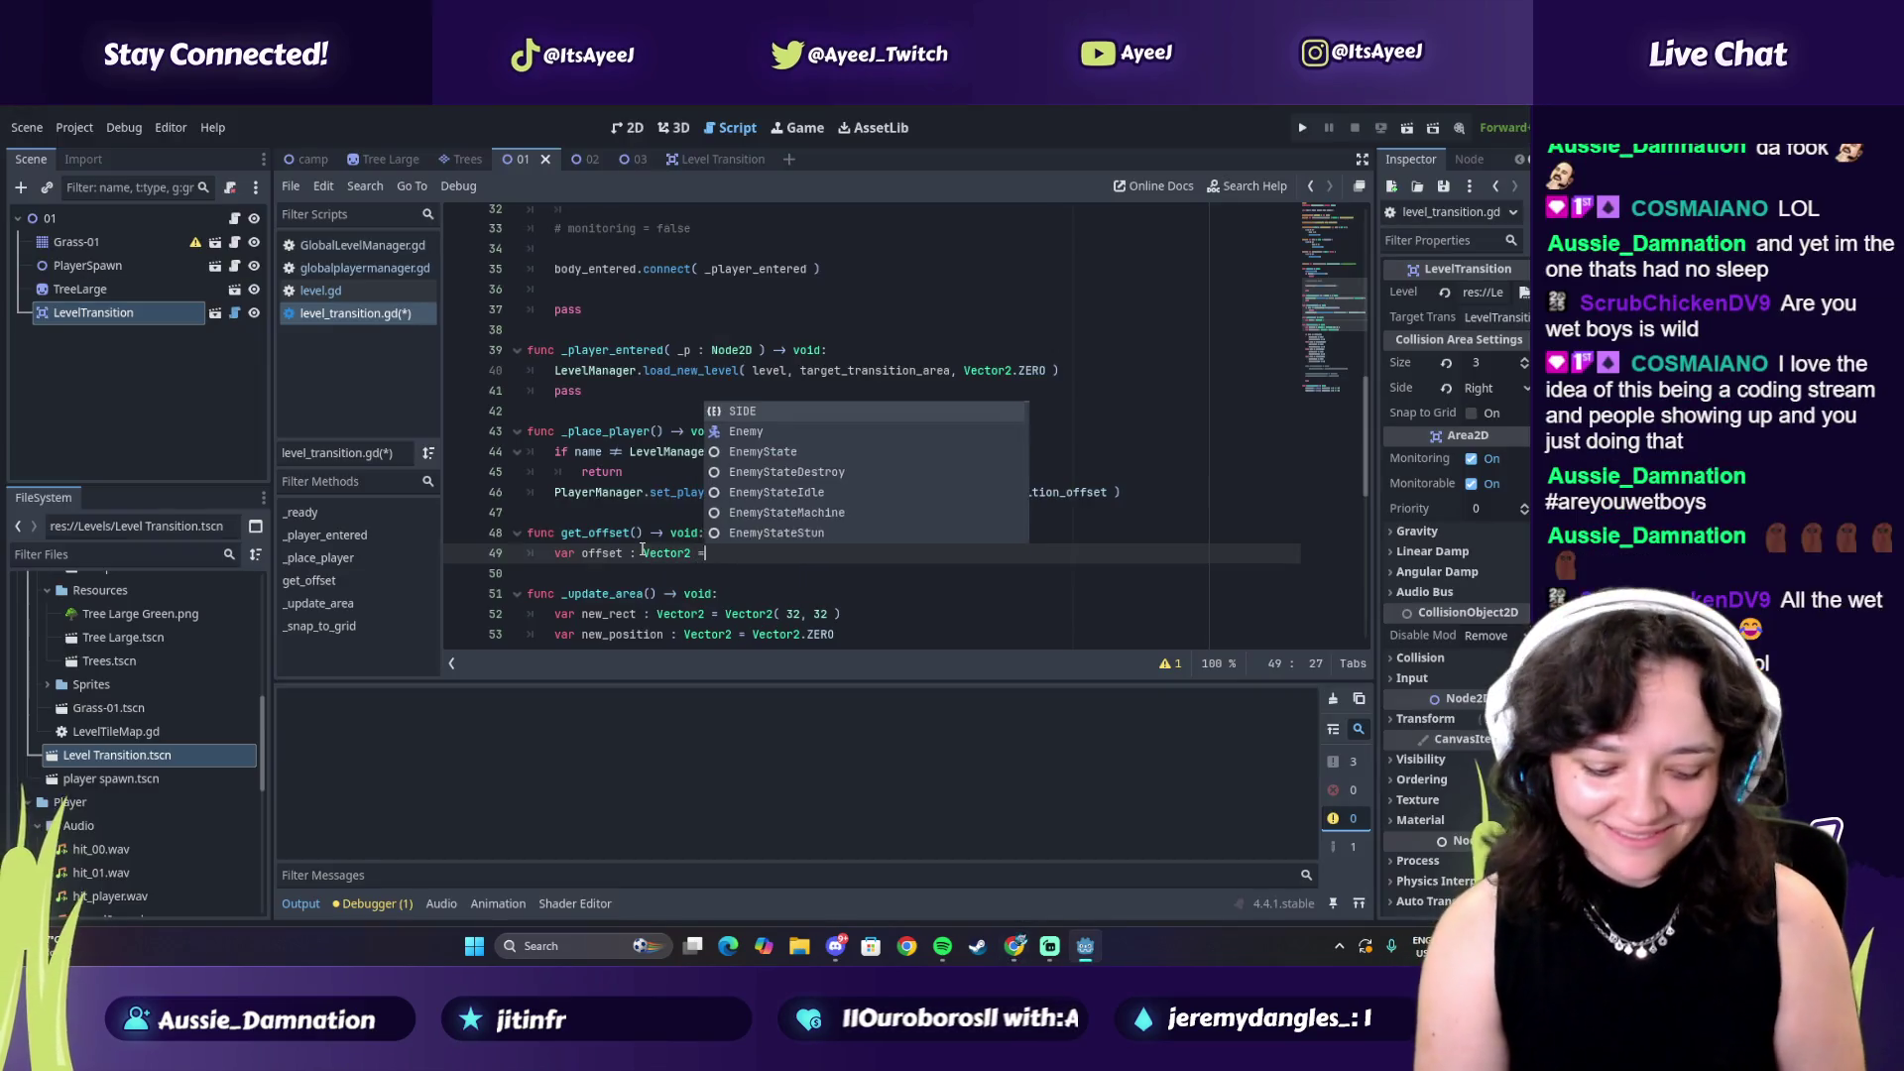
type("Vecto")
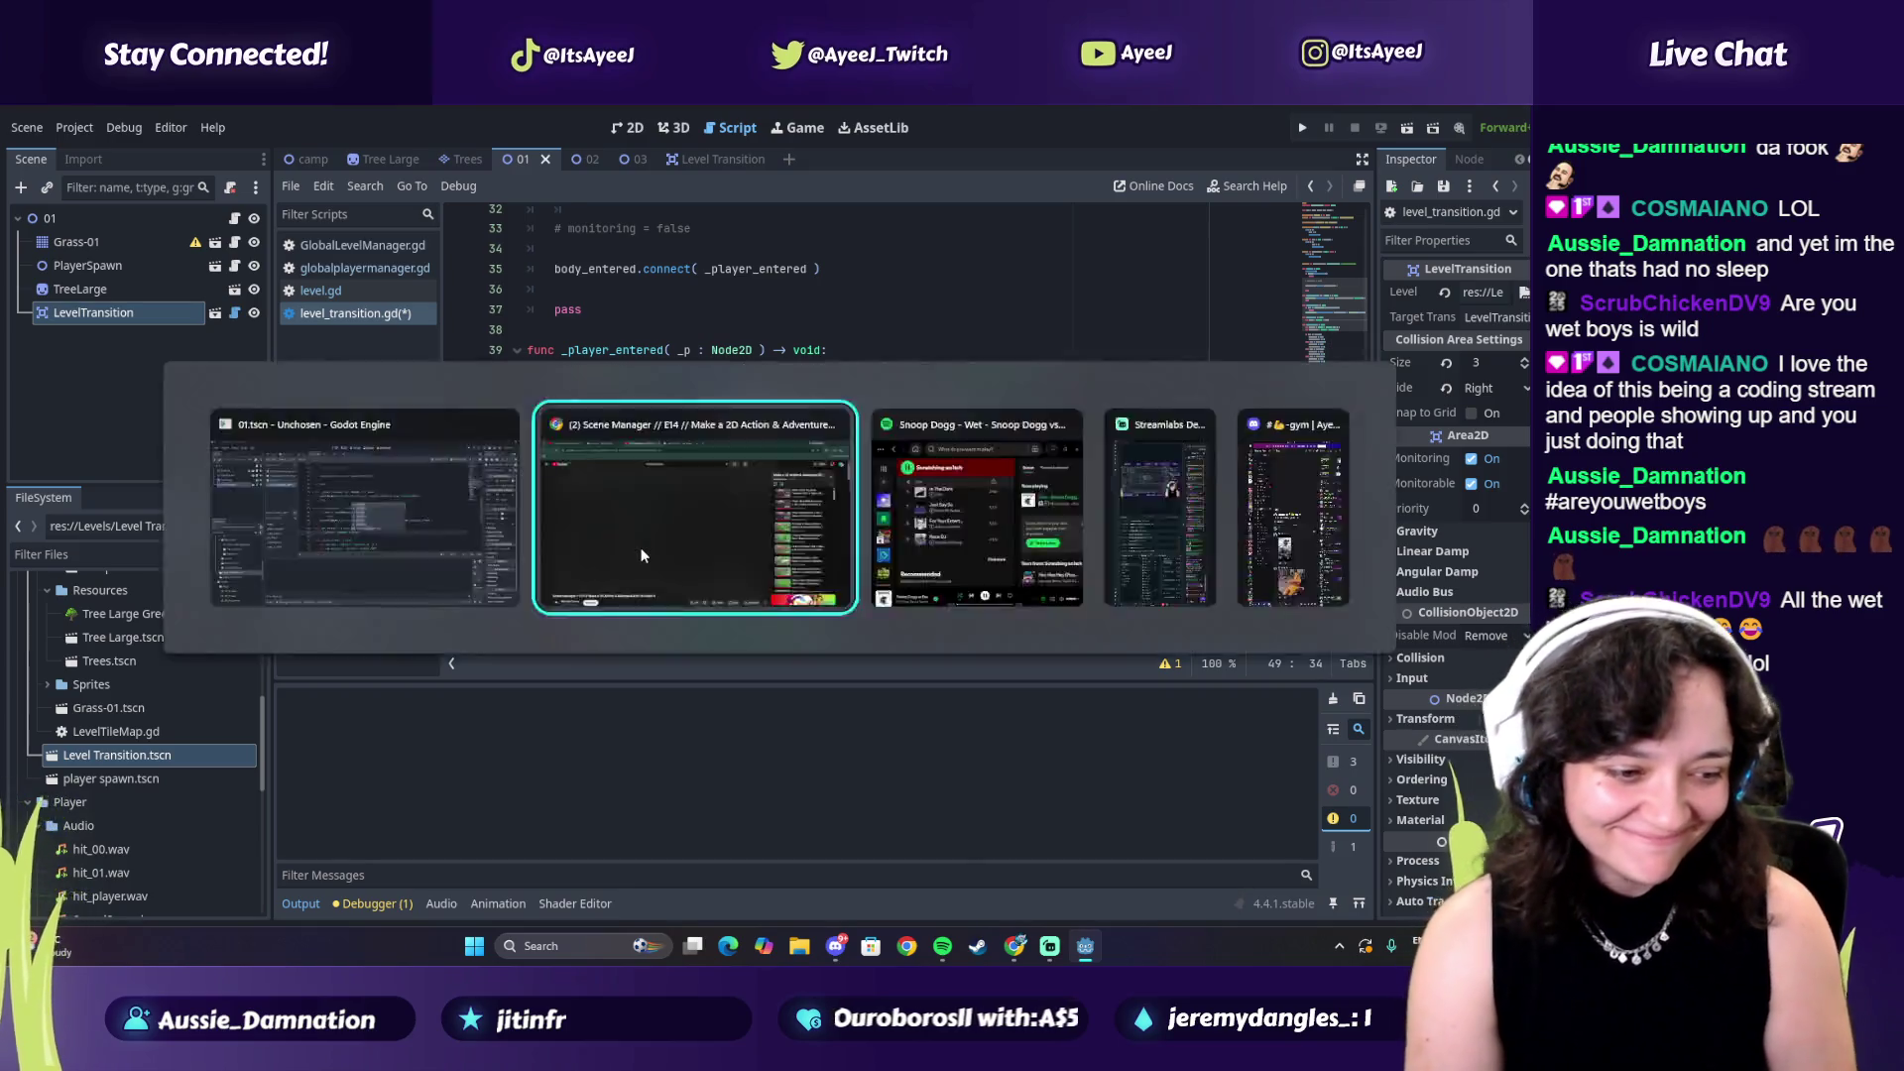
key("alt+Tab")
key("alt+Tab")
type("r2.ZE")
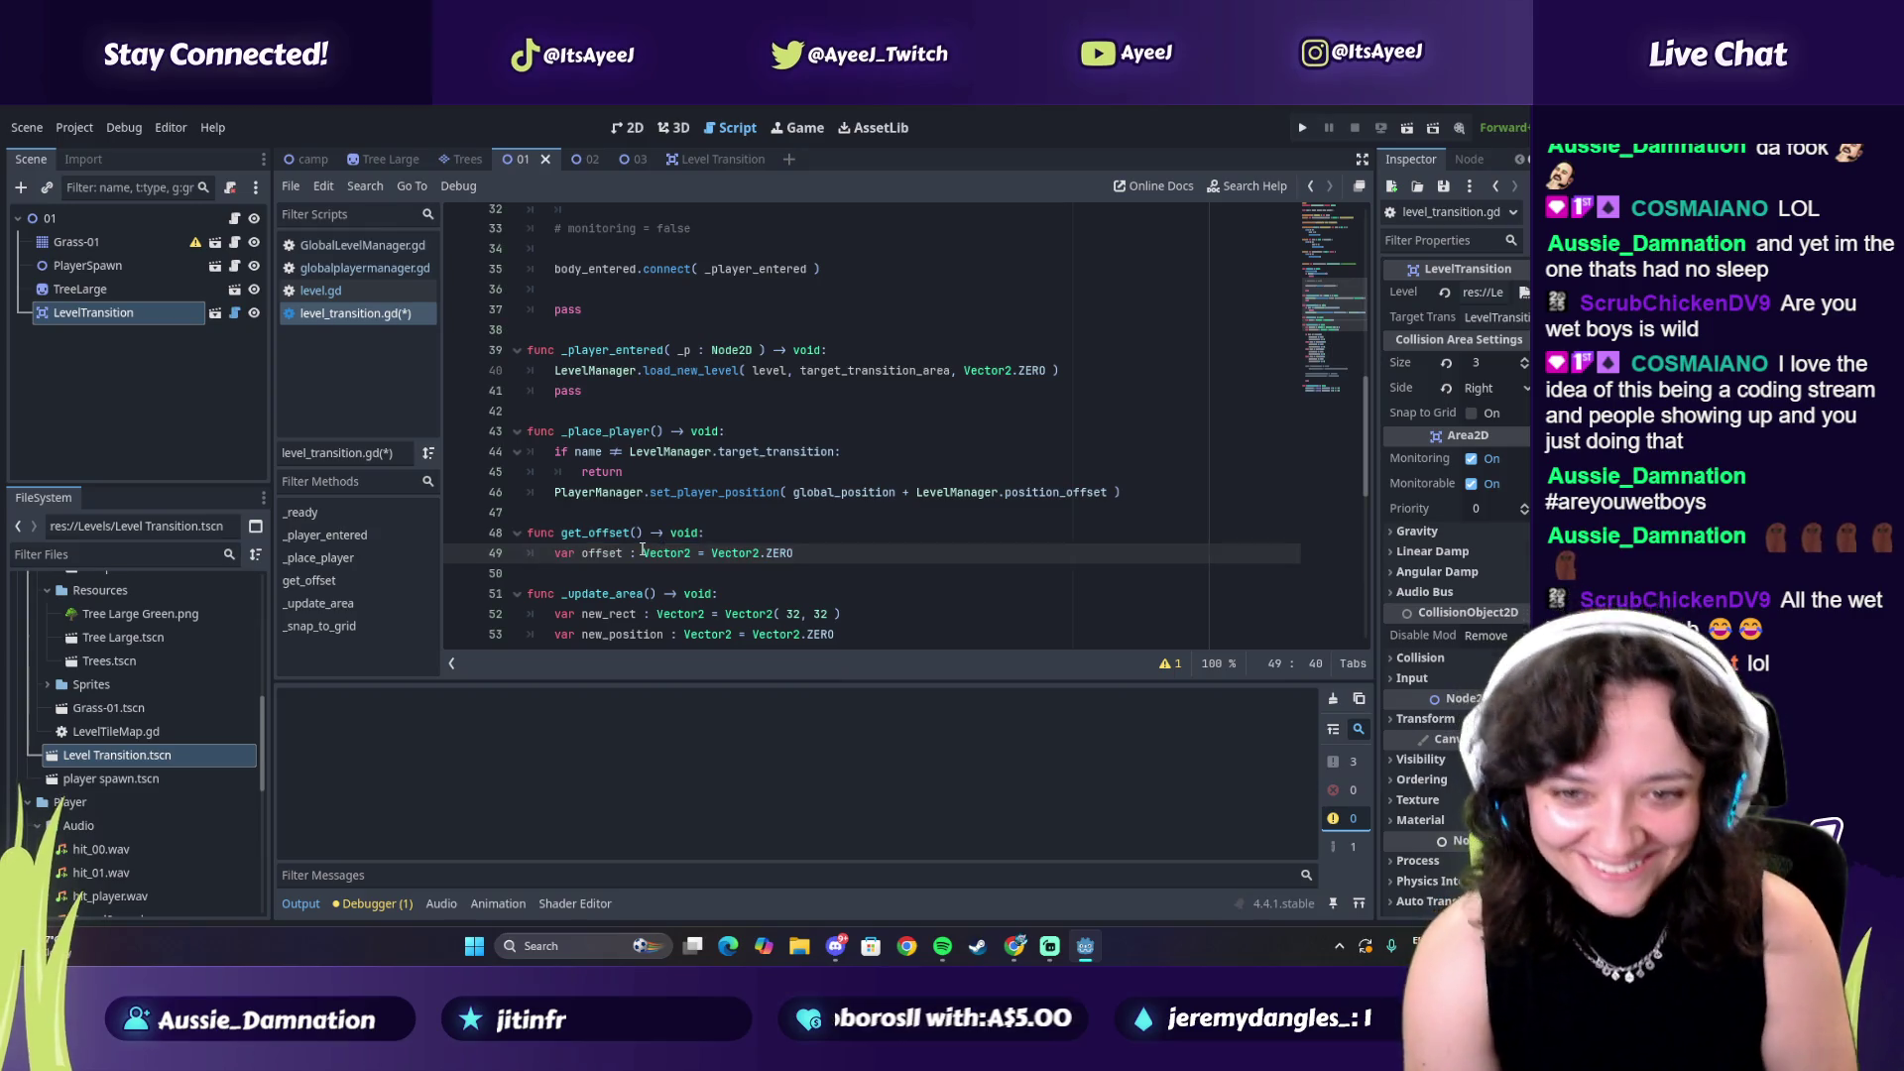
key("Return")
key("alt+Tab")
key("alt+Tab")
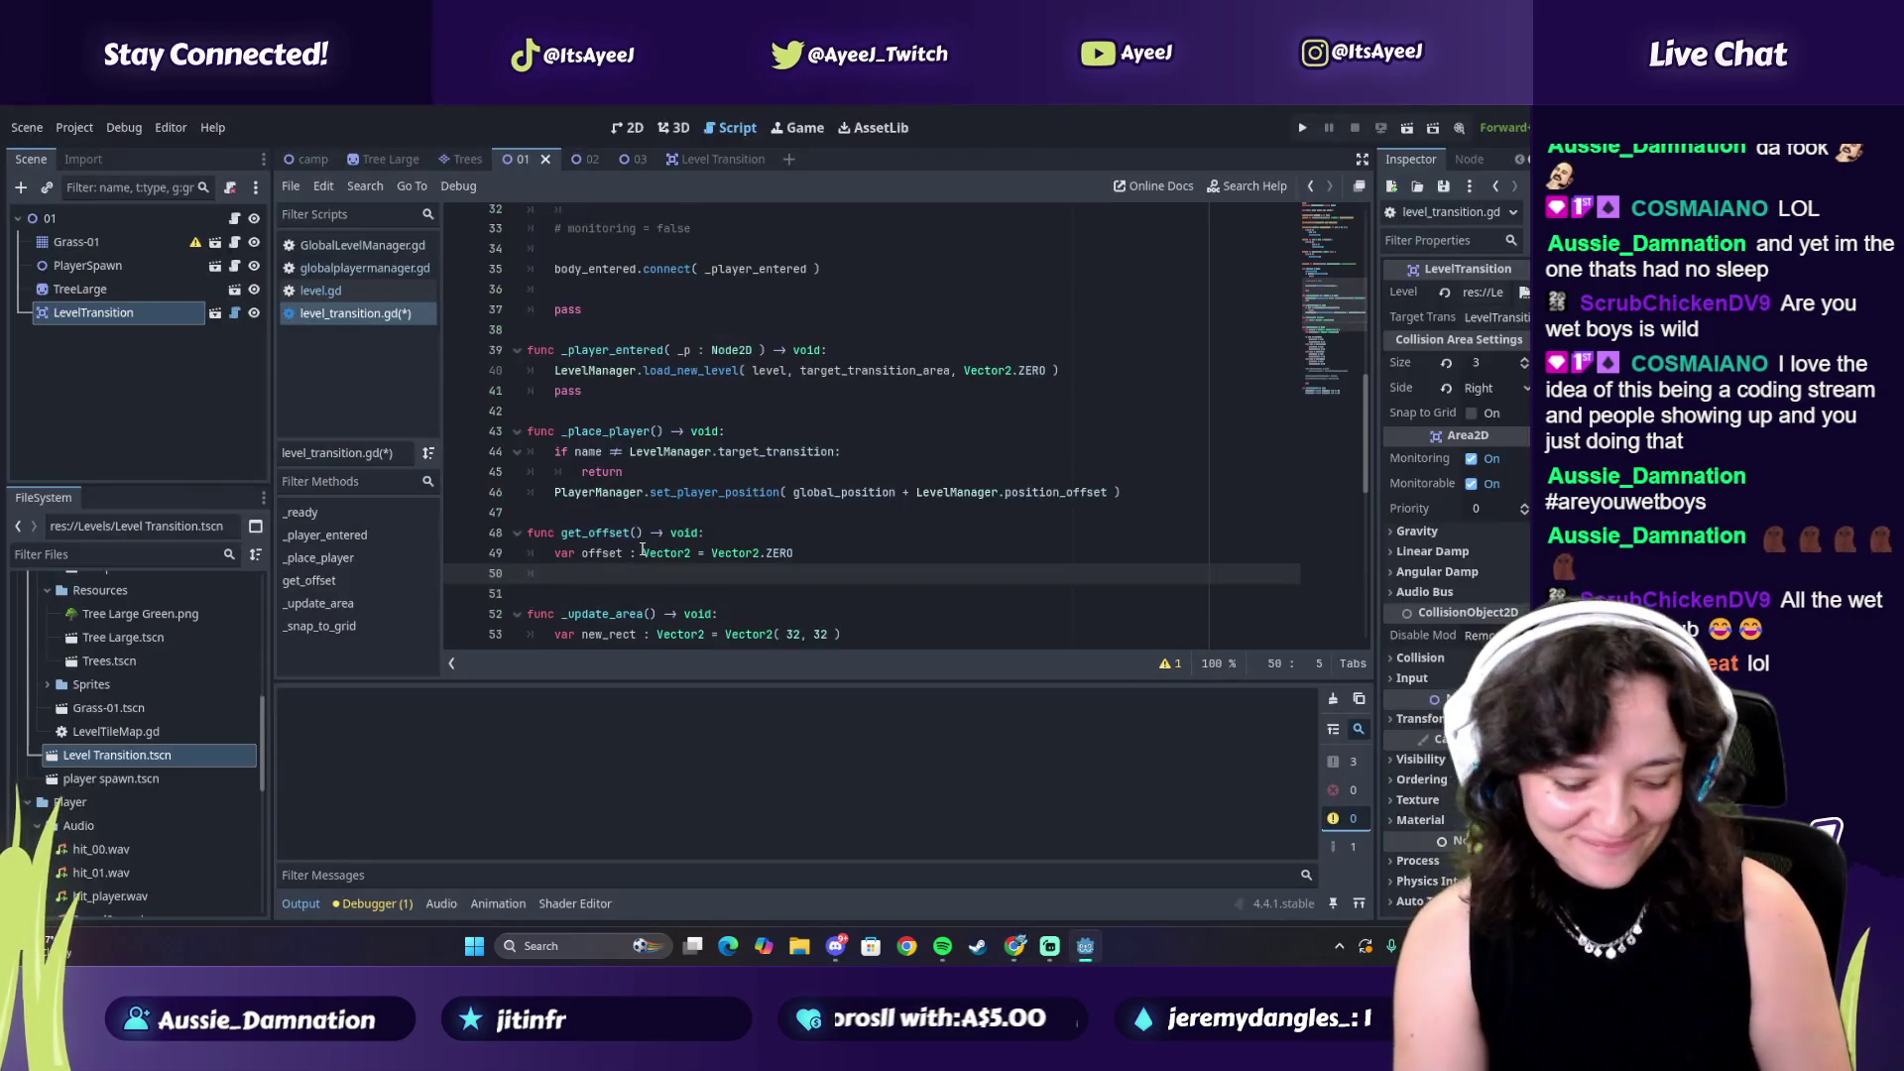
type("r p")
key("alt+Tab")
key("alt+Tab")
Type 'var player_pos = PlayerManager' on line 50, fixing typos along the way
type("layer")
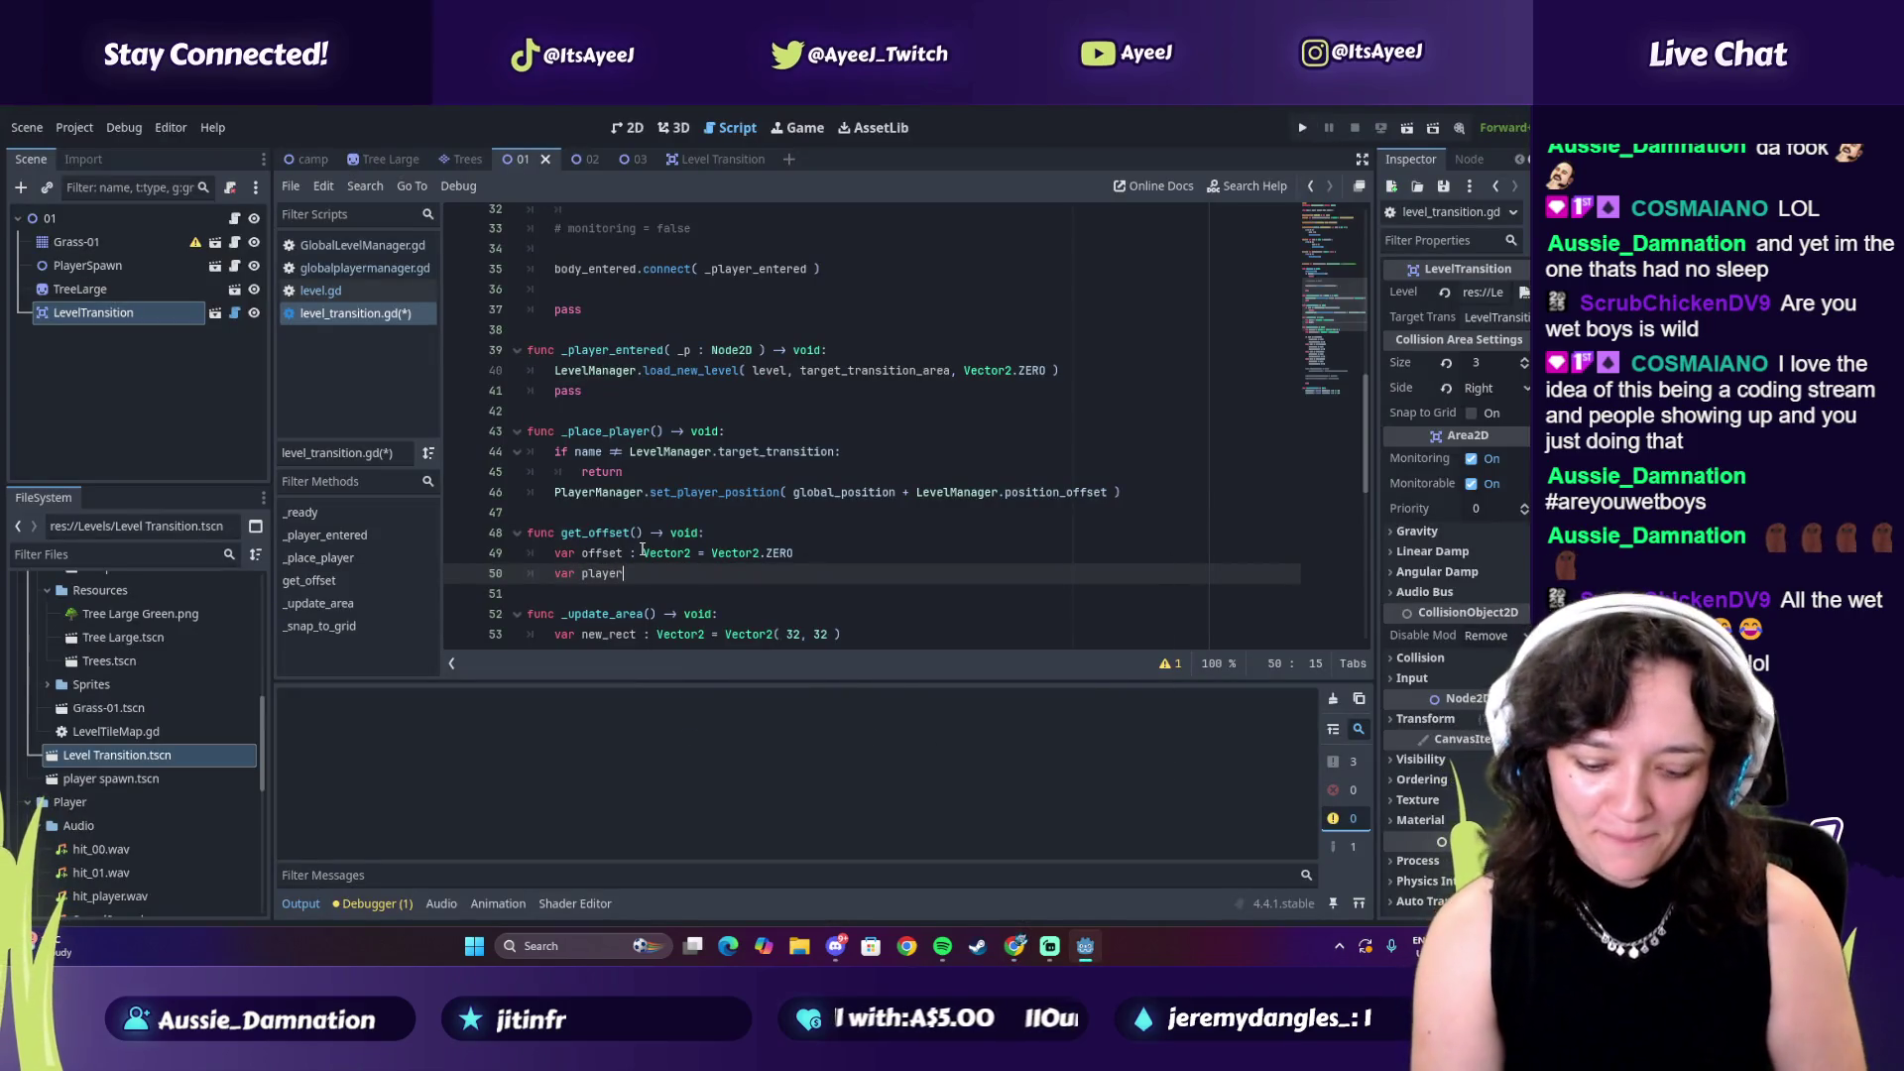
key("alt+Tab")
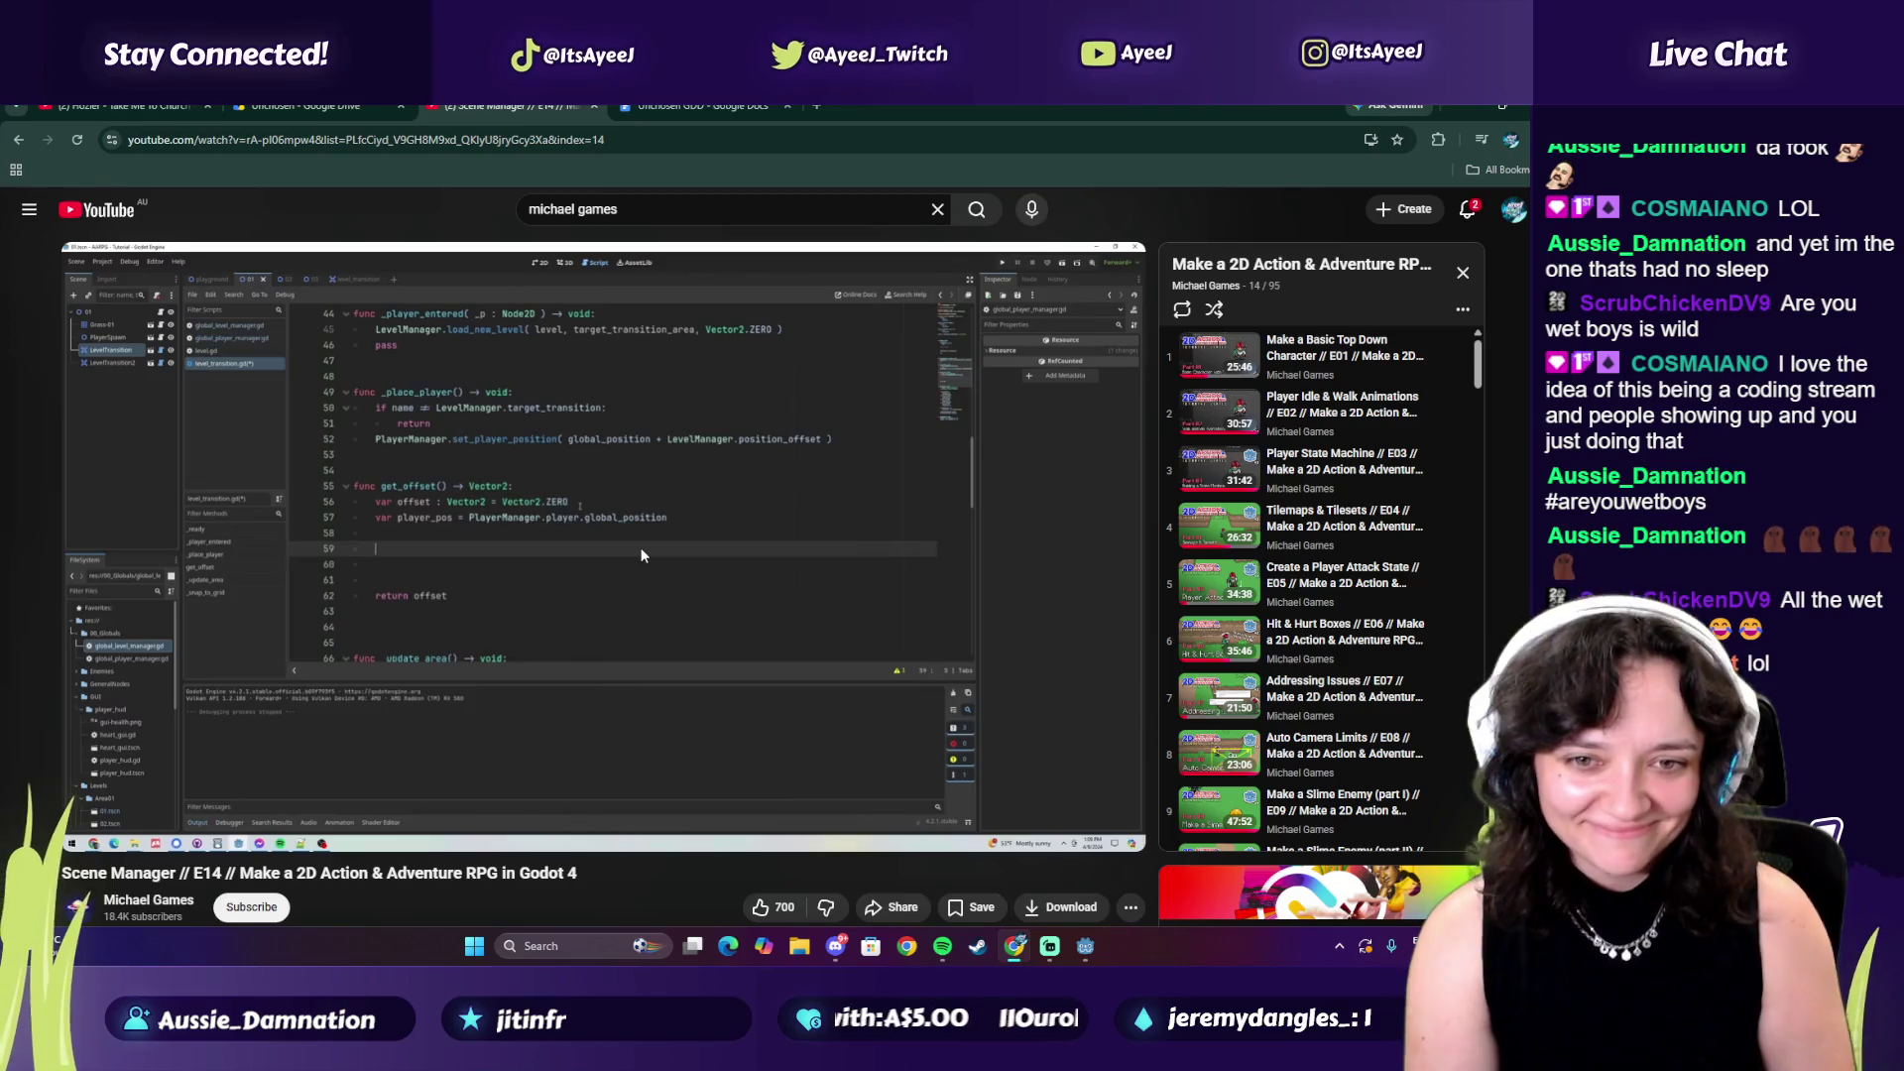
key("alt+Tab")
type("Player")
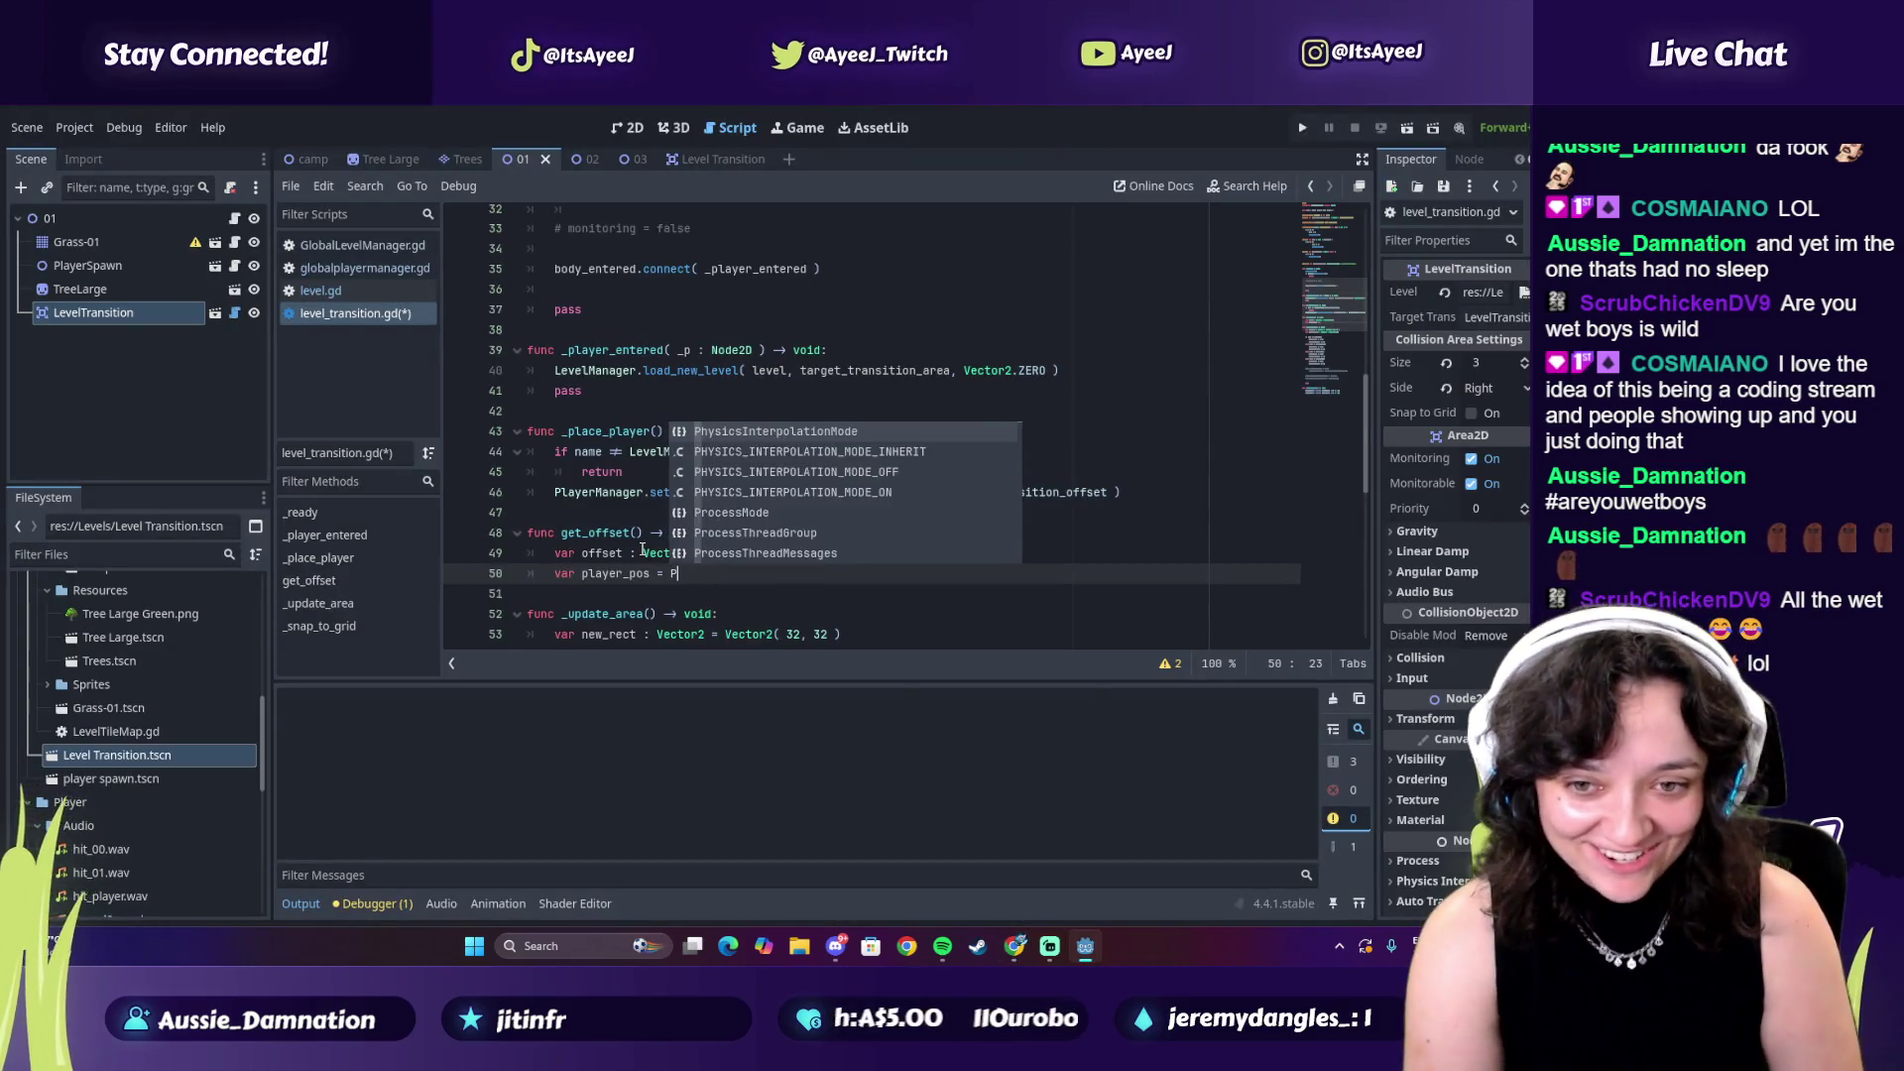
type(".")
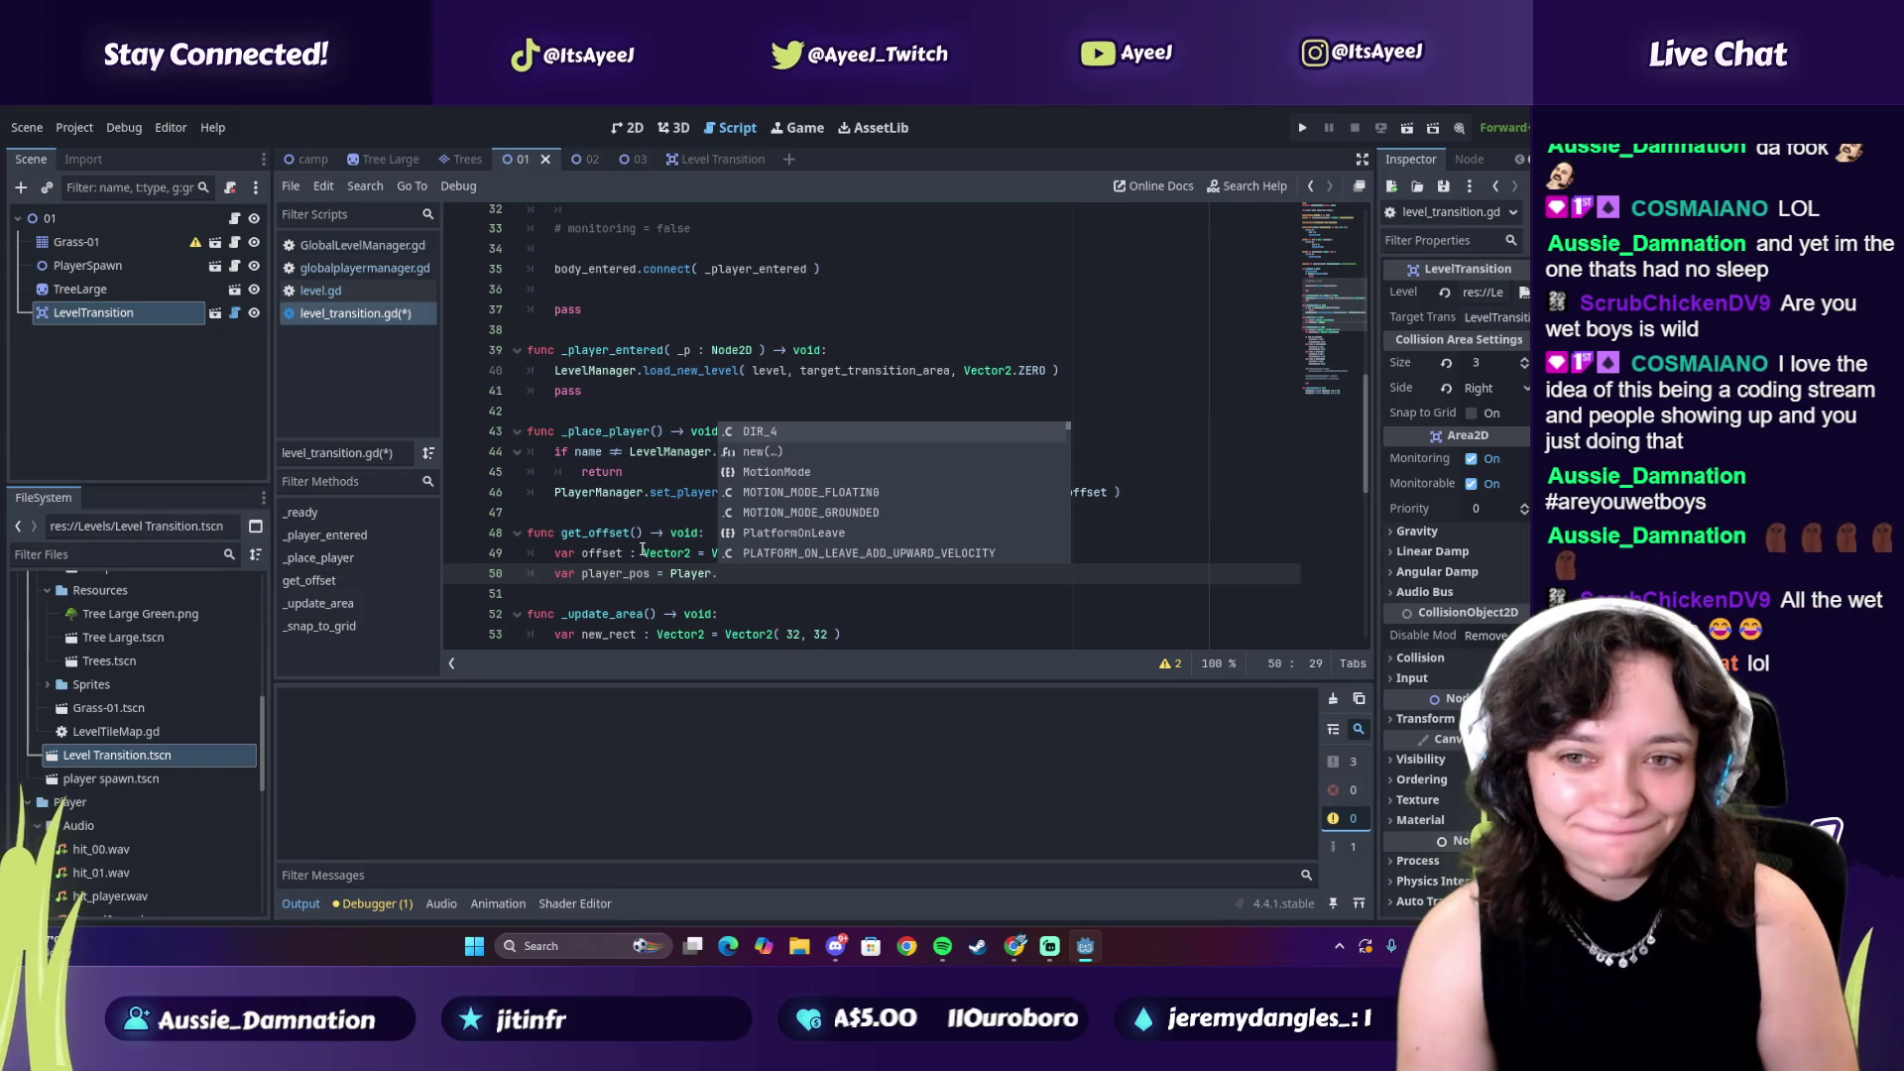
key("alt+Tab")
key("alt+Tab")
key("BackSpace")
type("Mana")
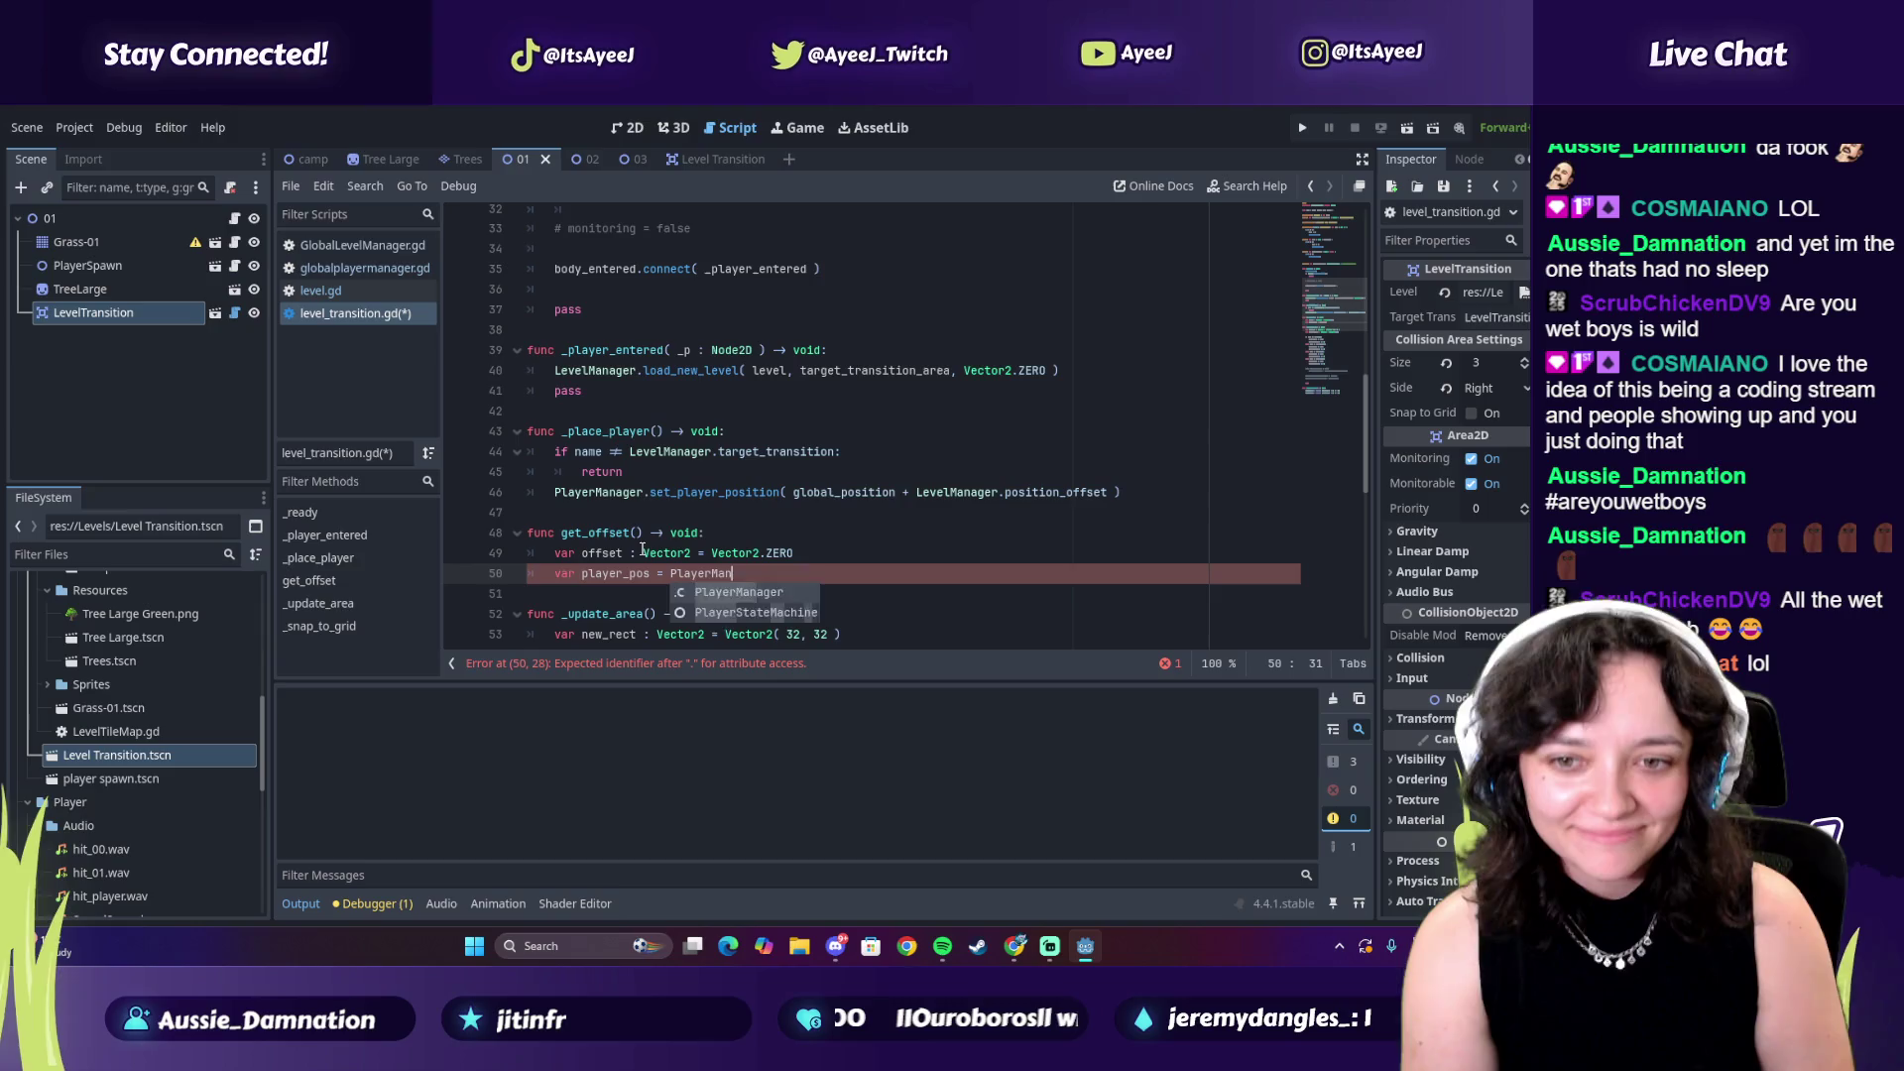
Complete the line as PlayerManager.player.global_position and resume the tutorial
key("alt+Tab")
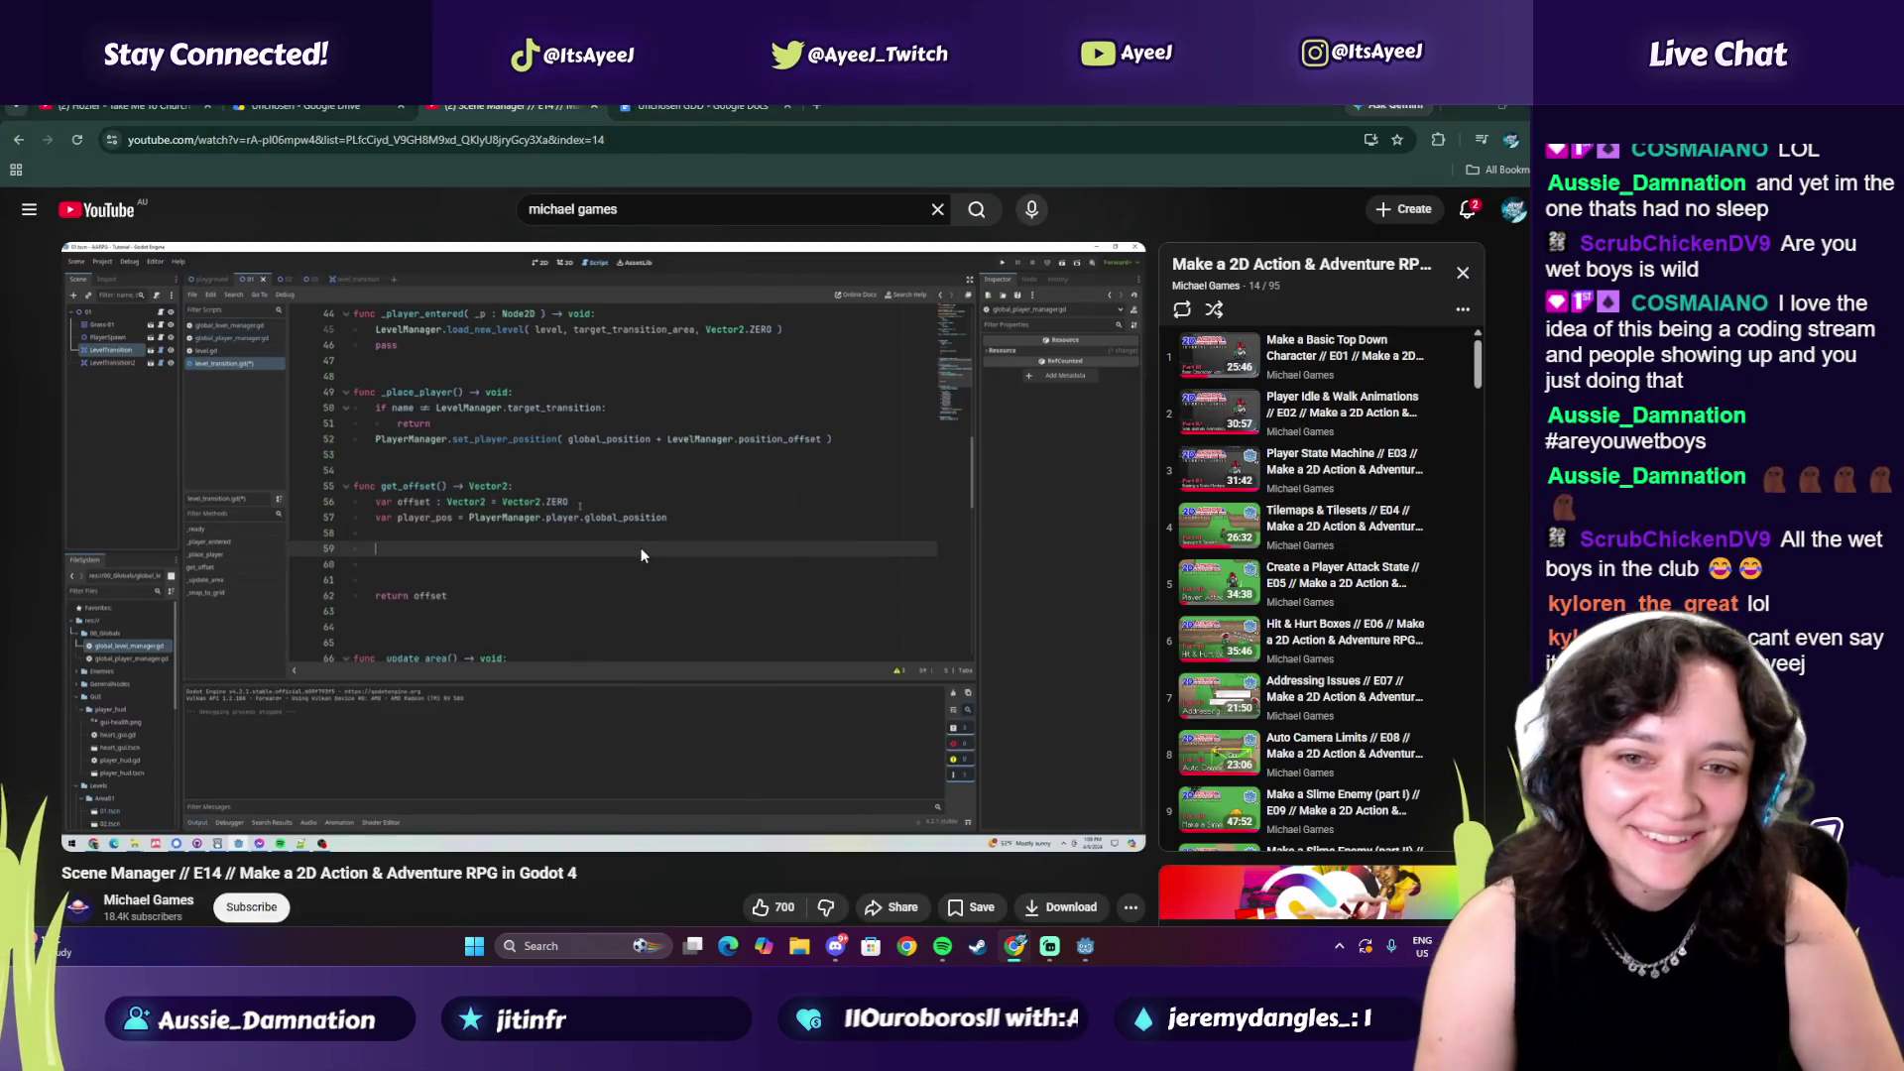
key("alt+Tab")
type("y")
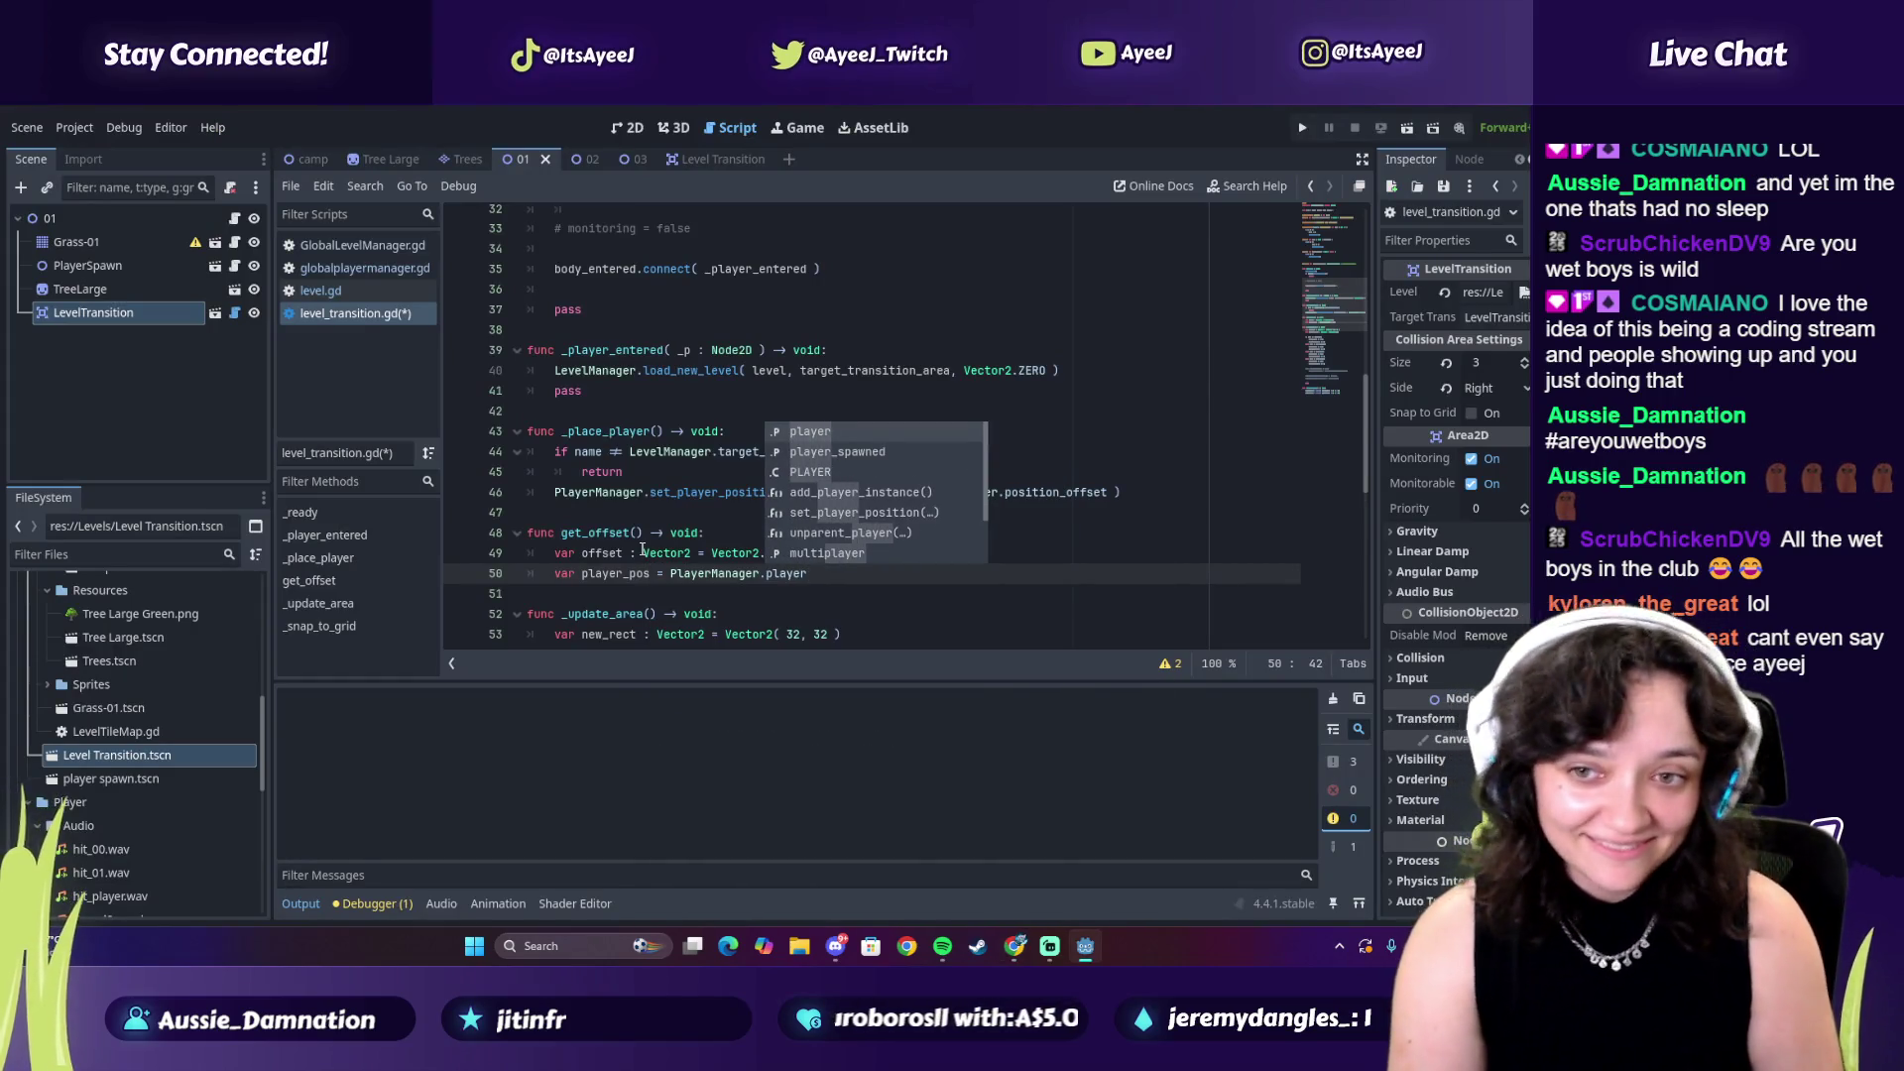
key("alt+Tab")
key("alt+Tab")
type(".f")
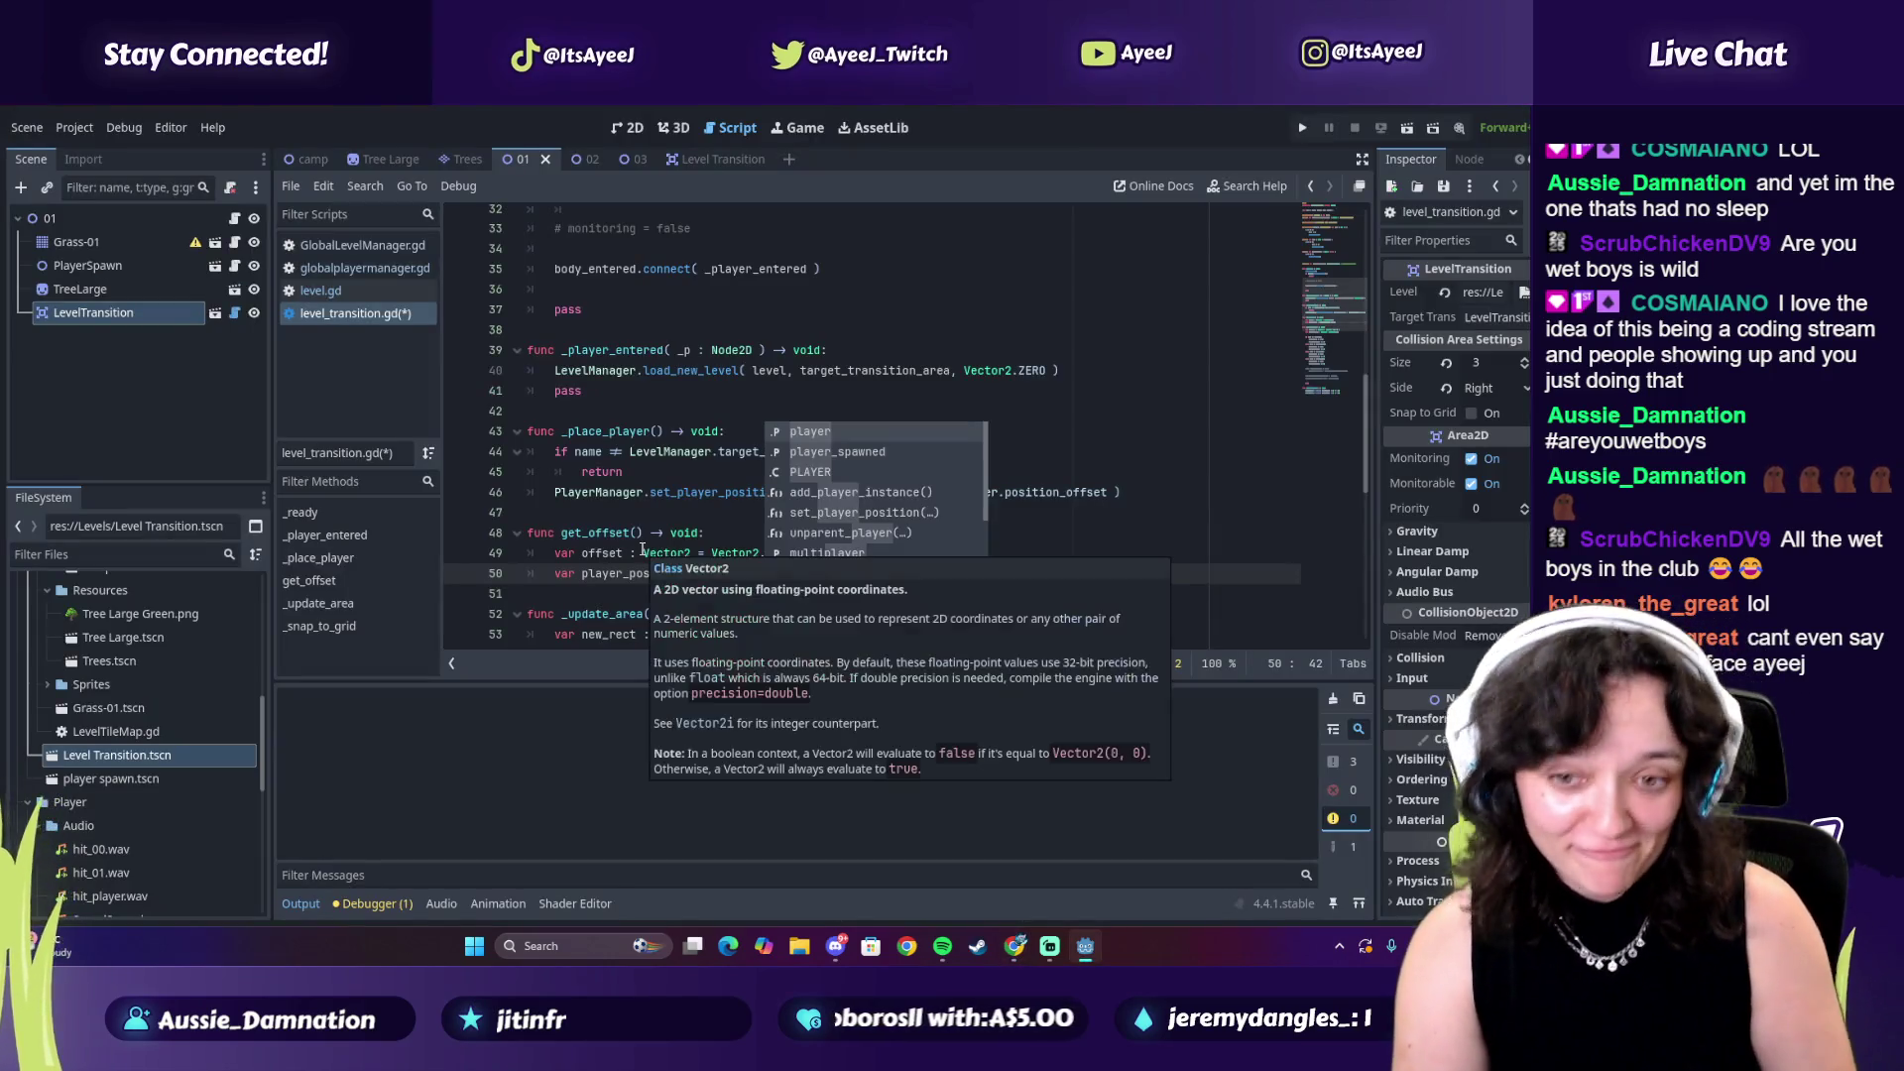
key("BackSpace")
type("global")
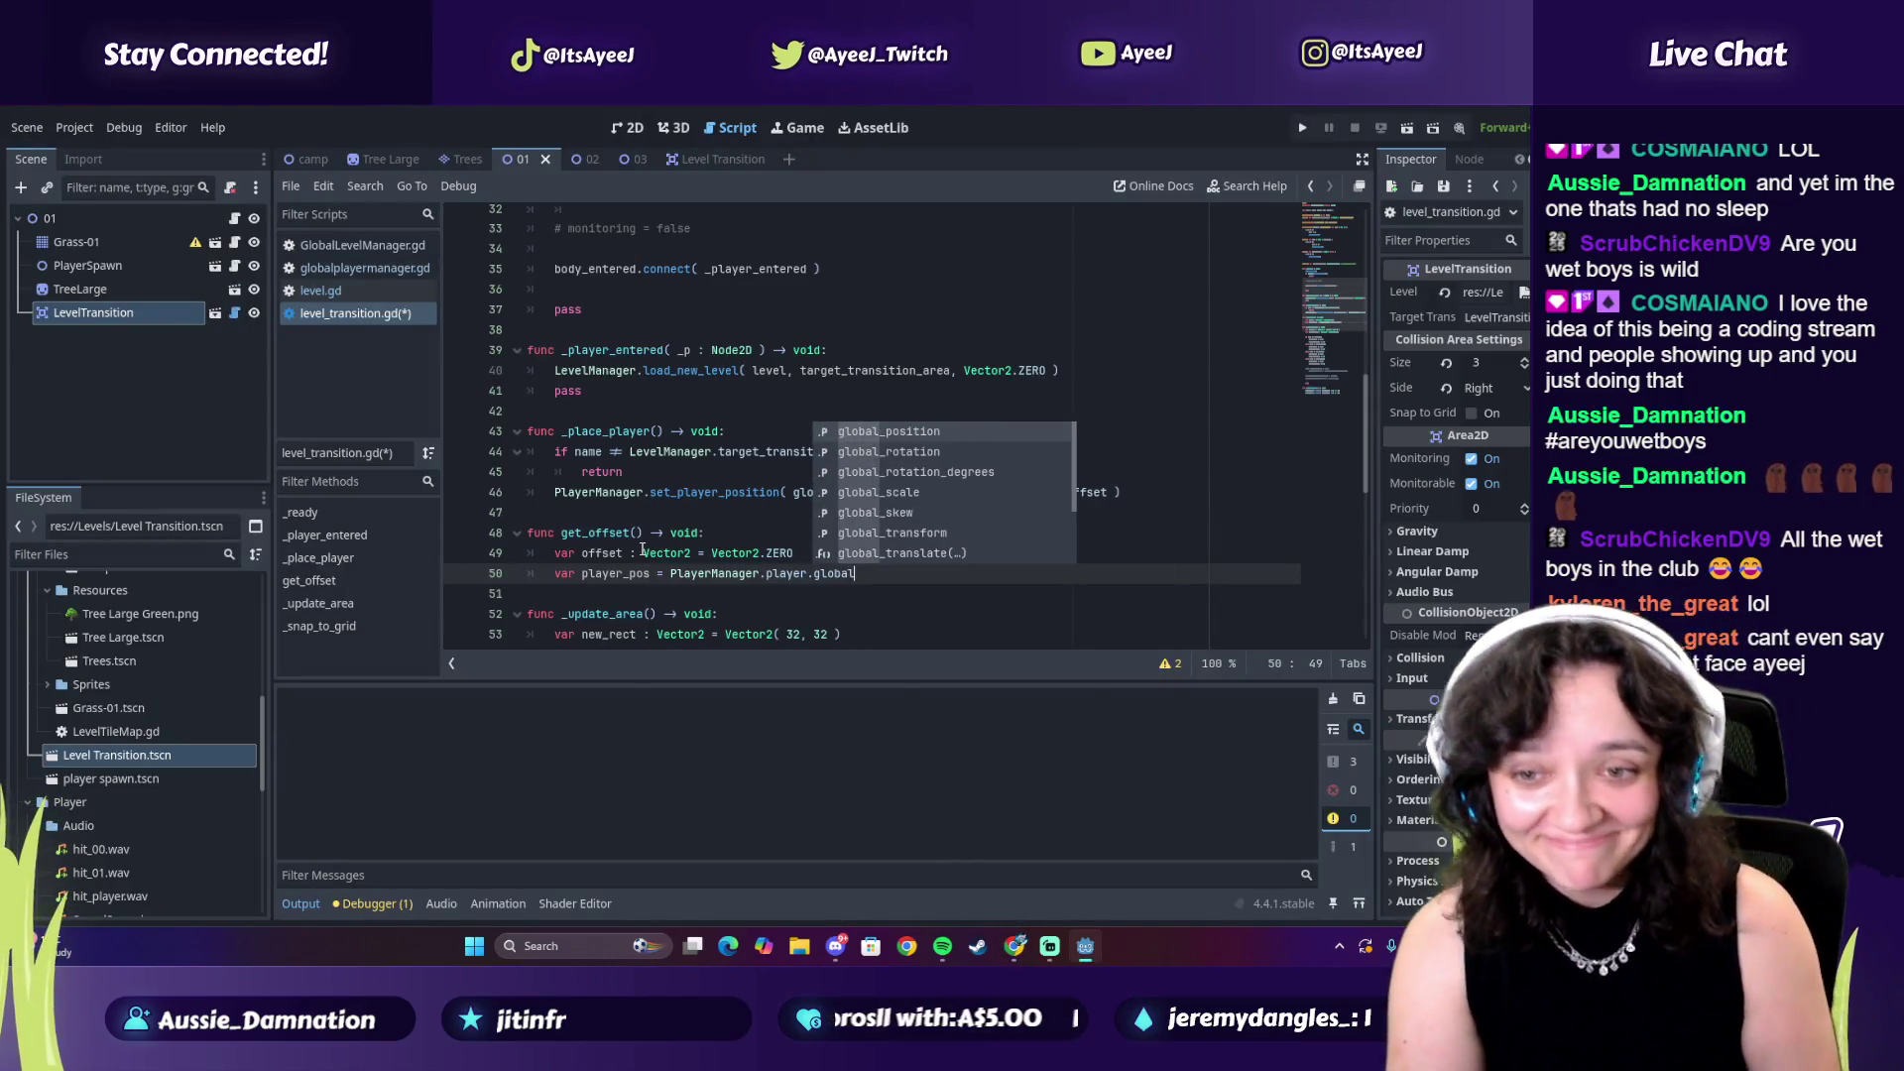
key("alt+Tab")
key("alt+Tab")
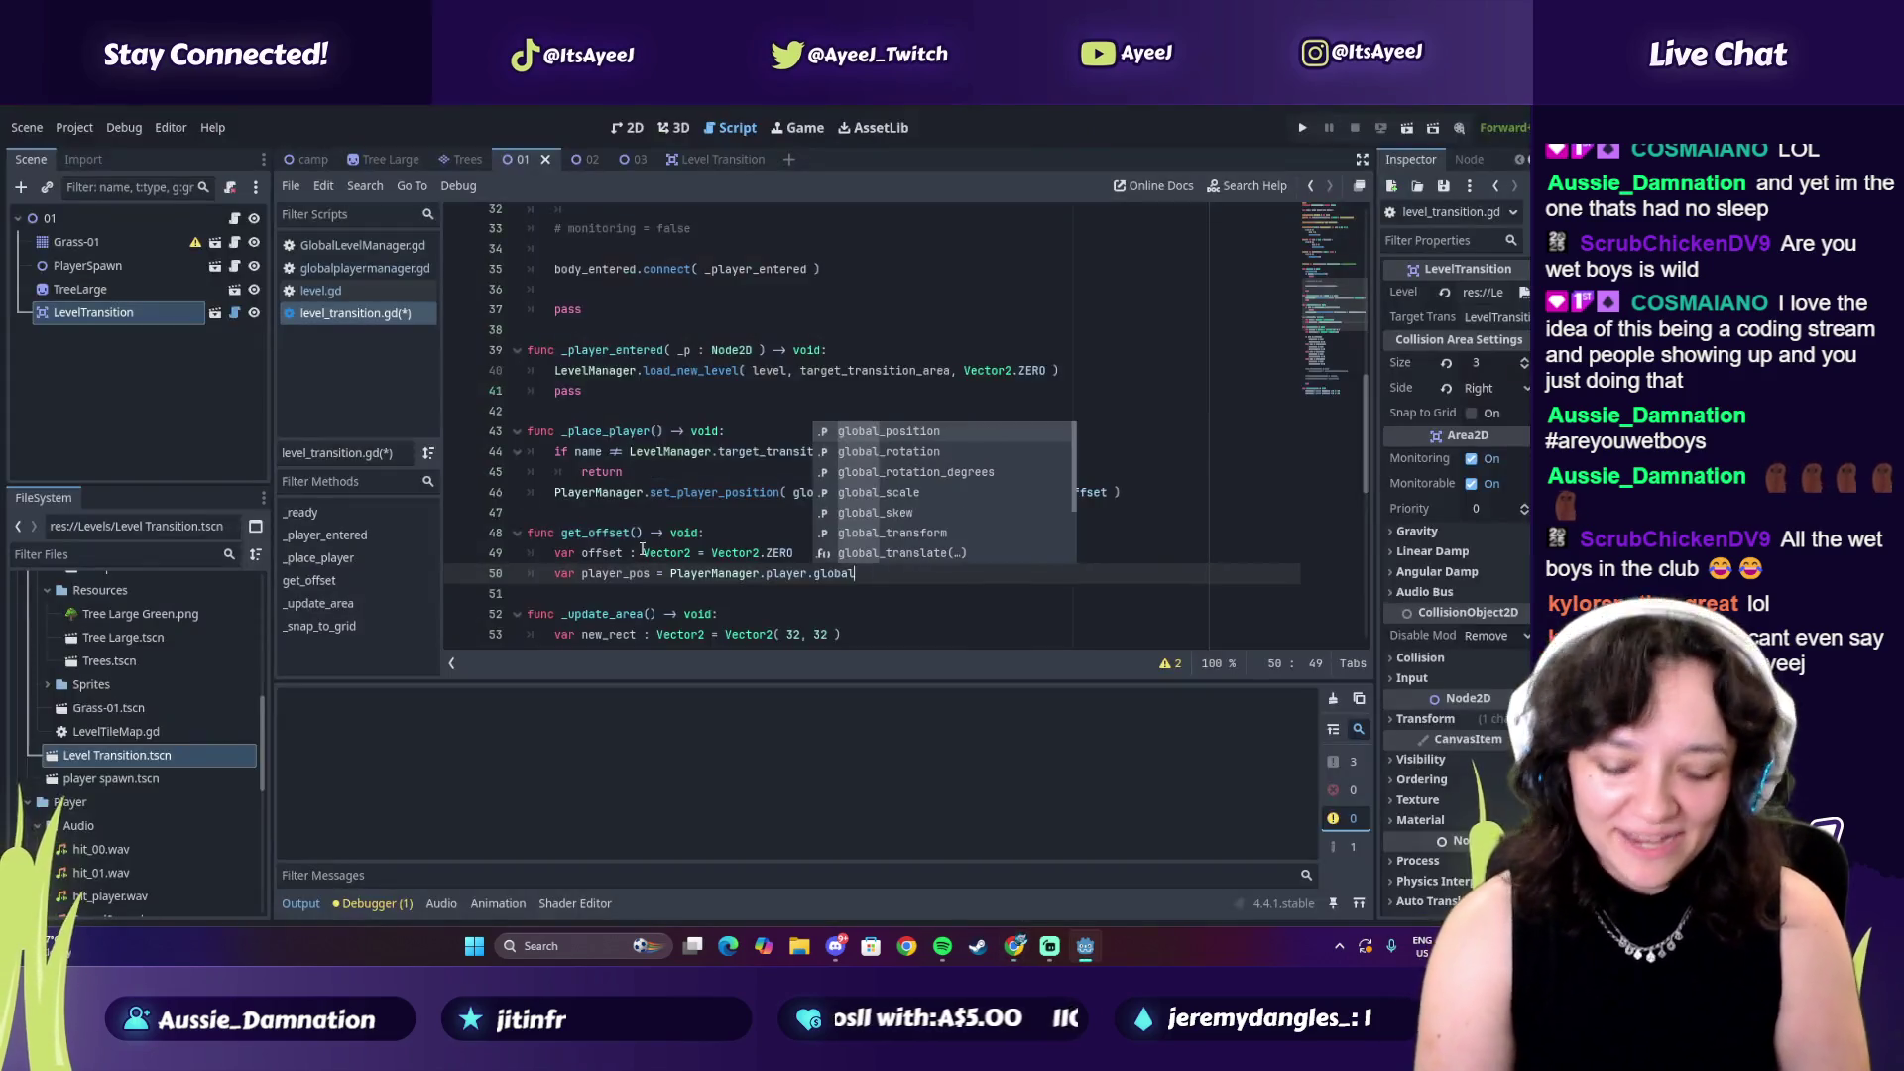
type("_pos")
key("alt+Tab")
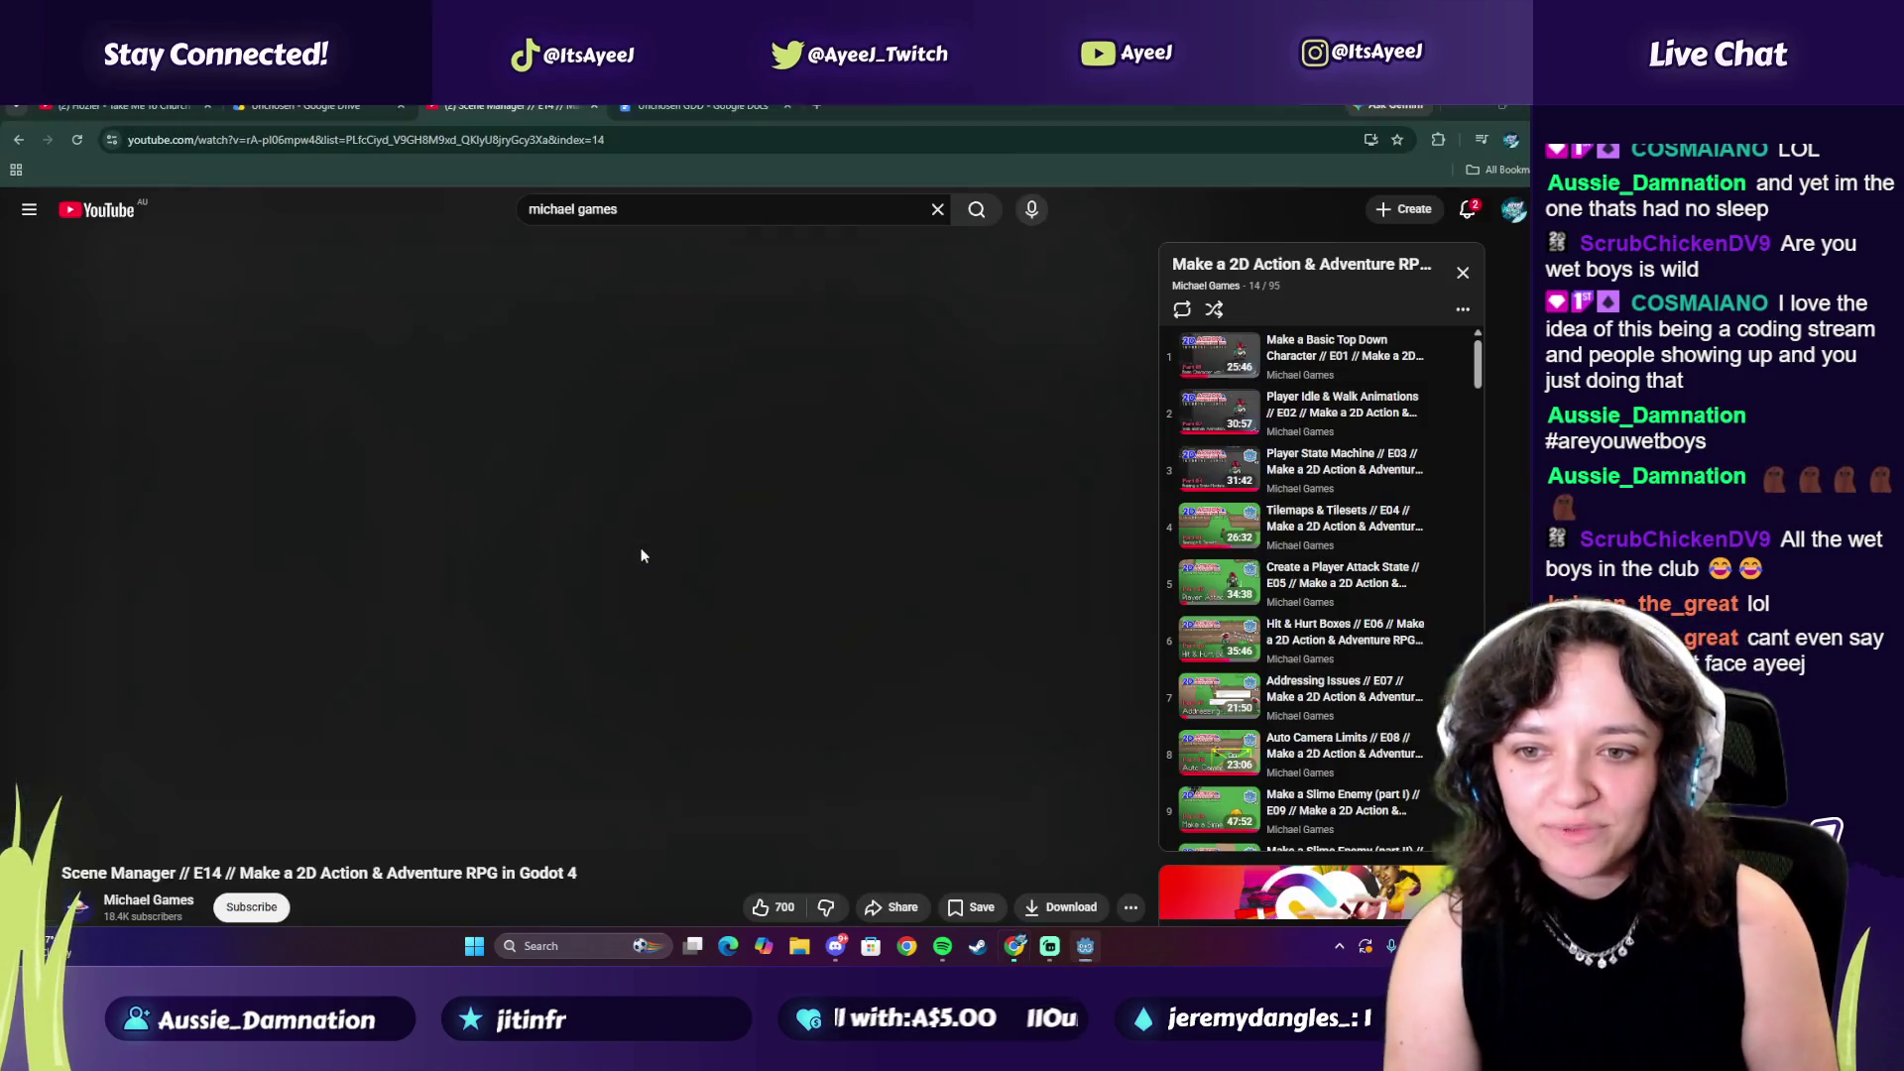
key("space")
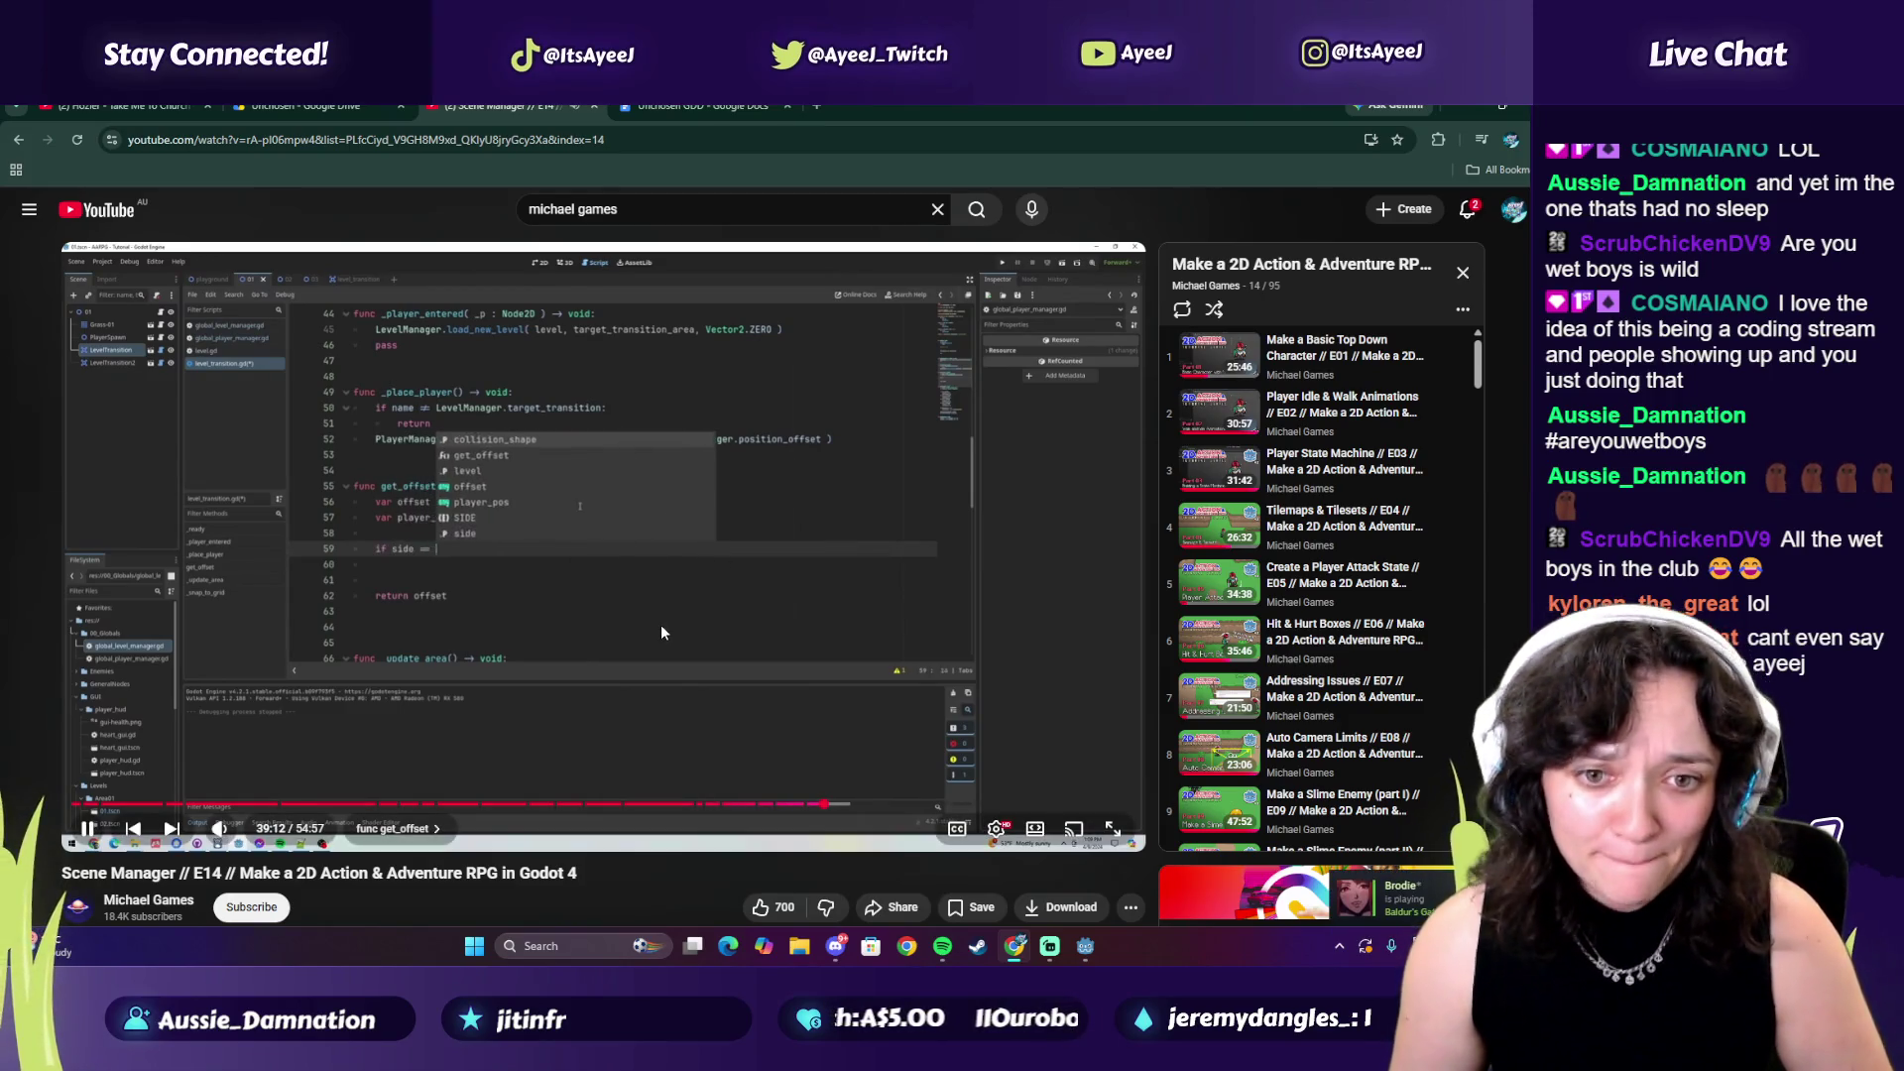
Start an 'if side' line below player_pos, then skip the video's ad
key("alt+Tab")
key("Return")
key("Return")
type("if side == si")
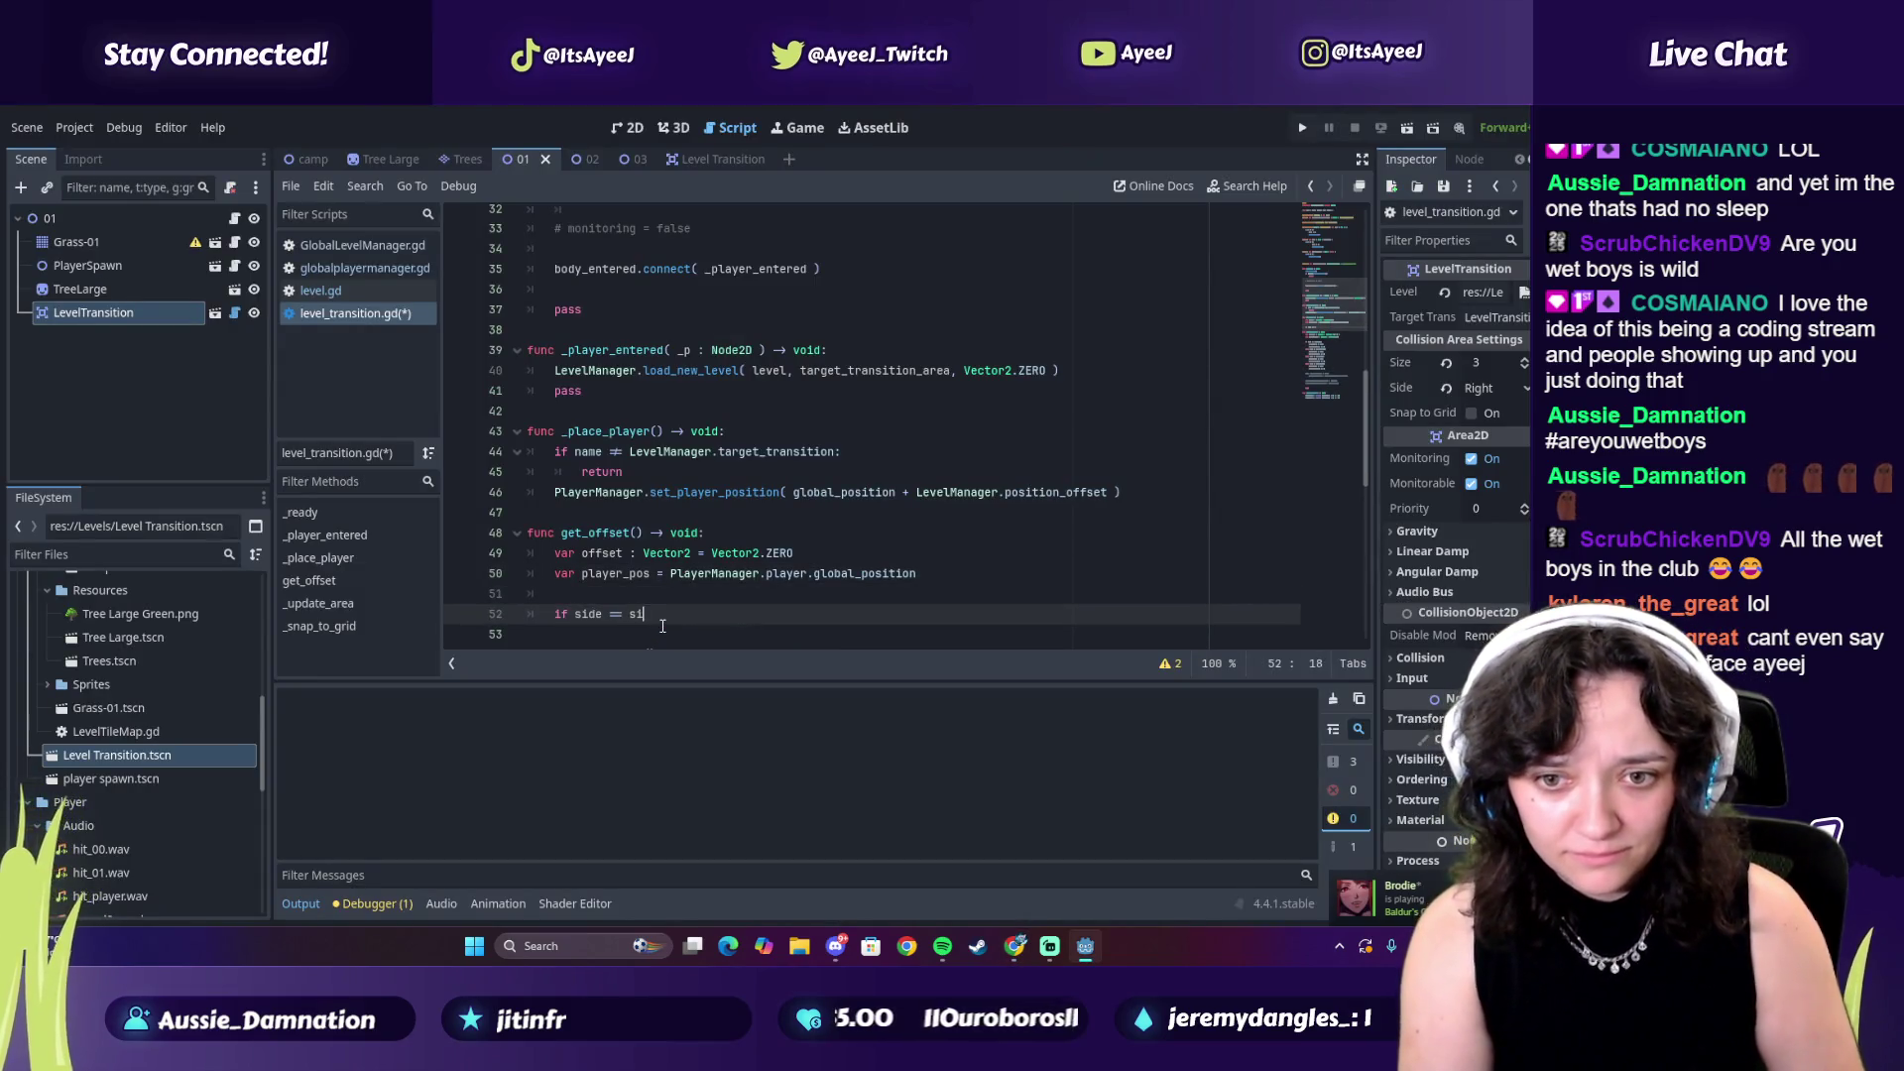
key("alt+Tab")
key("space")
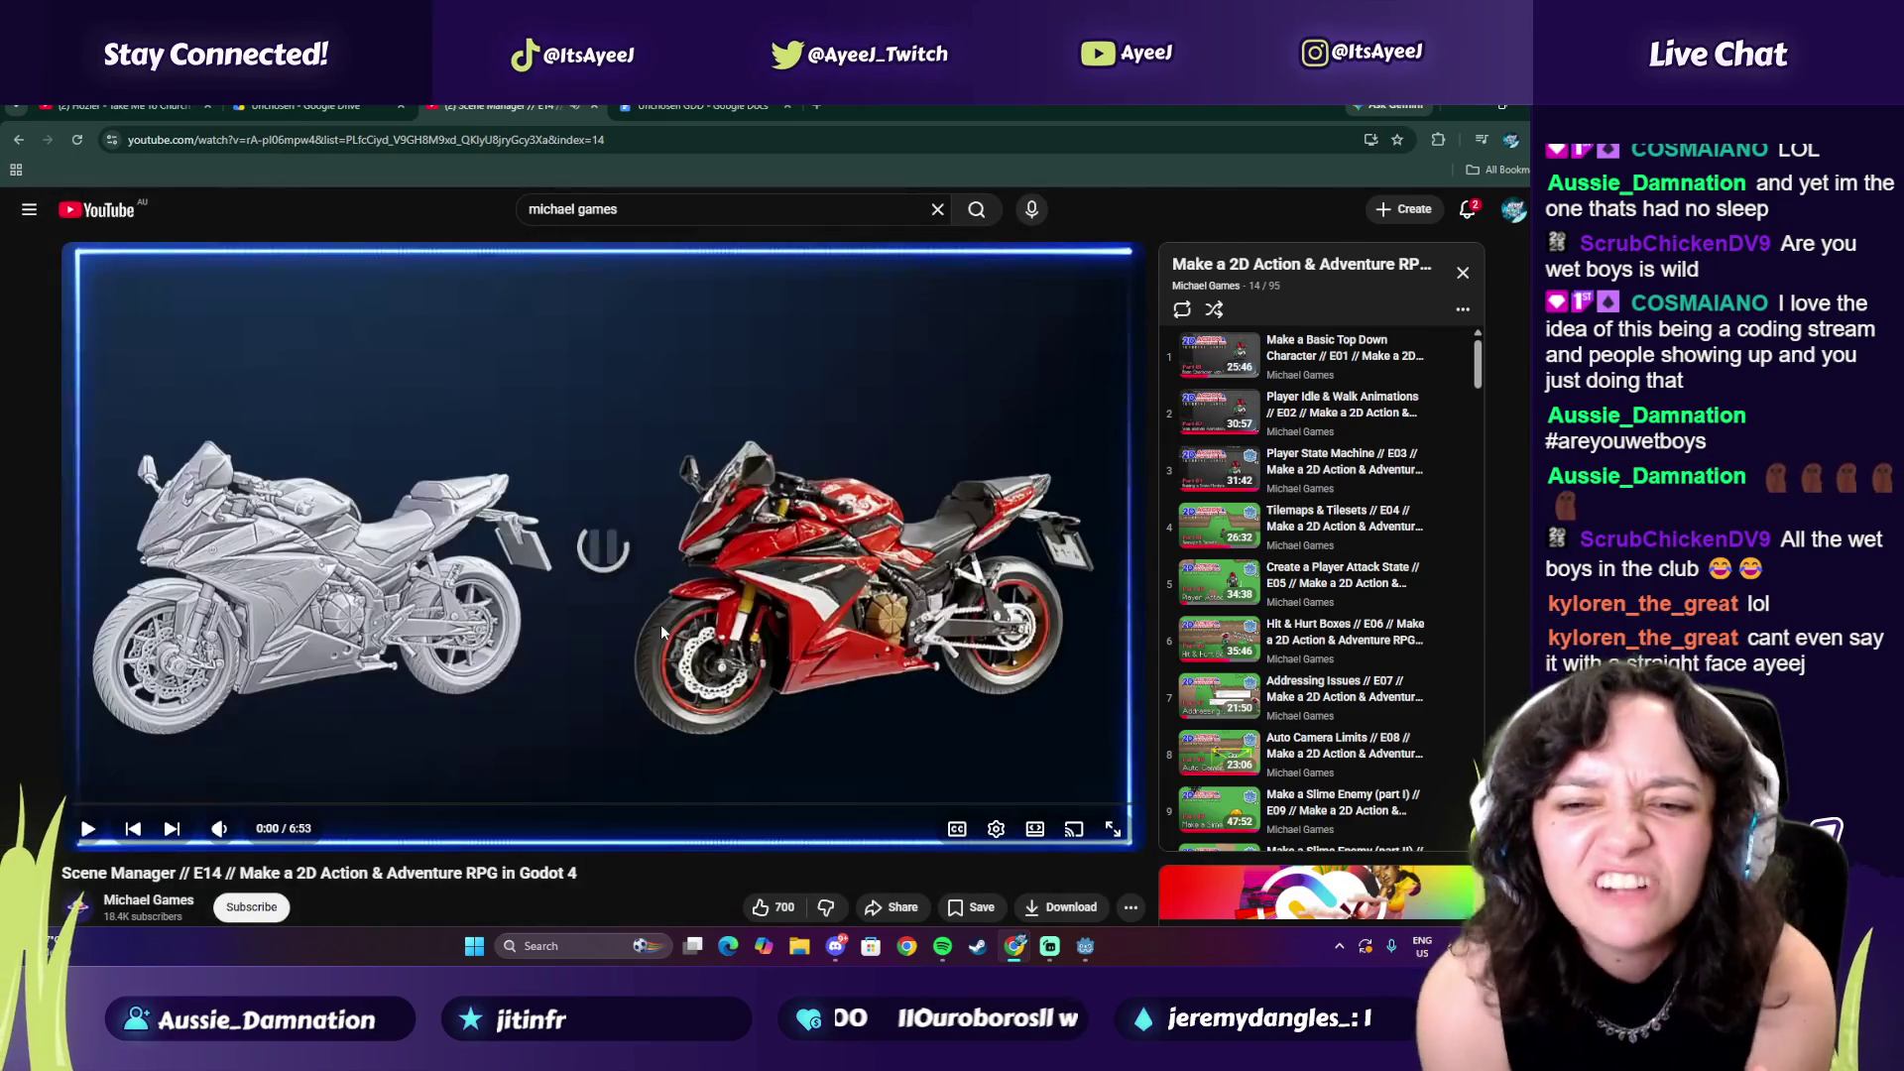
left_click(87, 828)
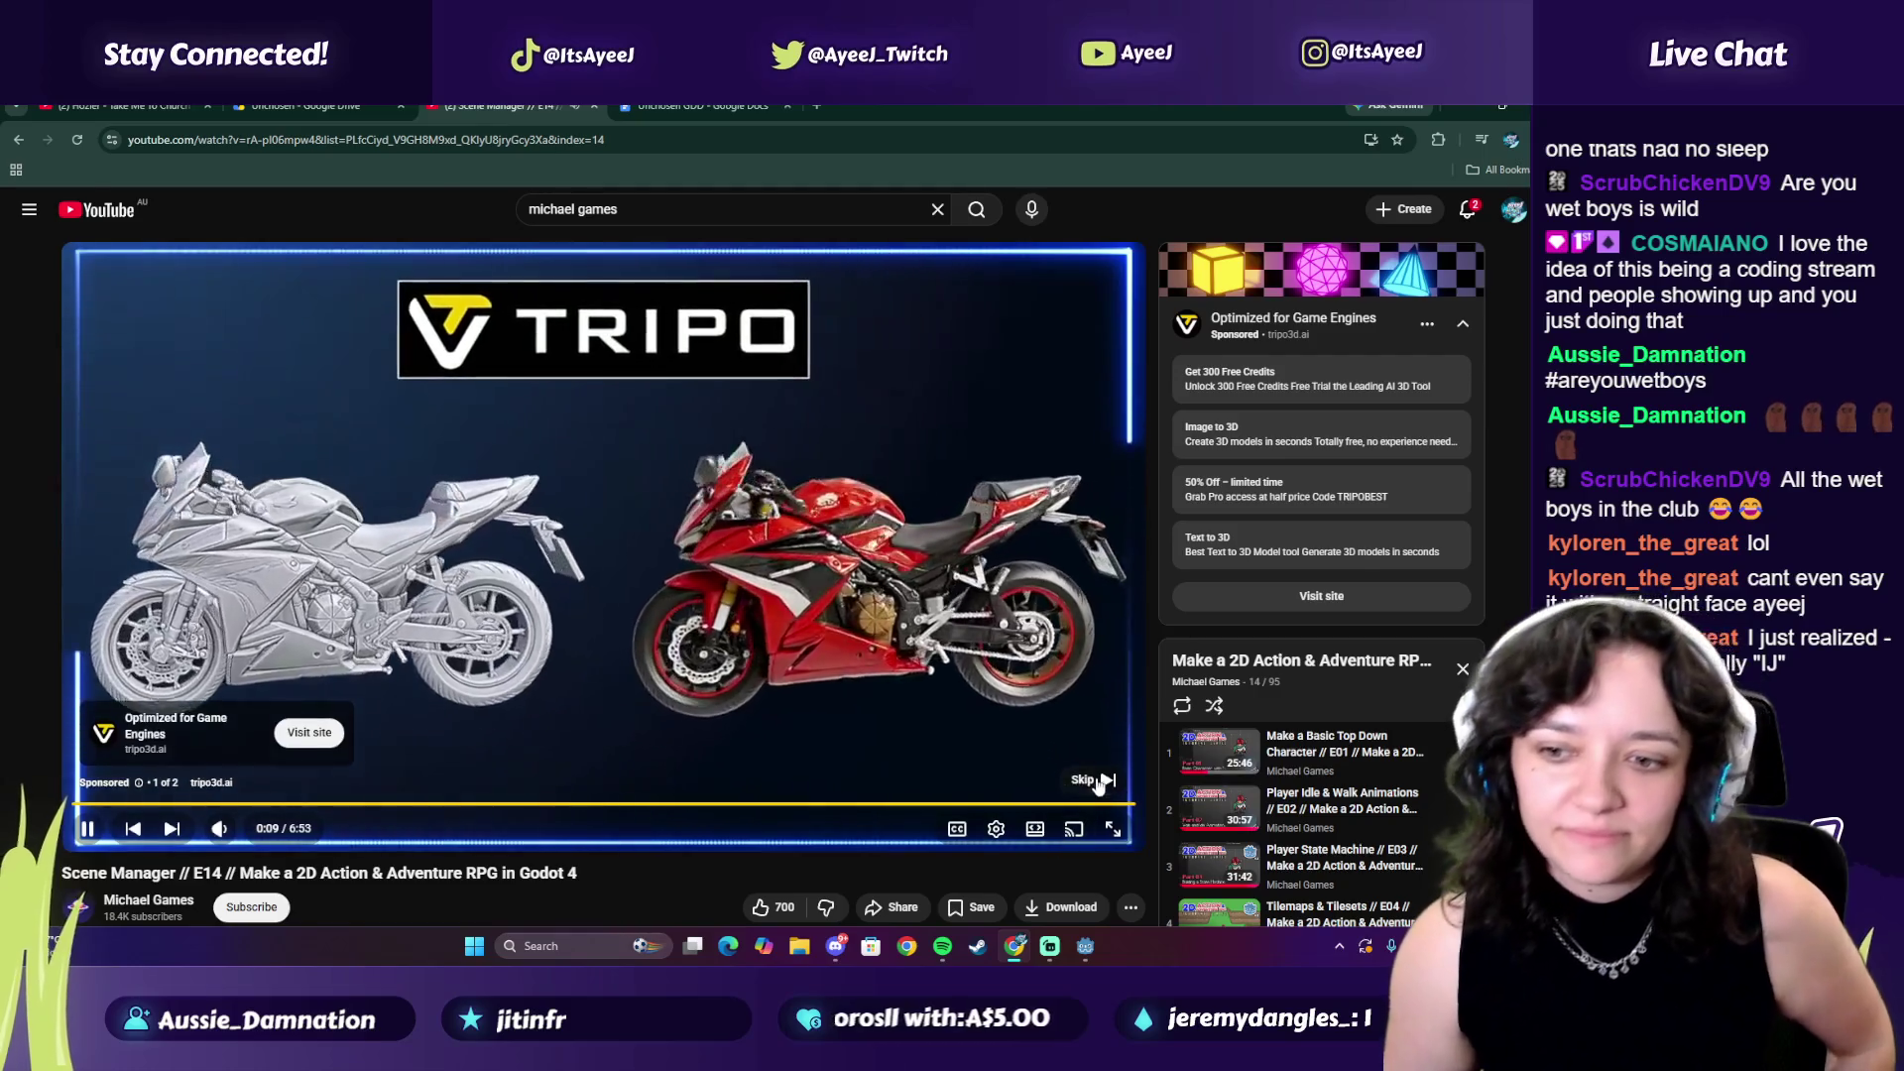
left_click(1090, 781)
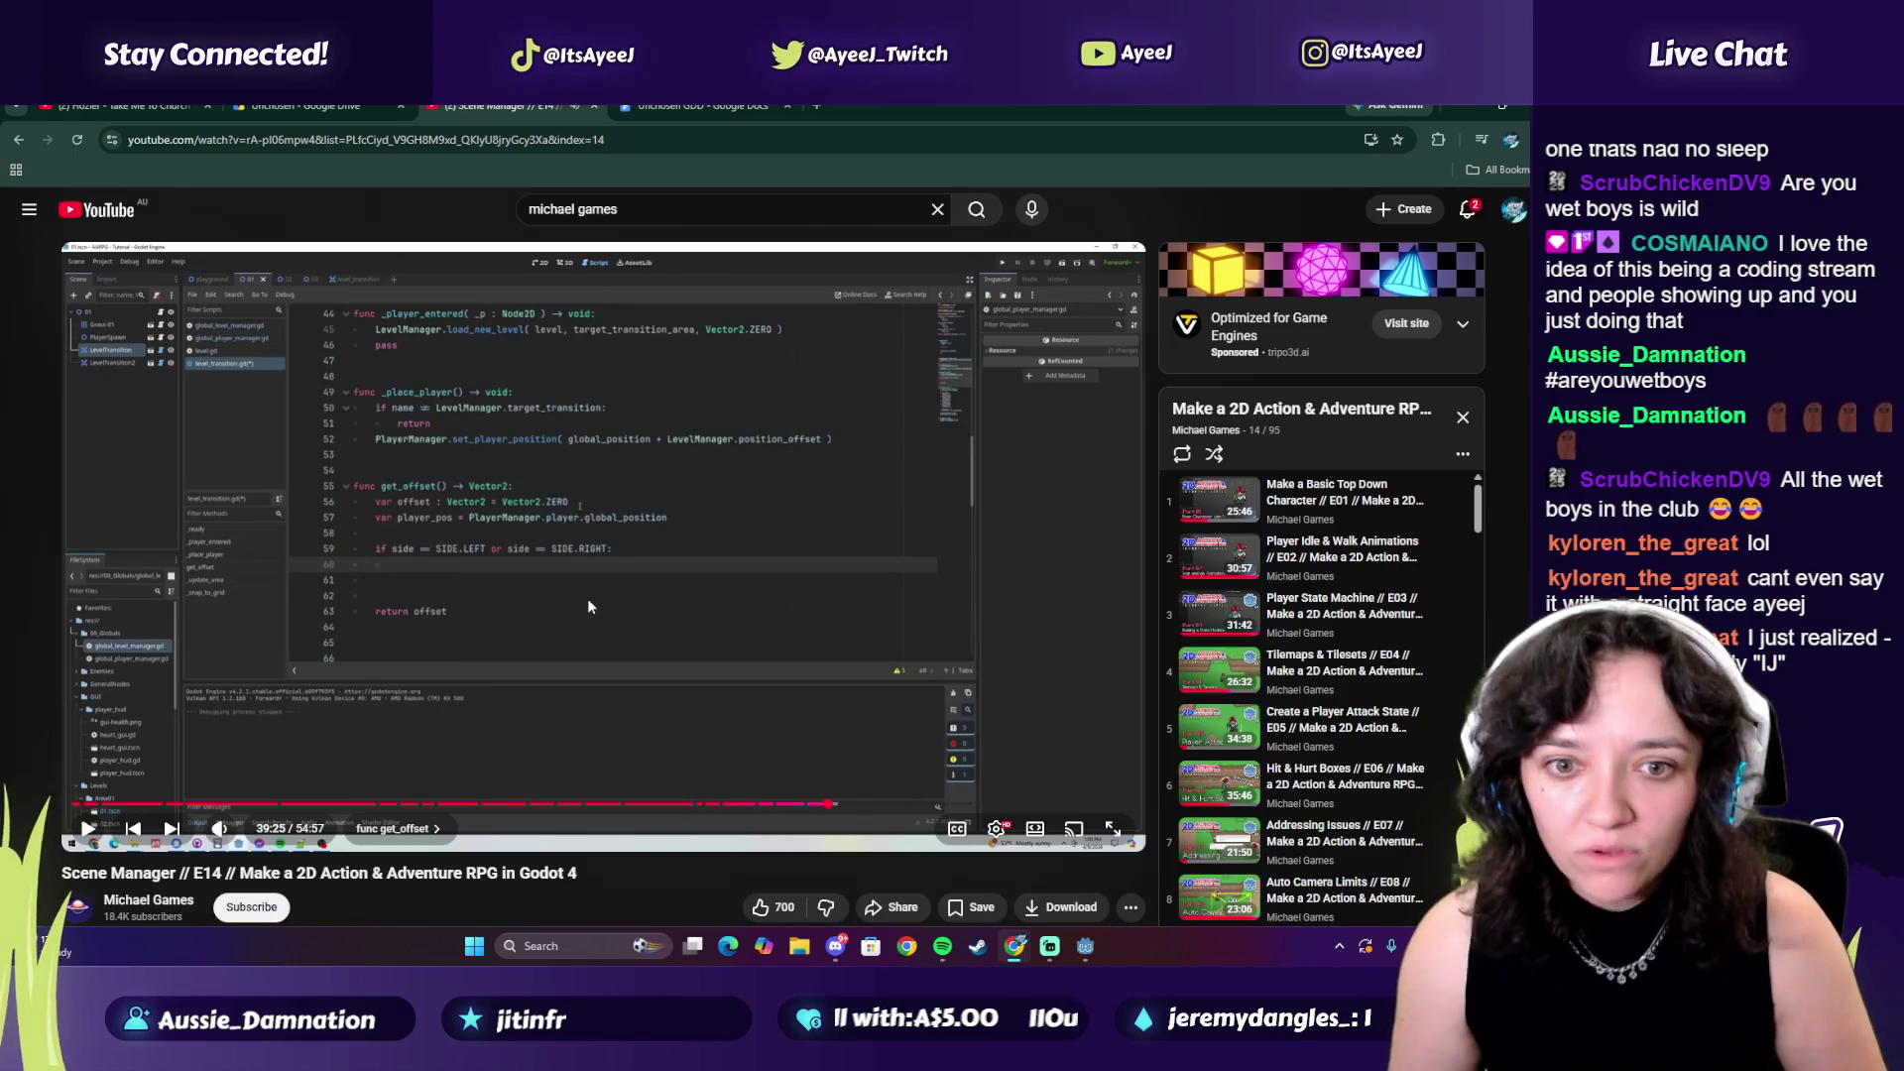
Complete the condition as side == SIDE.LEFT or side == SIDE.RIGHT
key("alt+Tab")
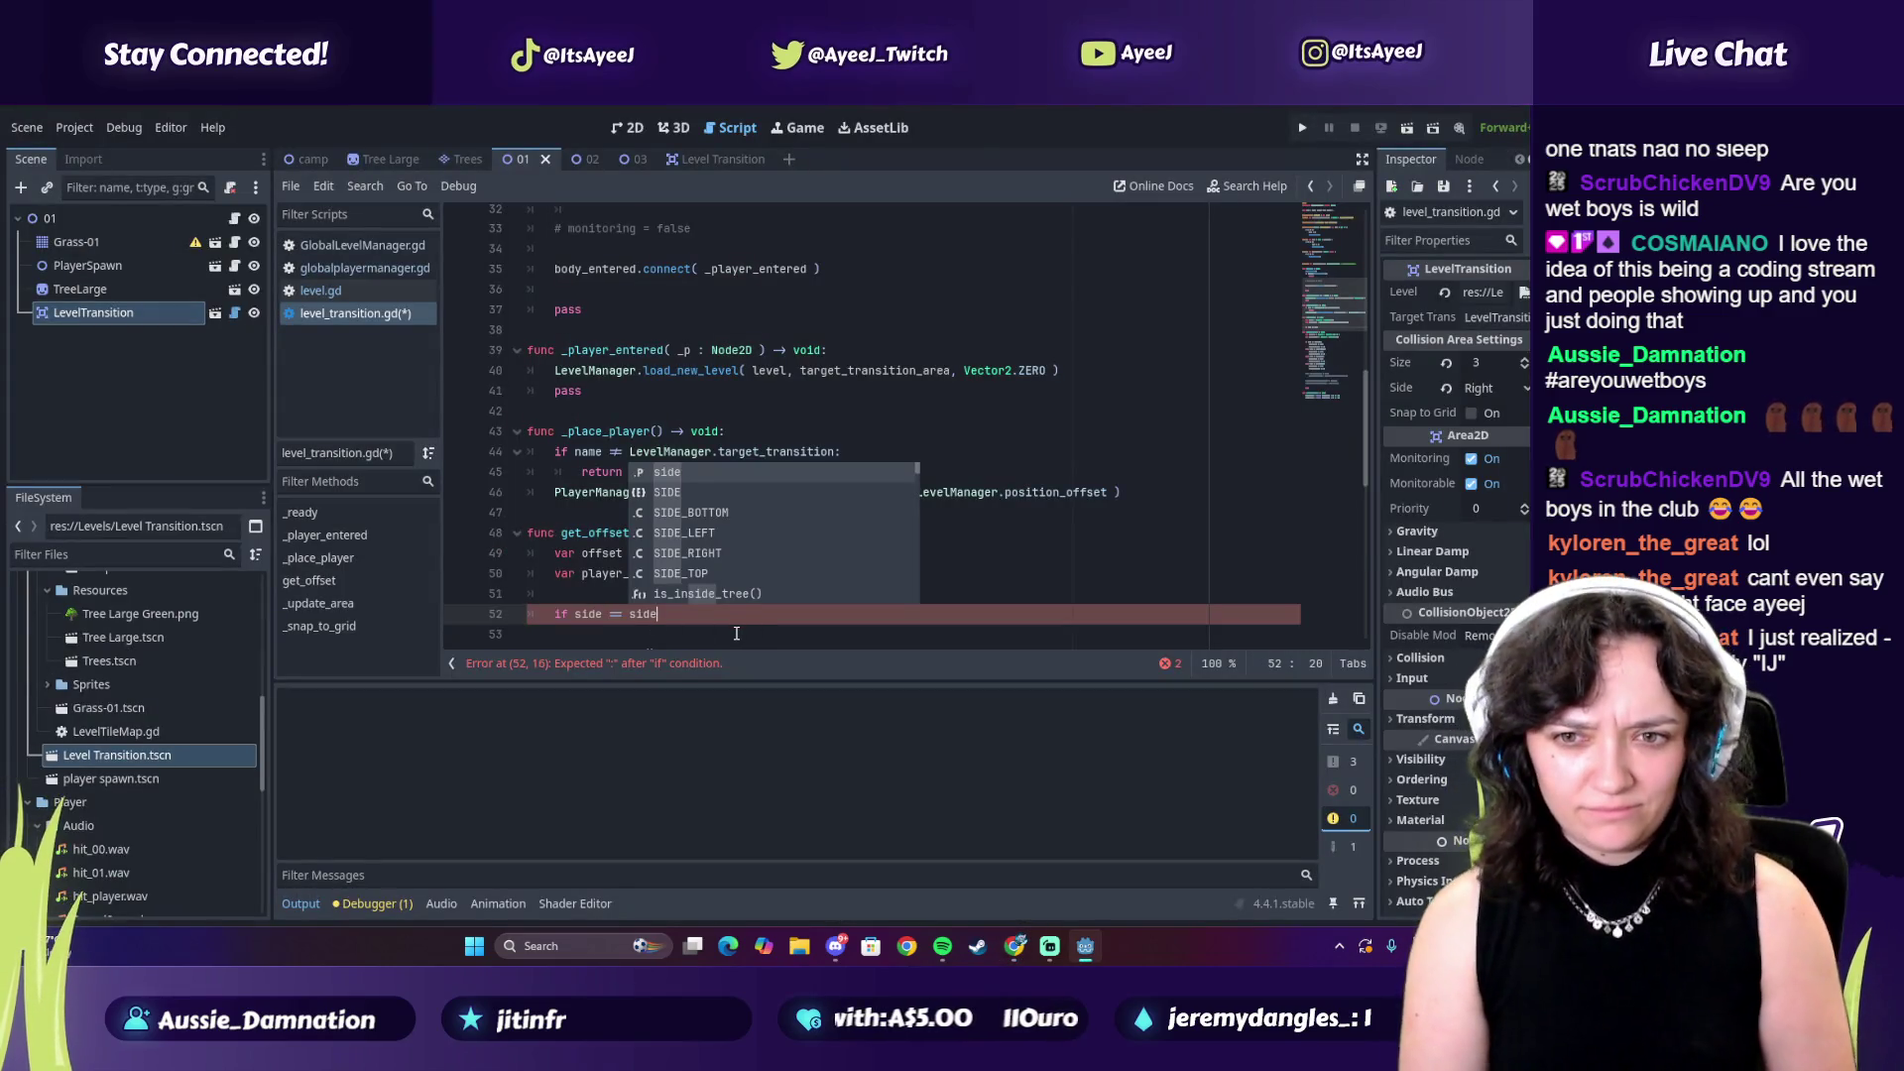
key("alt+Tab")
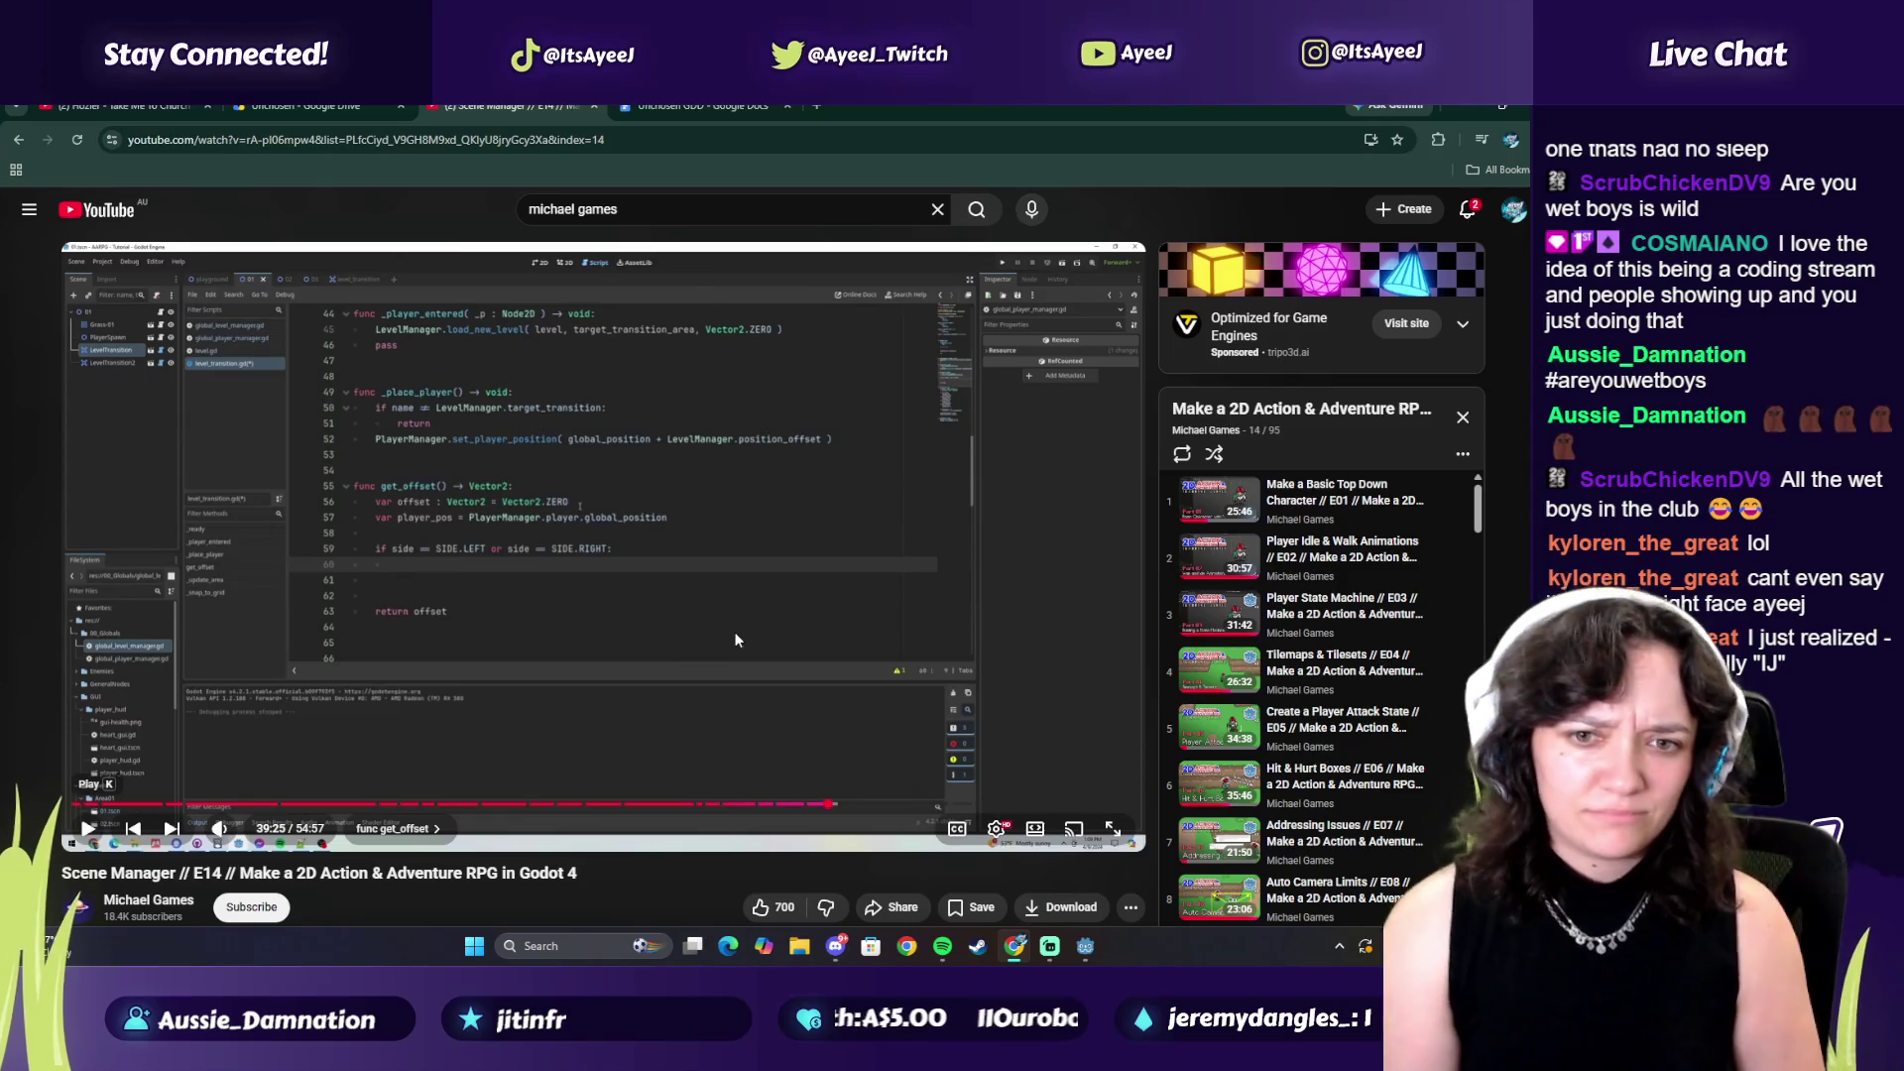
key("alt+Tab")
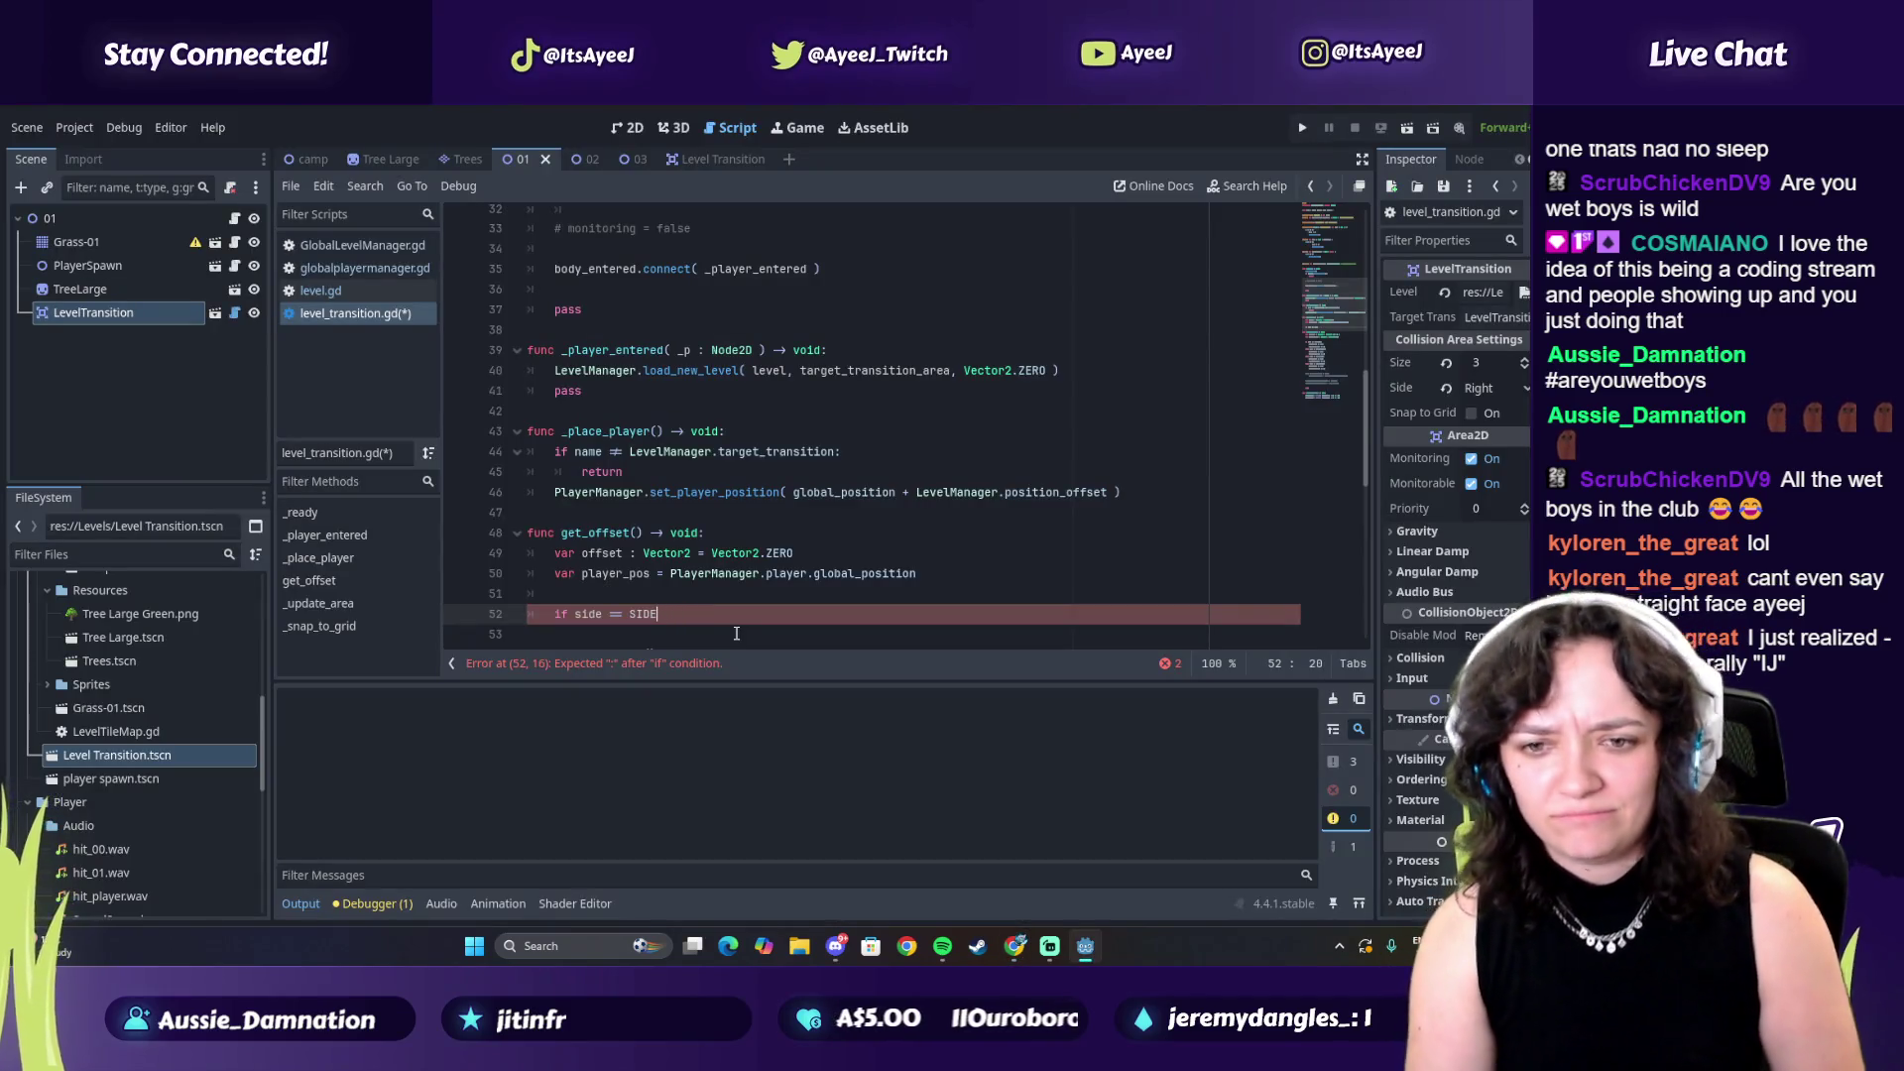
key("BackSpace")
key("BackSpace")
key("BackSpace")
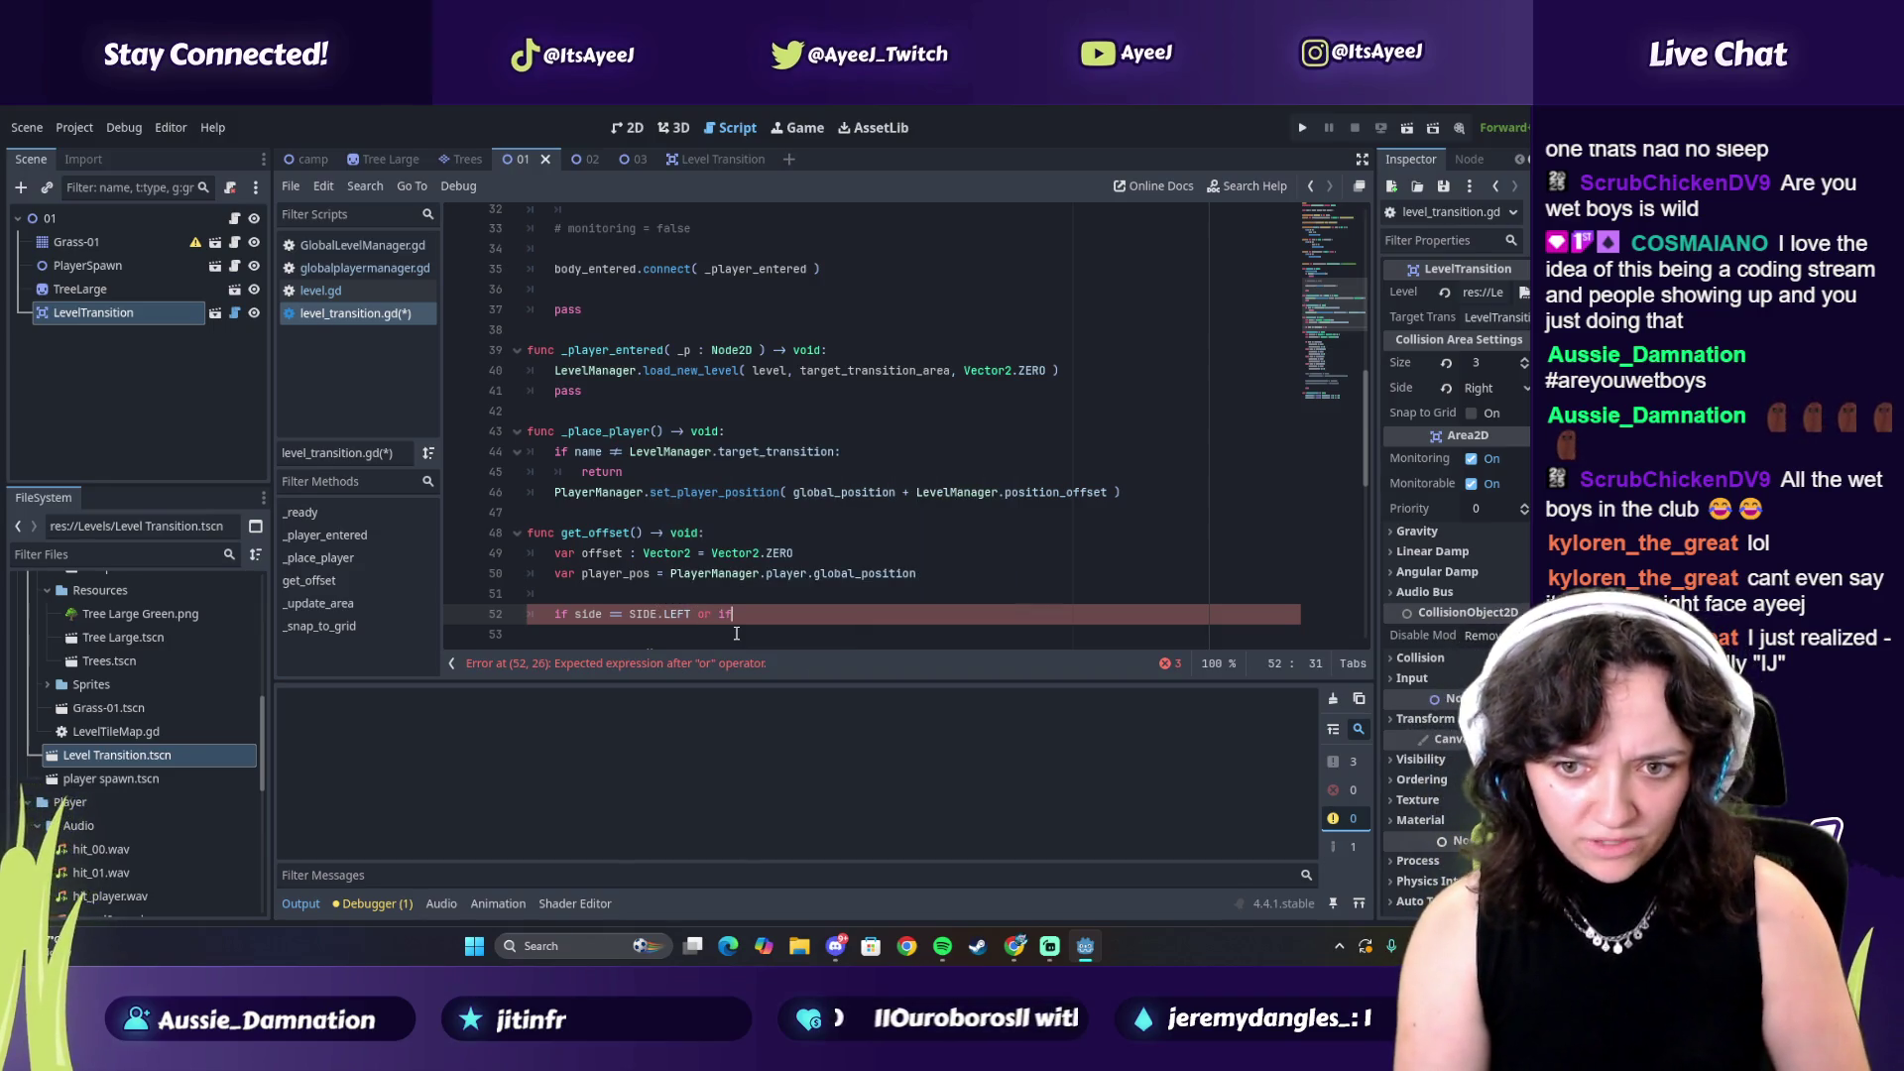
type(" s")
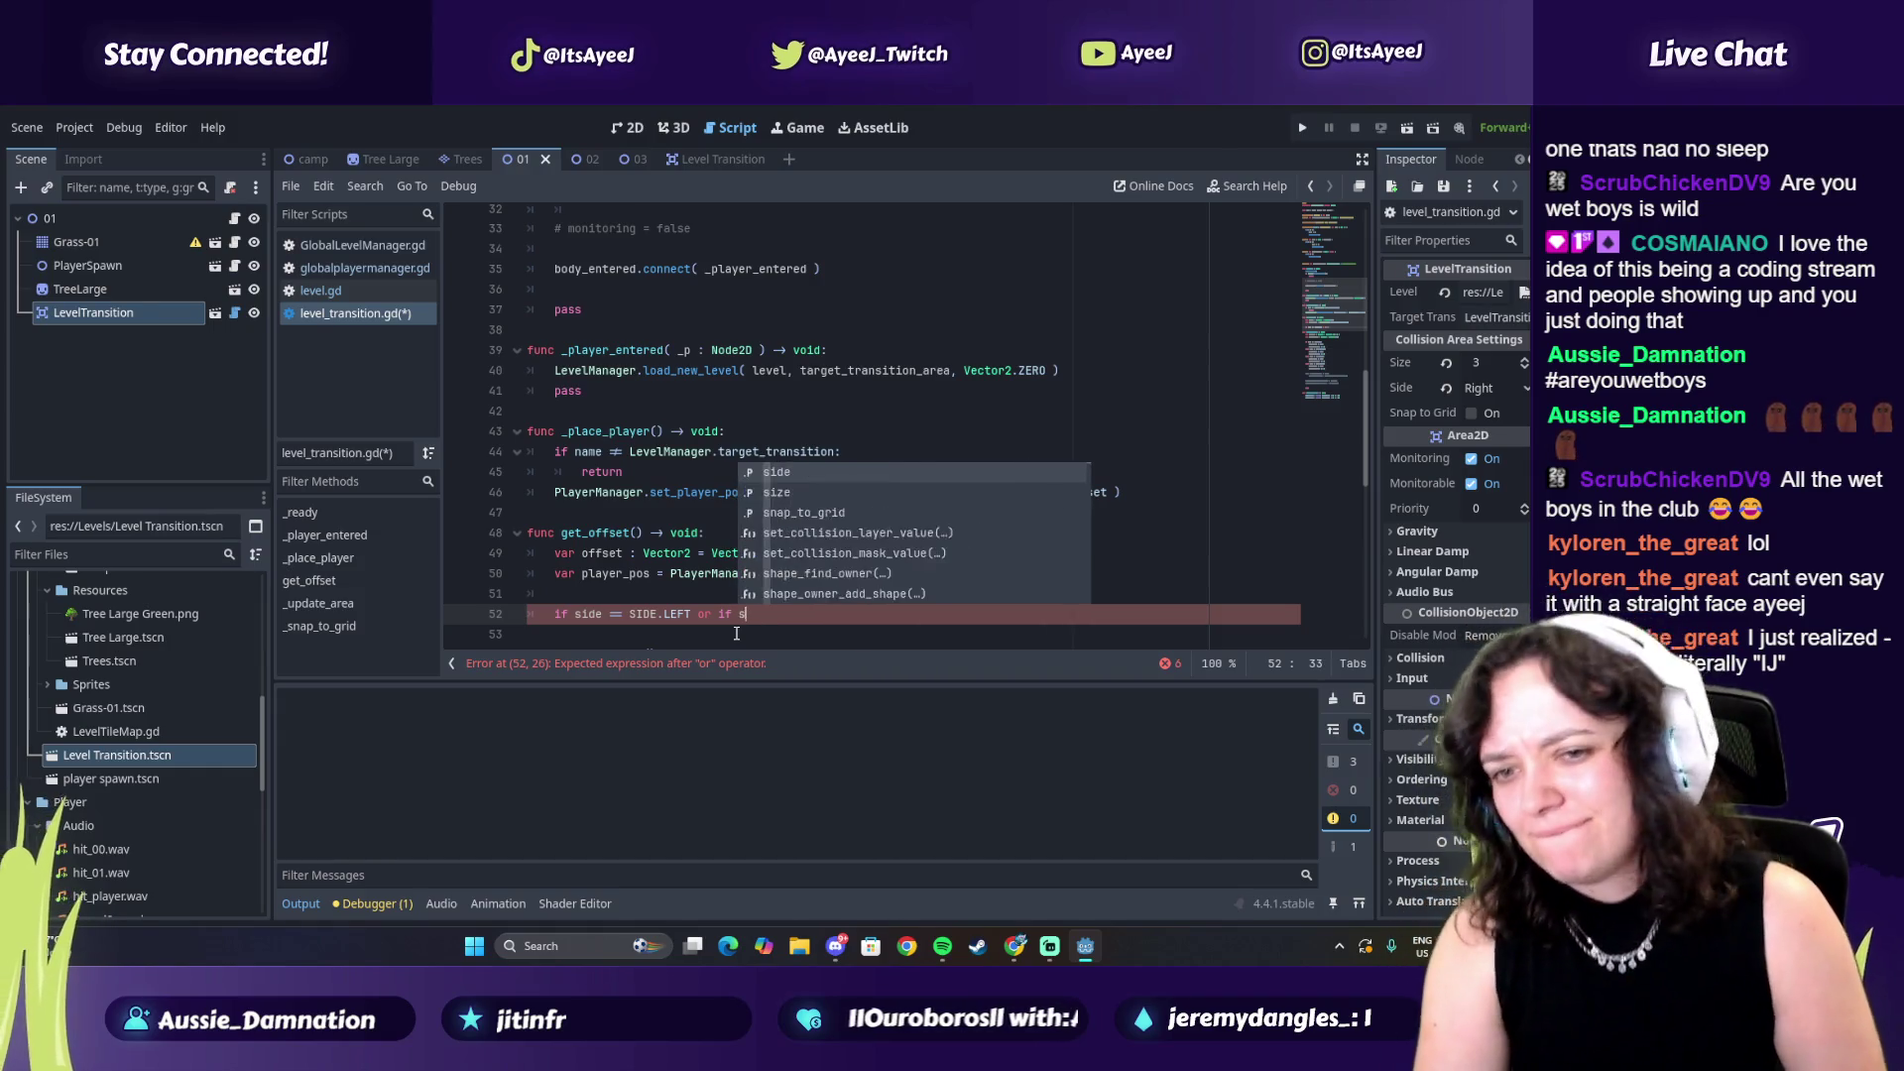
type("ide ==")
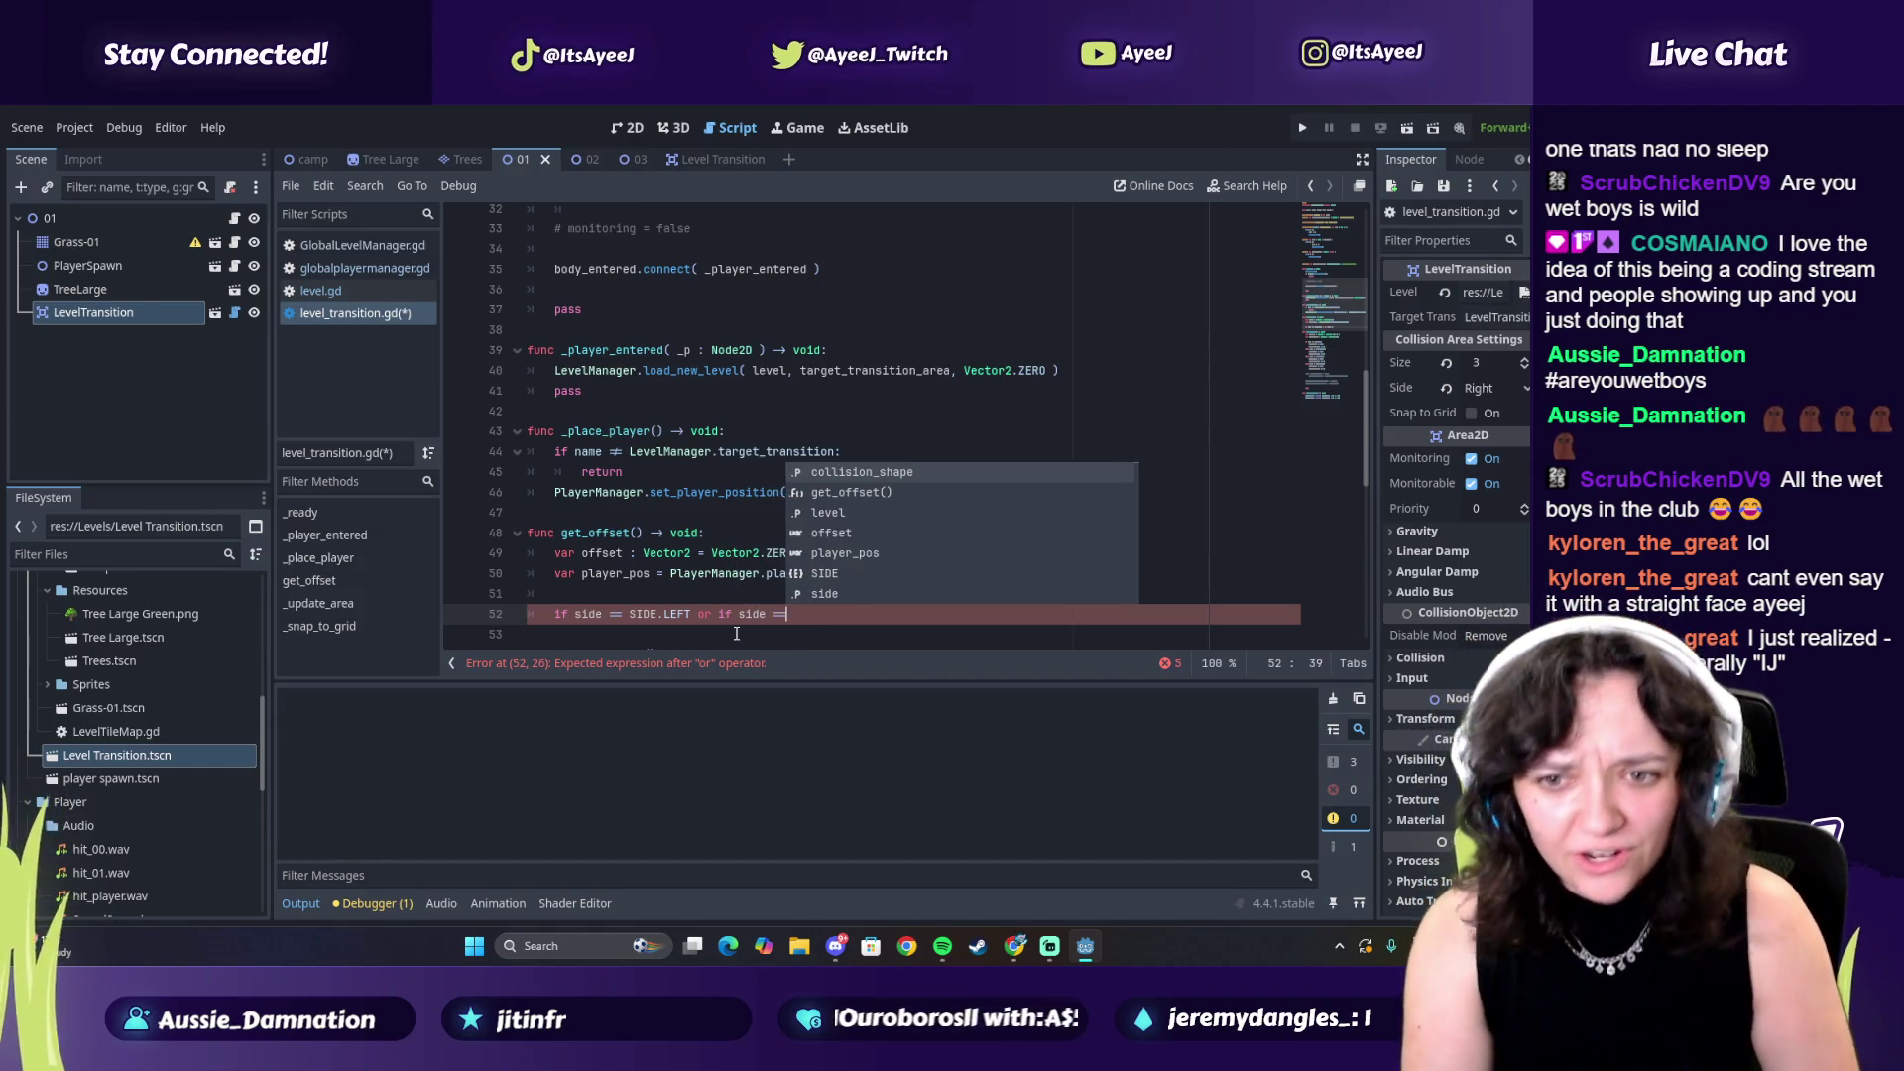
type(" SIDE")
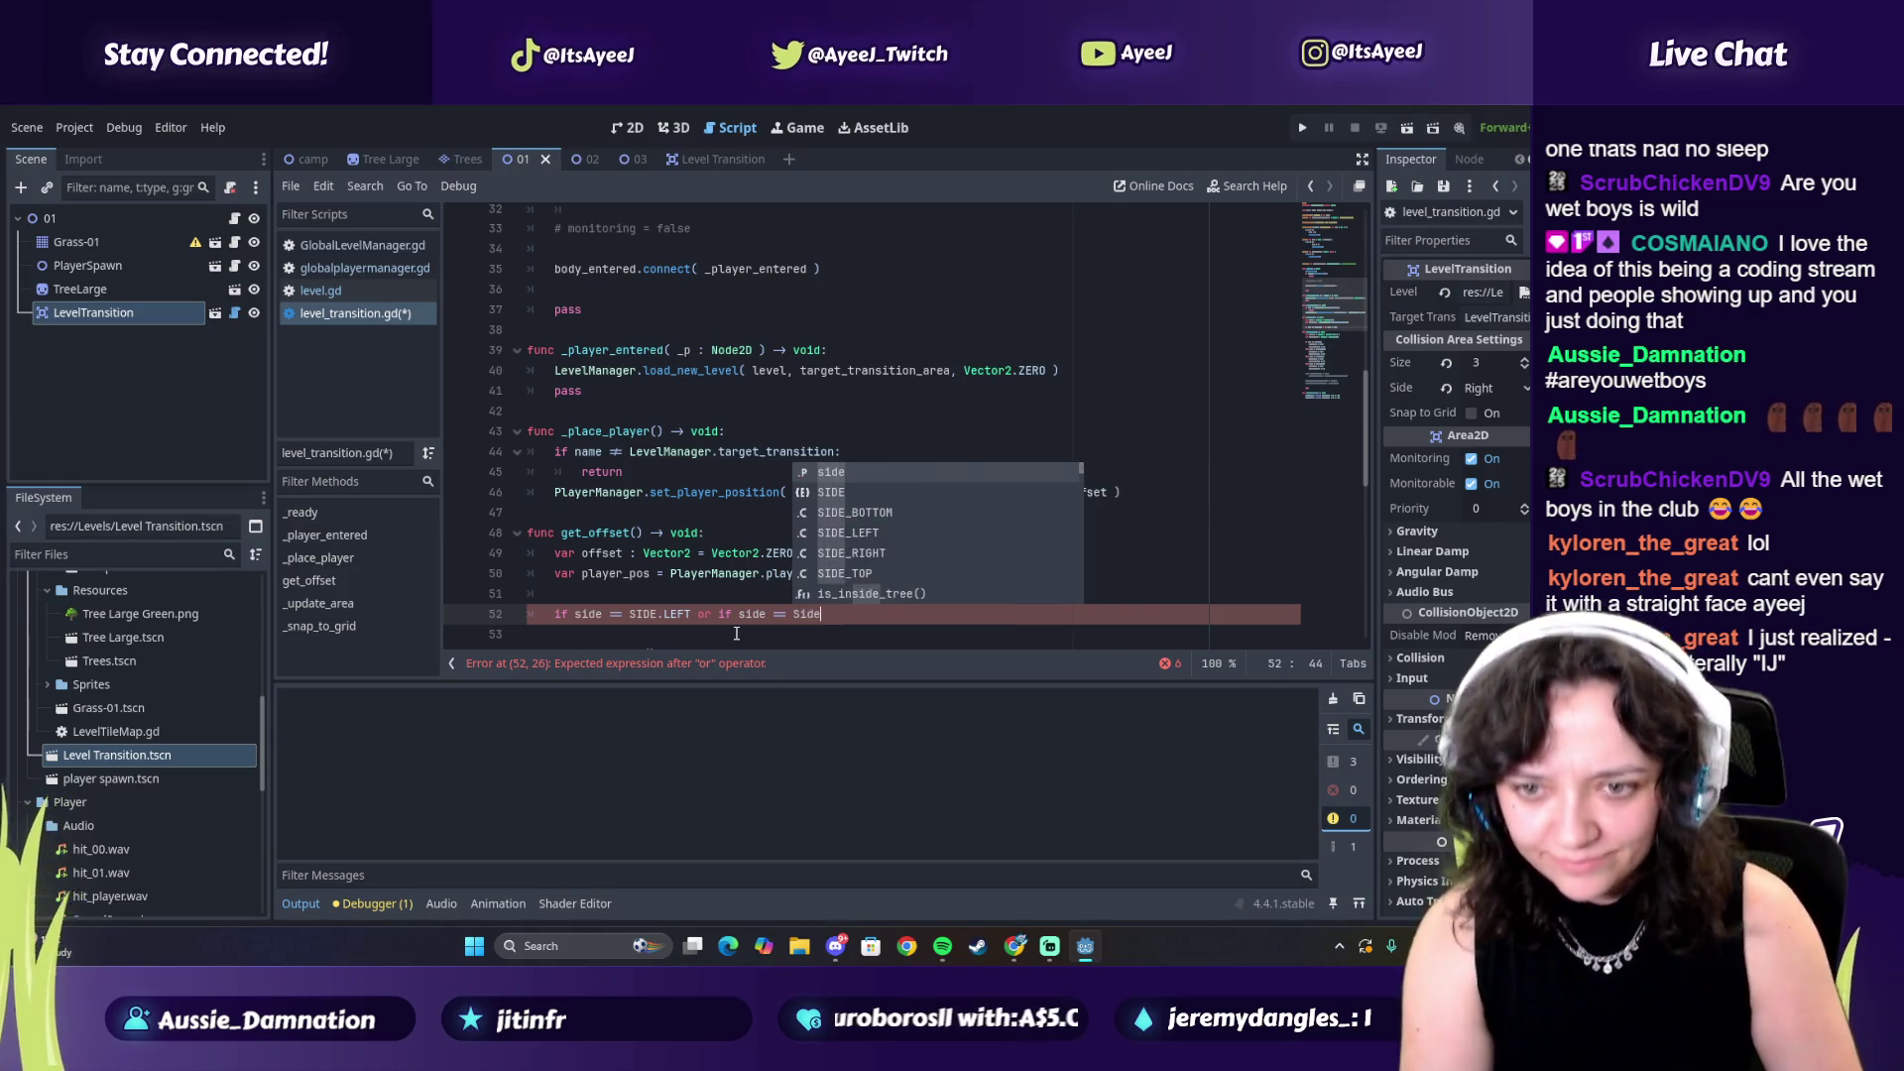
type(".RIGHT")
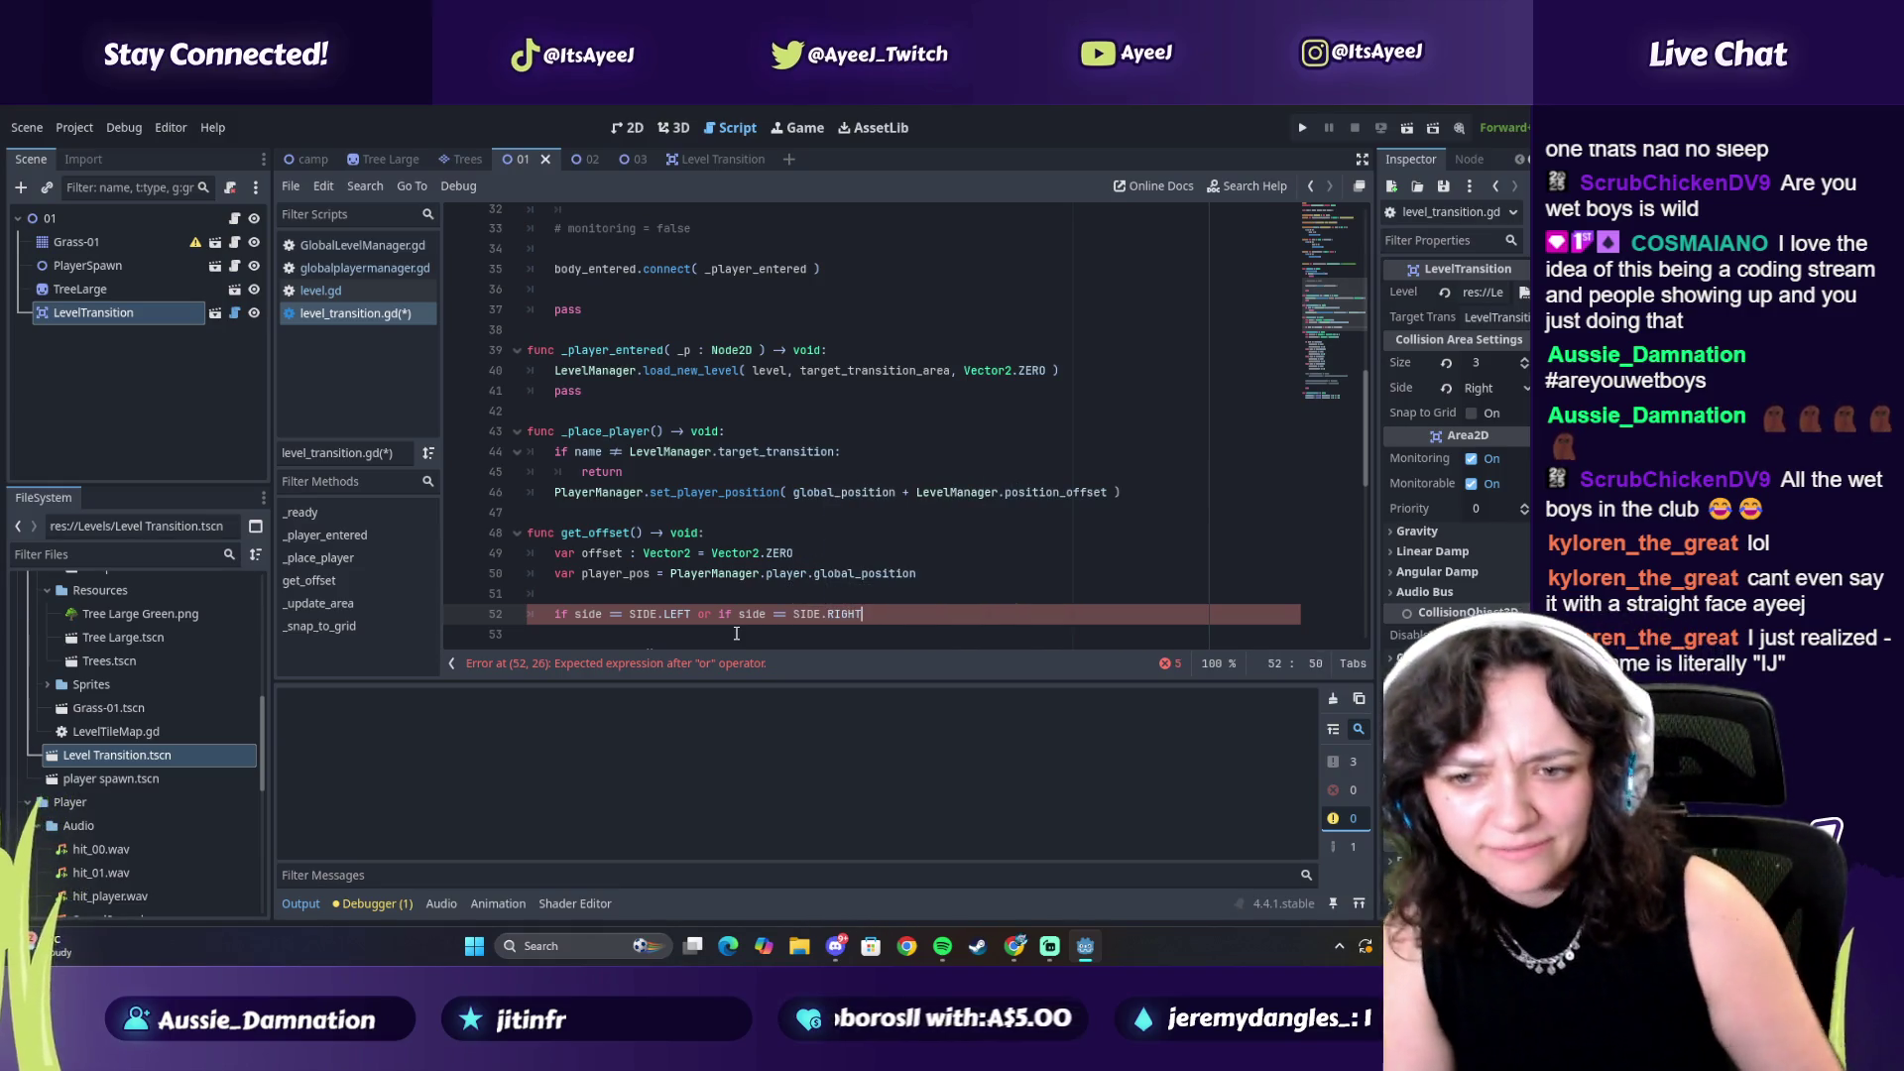
Play the tutorial briefly to see the line after the side check
key("alt+Tab")
left_click(735, 640)
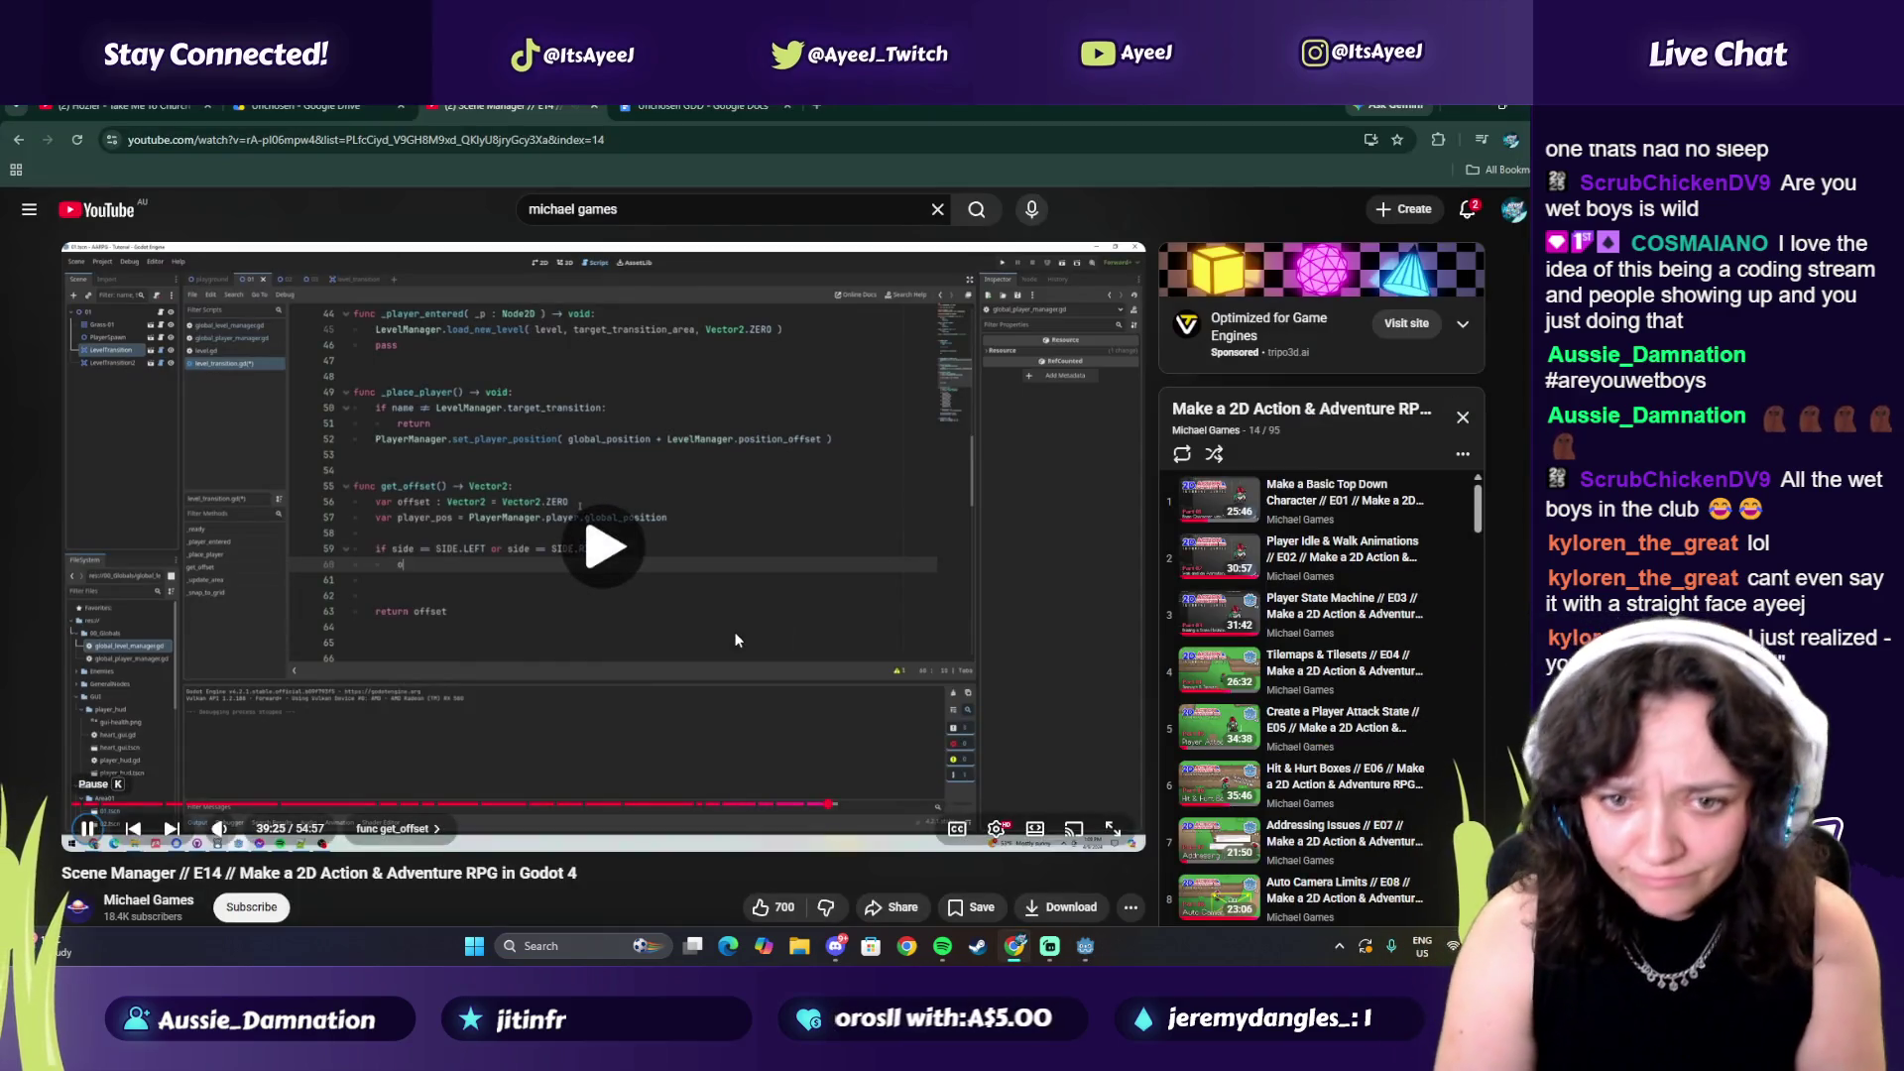
key("alt+Tab")
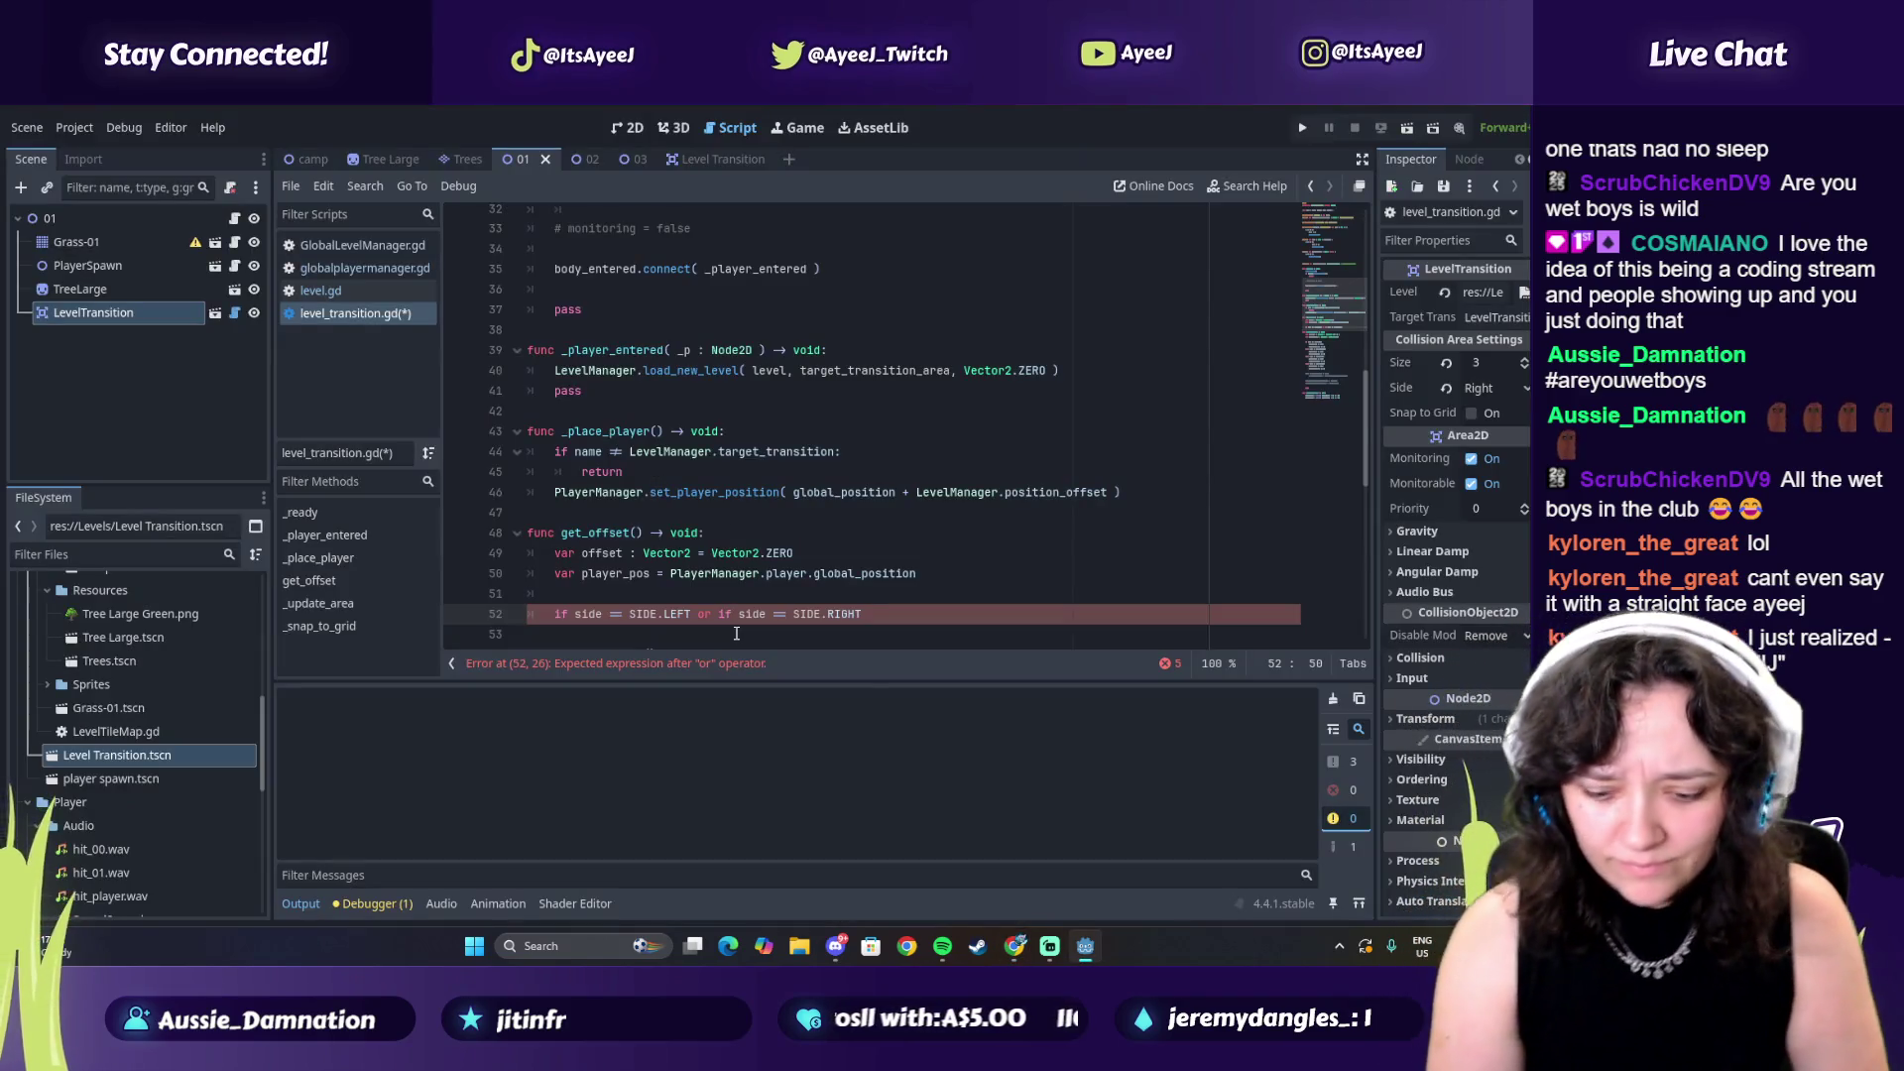
key("alt+Tab")
left_click(735, 640)
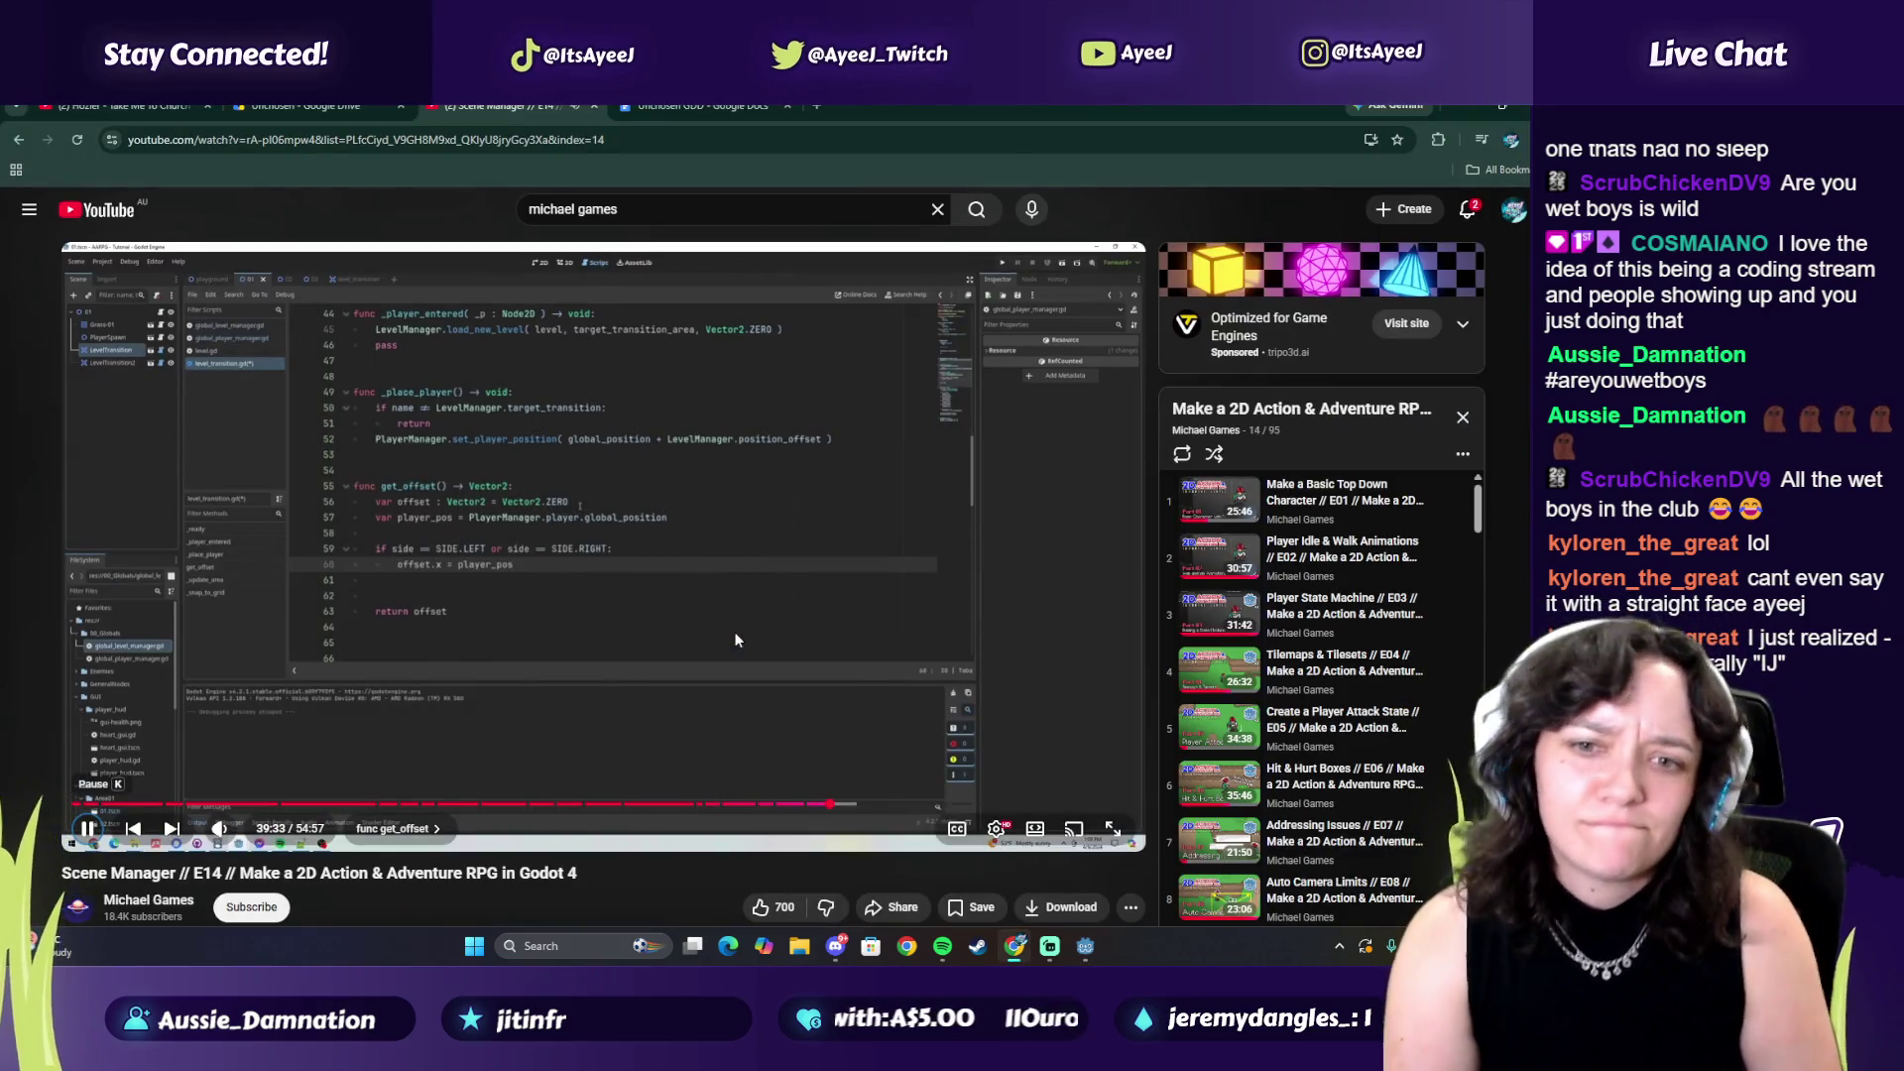
left_click(735, 640)
key("alt+Tab")
Type 'offset.x = player_pos' on line 53 under the side branch
type("o")
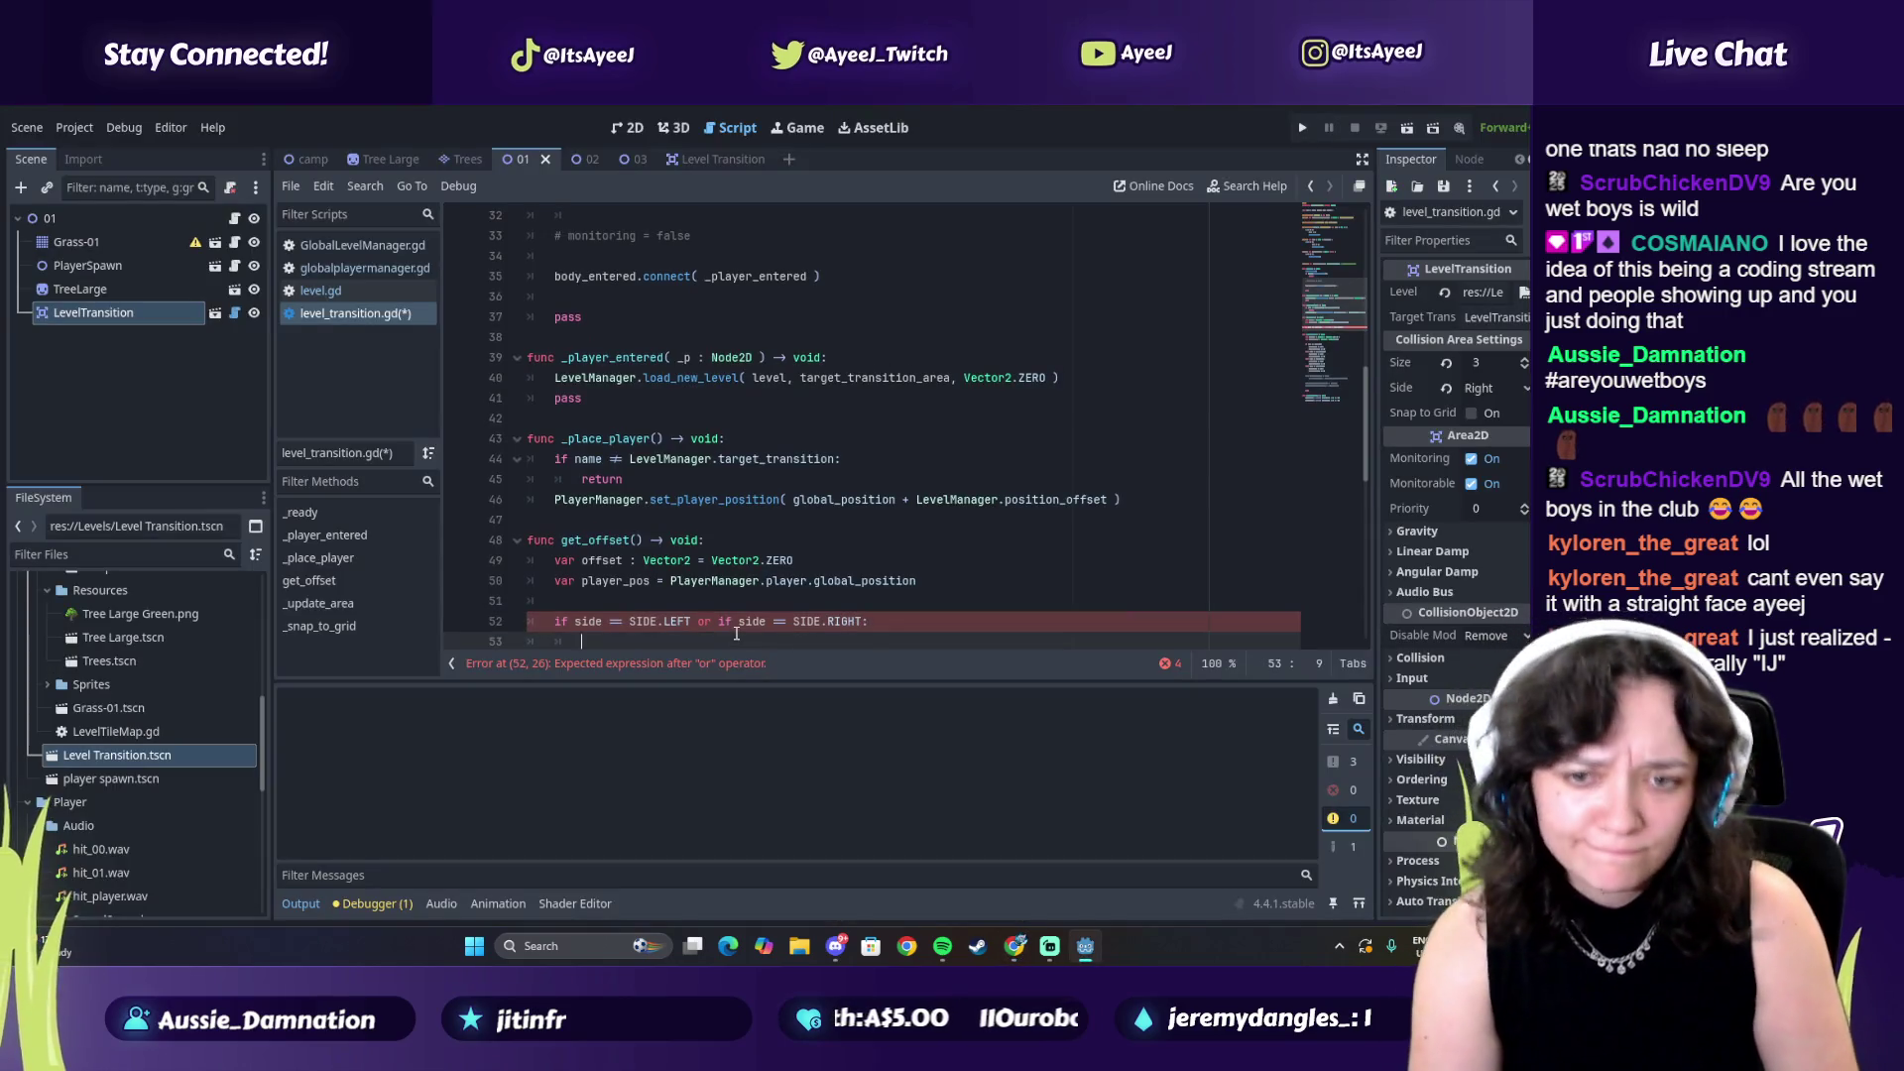
key("alt+Tab")
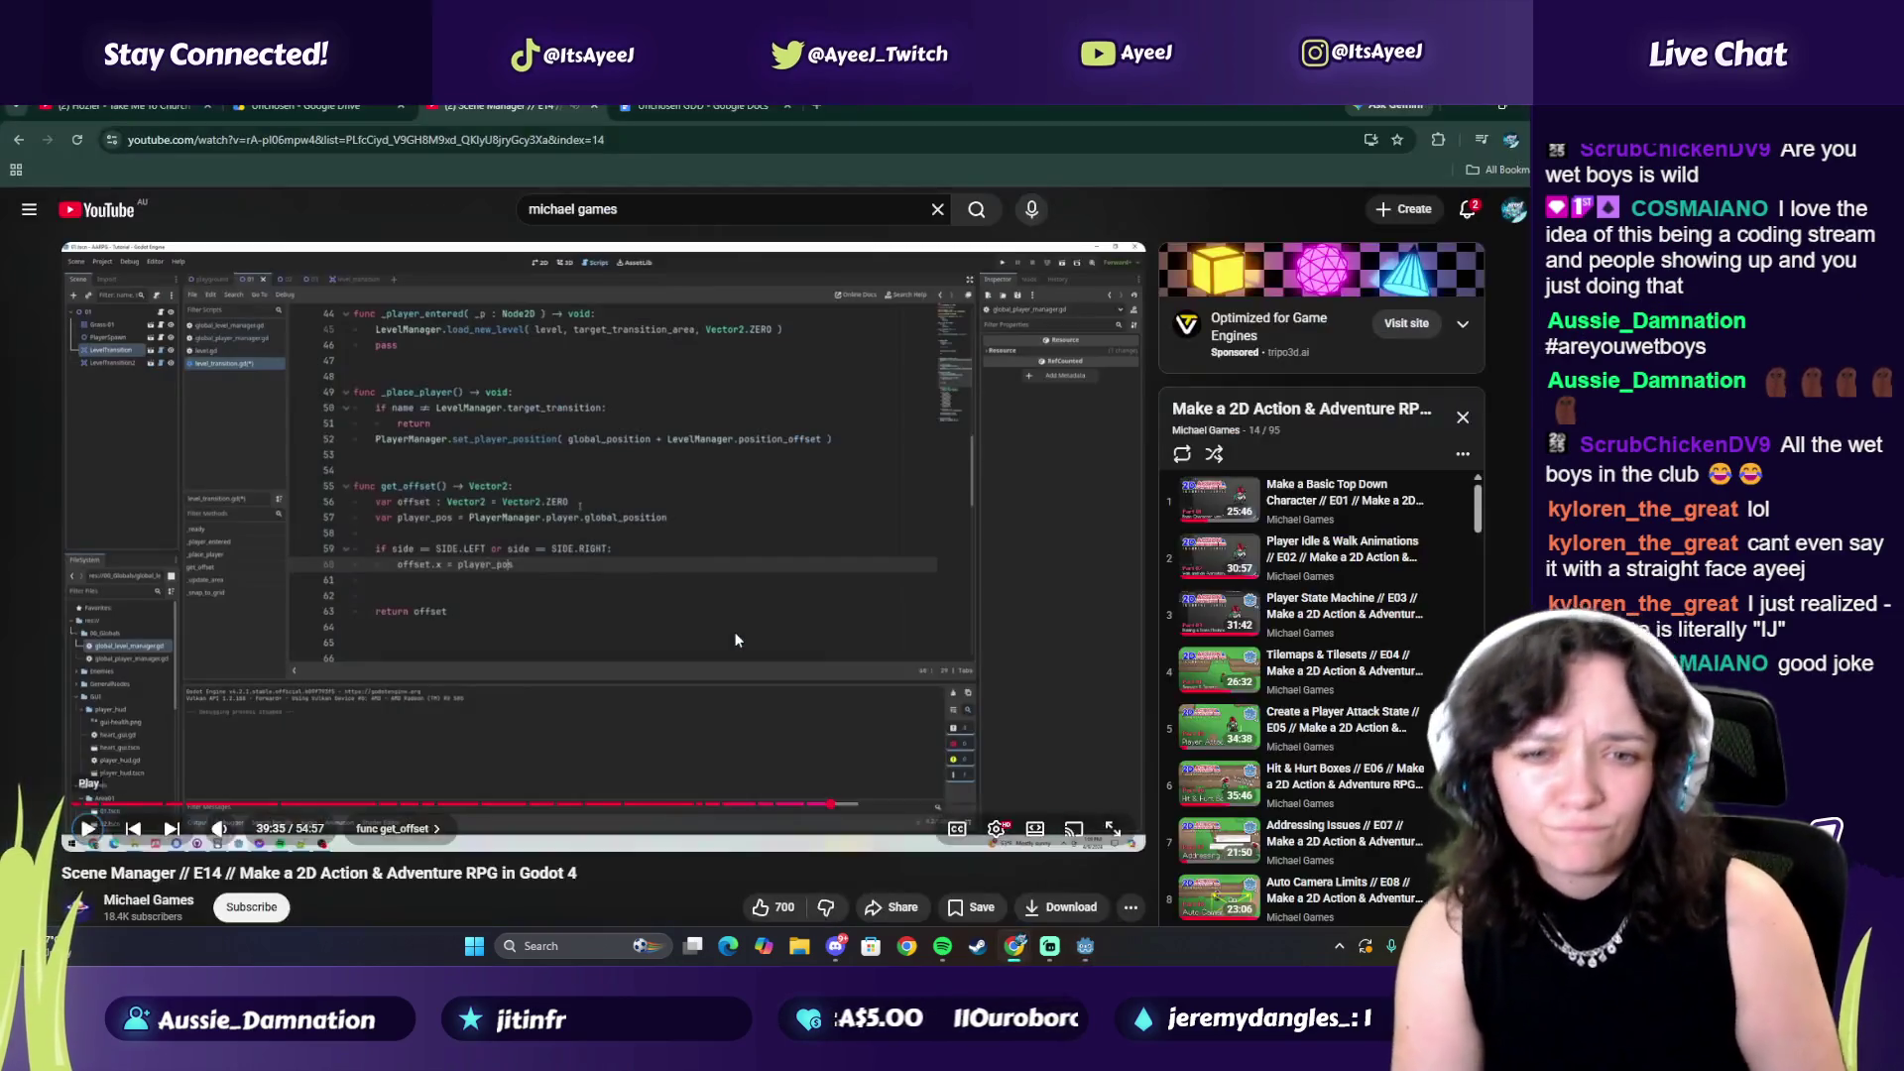
key("alt+Tab")
type(".x")
key("alt+Tab")
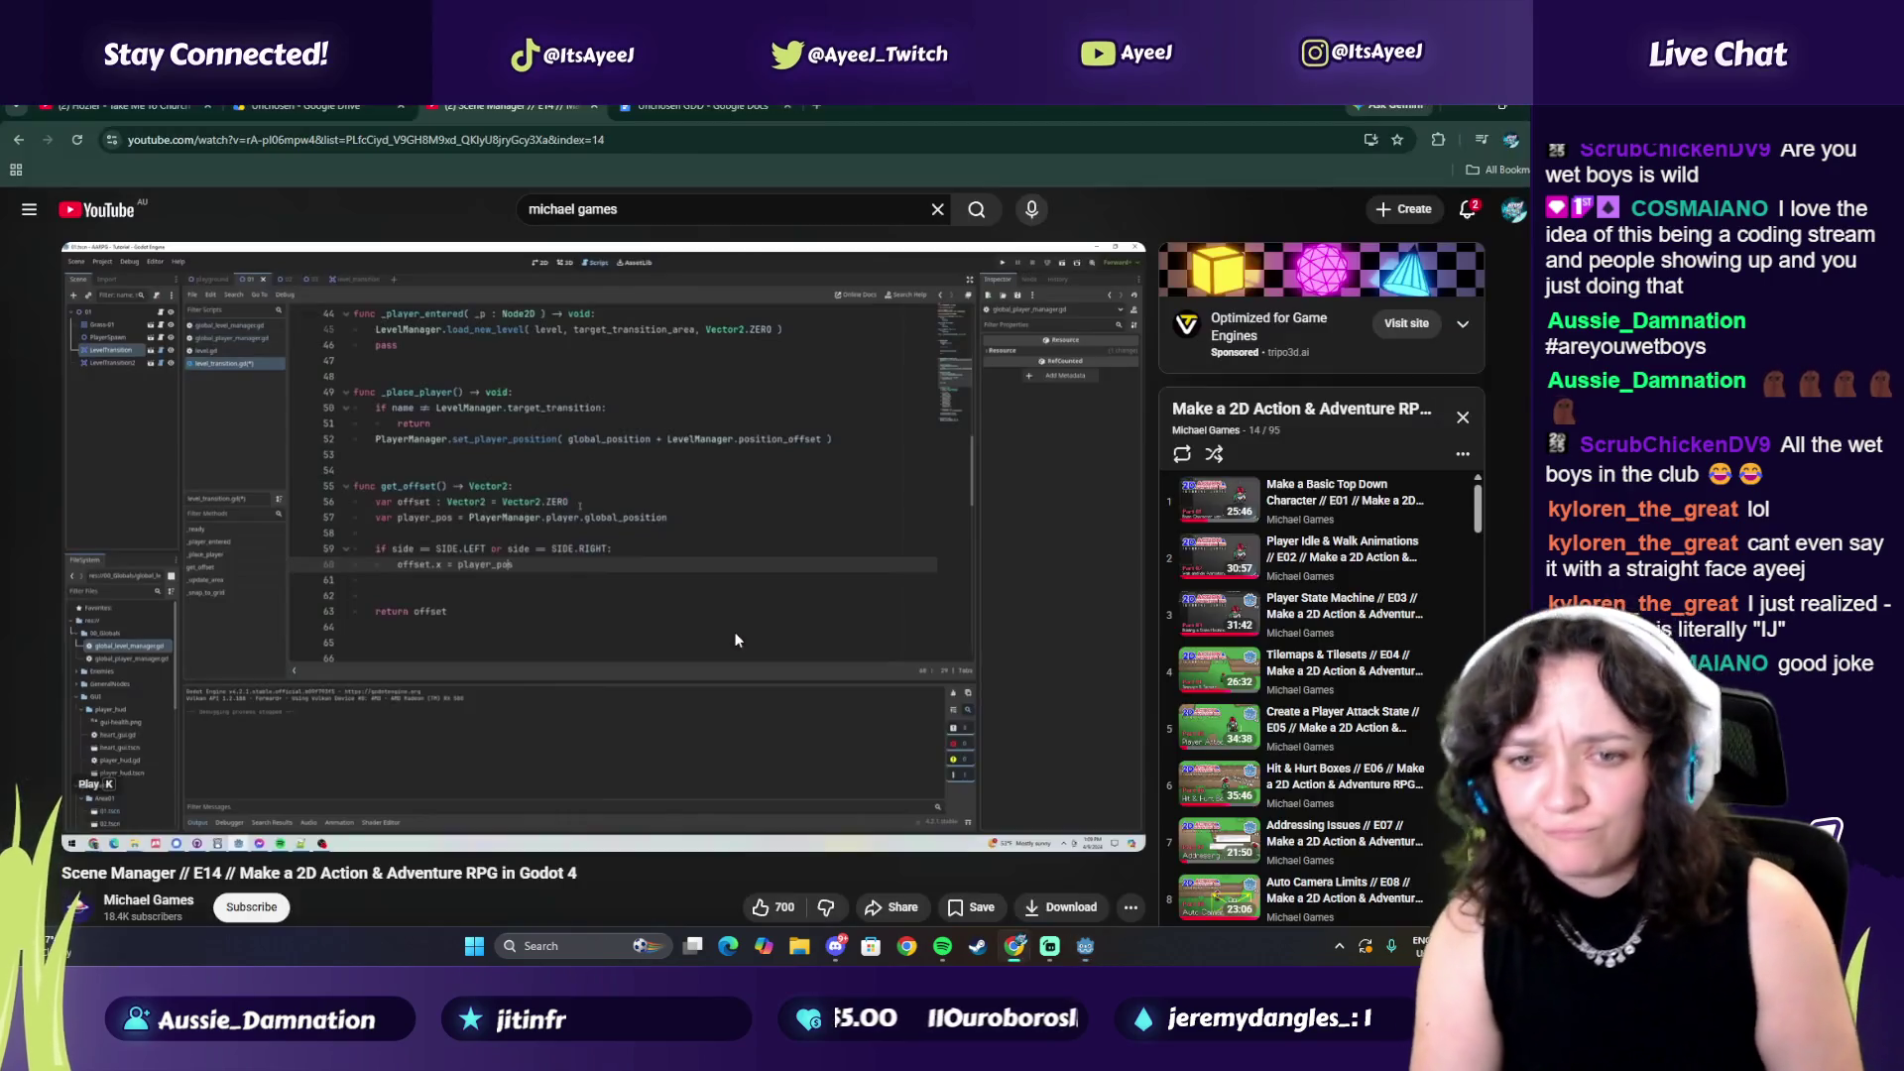
key("alt+Tab")
type("= player")
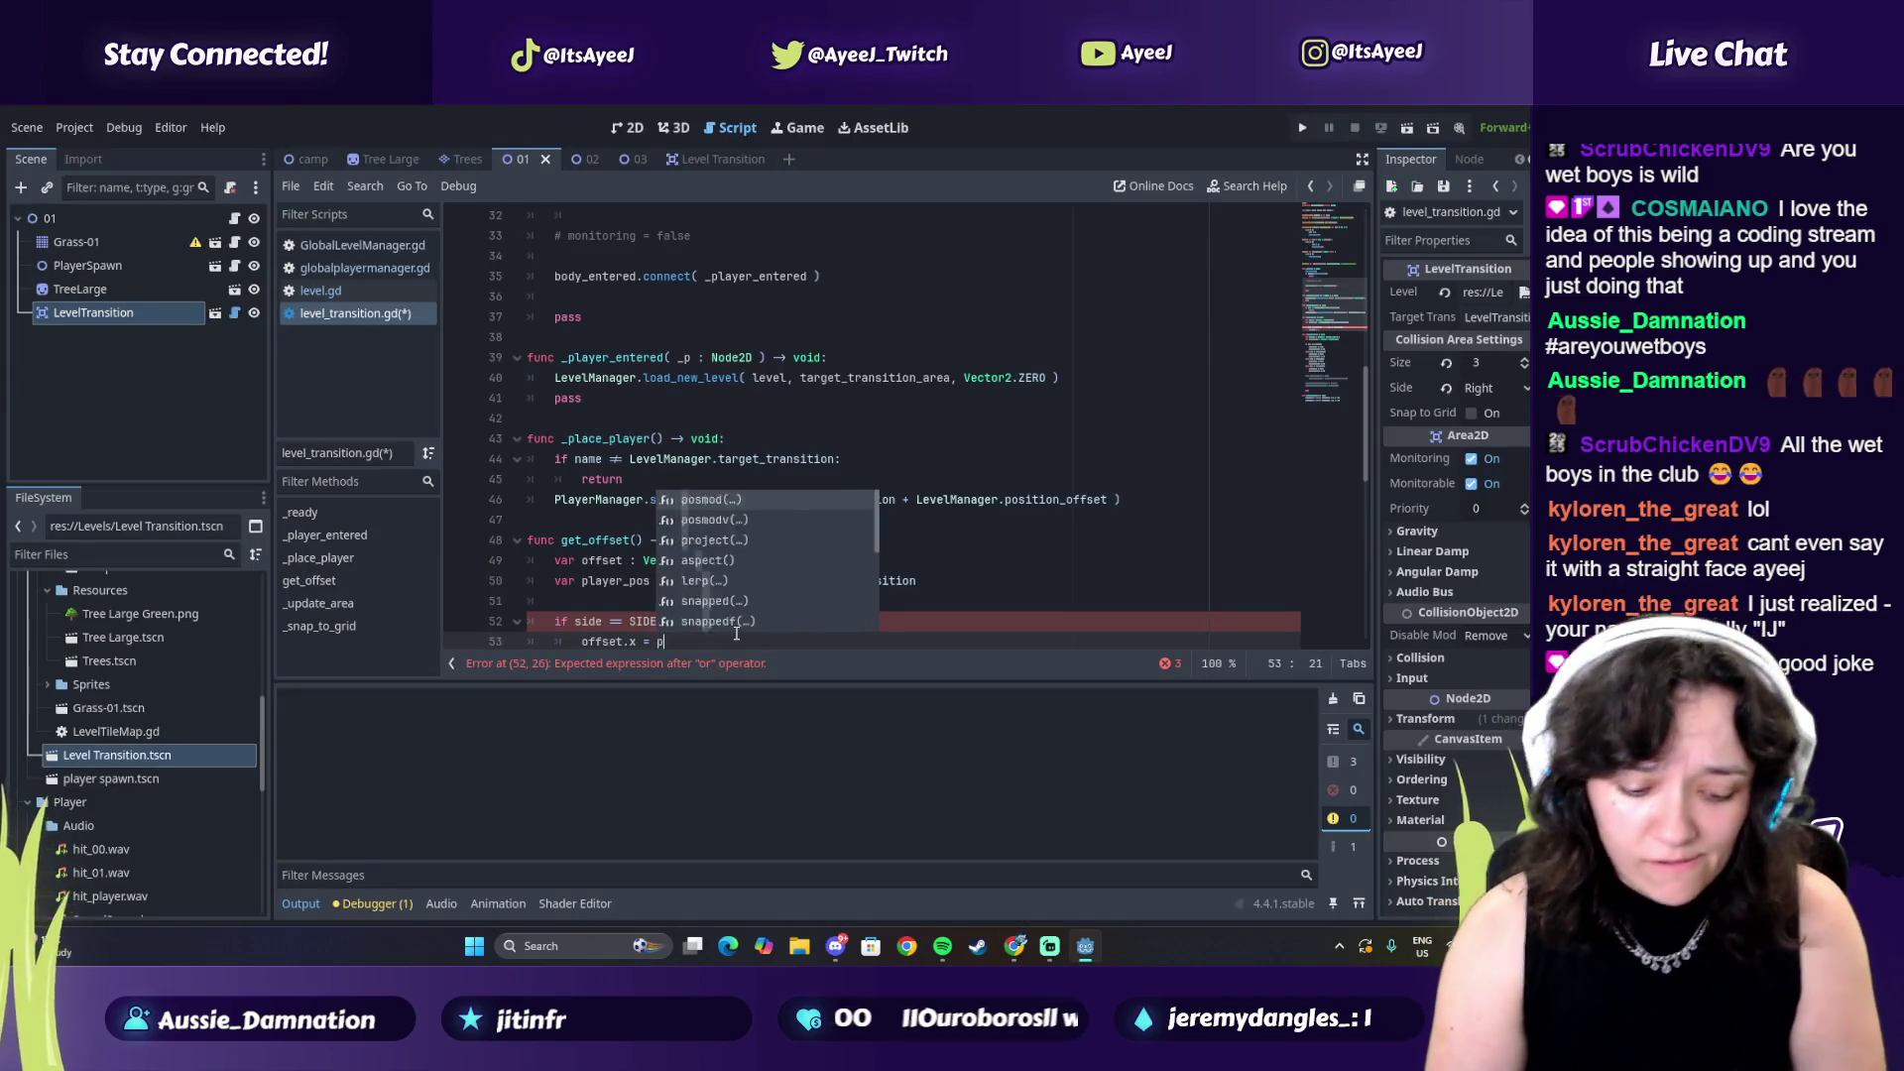
key("alt+Tab")
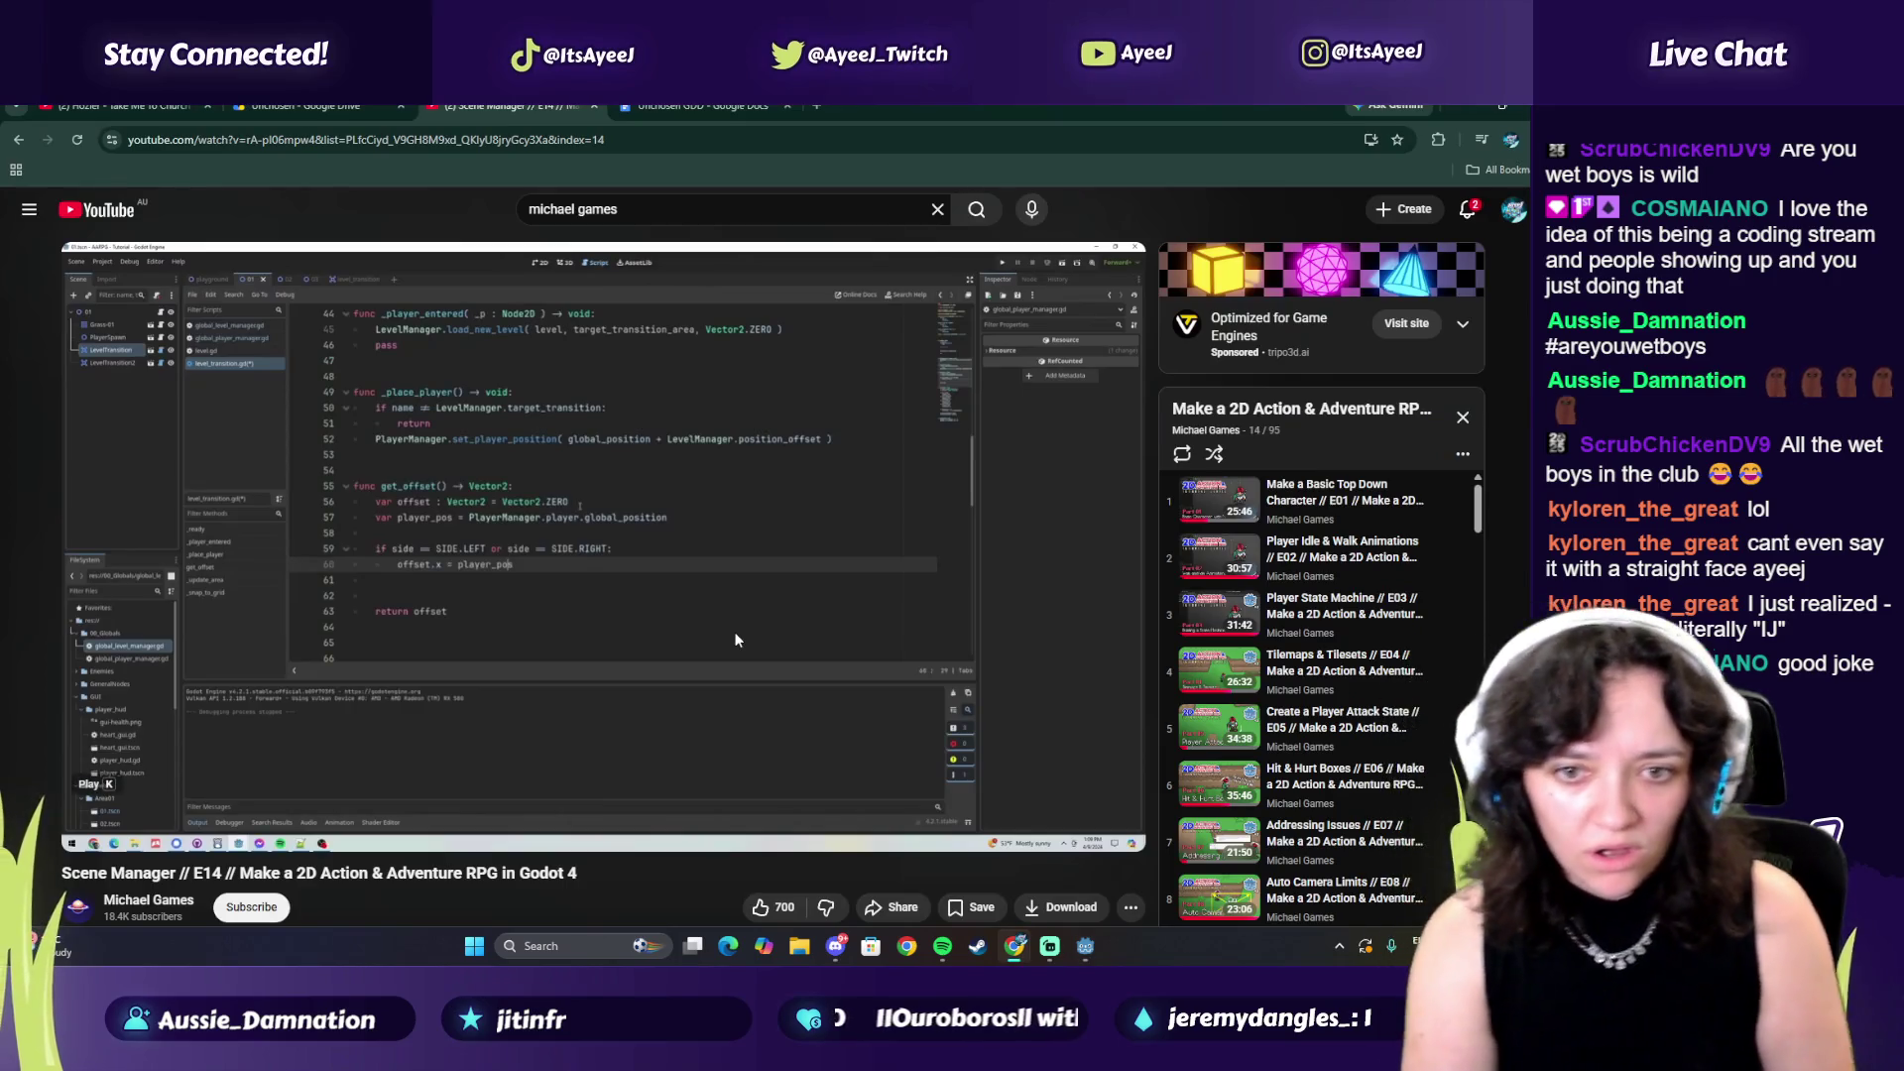
key("alt+Tab")
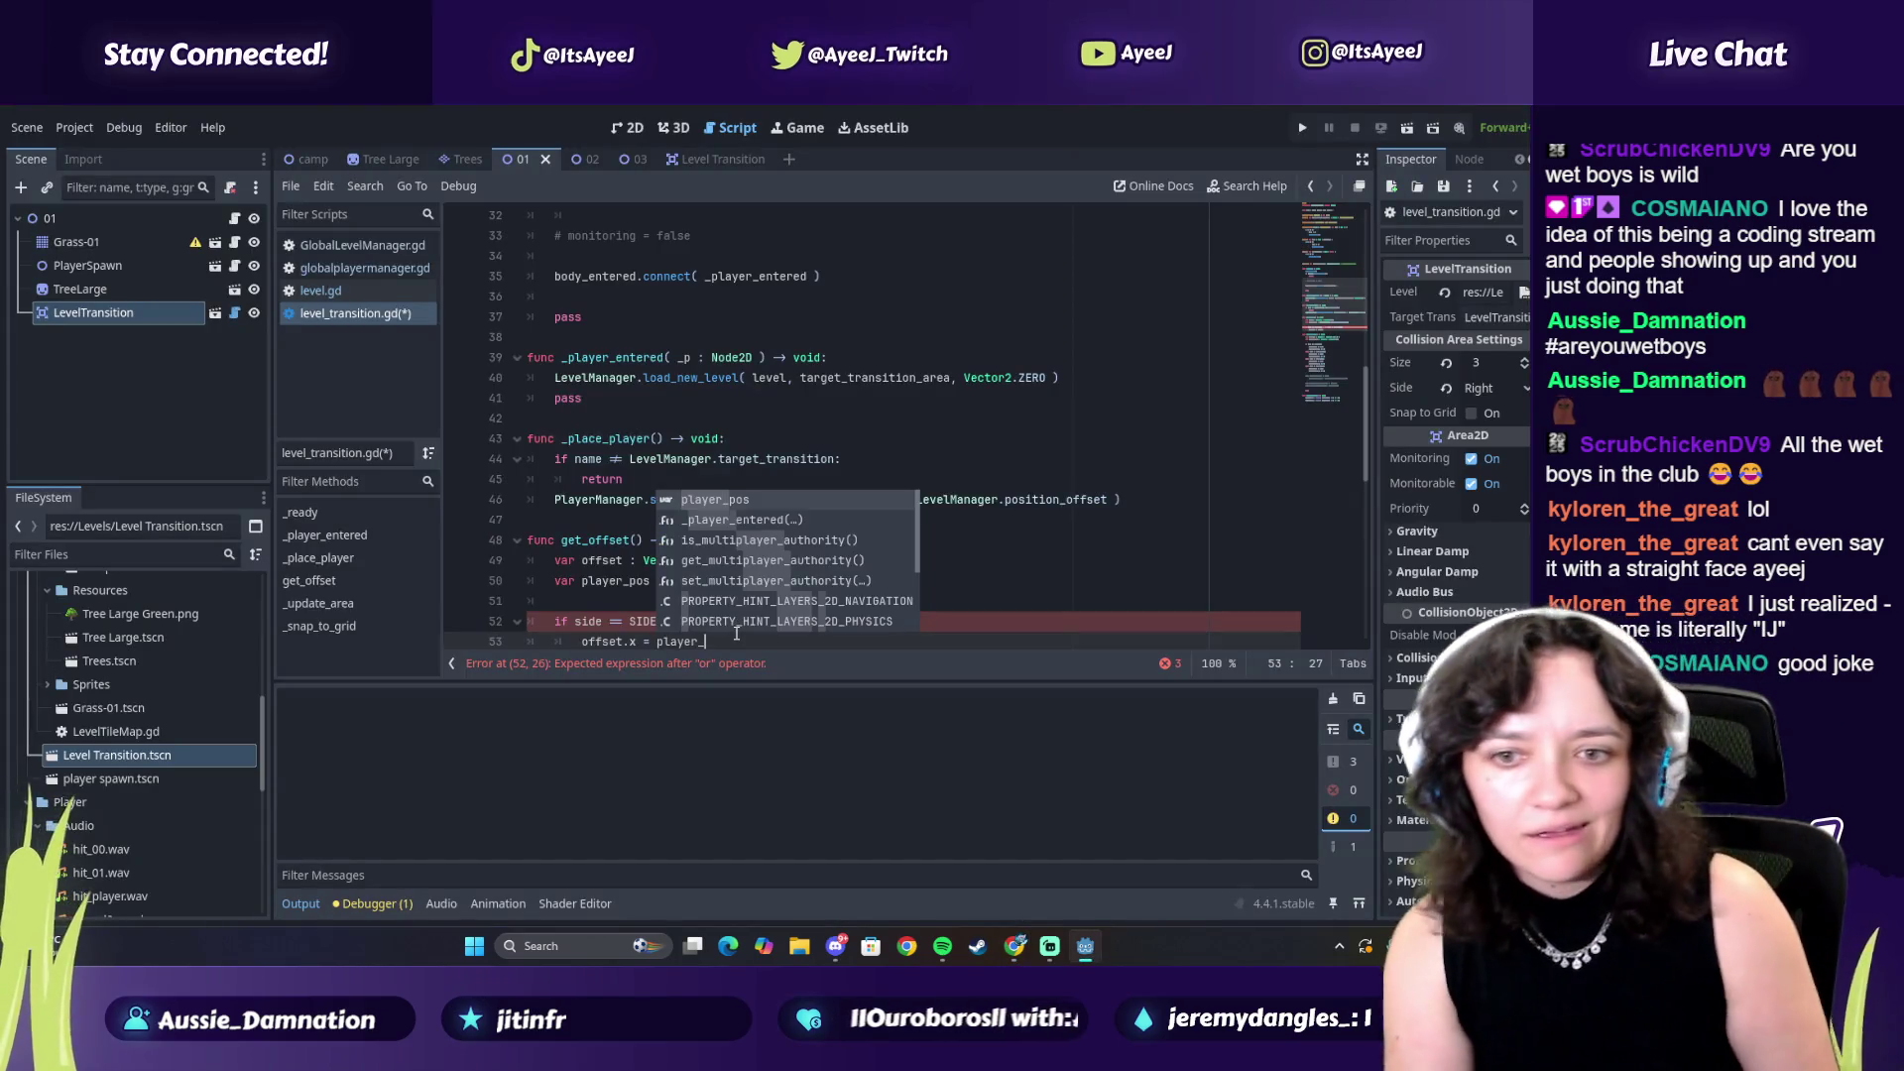
Change offset.x to offset.y and play the tutorial on to 39:55
key("alt+Tab")
left_click(736, 640)
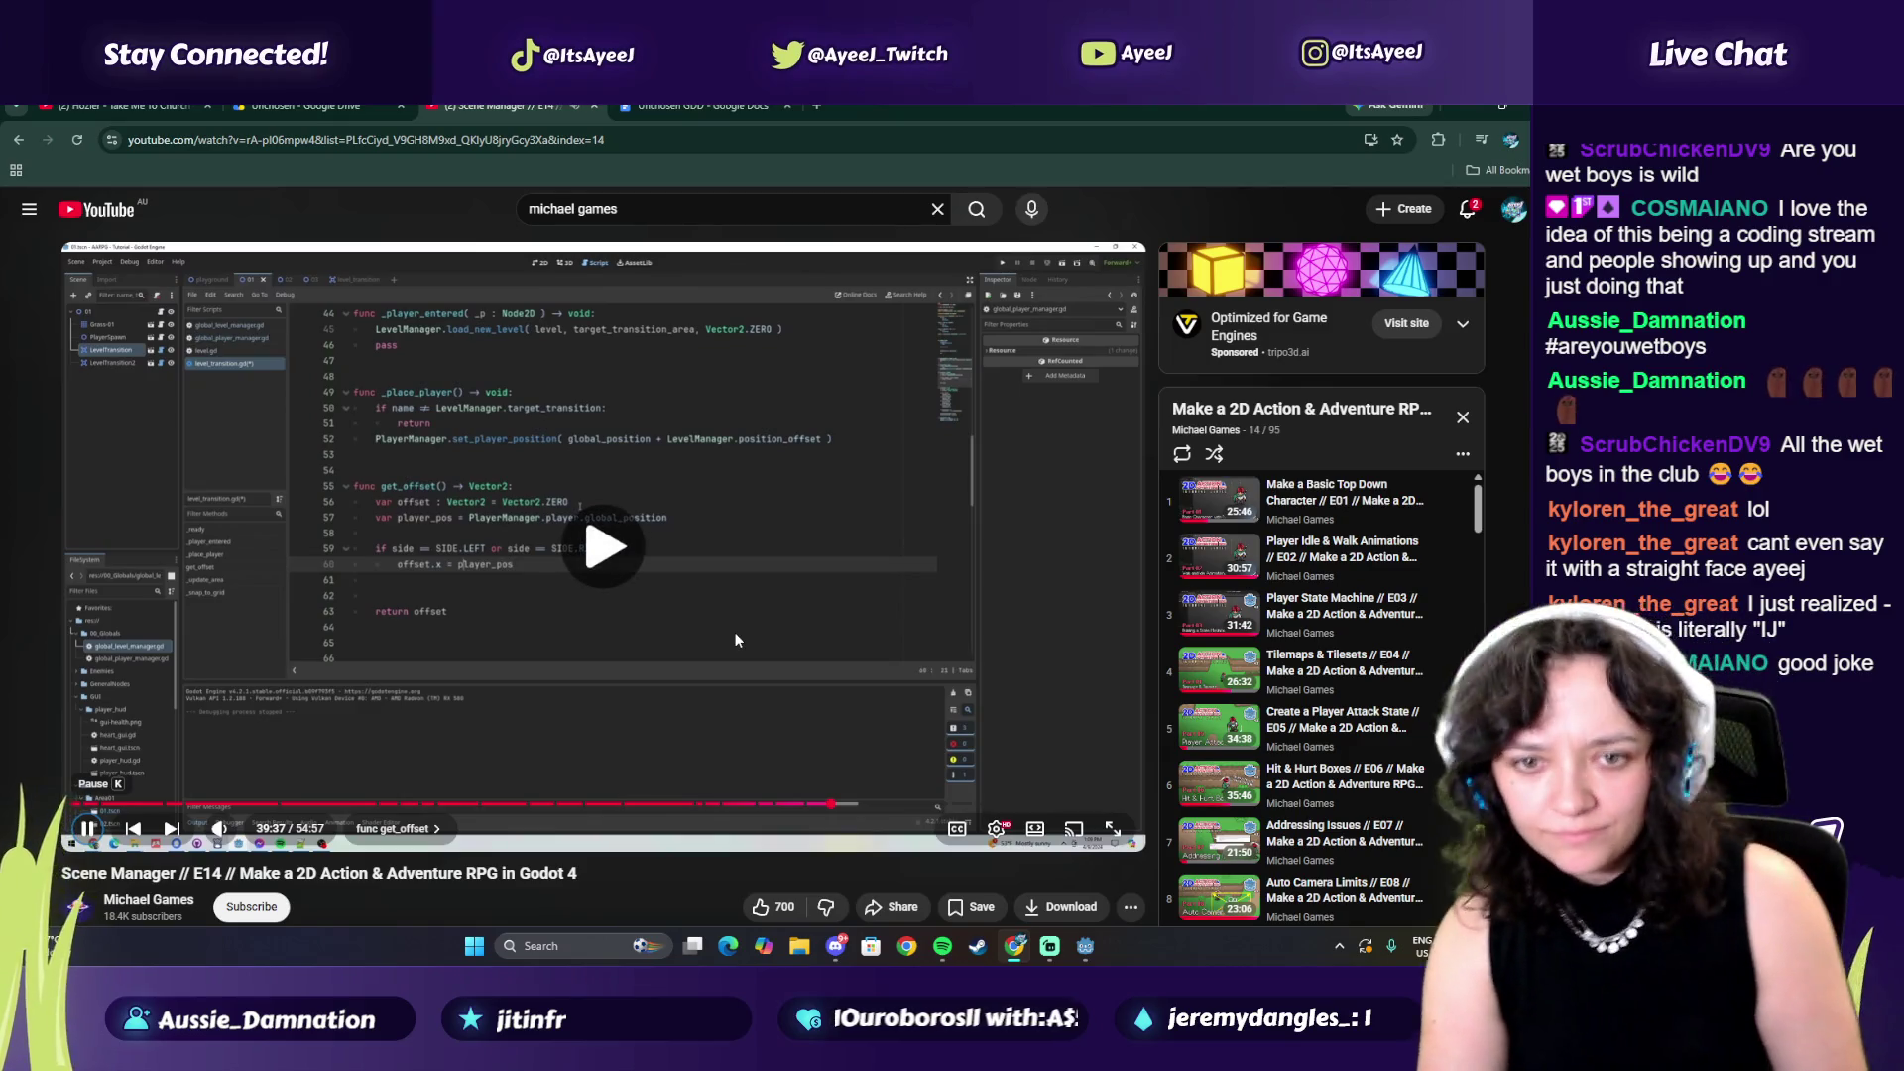
left_click(736, 640)
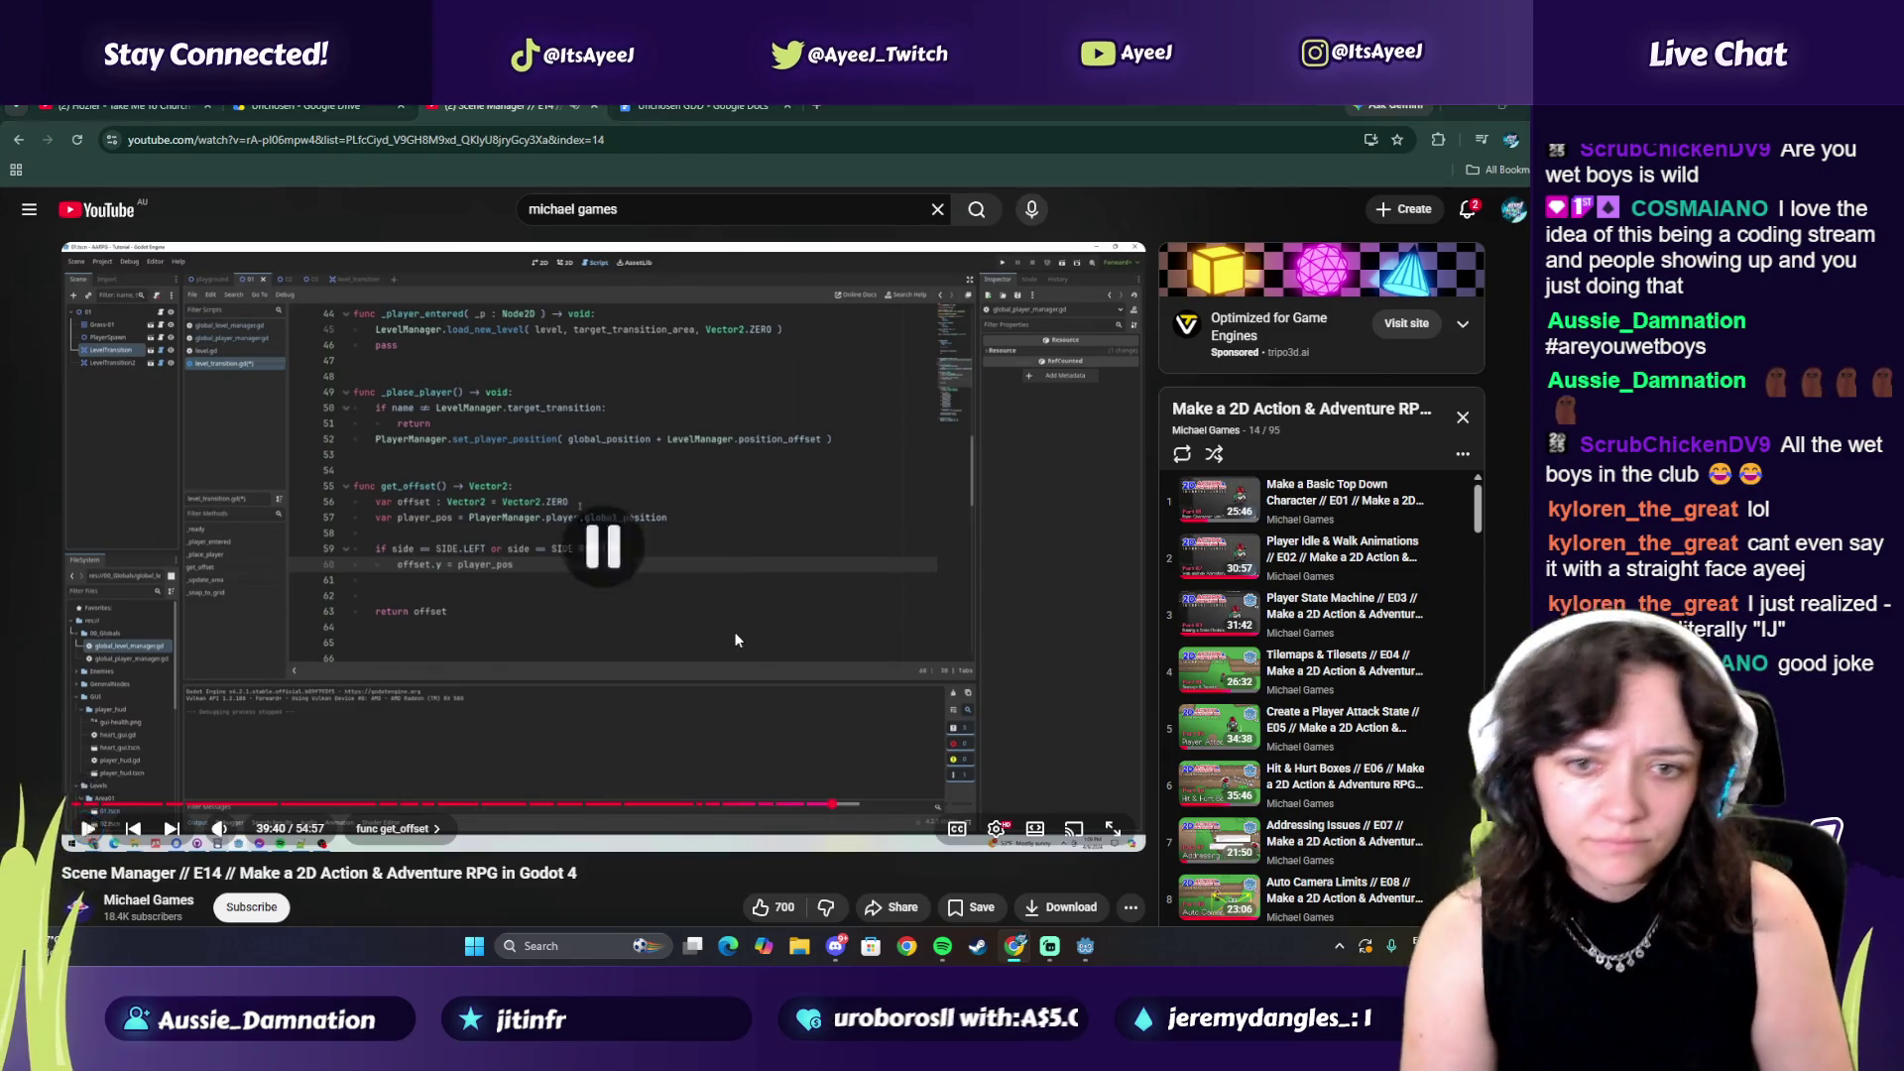
key("alt+Tab")
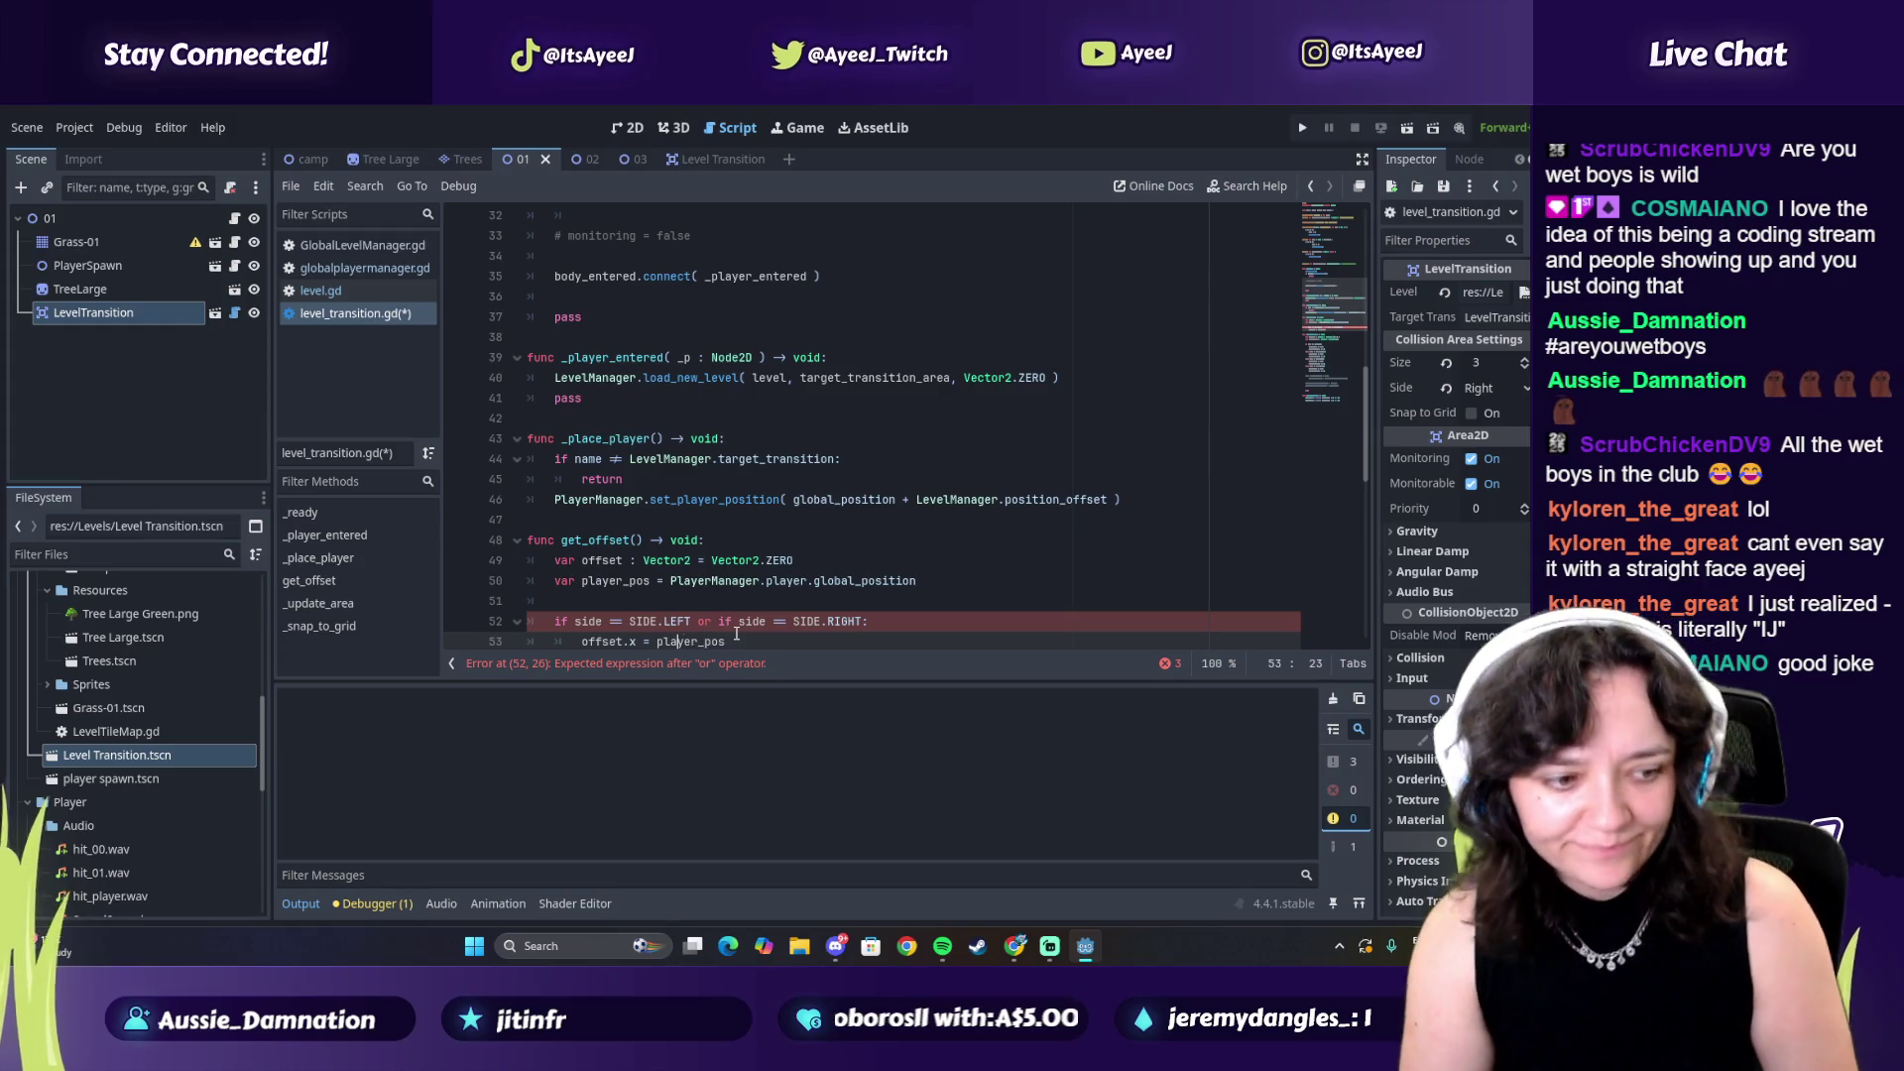
key("Down")
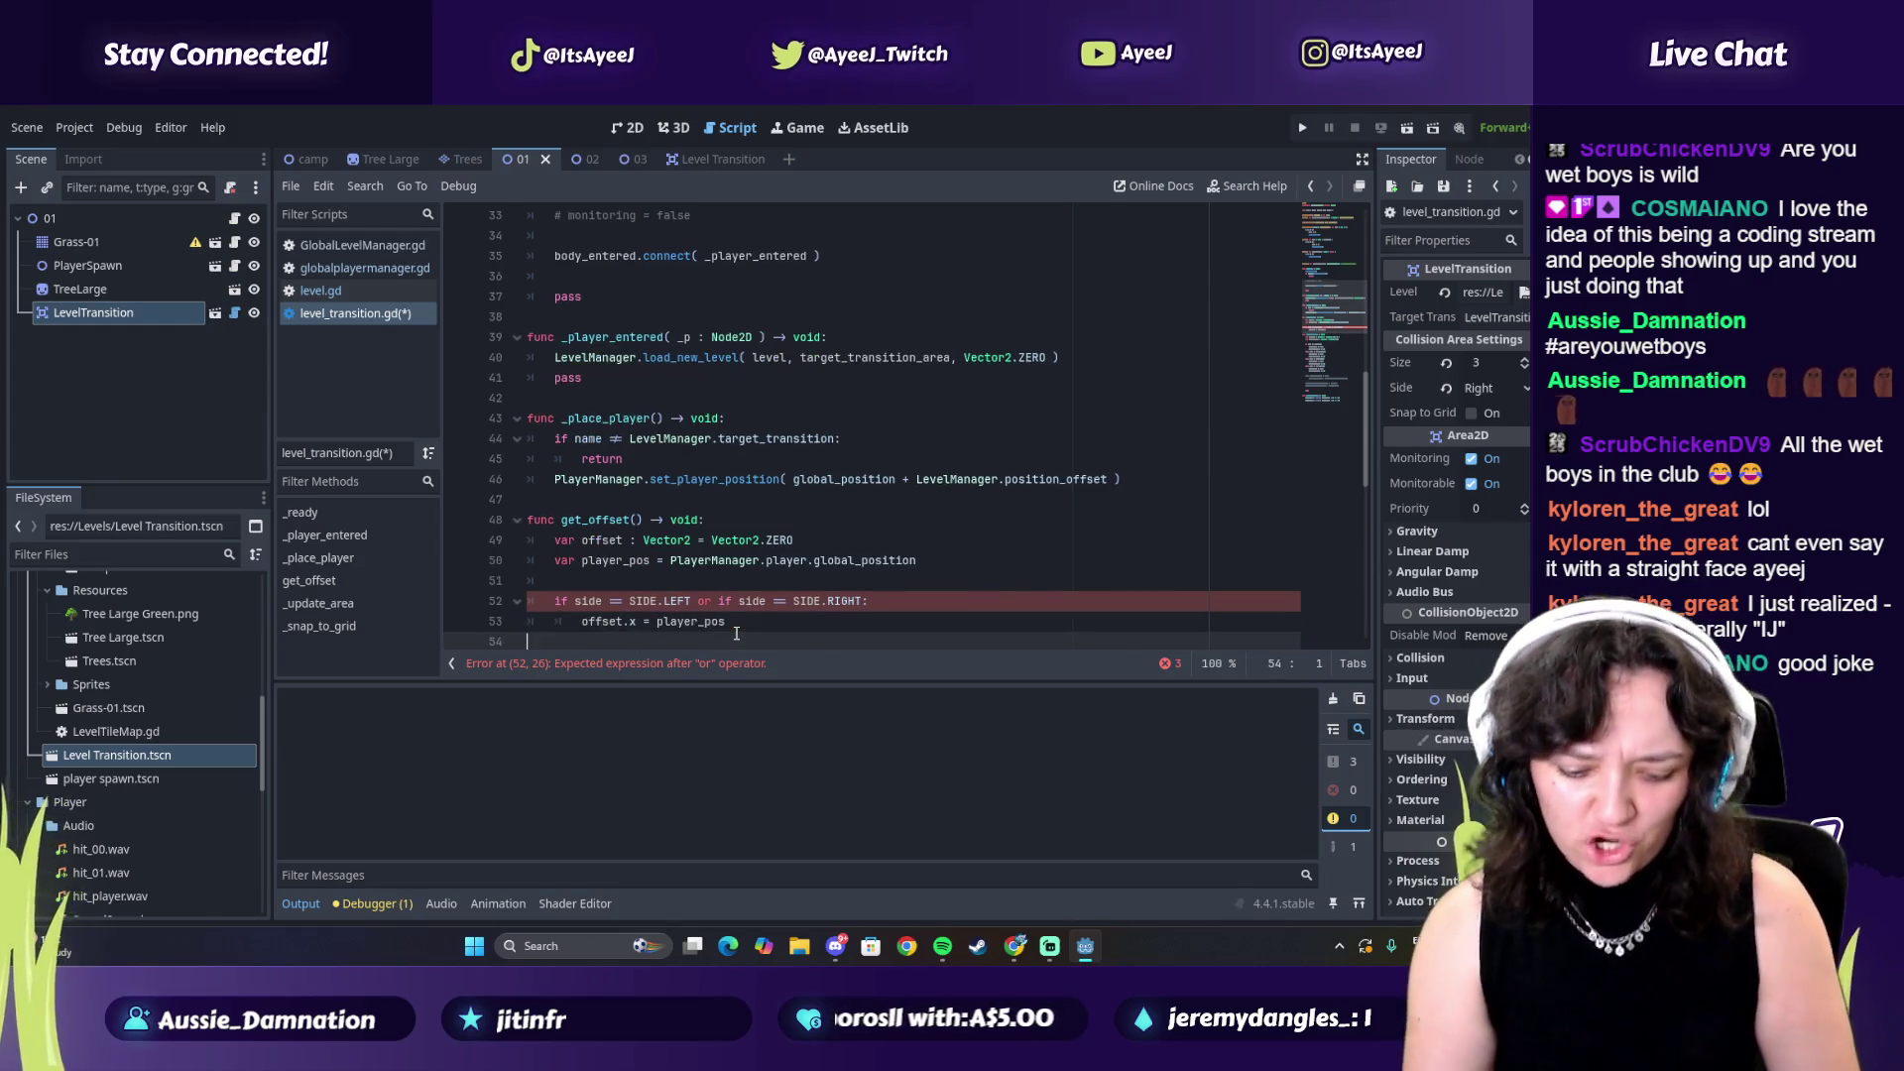
scroll(691, 459, "down", 3)
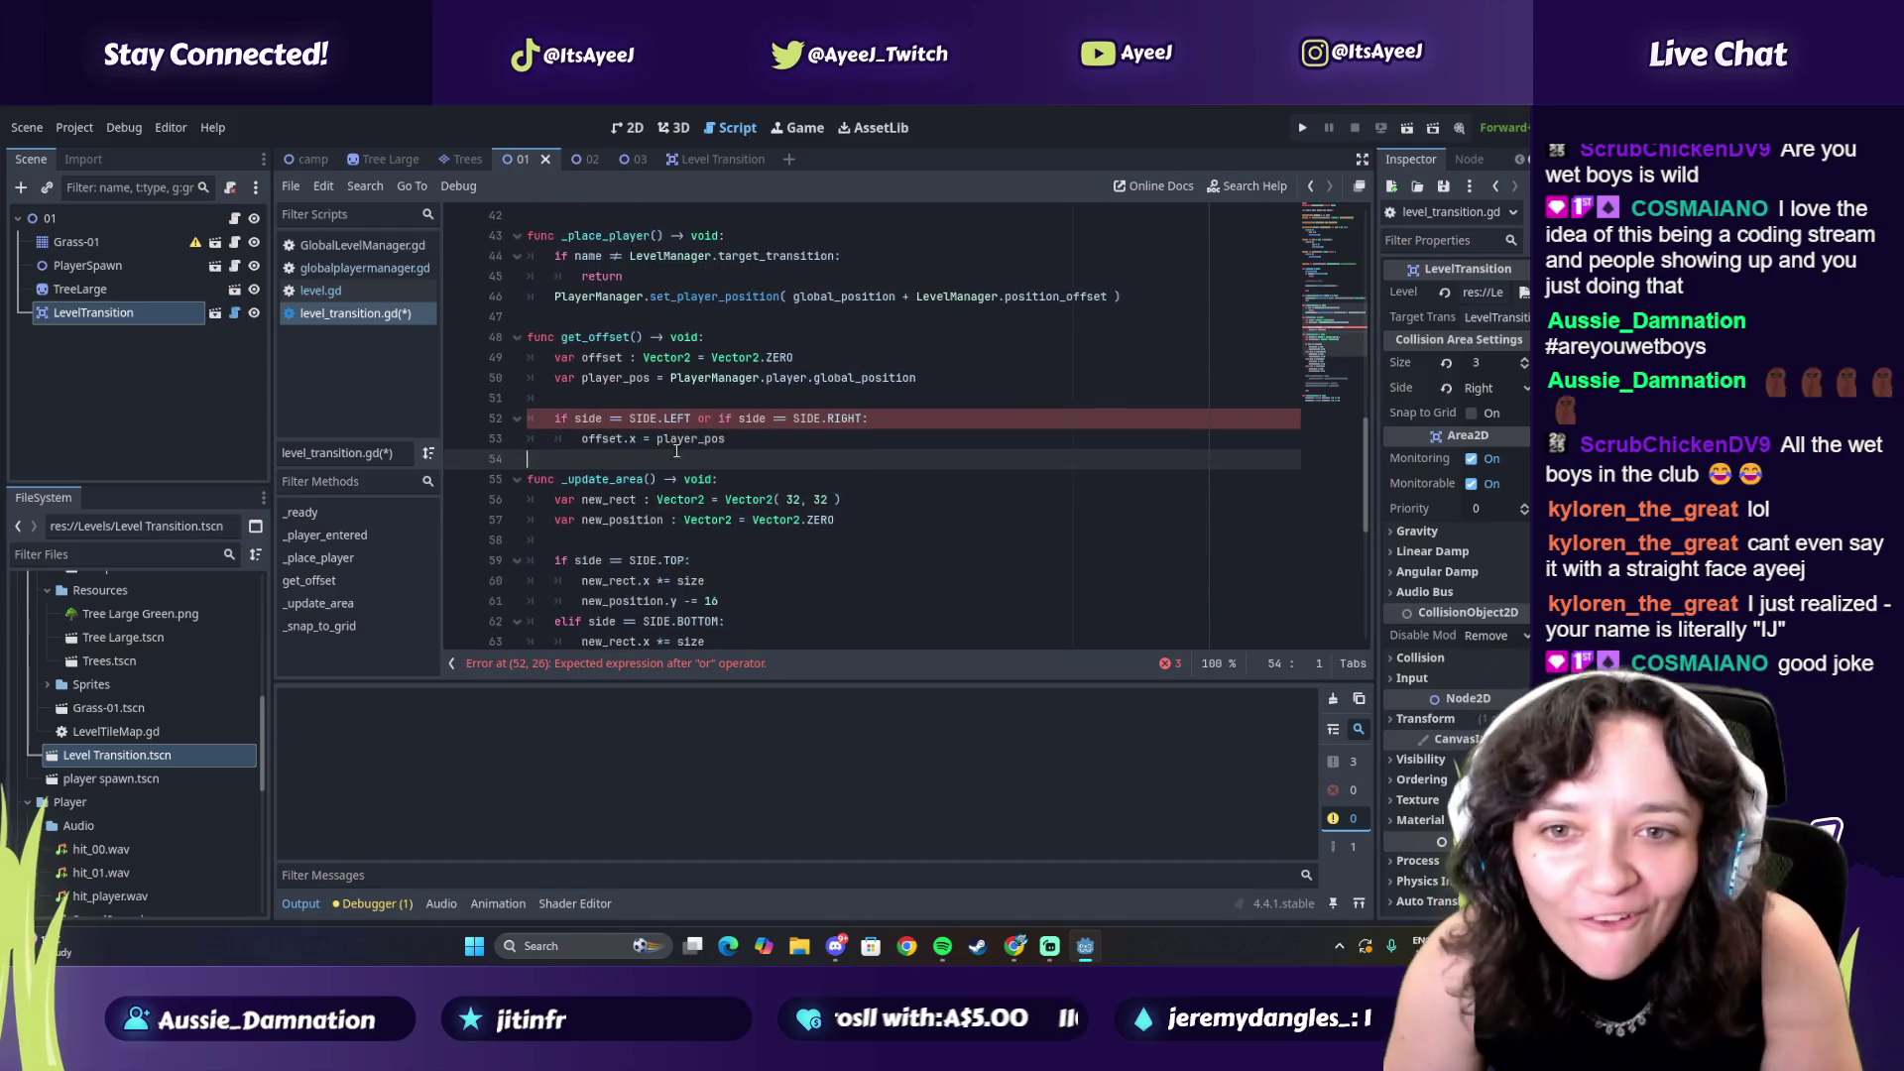
left_click(635, 444)
key("BackSpace")
type("y")
key("alt+Tab")
left_click(646, 423)
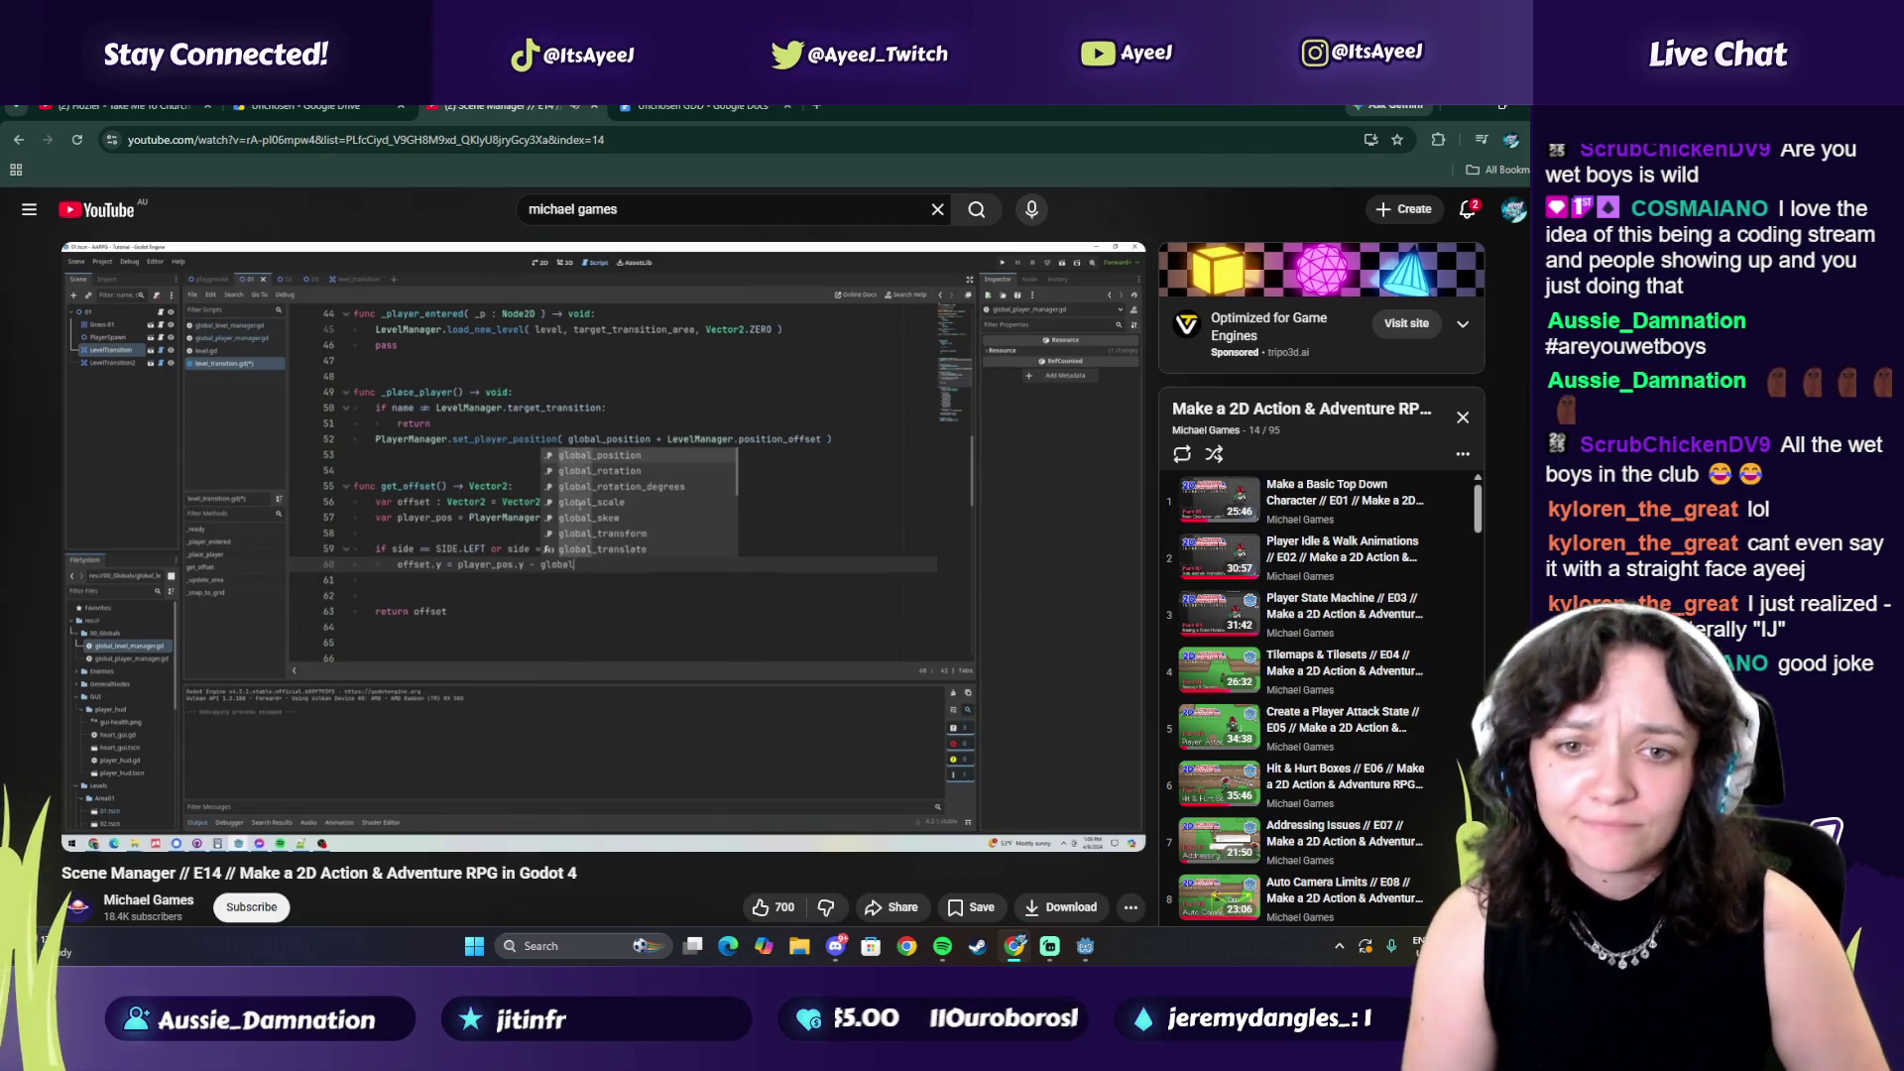
left_click(647, 423)
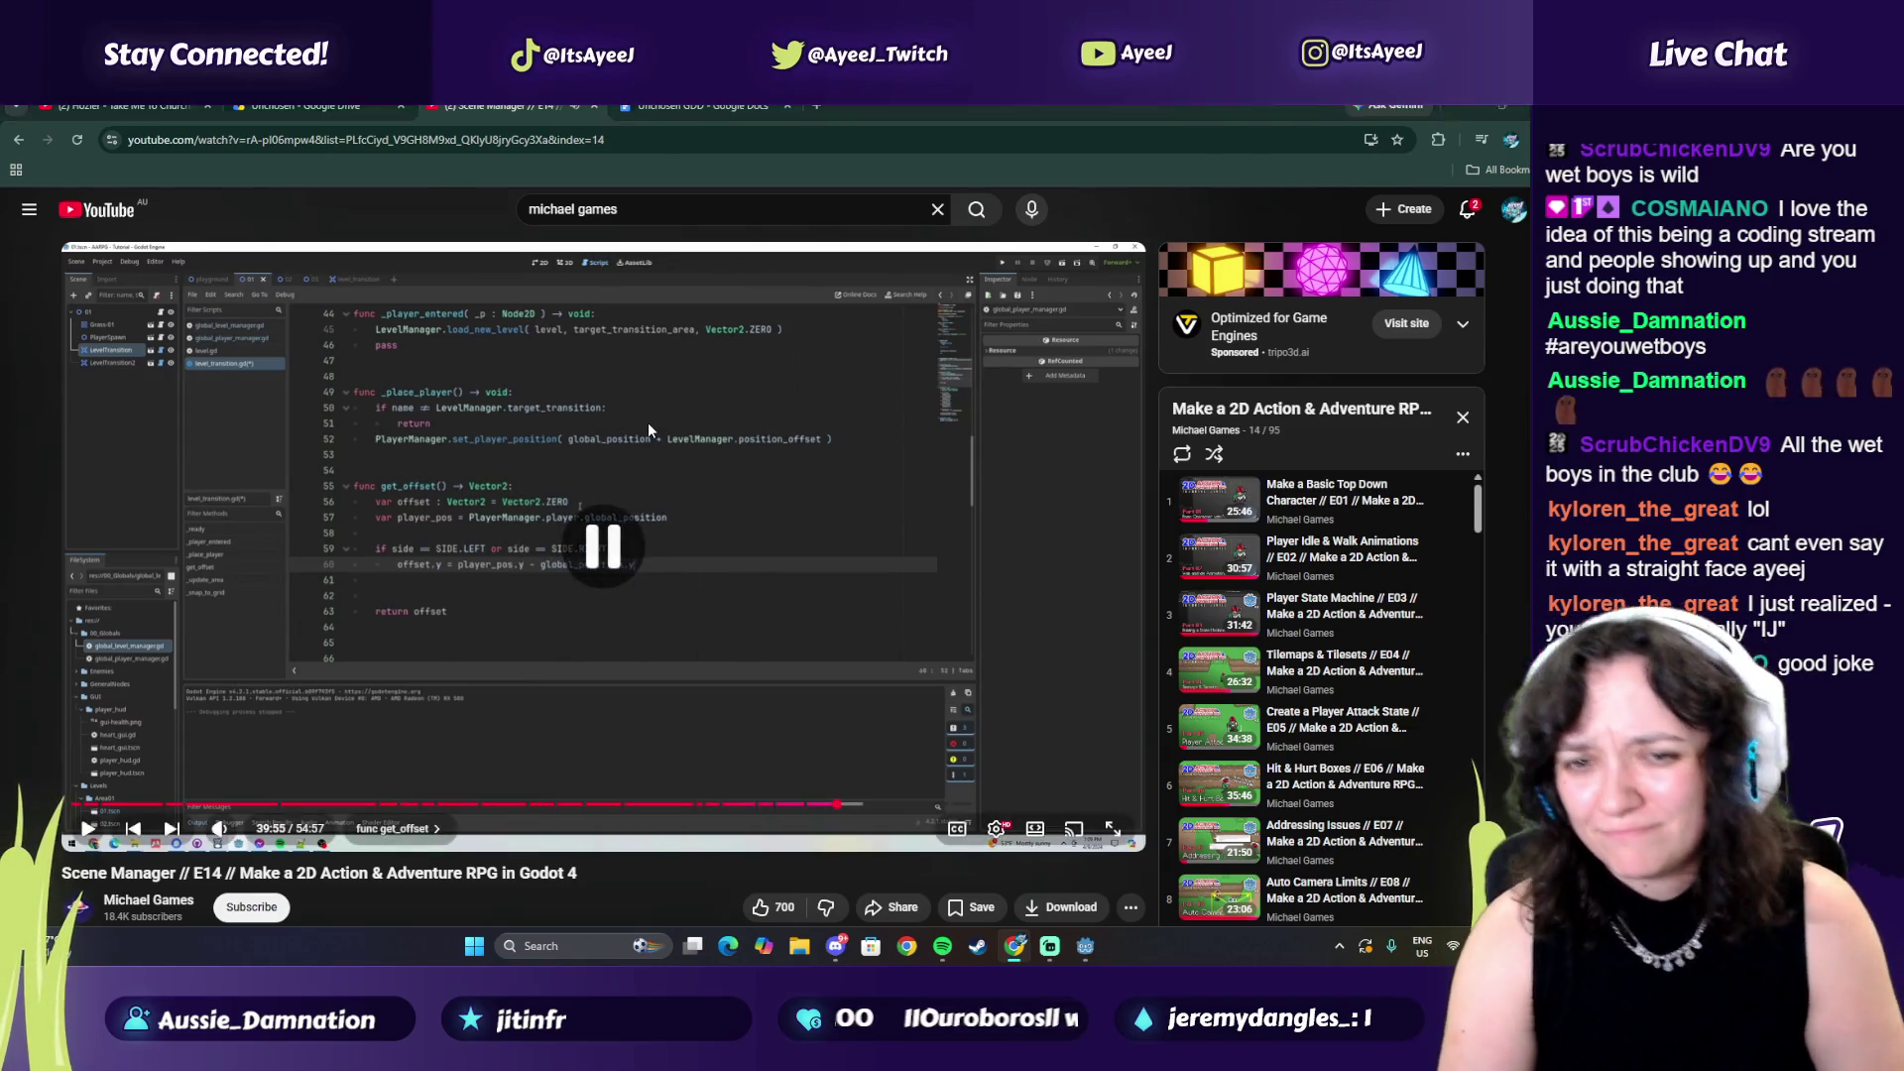
Append '- global_position.y' to the offset.y line on line 53
key("alt+Tab")
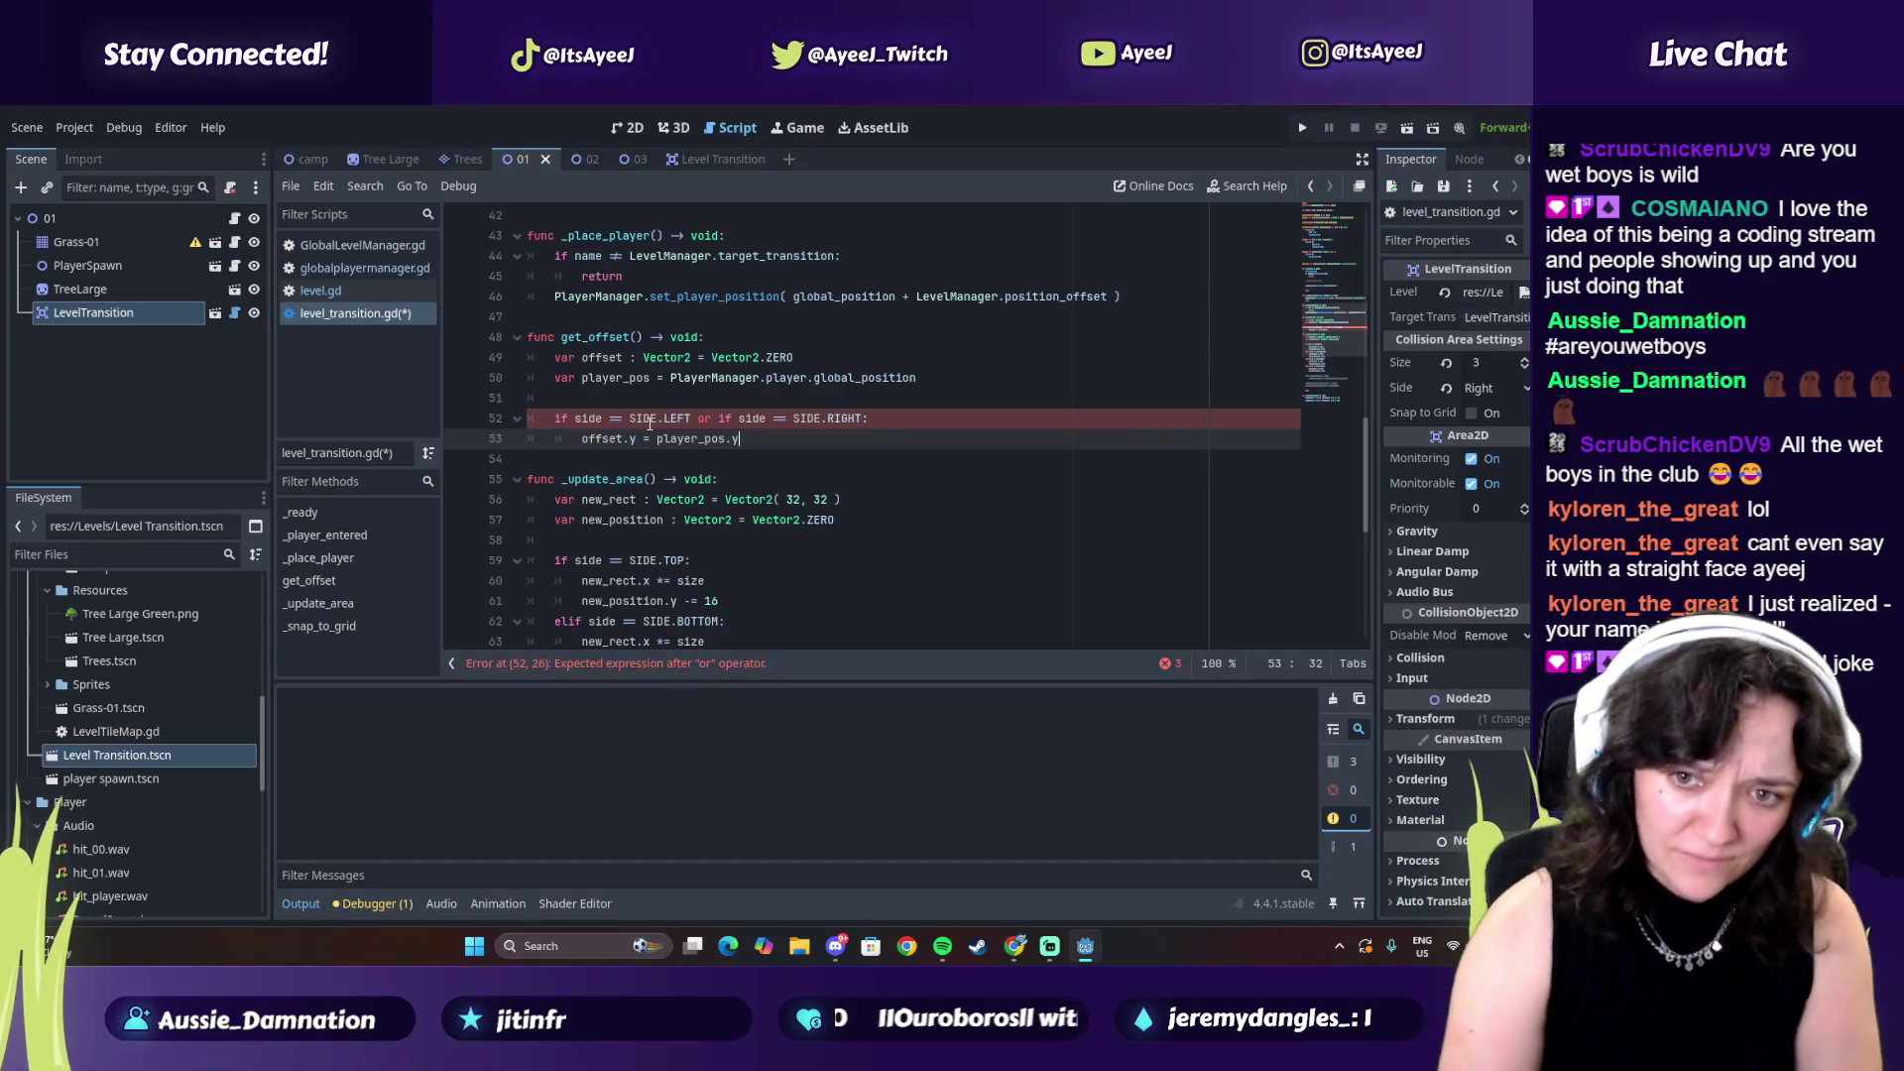
key("alt+Tab")
key("alt+Tab")
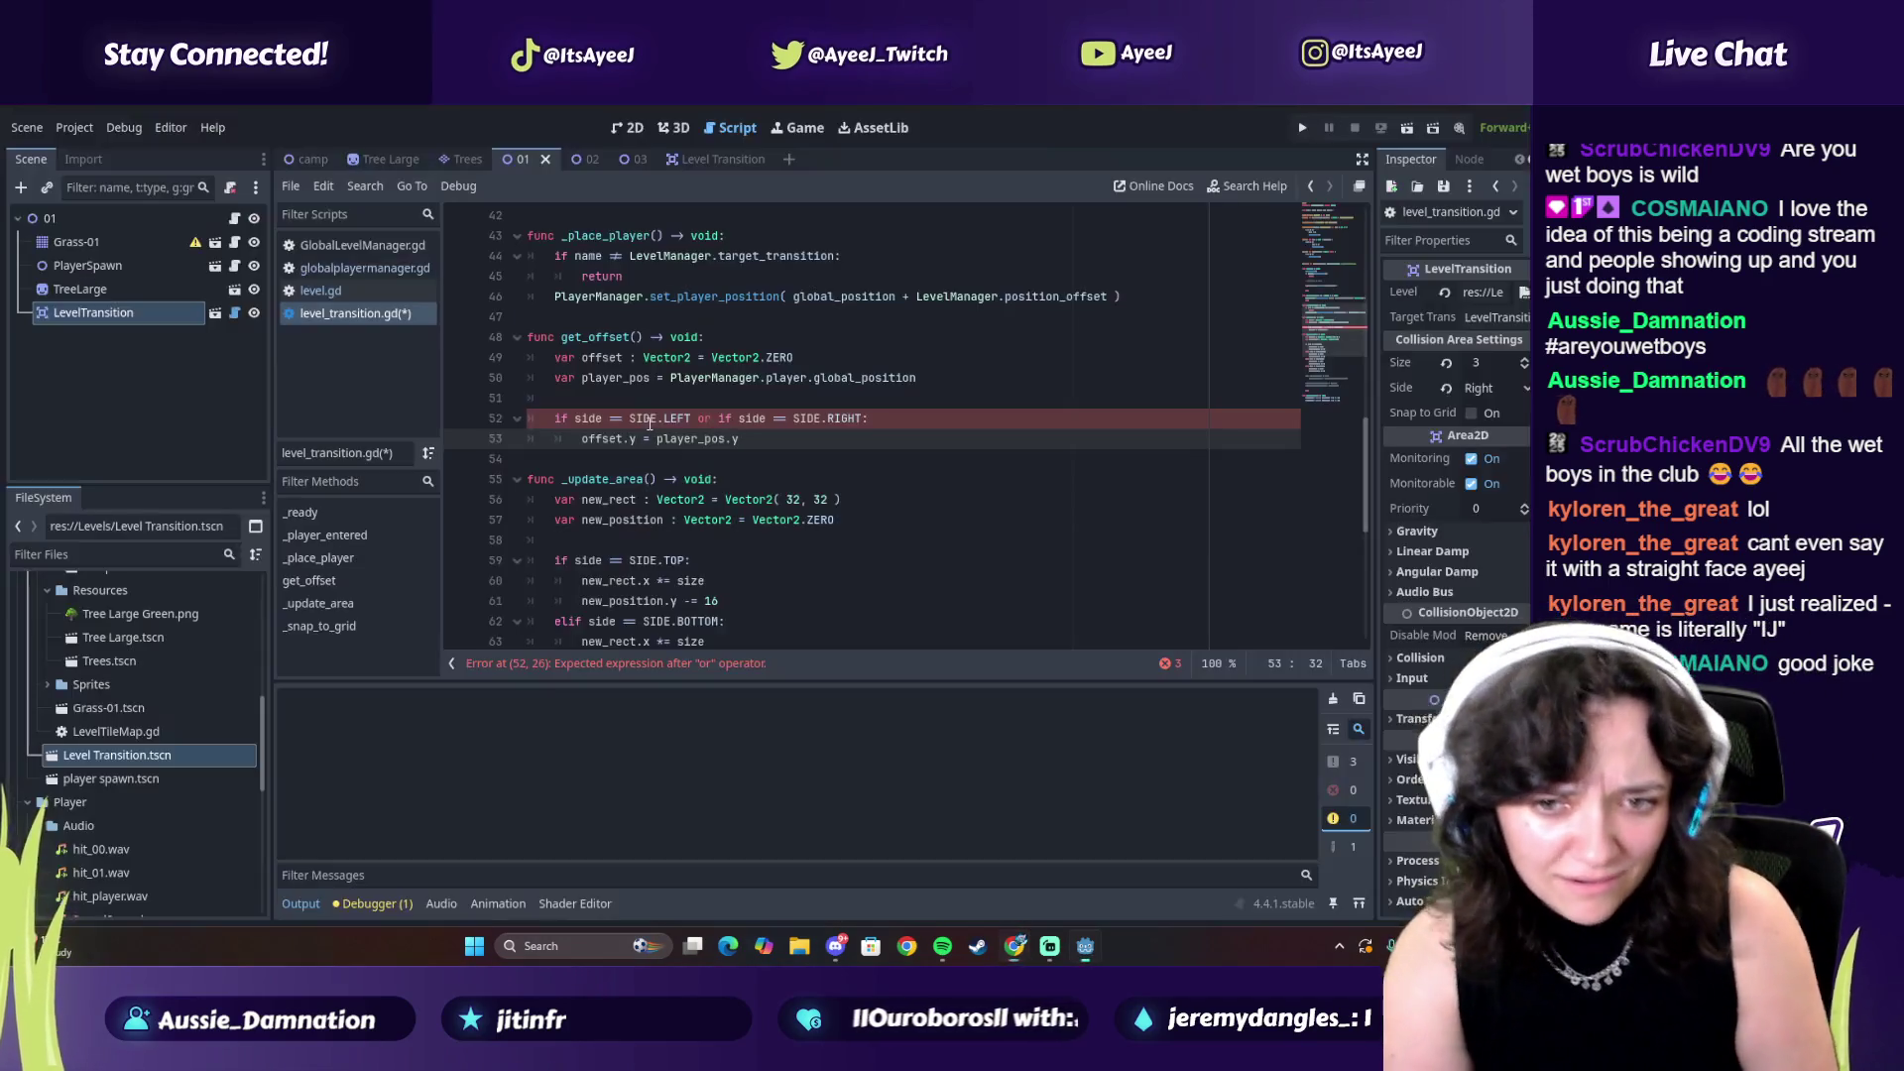
type(" - global_position.y")
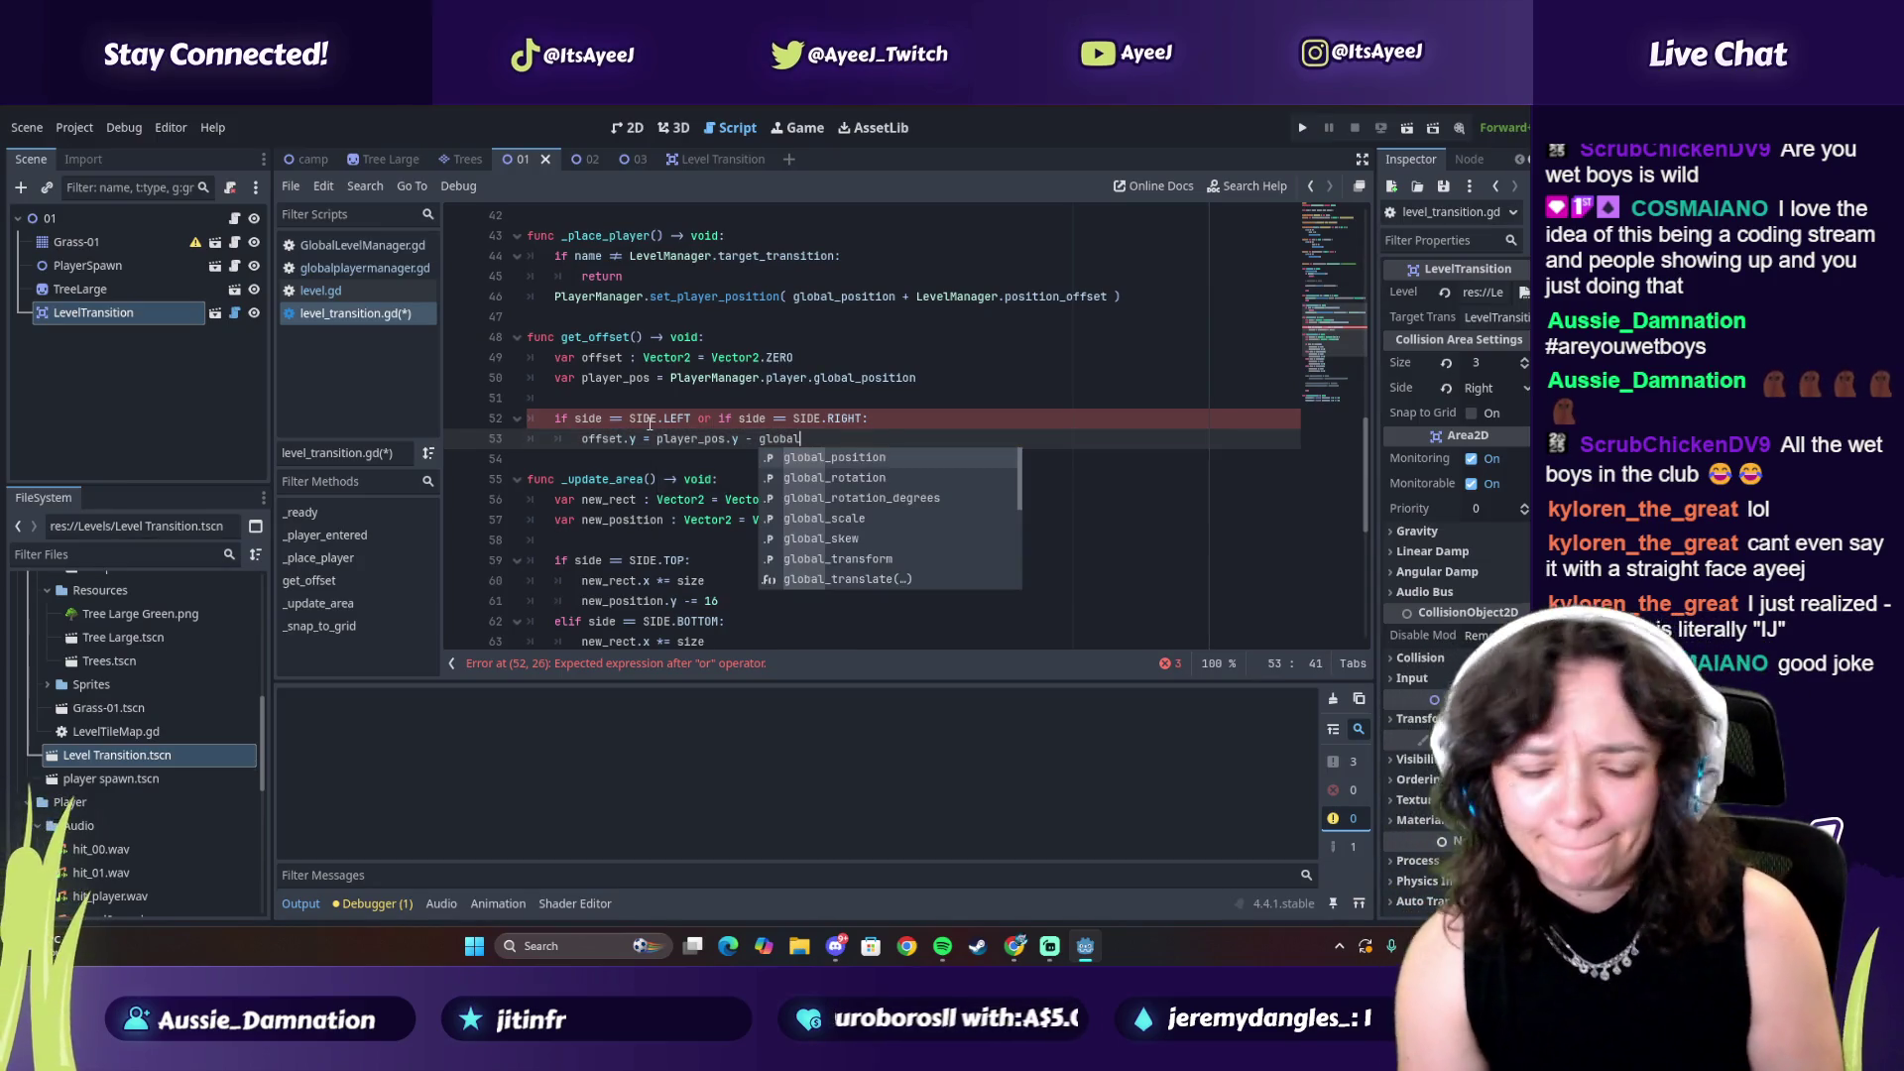
key("Return")
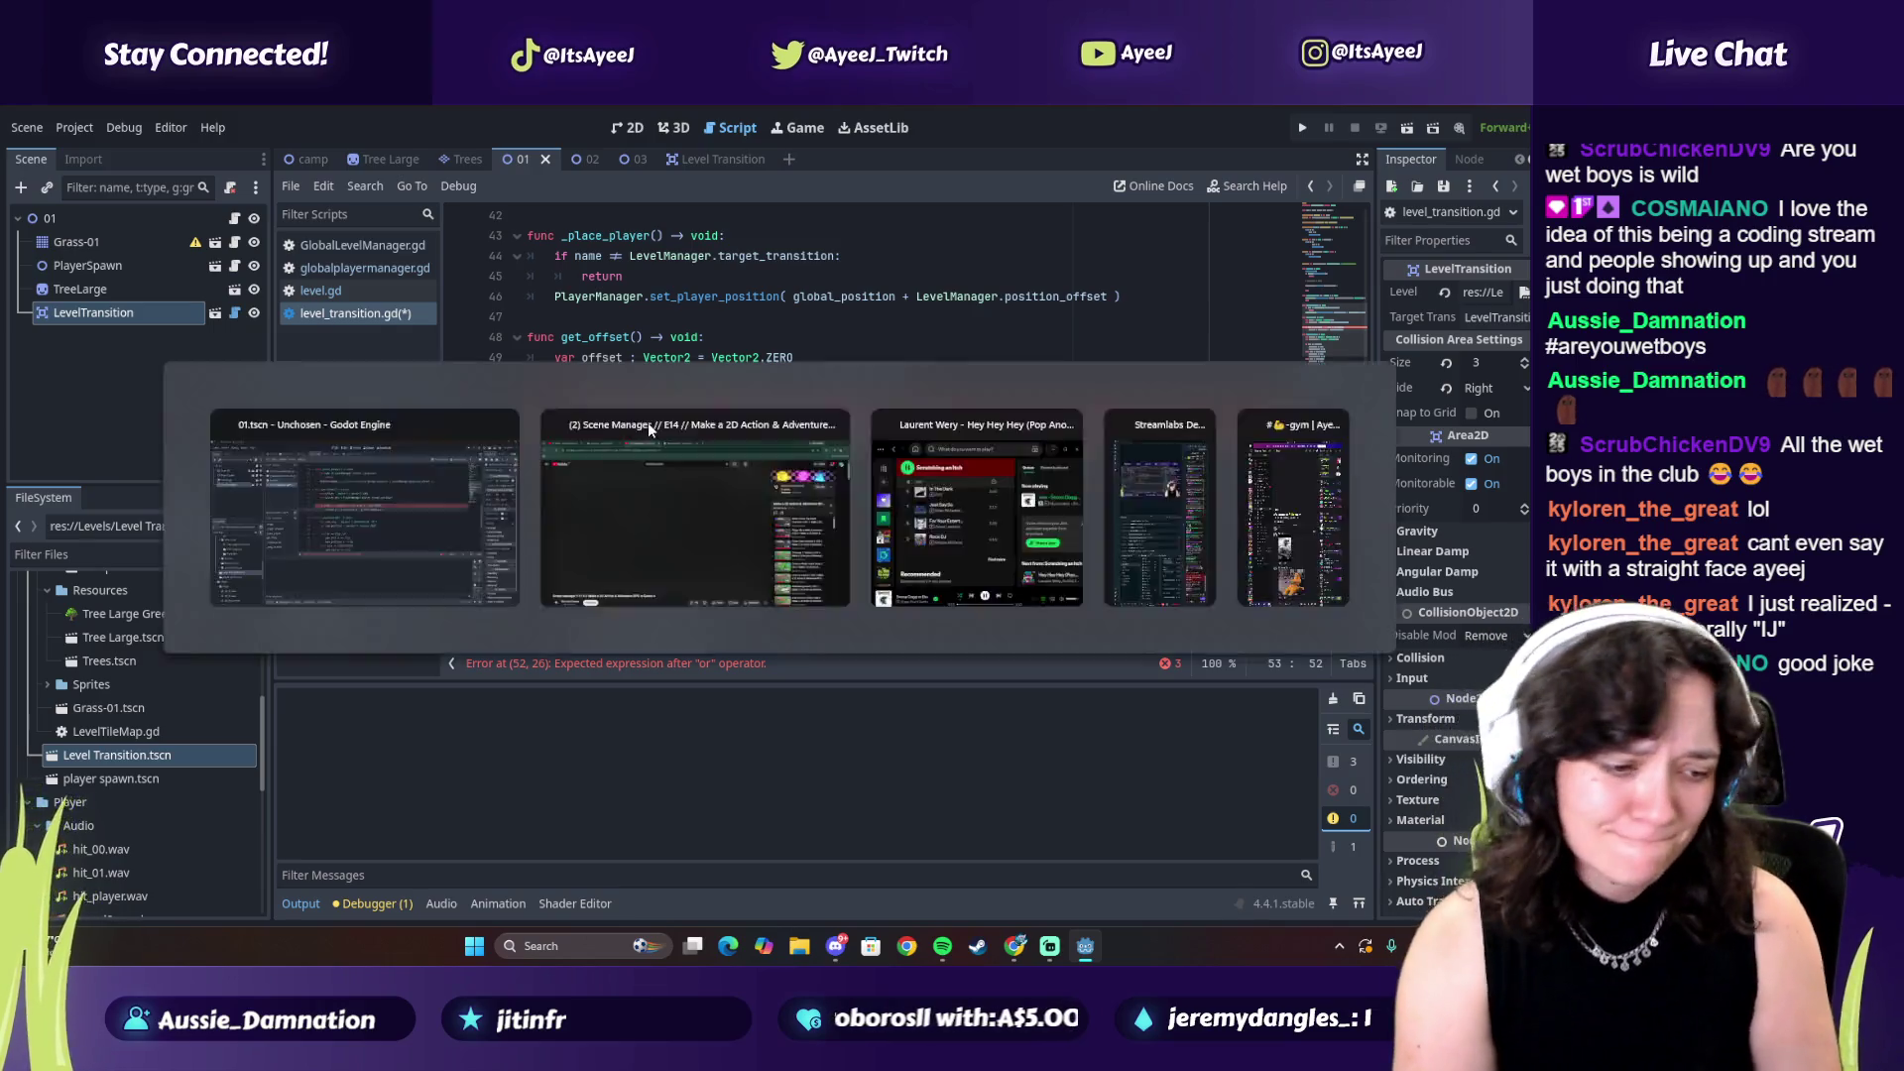
key("alt+Tab")
left_click(647, 427)
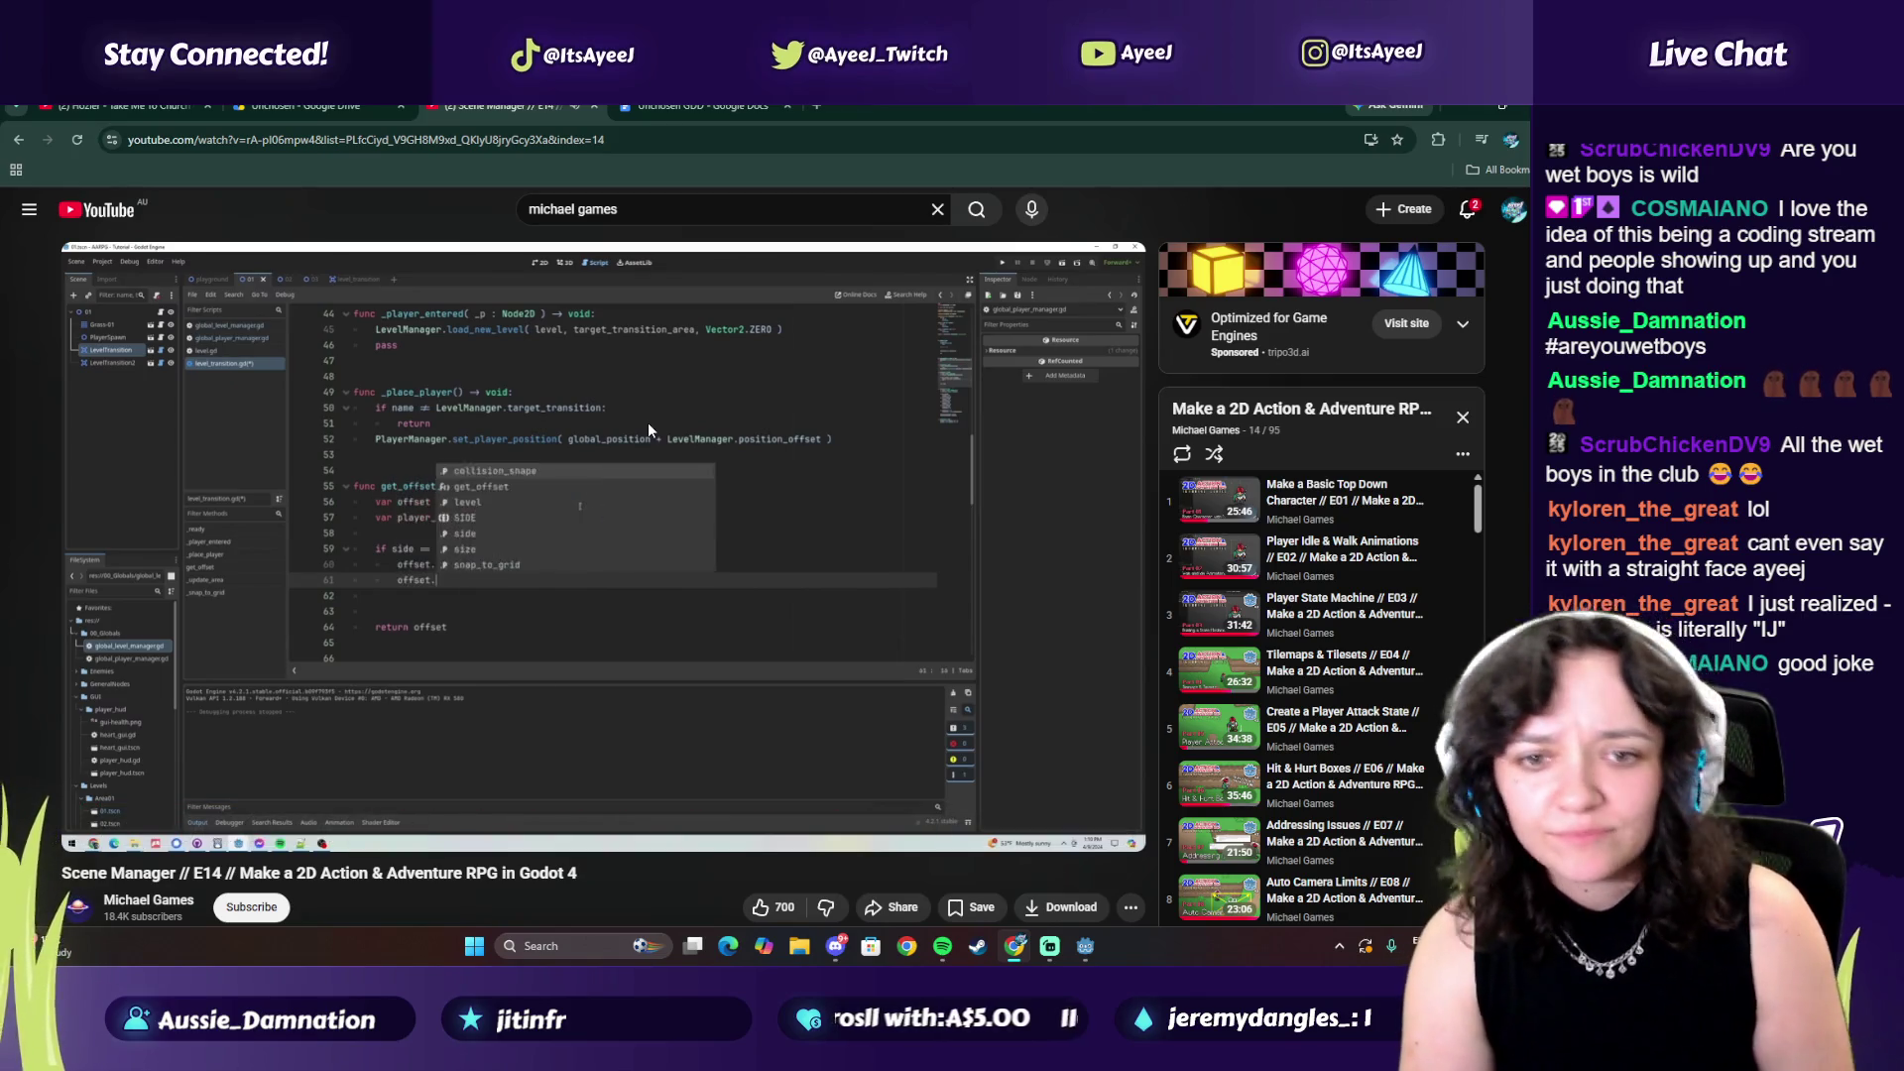
key("alt+Tab")
Add 'offset.x = 16' on the next line inside the side branch
key("Return")
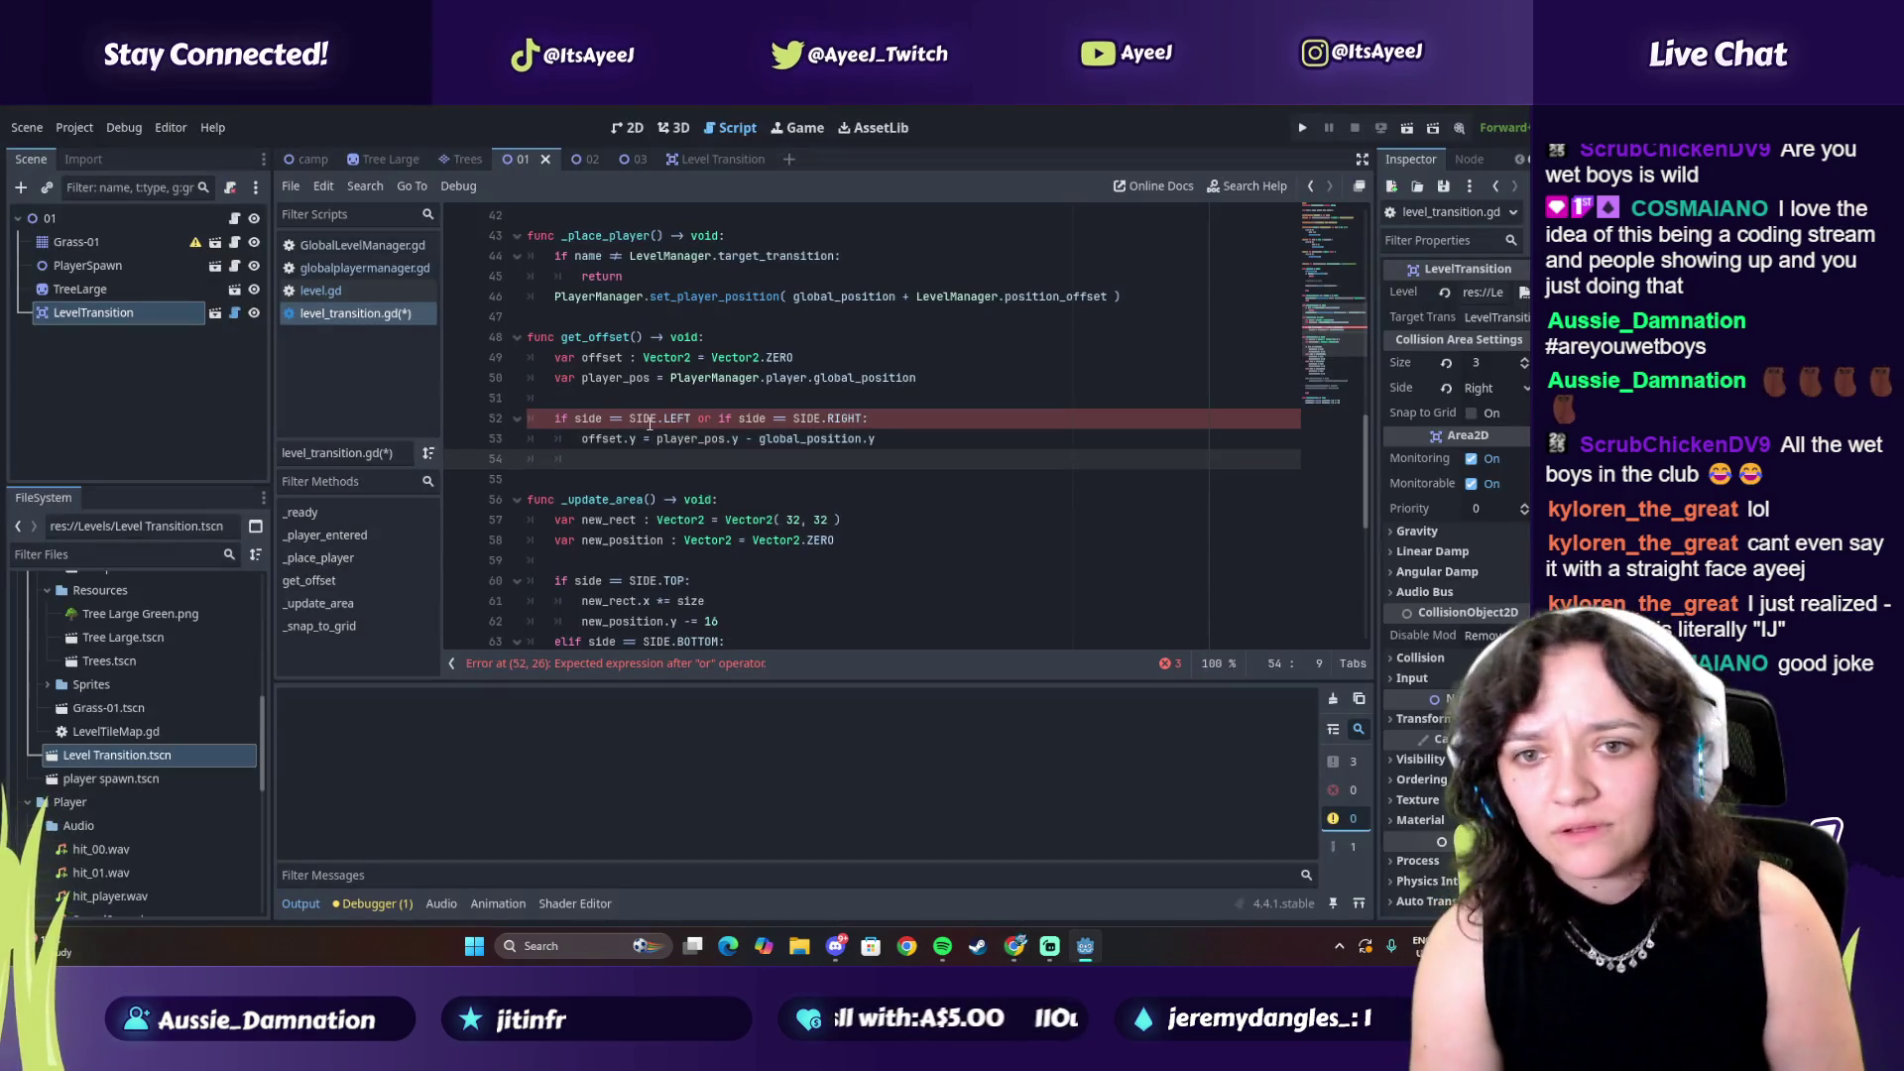
type("offset")
key("alt+Tab")
key("space")
key("alt+Tab")
type(".x")
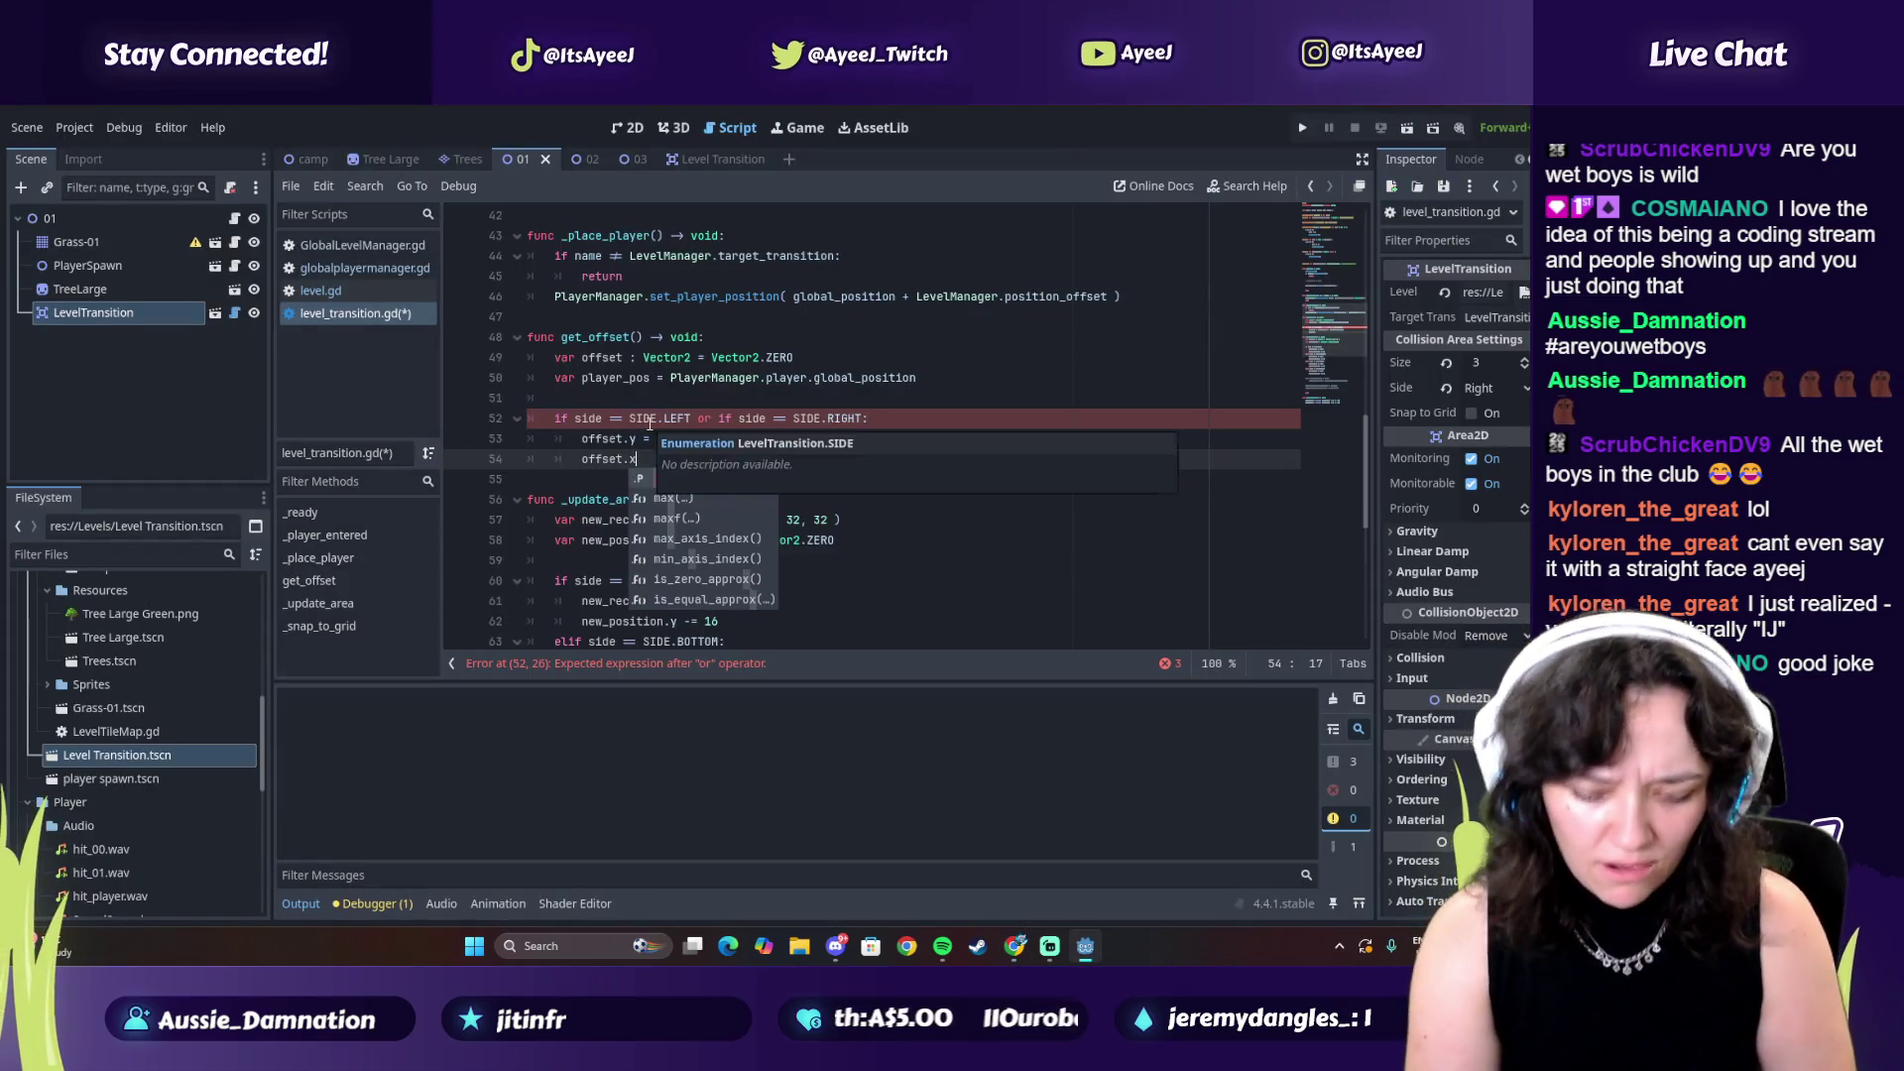
type(" = 16")
key("alt+Tab")
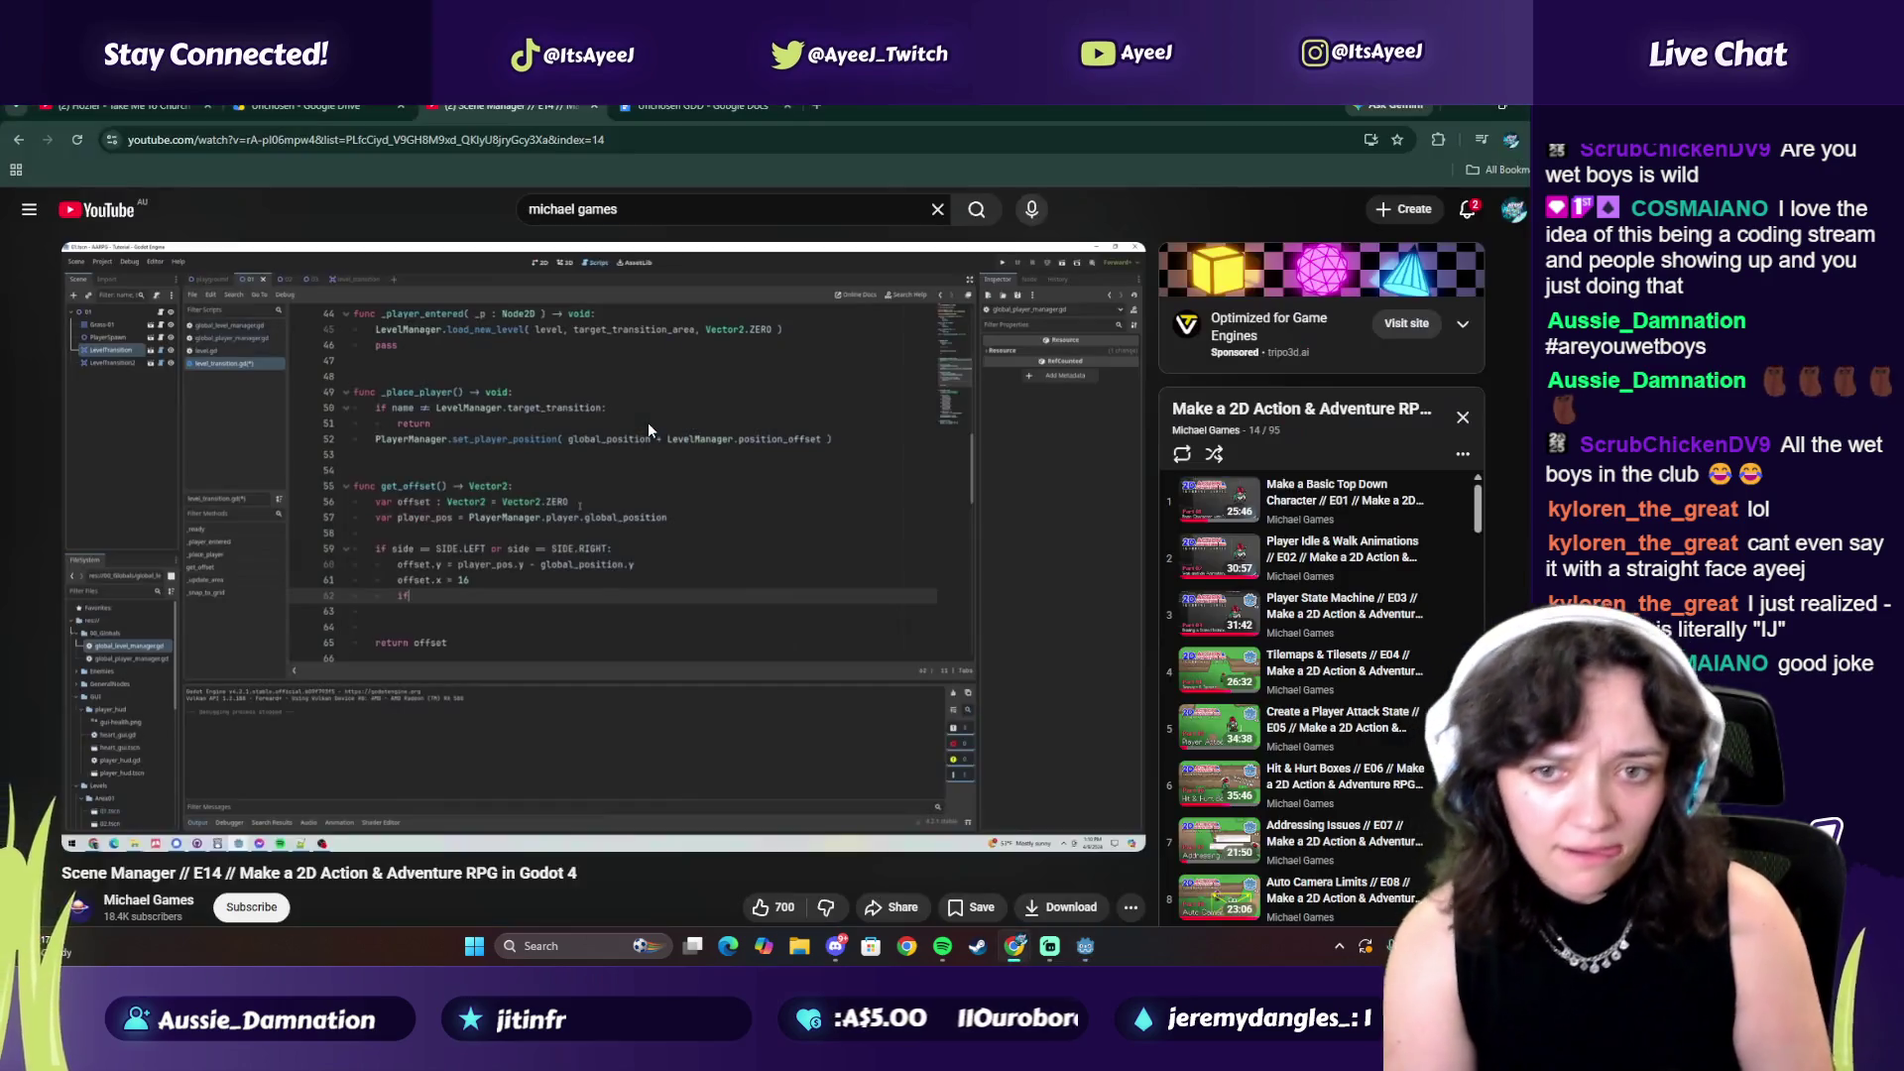
key("space")
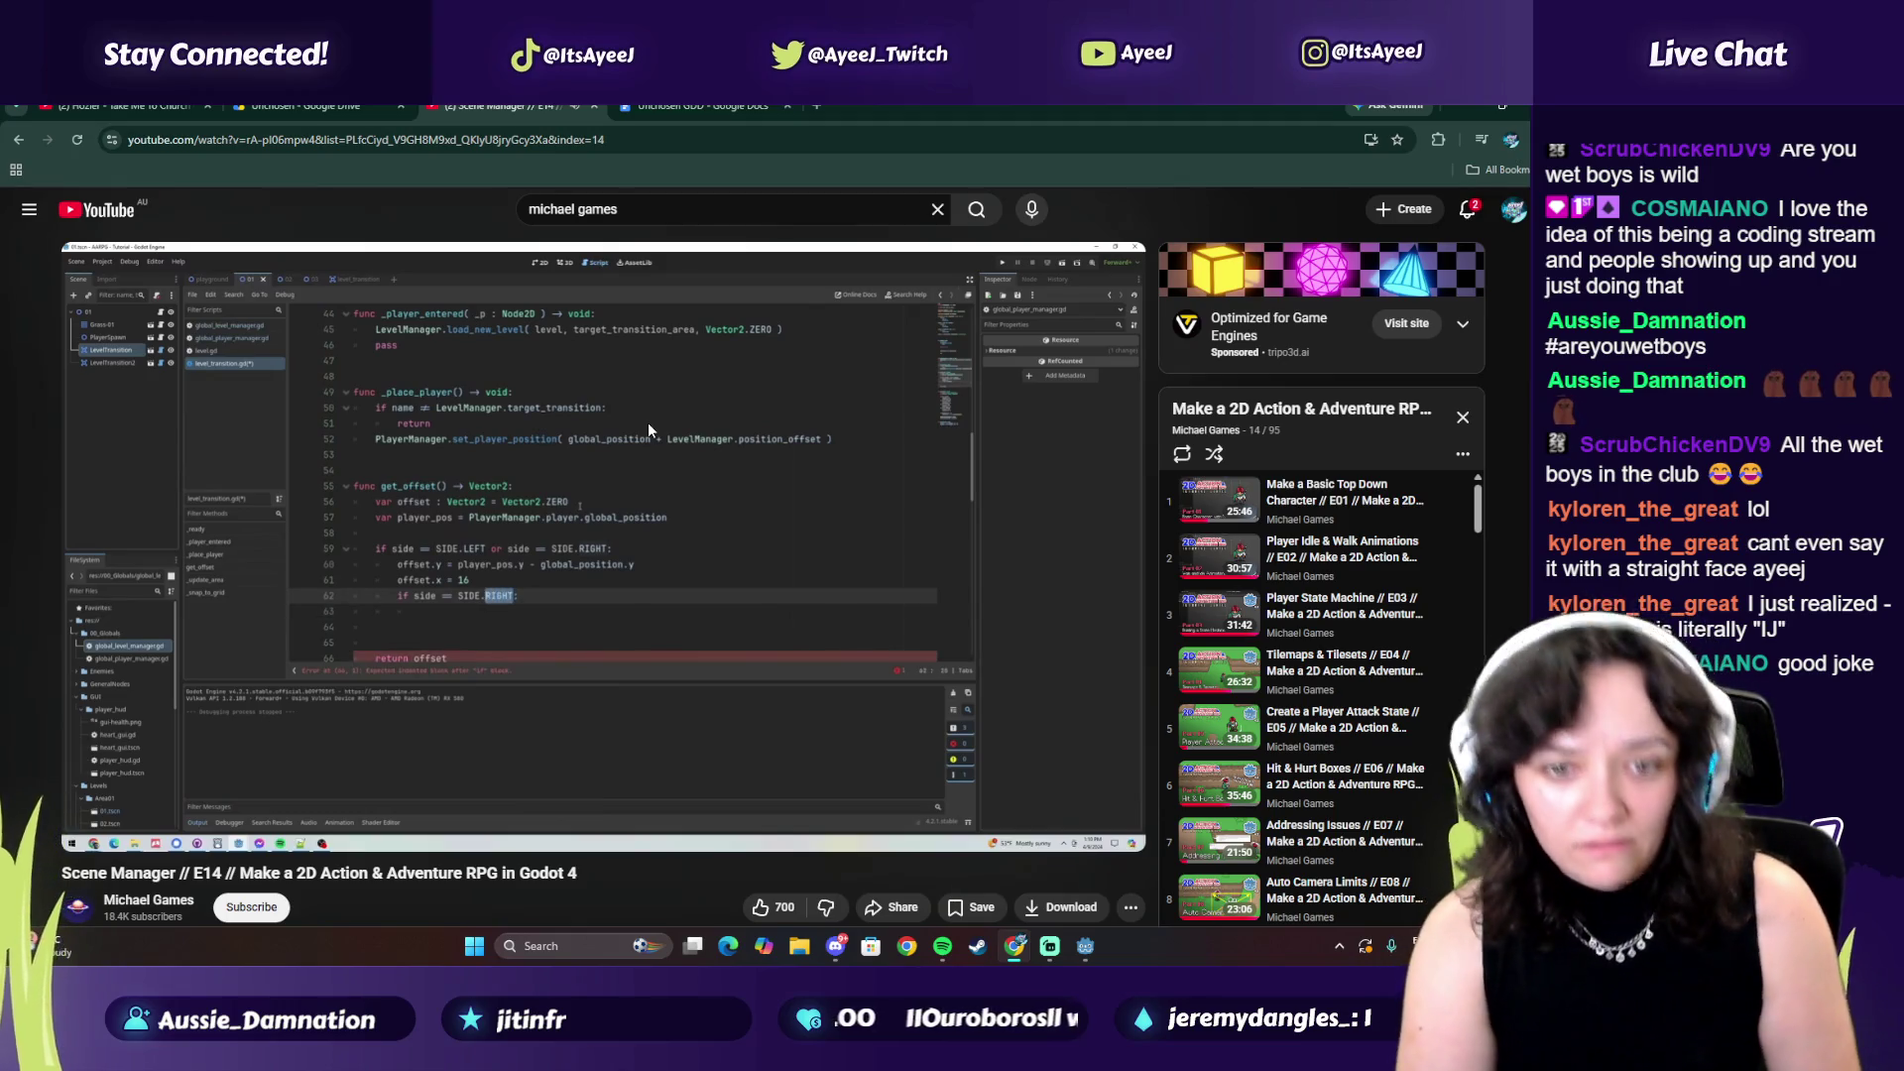
key("alt+Tab")
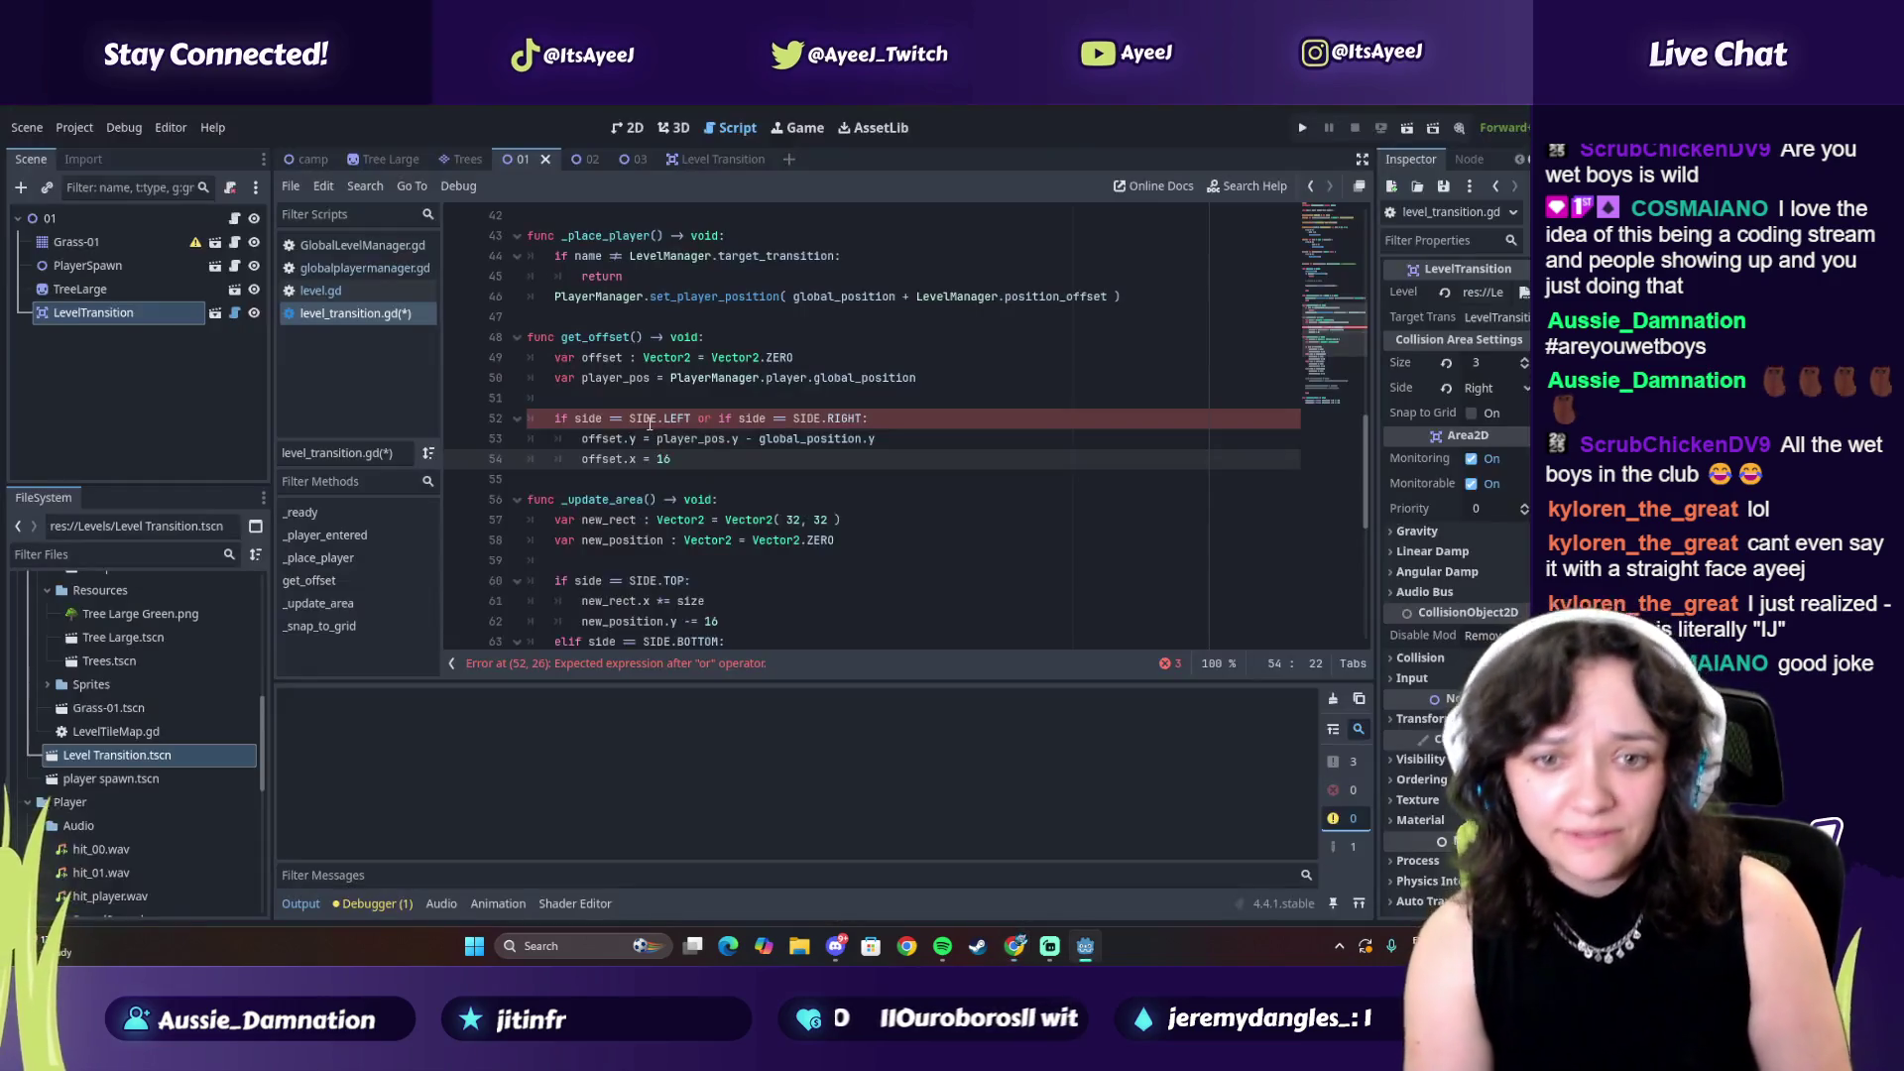
On a new line after offset.x = 16, write the condition if side == SIDE.LEFT
key("Return")
type("if side.")
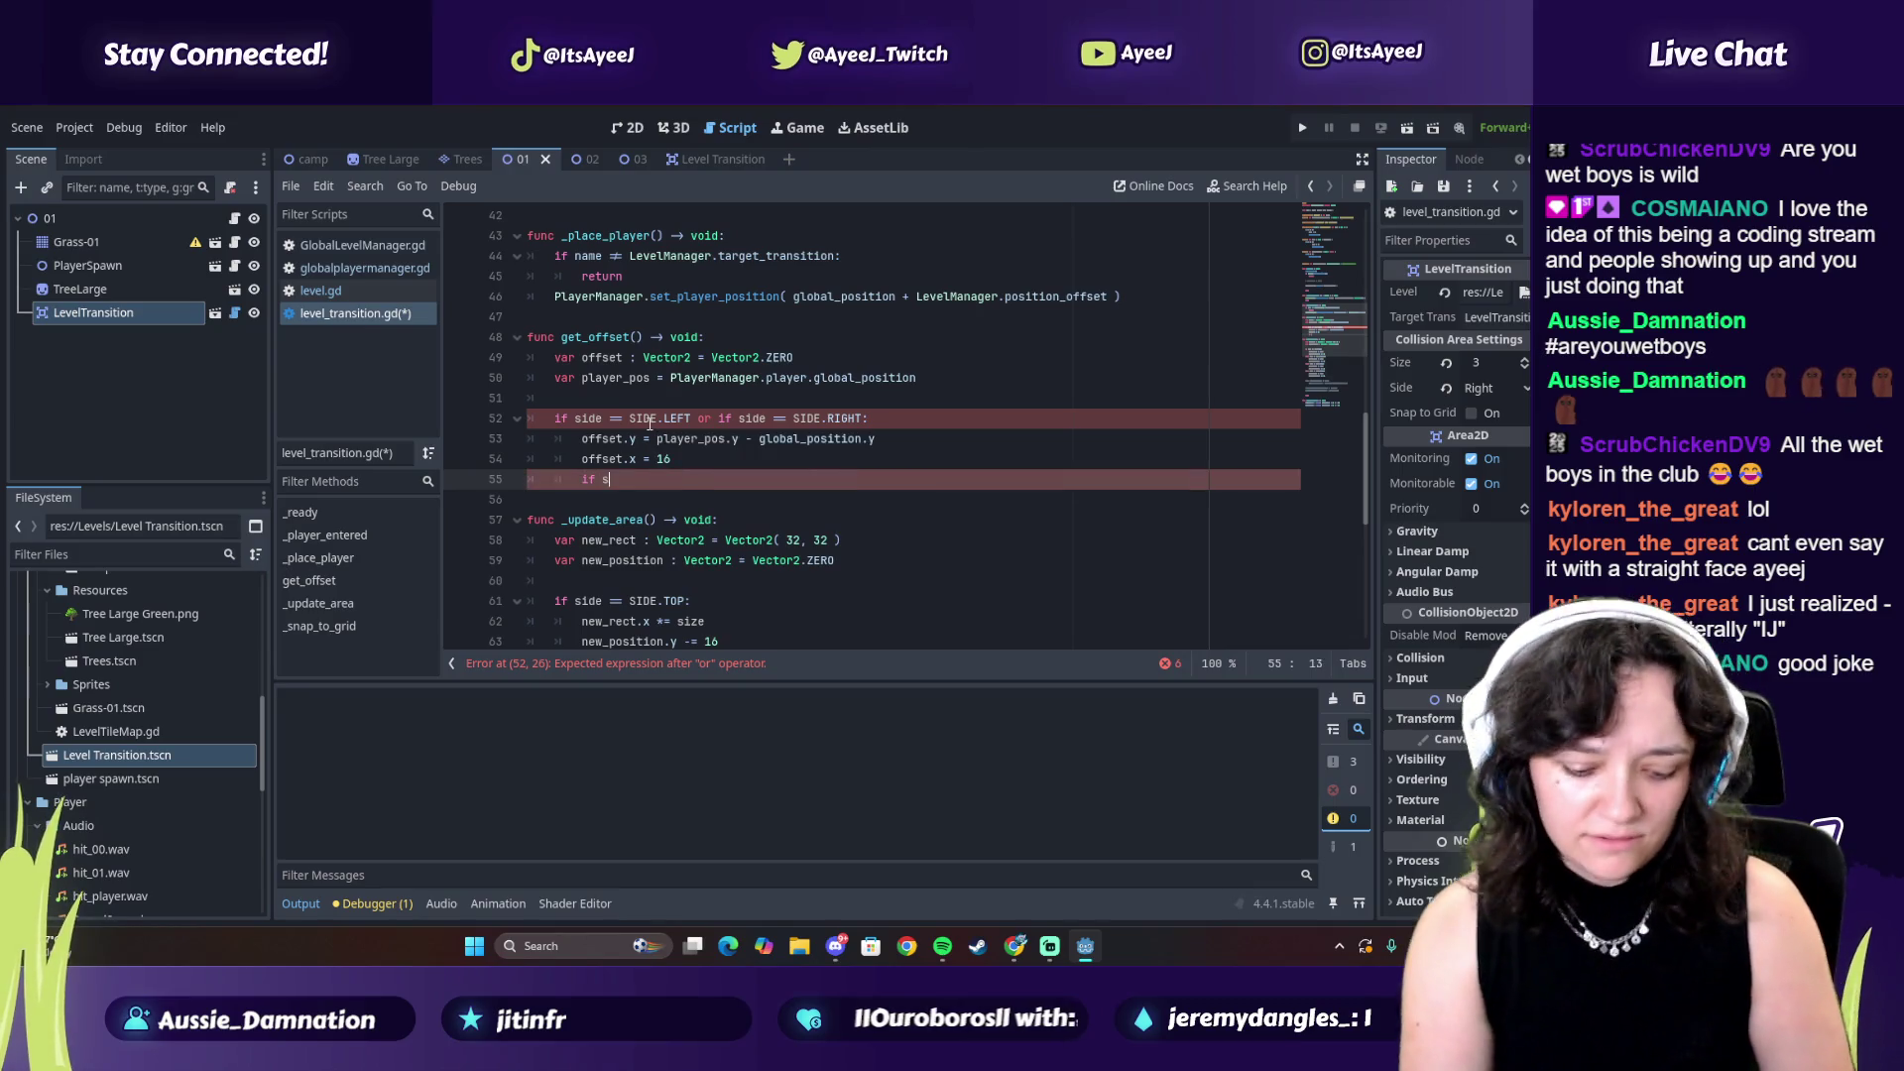
key("BackSpace")
key("BackSpace")
key("BackSpace")
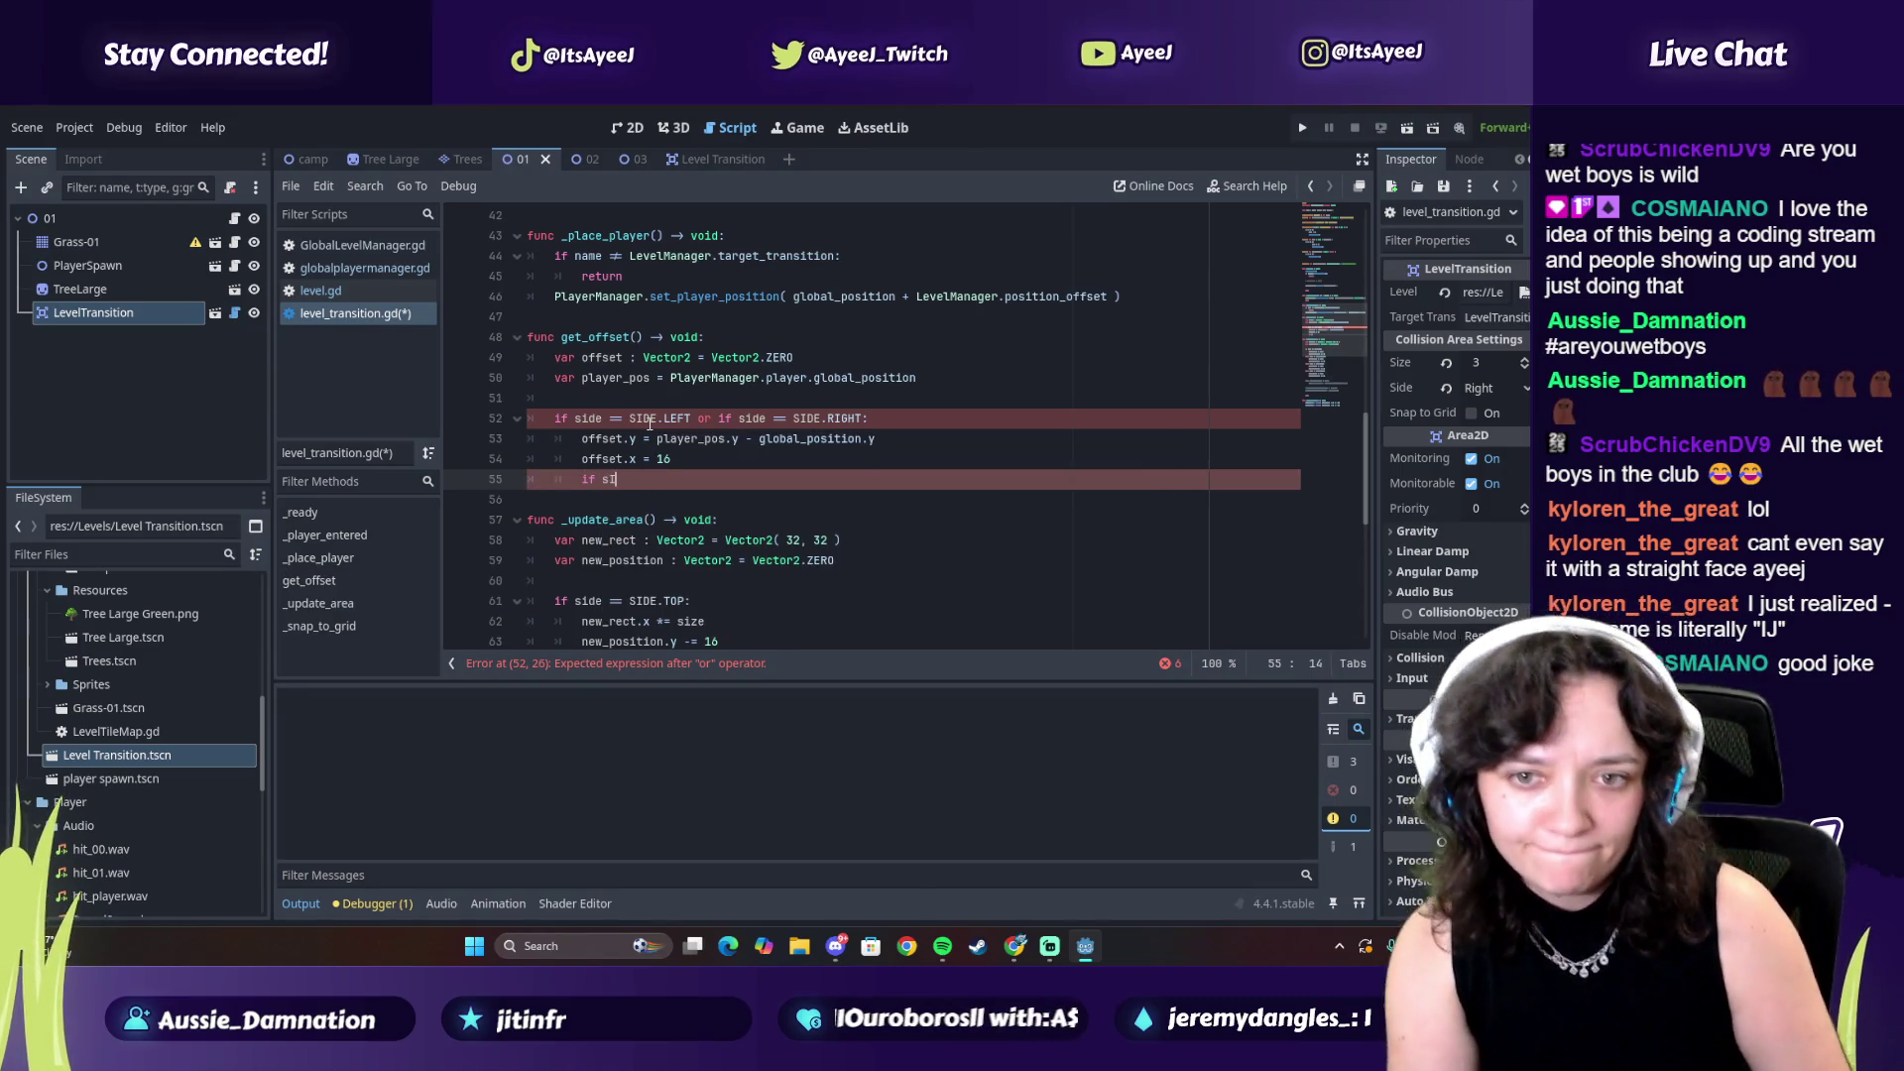
type("SIDE.LEFT")
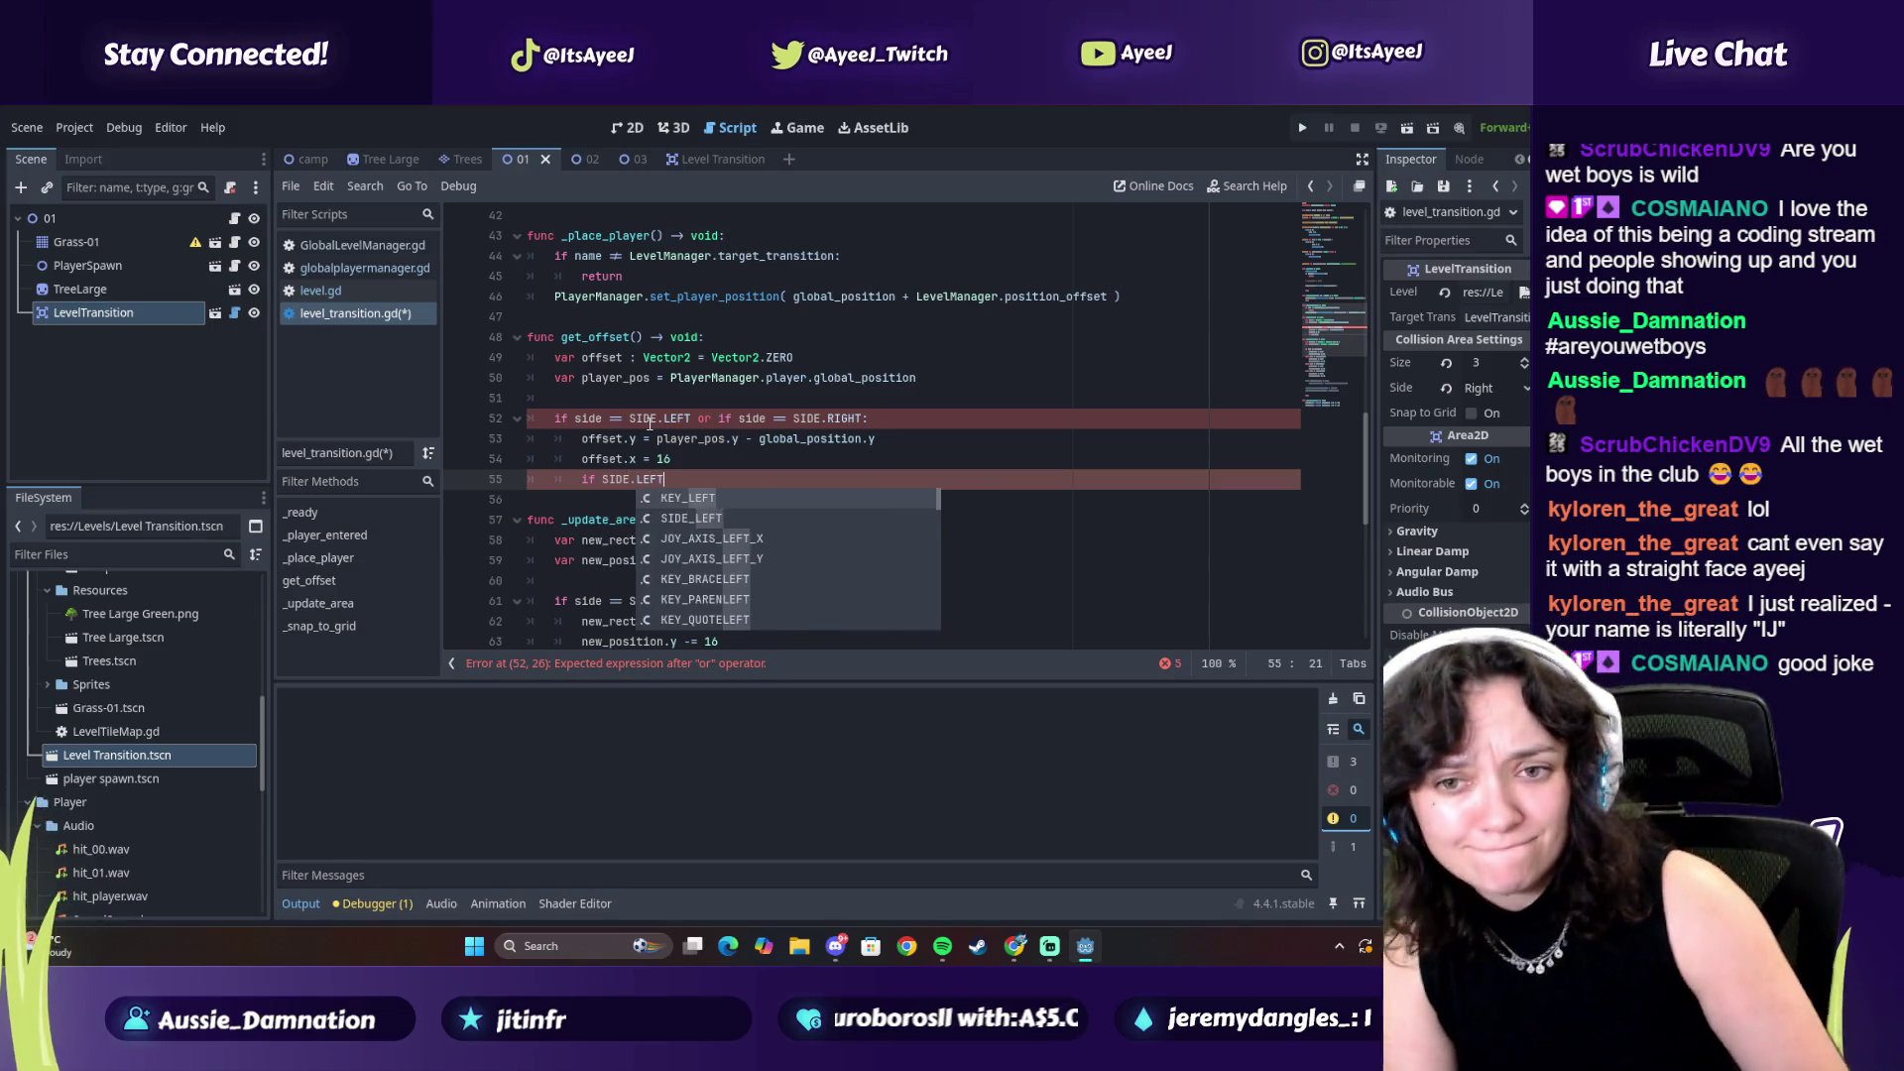
key("alt+Tab")
left_click(646, 422)
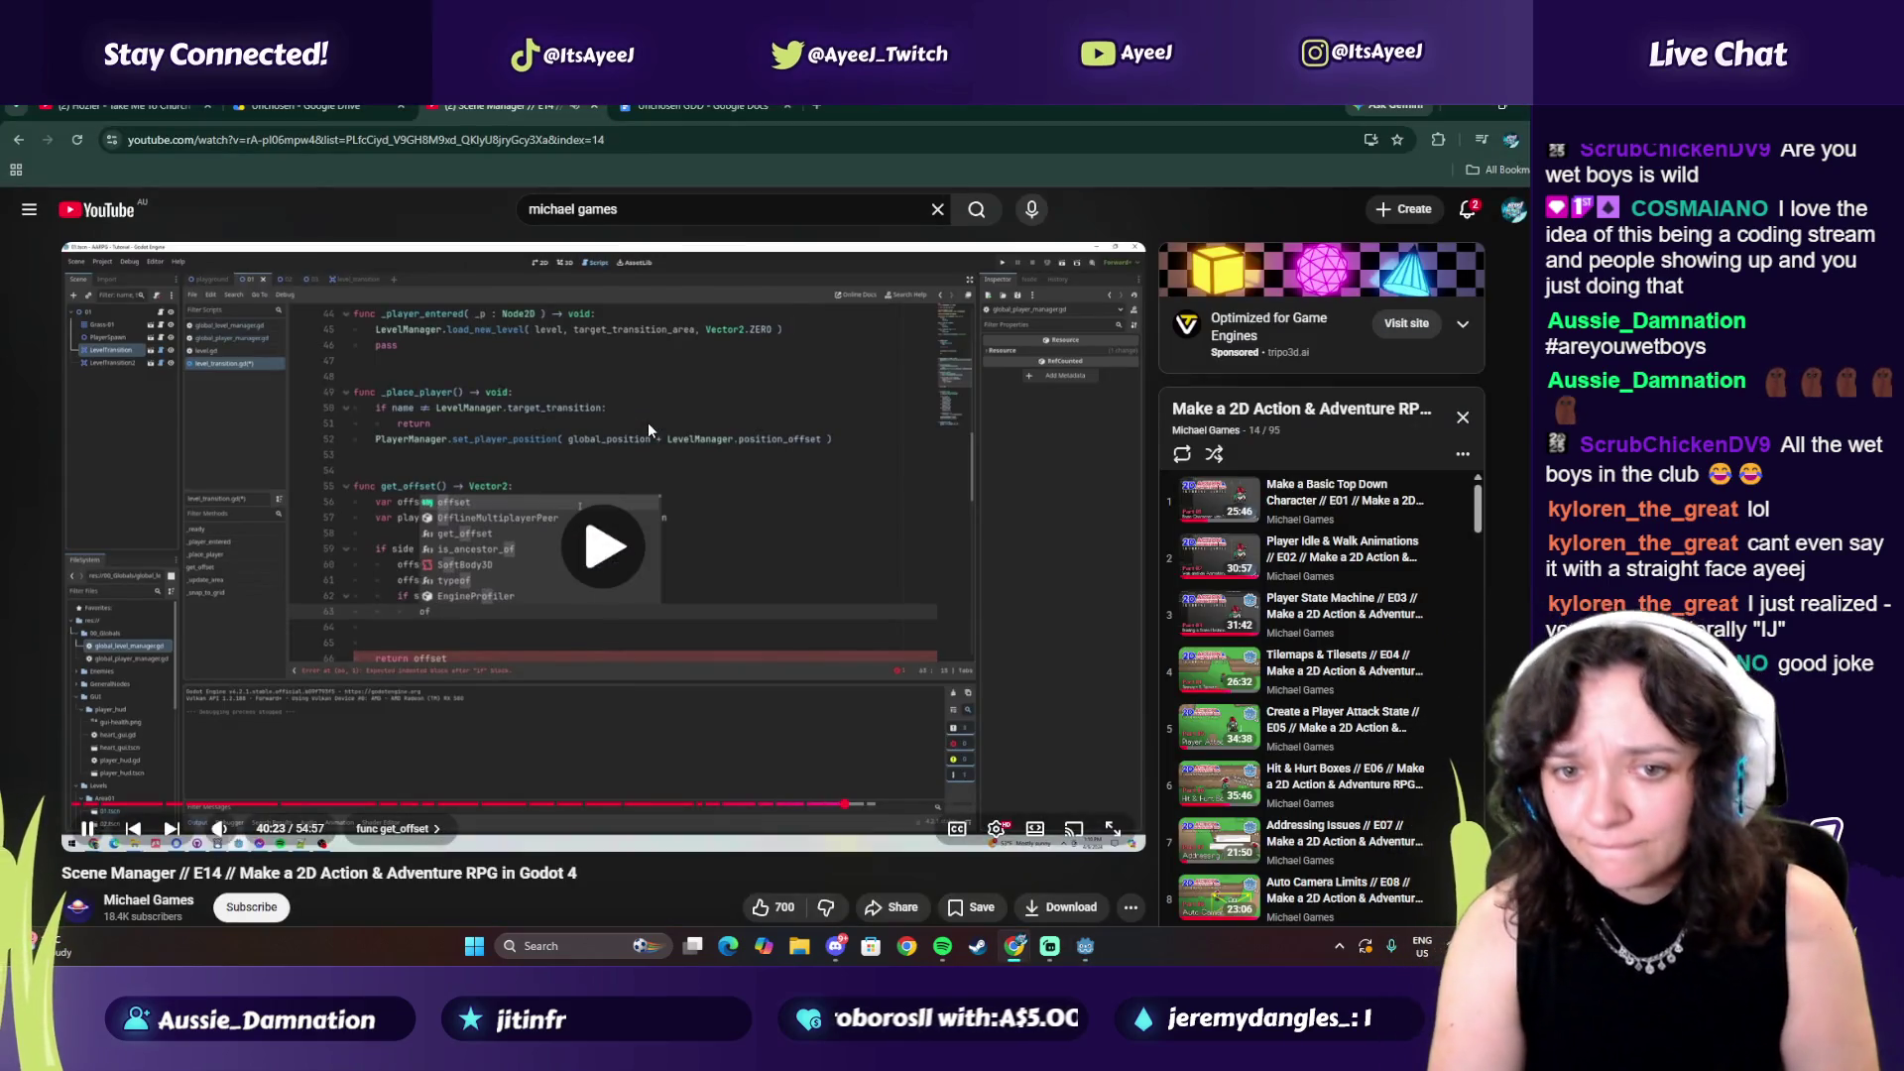
key("alt+Tab")
key("BackSpace")
key("BackSpace")
key("BackSpace")
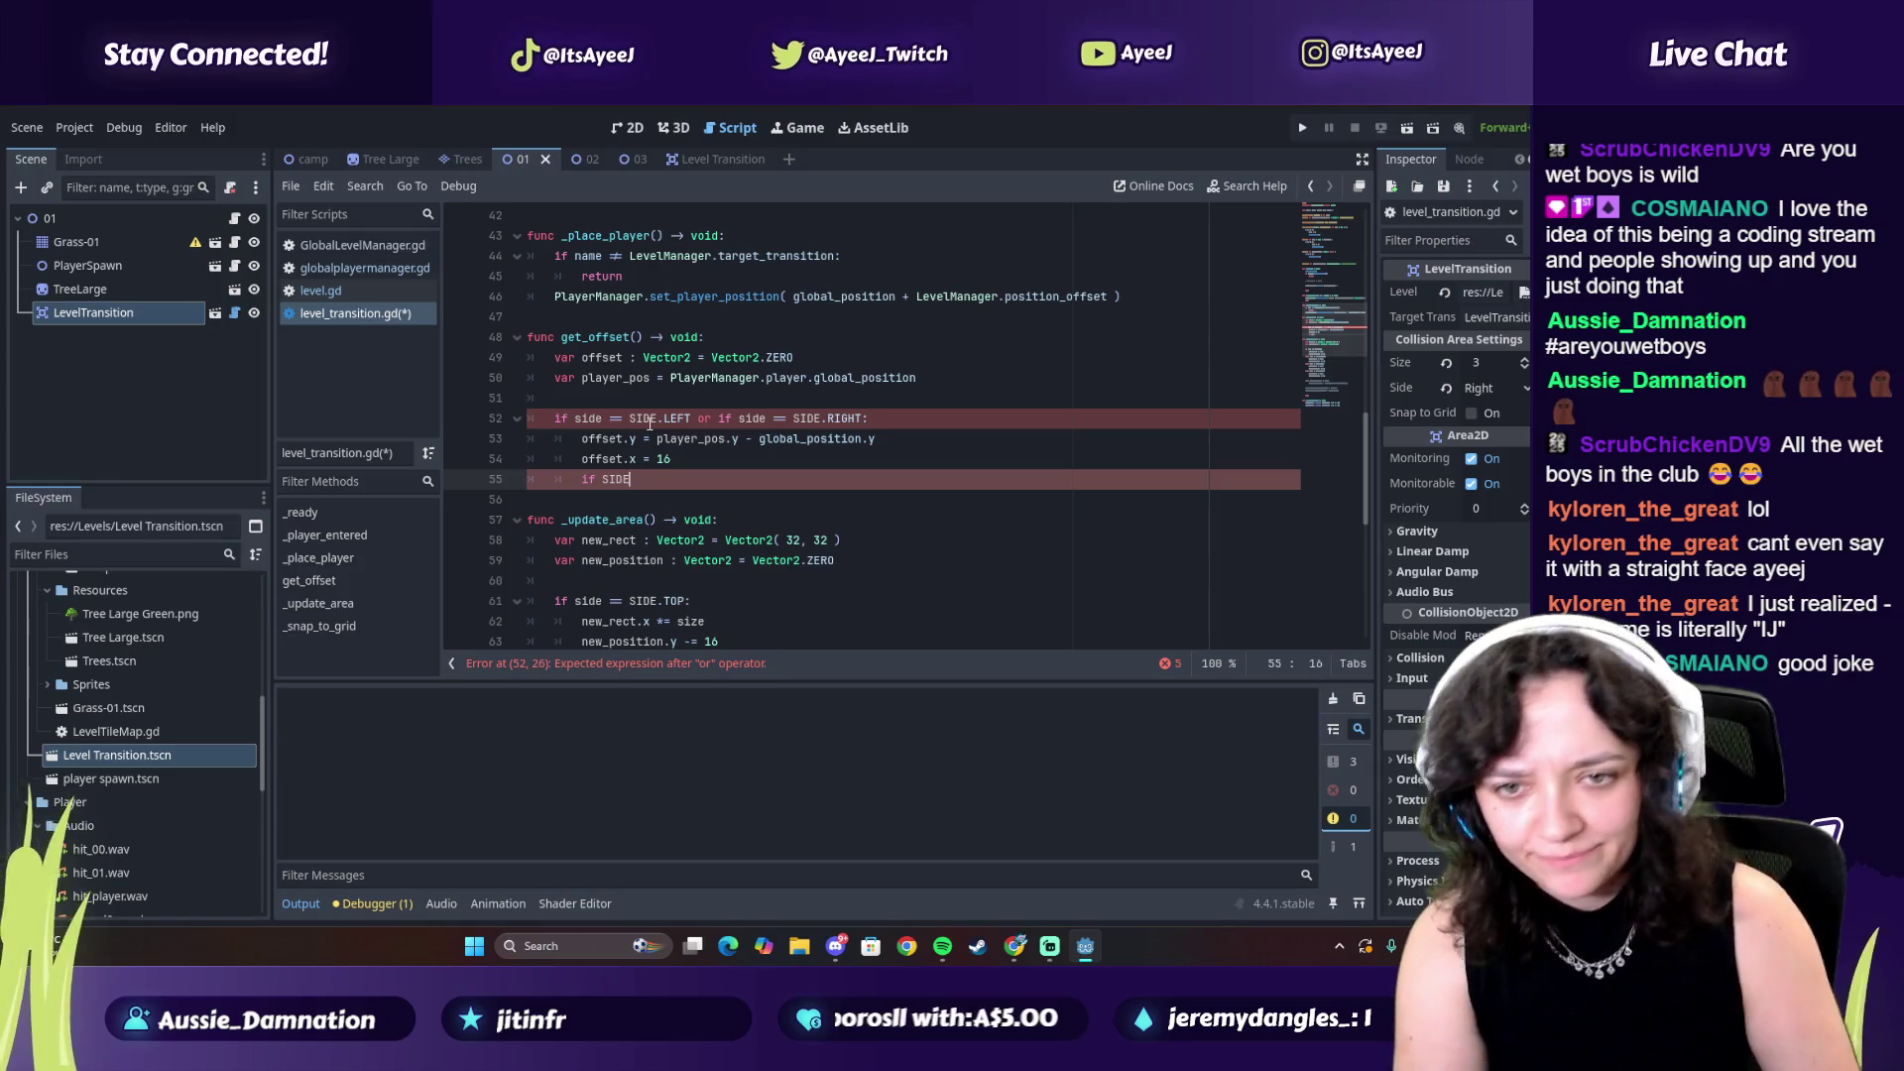
type("side == ")
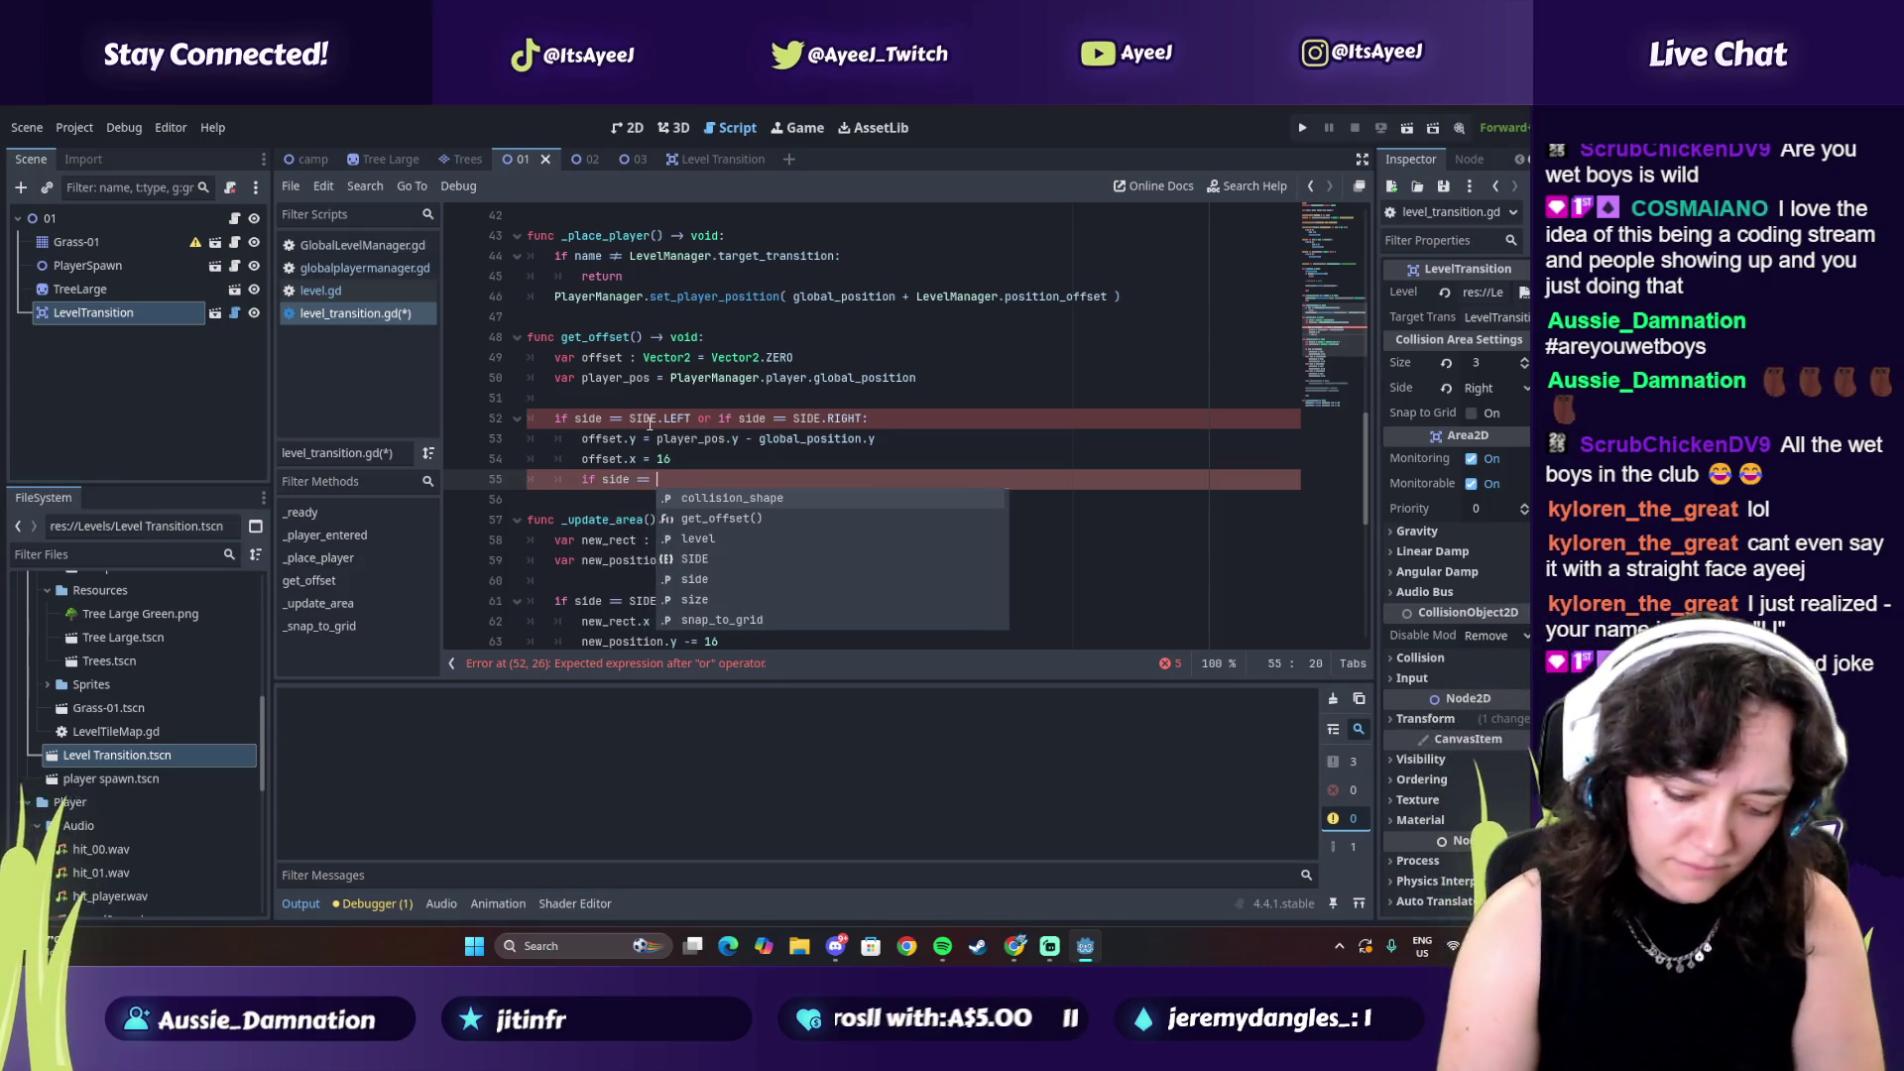
type("SIDE.LEFT")
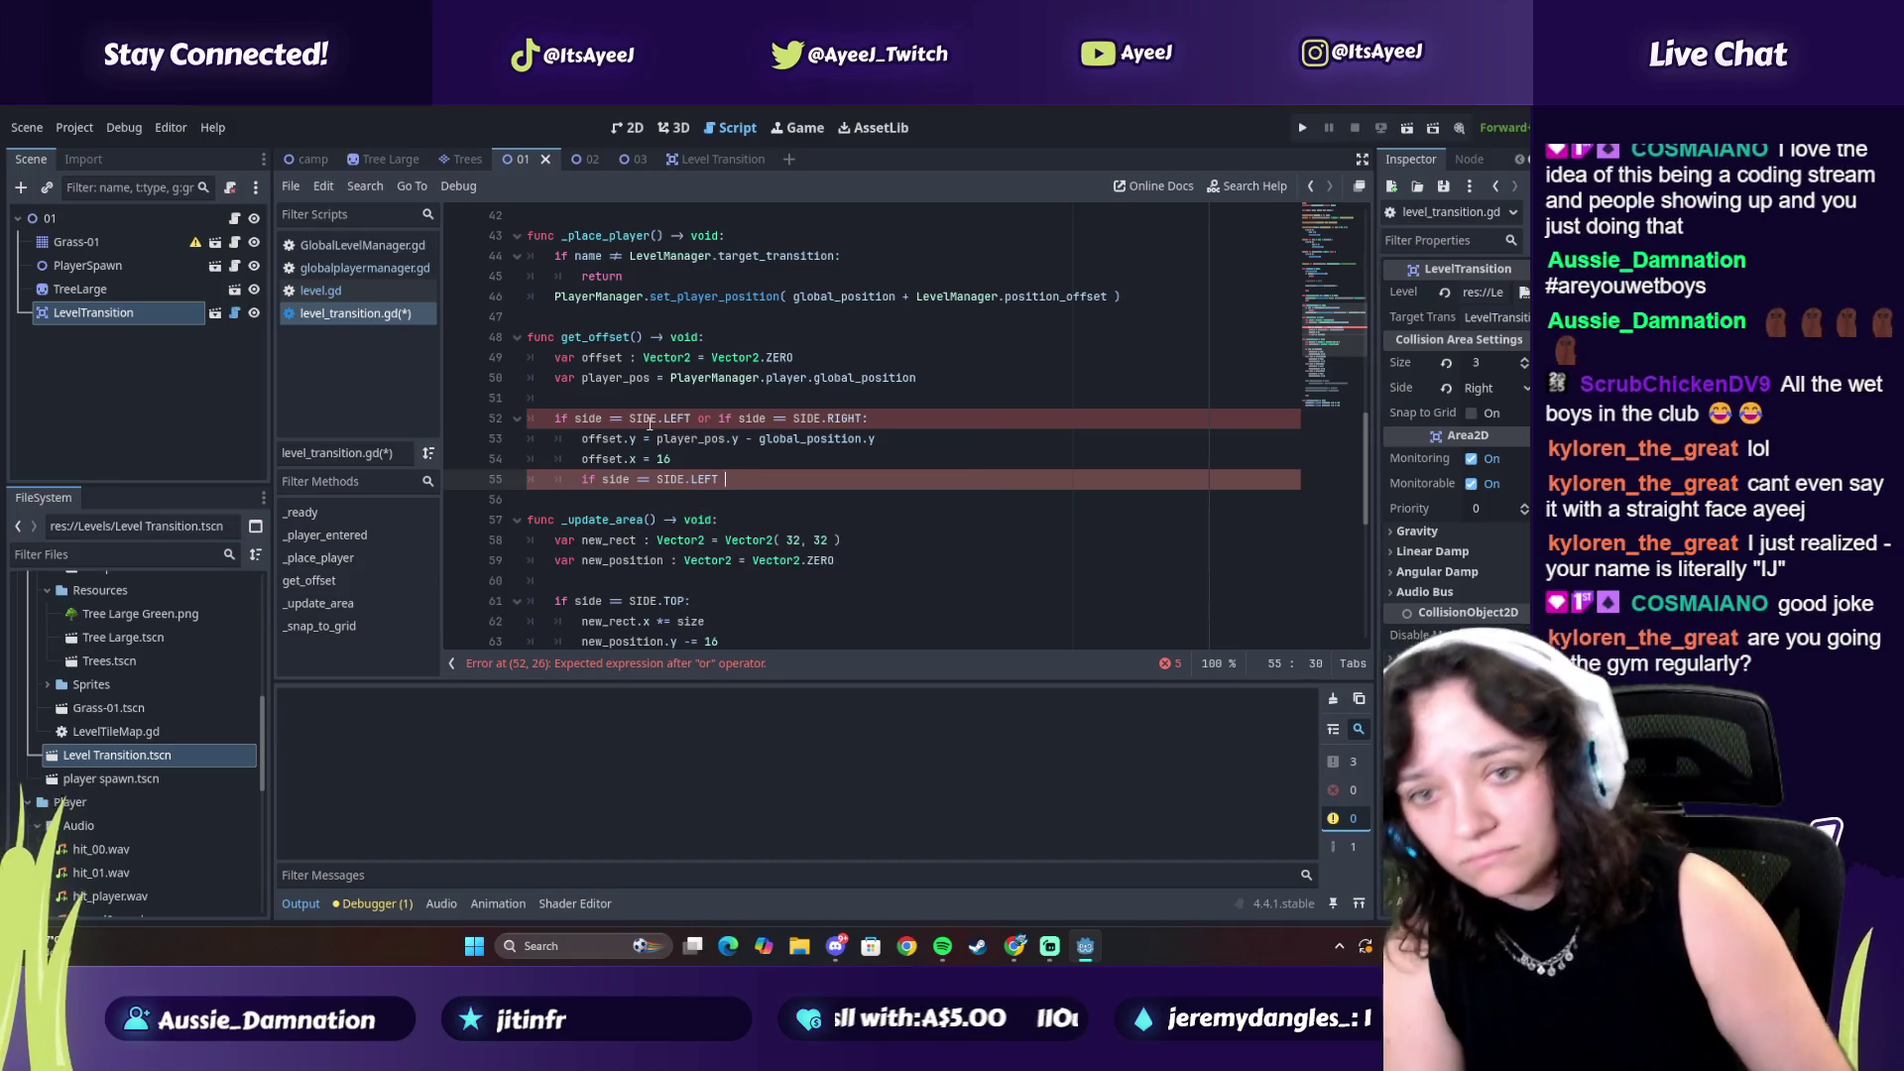
Play the tutorial to 40:36 to read its next line of code
key("alt+Tab")
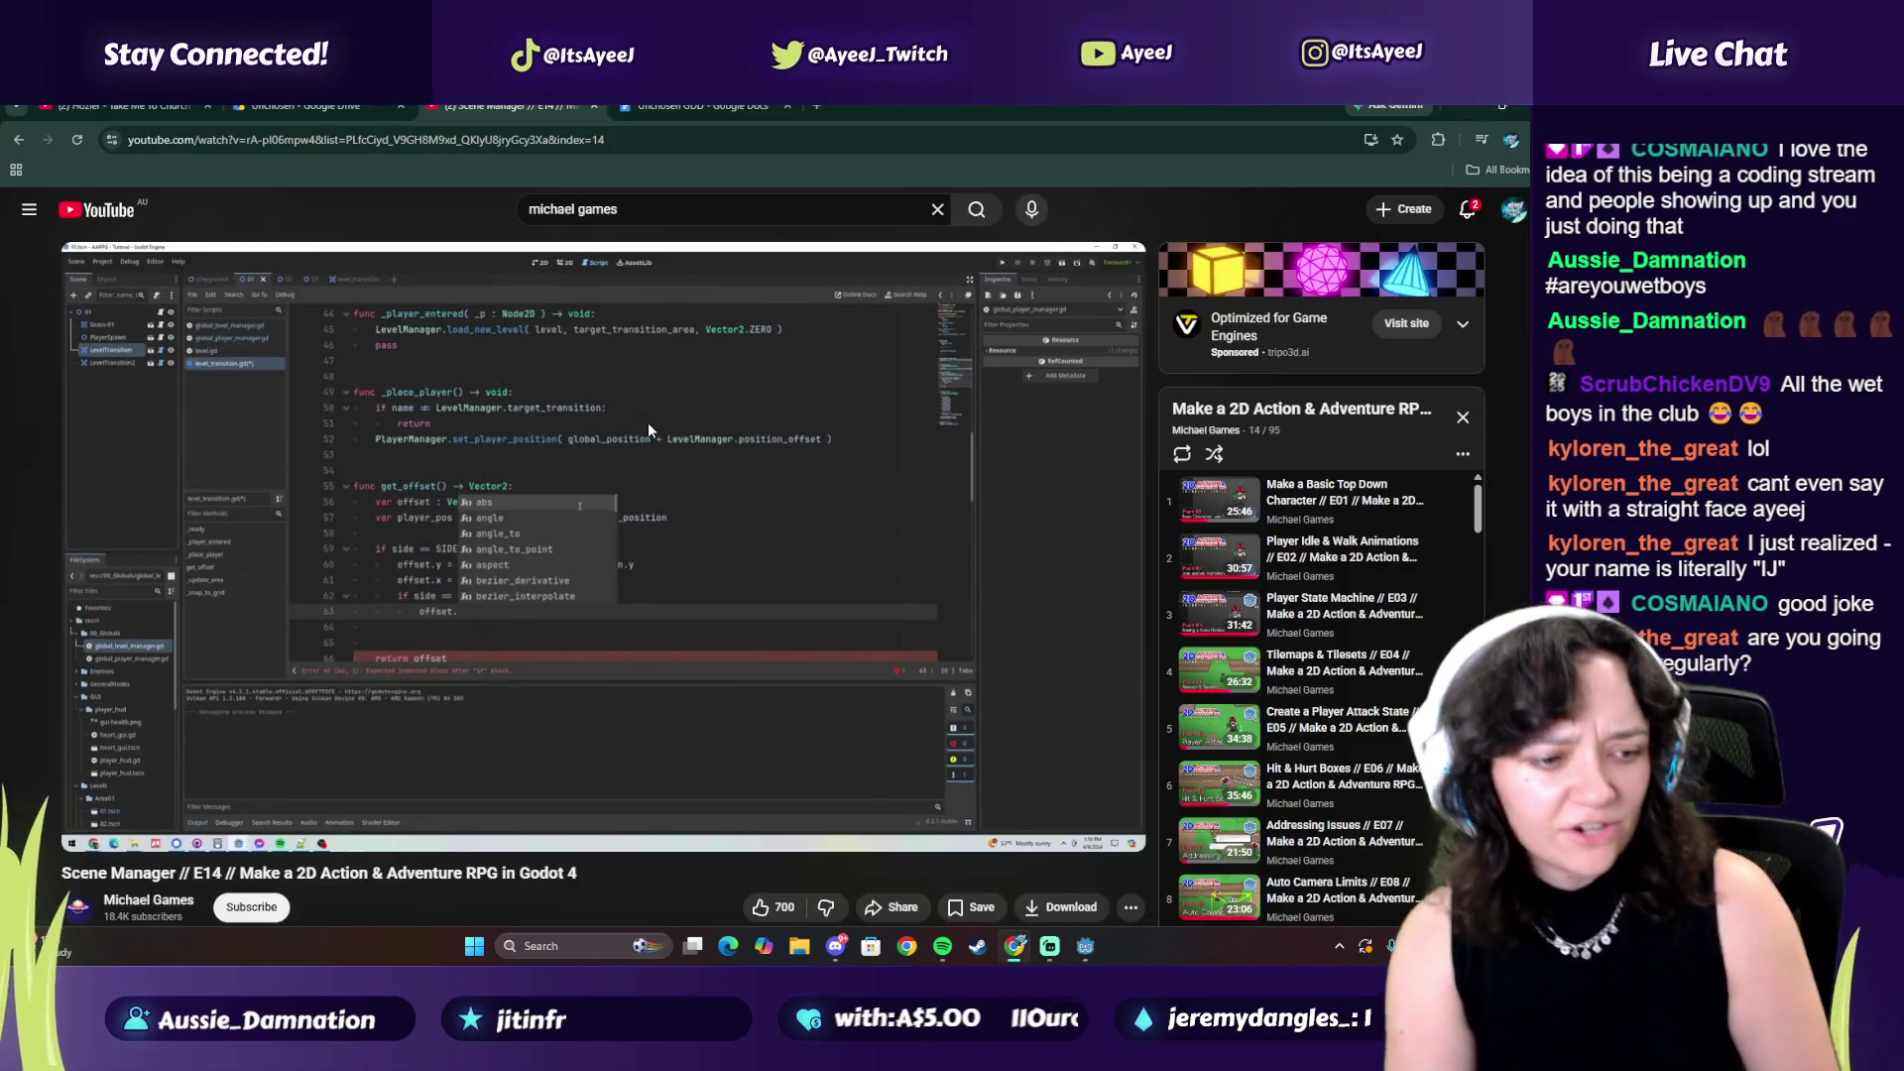
left_click(647, 422)
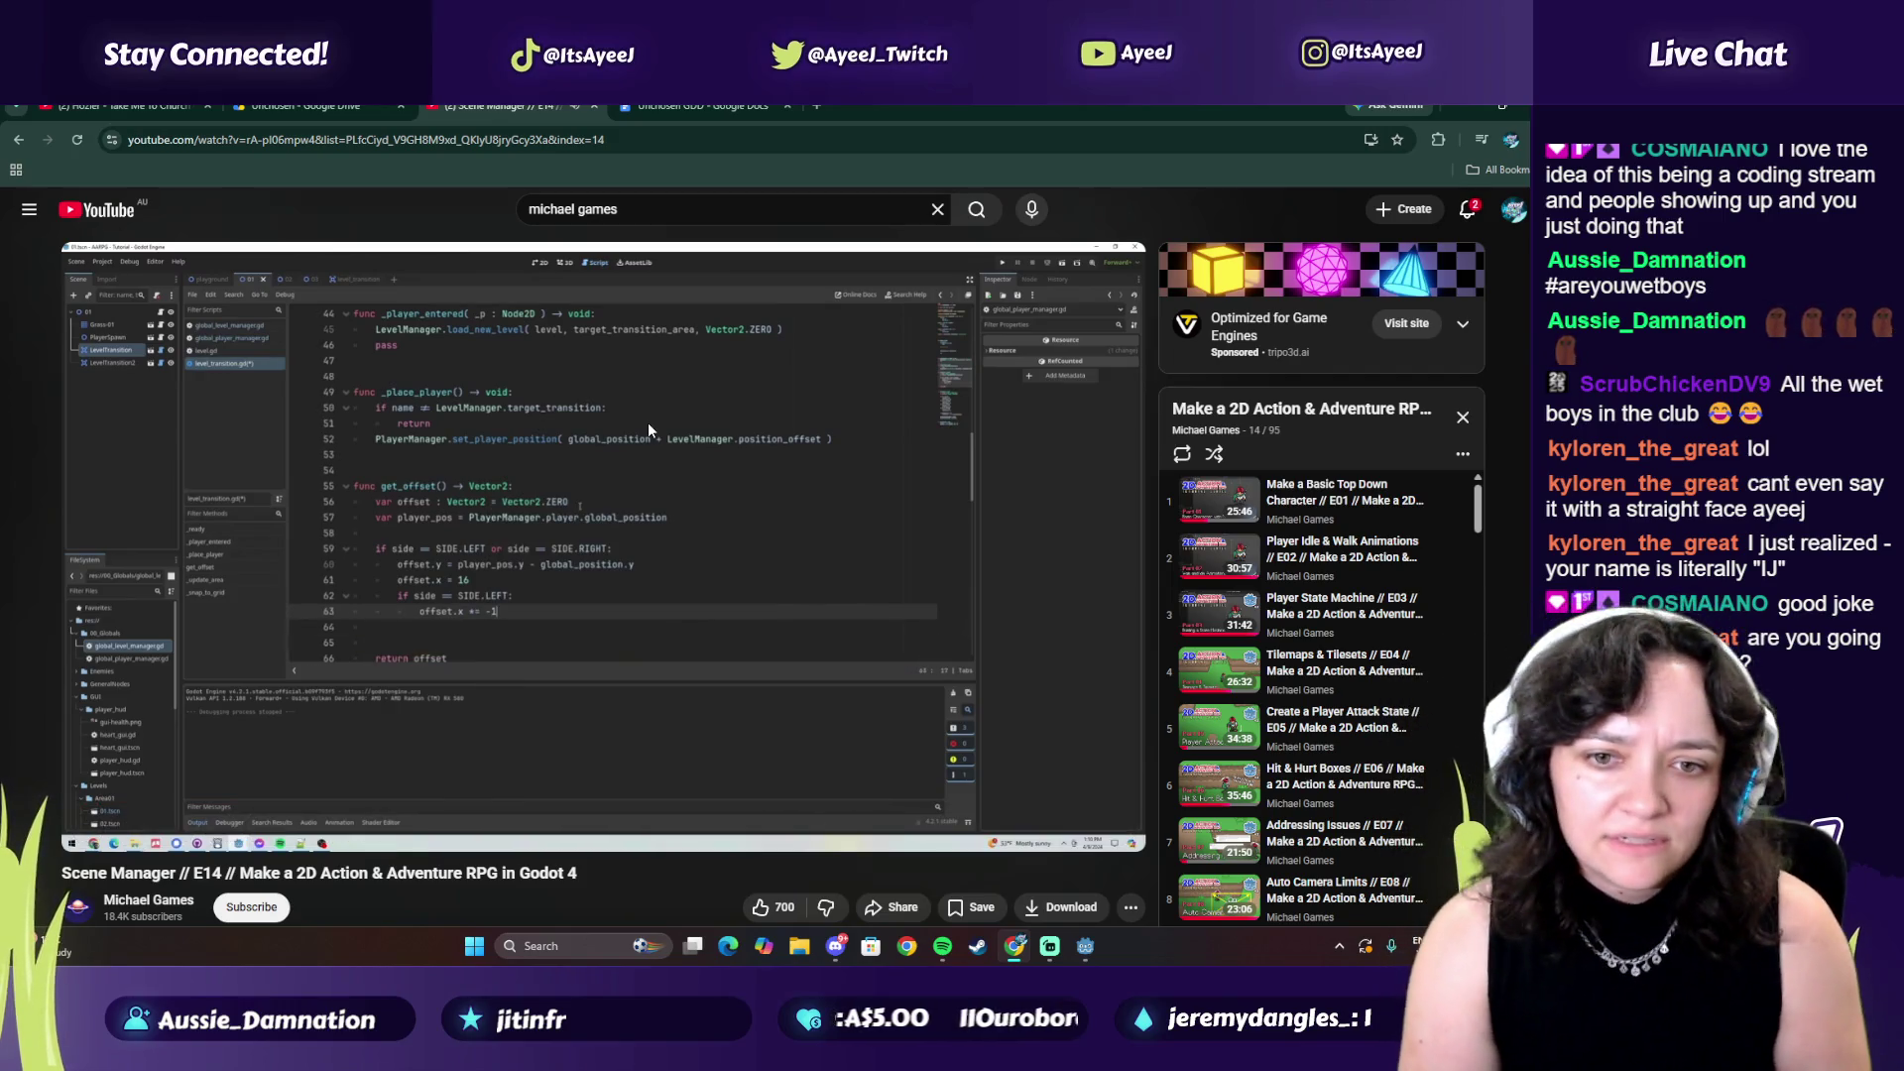
left_click(647, 423)
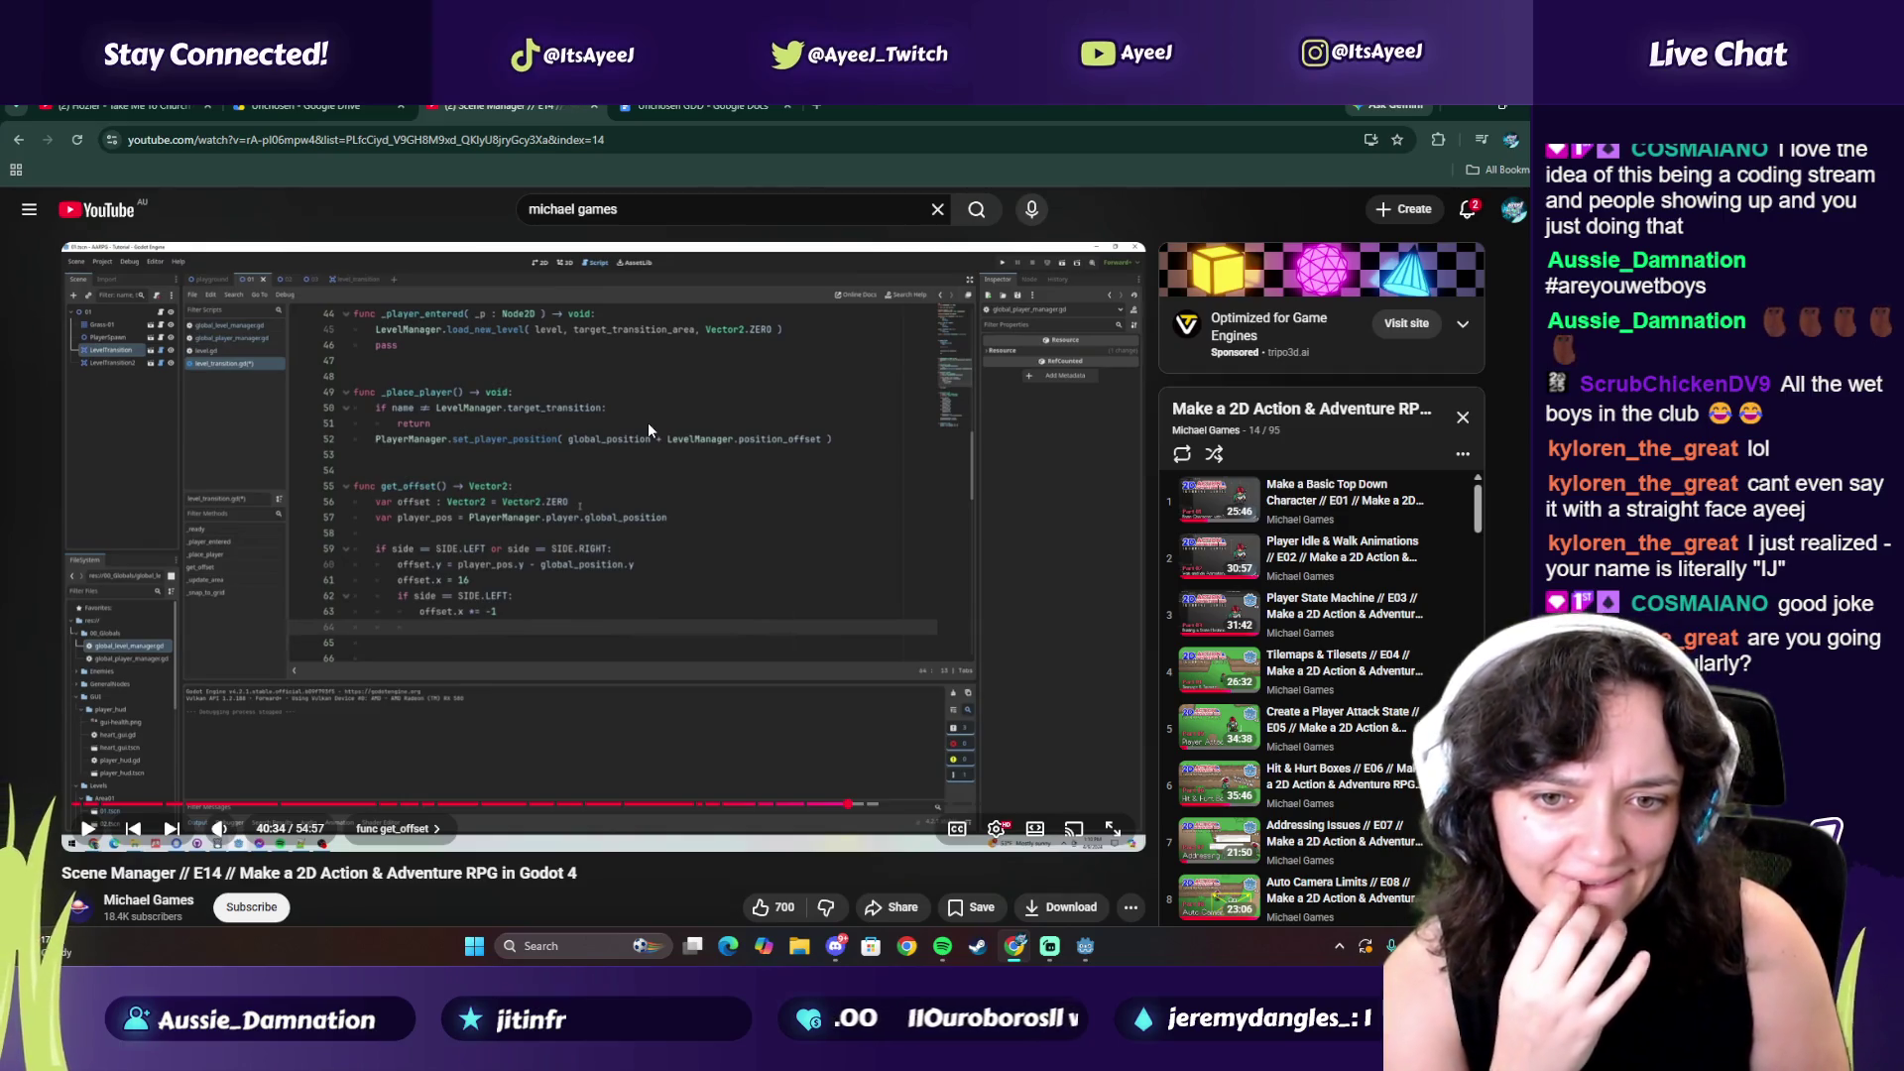
left_click(645, 515)
left_click(712, 563)
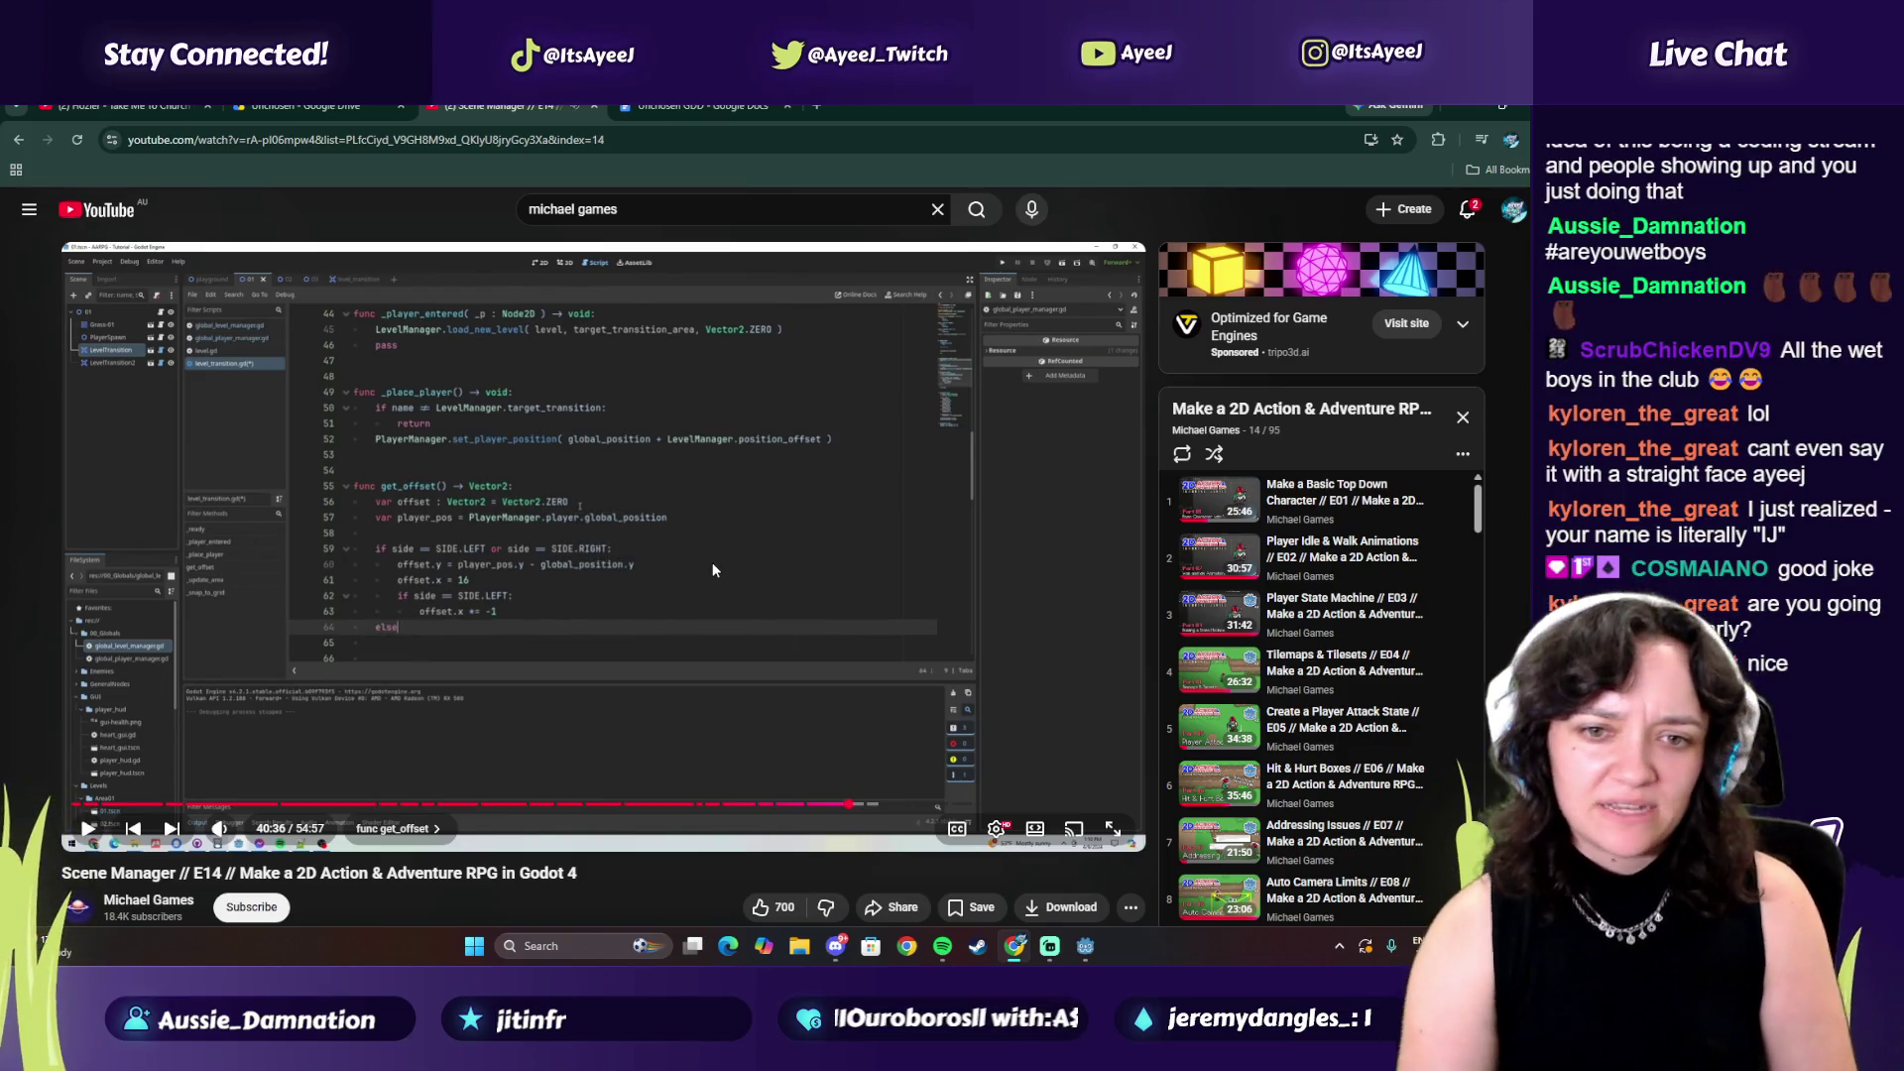
key("alt+Tab")
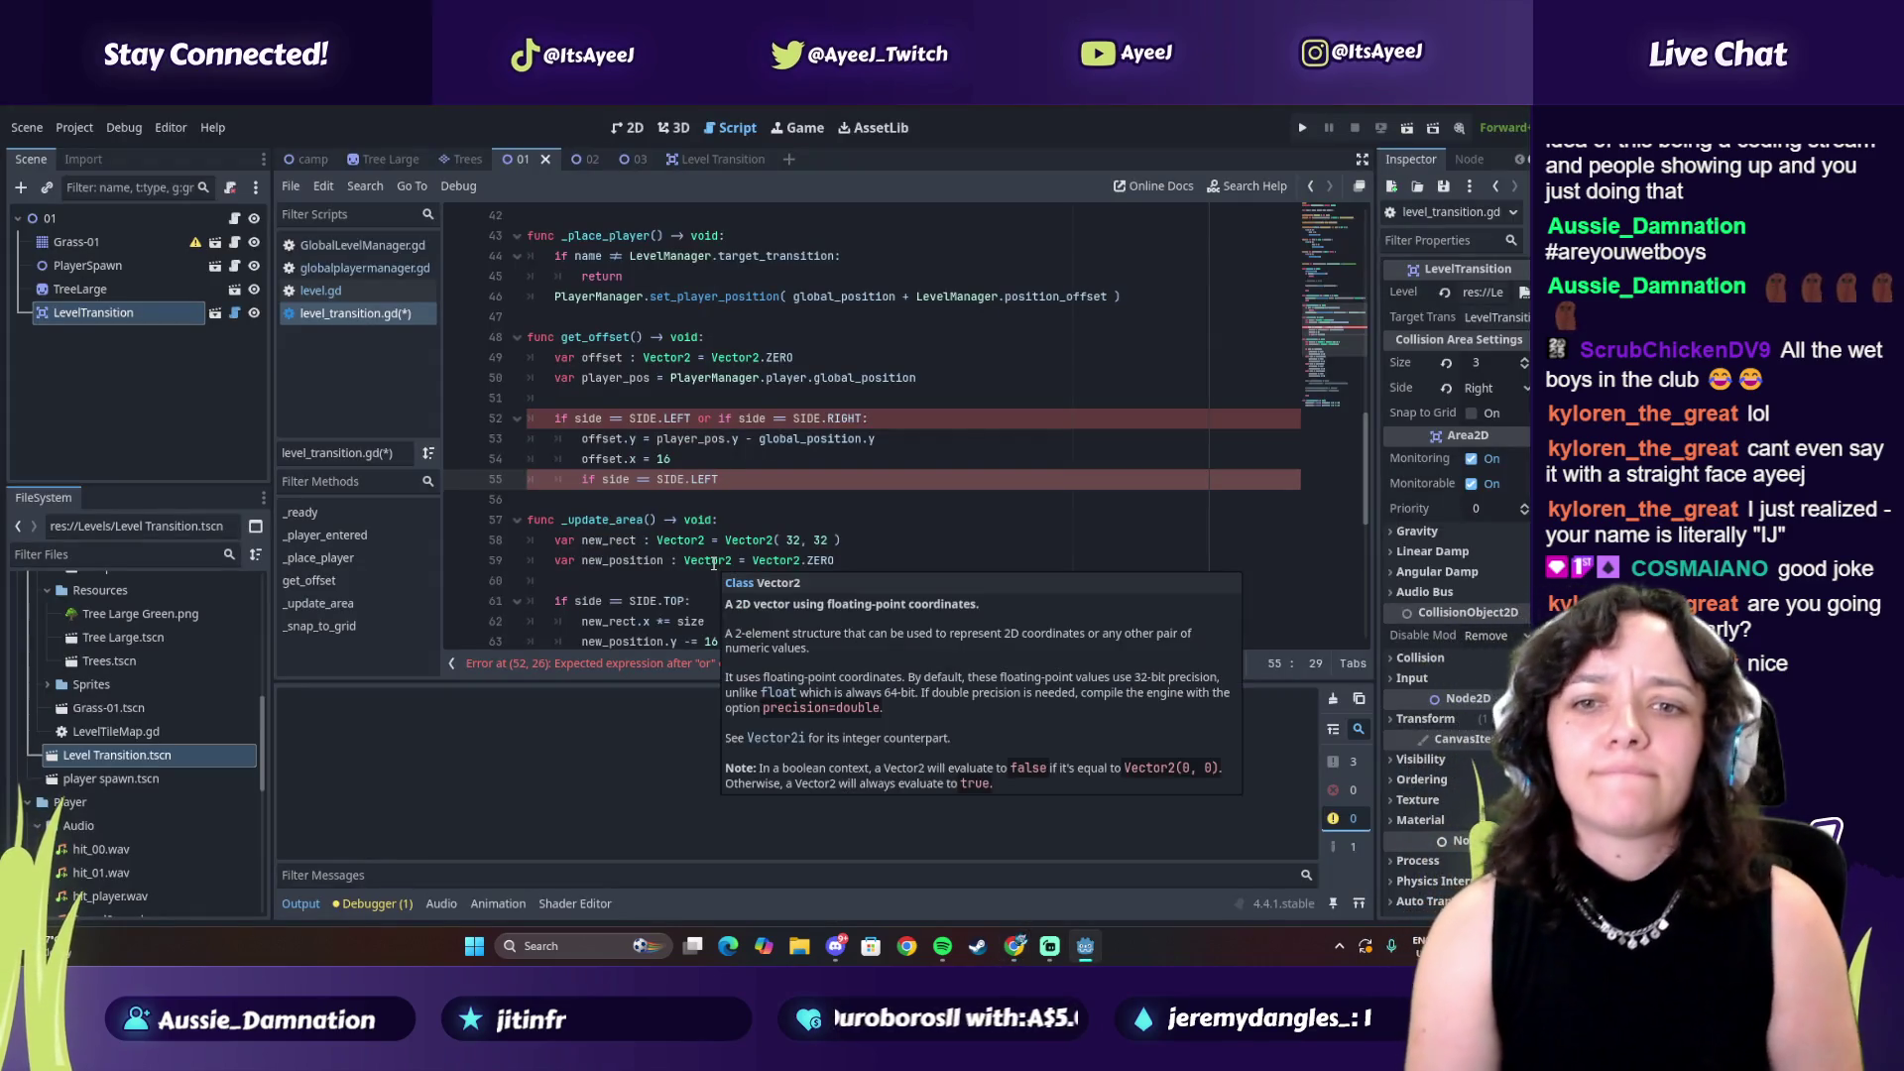
key("alt+Tab")
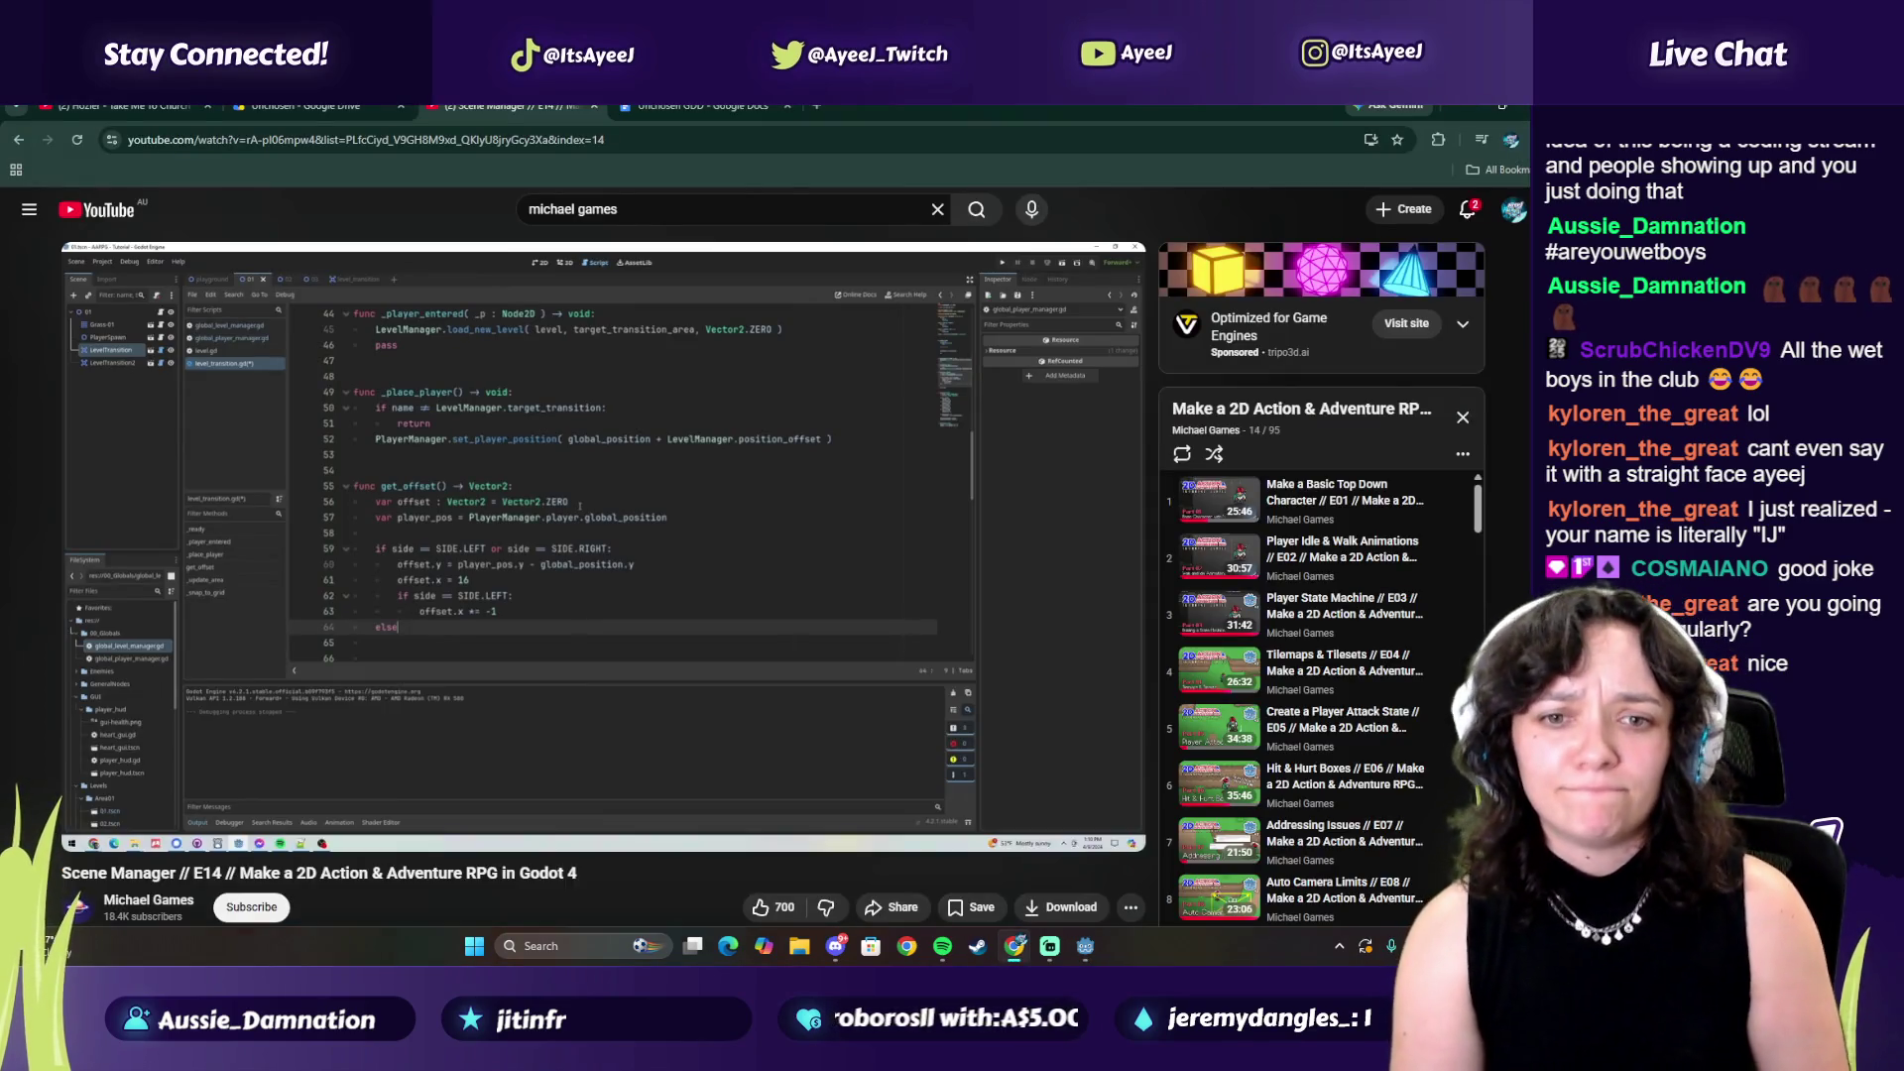
key("alt+Tab")
Begin the offset line beneath the check and advance the tutorial to 40:38
type("offset")
key("alt+Tab")
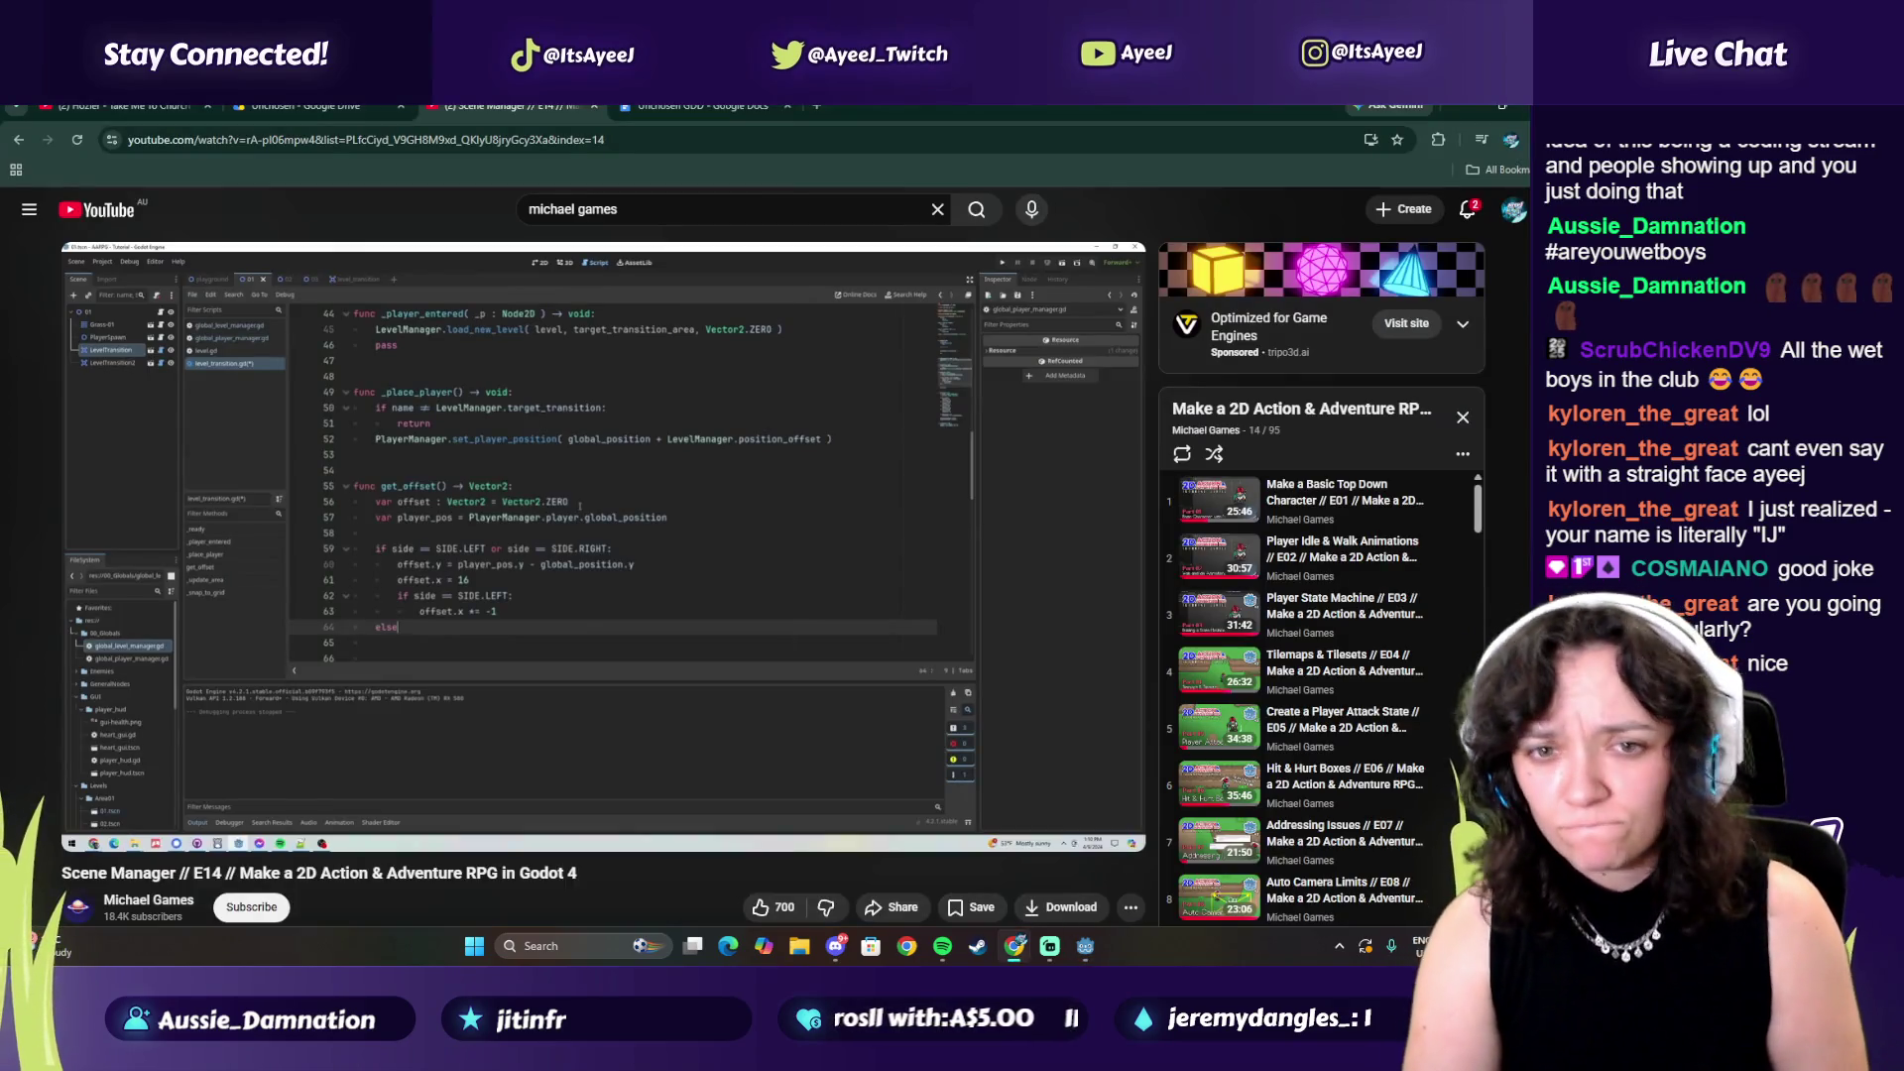
key("alt+Tab")
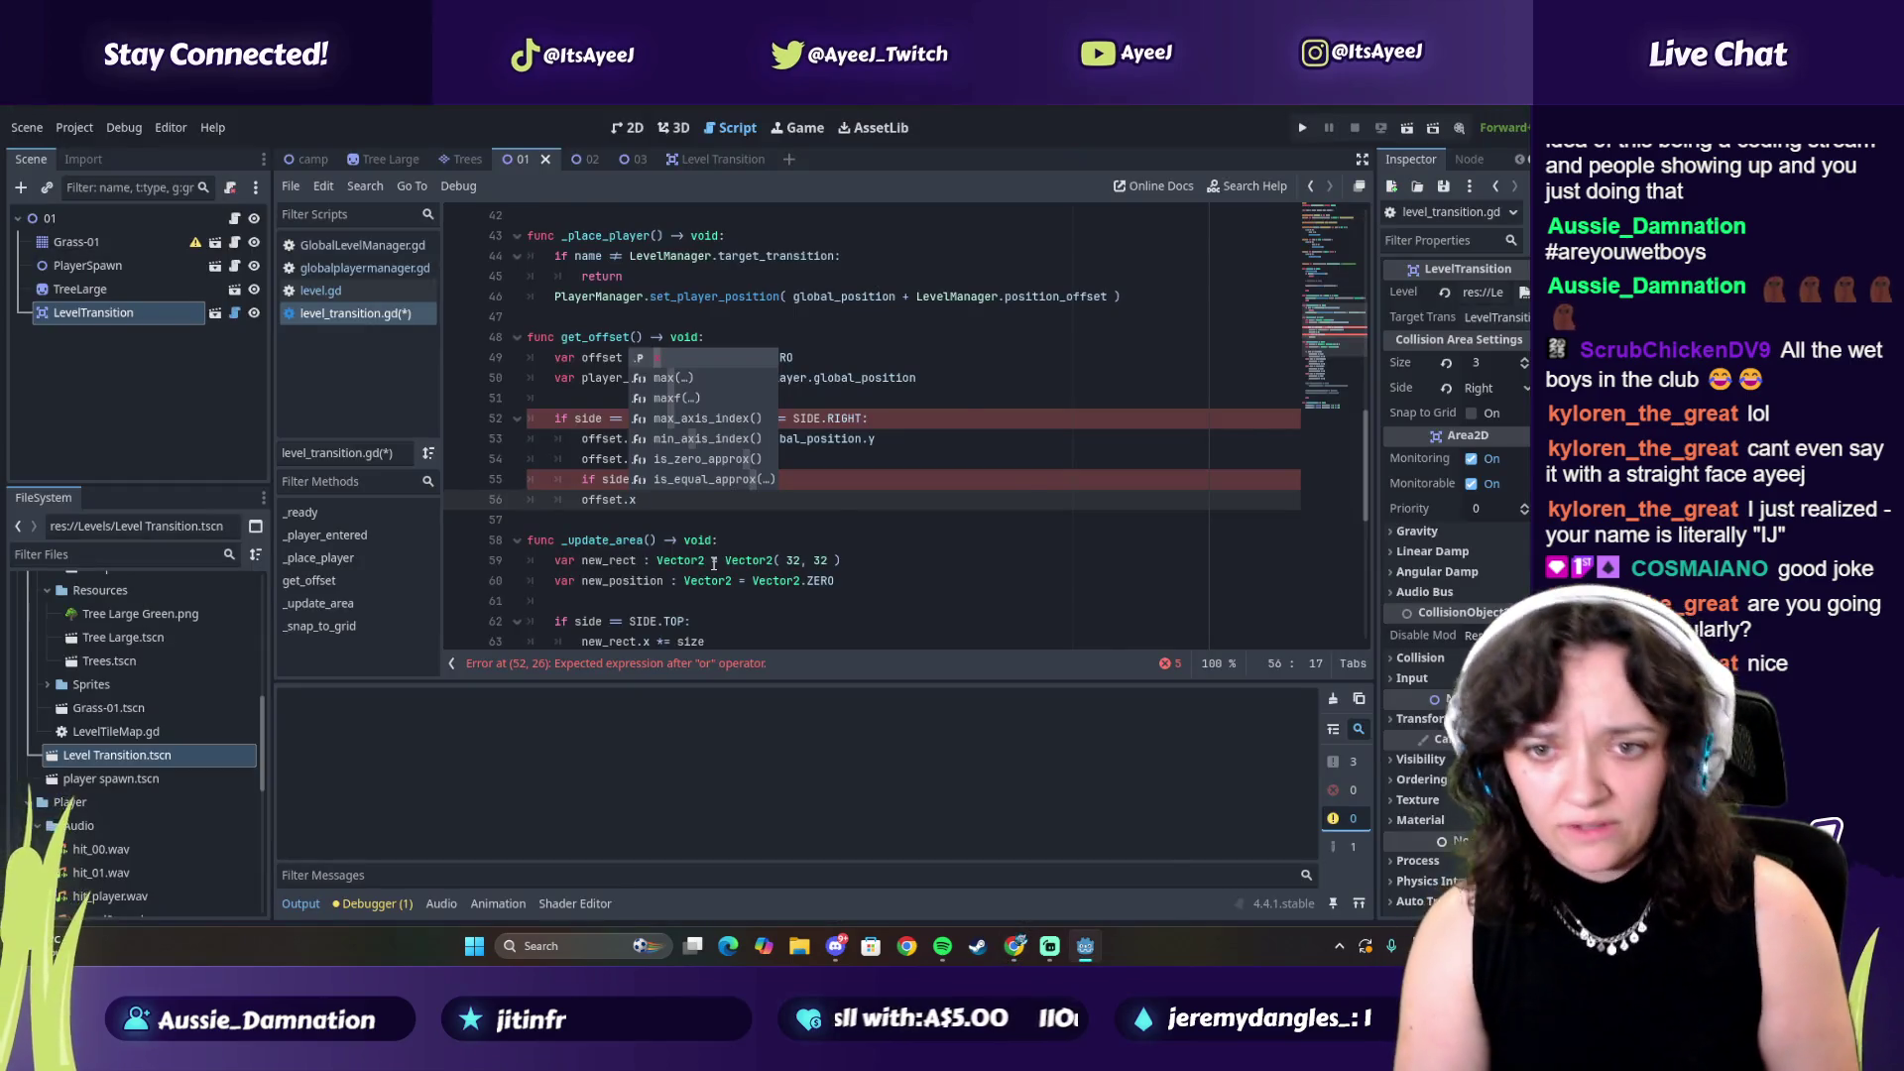
key("alt+Tab")
key("alt+Tab")
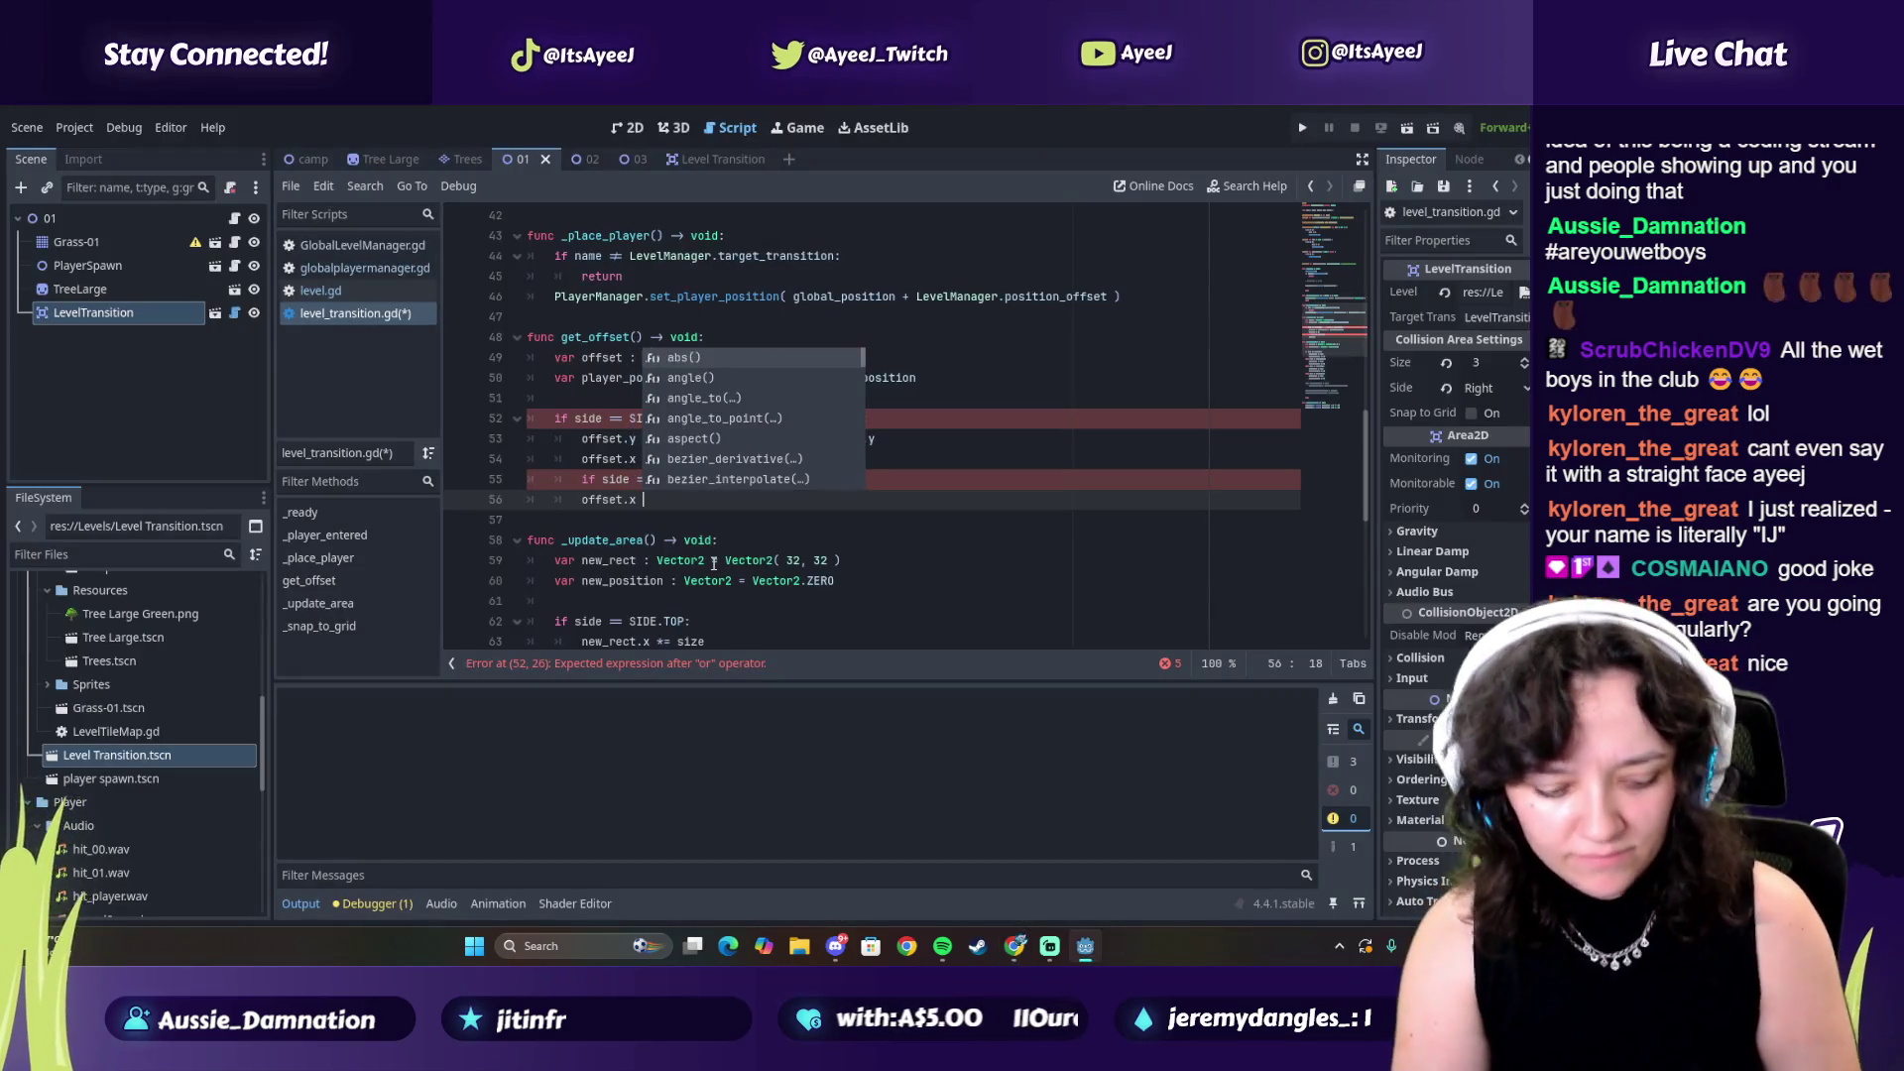
key("alt+Tab")
key("alt+Tab")
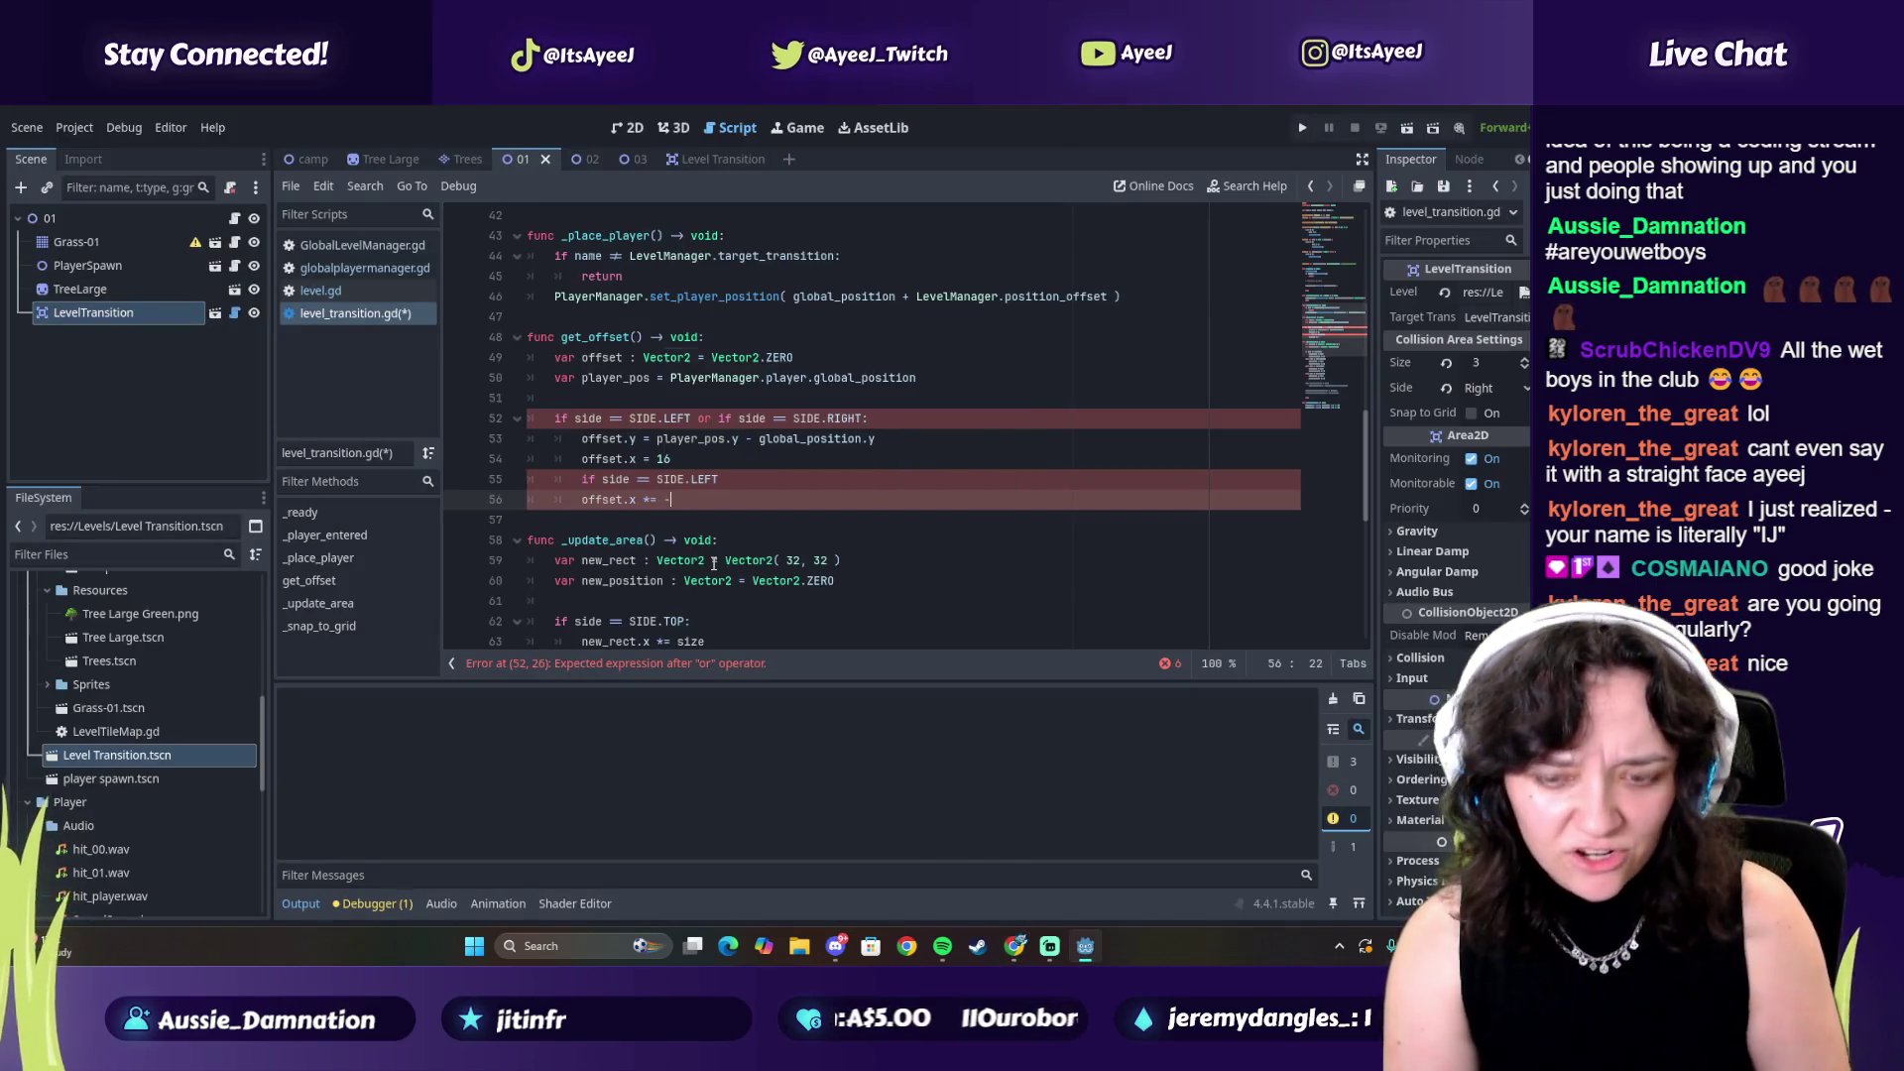
key("alt+Tab")
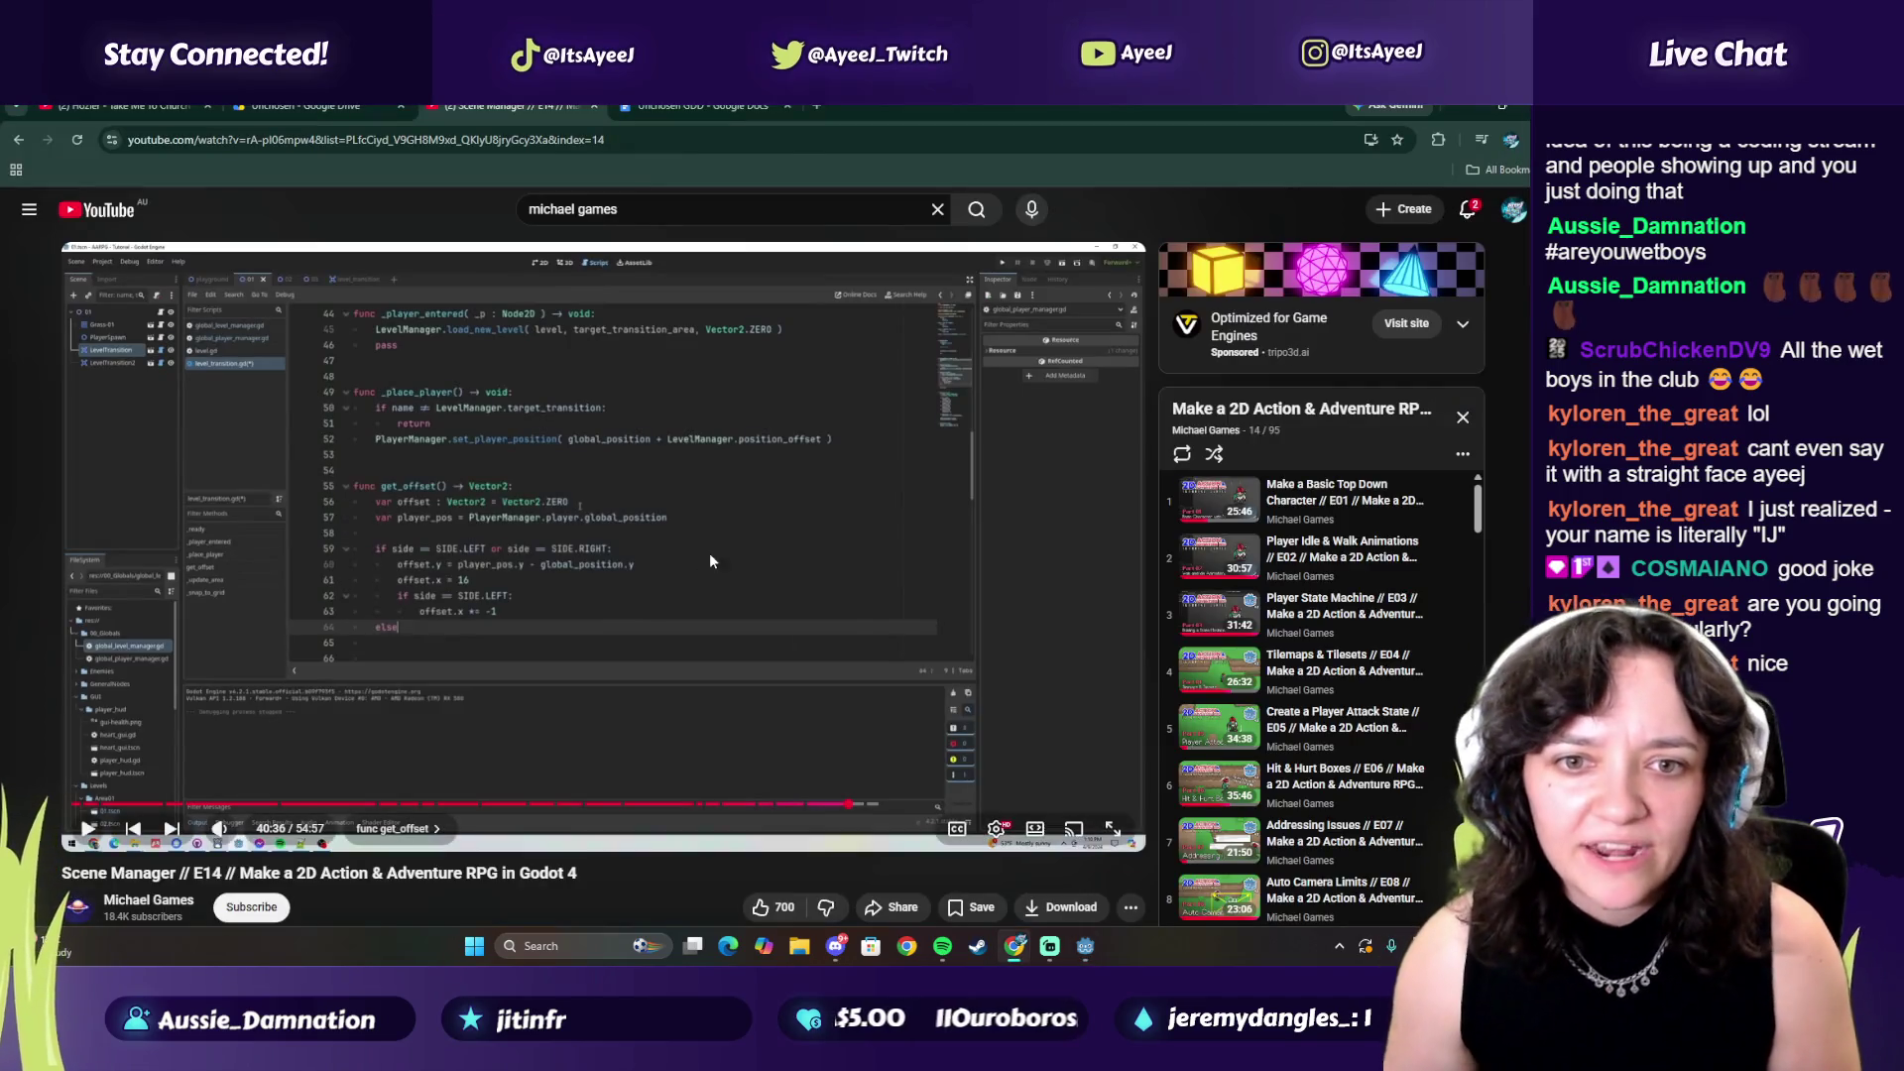
left_click(700, 555)
left_click(449, 560)
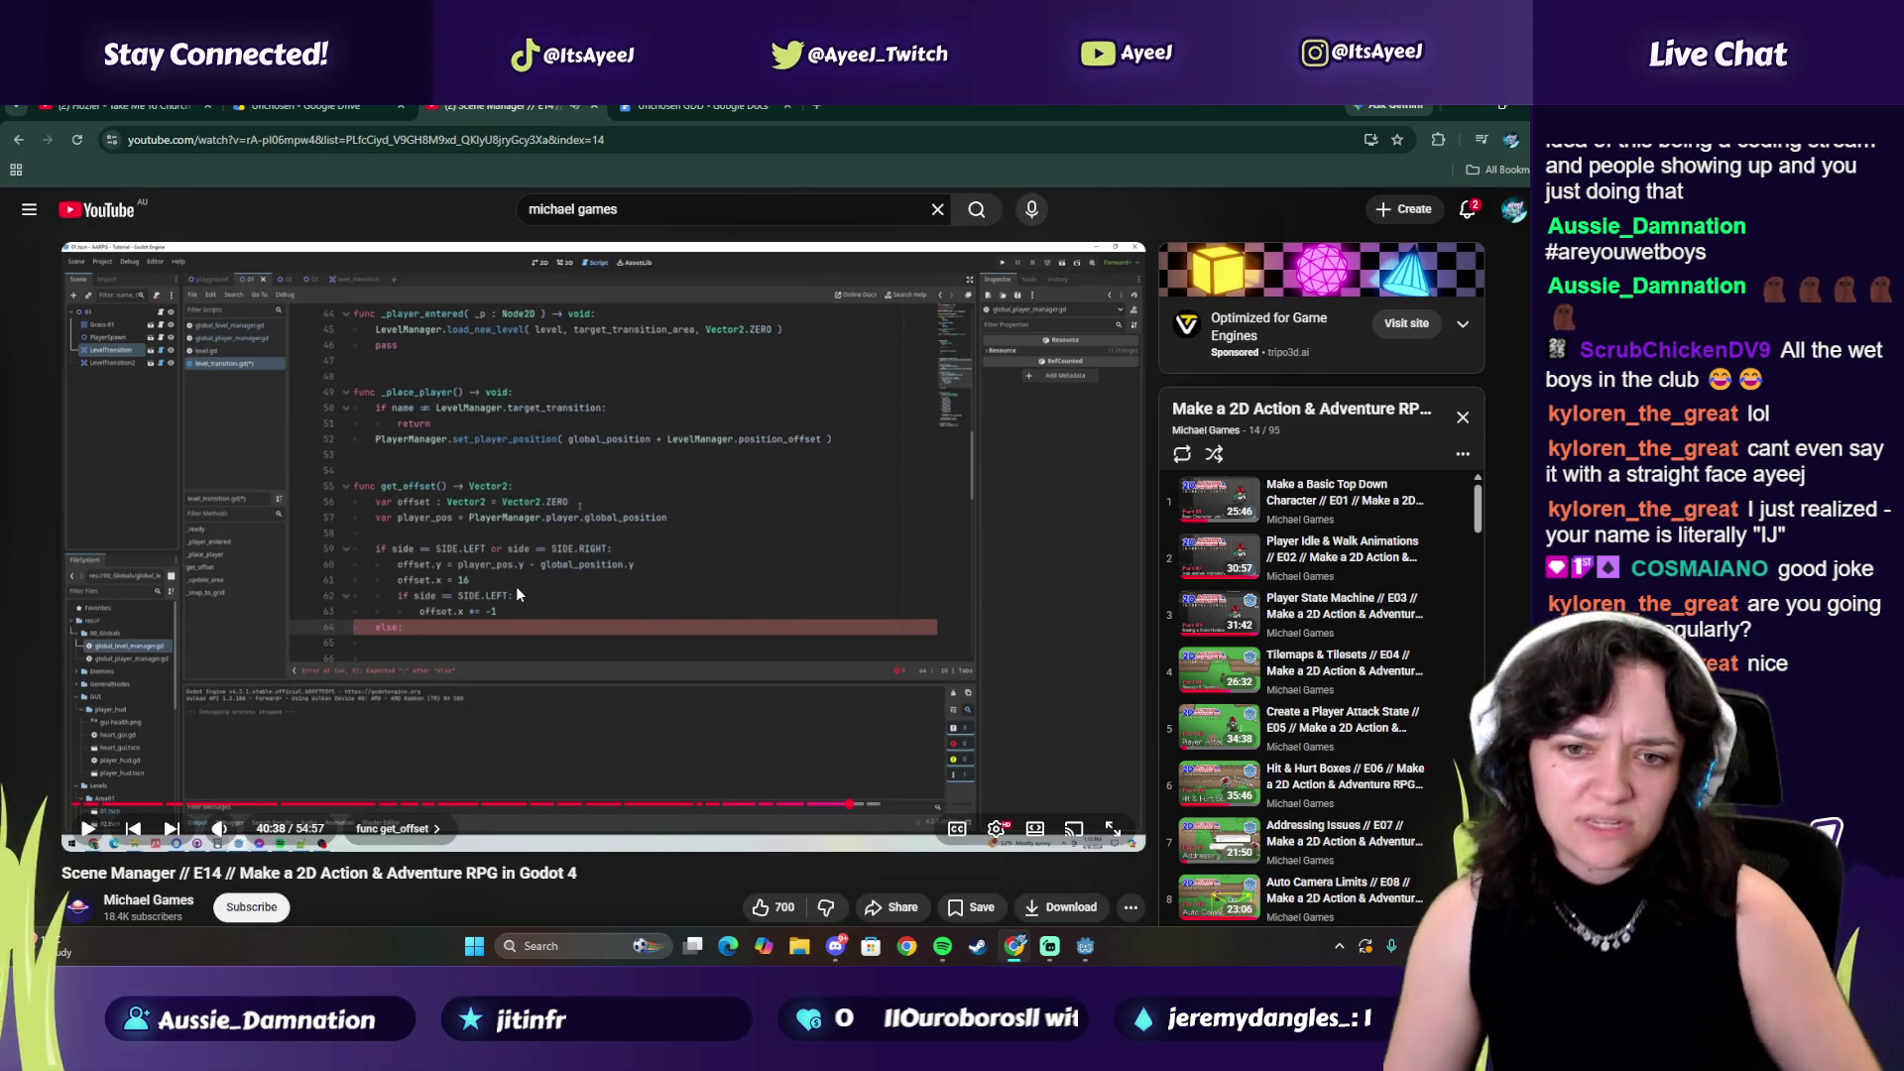
key("alt+Tab")
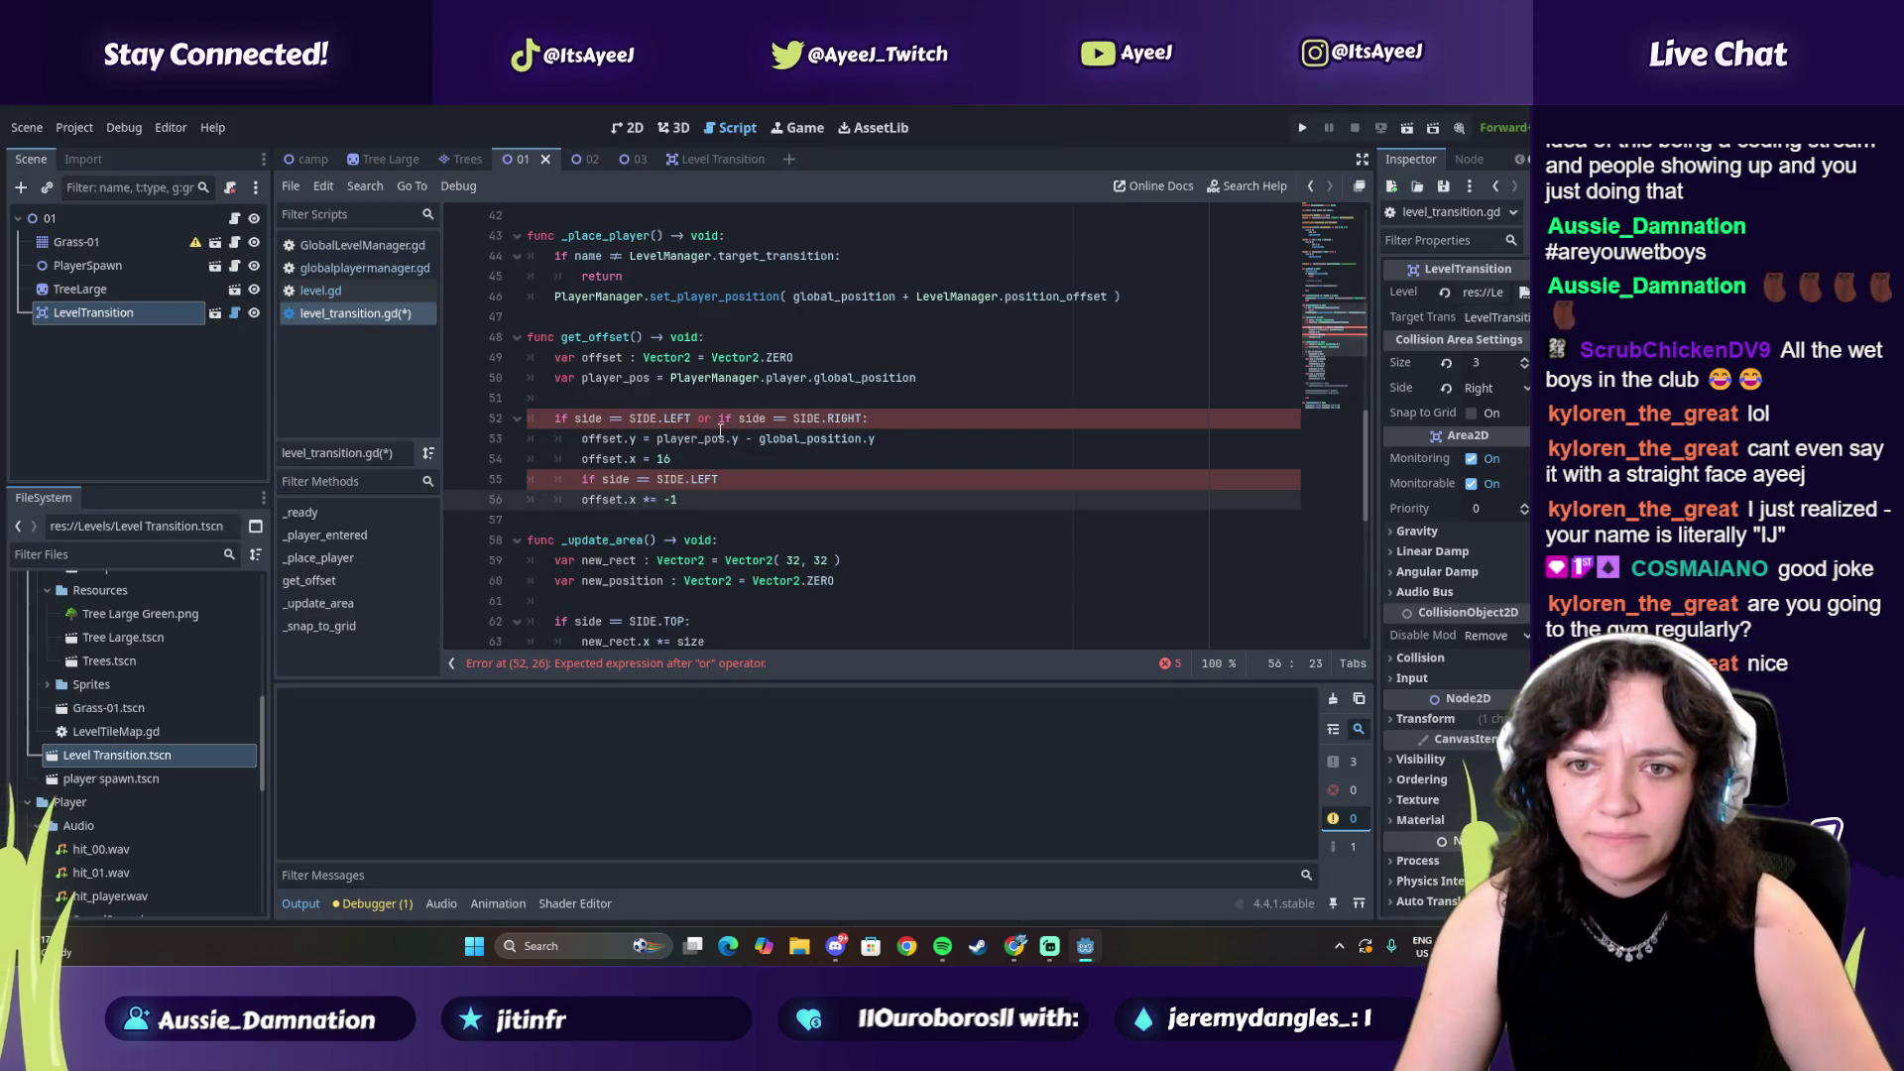
Delete the stray 'if' from line 52's LEFT/RIGHT condition
key("alt+Tab")
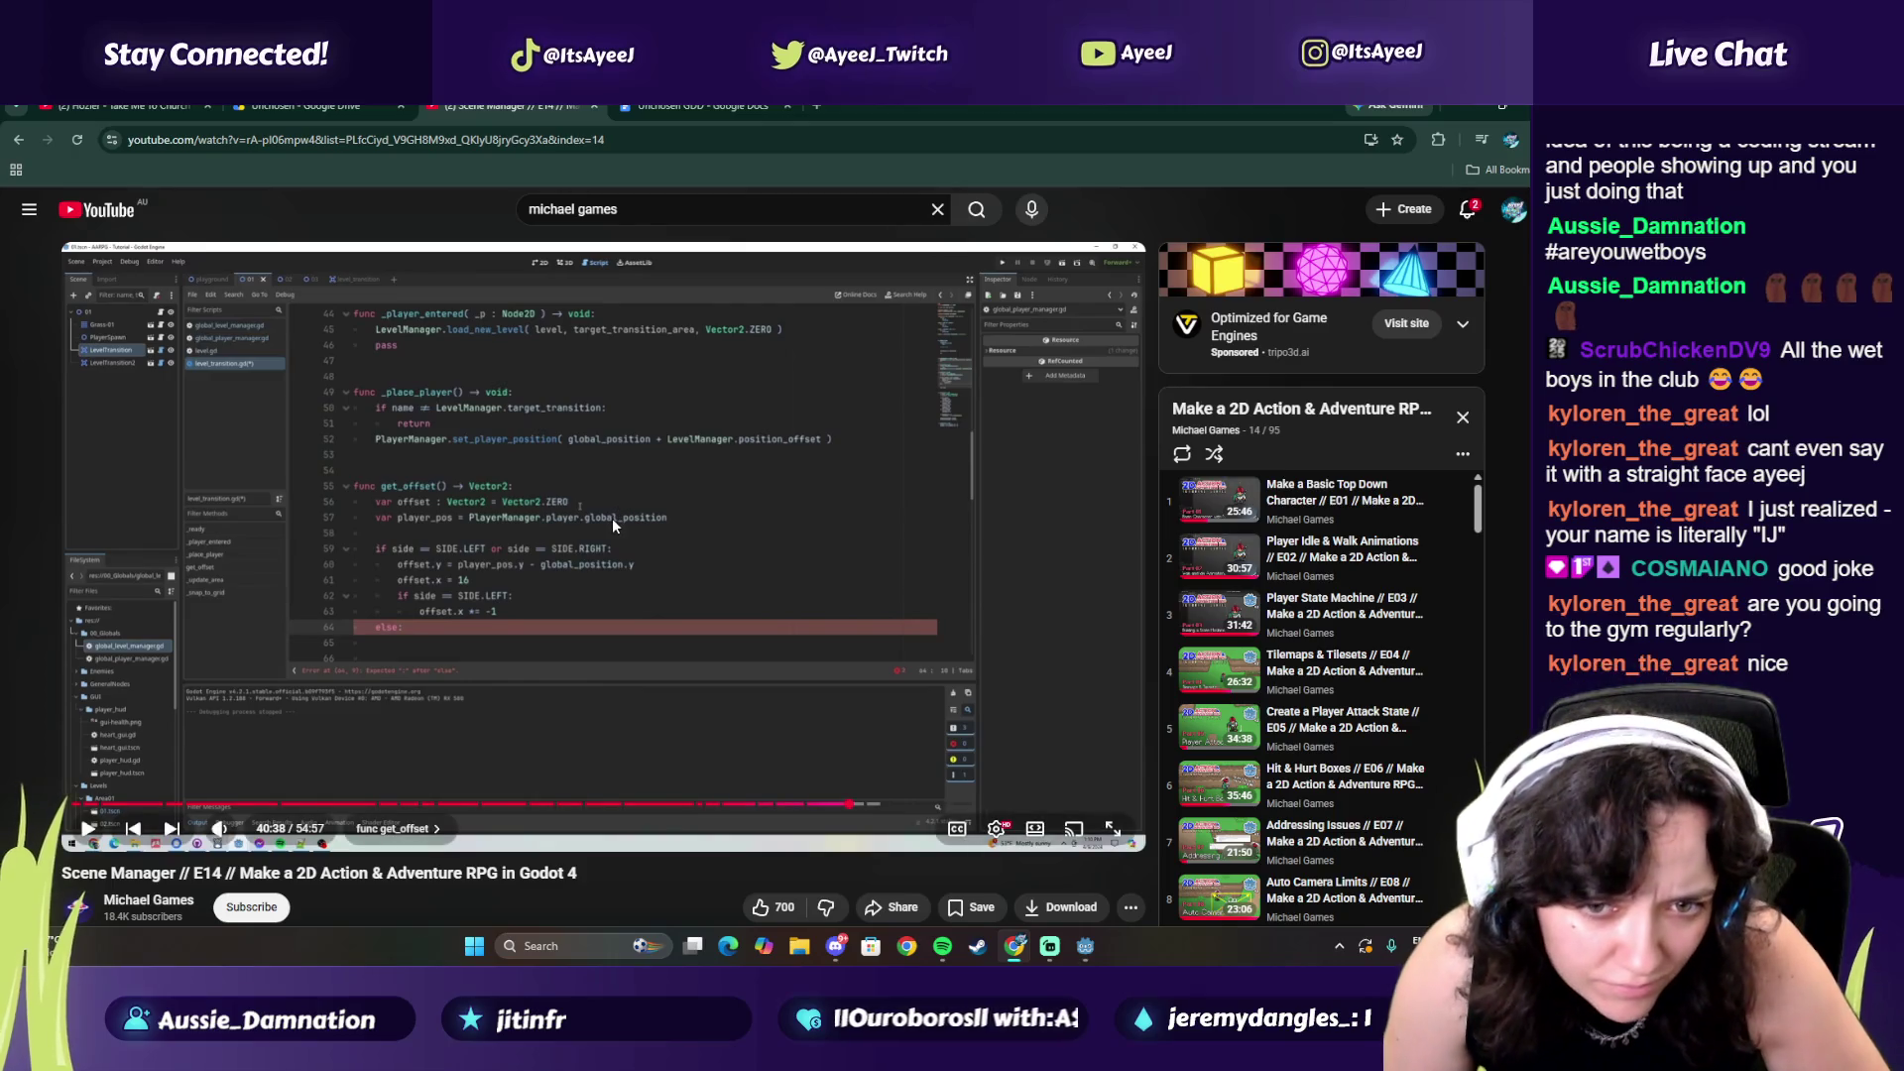
key("alt+Tab")
double_click(721, 417)
key("BackSpace")
key("BackSpace")
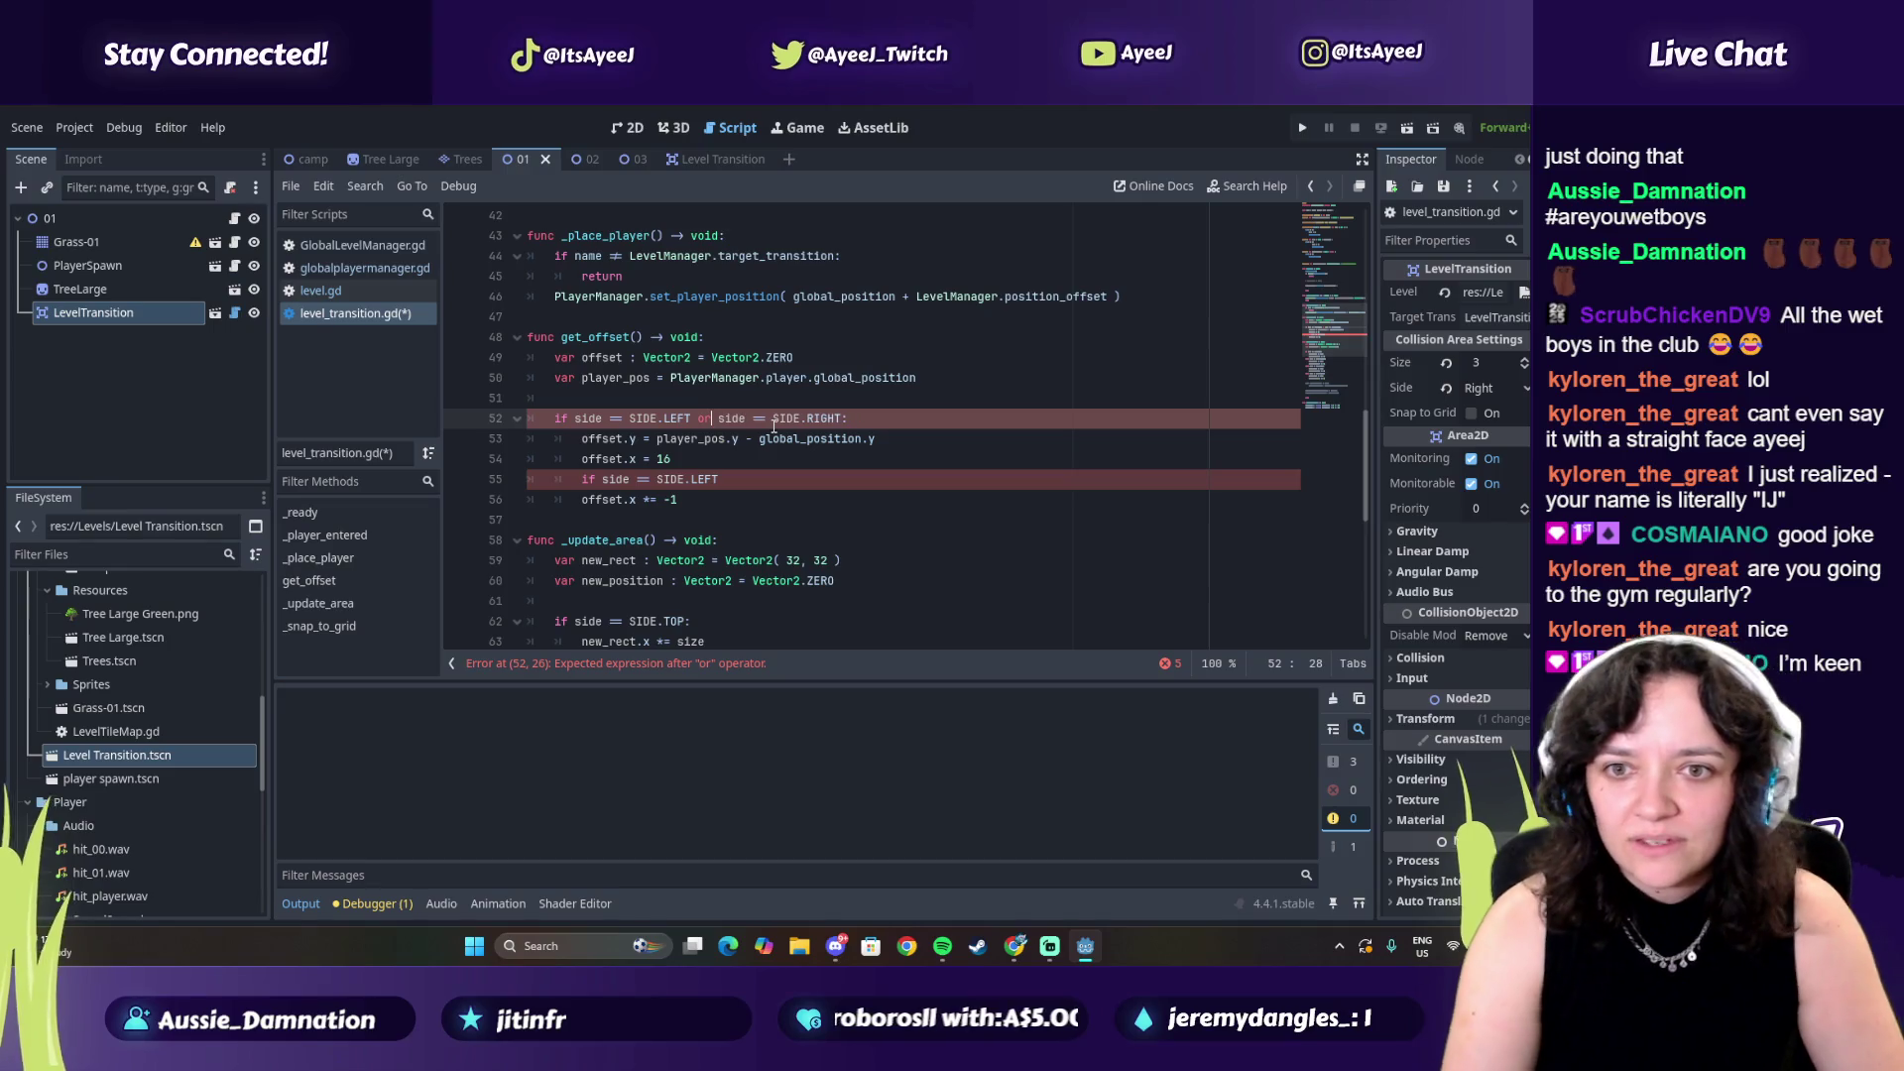
key("alt+Tab")
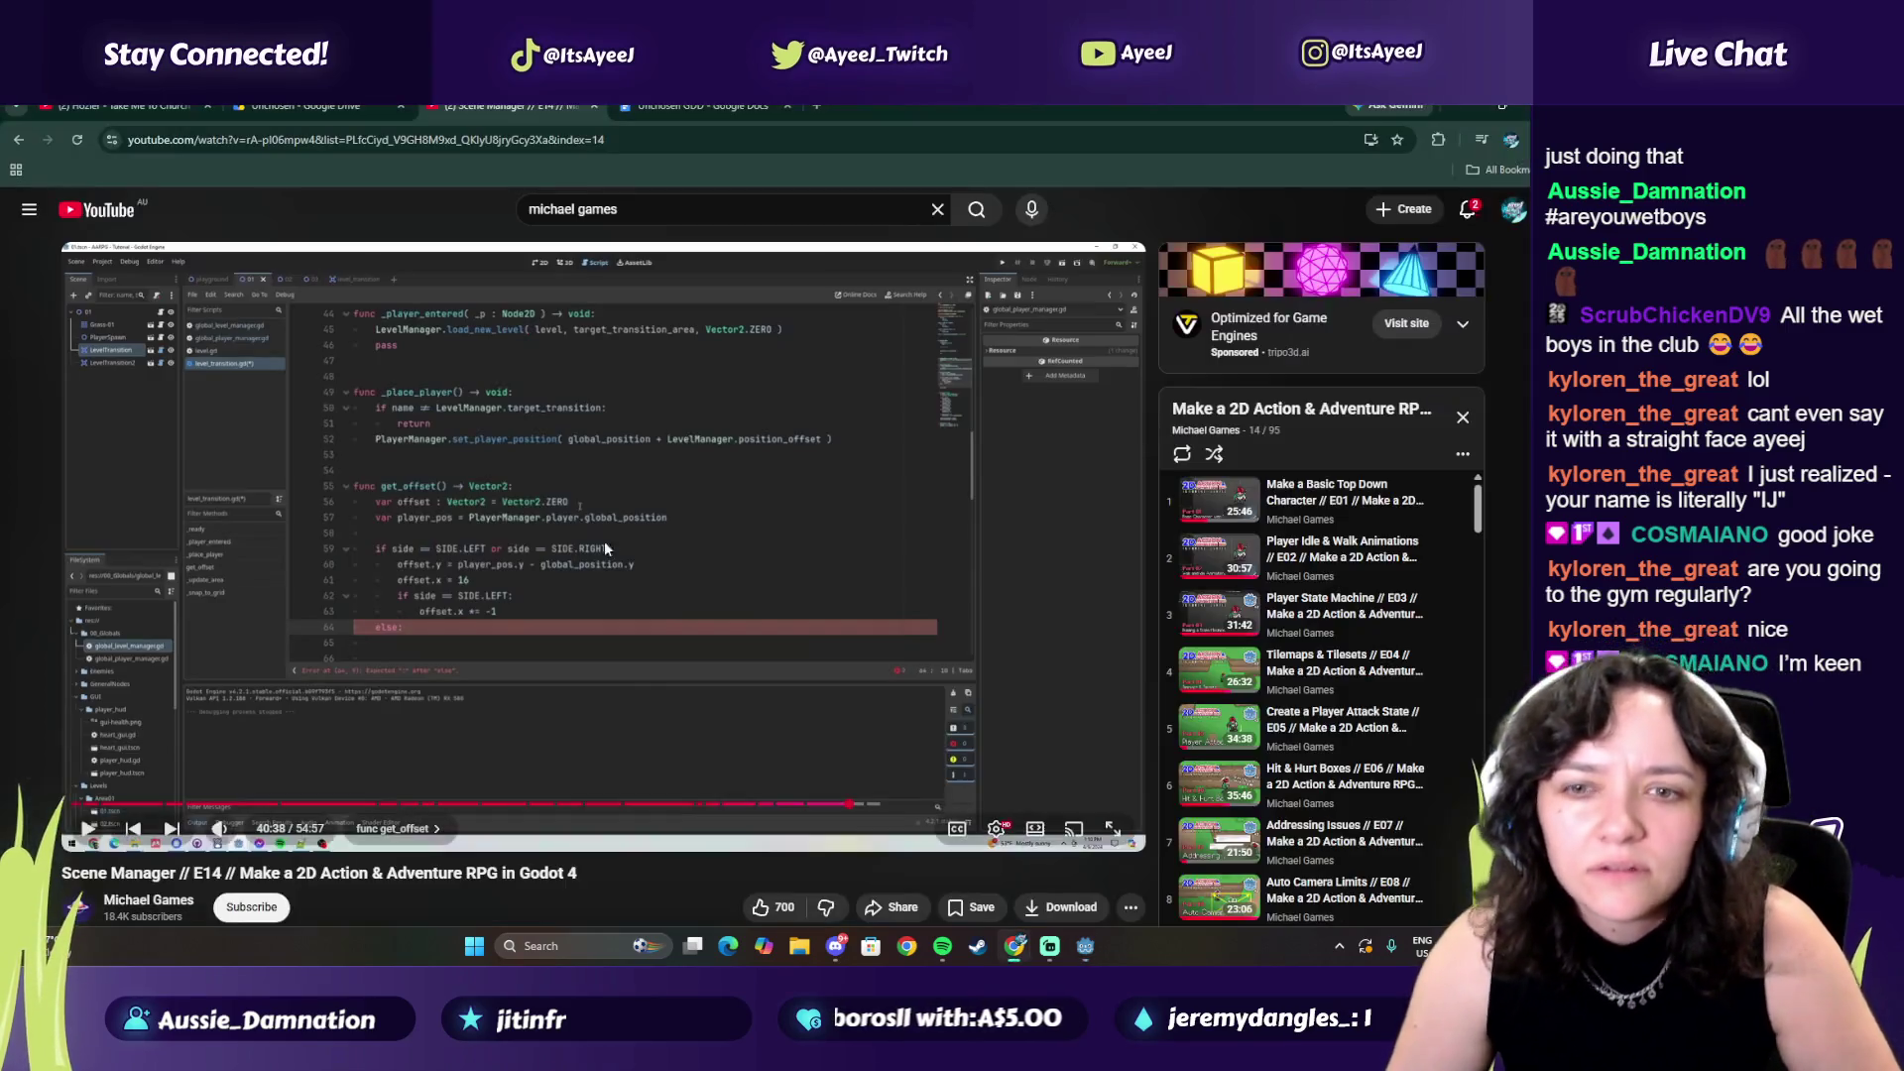
key("alt+Tab")
Add an else line after offset.x *= -1 and resume the tutorial
left_click(731, 481)
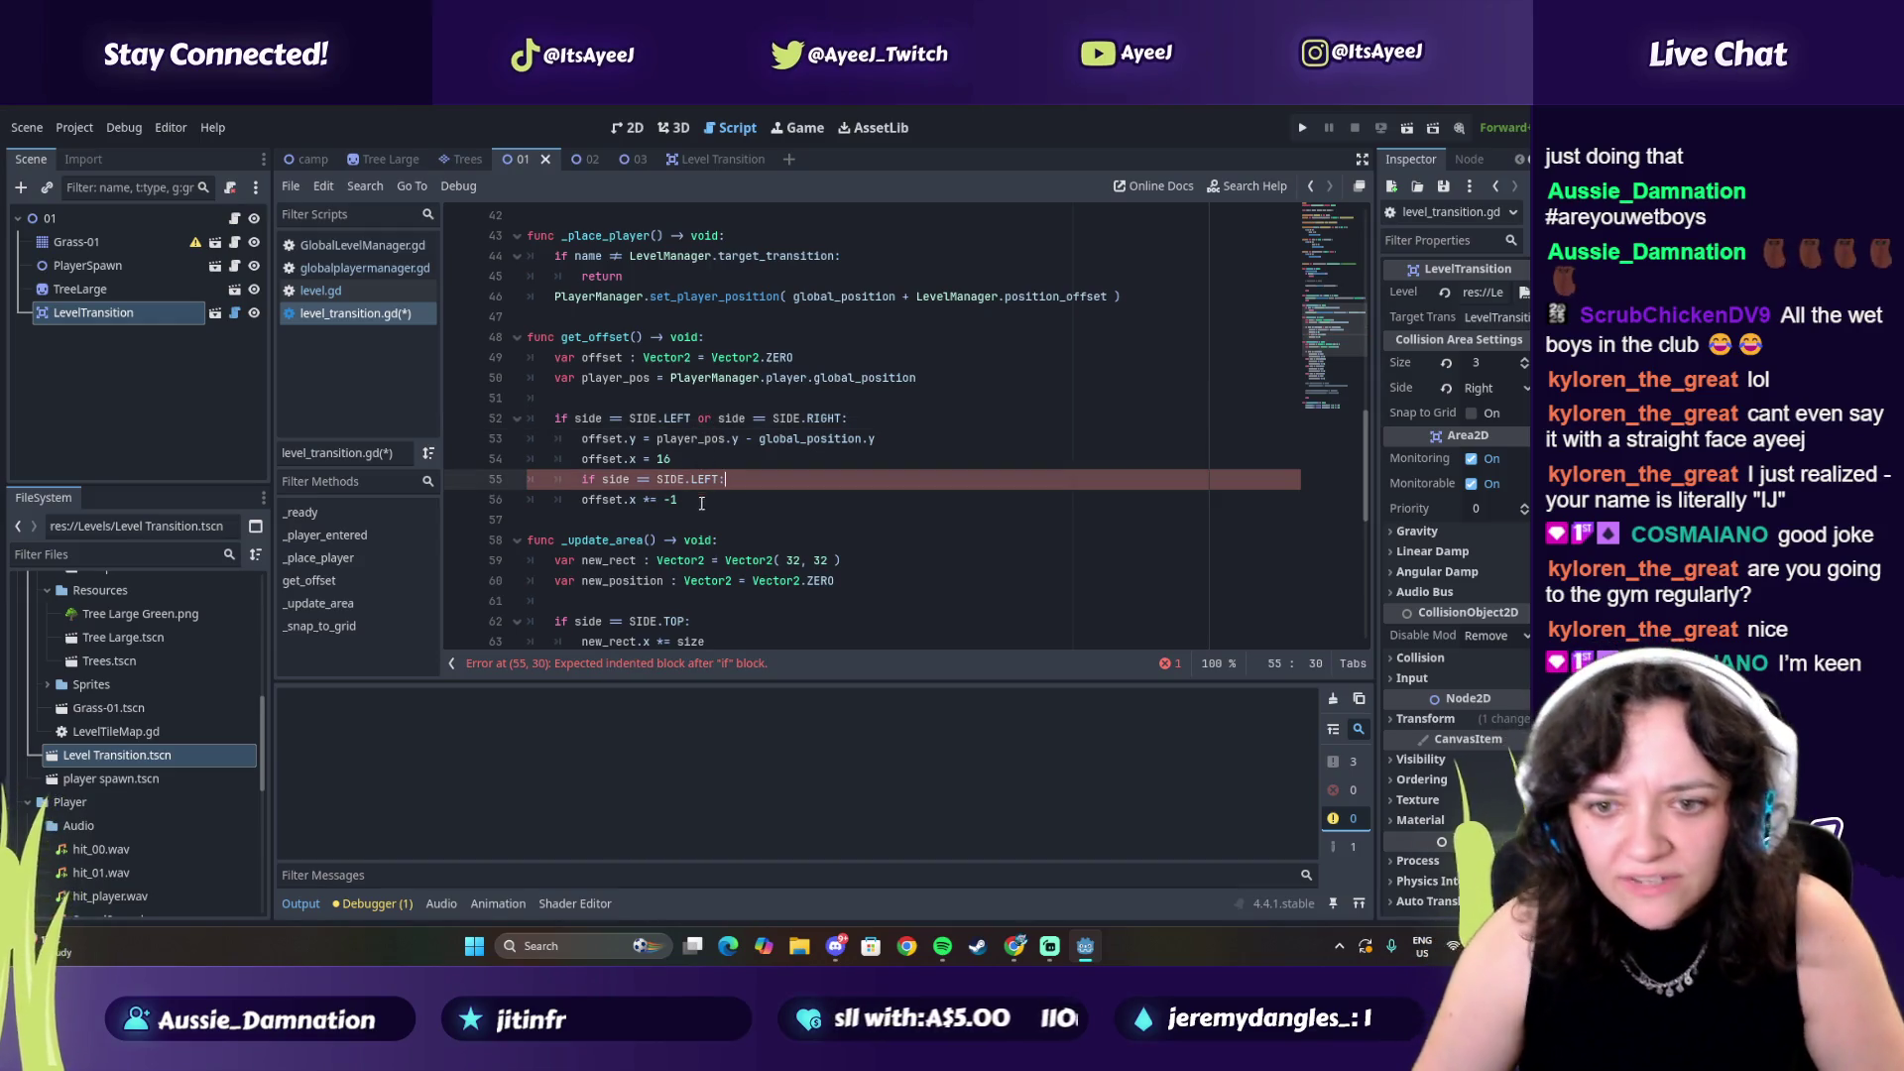
key("alt+Tab")
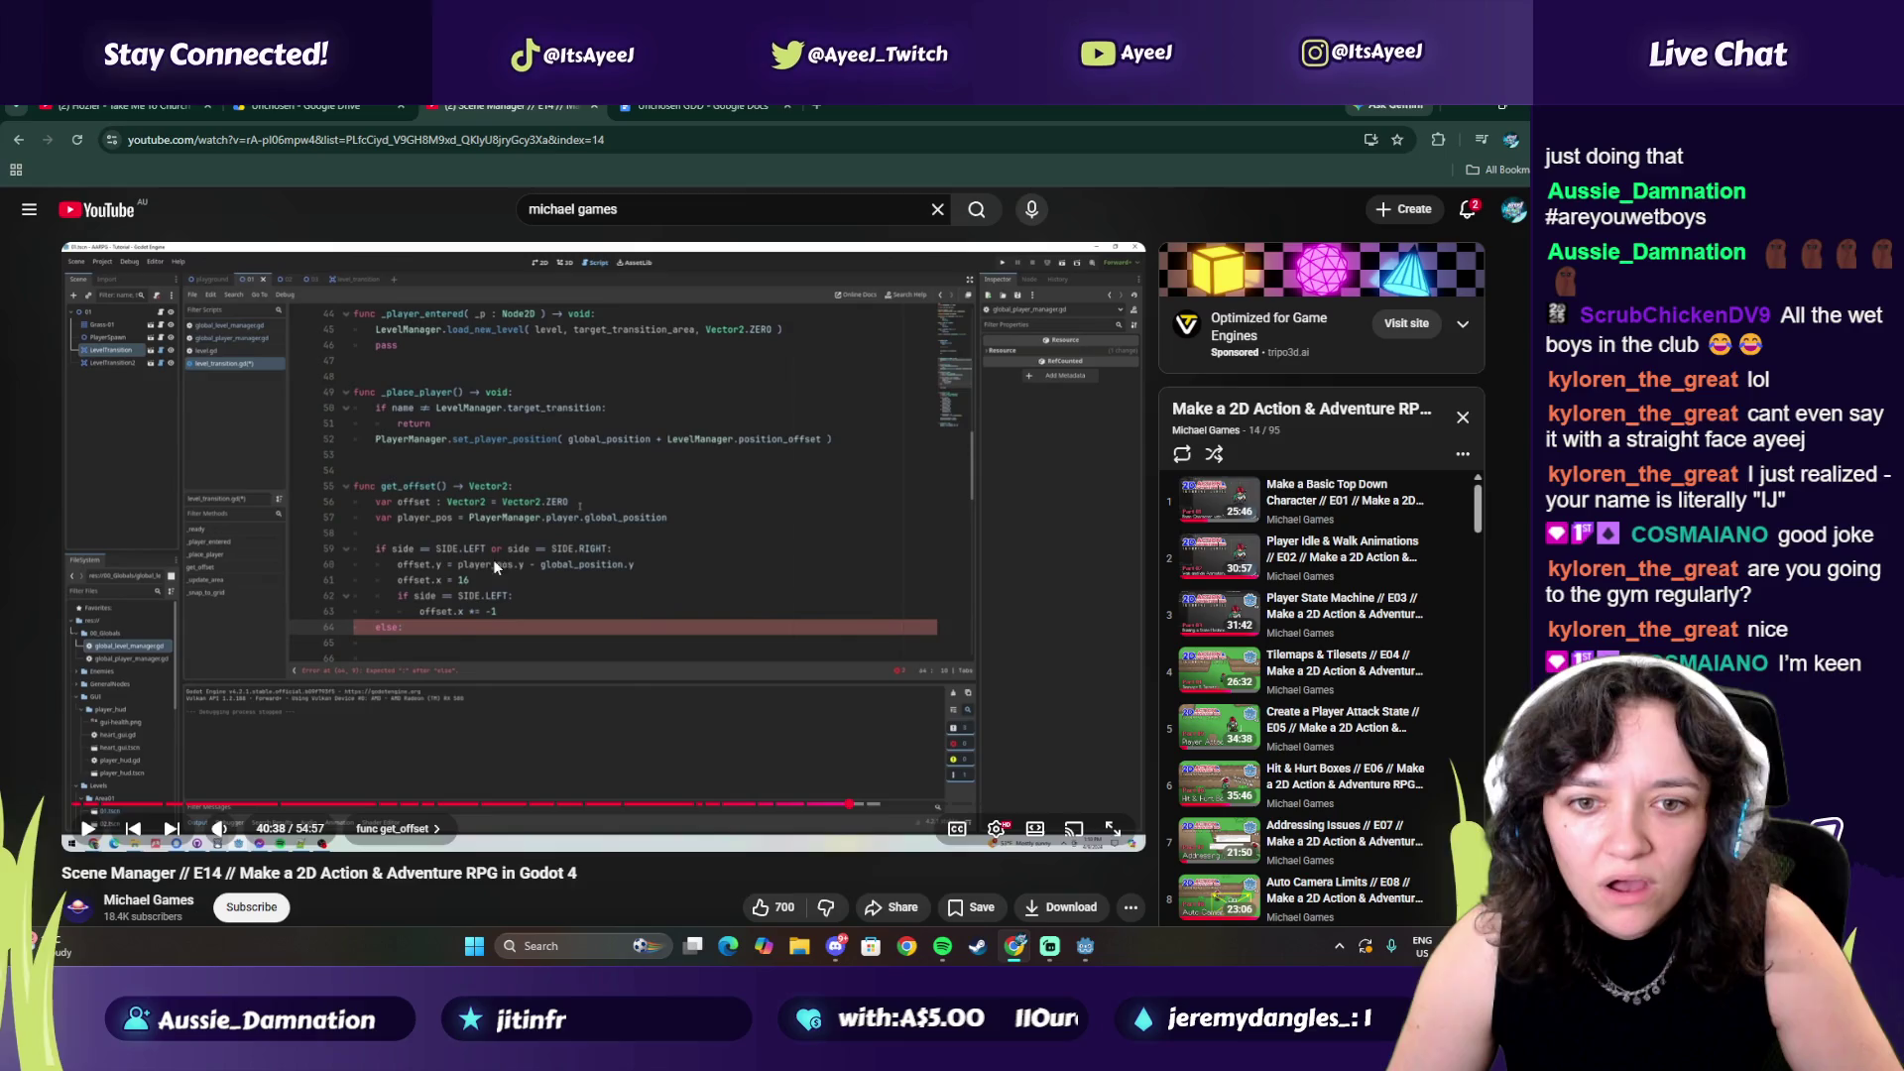
key("alt+Tab")
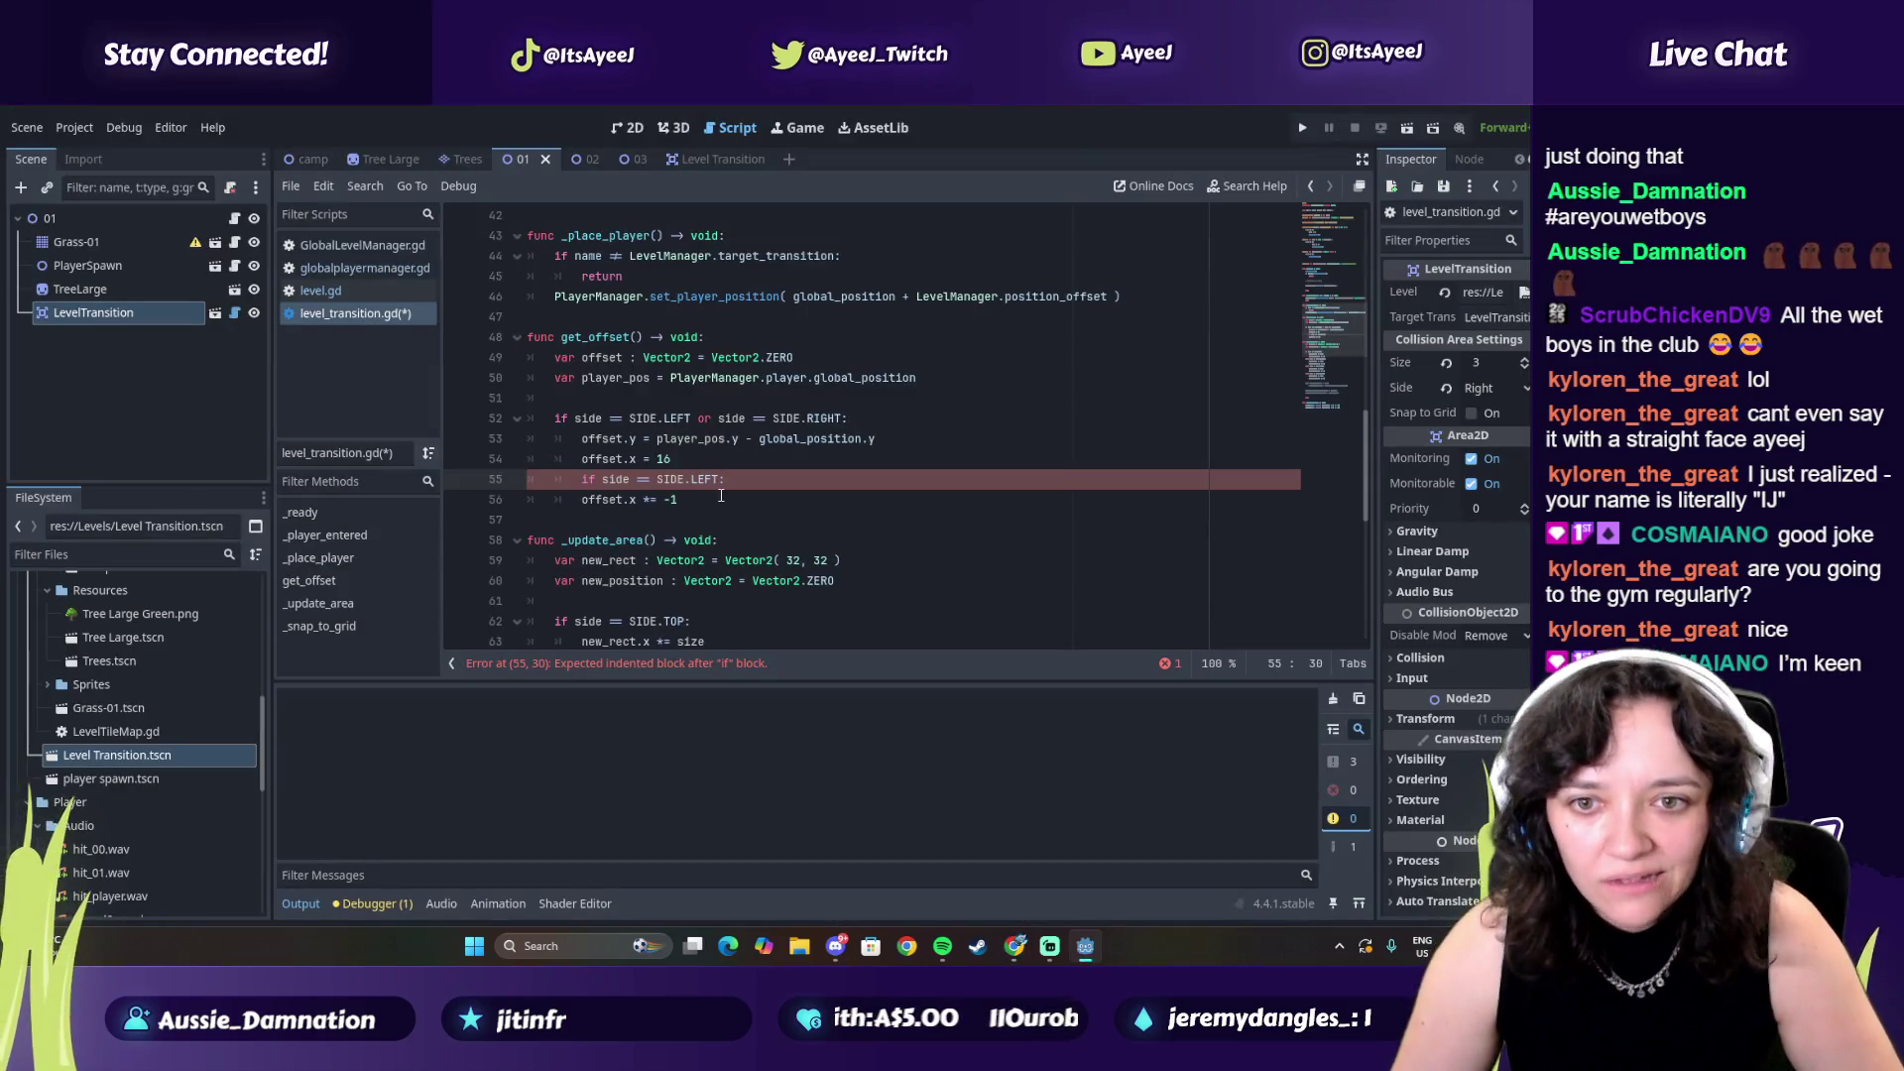
left_click(714, 500)
key("Return")
key("BackSpace")
type("else")
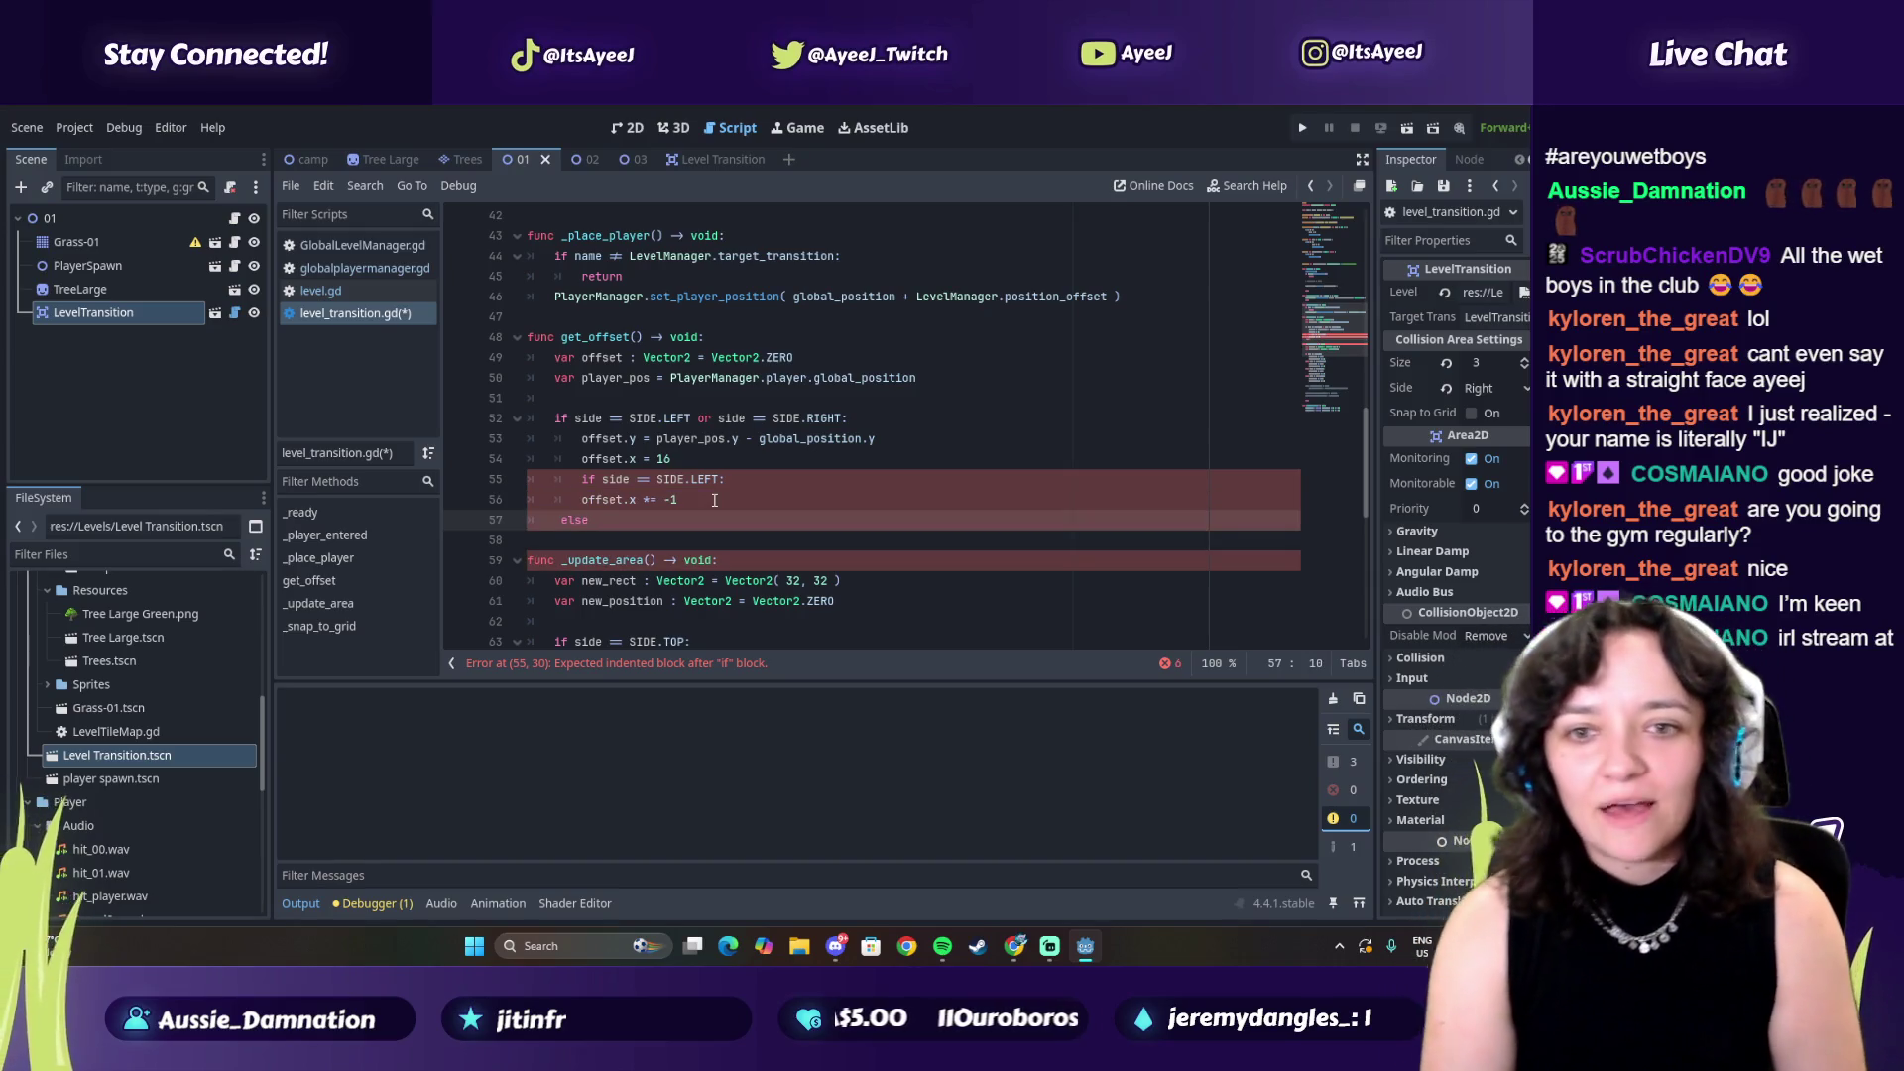
key("alt+Tab")
left_click(713, 505)
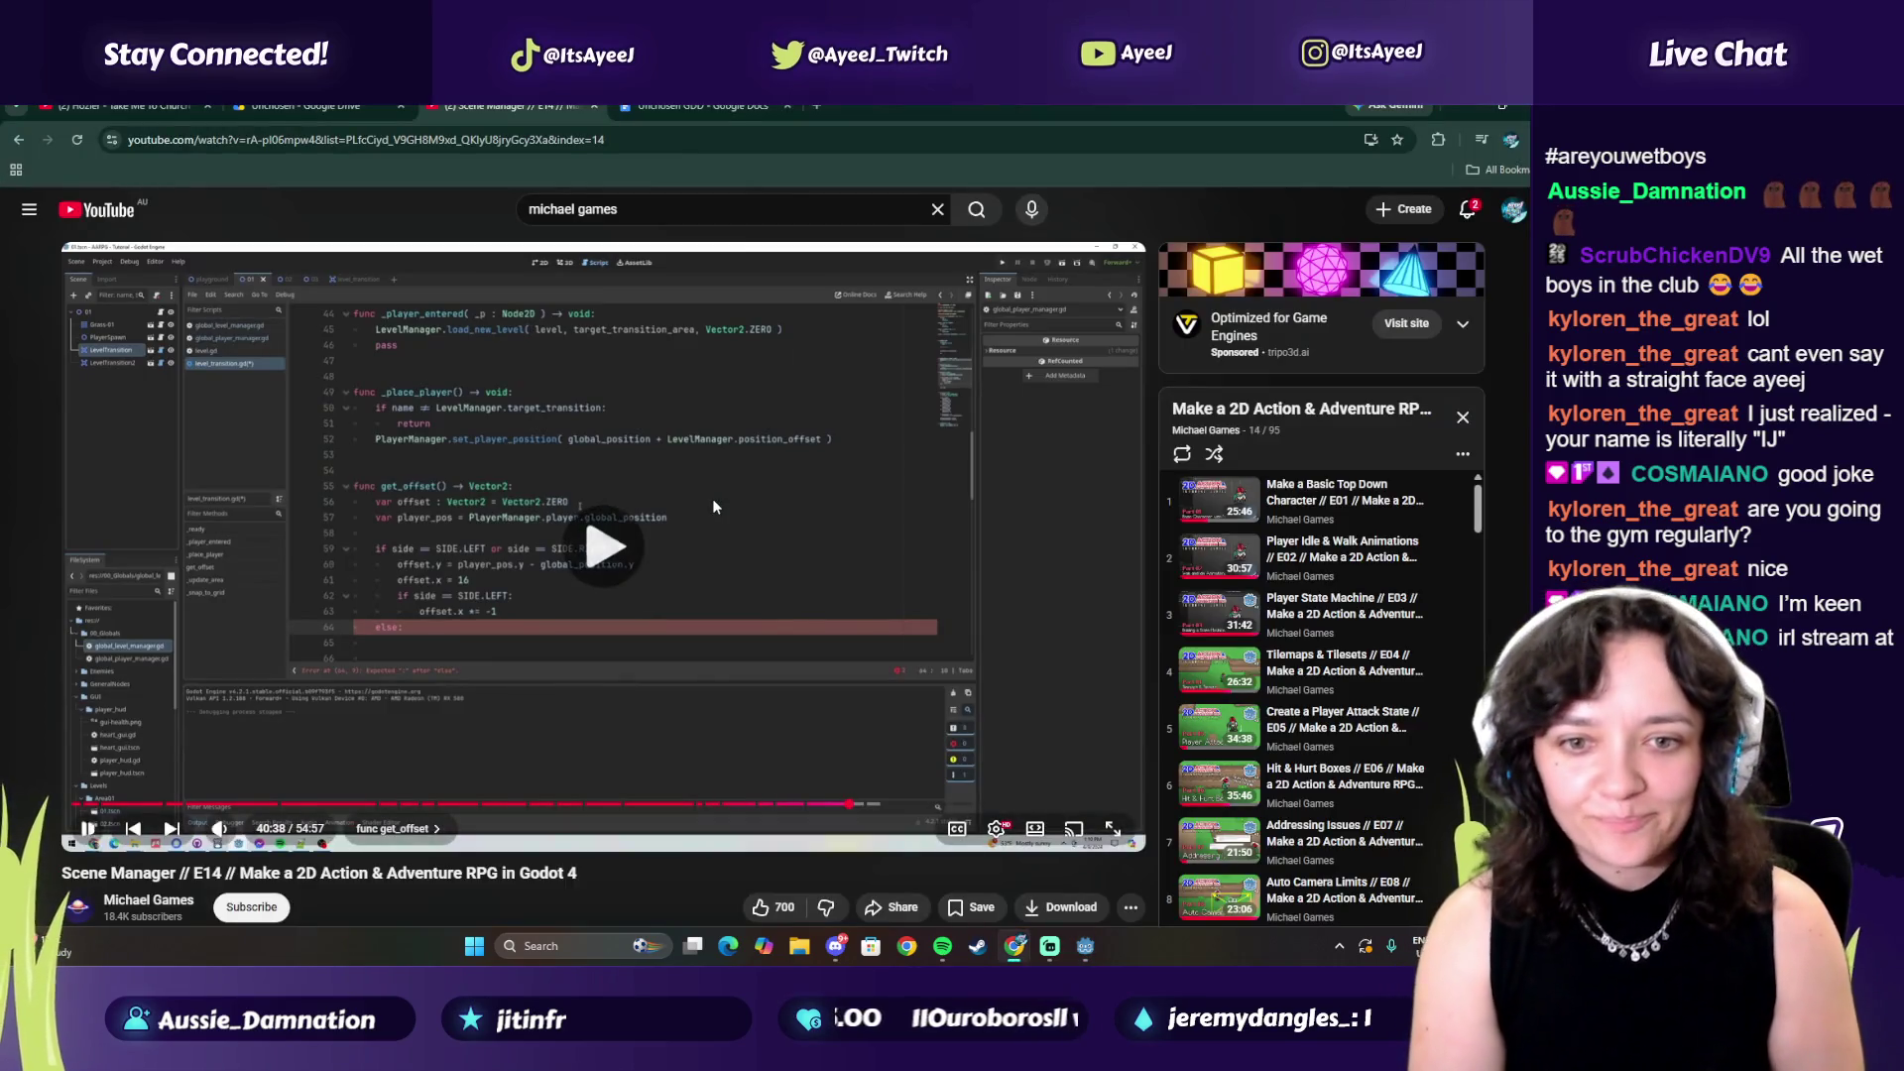
Step the tutorial through 40:45, 40:51 and 40:56 until the SIDE.TOP else branch shows
left_click(712, 497)
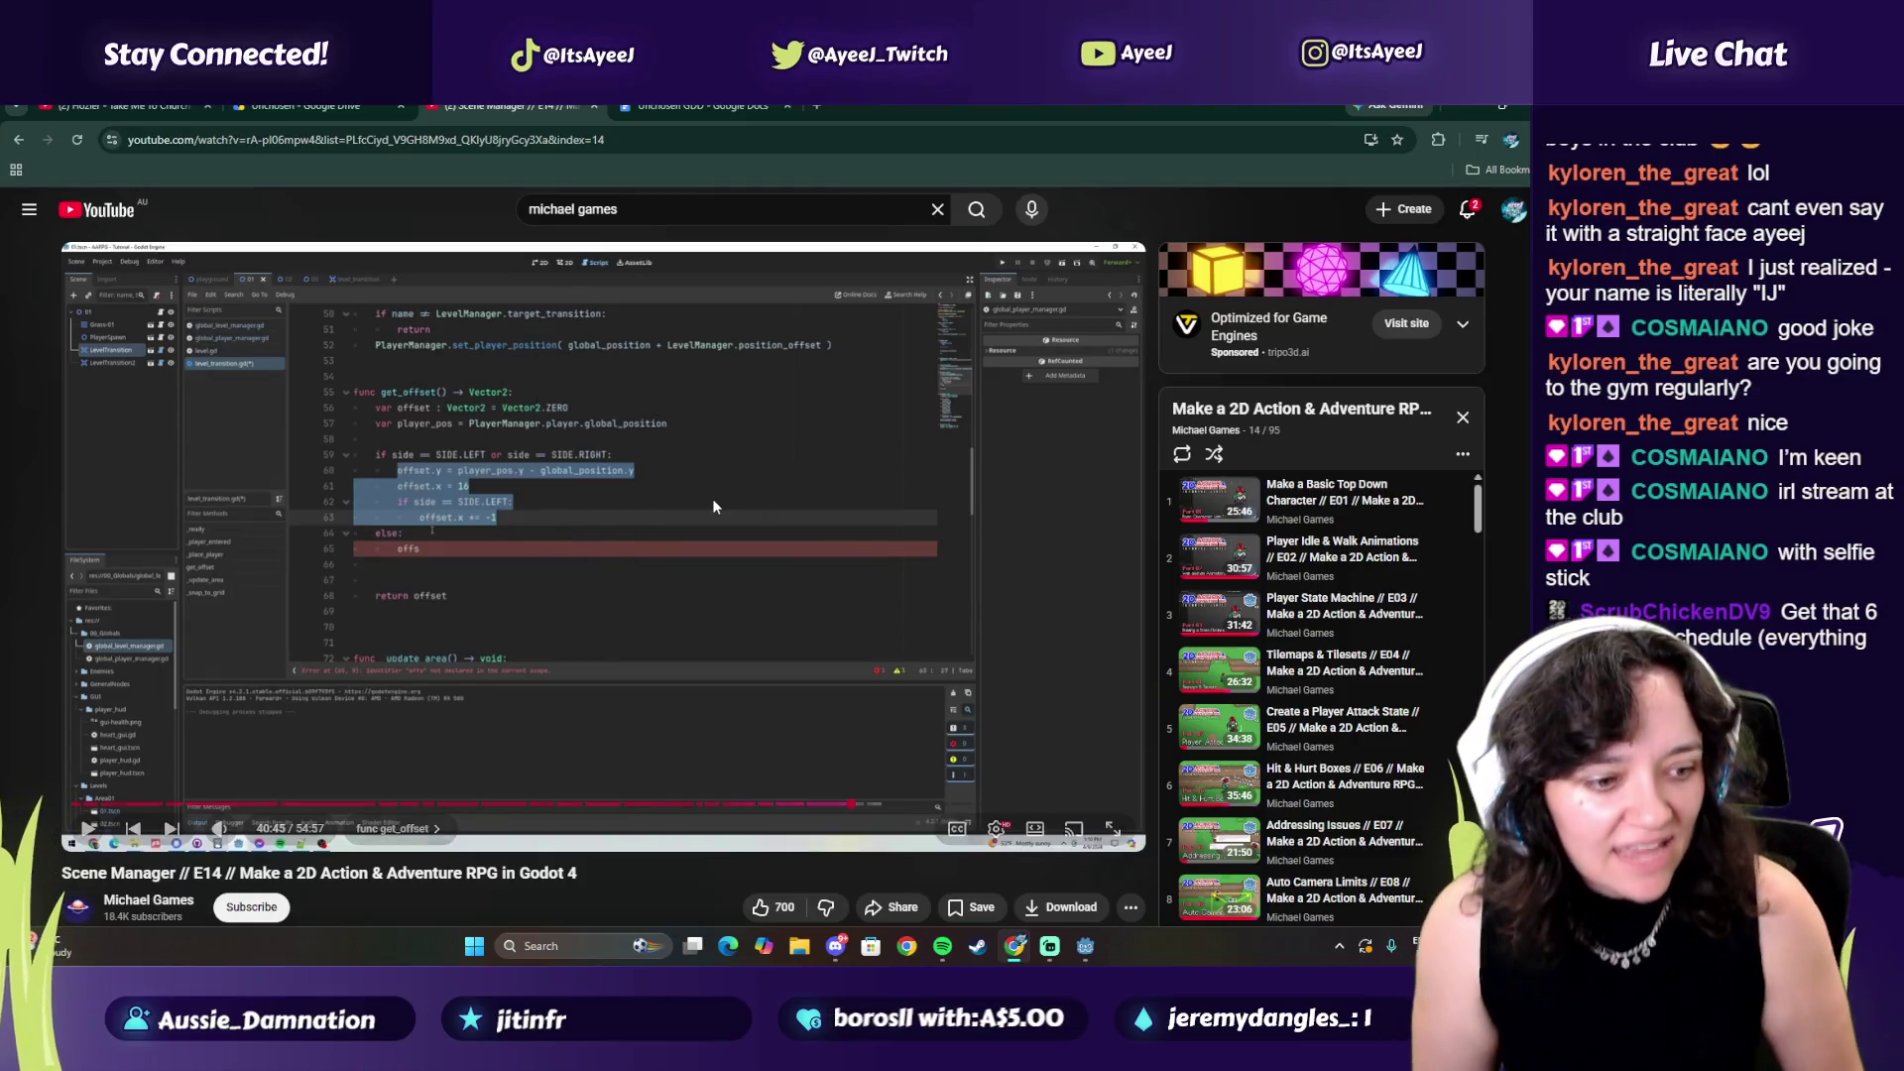
left_click(712, 498)
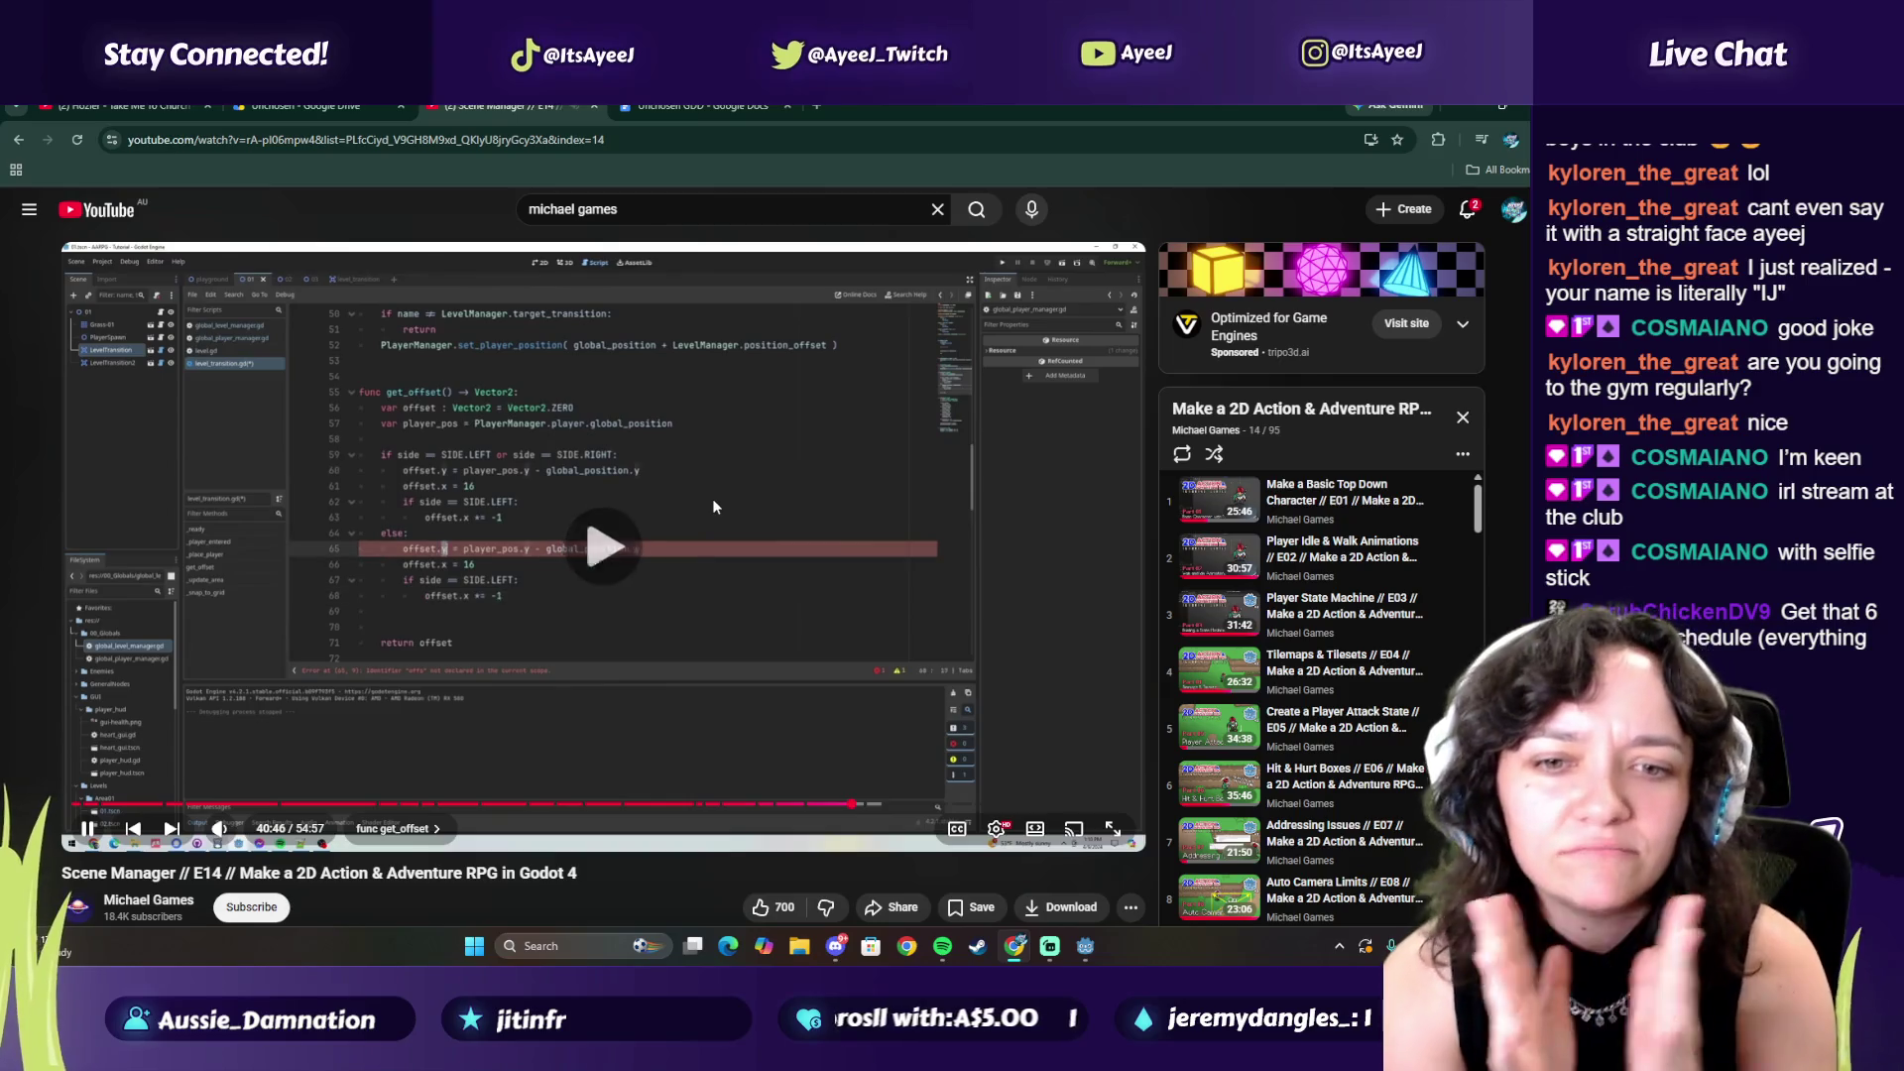
left_click(712, 498)
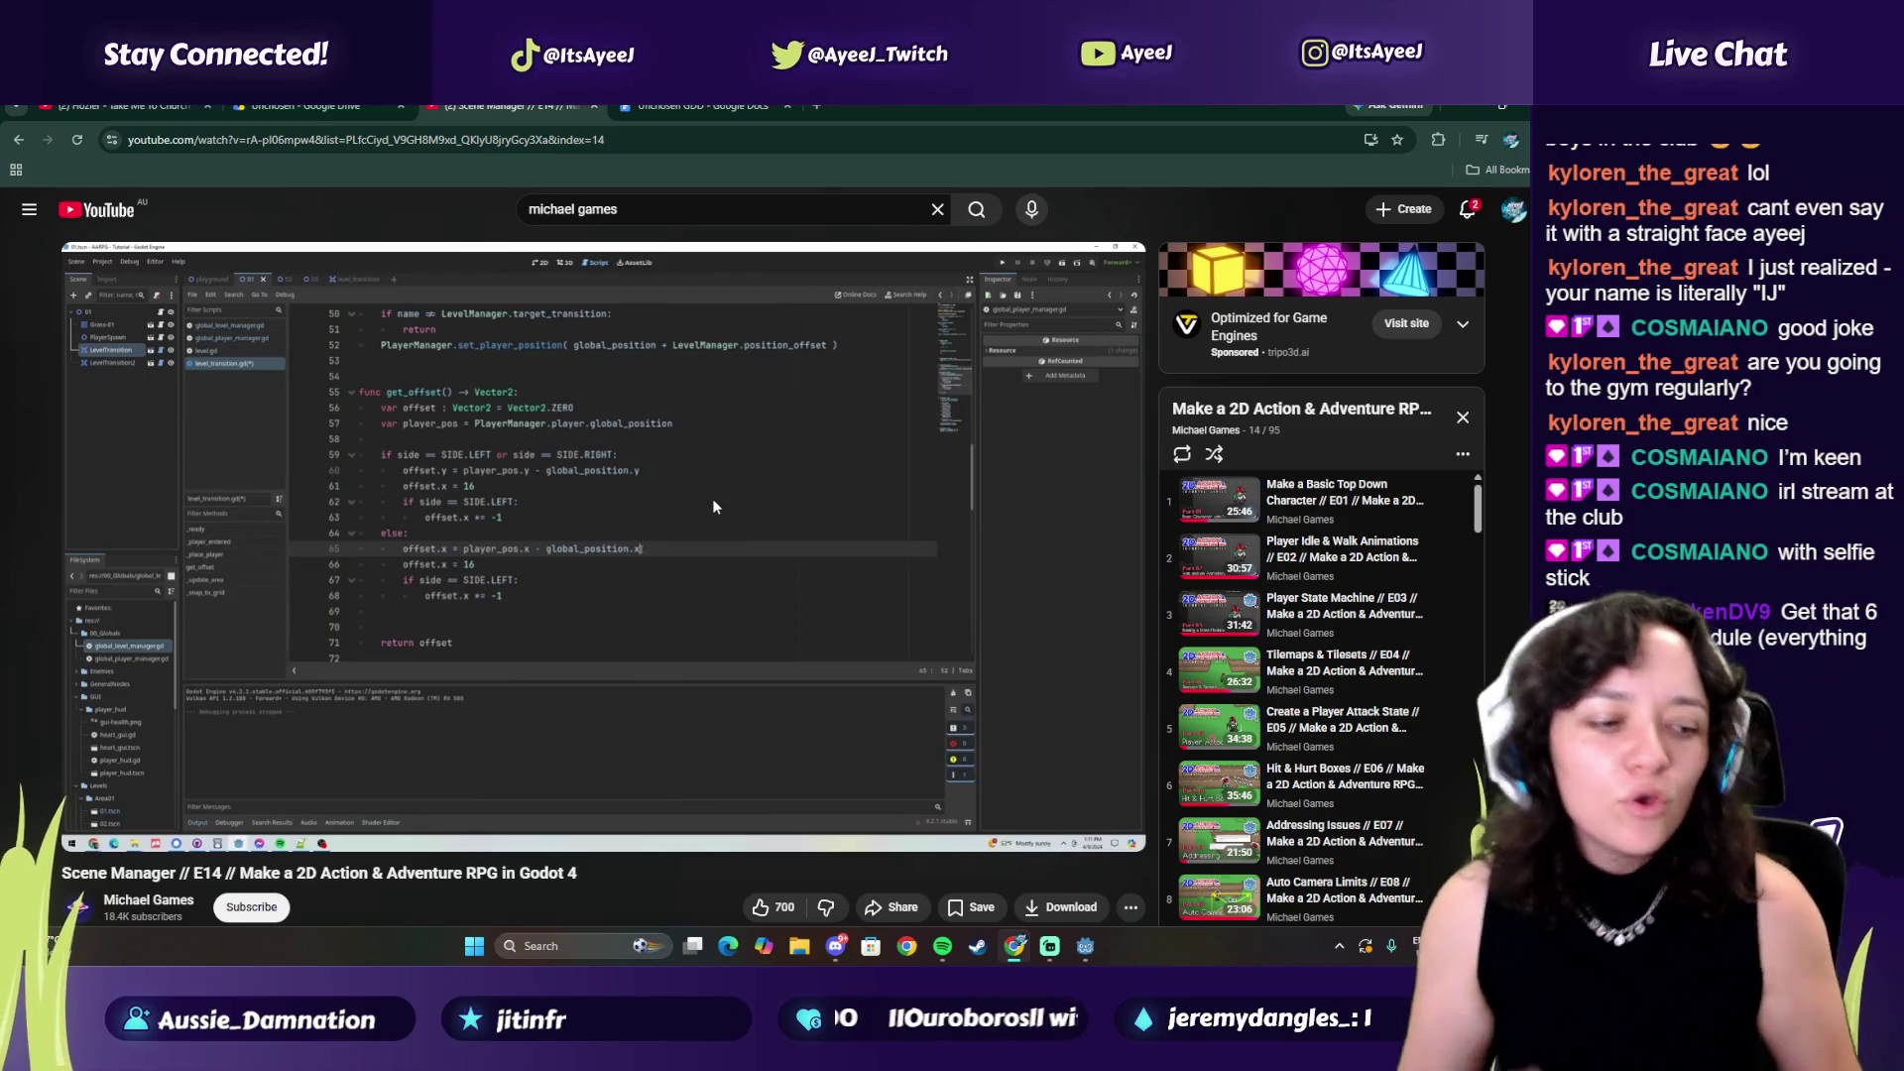
left_click(724, 500)
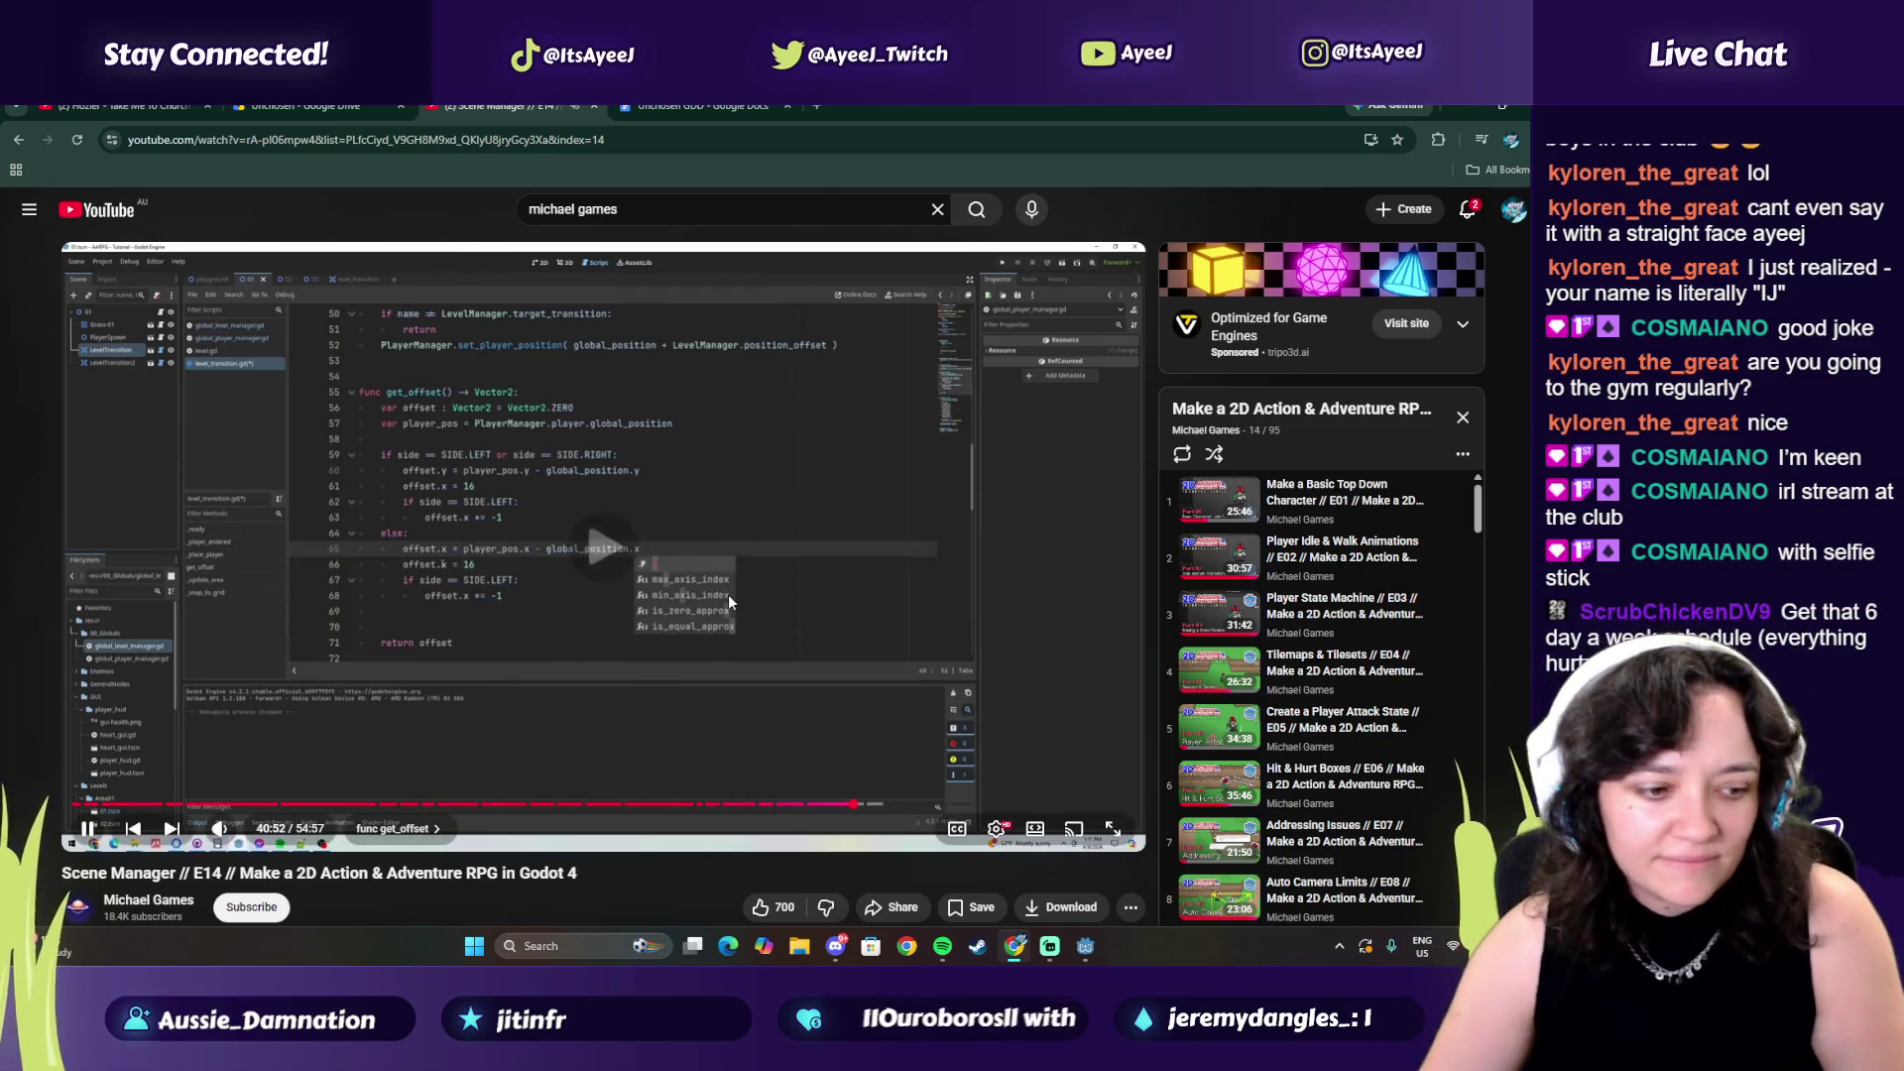
left_click(736, 555)
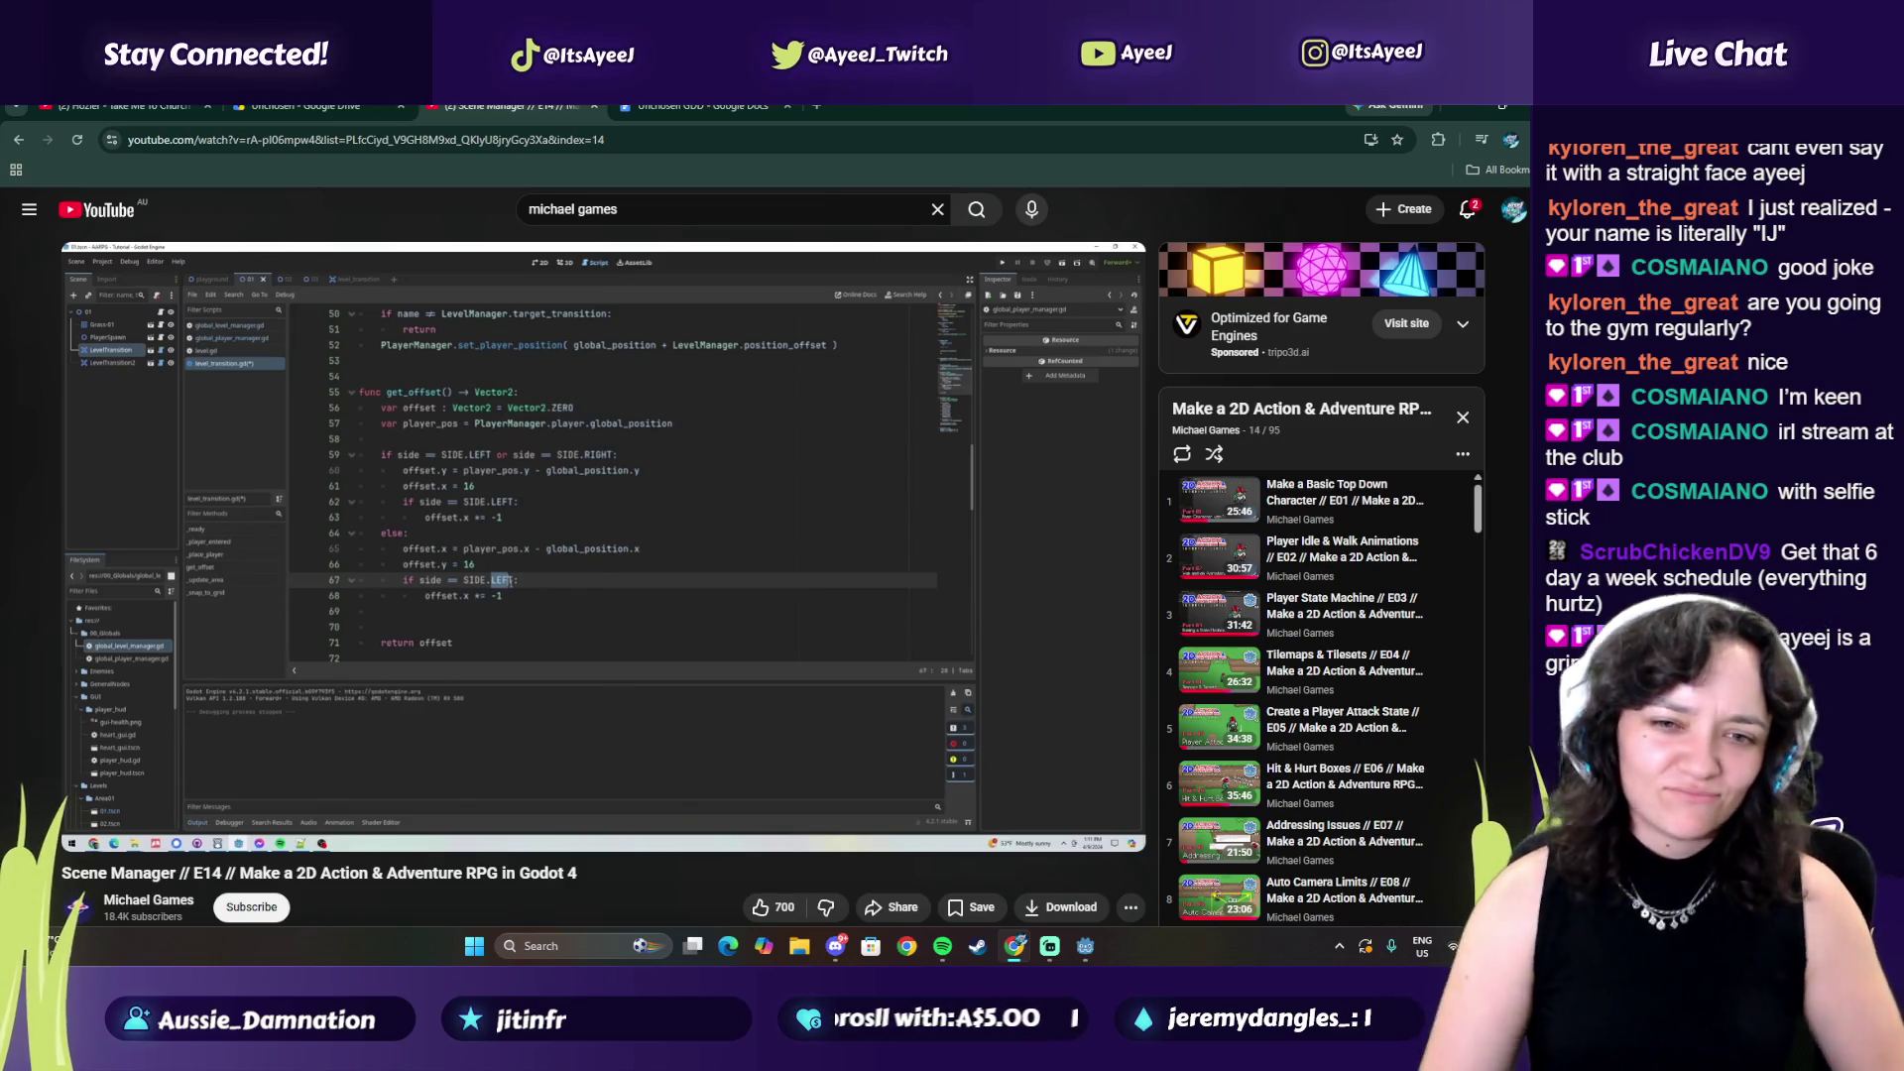
left_click(735, 547)
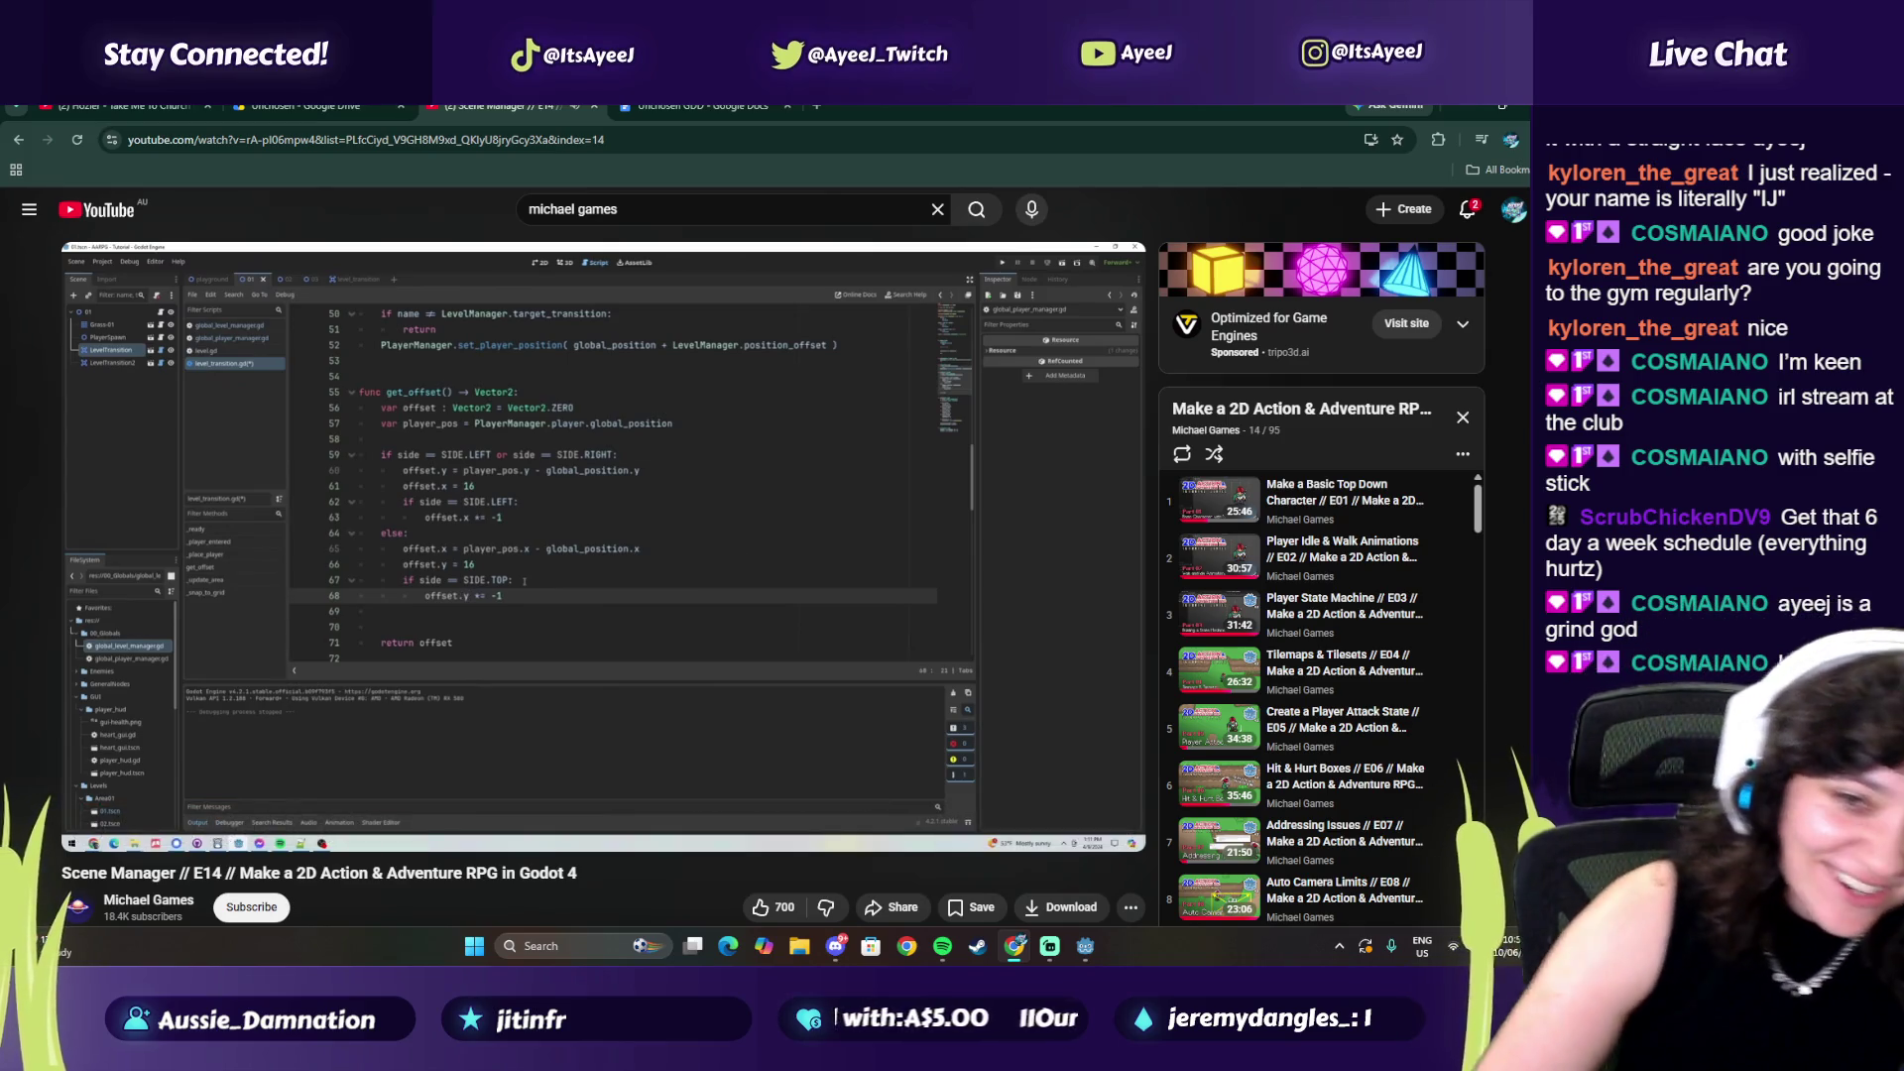
left_click(735, 548)
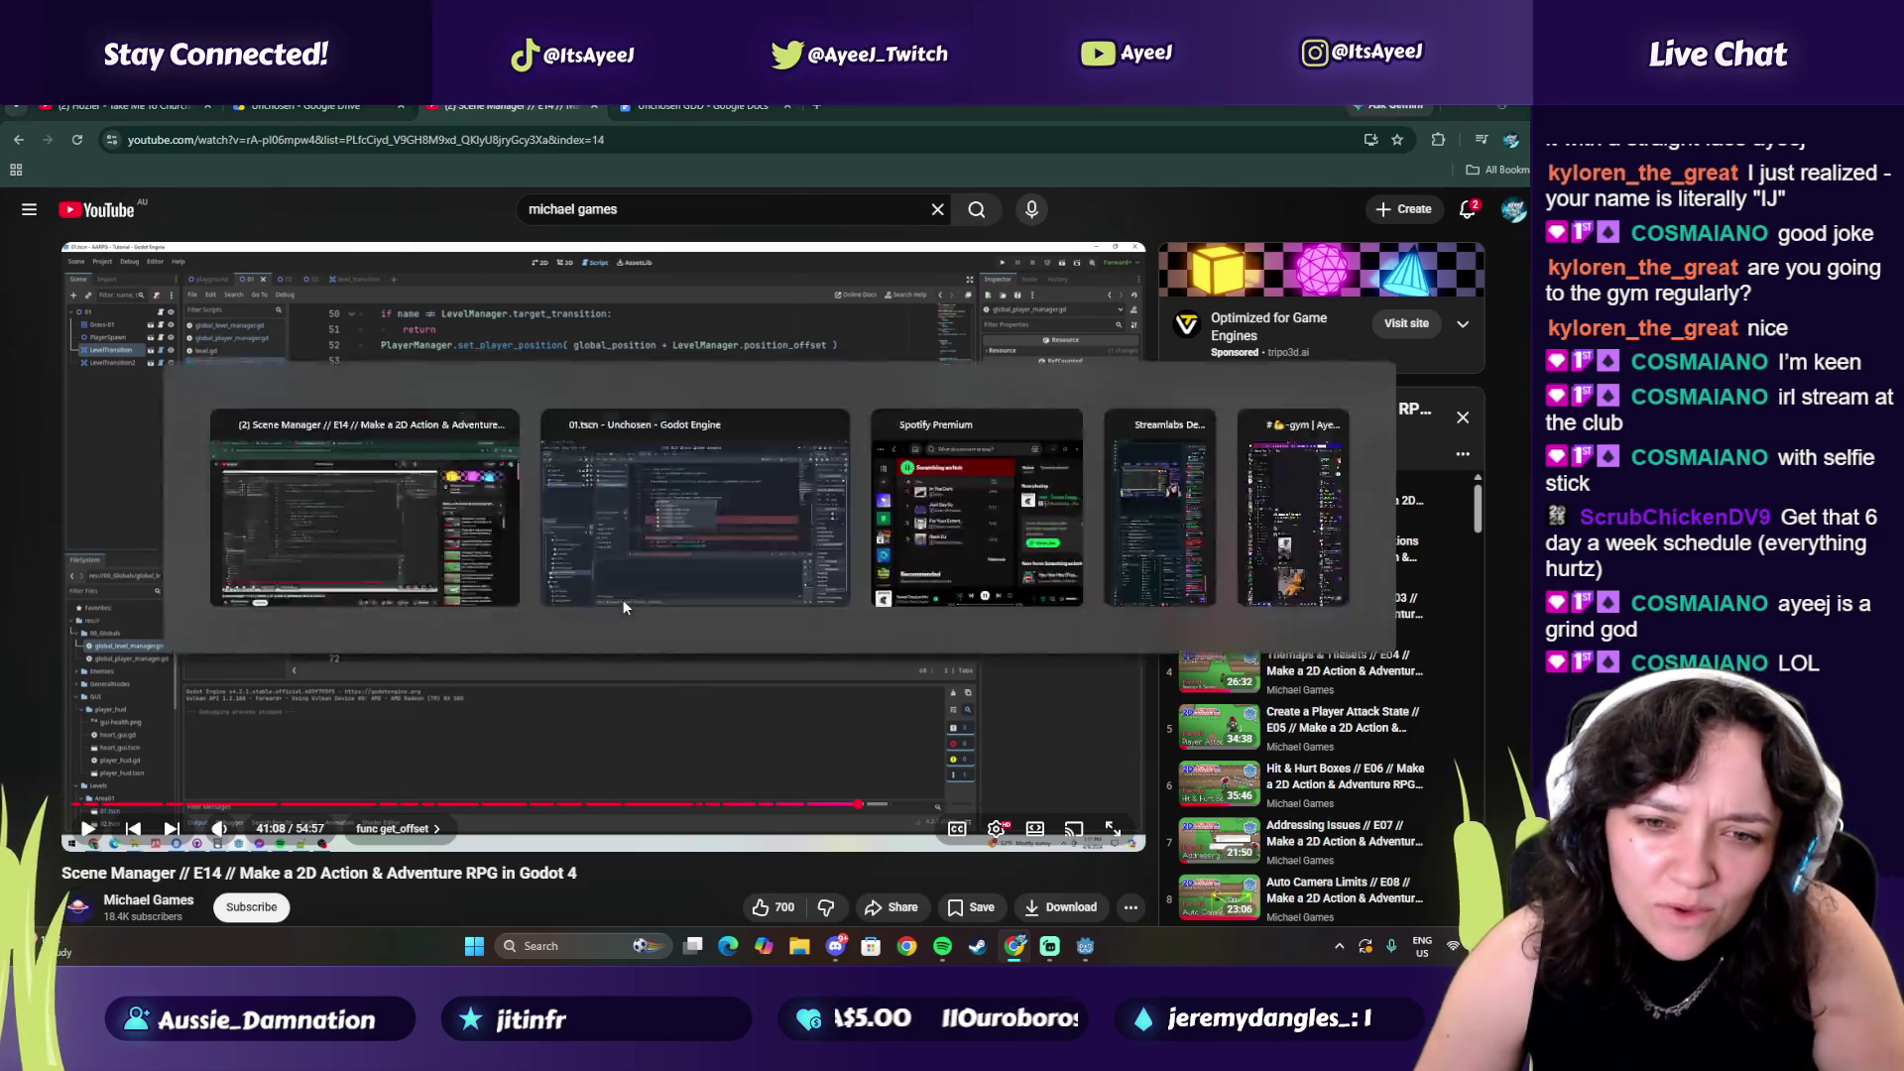
Paste a copy of the left/right branch lines 53–56 into the else block
key("alt+Tab")
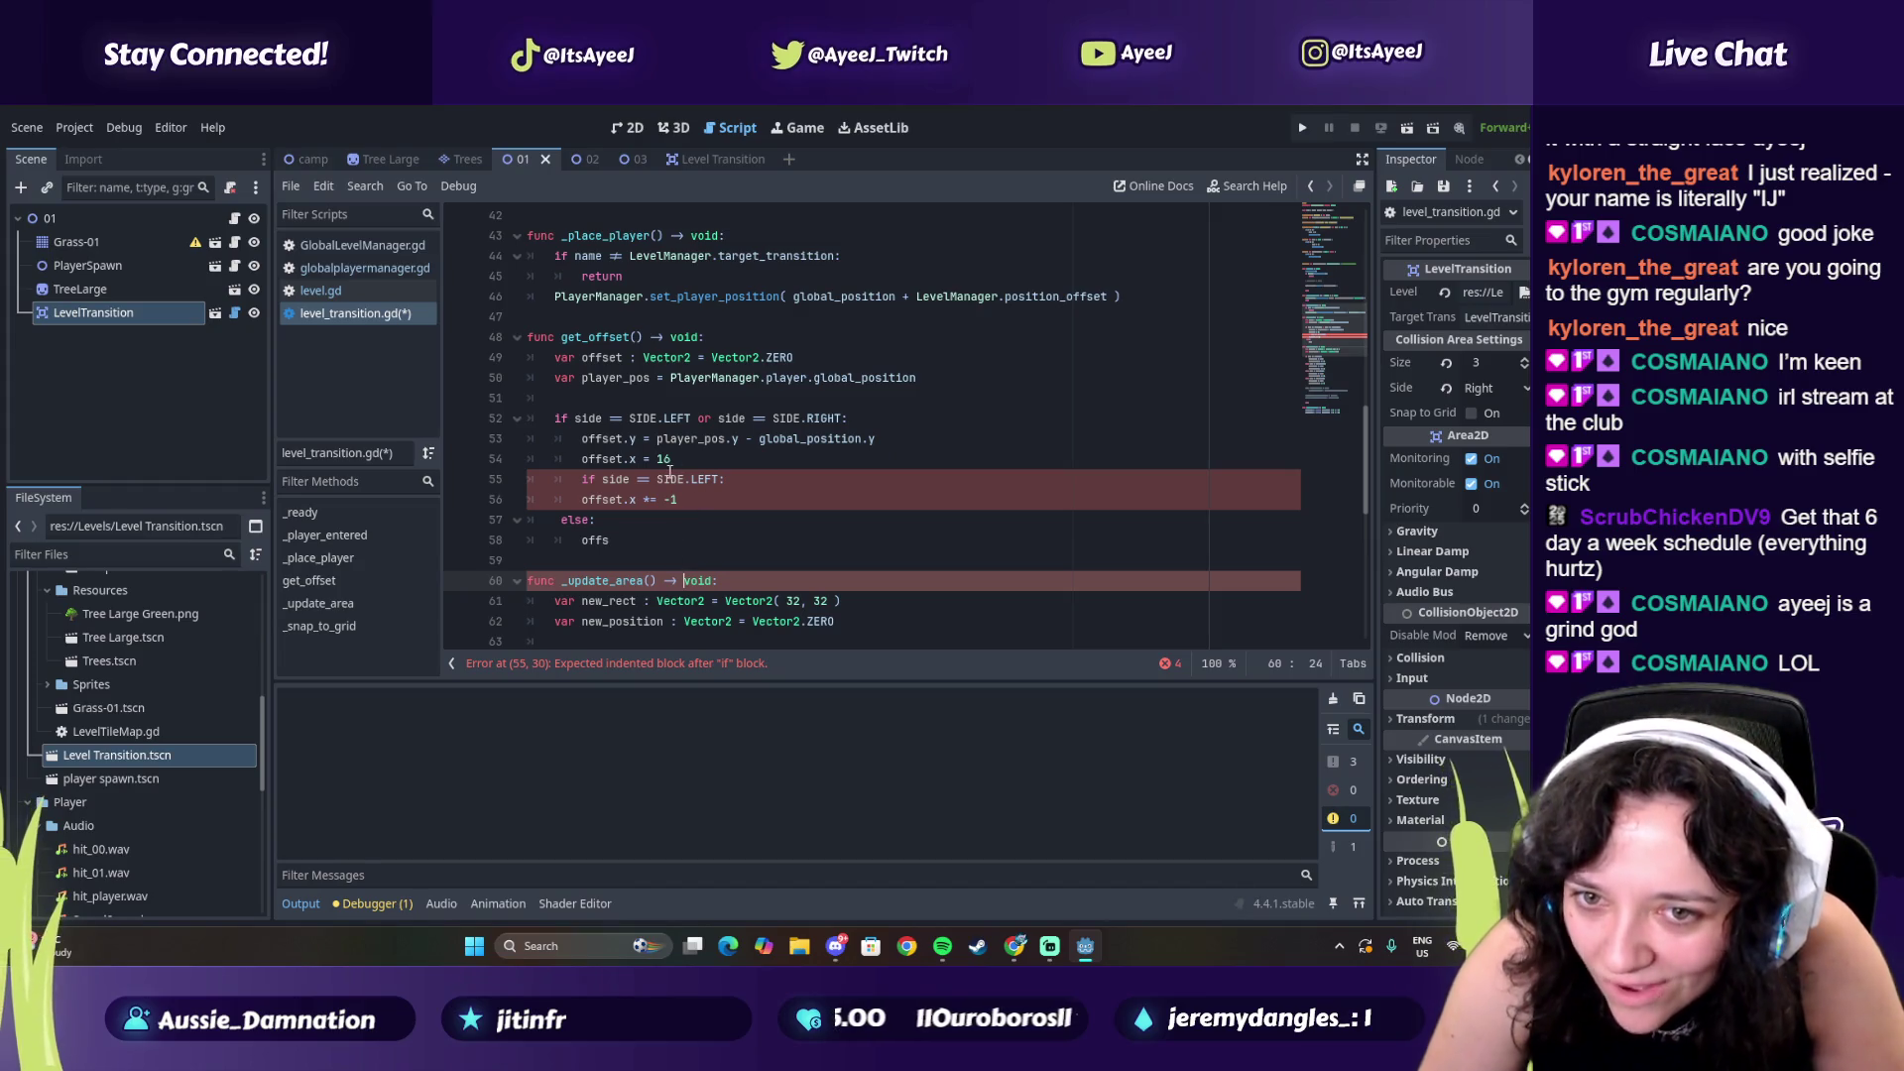
key("alt+Tab")
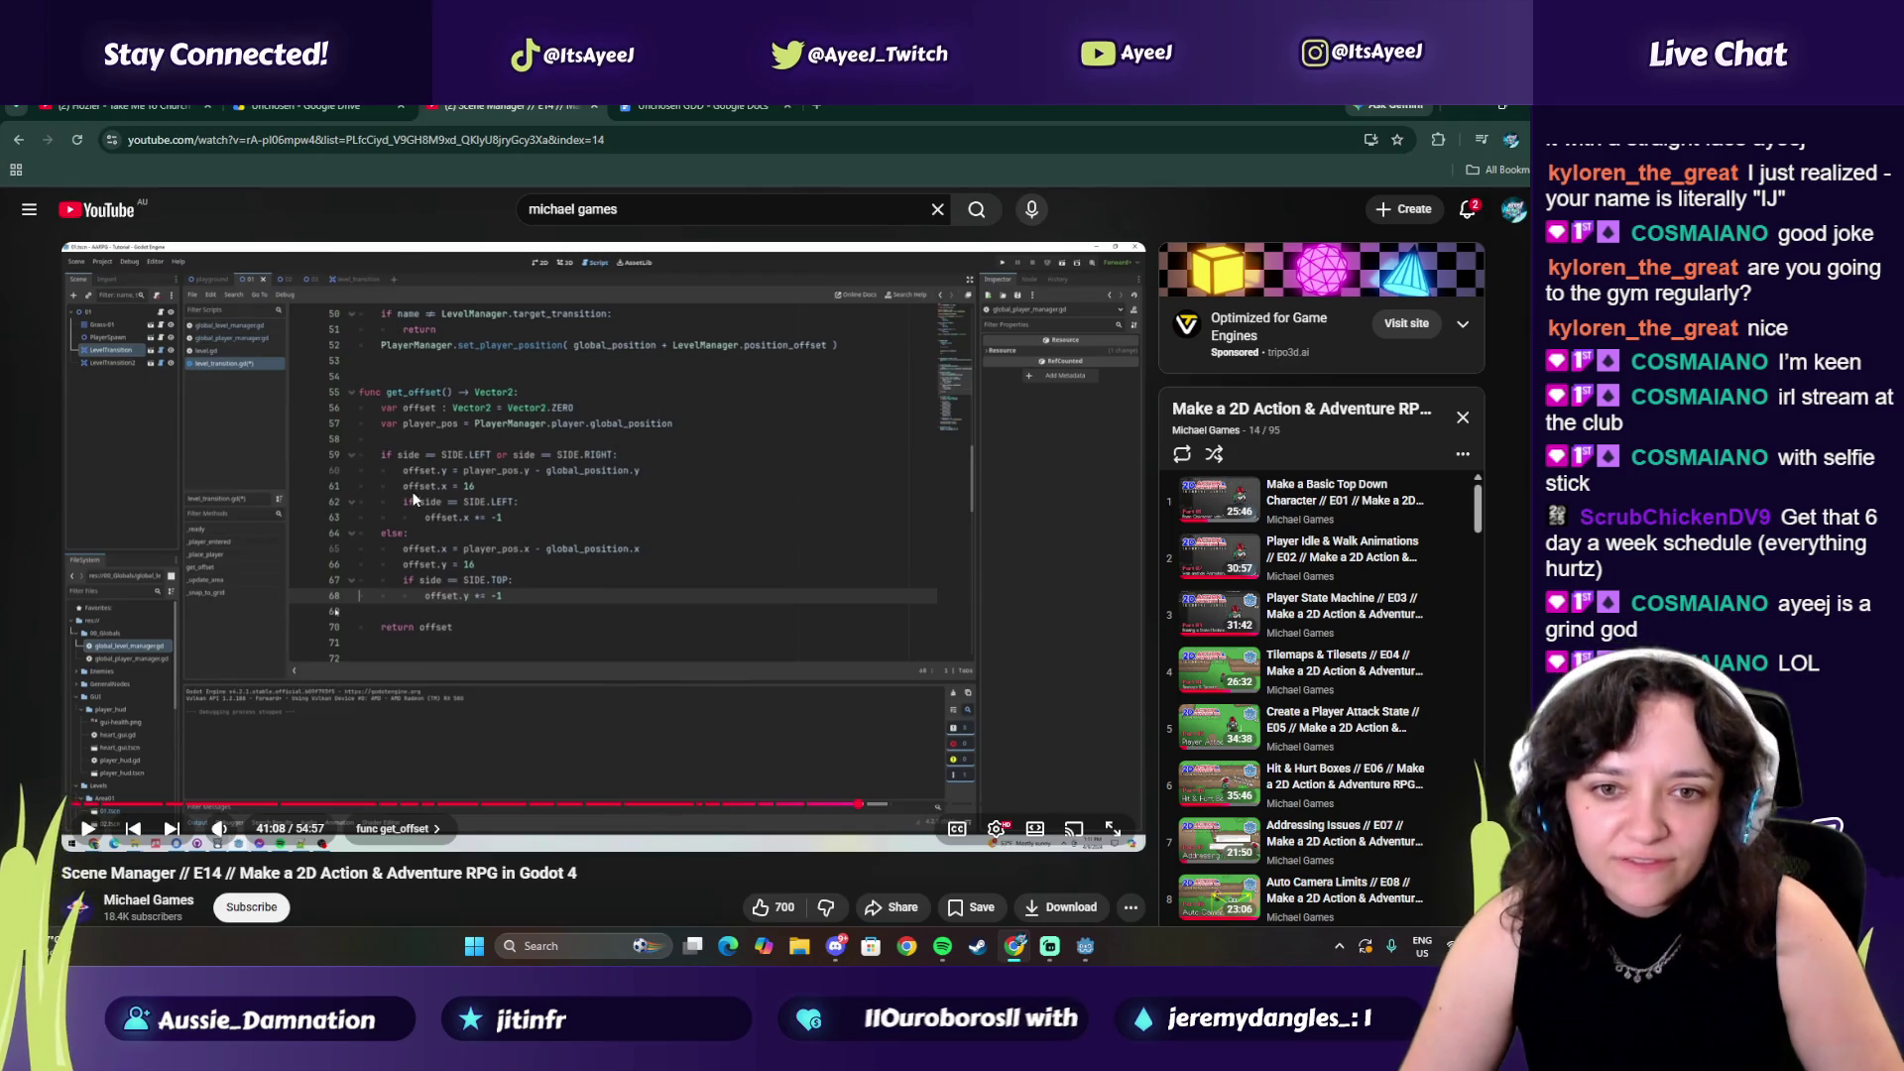
key("alt+Tab")
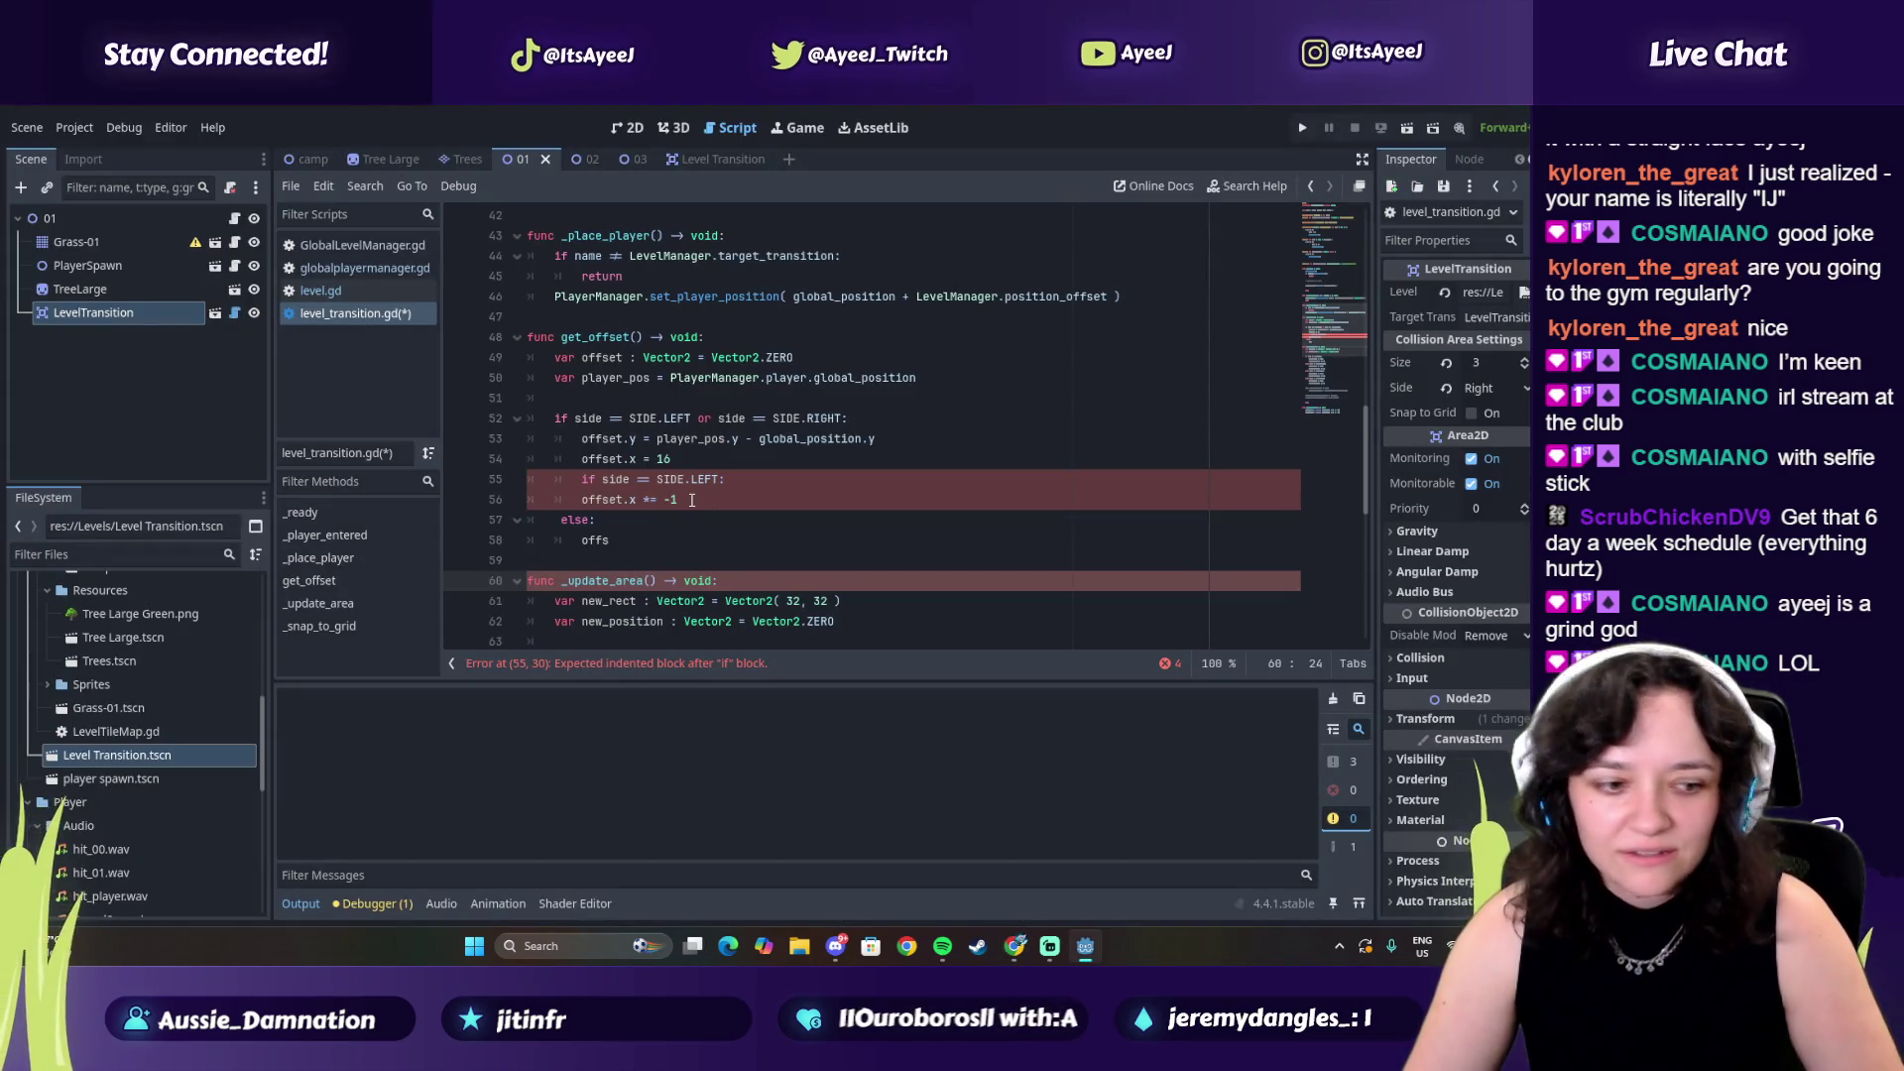
mouse_move(678, 499)
left_mouse_down()
mouse_move(615, 485)
mouse_move(560, 436)
mouse_move(581, 443)
left_mouse_up()
key("ctrl+c")
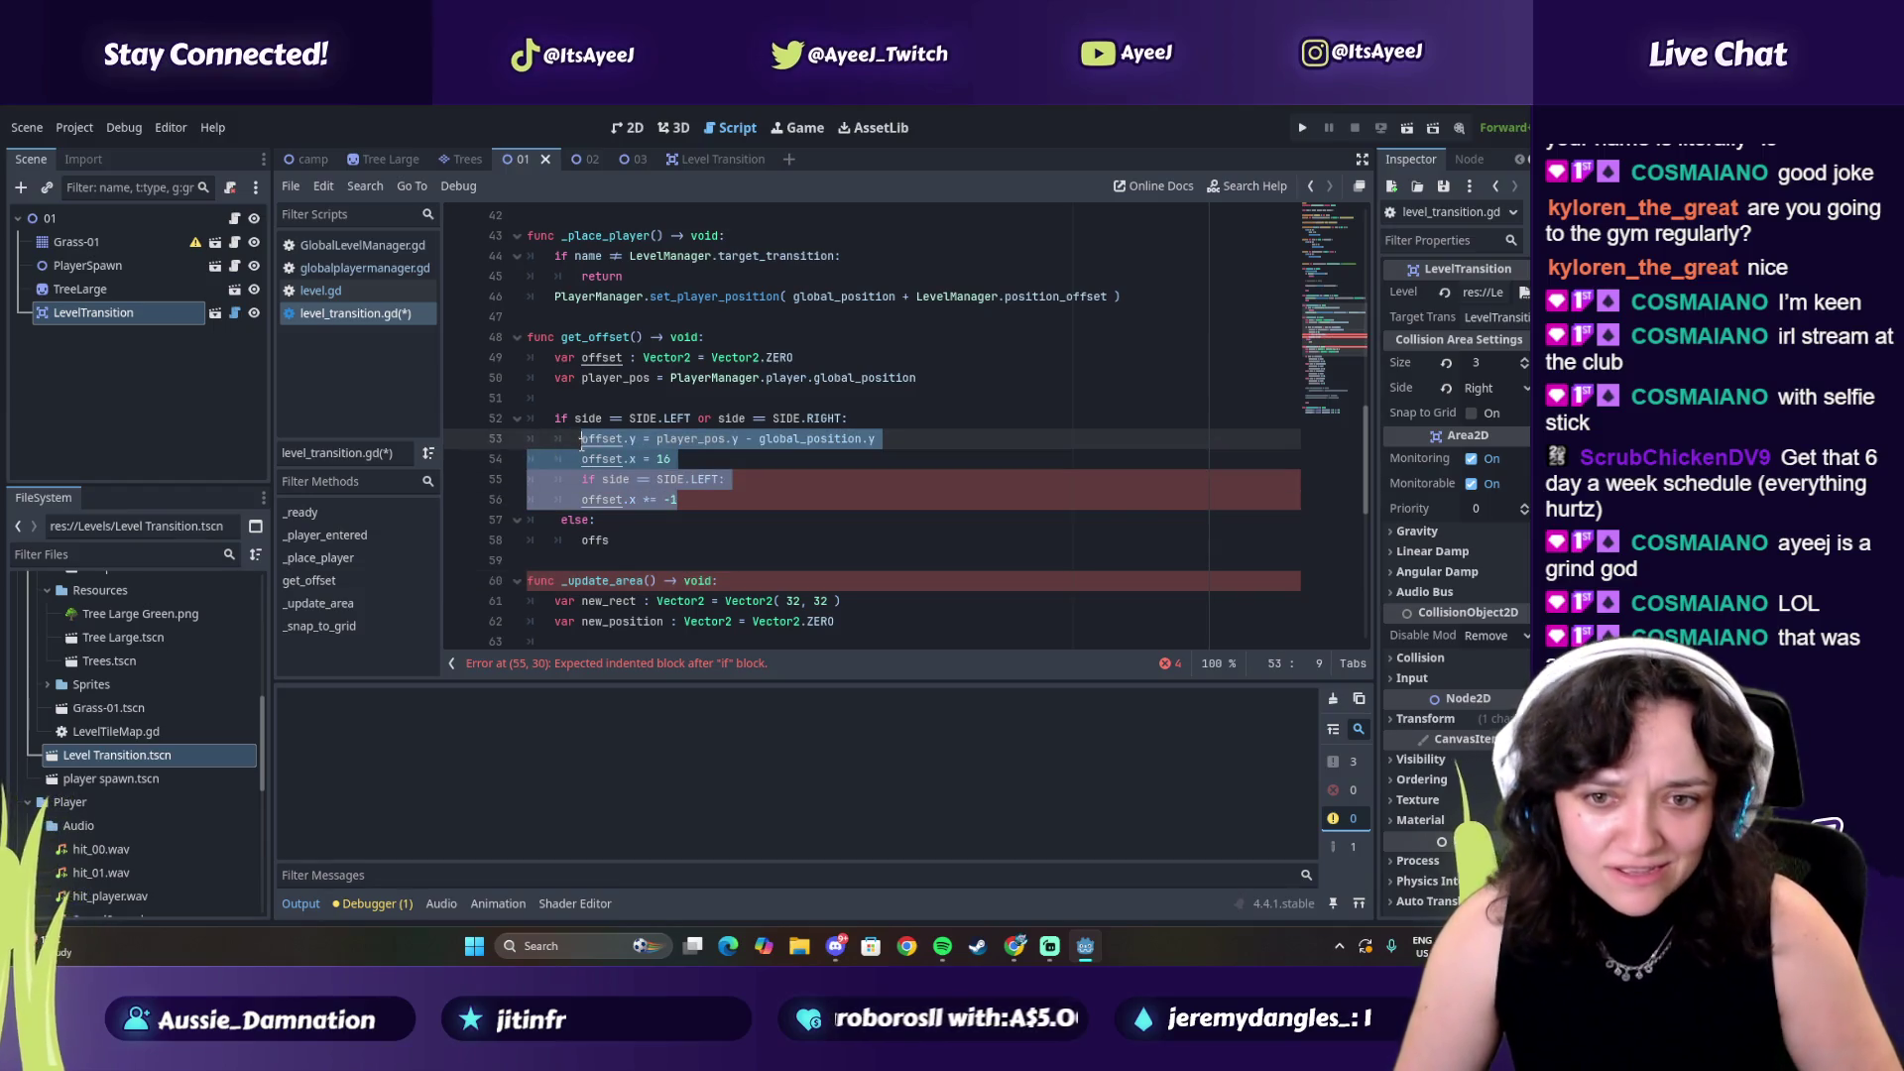
left_click(582, 541)
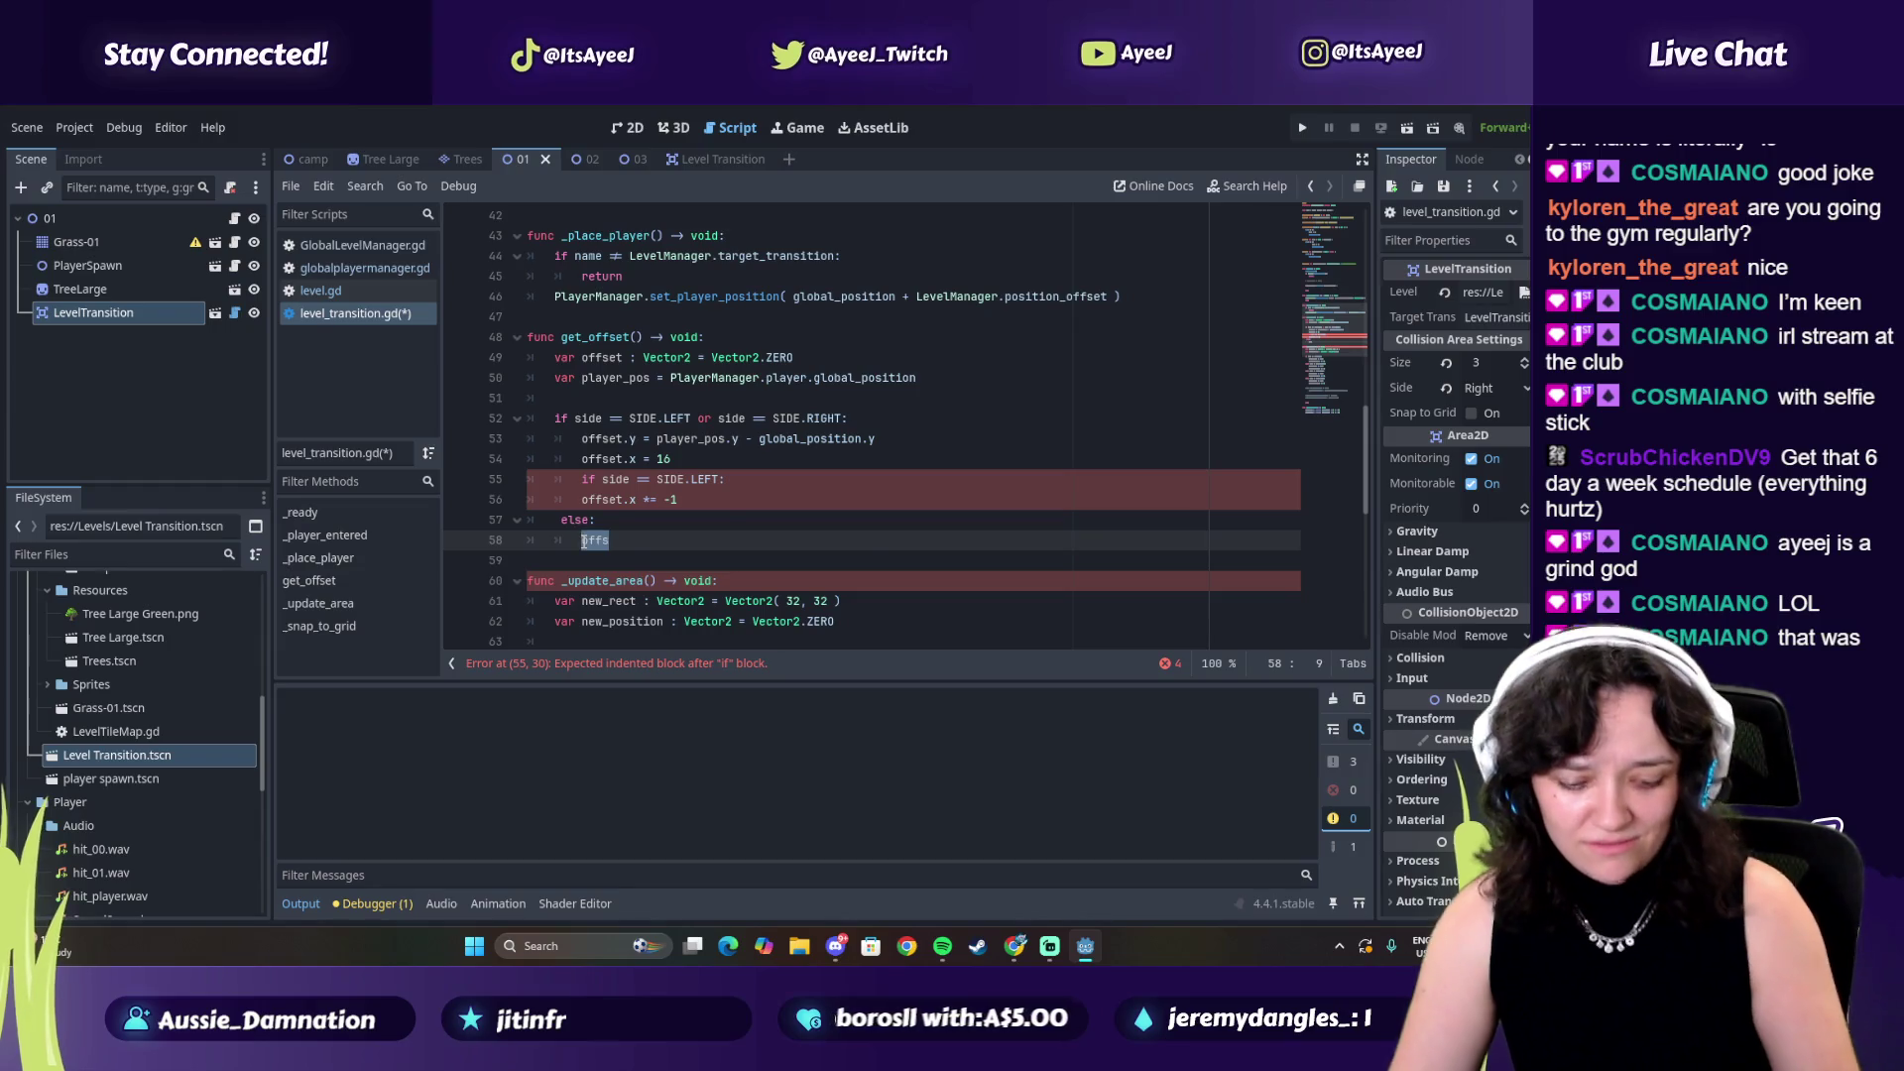
key("ctrl+v")
Change offset.y, player_pos.y and global_position.y to x on line 58
left_click(635, 540)
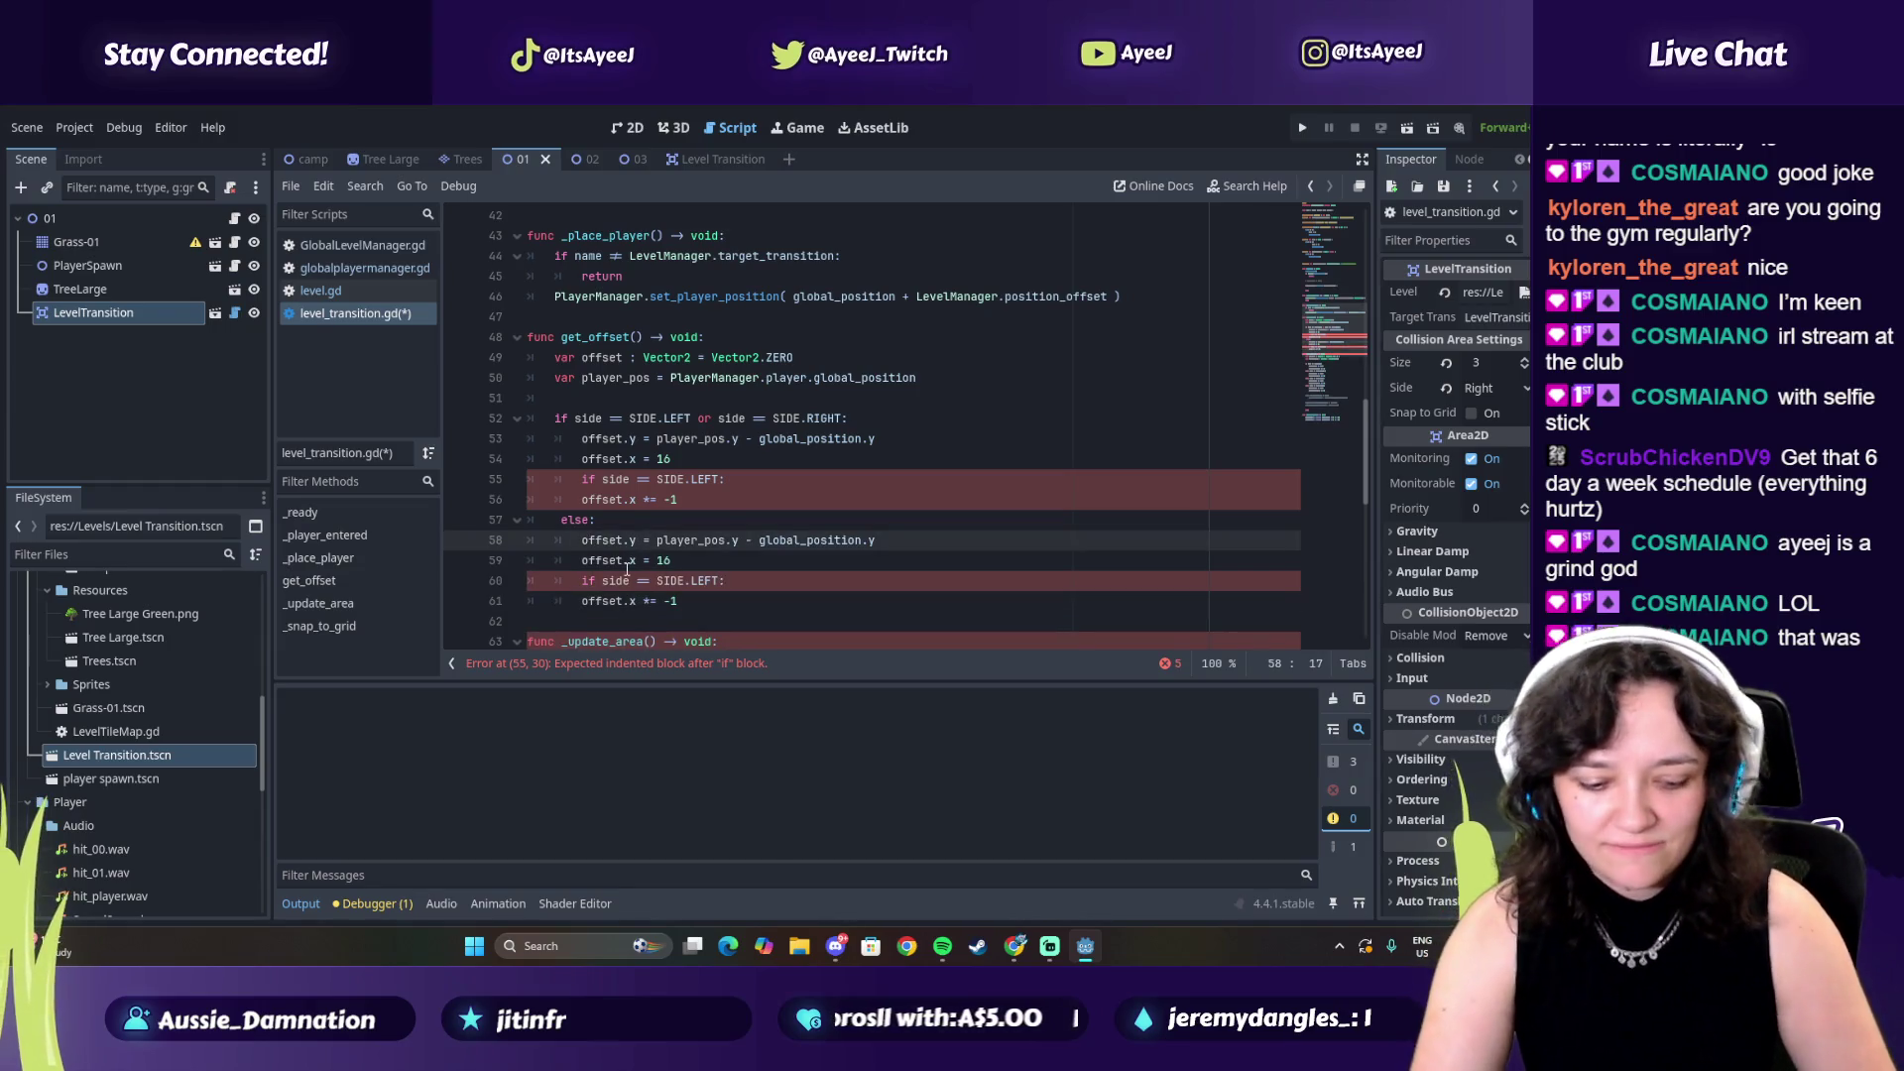
key("alt+Tab")
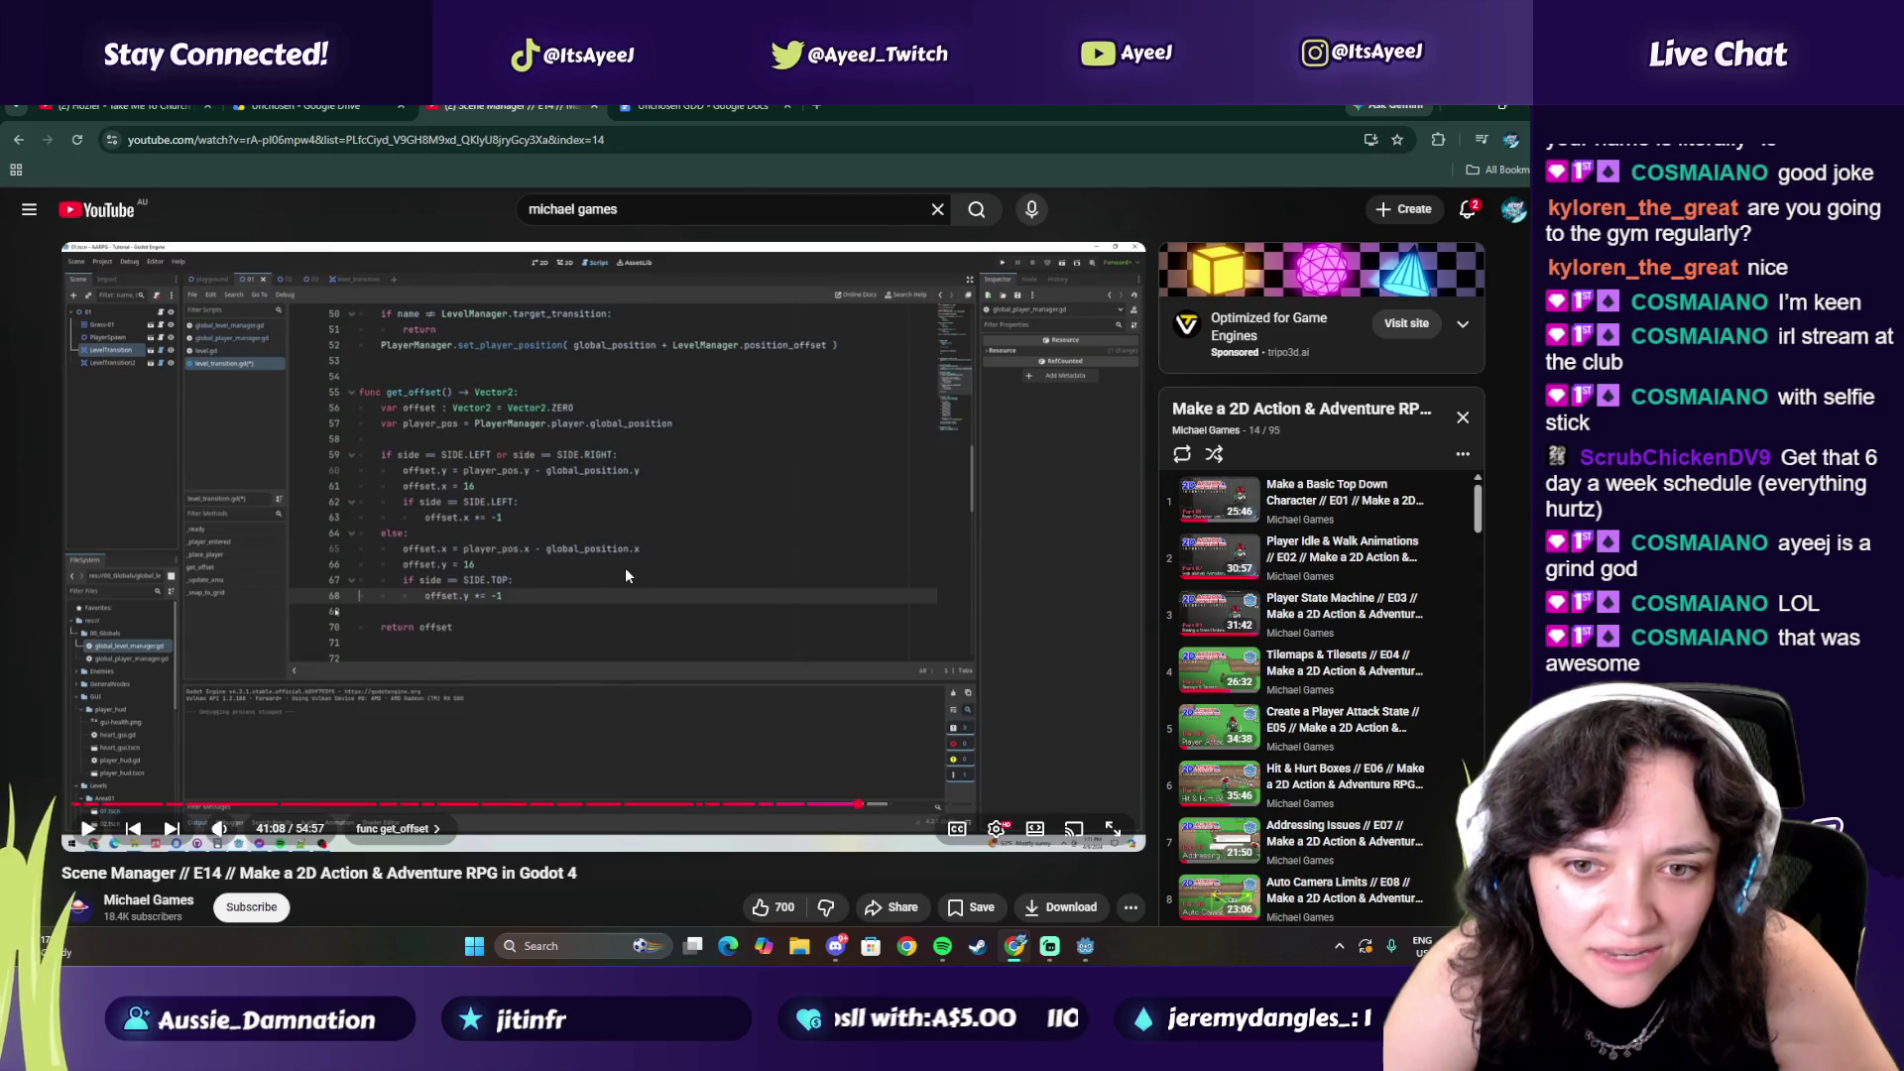
key("alt+Tab")
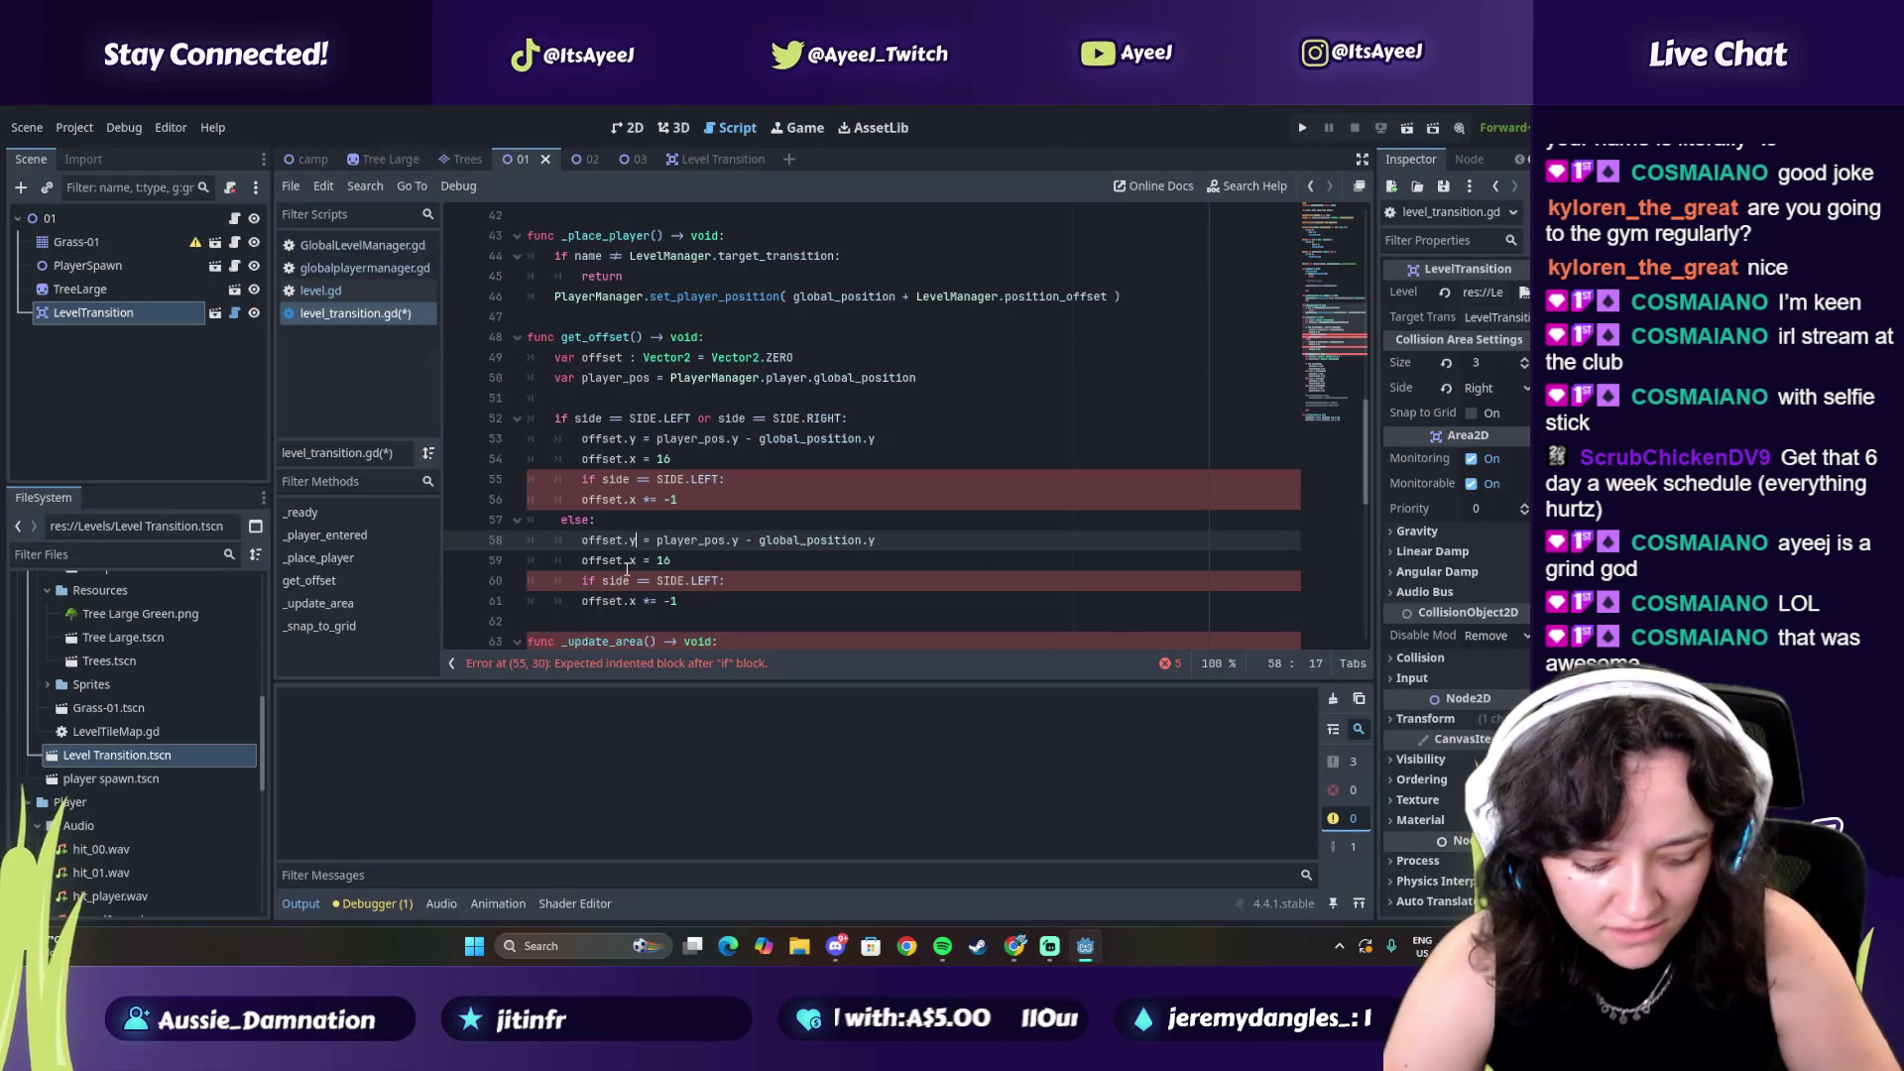
key("BackSpace")
type("x")
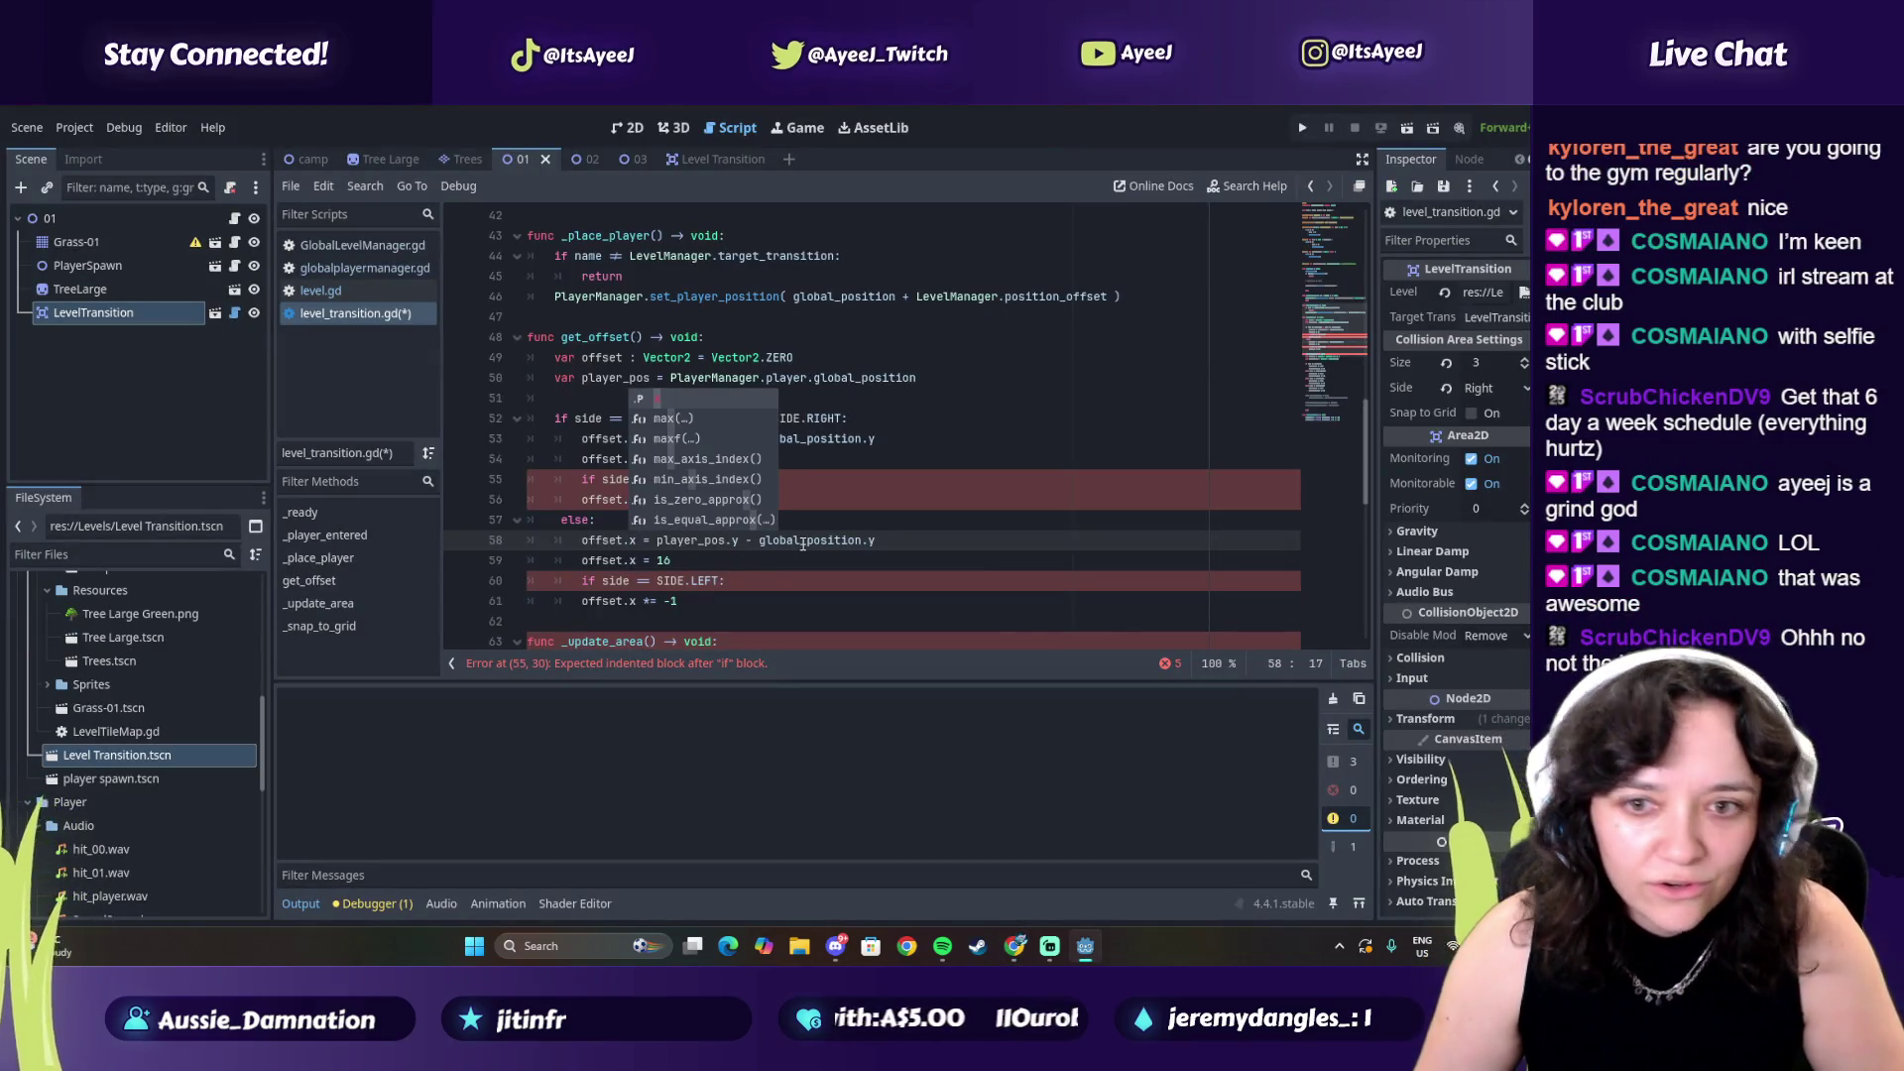
left_click(743, 541)
key("BackSpace")
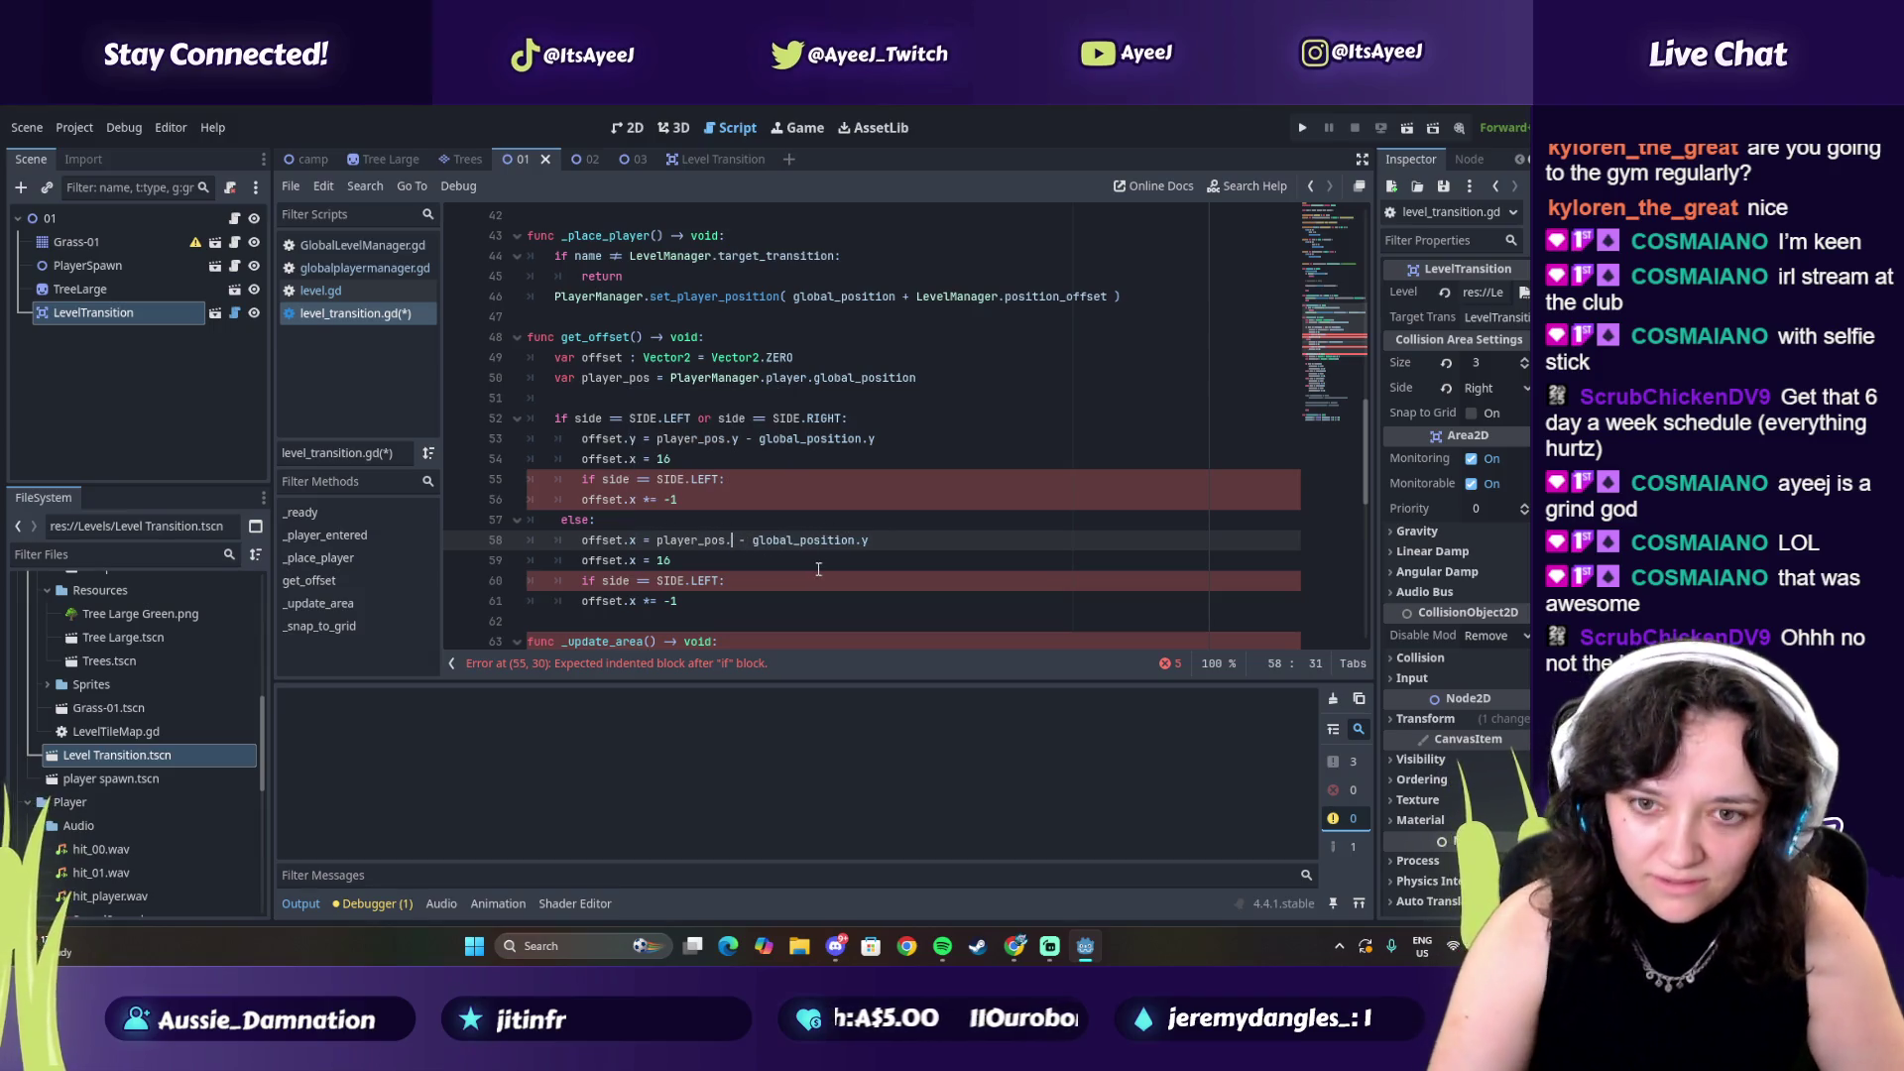
type("x")
left_click(874, 543)
key("BackSpace")
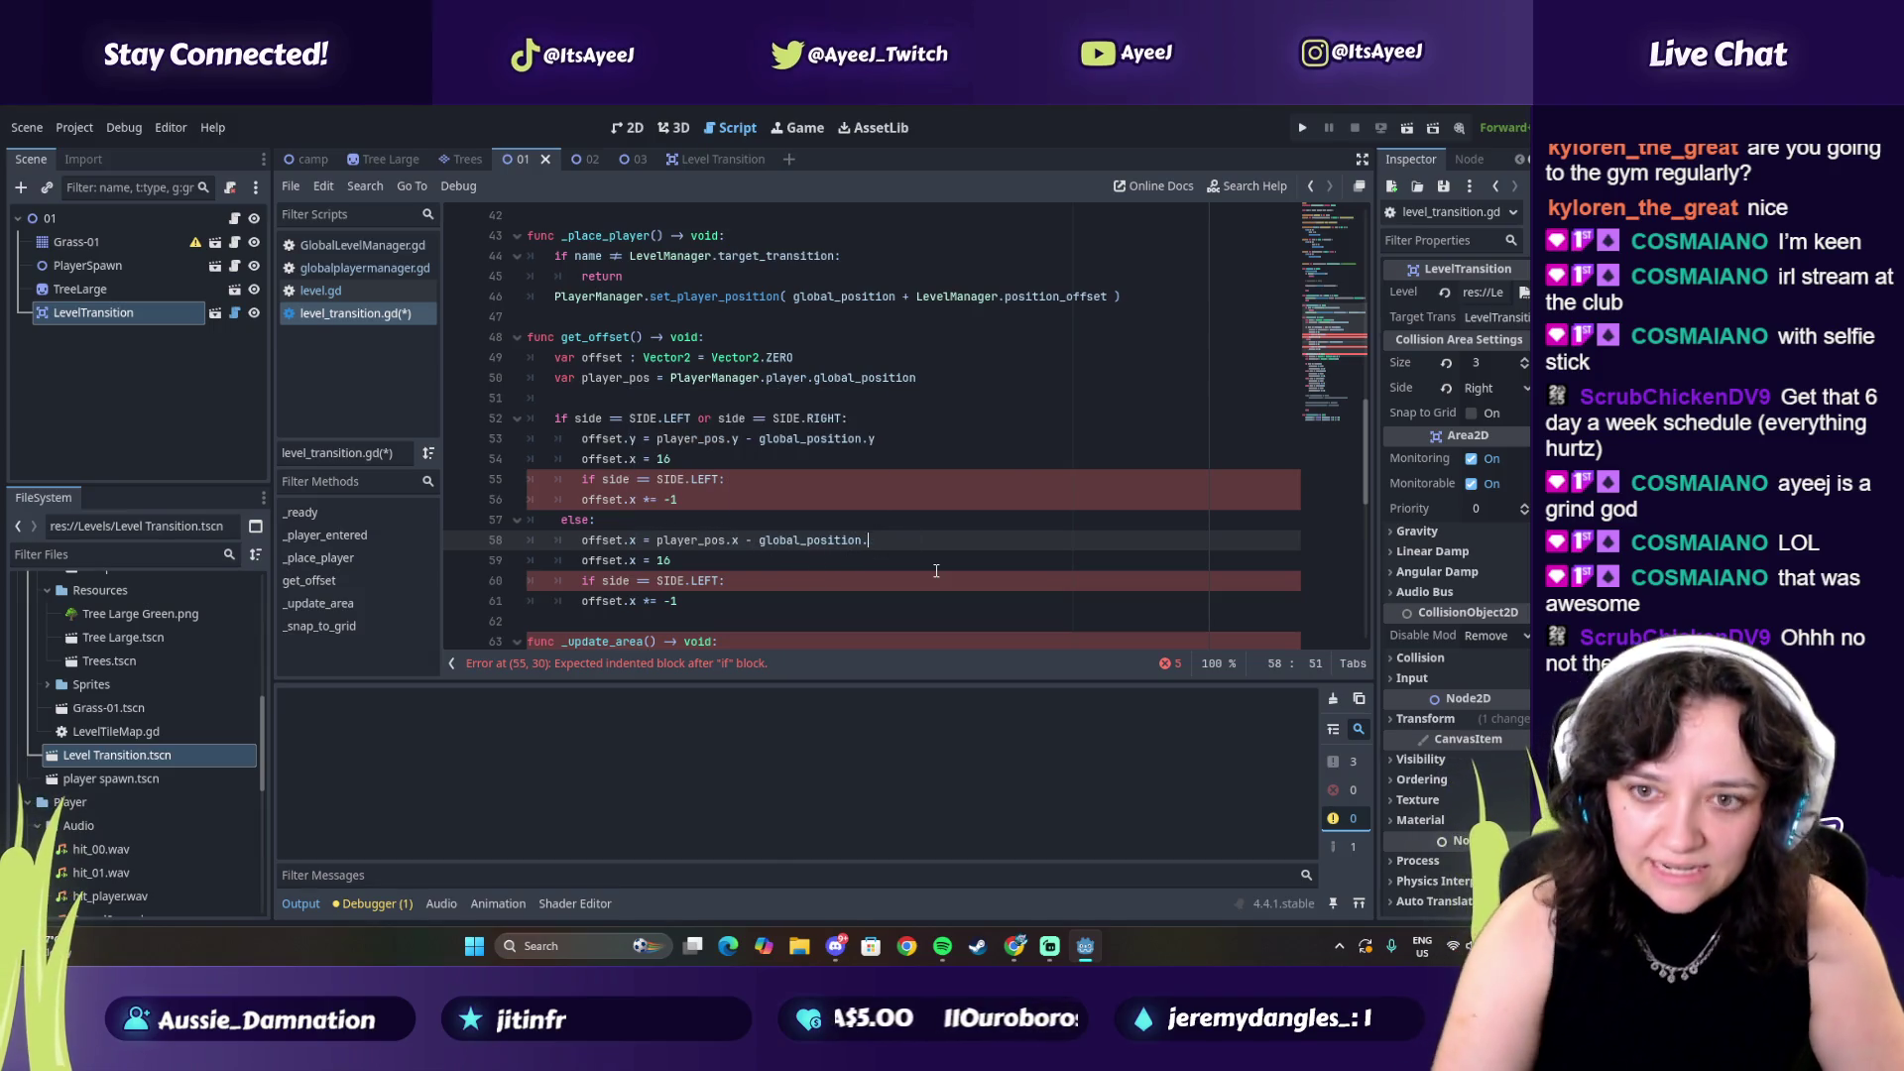
type("x")
left_click(613, 561)
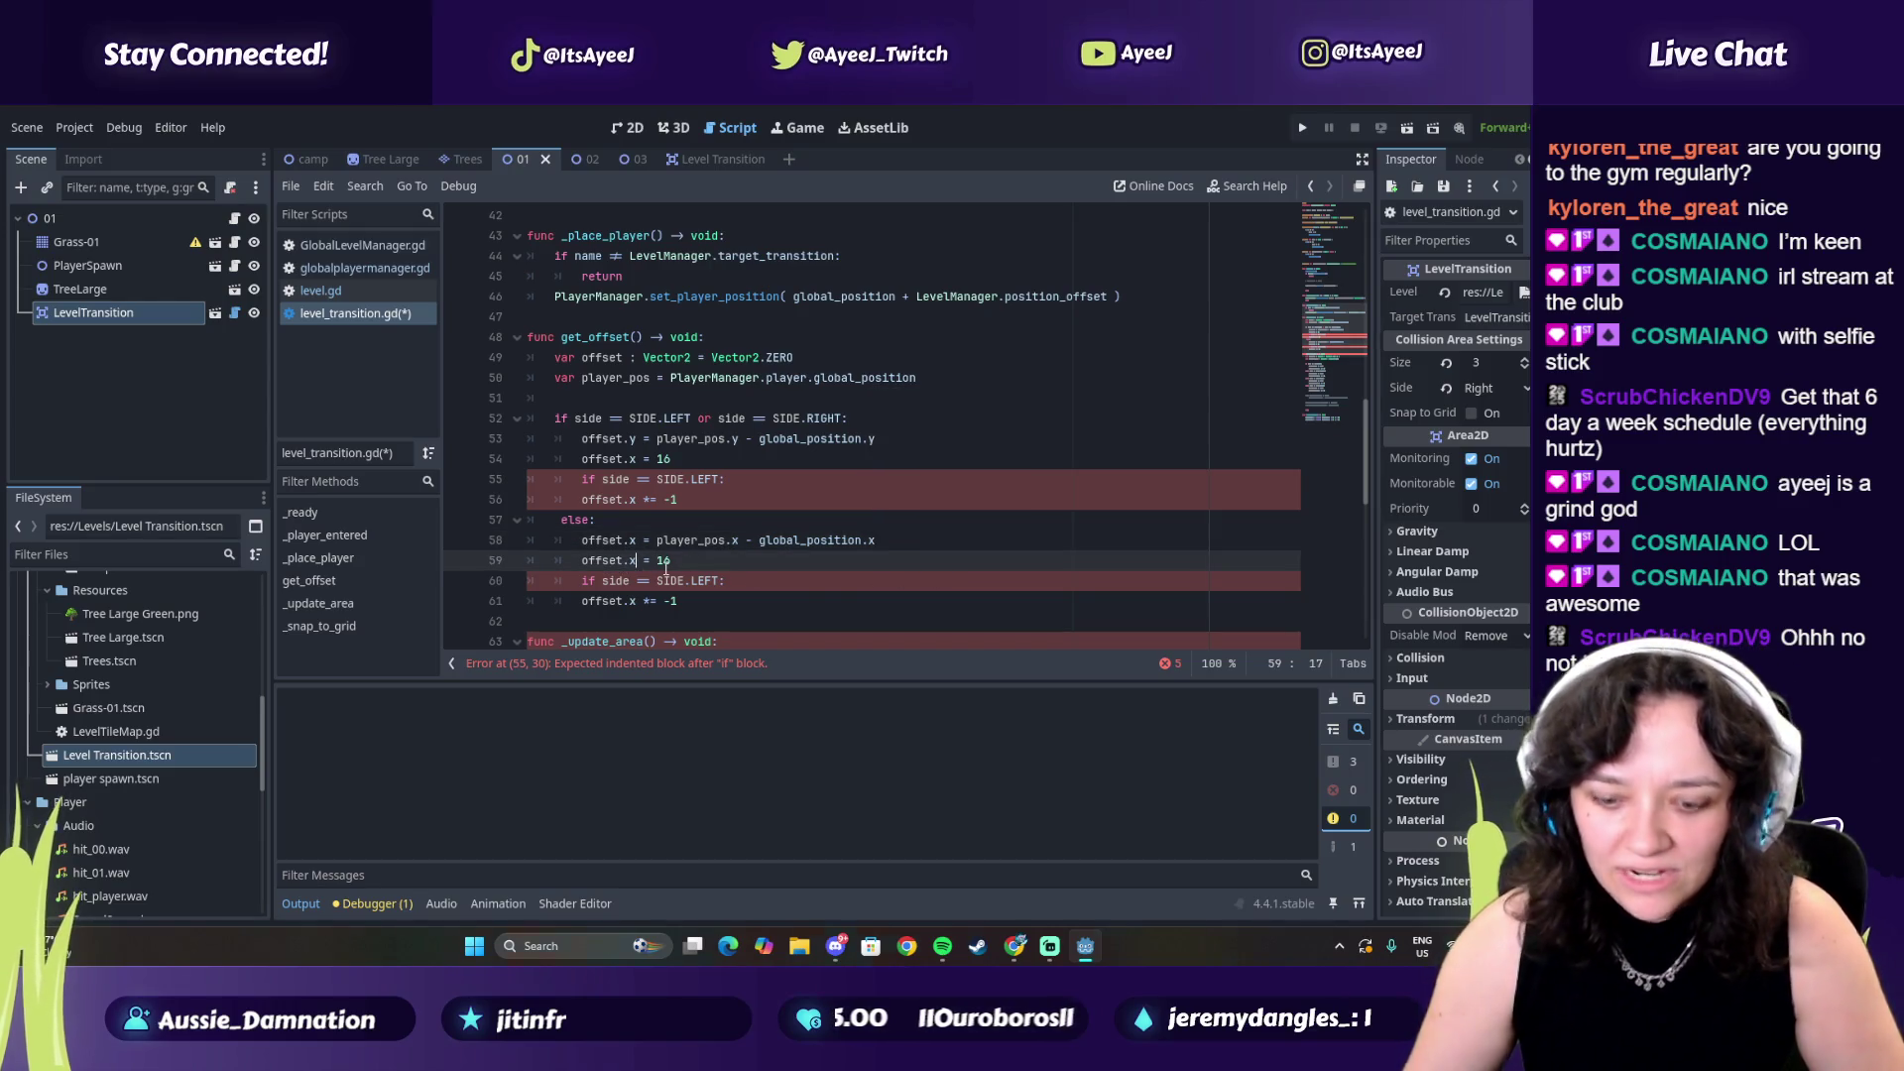
Change SIDE.LEFT to SIDE.TOP and make the flip line use offset.y
key("alt+Tab")
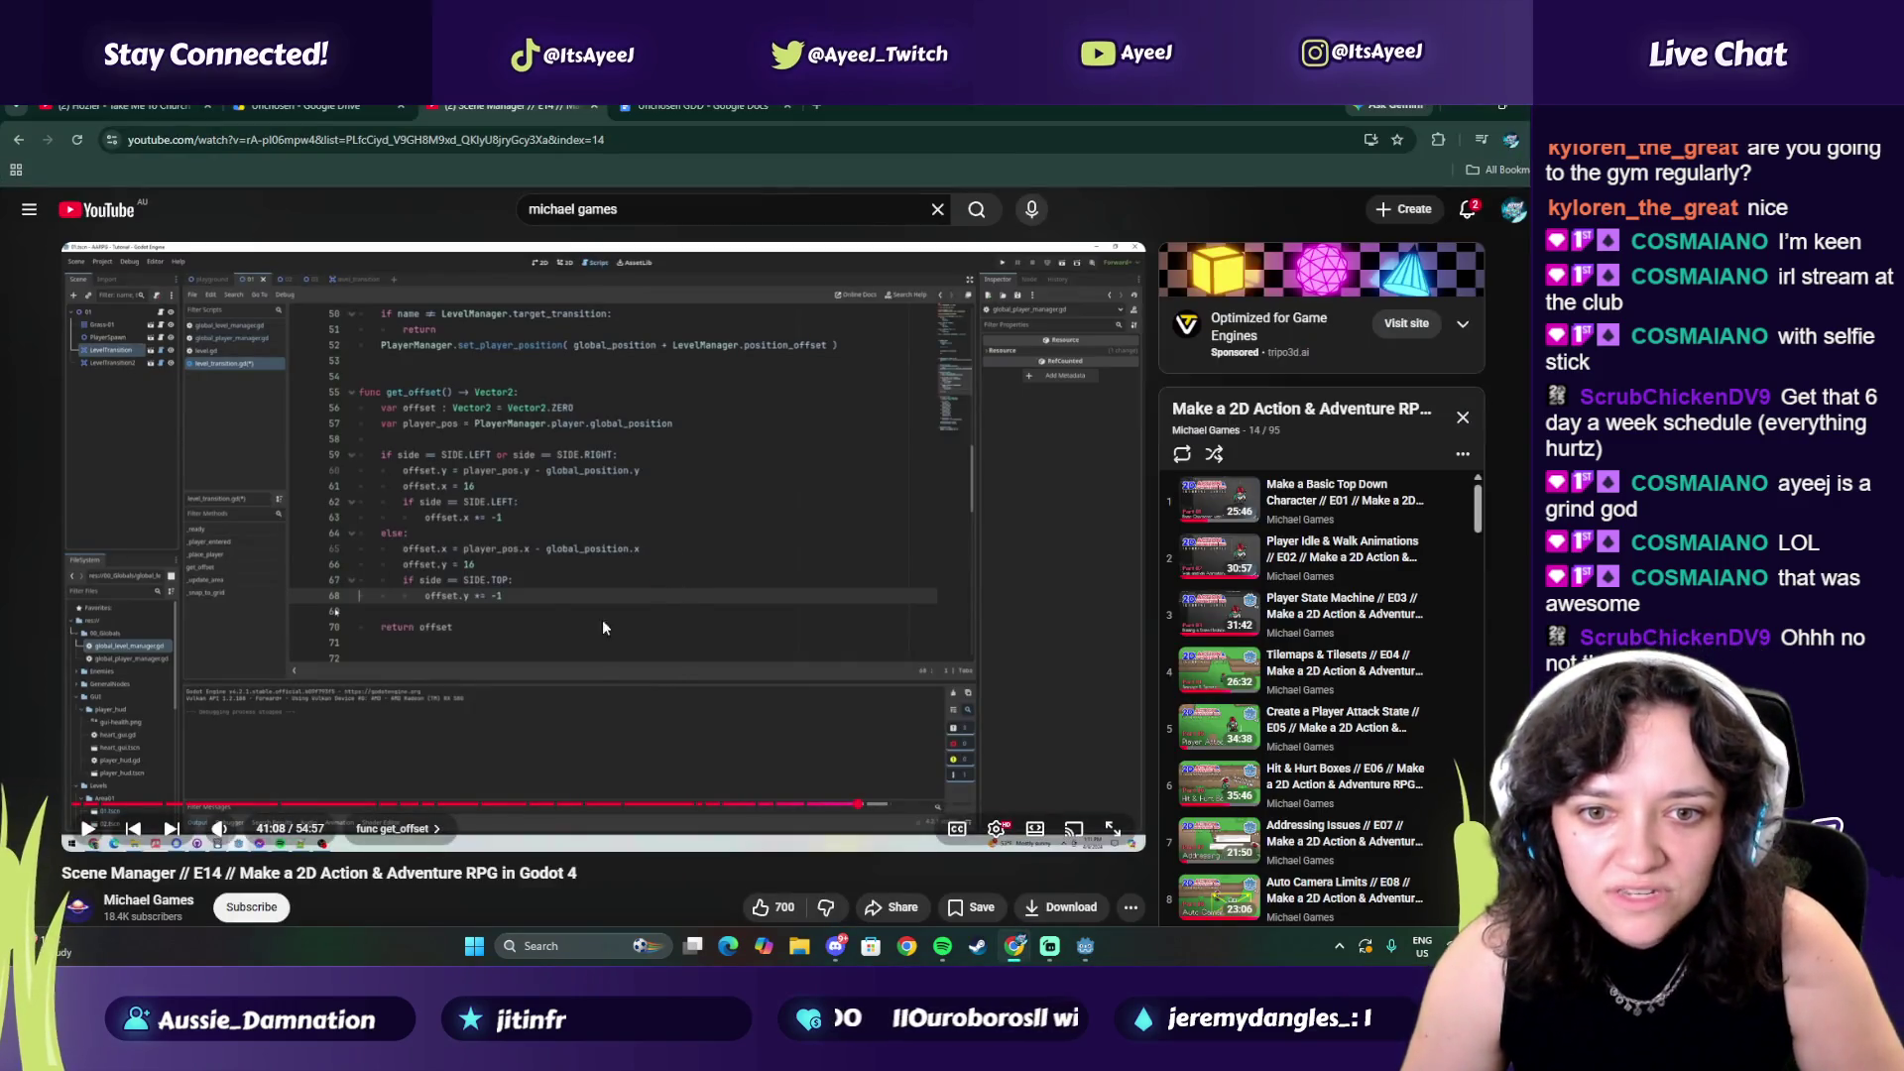
key("alt+Tab")
double_click(700, 582)
type("TOP:")
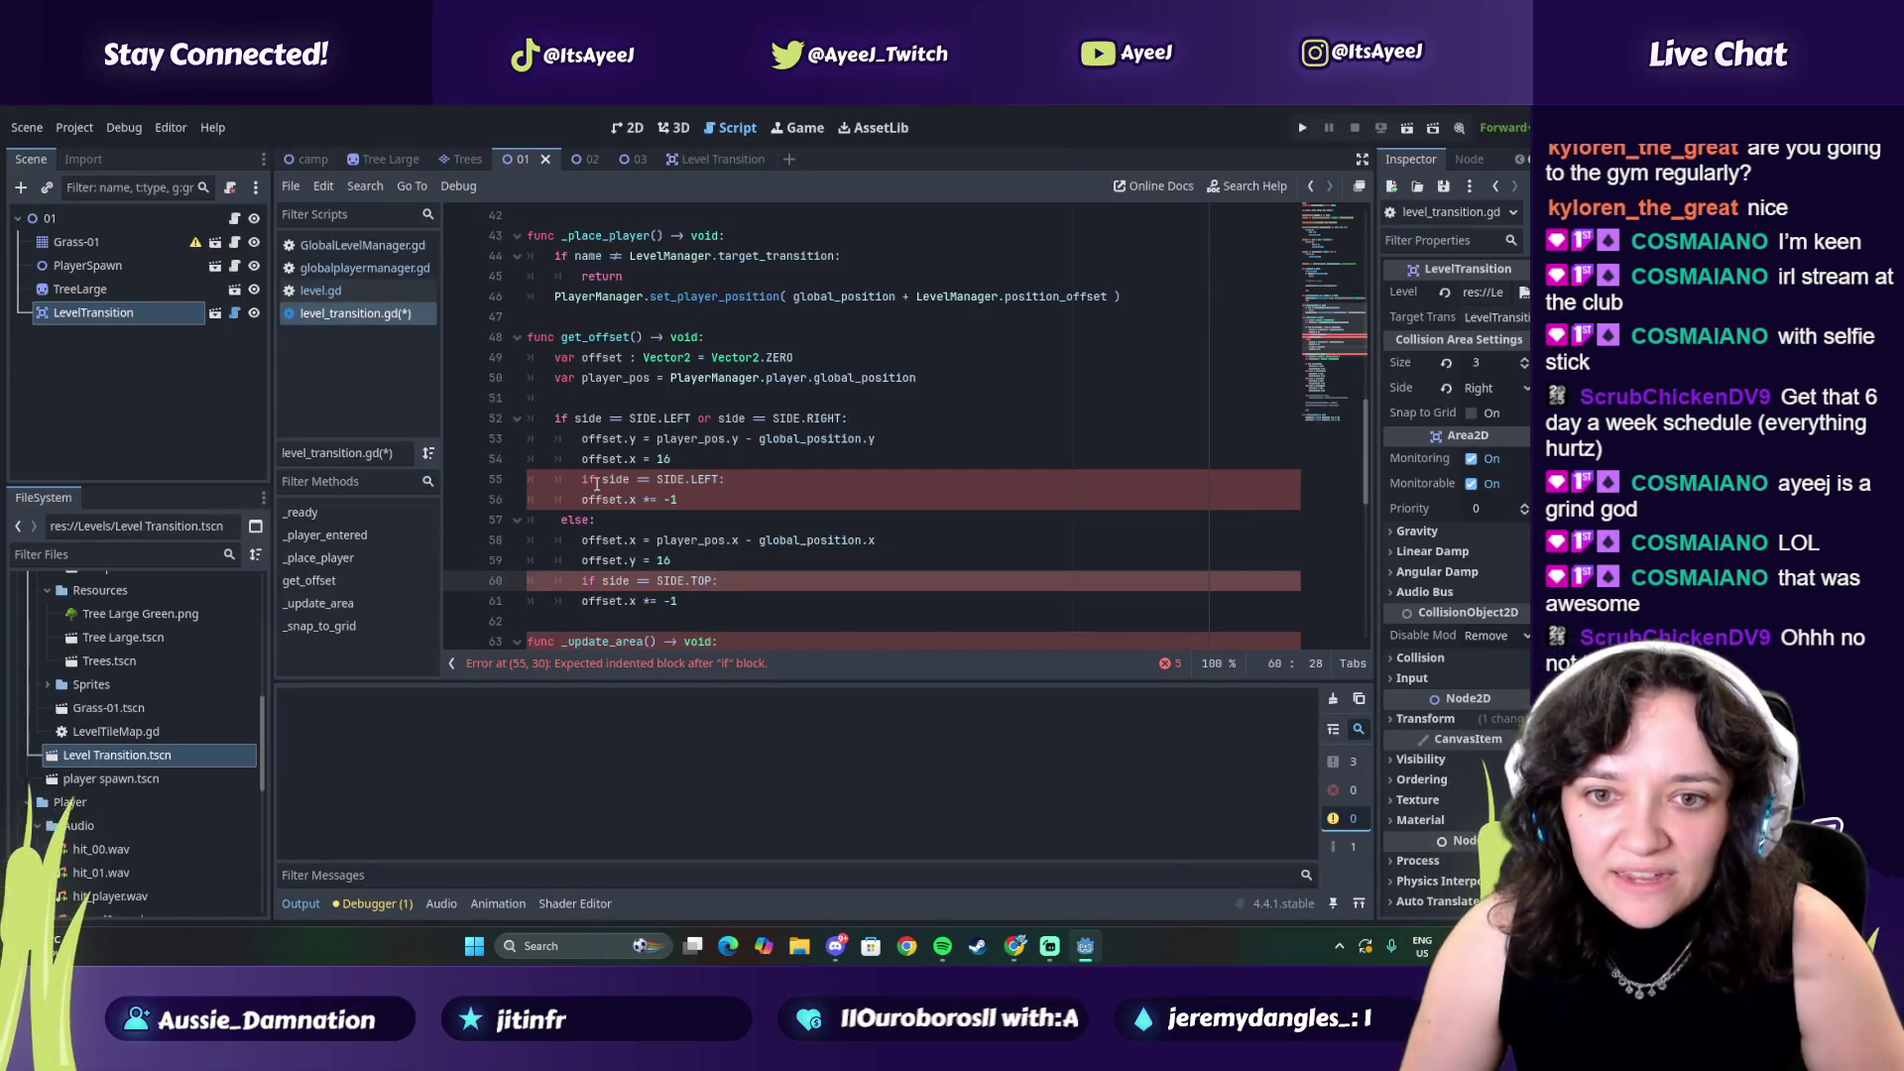
key("alt+Tab")
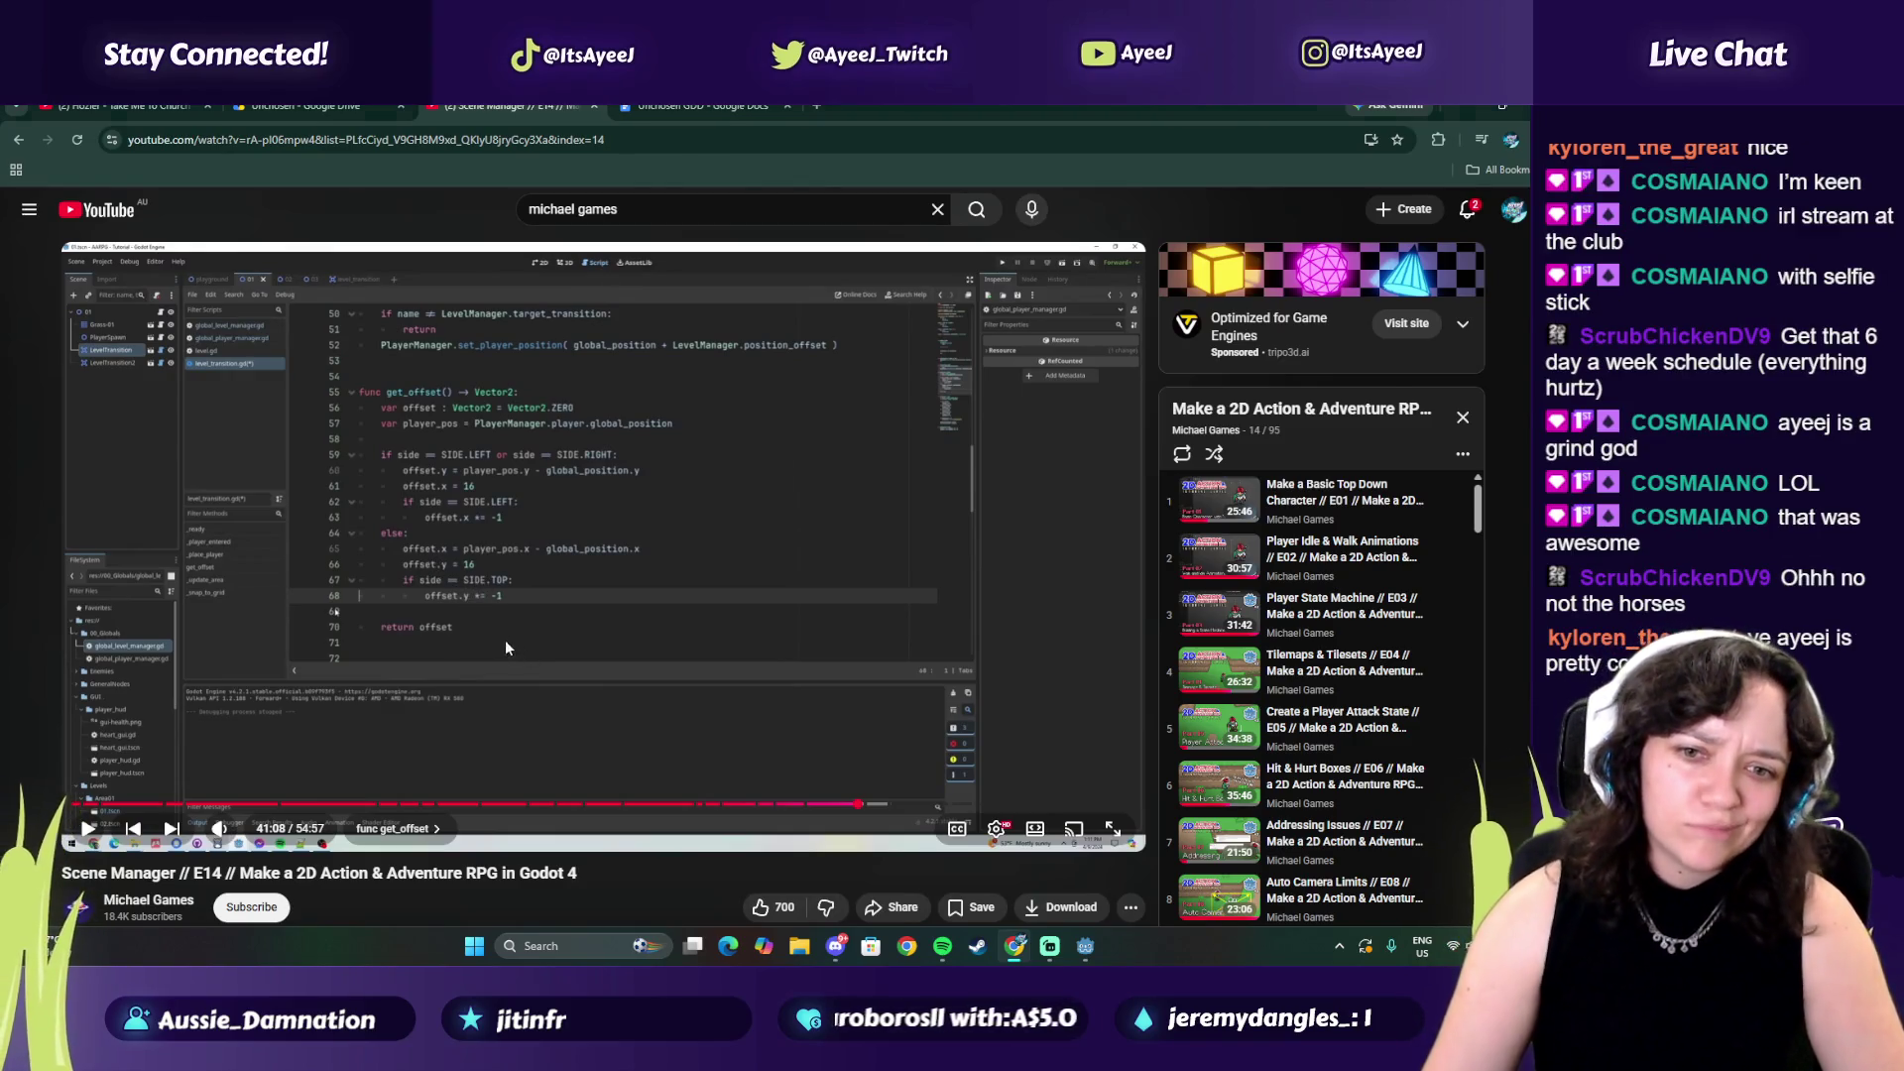
key("alt+Tab")
left_click(640, 605)
type("y")
key("alt+Tab")
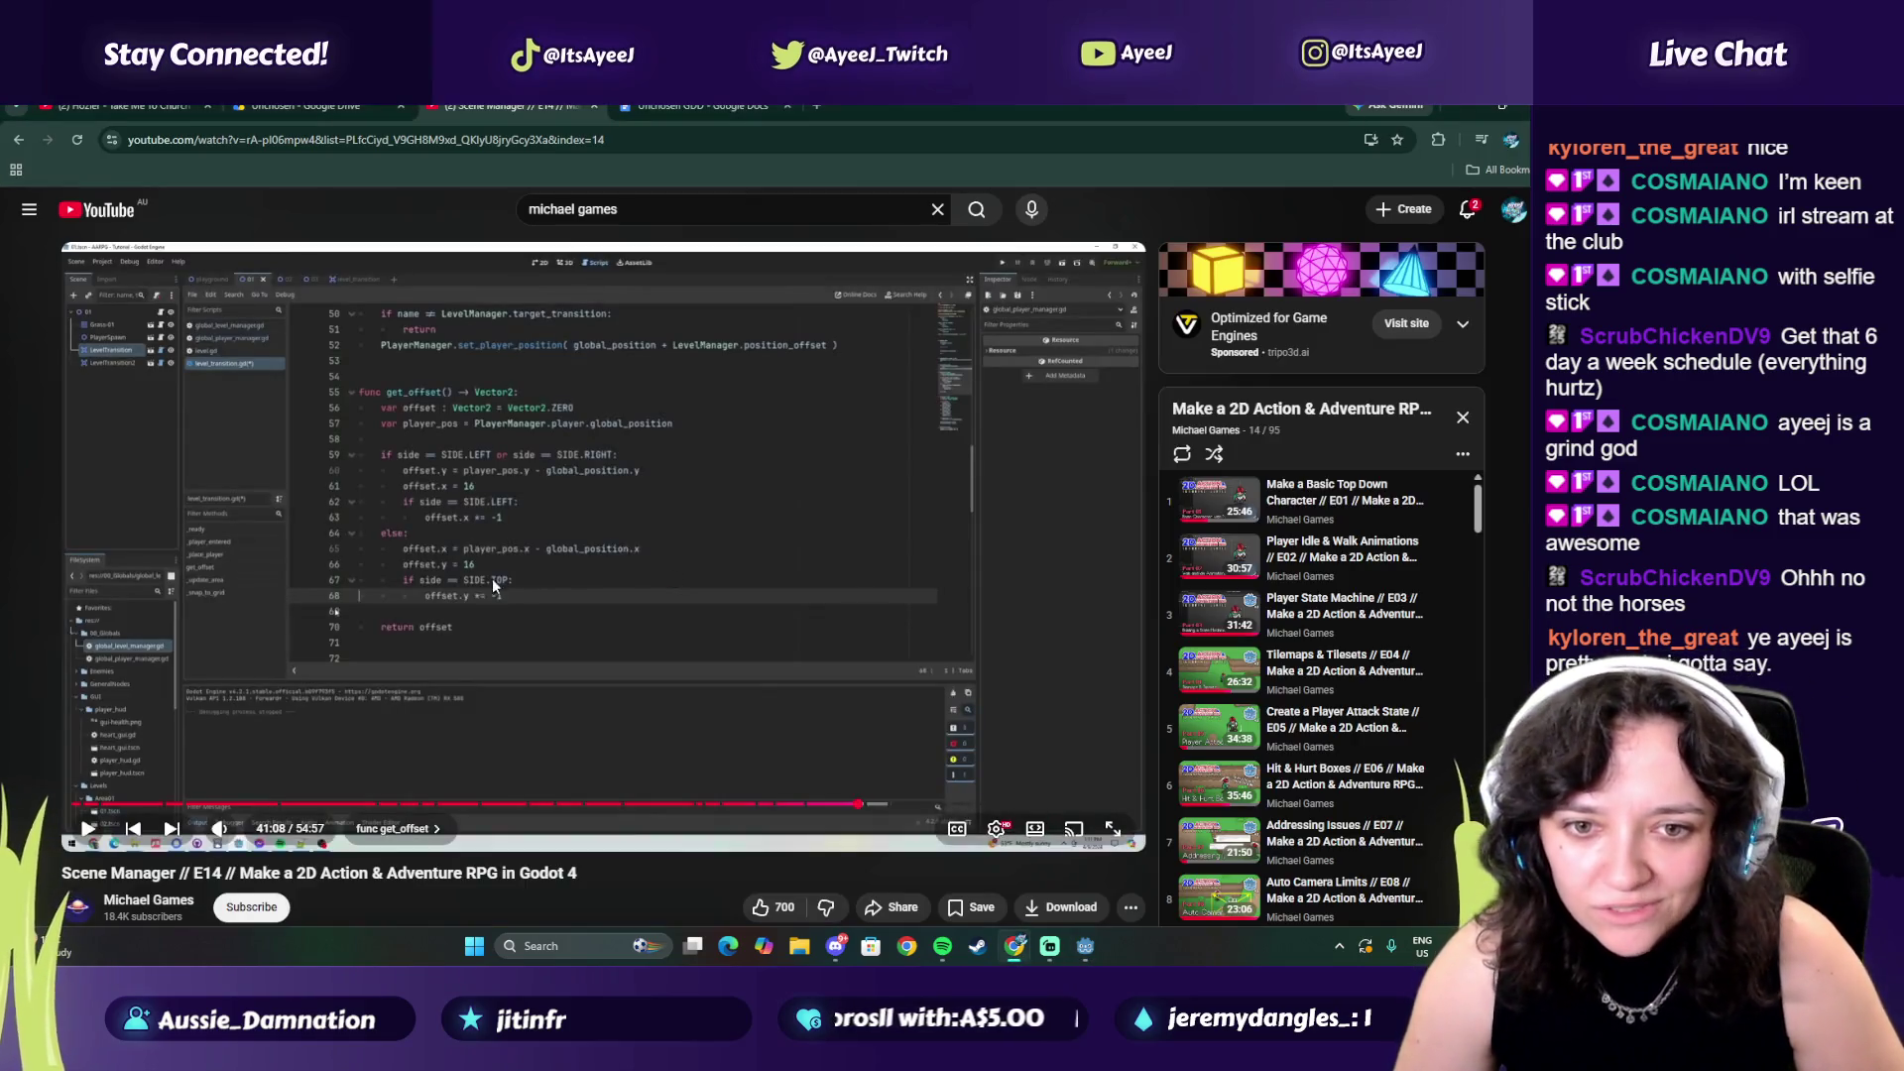
key("alt+Tab")
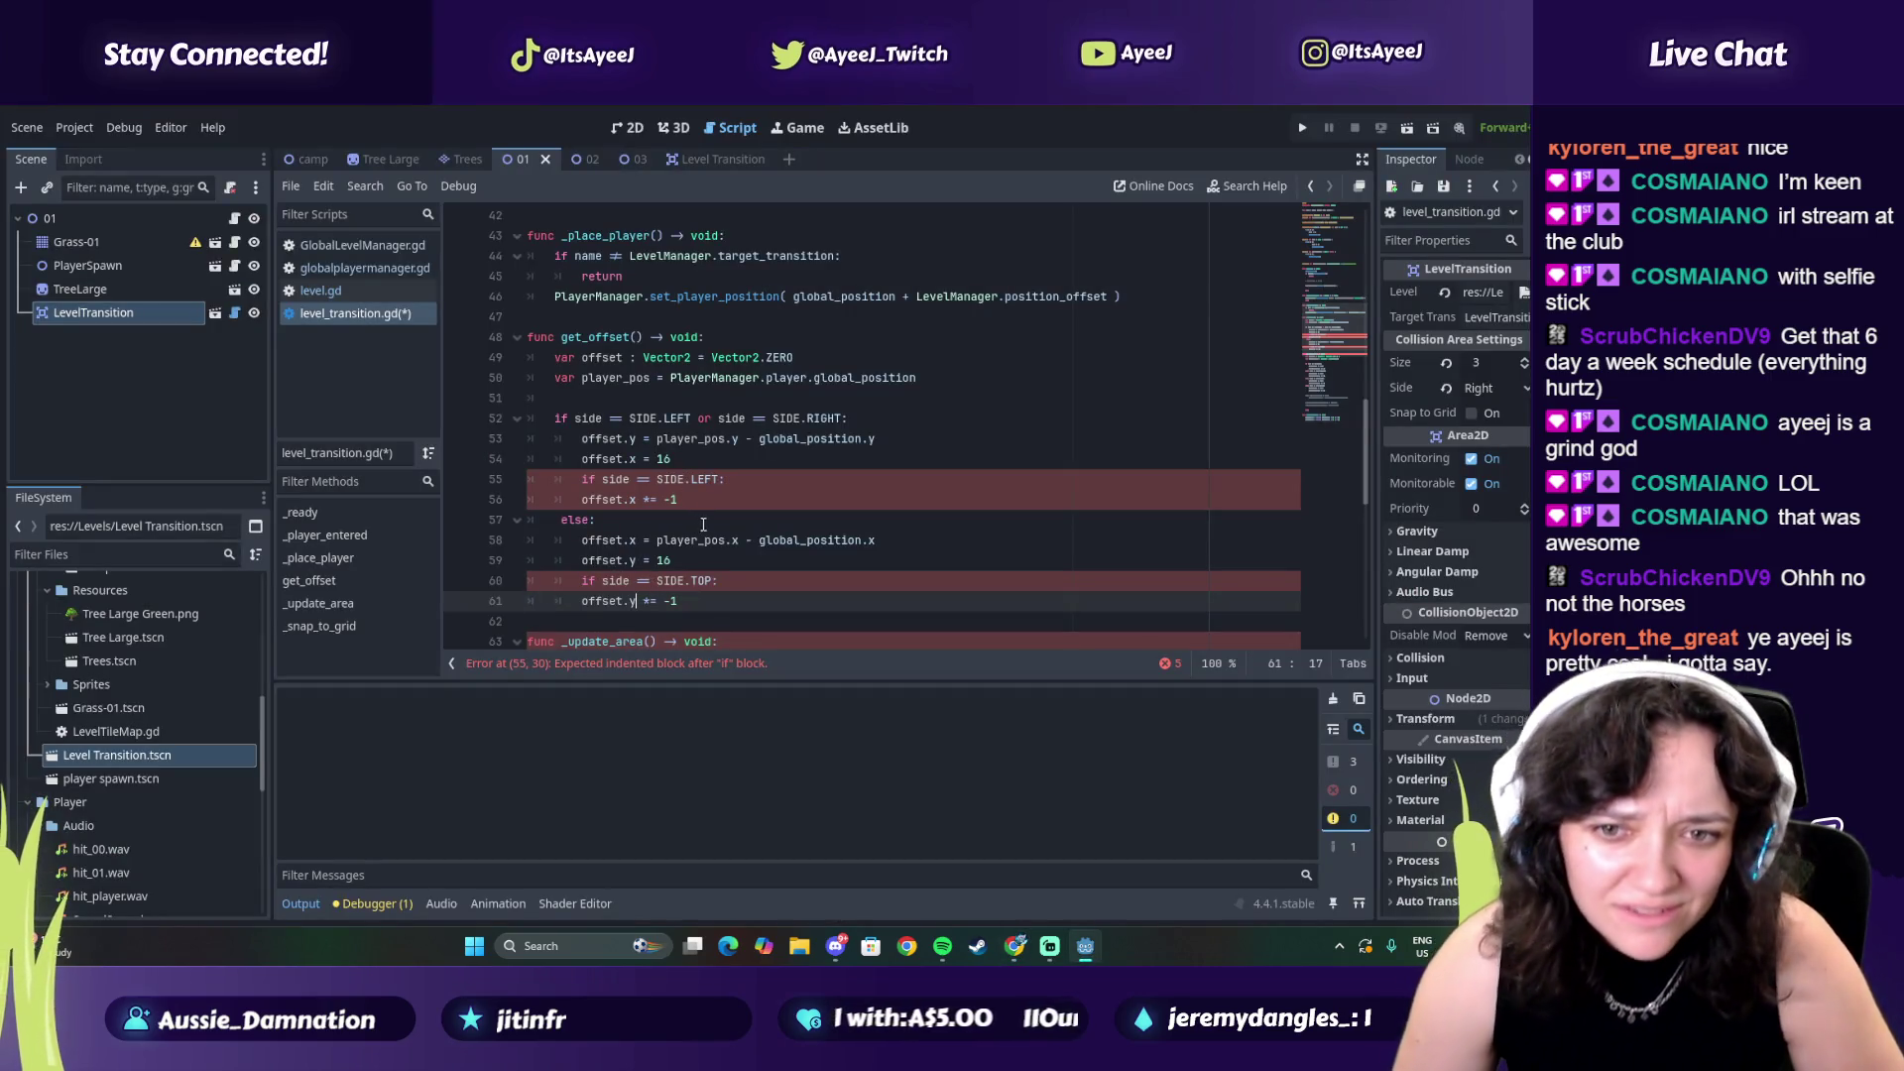
key("alt+Tab")
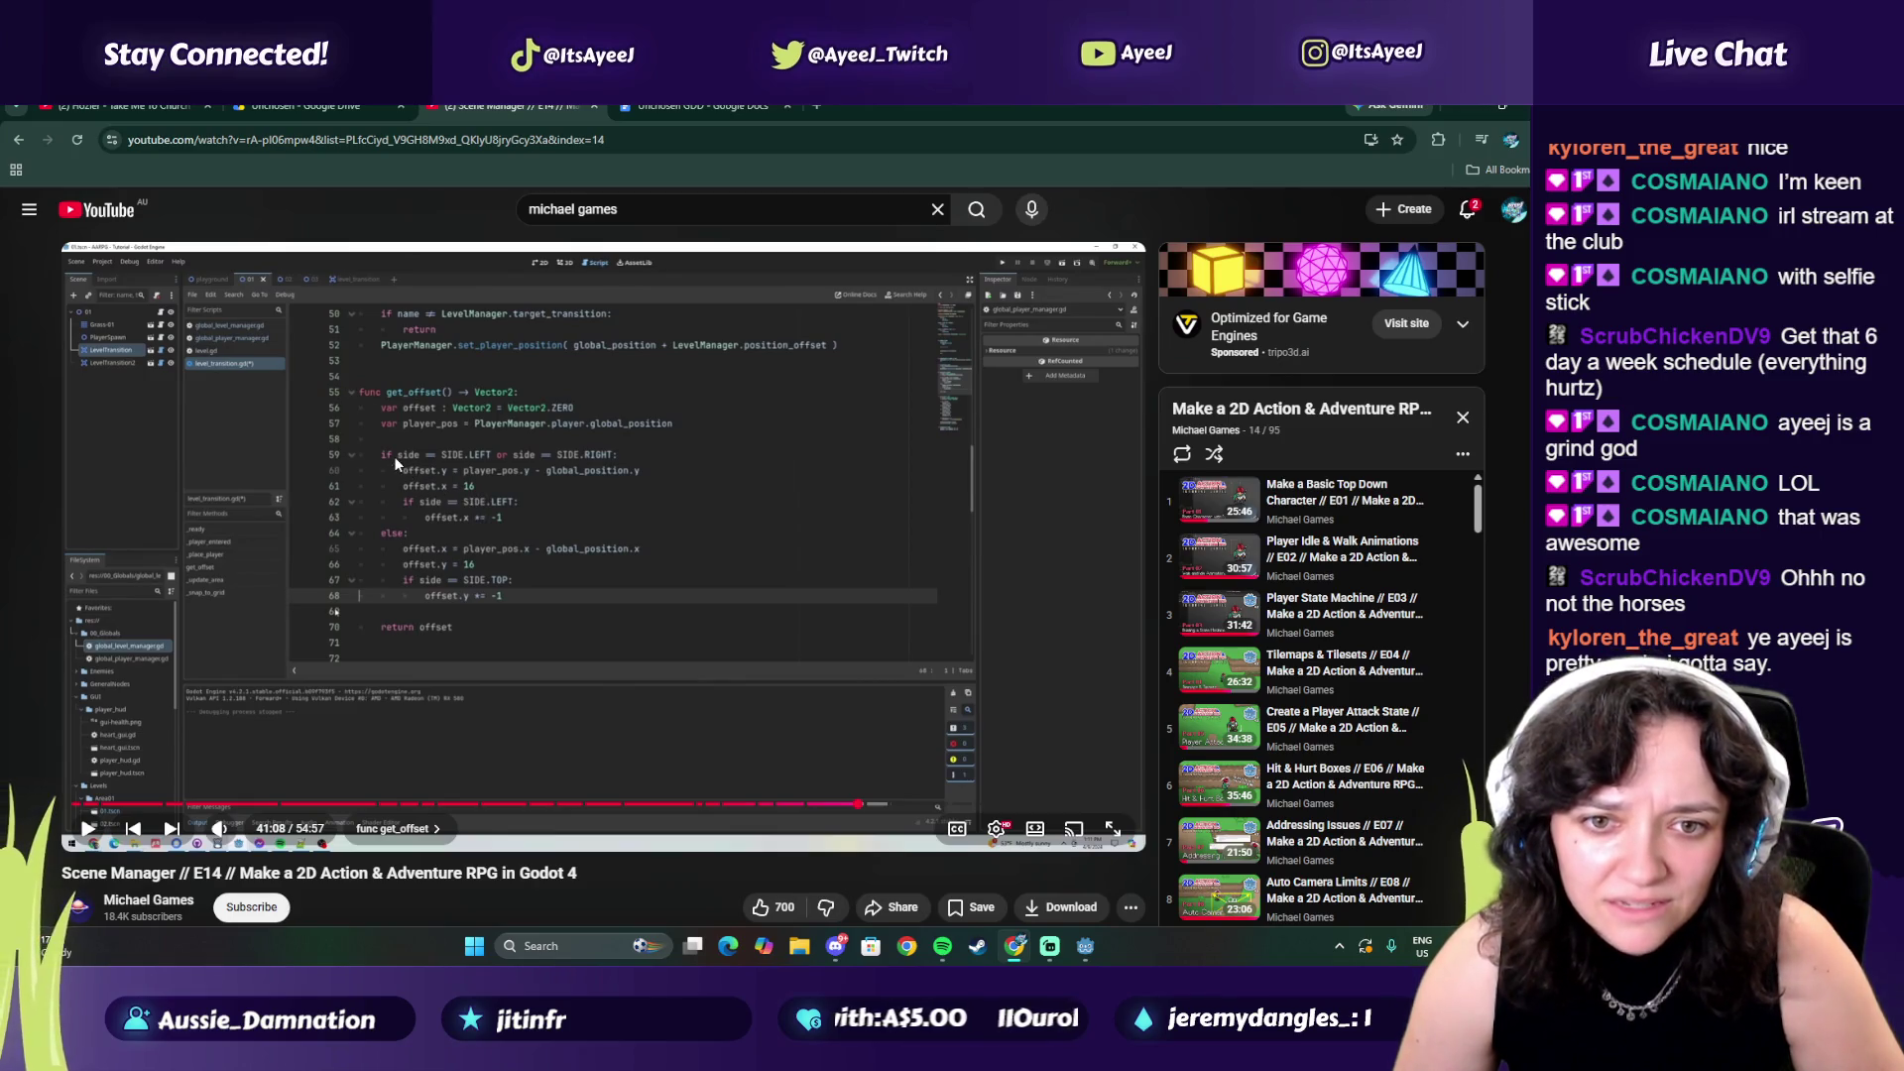
key("alt+Tab")
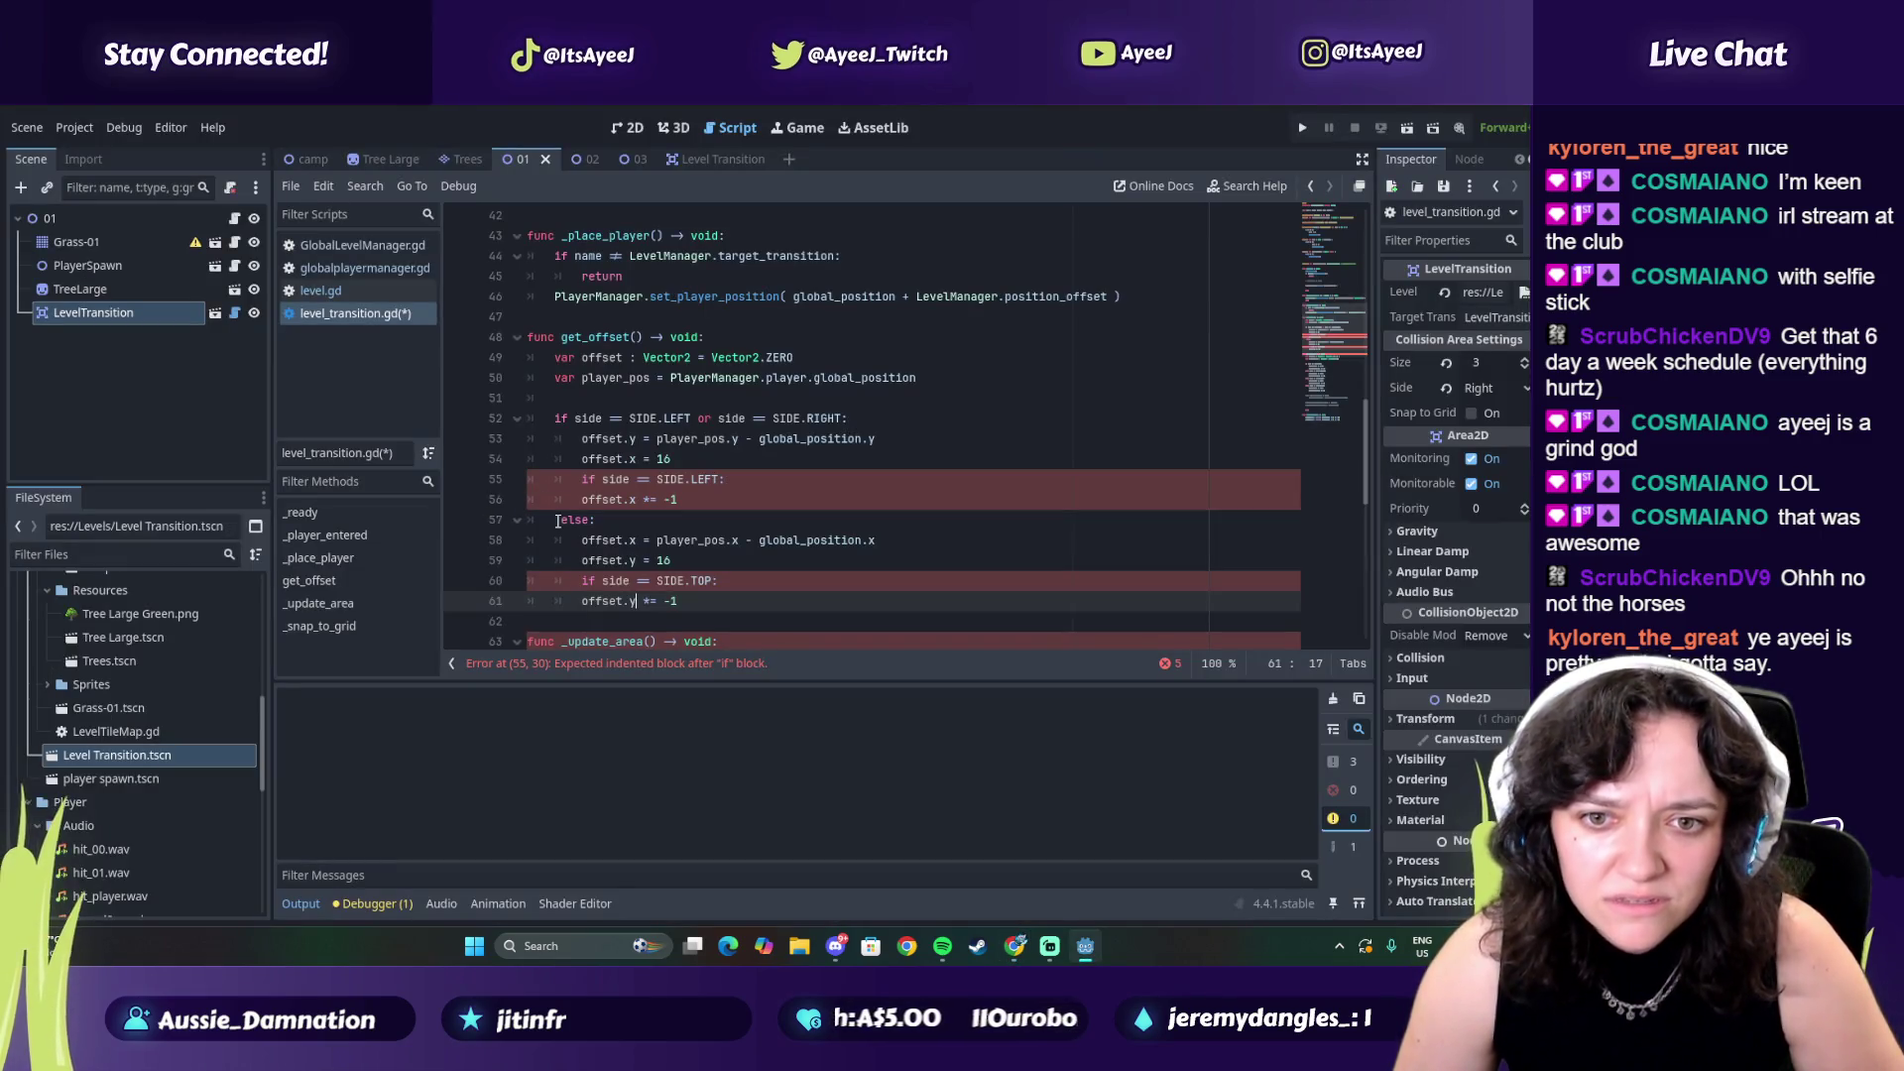
left_click(559, 520)
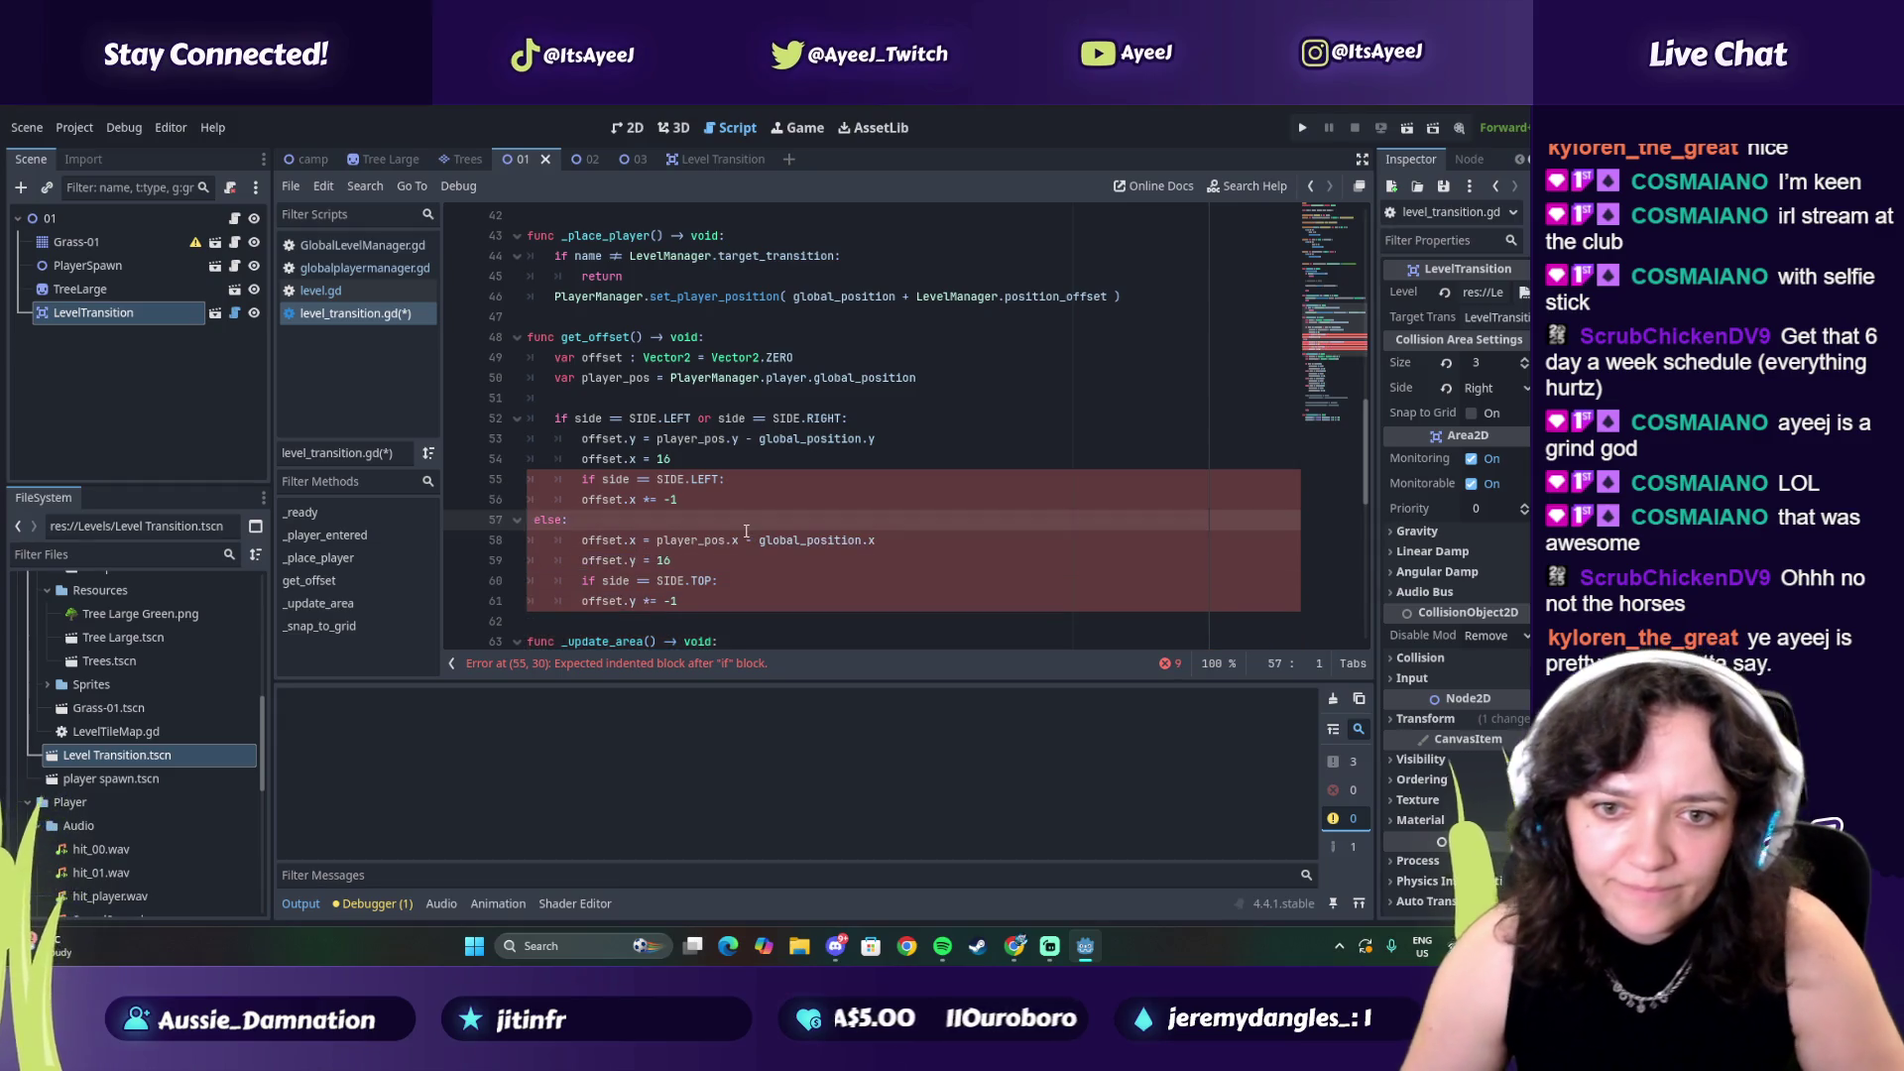
Unindent the four else-branch lines starting at line 58 by one level
left_click(584, 540)
key("shift+Tab")
key("Down")
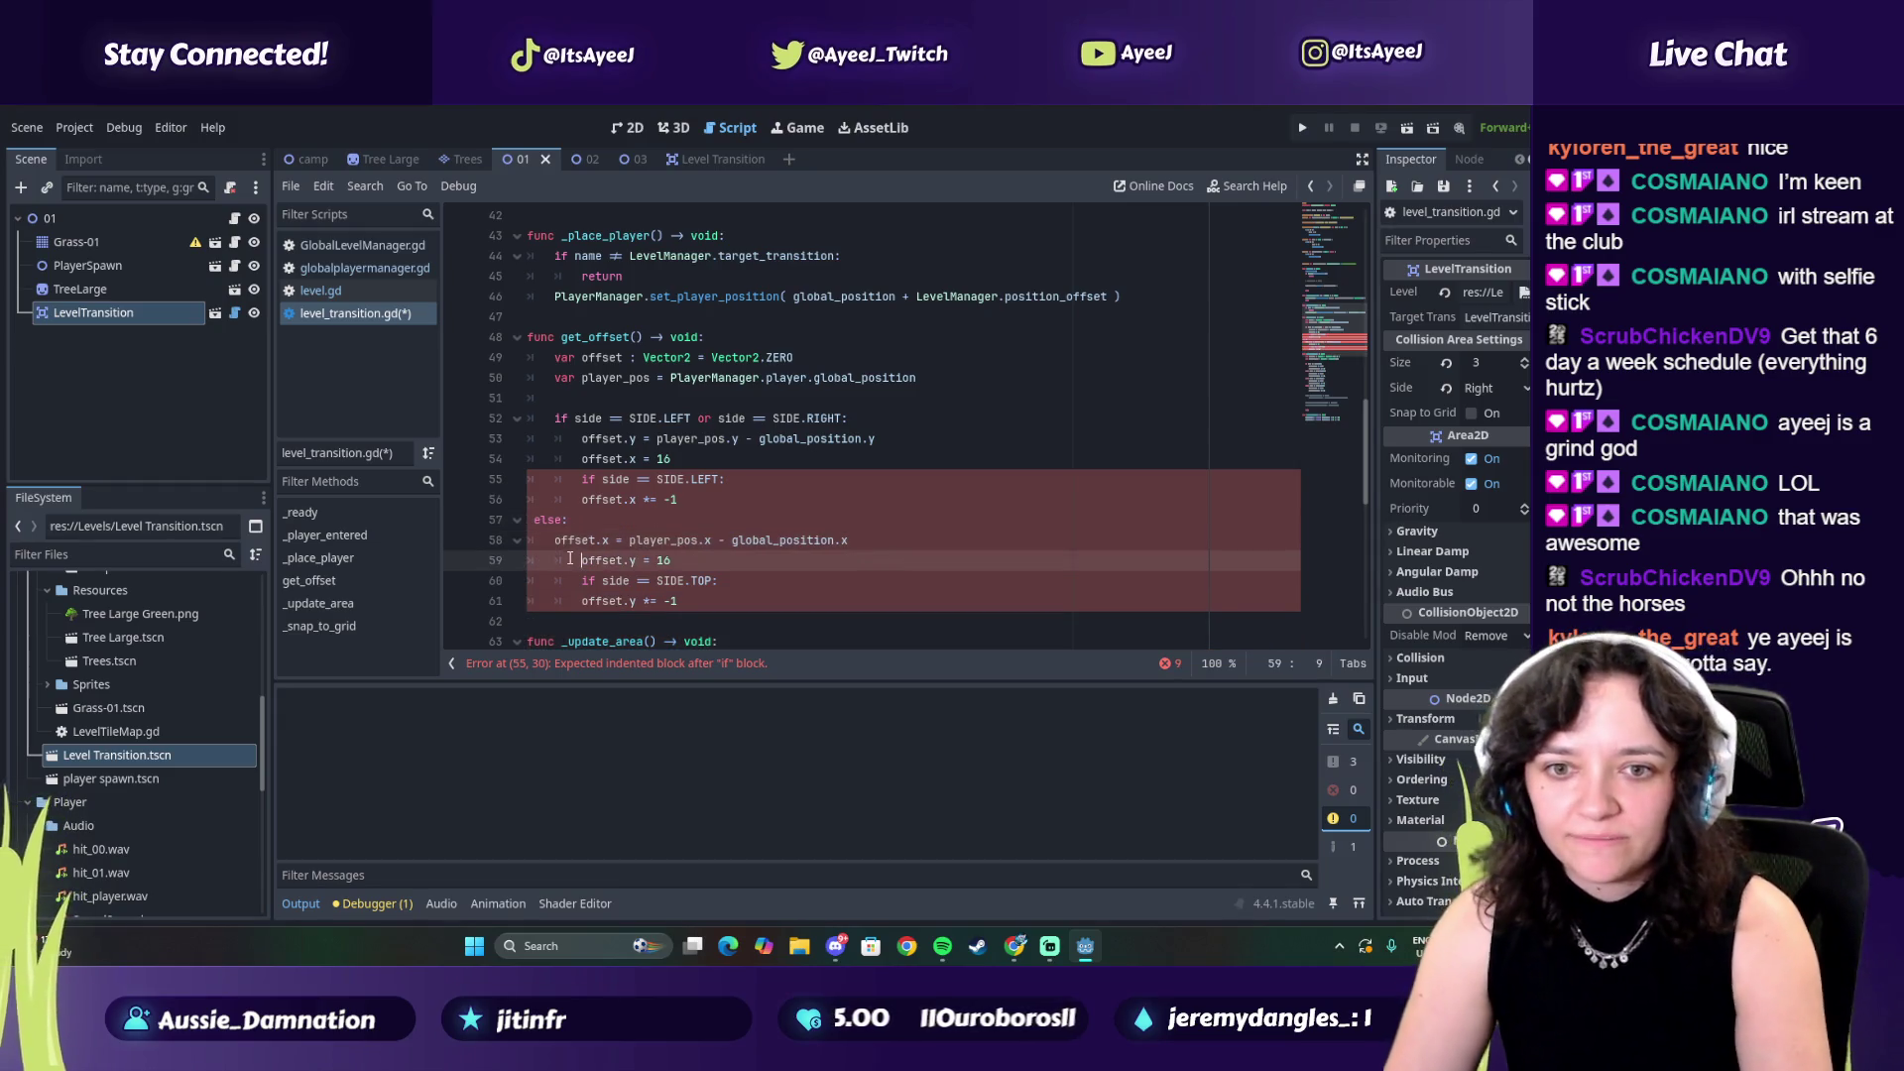
key("shift+Tab")
key("Down")
key("shift+Tab")
key("Down")
key("shift+Tab")
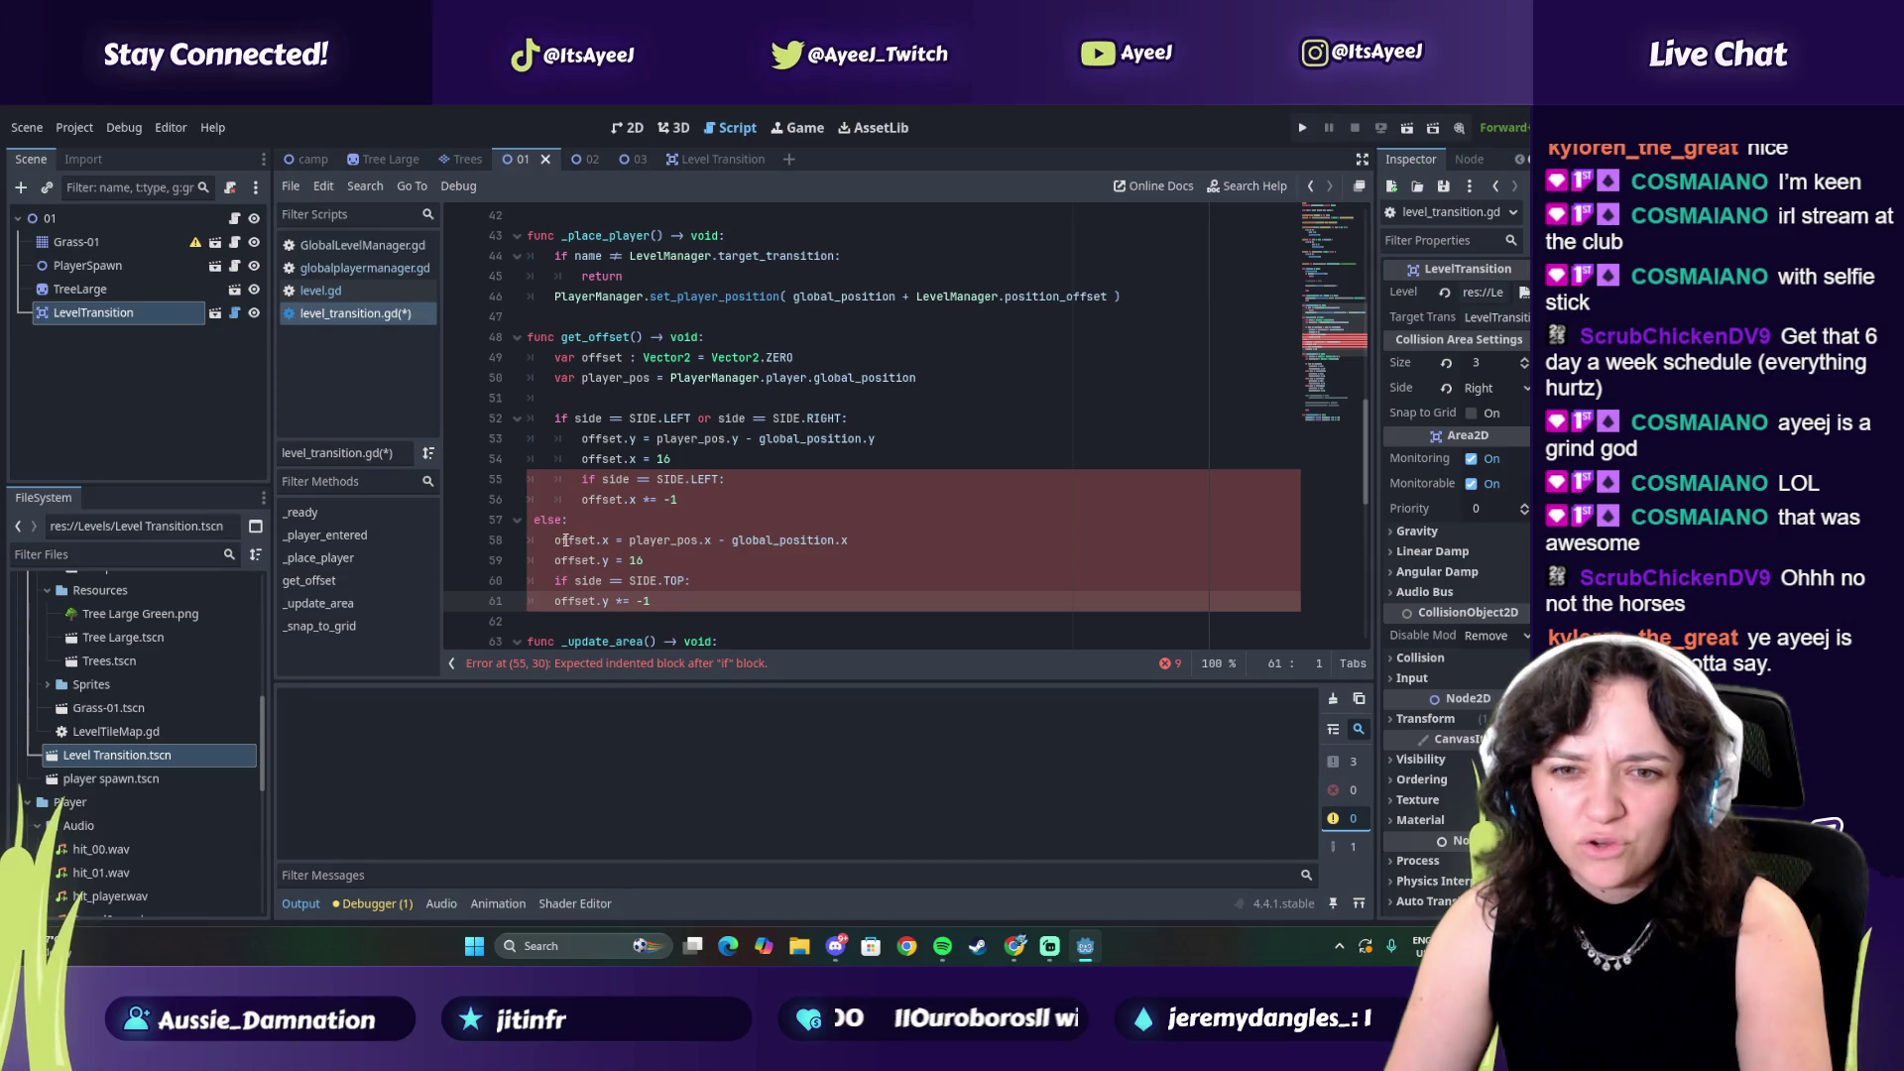
Re-indent lines 58, 59 and 61 under else and fix the else line's indentation
left_click(546, 542)
key("Tab")
left_click(548, 561)
key("Tab")
left_click(553, 583)
left_click(551, 602)
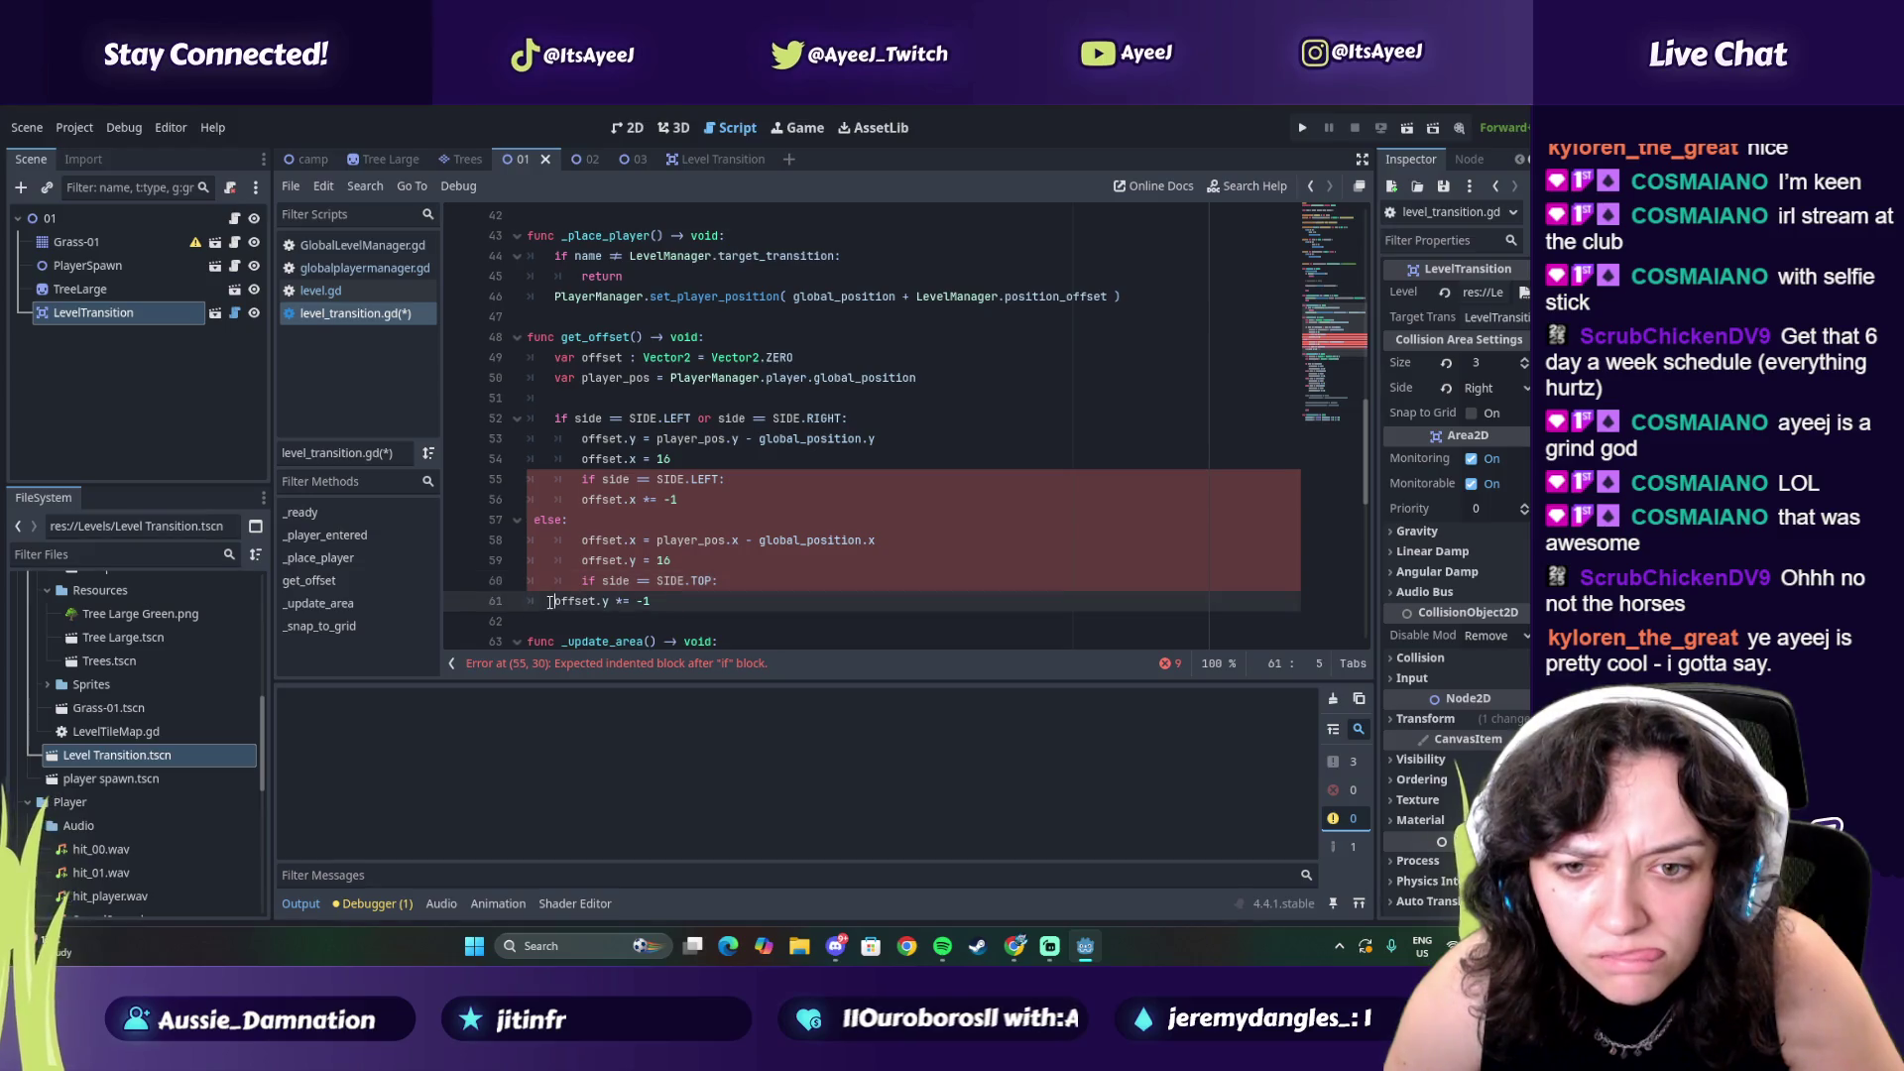
key("Tab")
key("alt+Tab")
key("alt+Tab")
key("Tab")
key("alt+Tab")
key("alt+Tab")
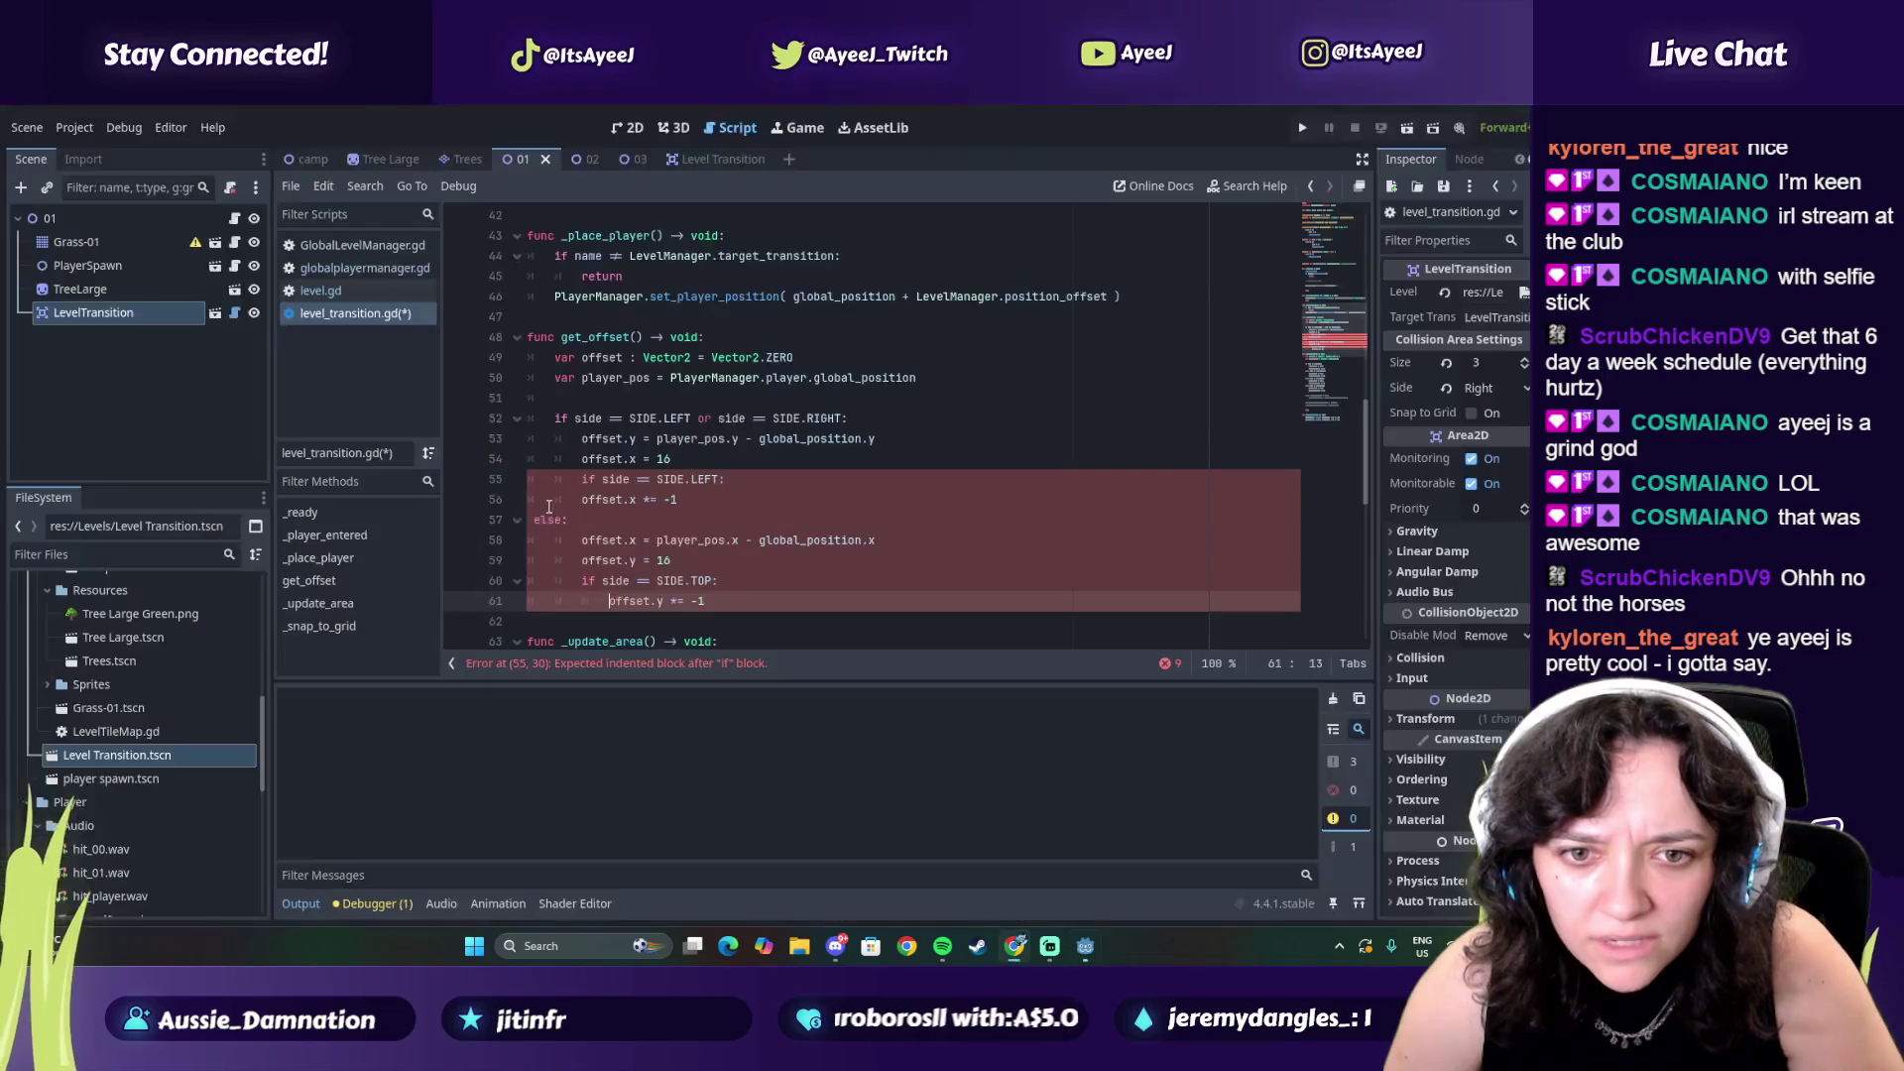
left_click(572, 503)
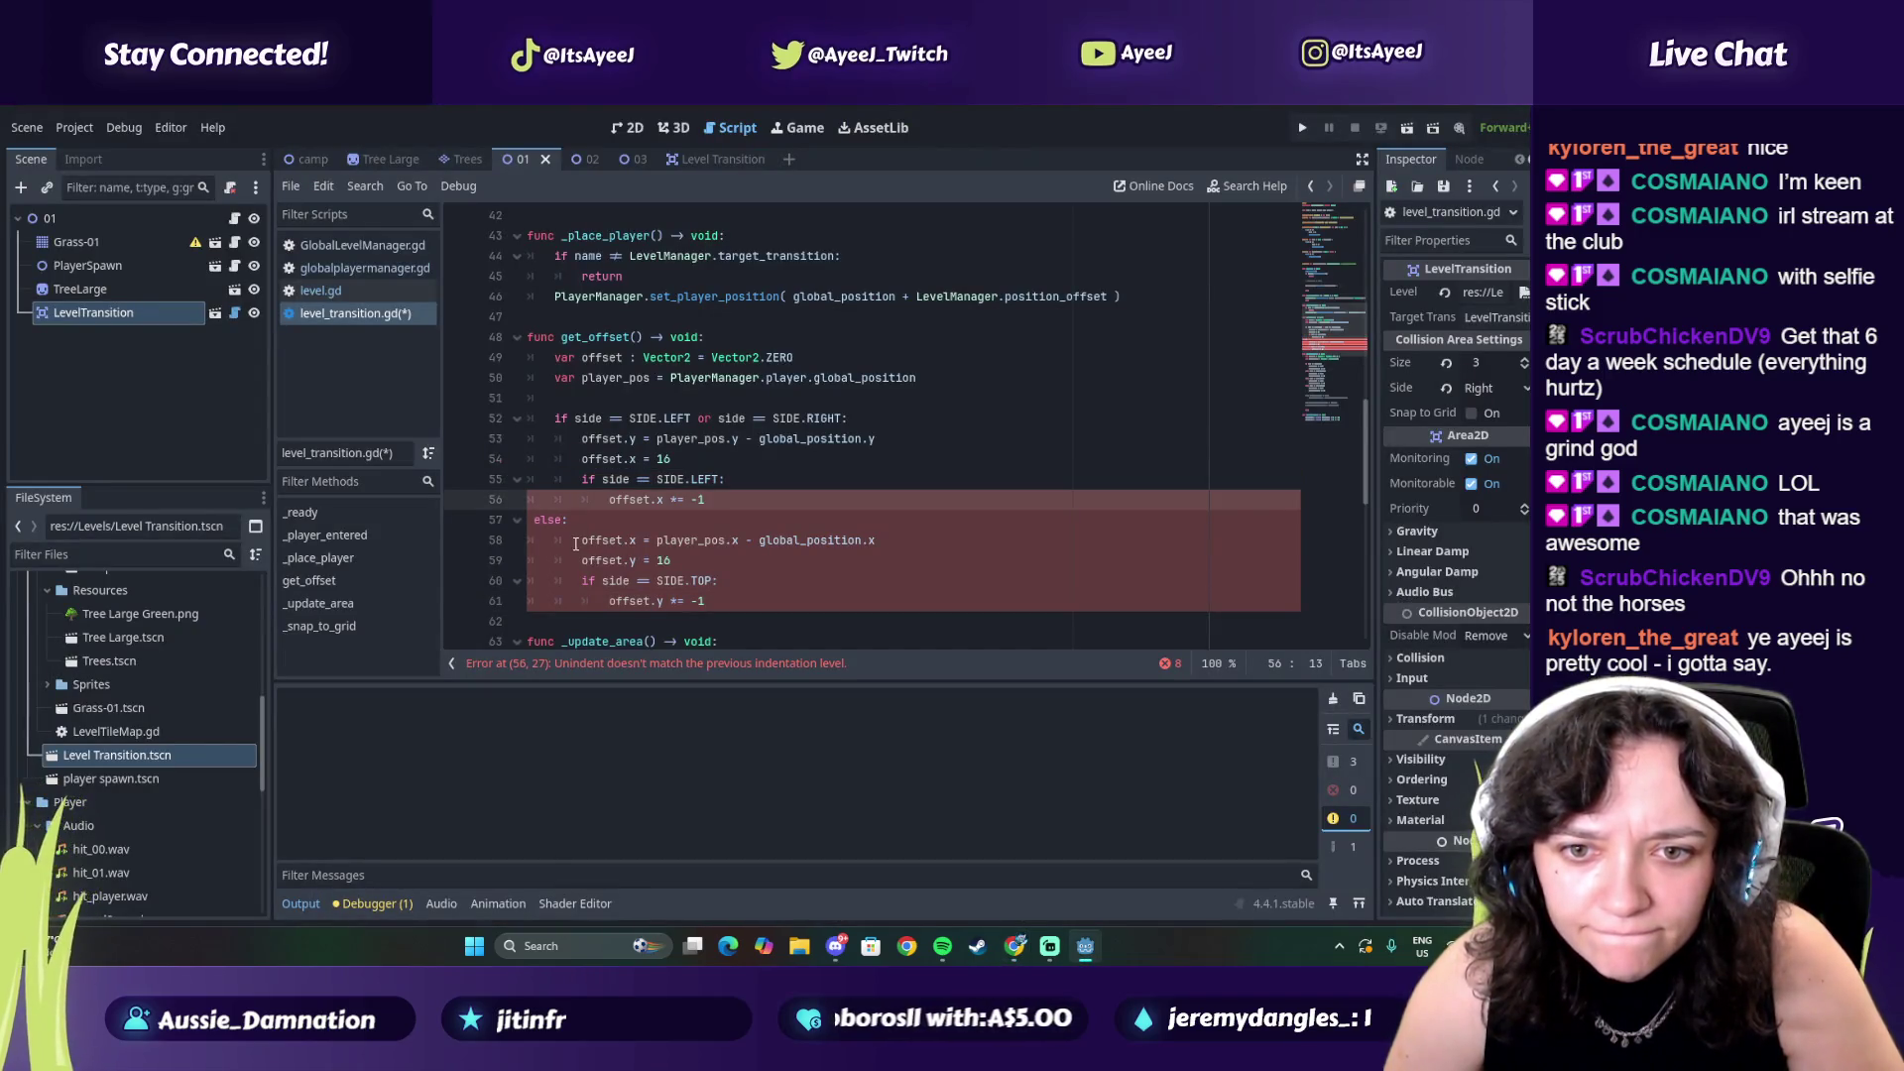
left_click(529, 525)
key("Tab")
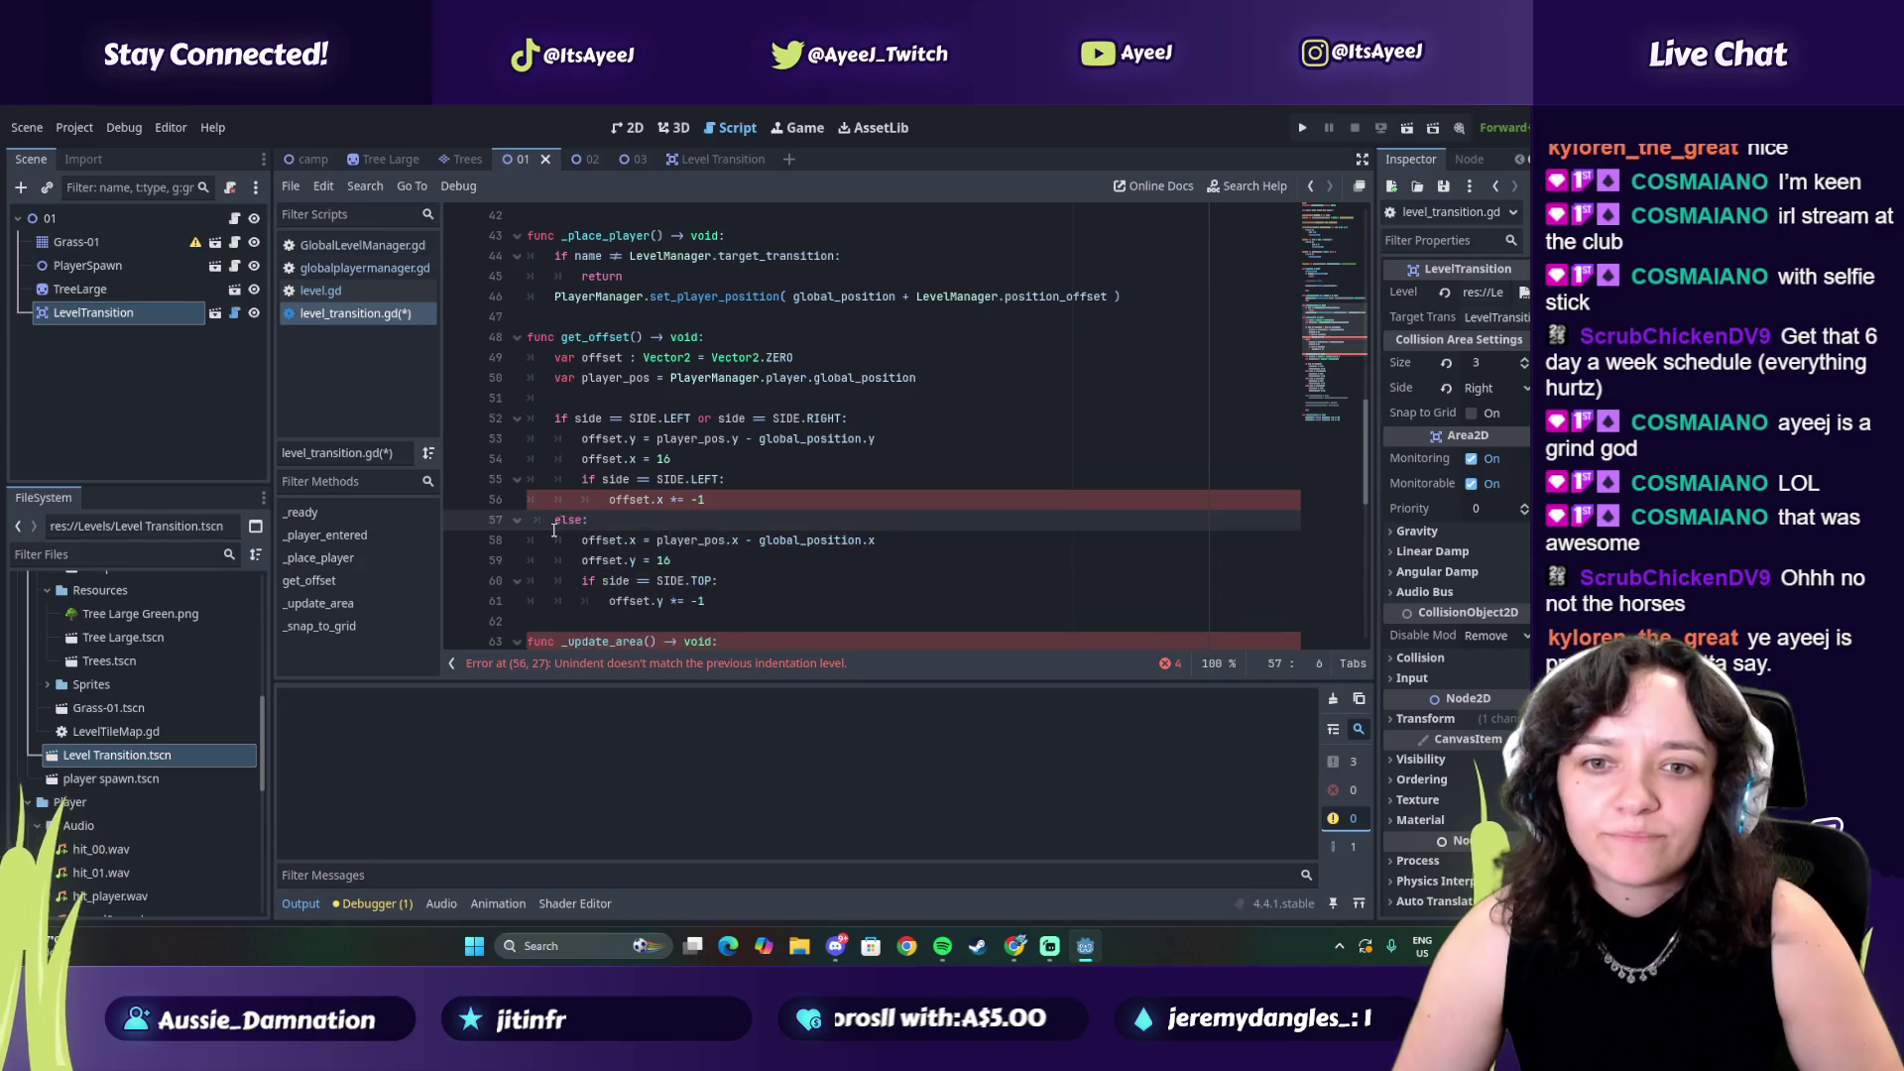
Compare the indentation with the tutorial, then resume the video past 41:10
key("alt+Tab")
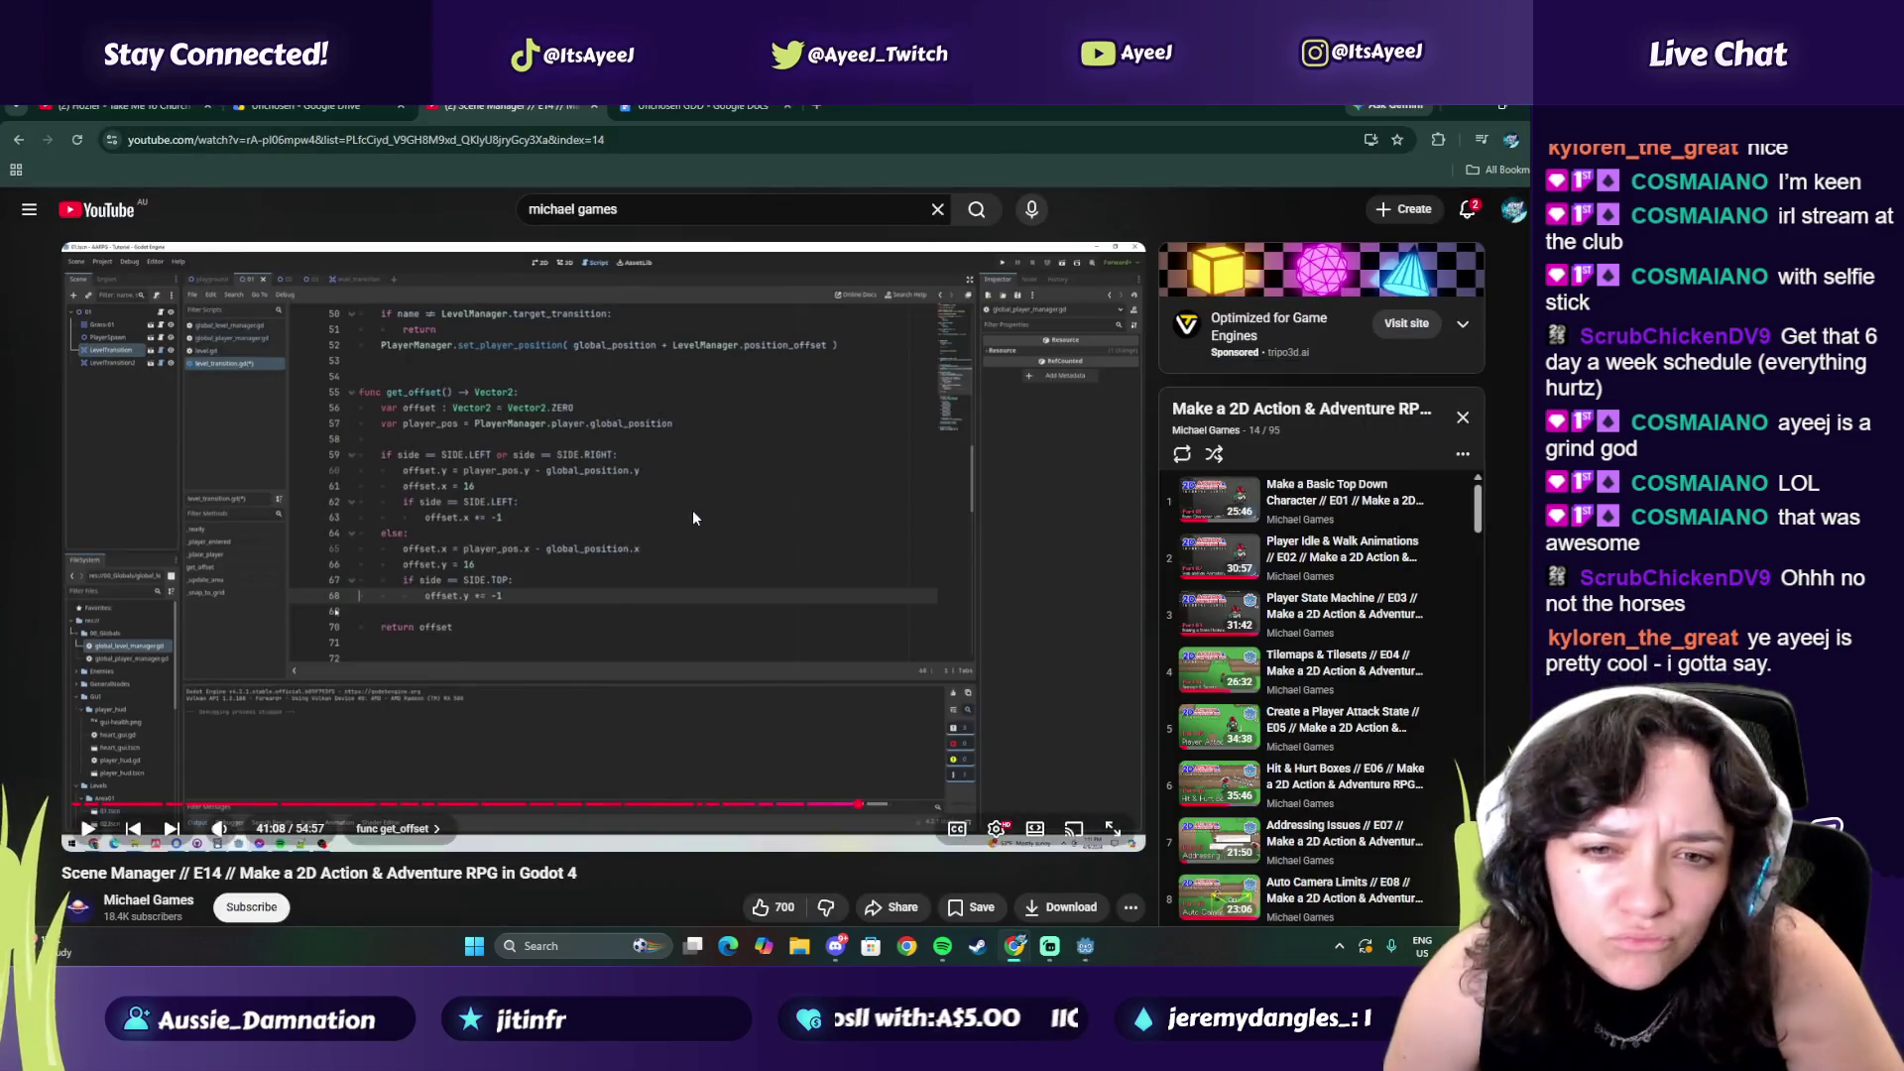
key("alt+Tab")
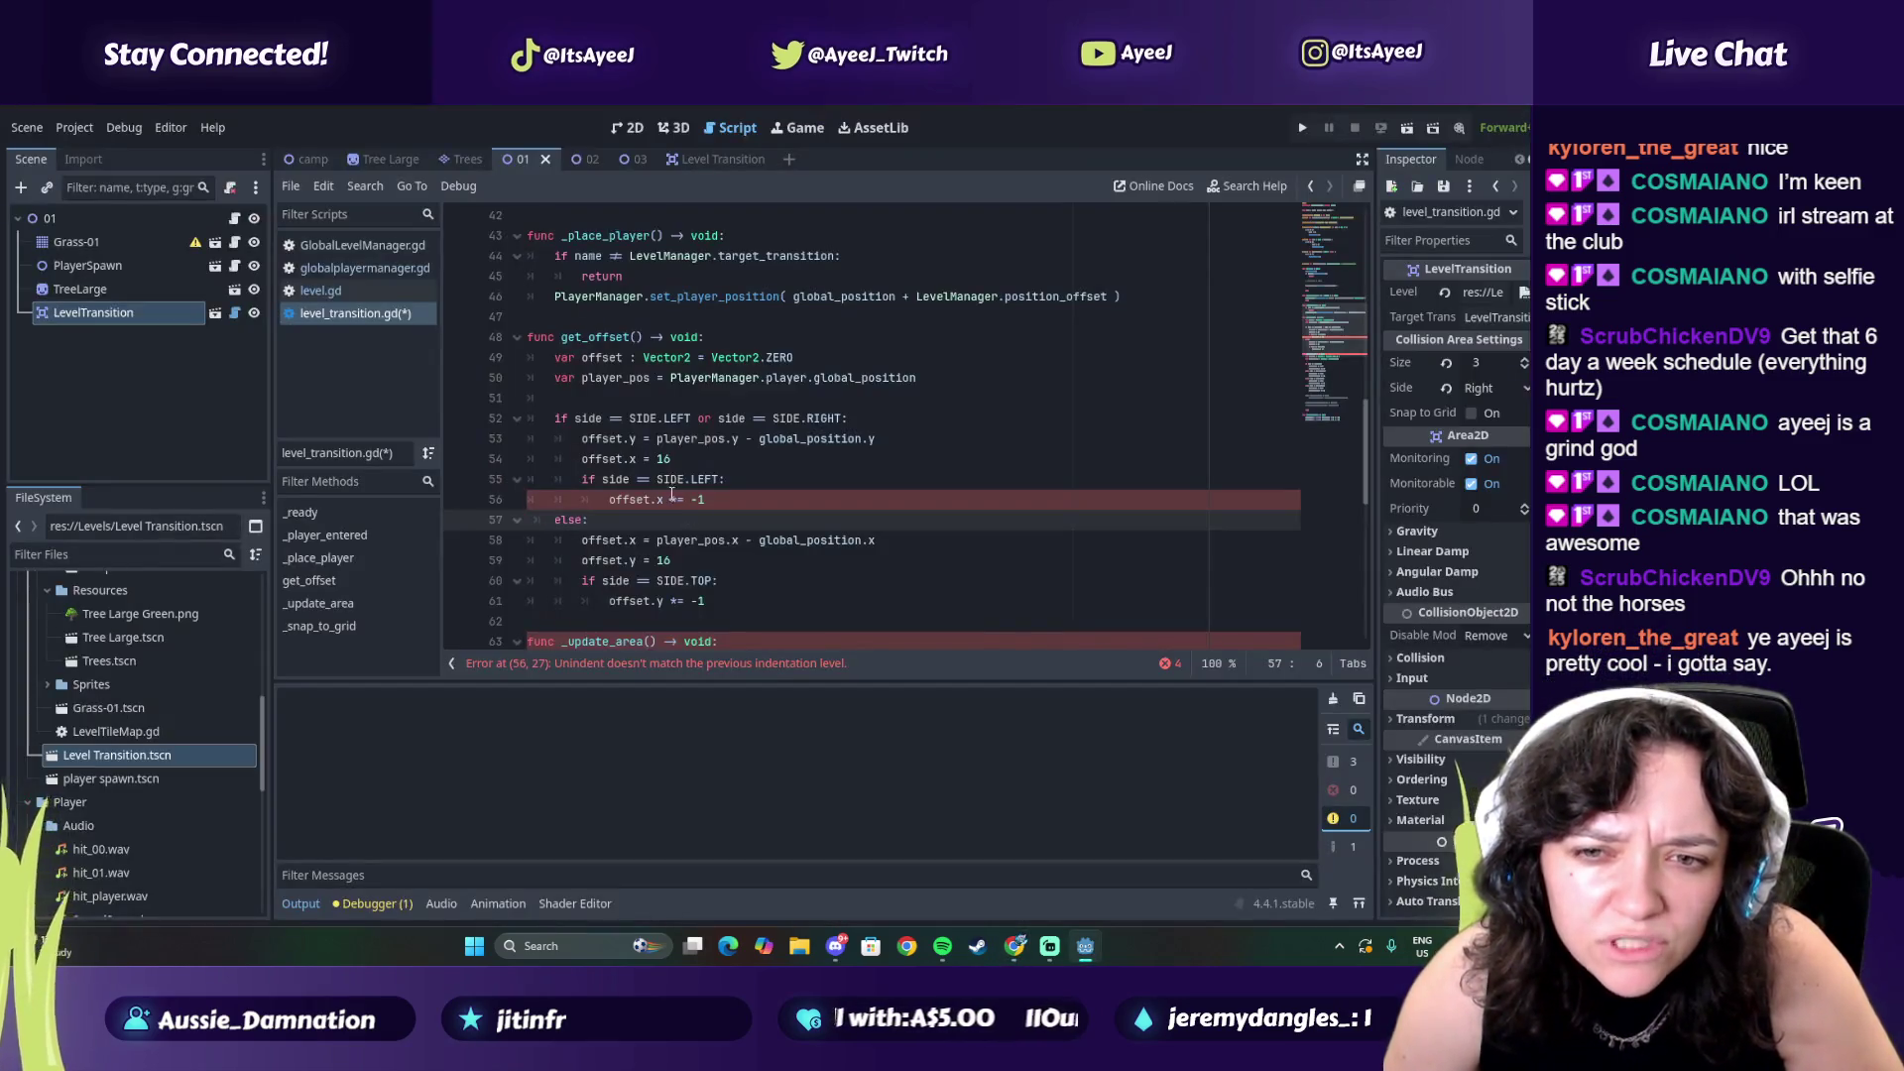
left_click(716, 500)
key("alt+Tab")
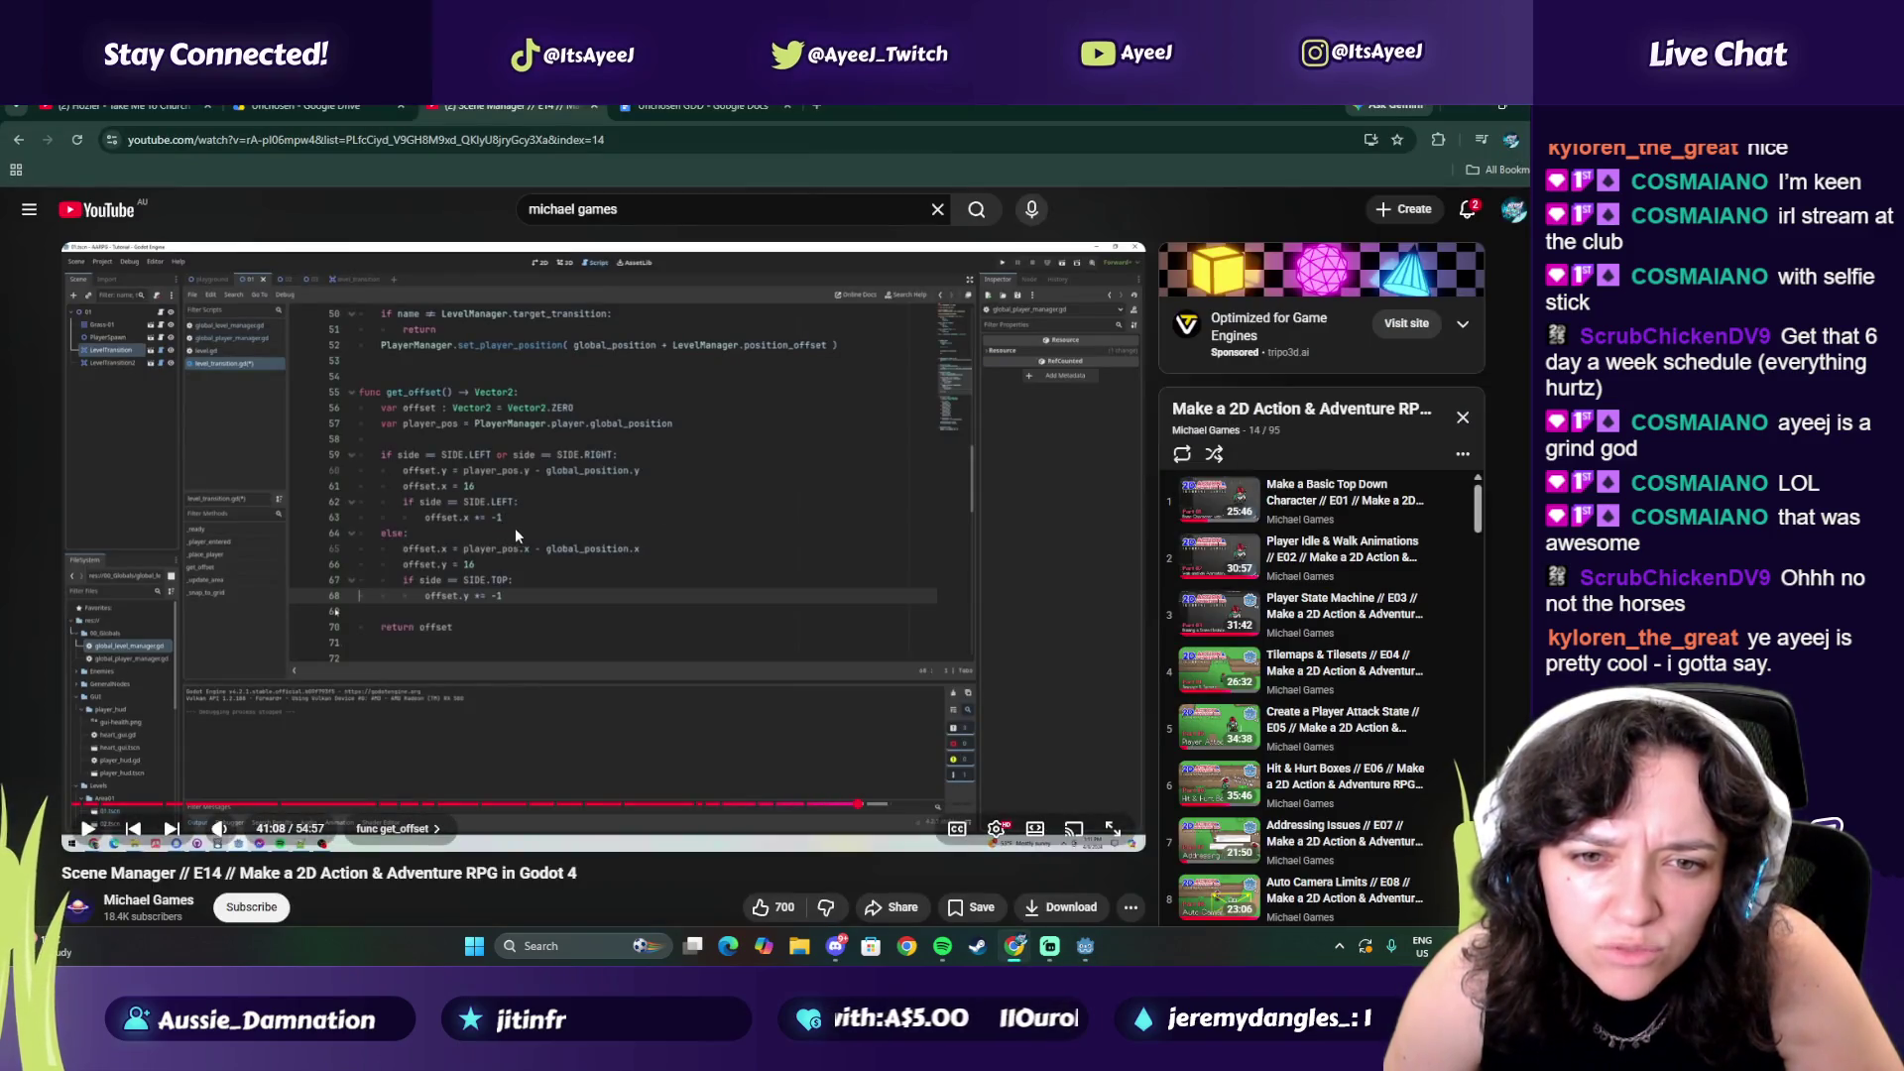
key("alt+Tab")
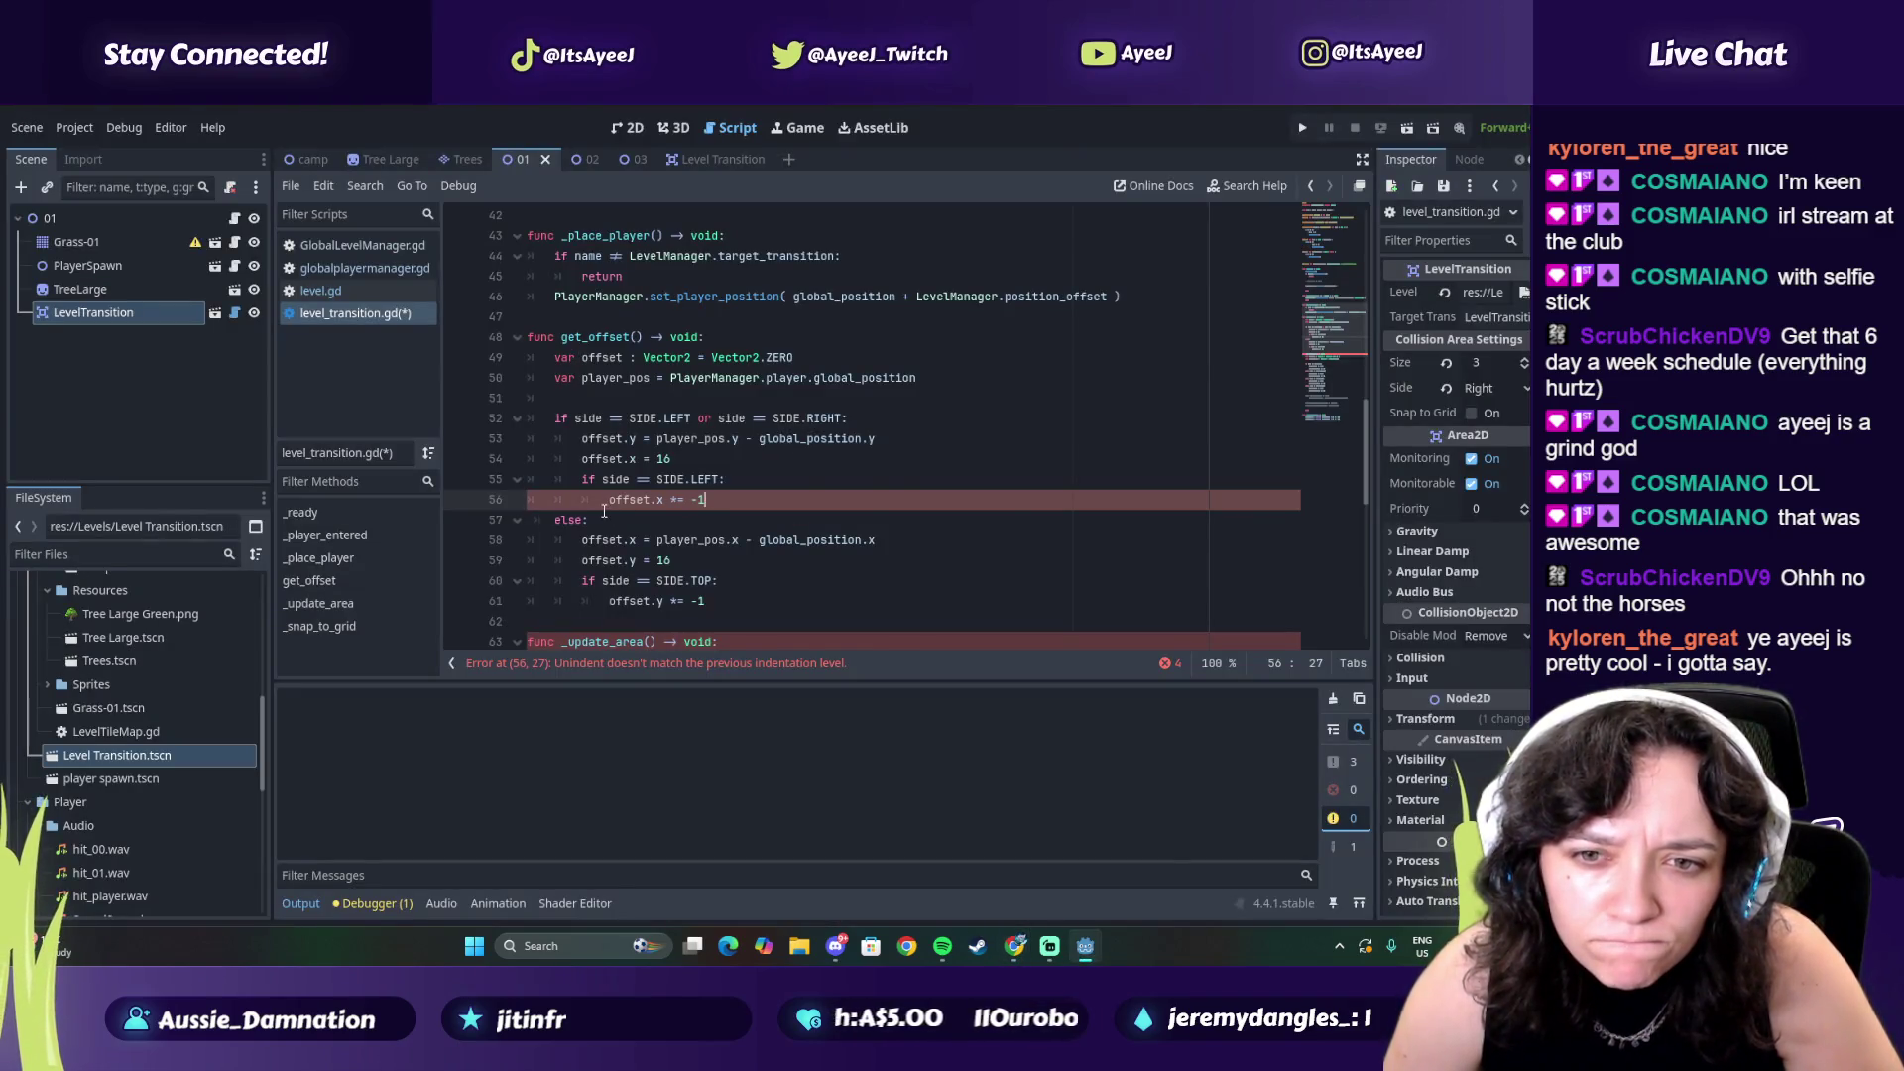
key("alt+Tab")
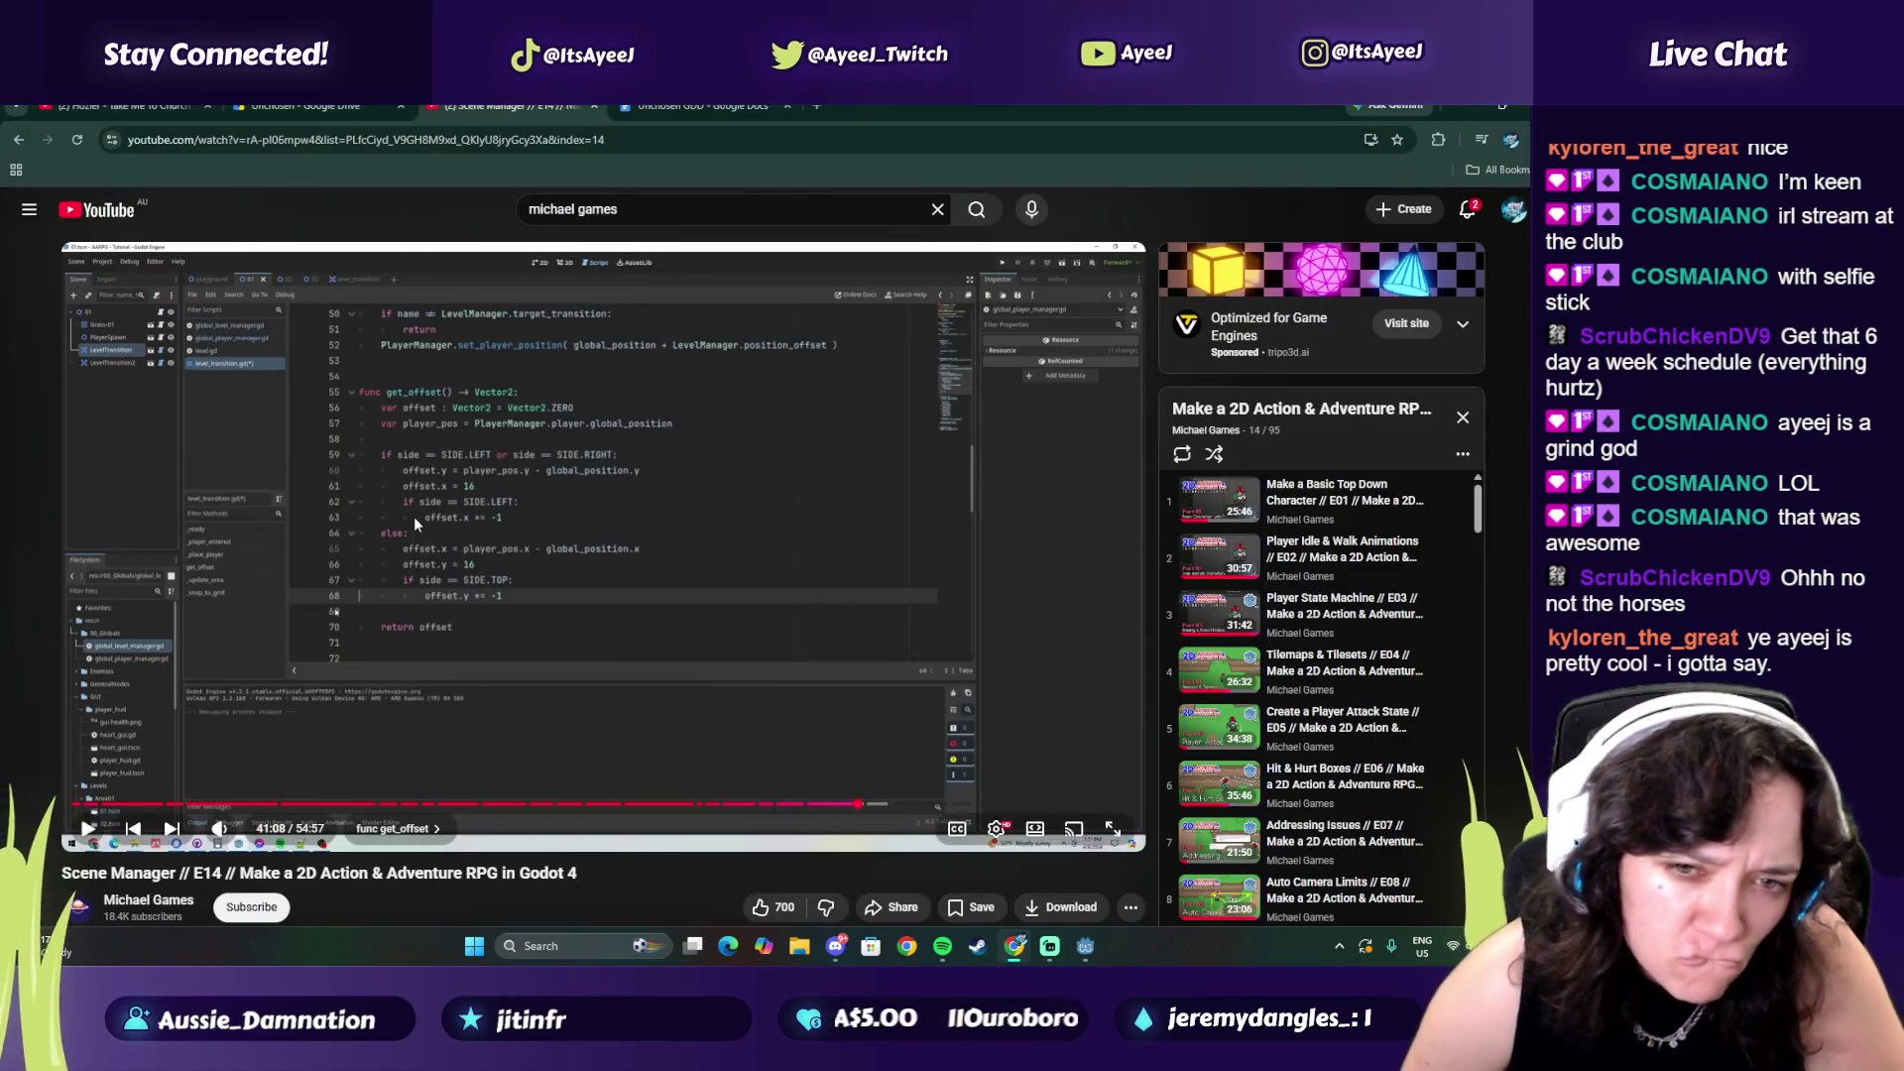
key("alt+Tab")
key("alt+Tab")
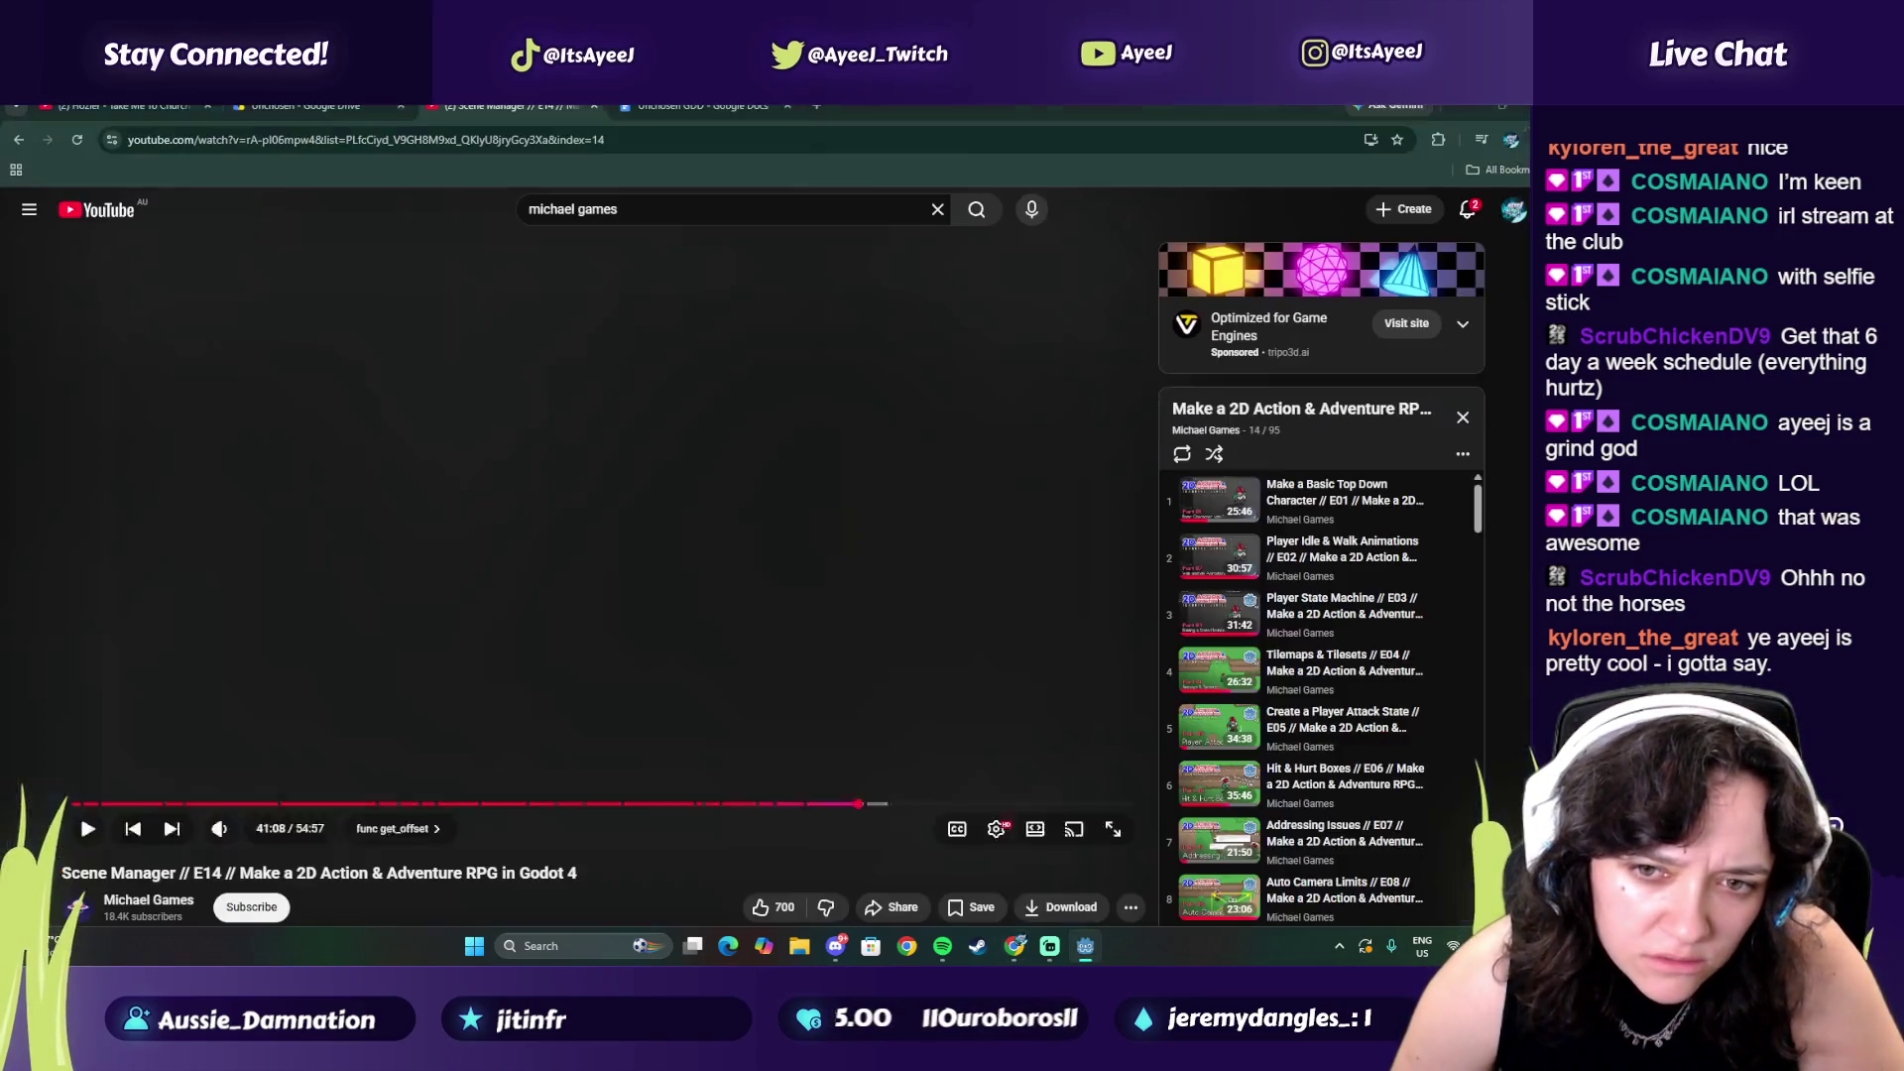
key("alt+Tab")
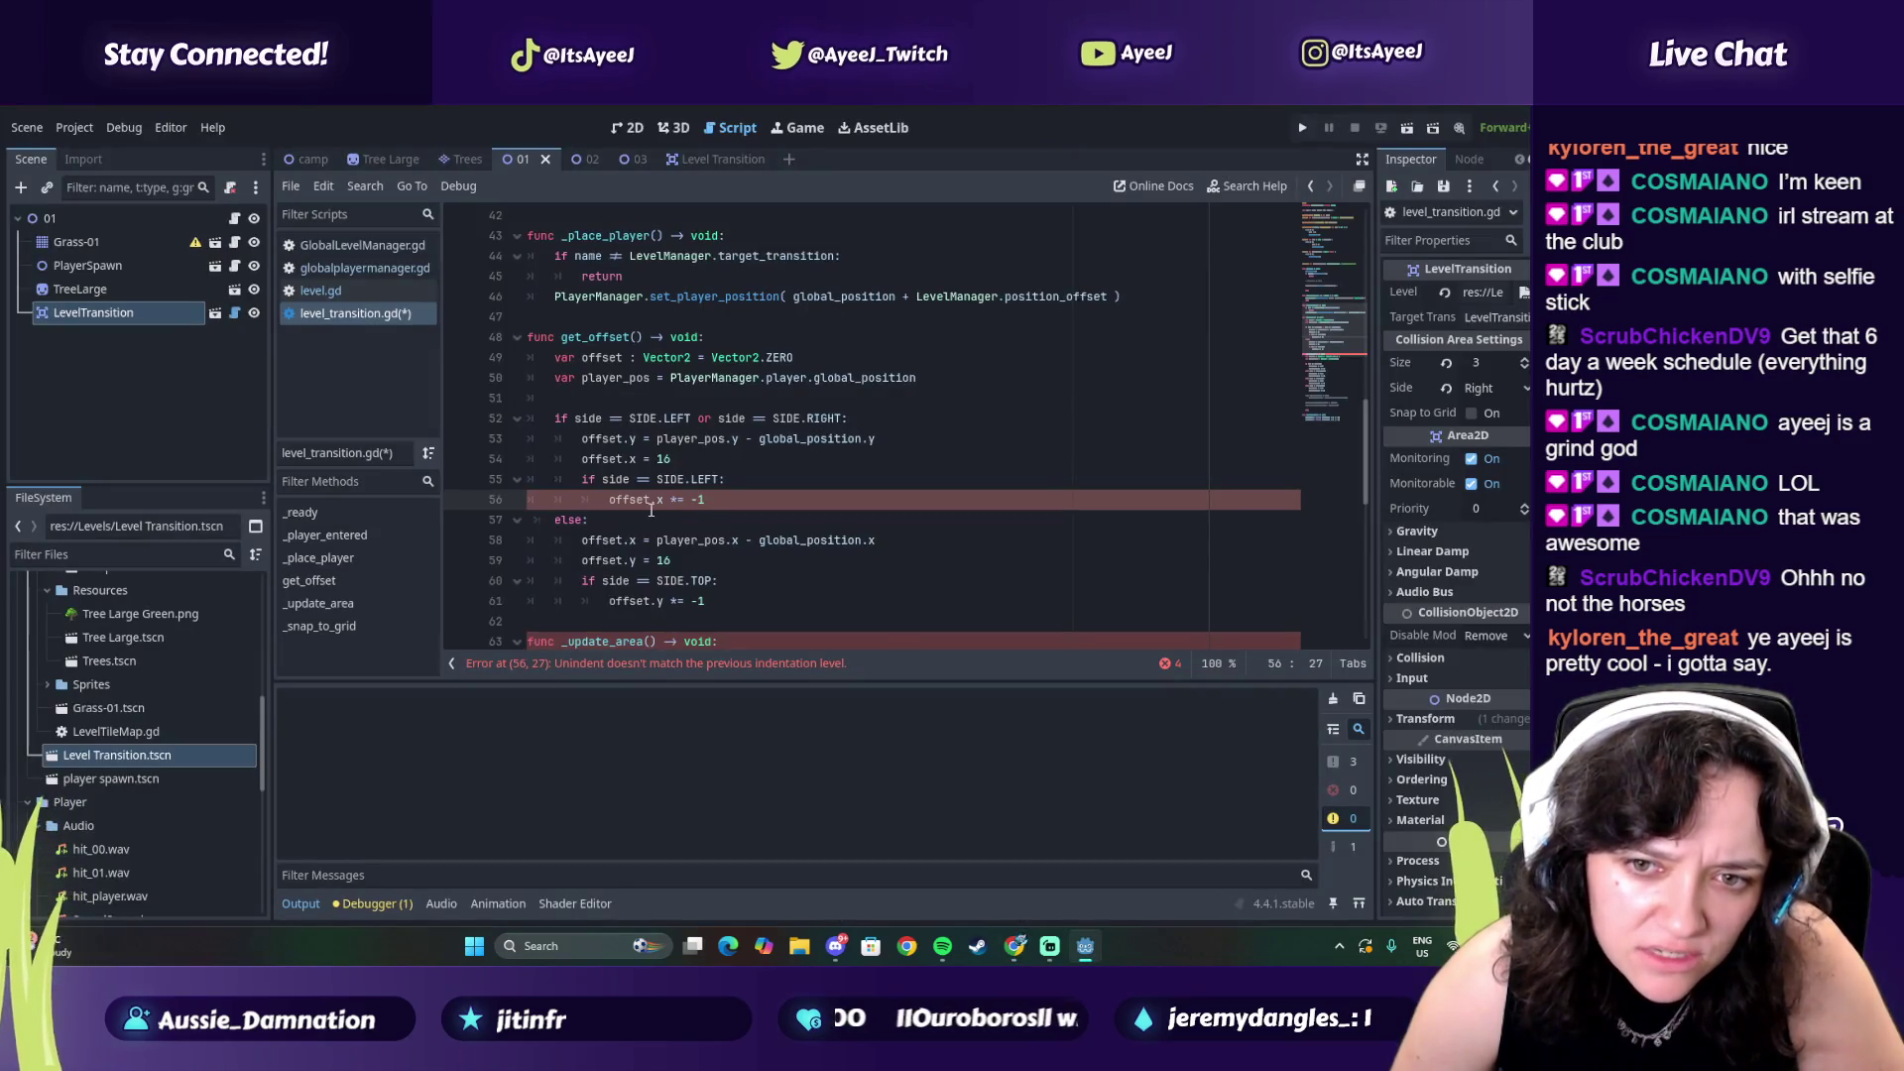
key("alt+Tab")
key("alt+Tab")
key("alt+Tab")
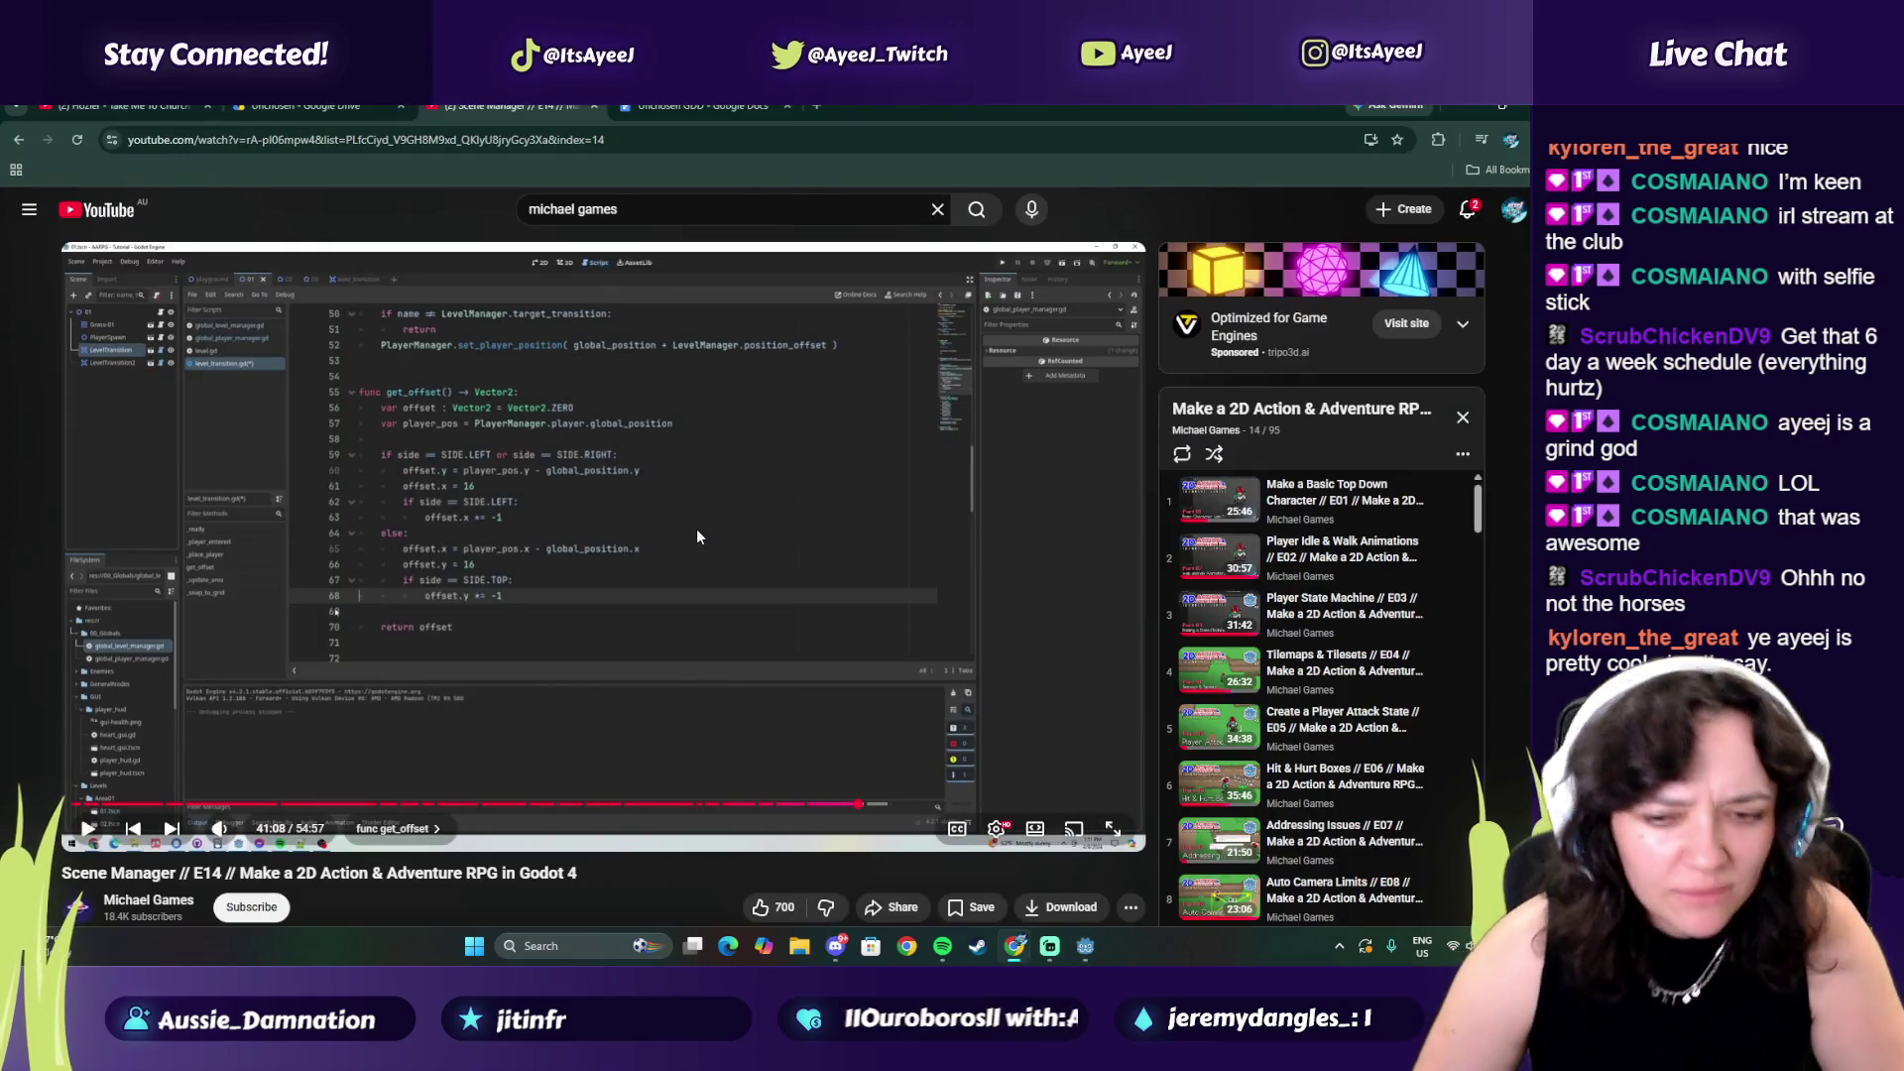
left_click(697, 536)
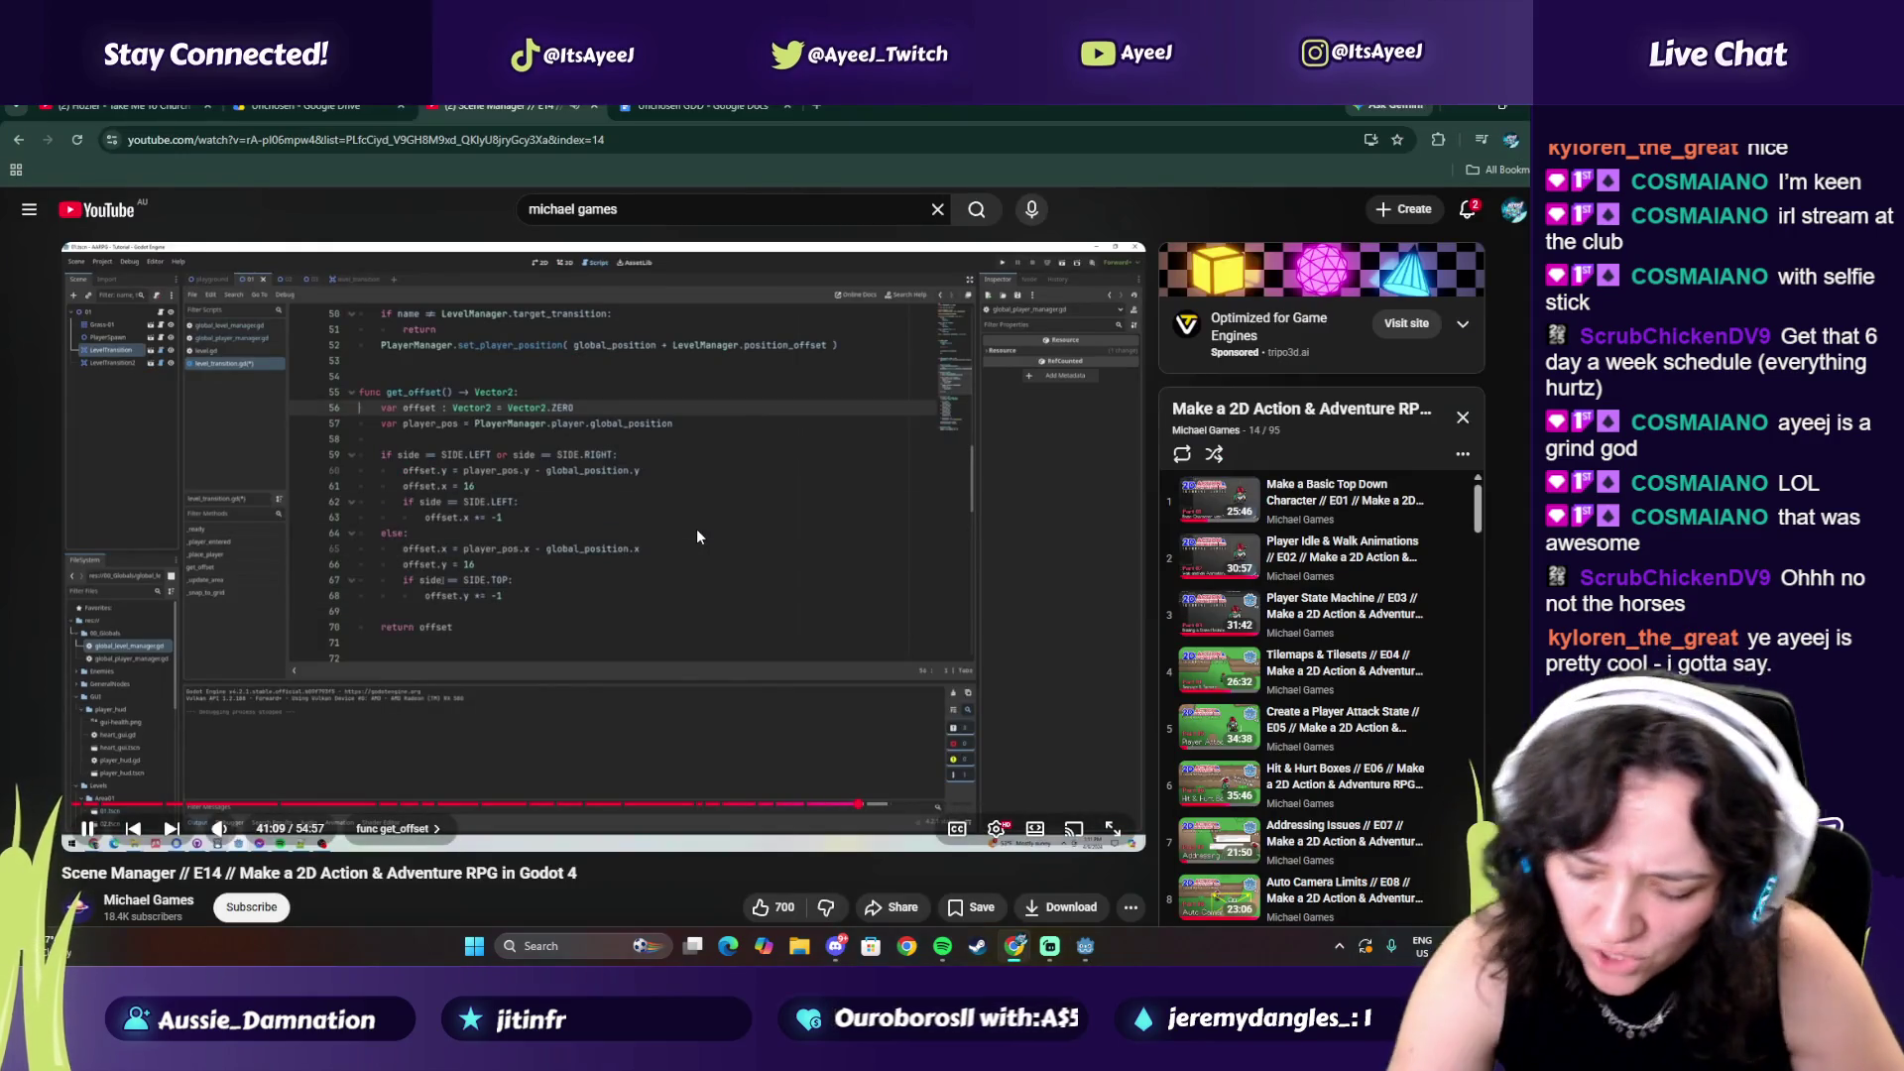
mouse_move(948, 948)
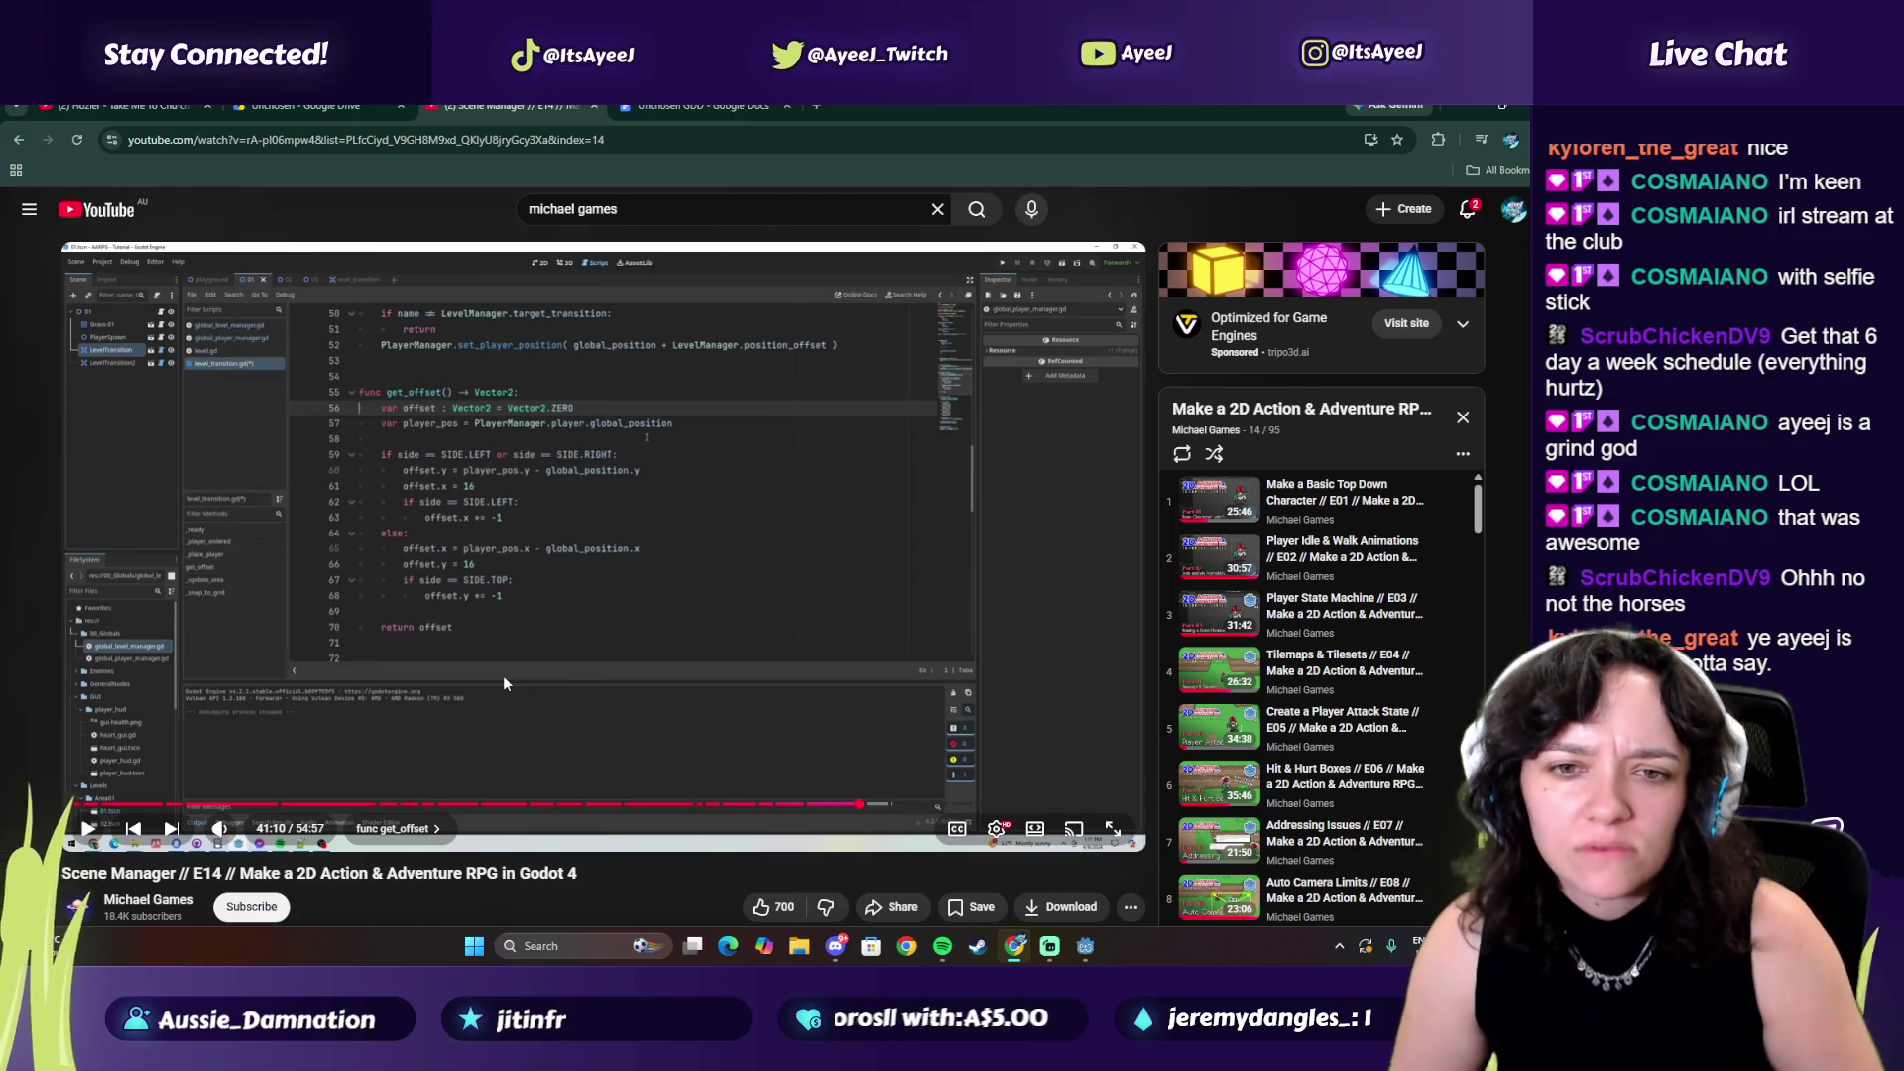
Return to level_transition.gd in Godot, where line 56 shows an unindent error
key("alt+Tab")
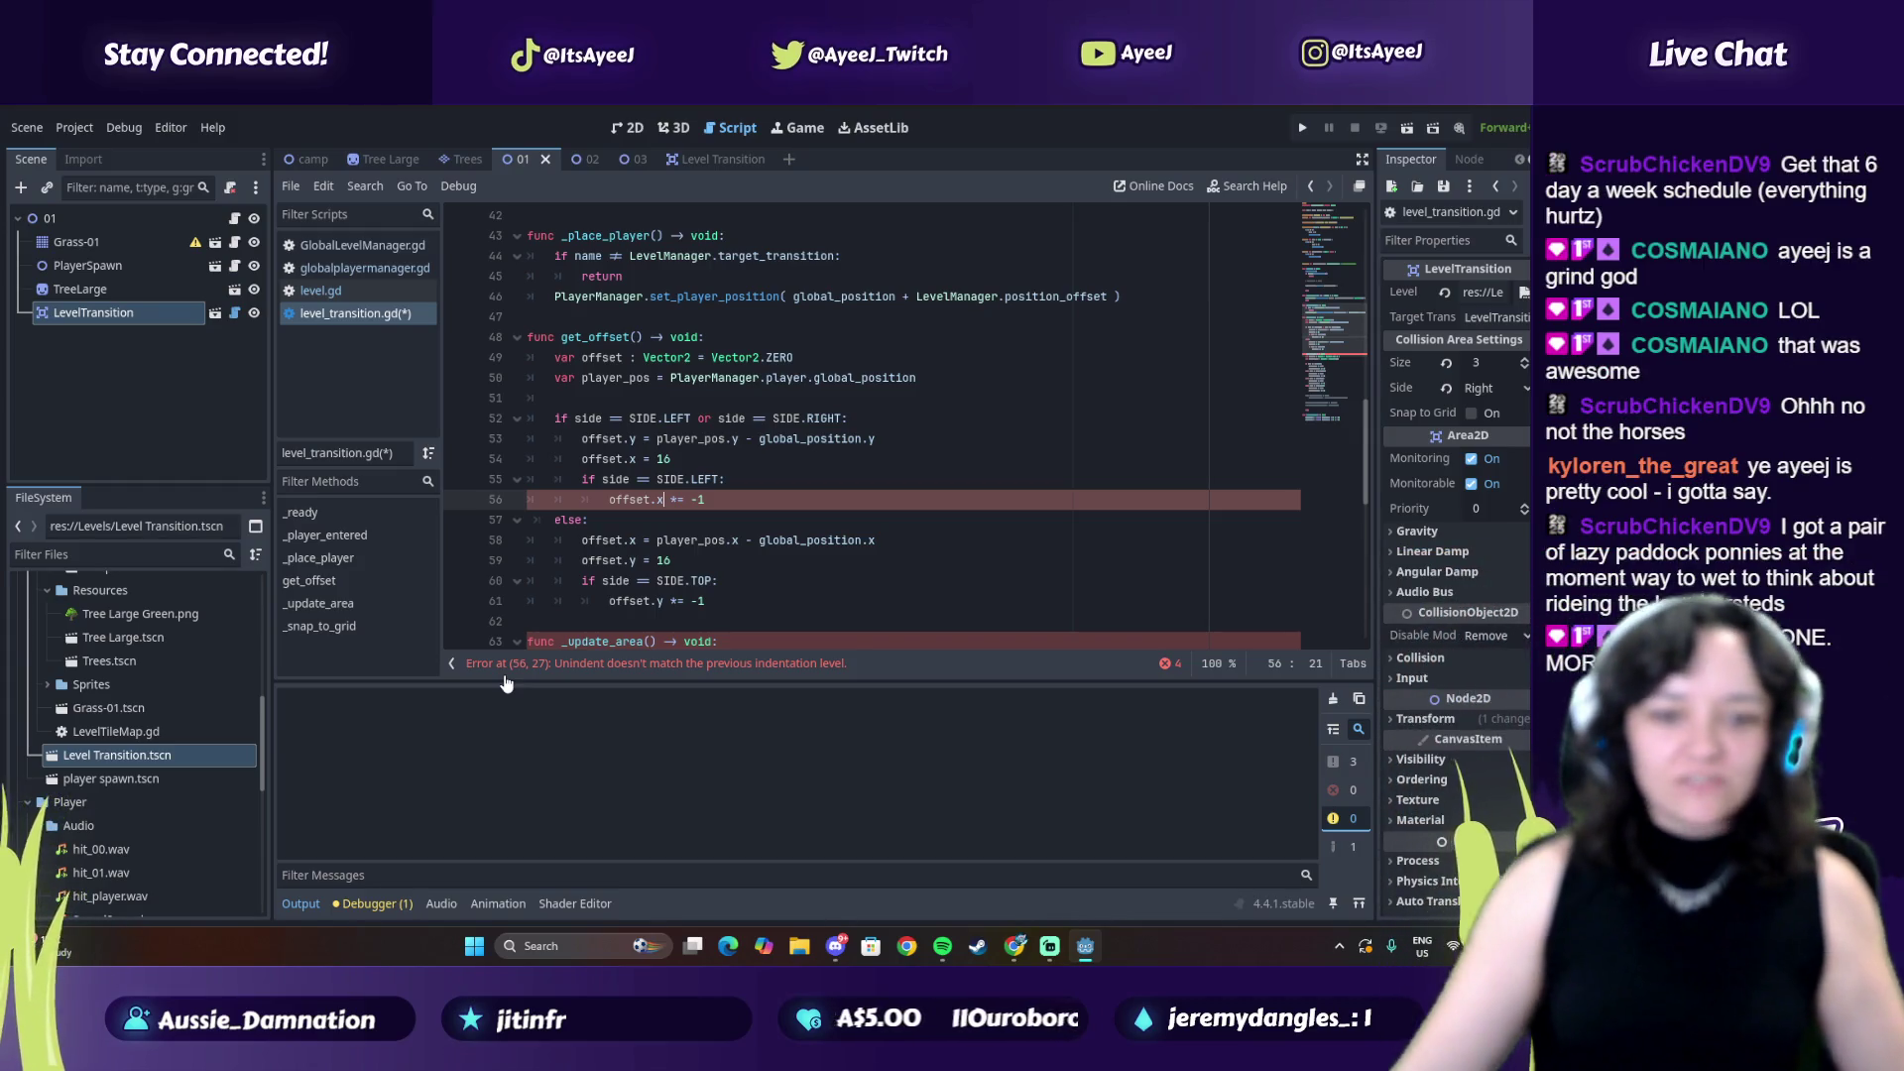
Launch TikTok from search, like the Leon Kennedy edit, and return to Godot
left_click(525, 947)
type("tiktok")
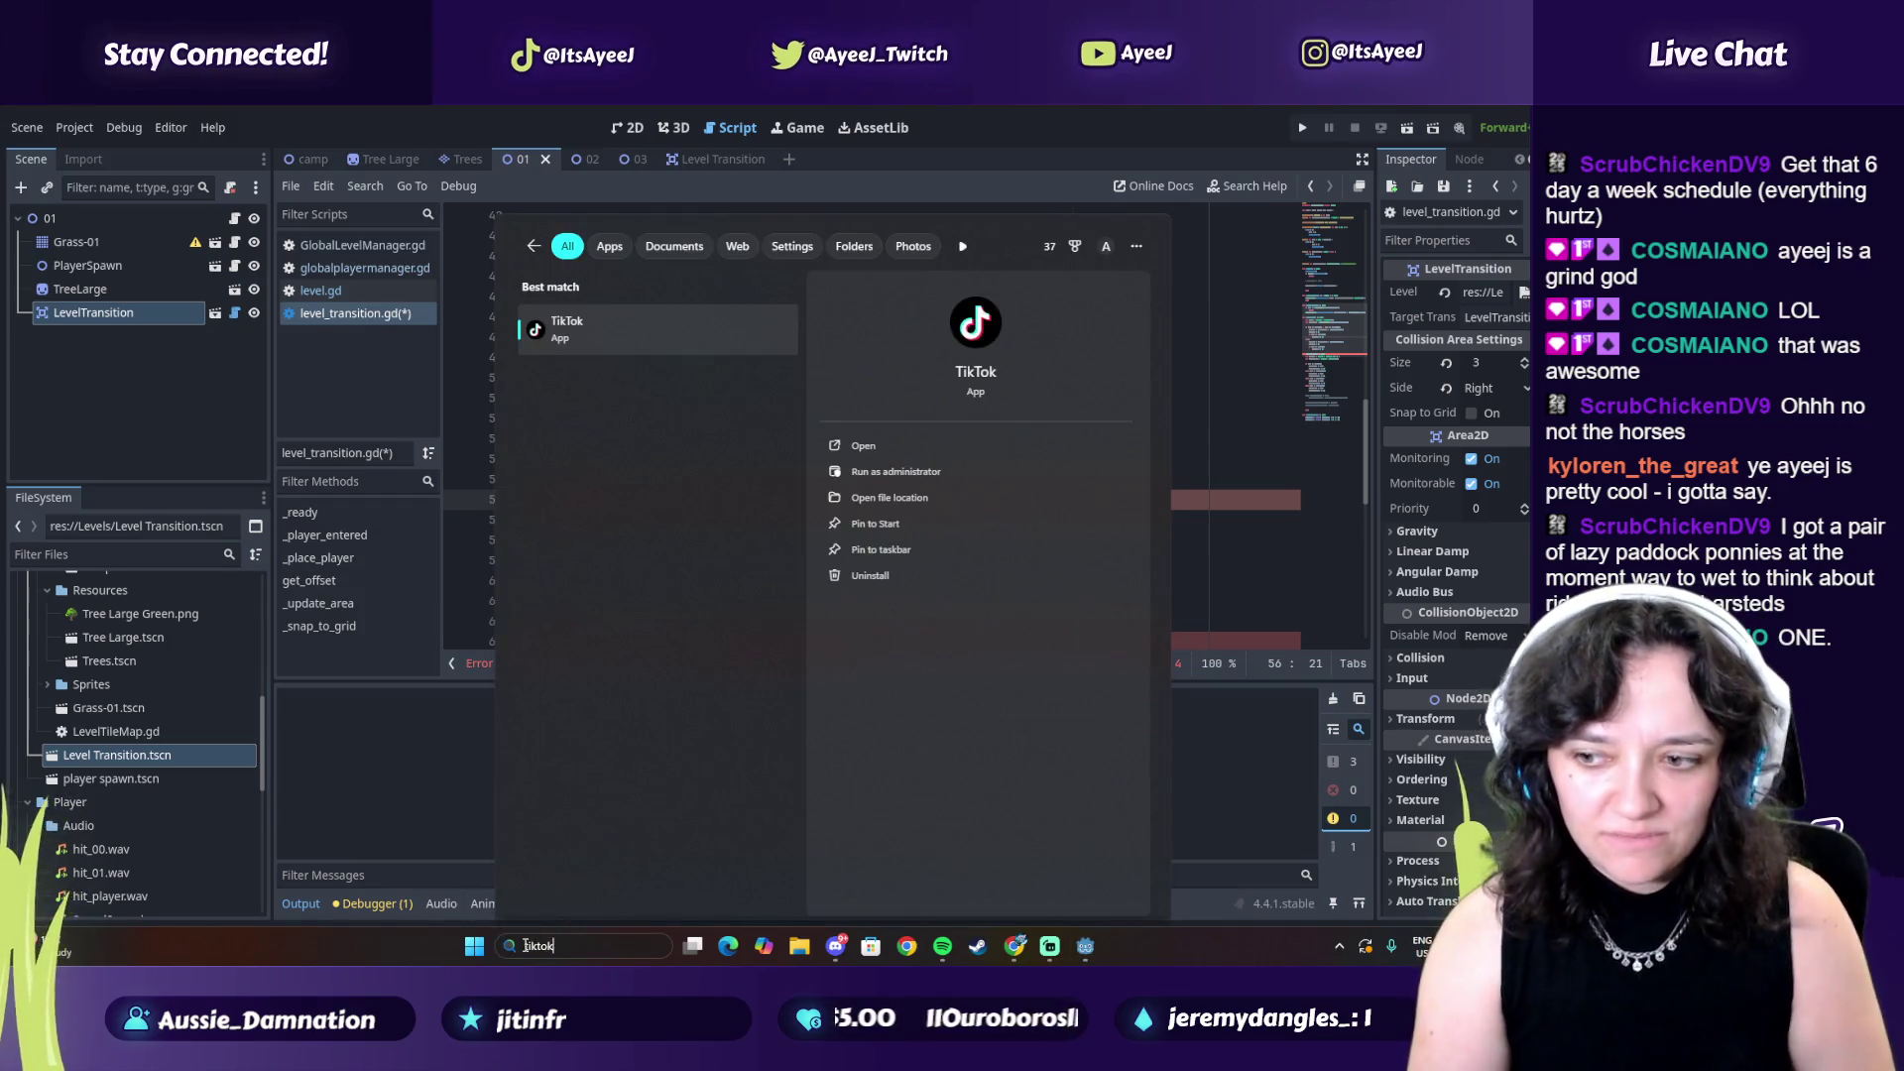
key("Return")
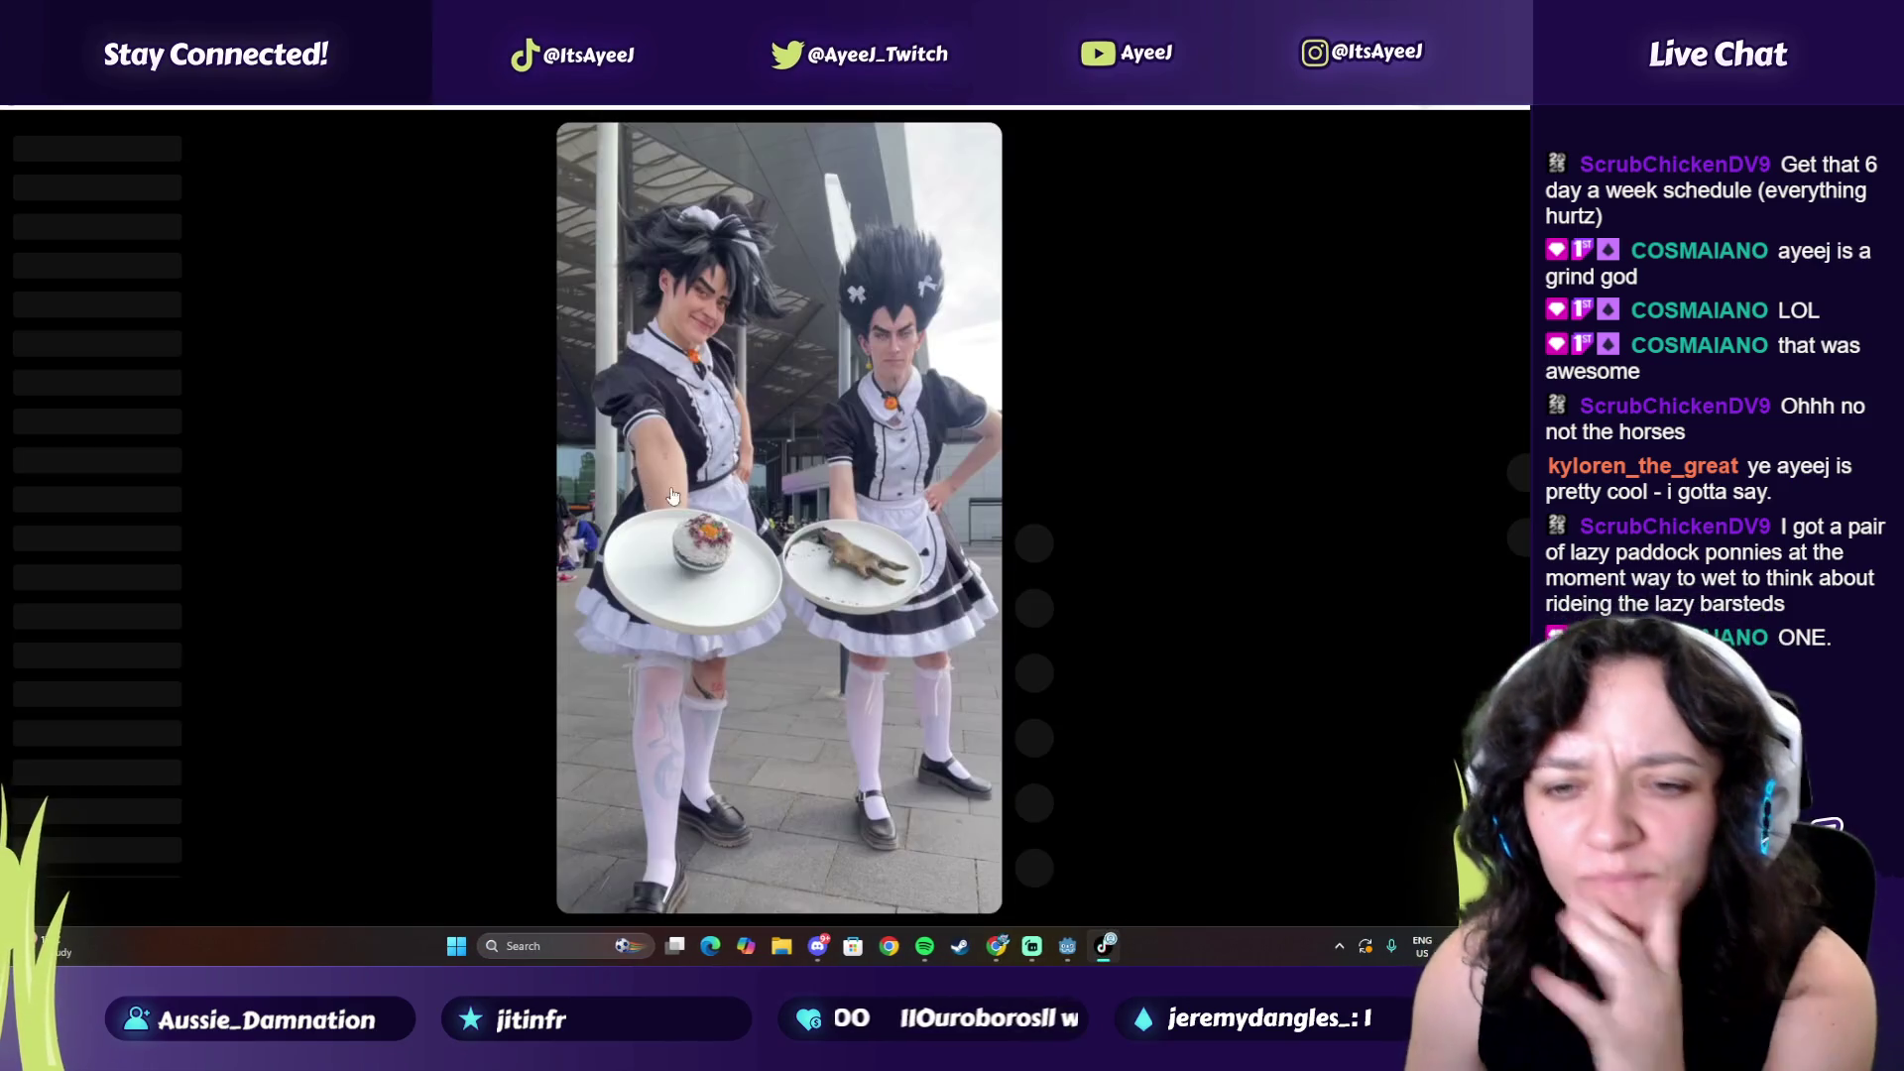
left_click(1511, 548)
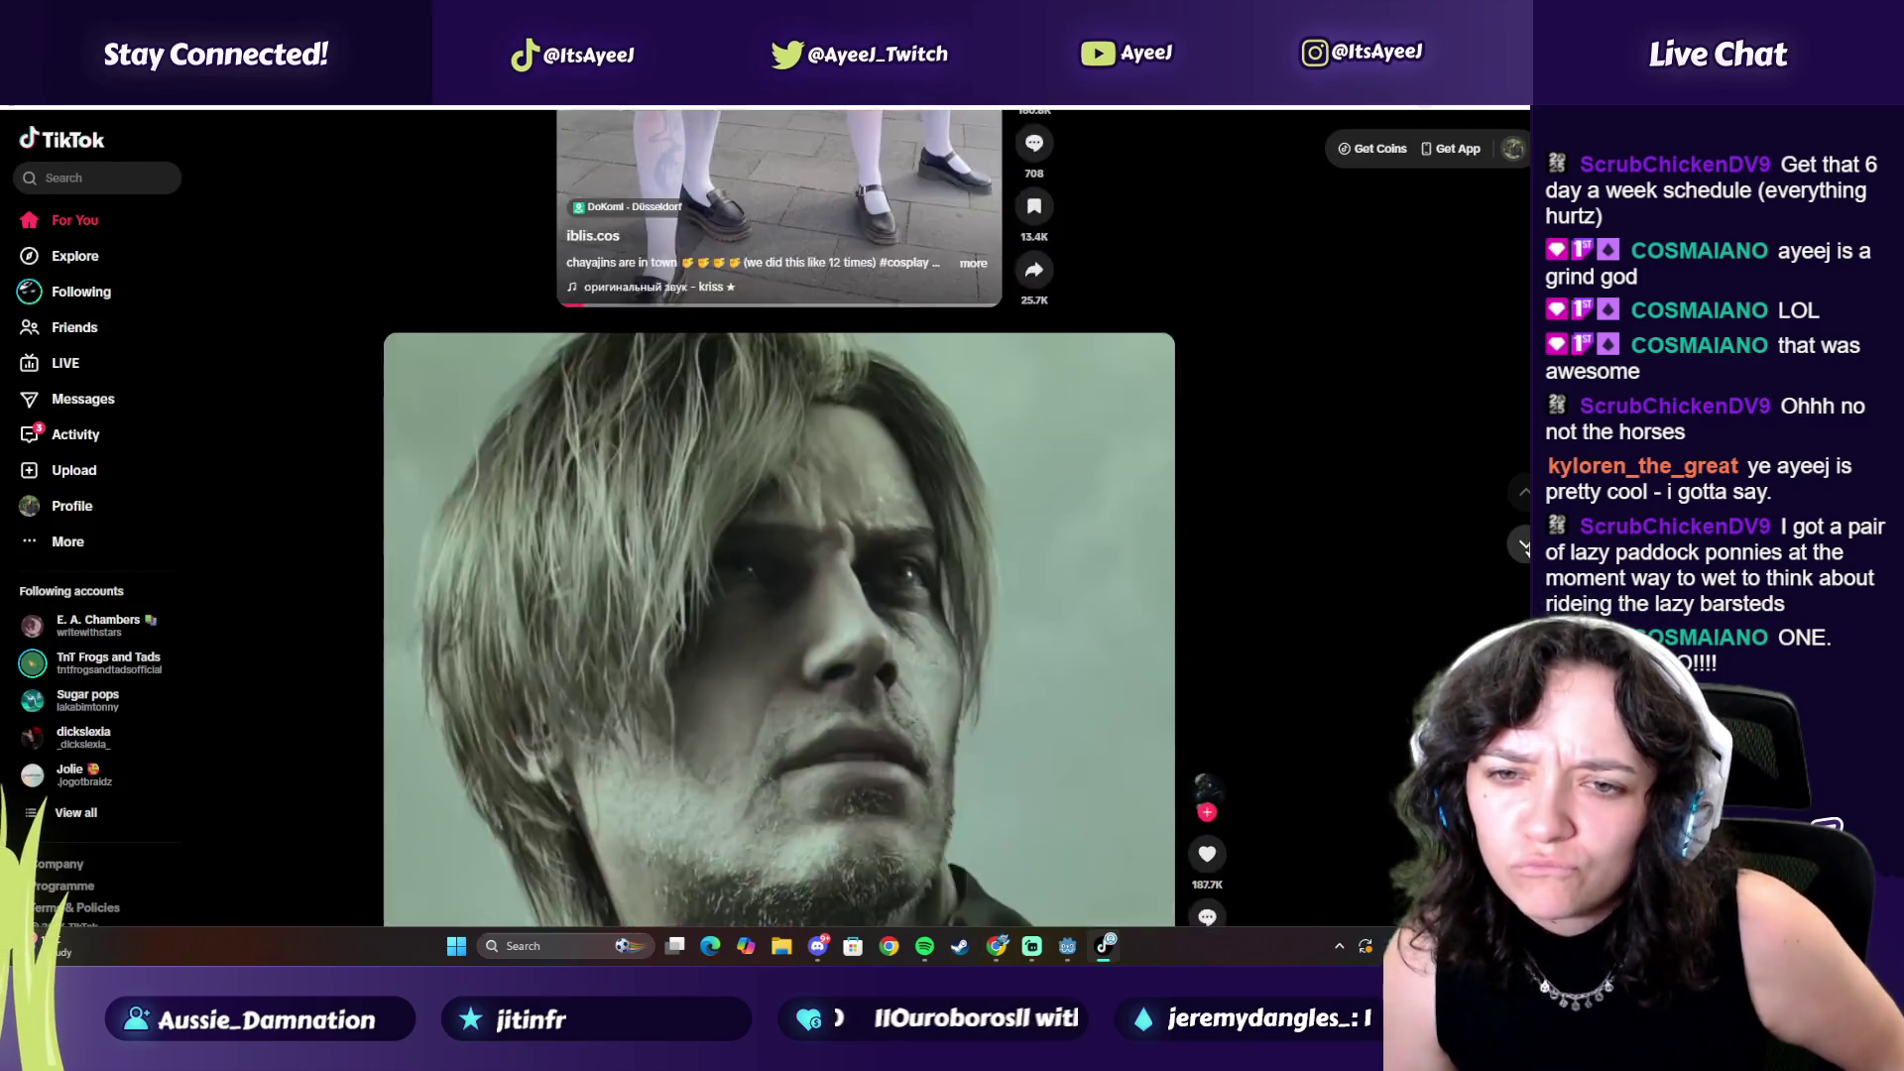
left_click(1201, 652)
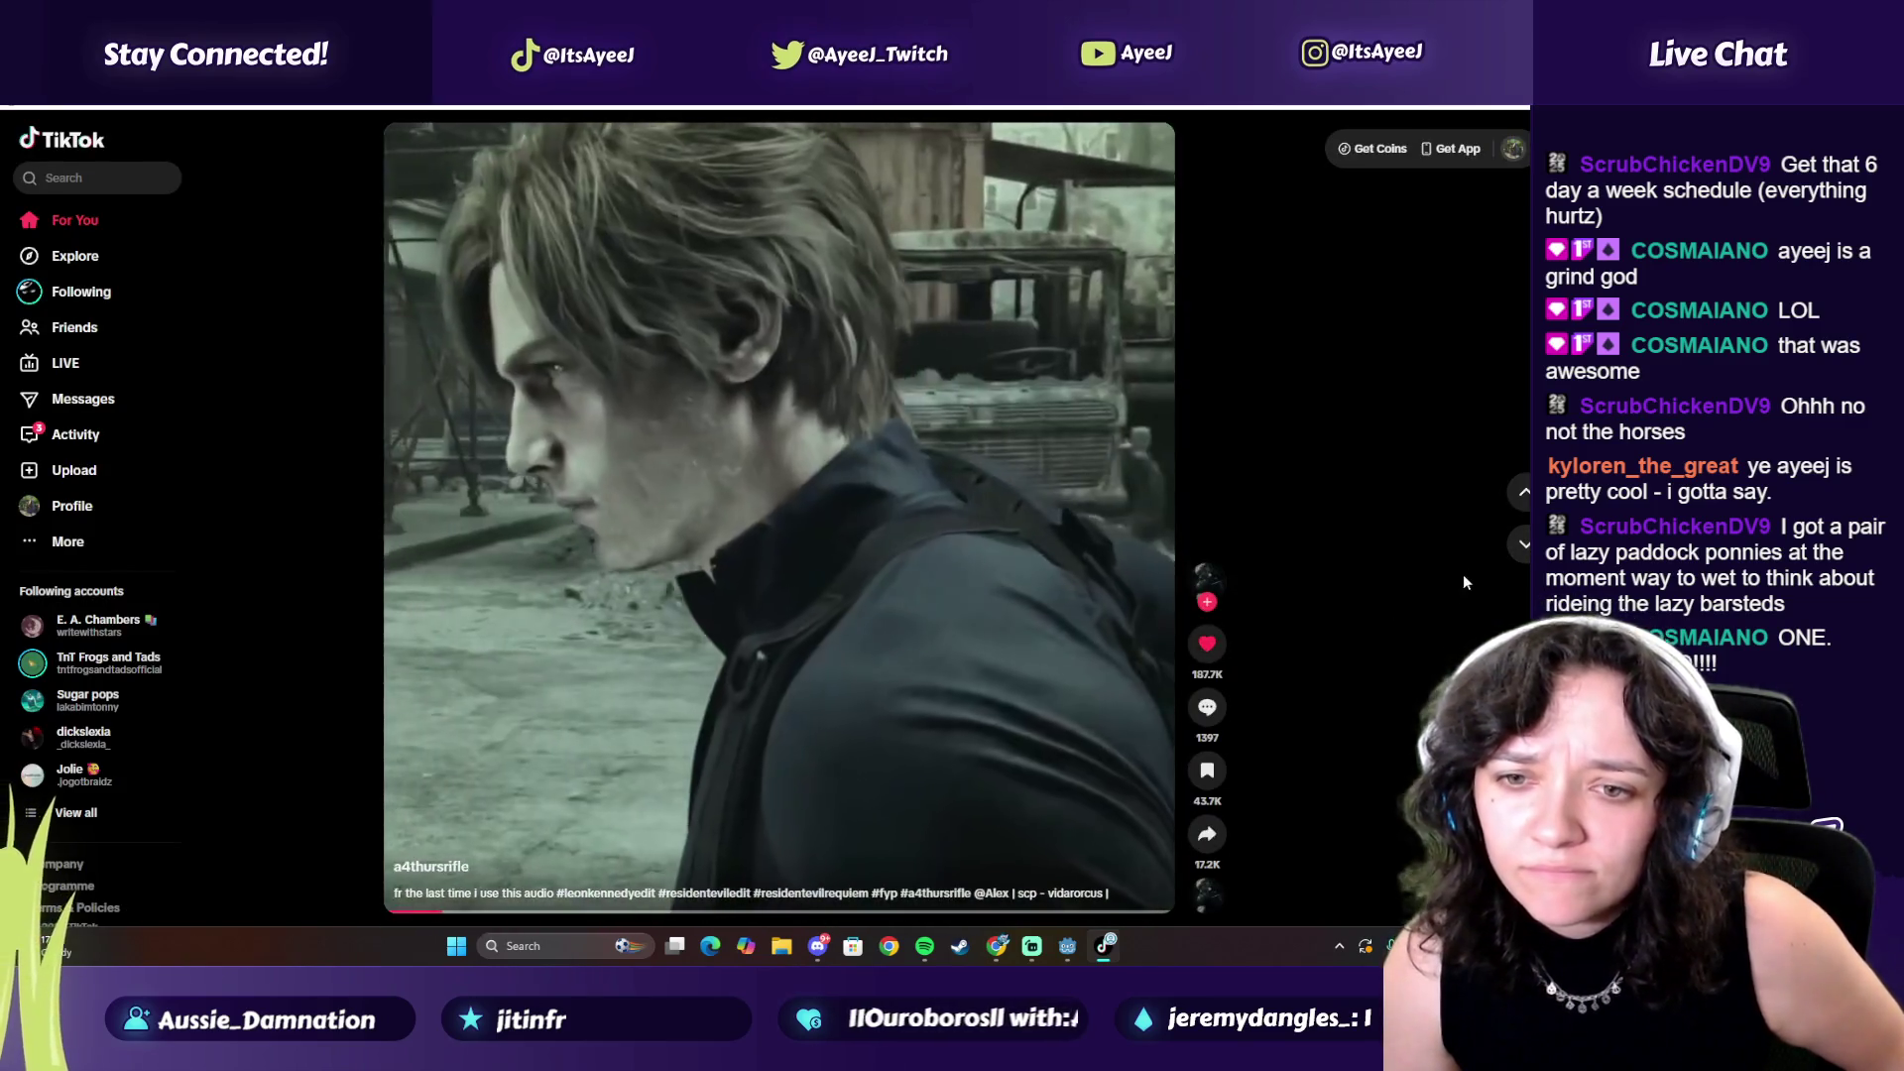
left_click(1525, 545)
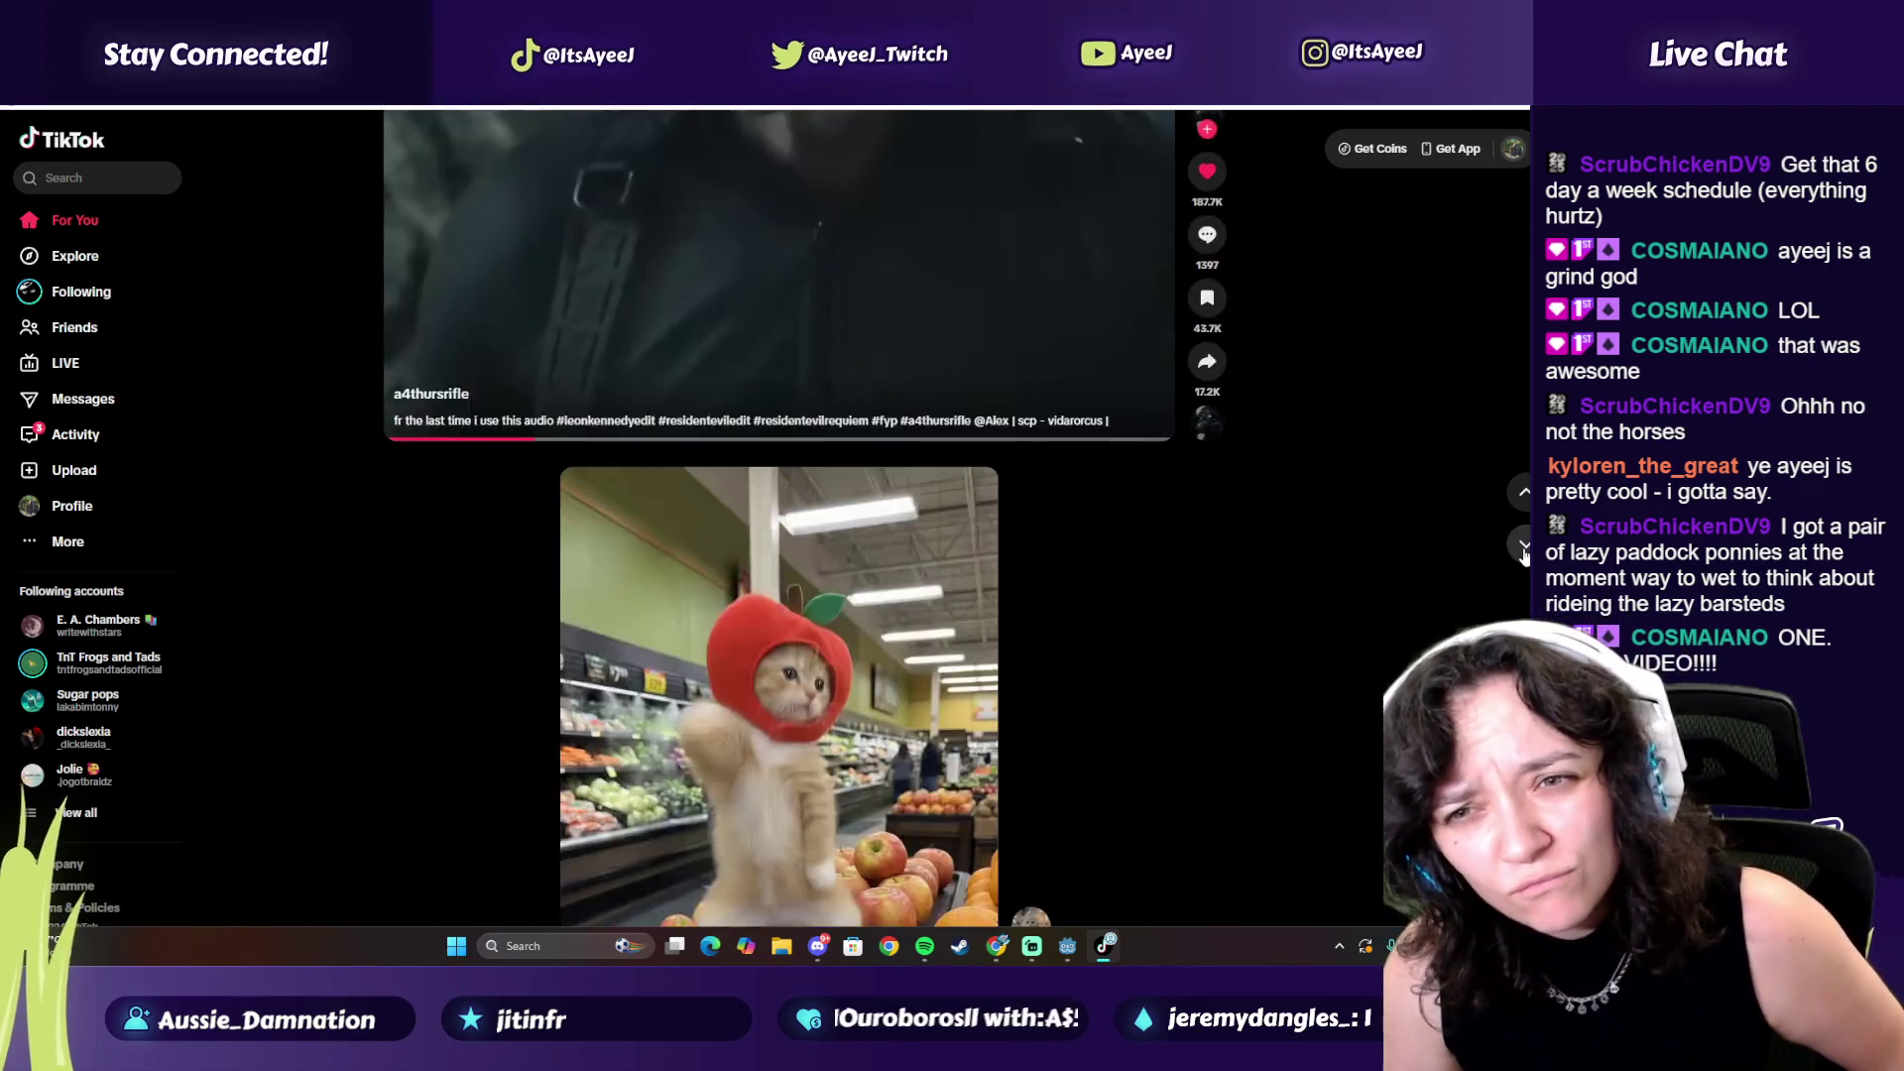
key("alt+Tab")
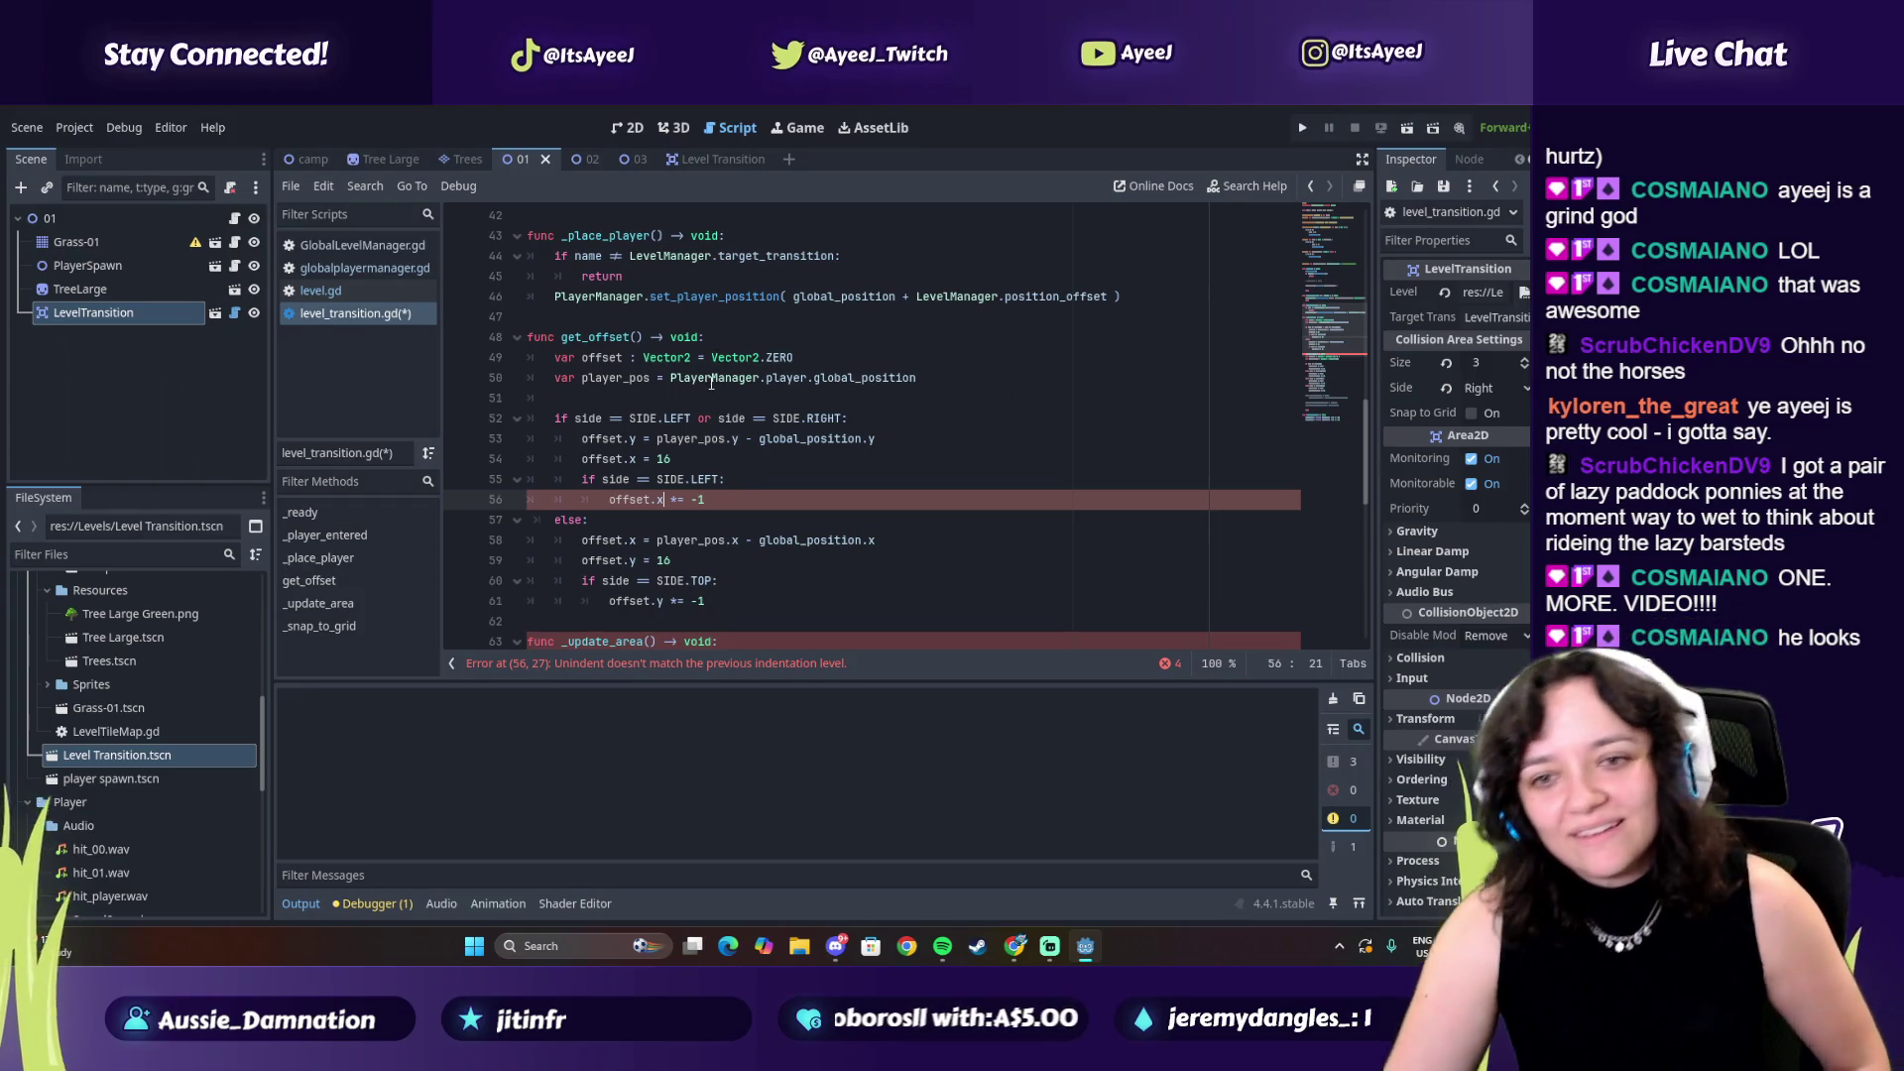
scroll(701, 388, "down", 1)
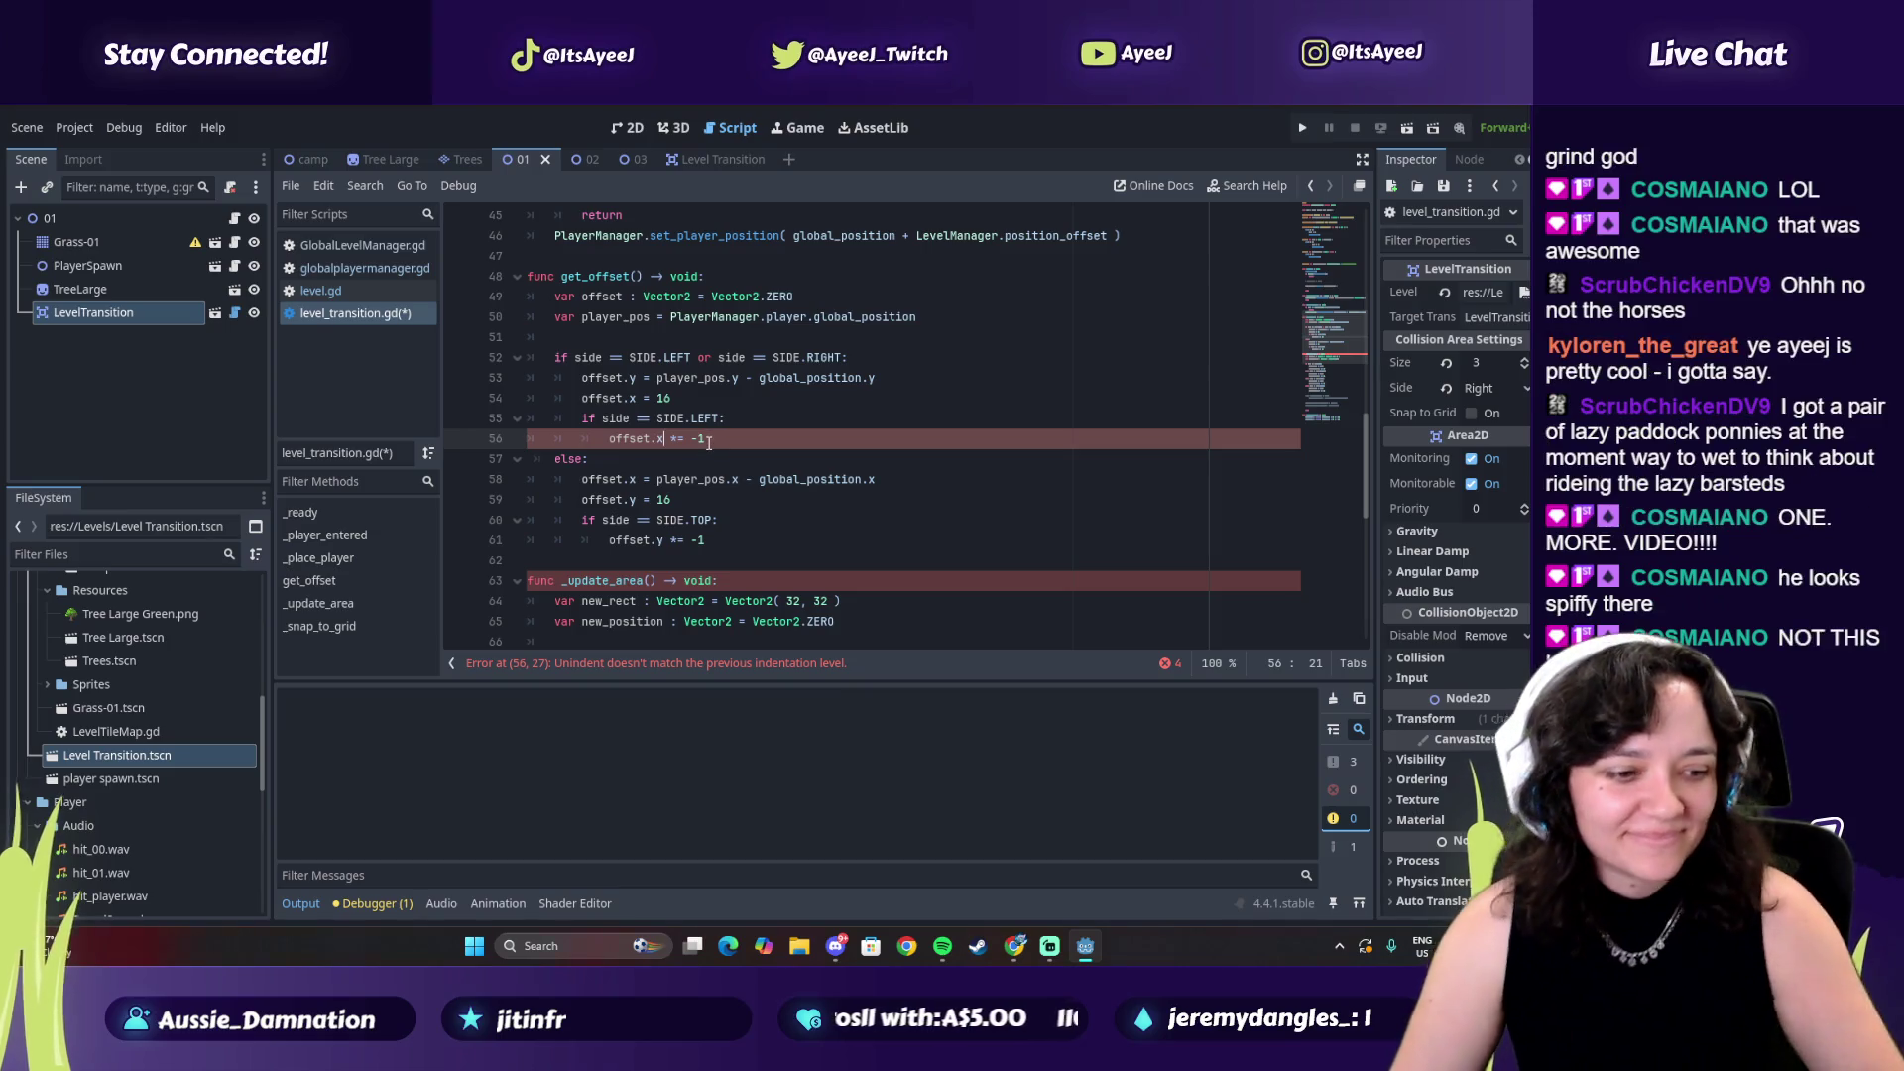
key("alt+Tab")
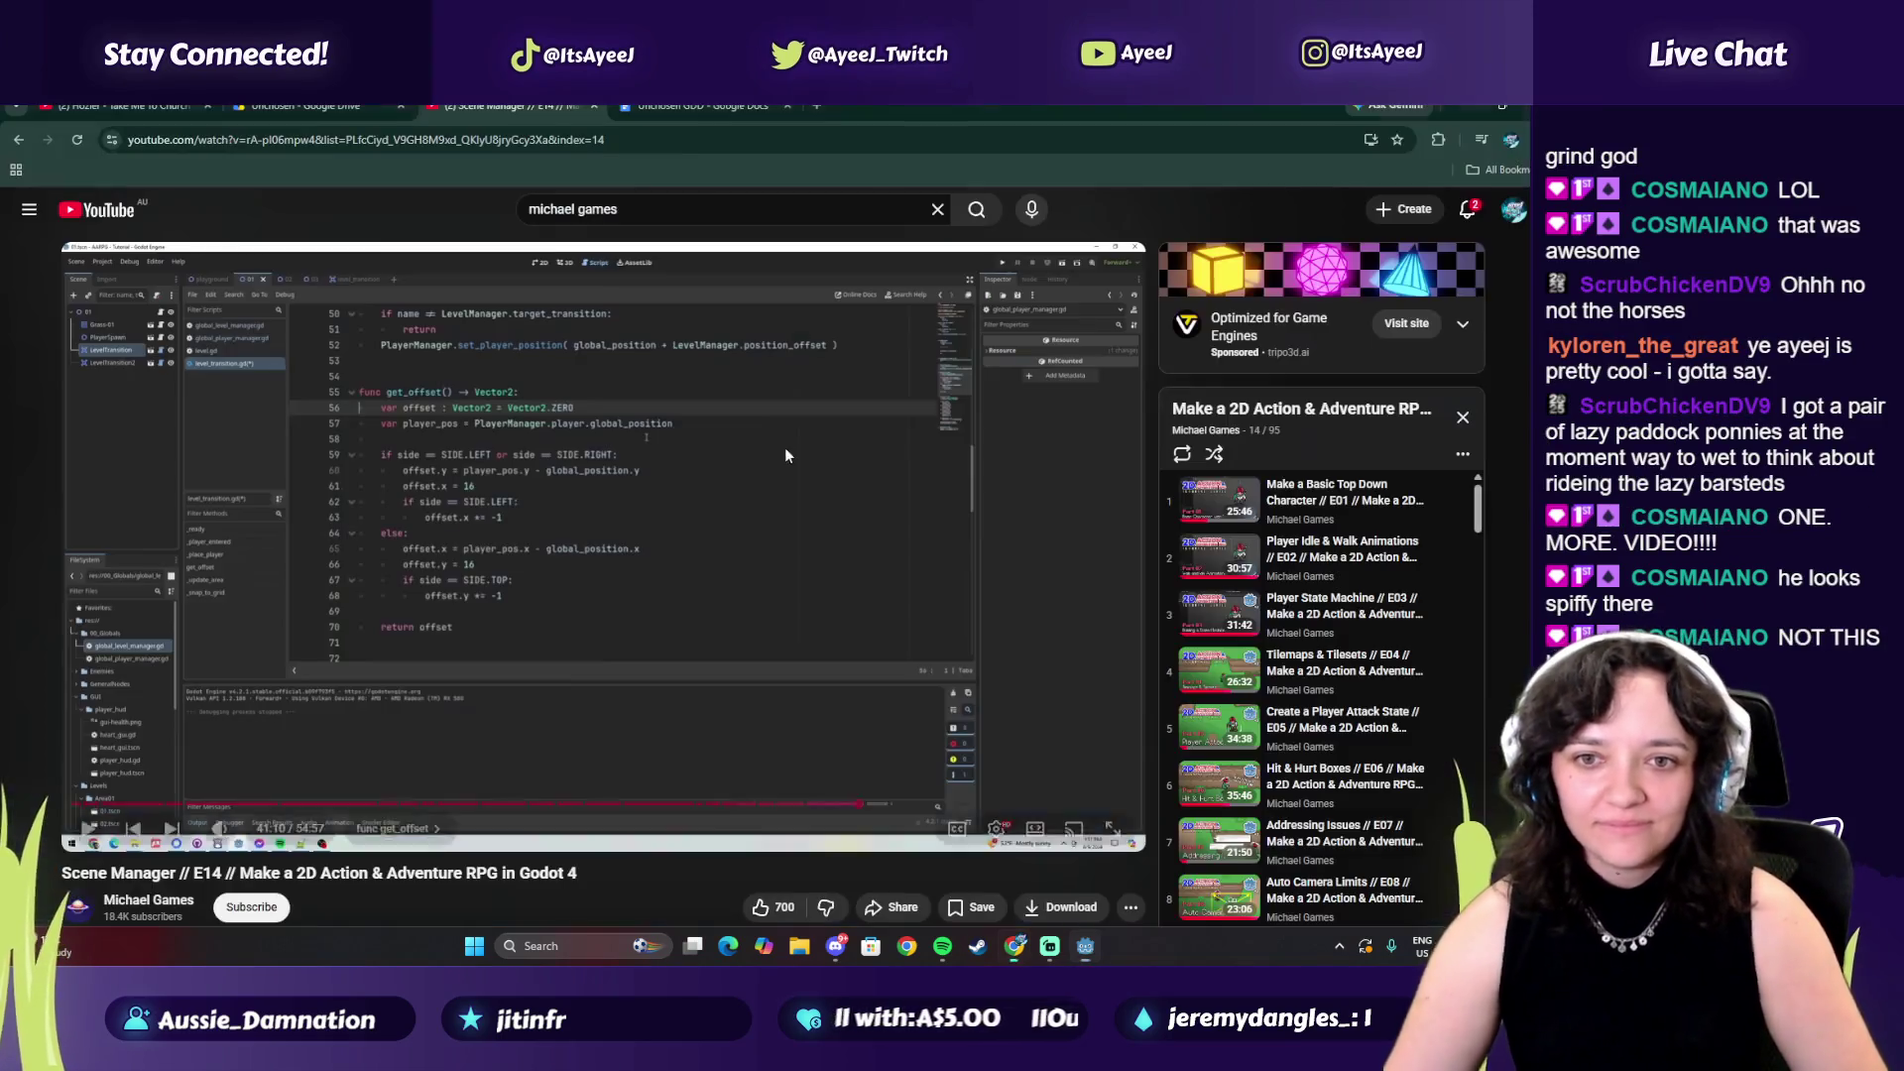
key("alt+Tab")
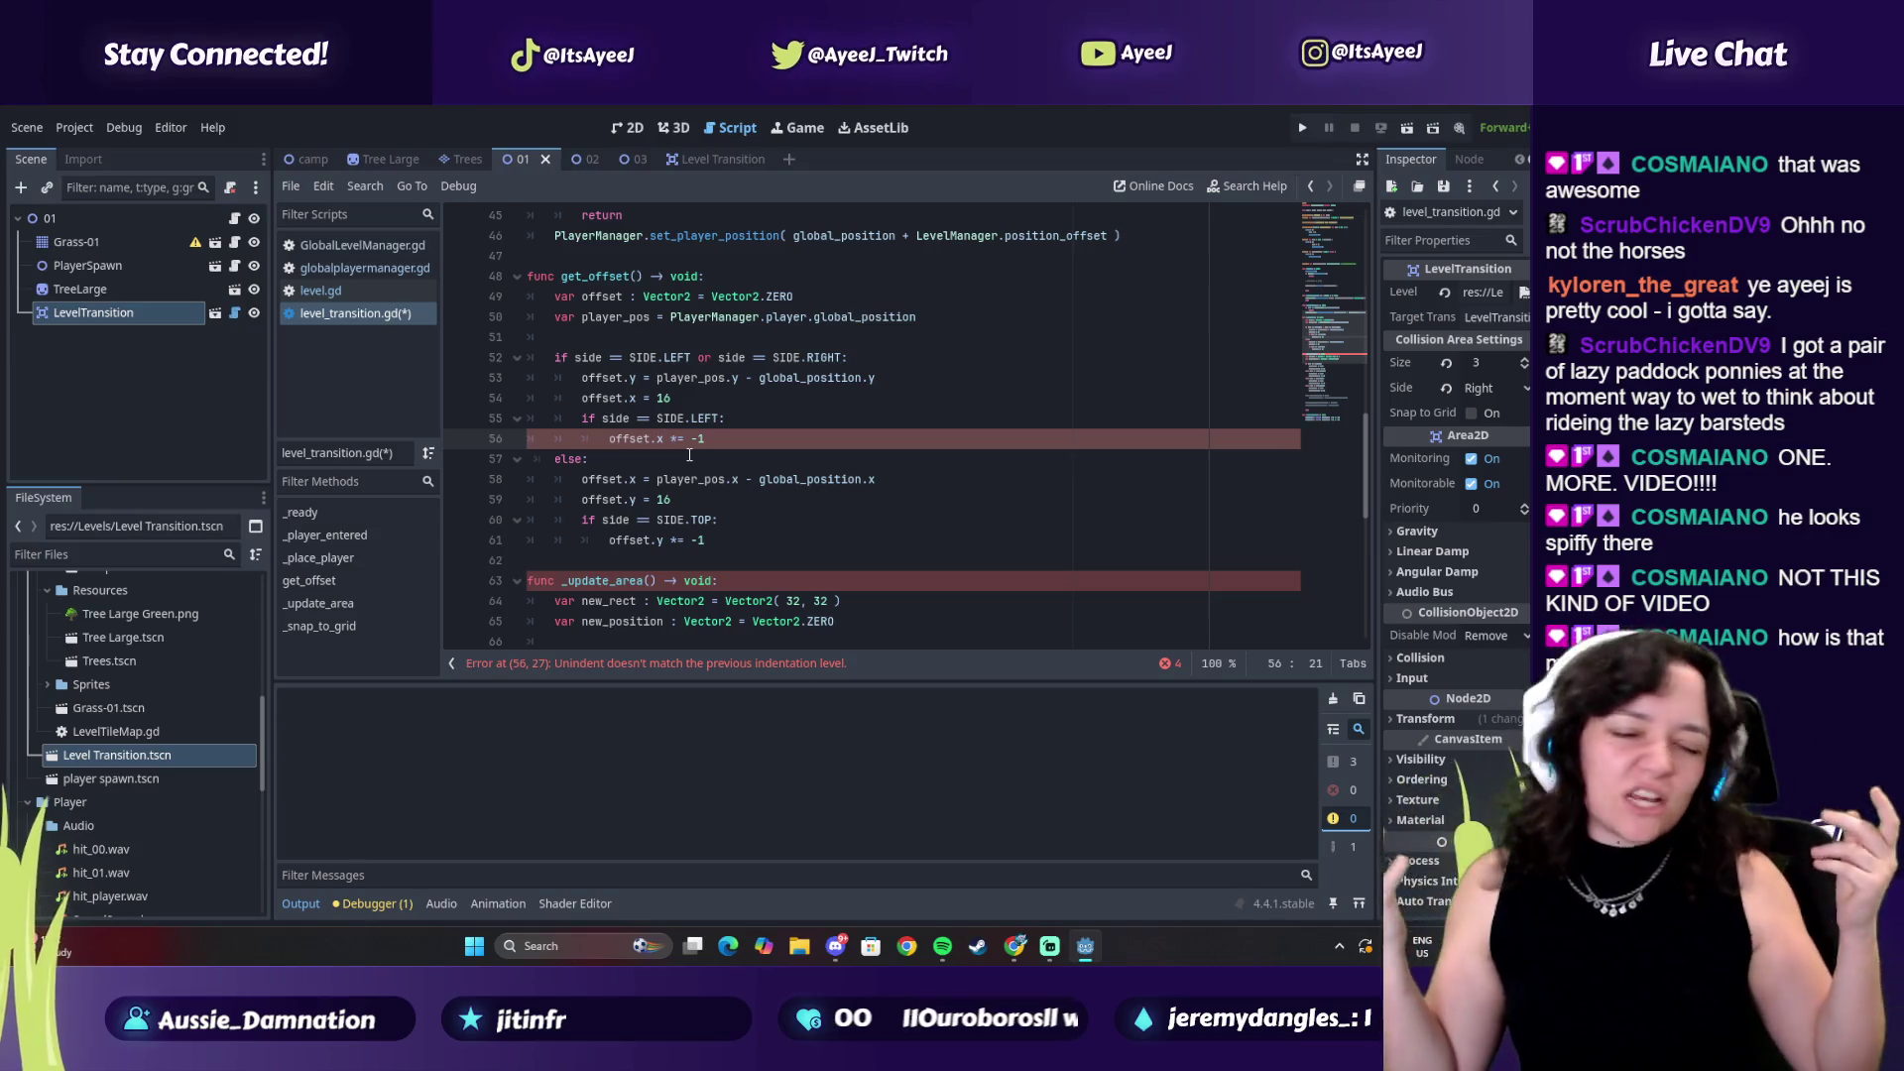
key("alt+Tab")
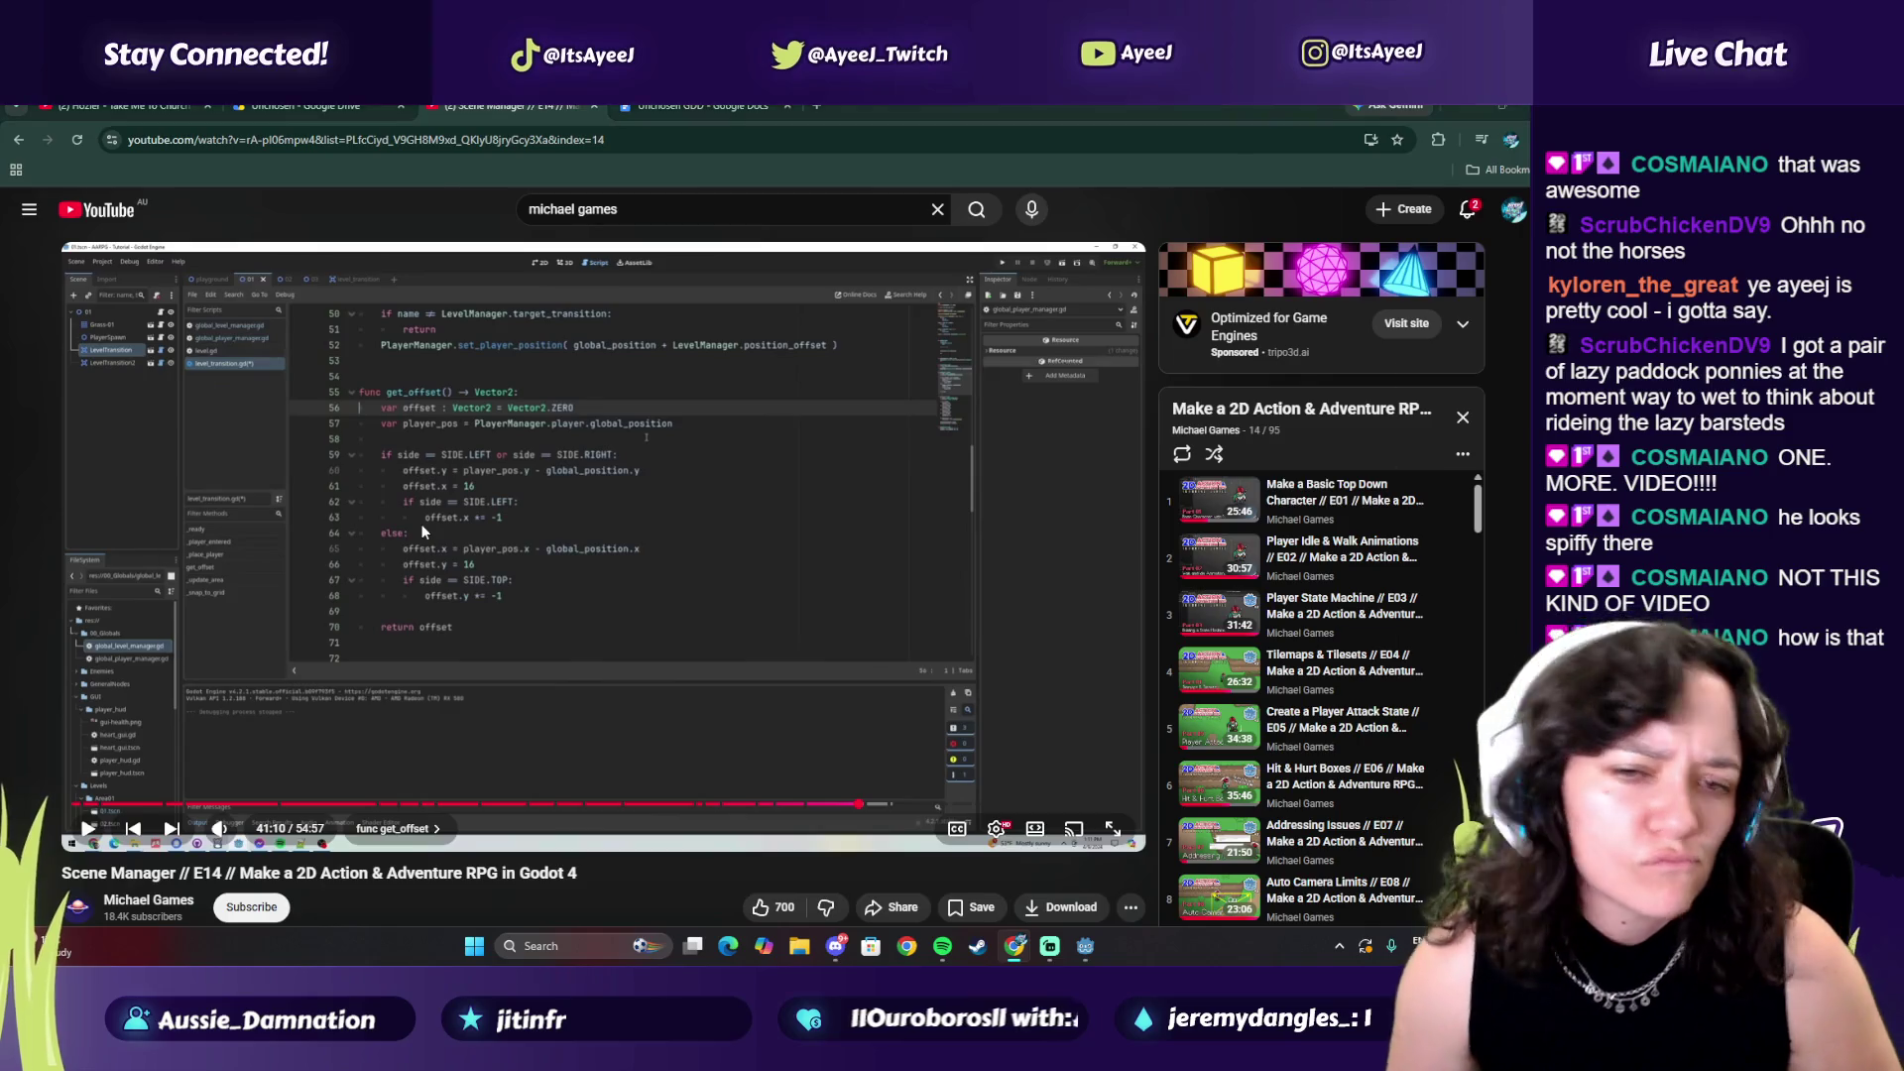
key("alt+Tab")
key("alt+Tab")
left_click(617, 449)
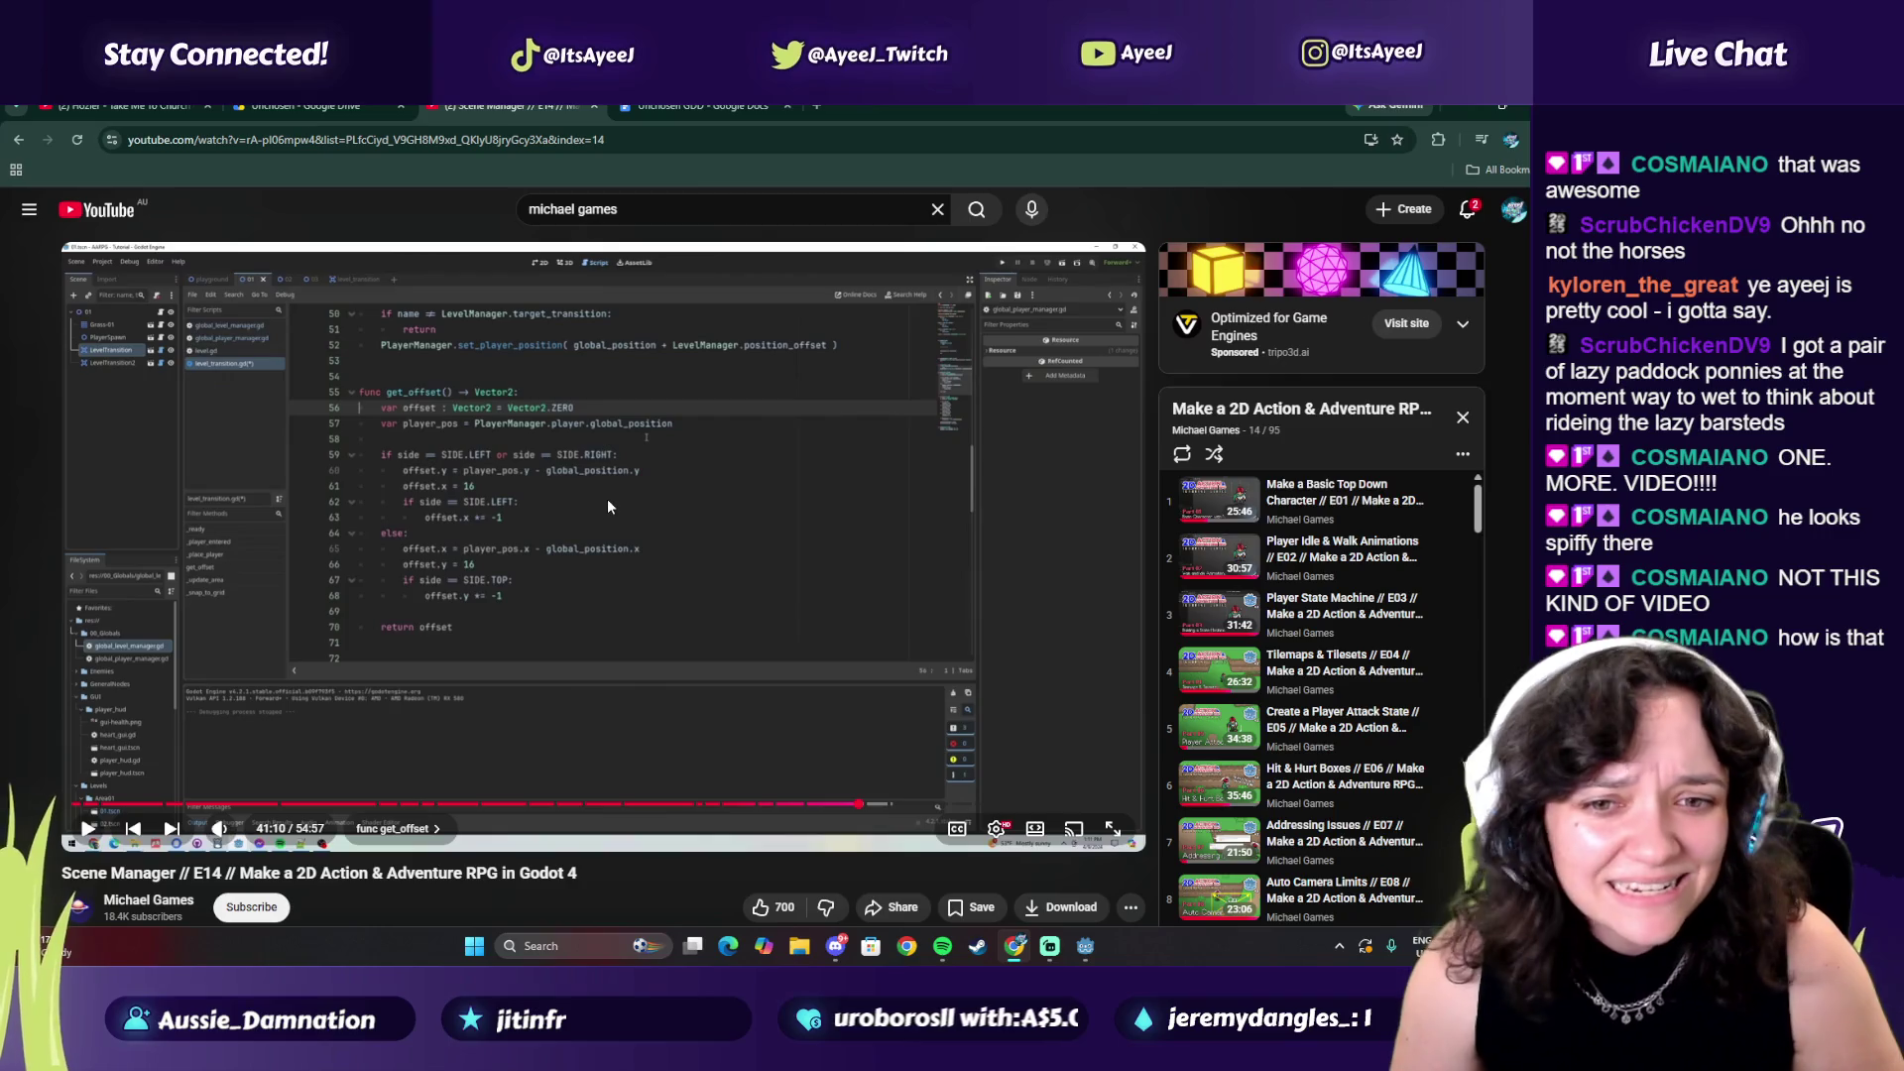
key("alt+Tab")
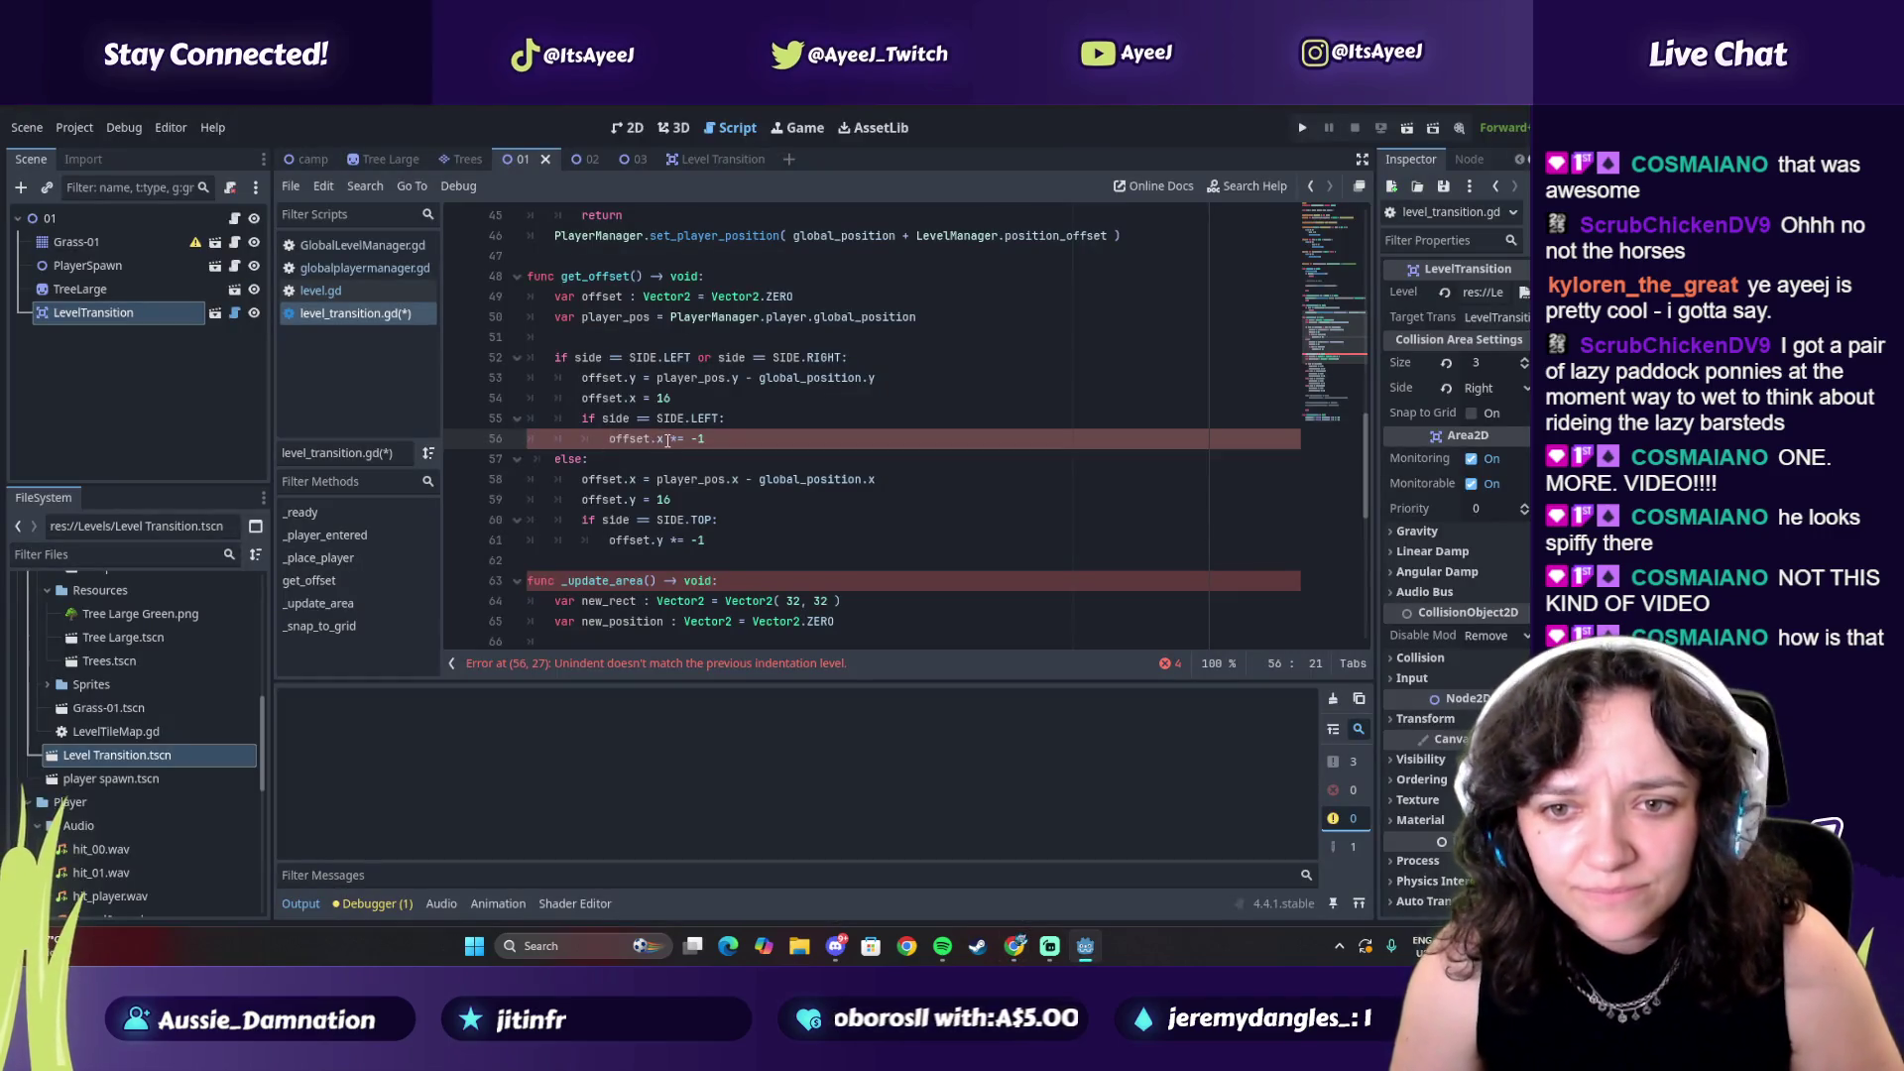
key("alt+Tab")
key("alt+Tab")
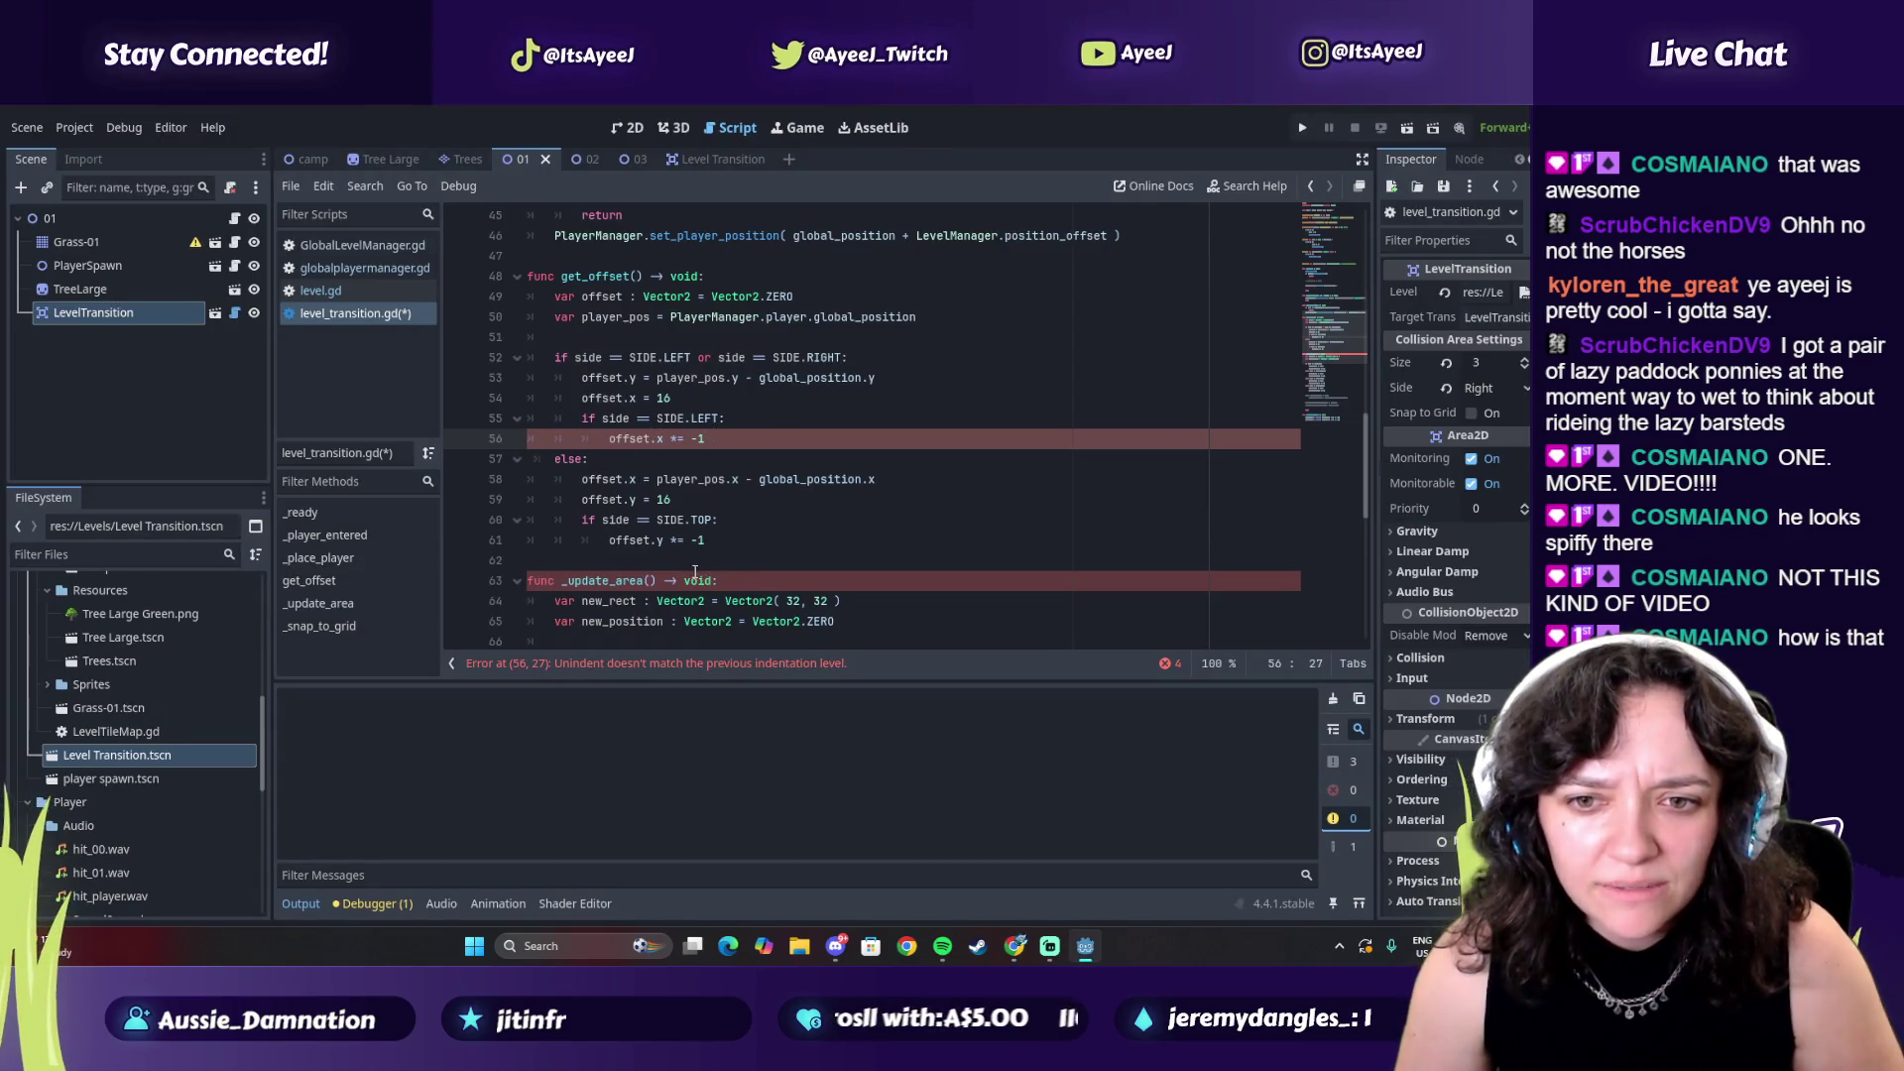
left_click(710, 540)
Add a 'return offset' line at line 64, below the SIDE.TOP branch
key("Return")
key("Return")
type("pass")
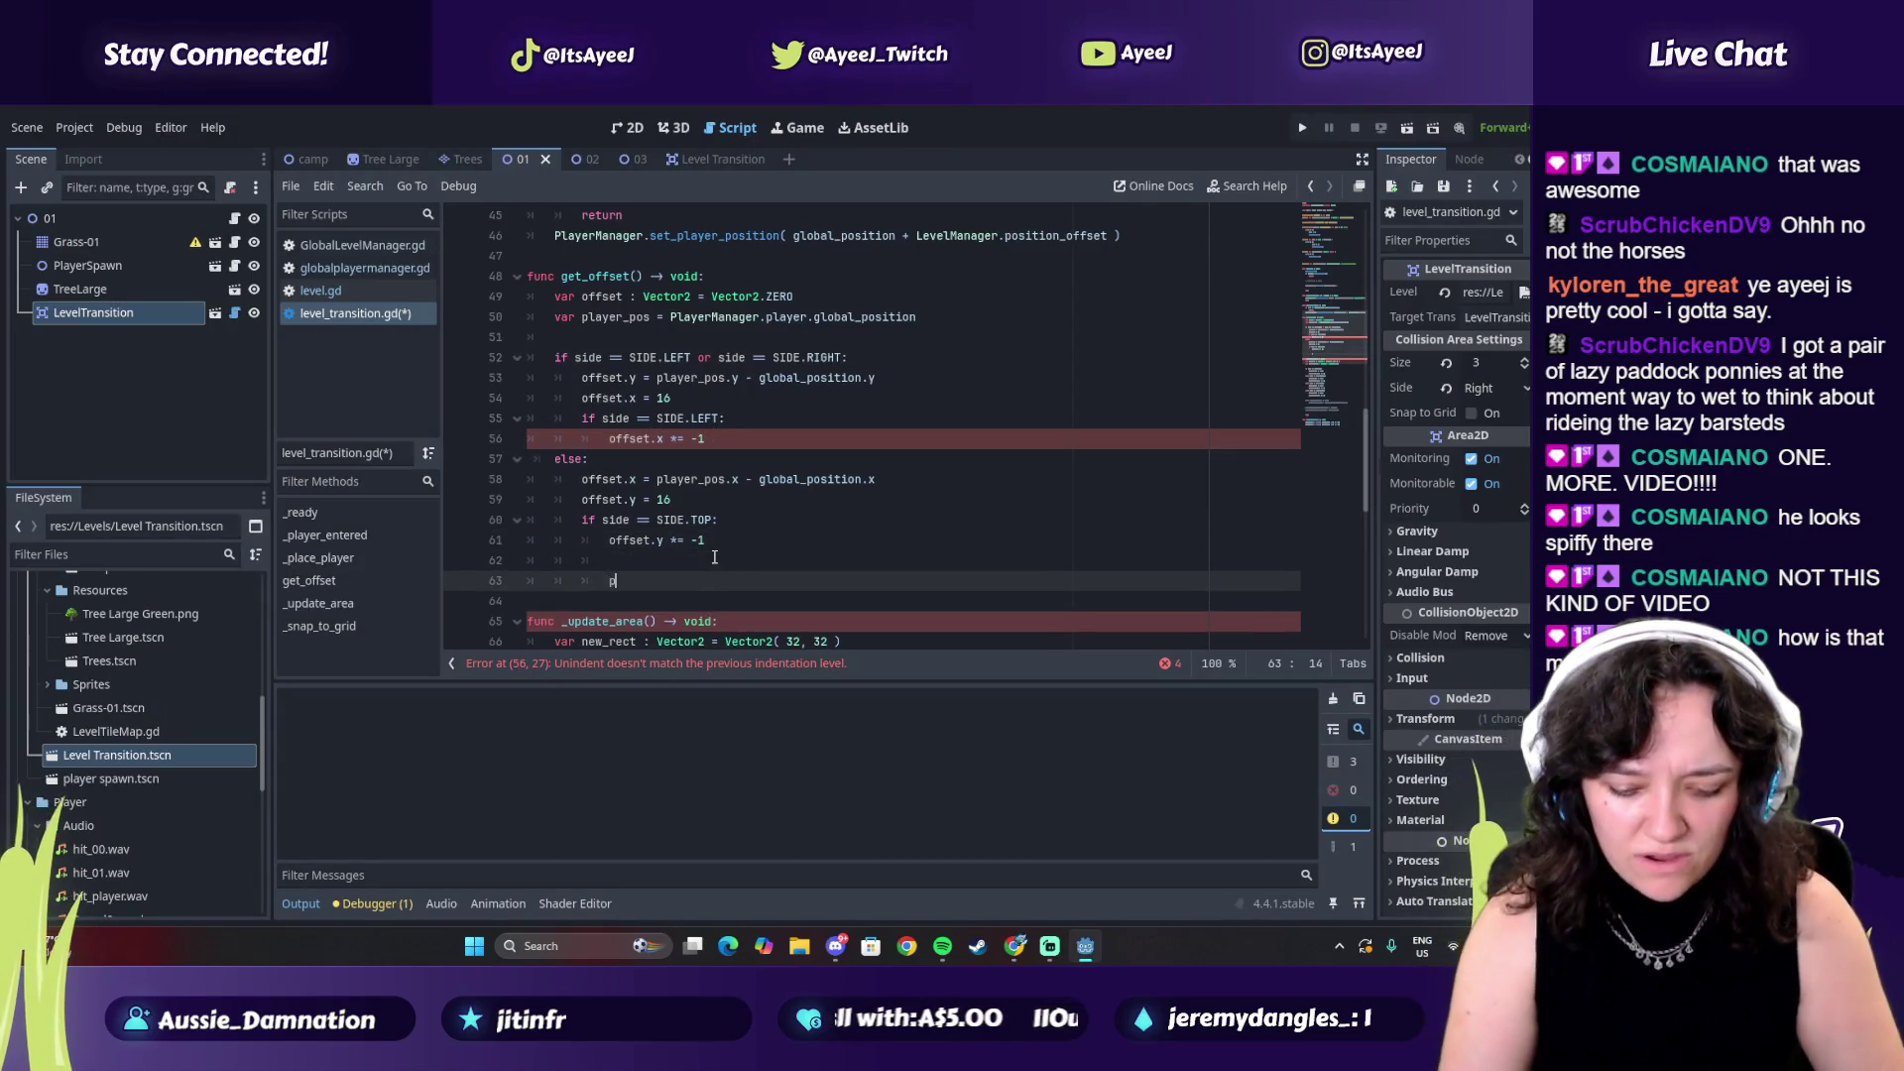
key("BackSpace")
key("BackSpace")
key("BackSpace")
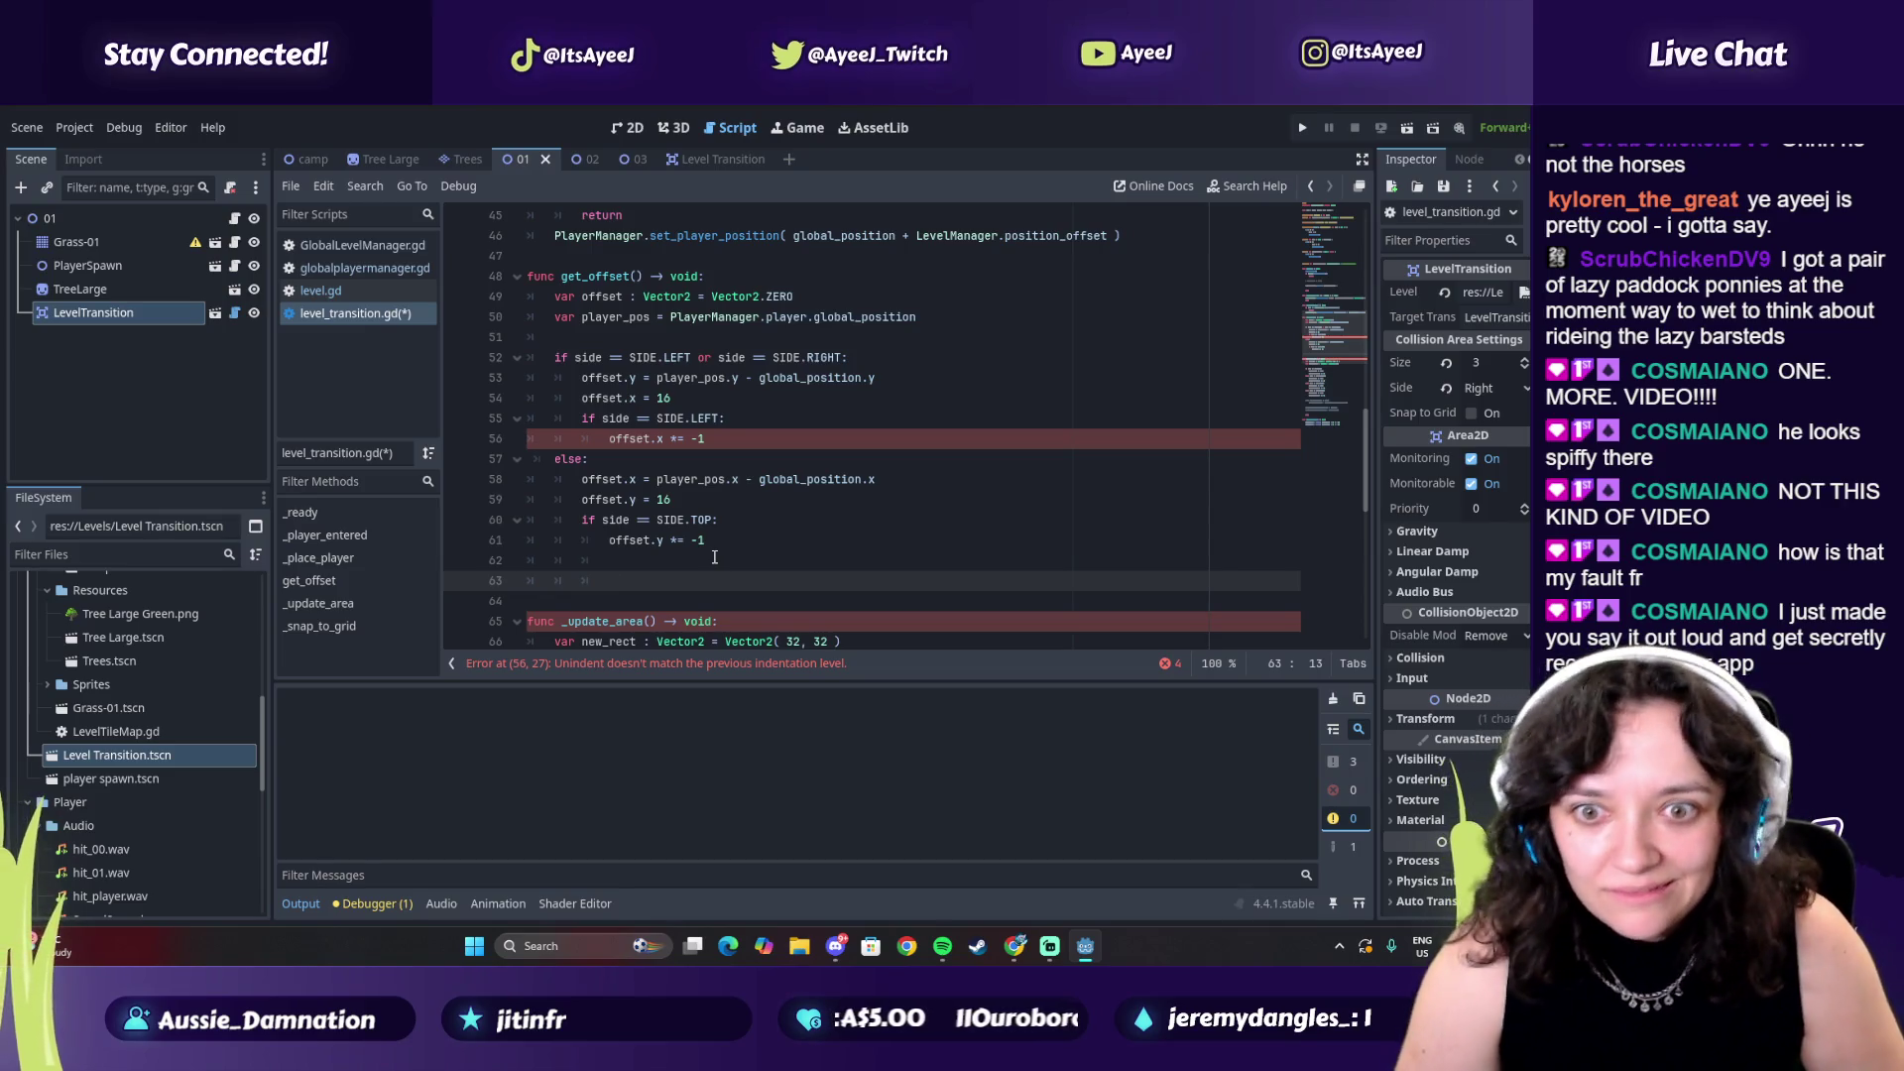
key("Up")
key("Up")
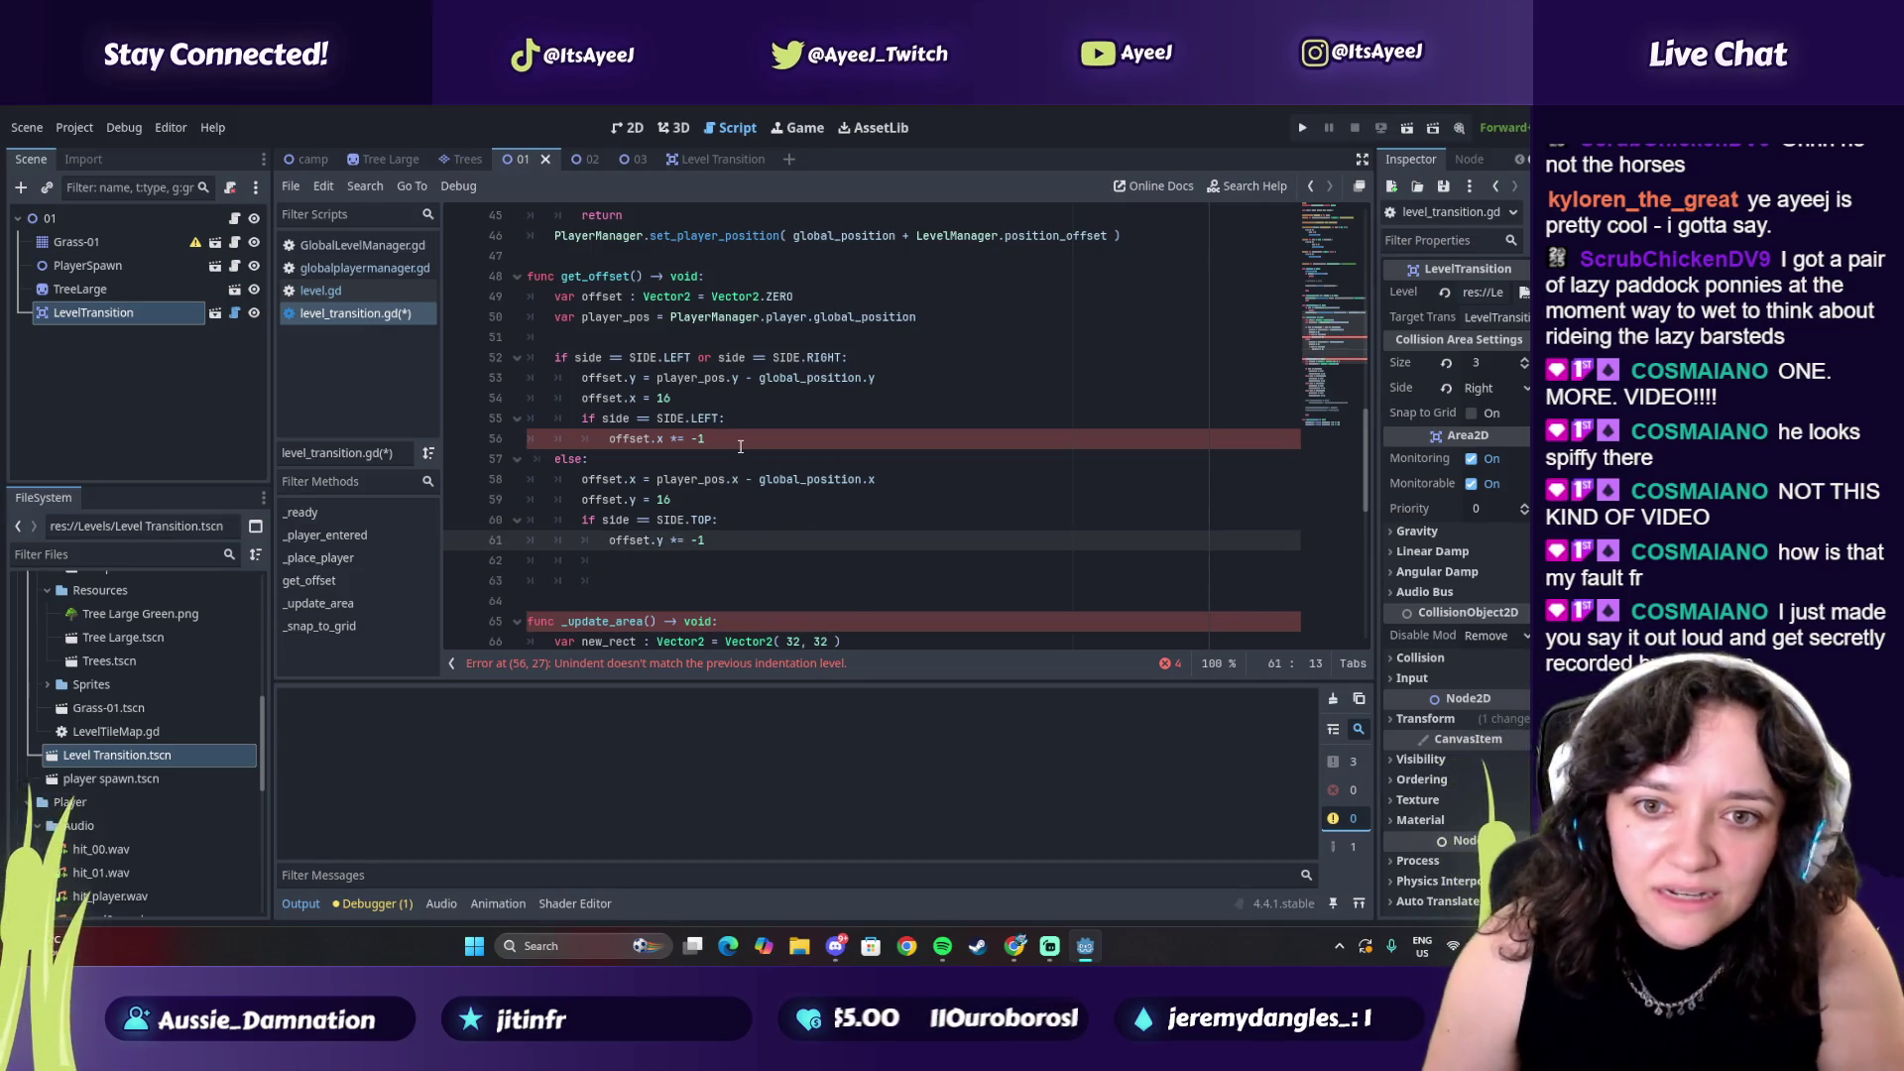
key("alt+Tab")
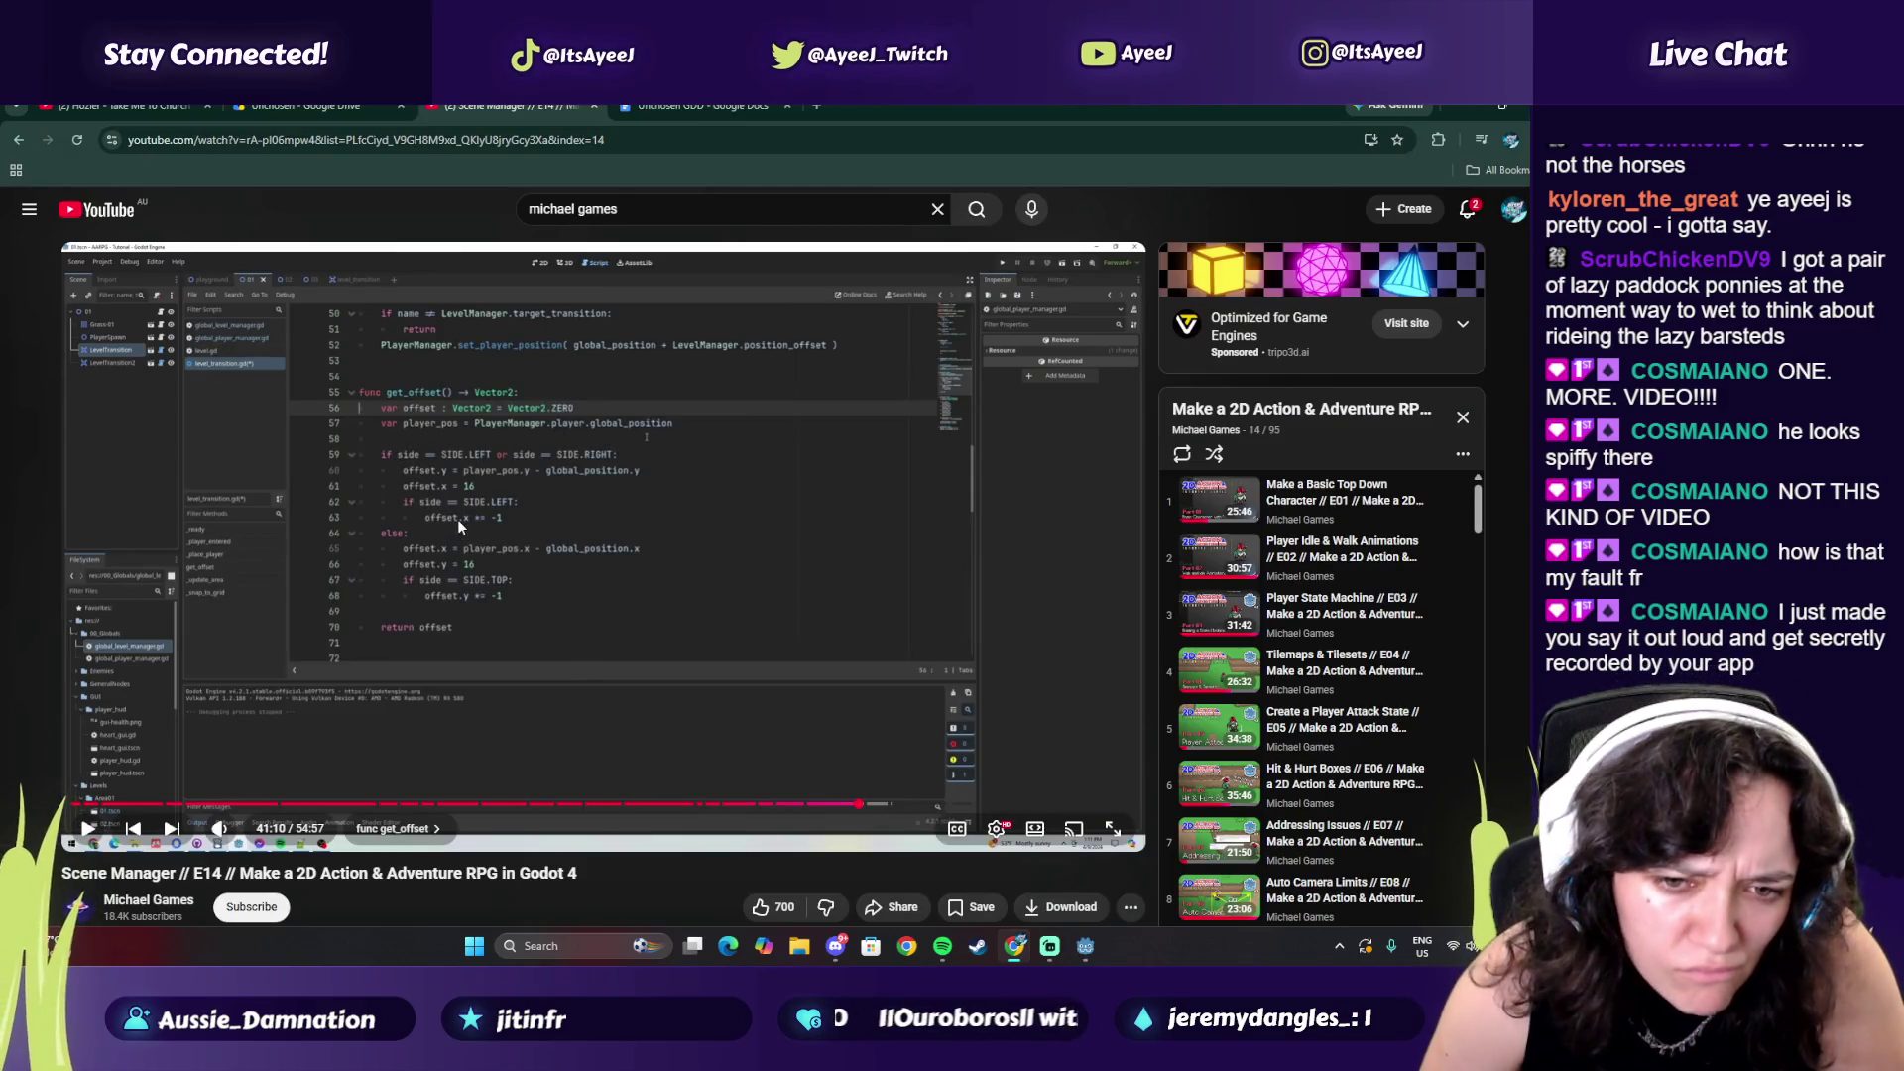
key("alt+Tab")
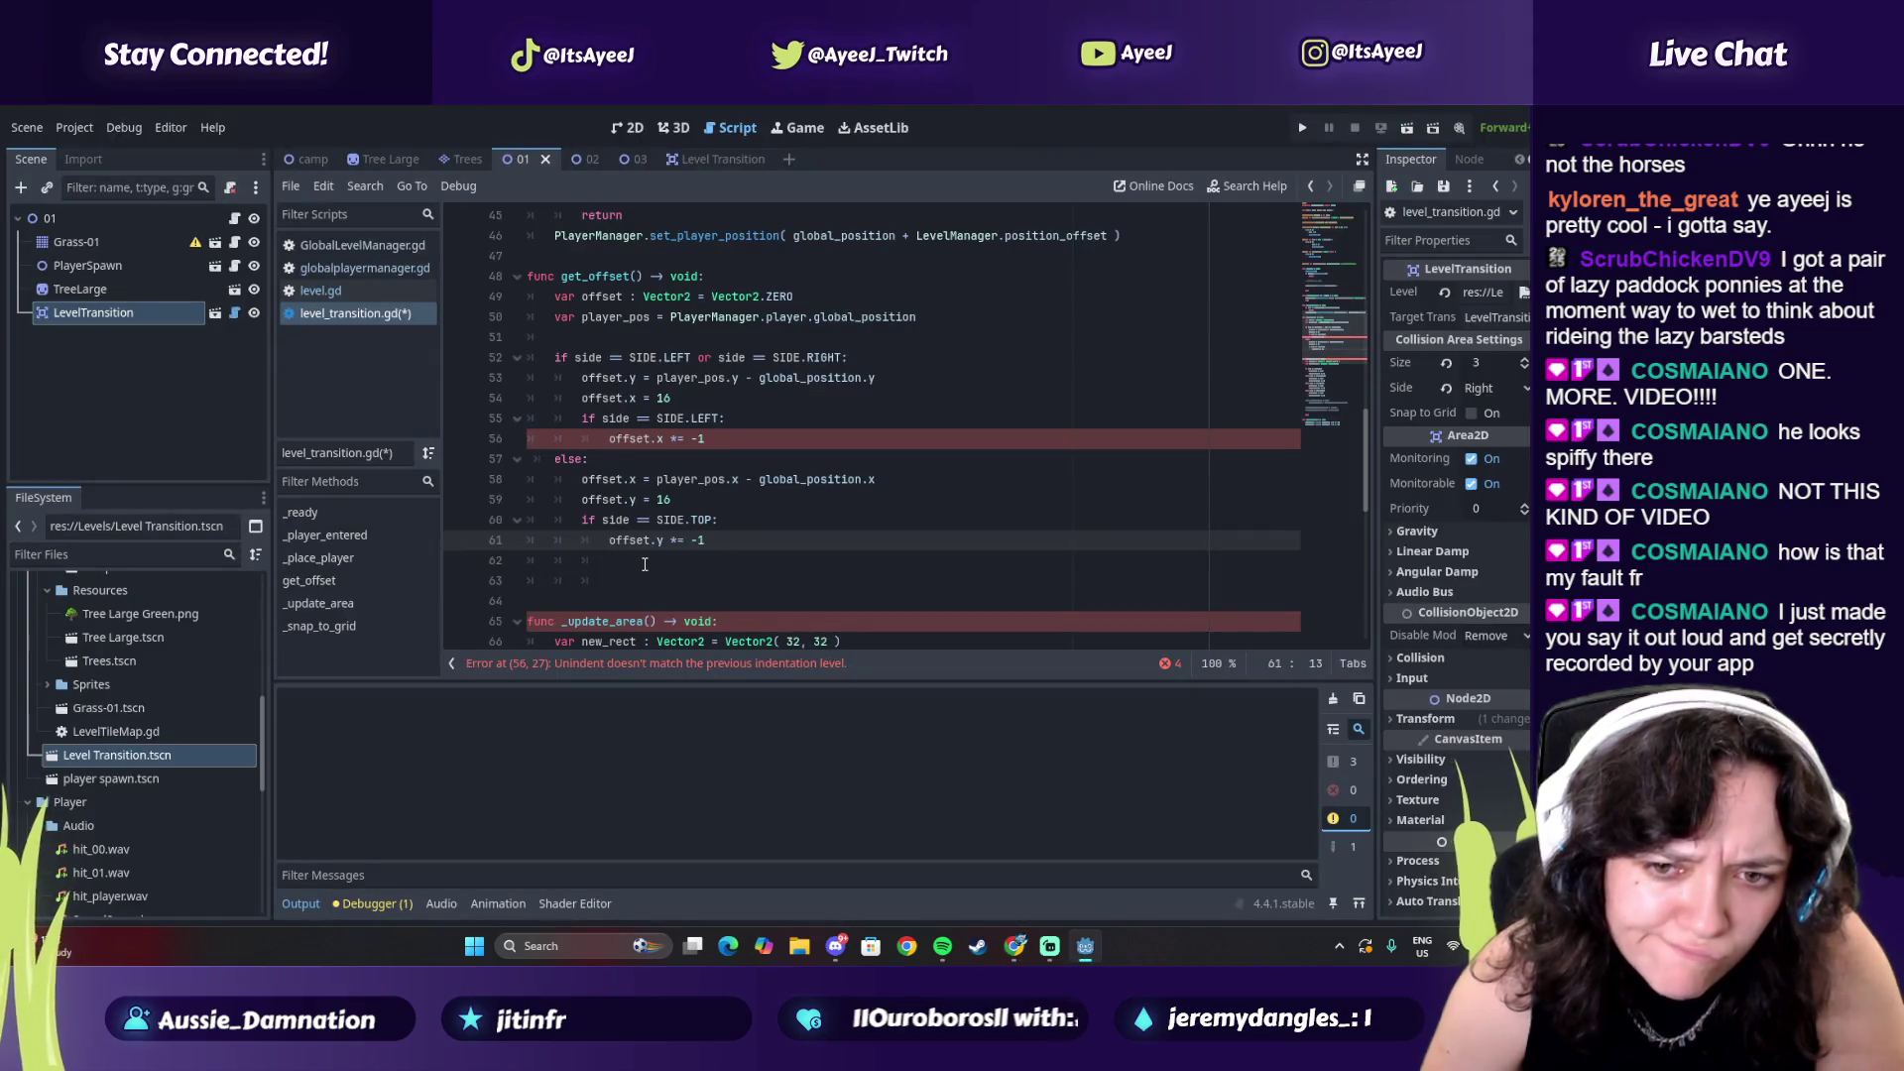
key("Down")
key("Down")
key("alt+Tab")
key("alt+Tab")
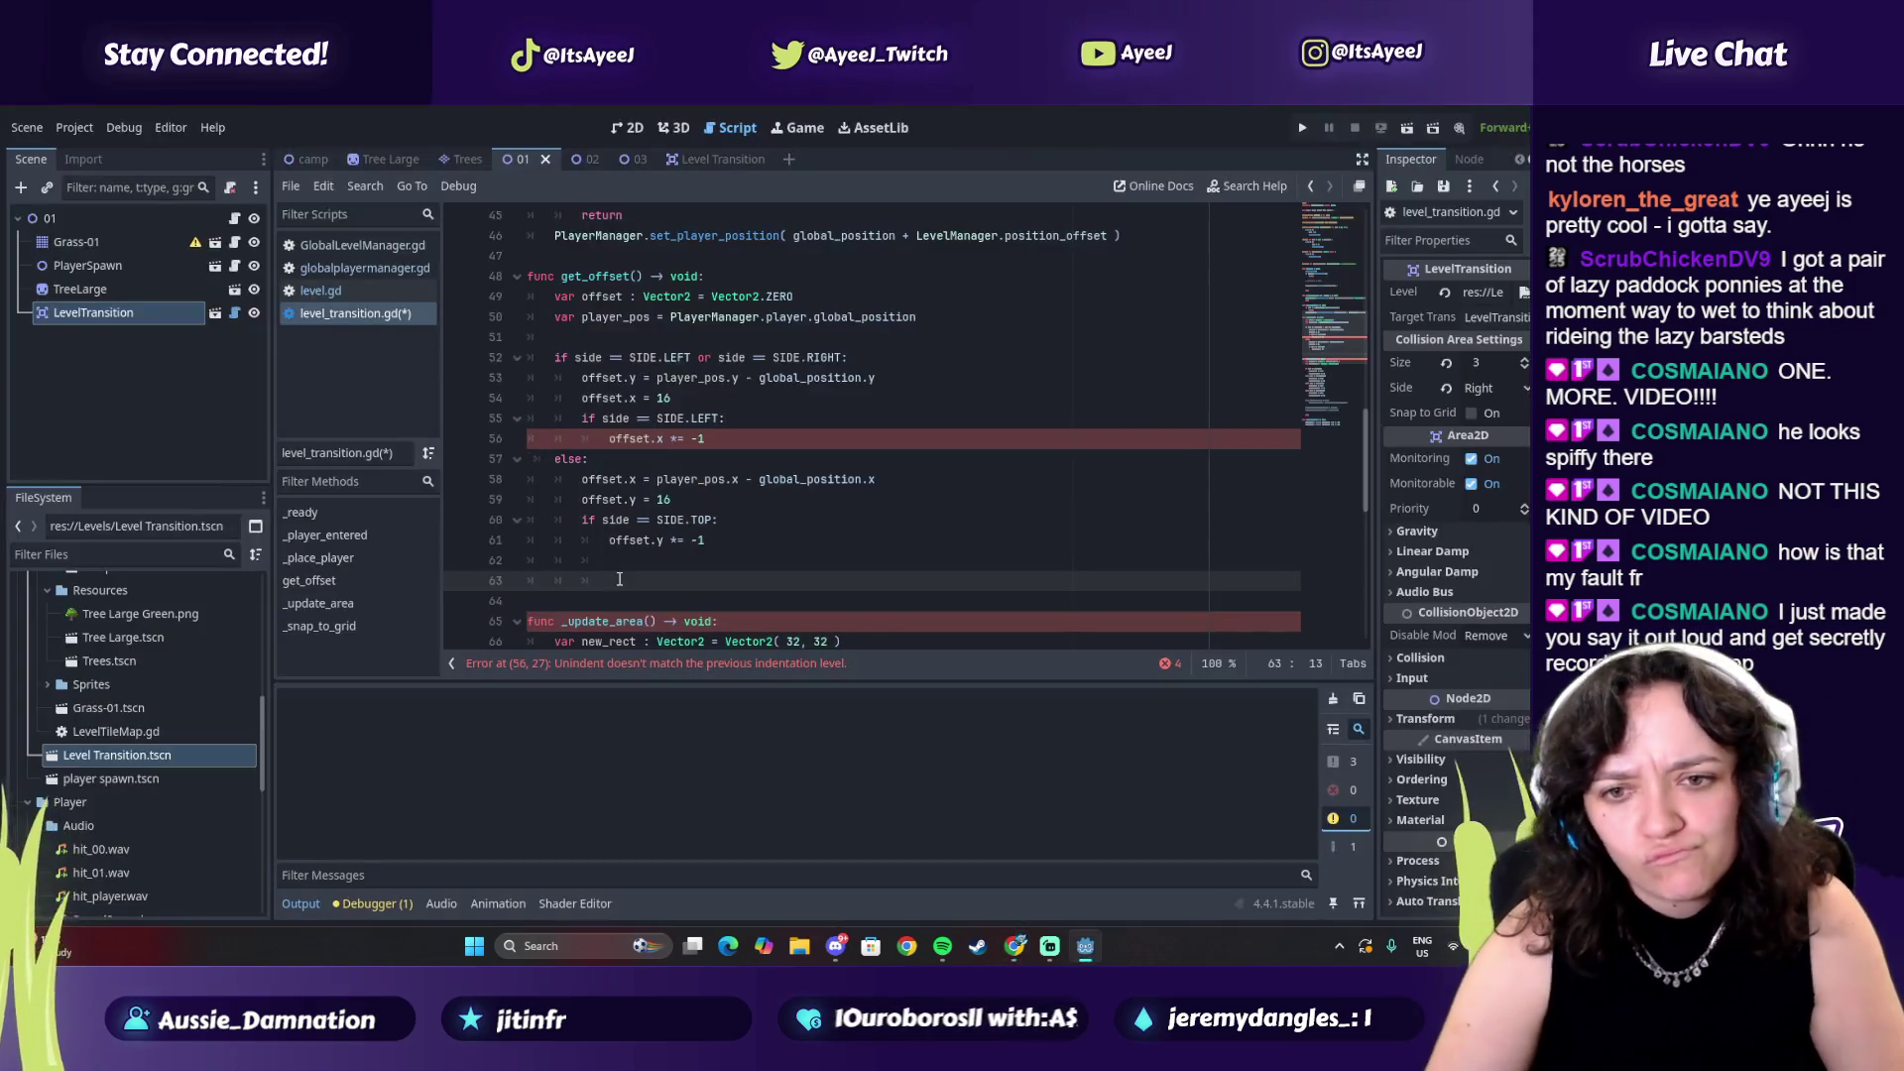
key("Return")
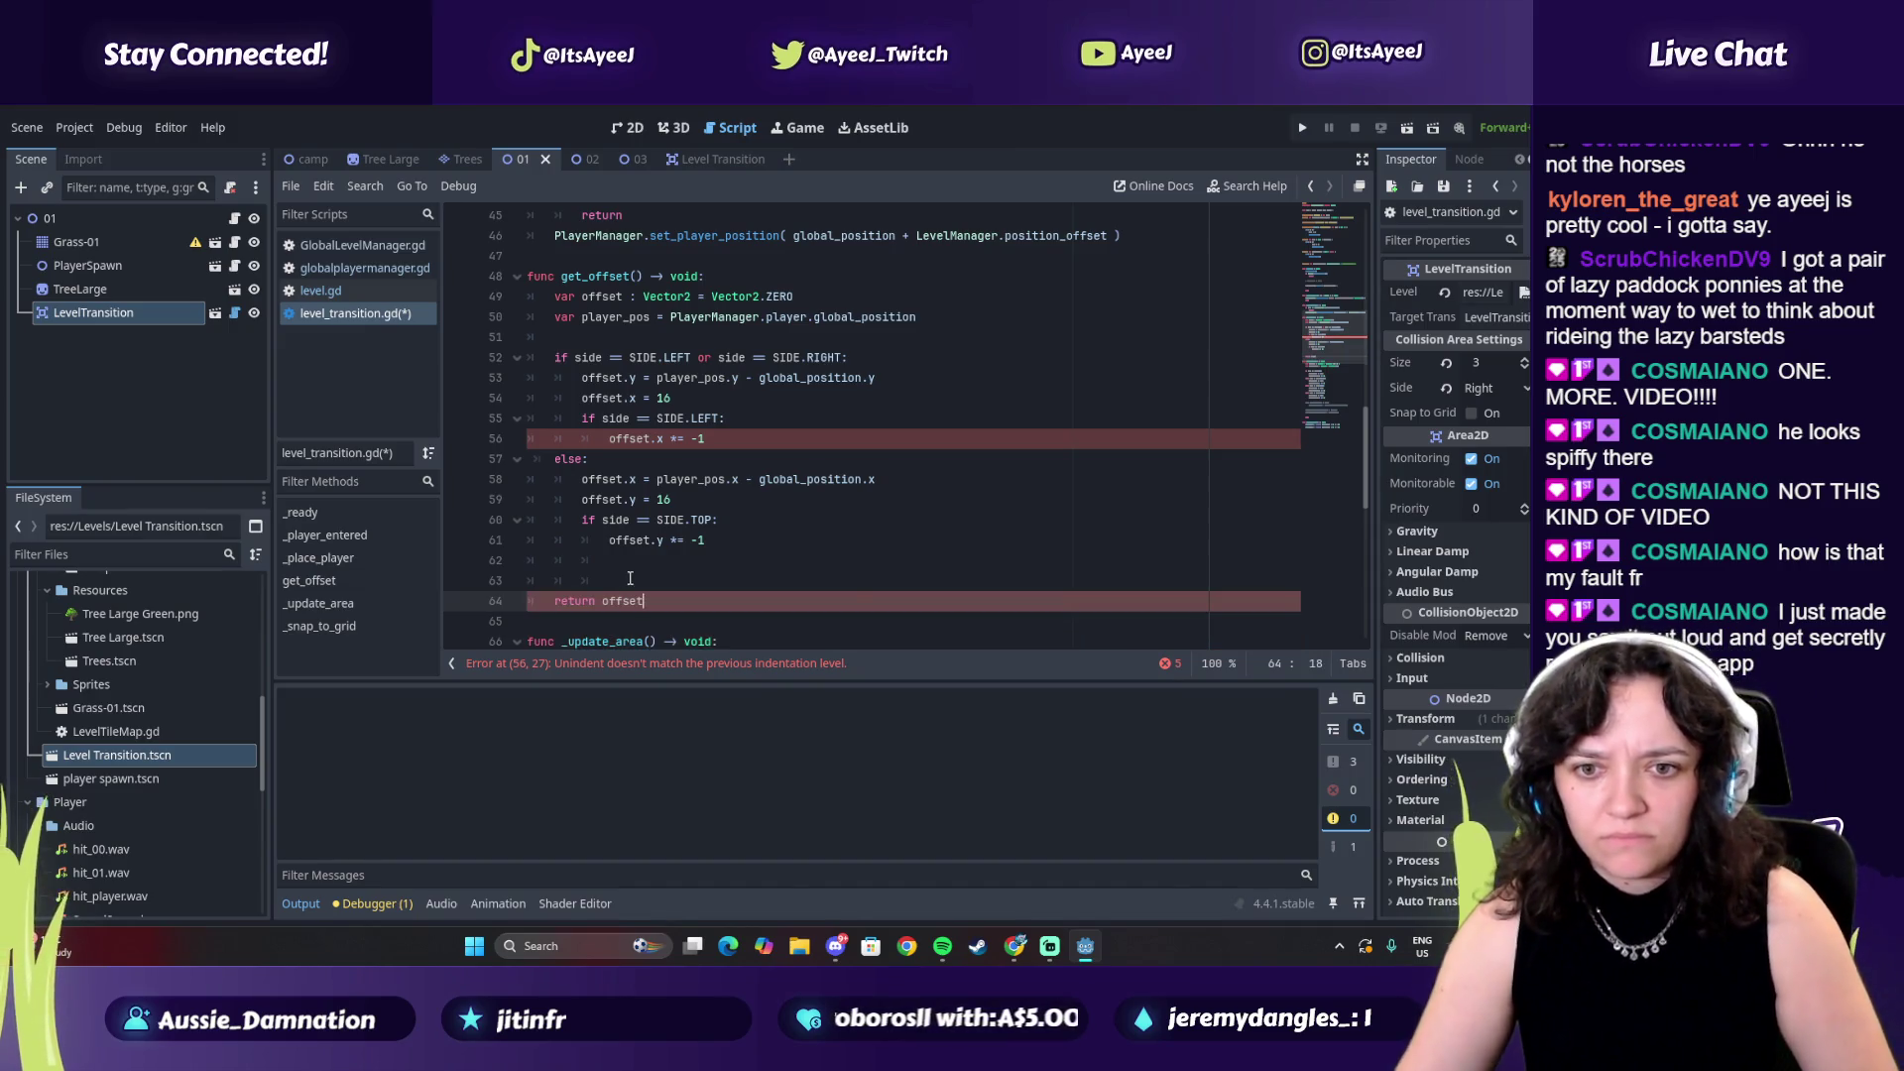
key("alt+Tab")
key("alt+Tab")
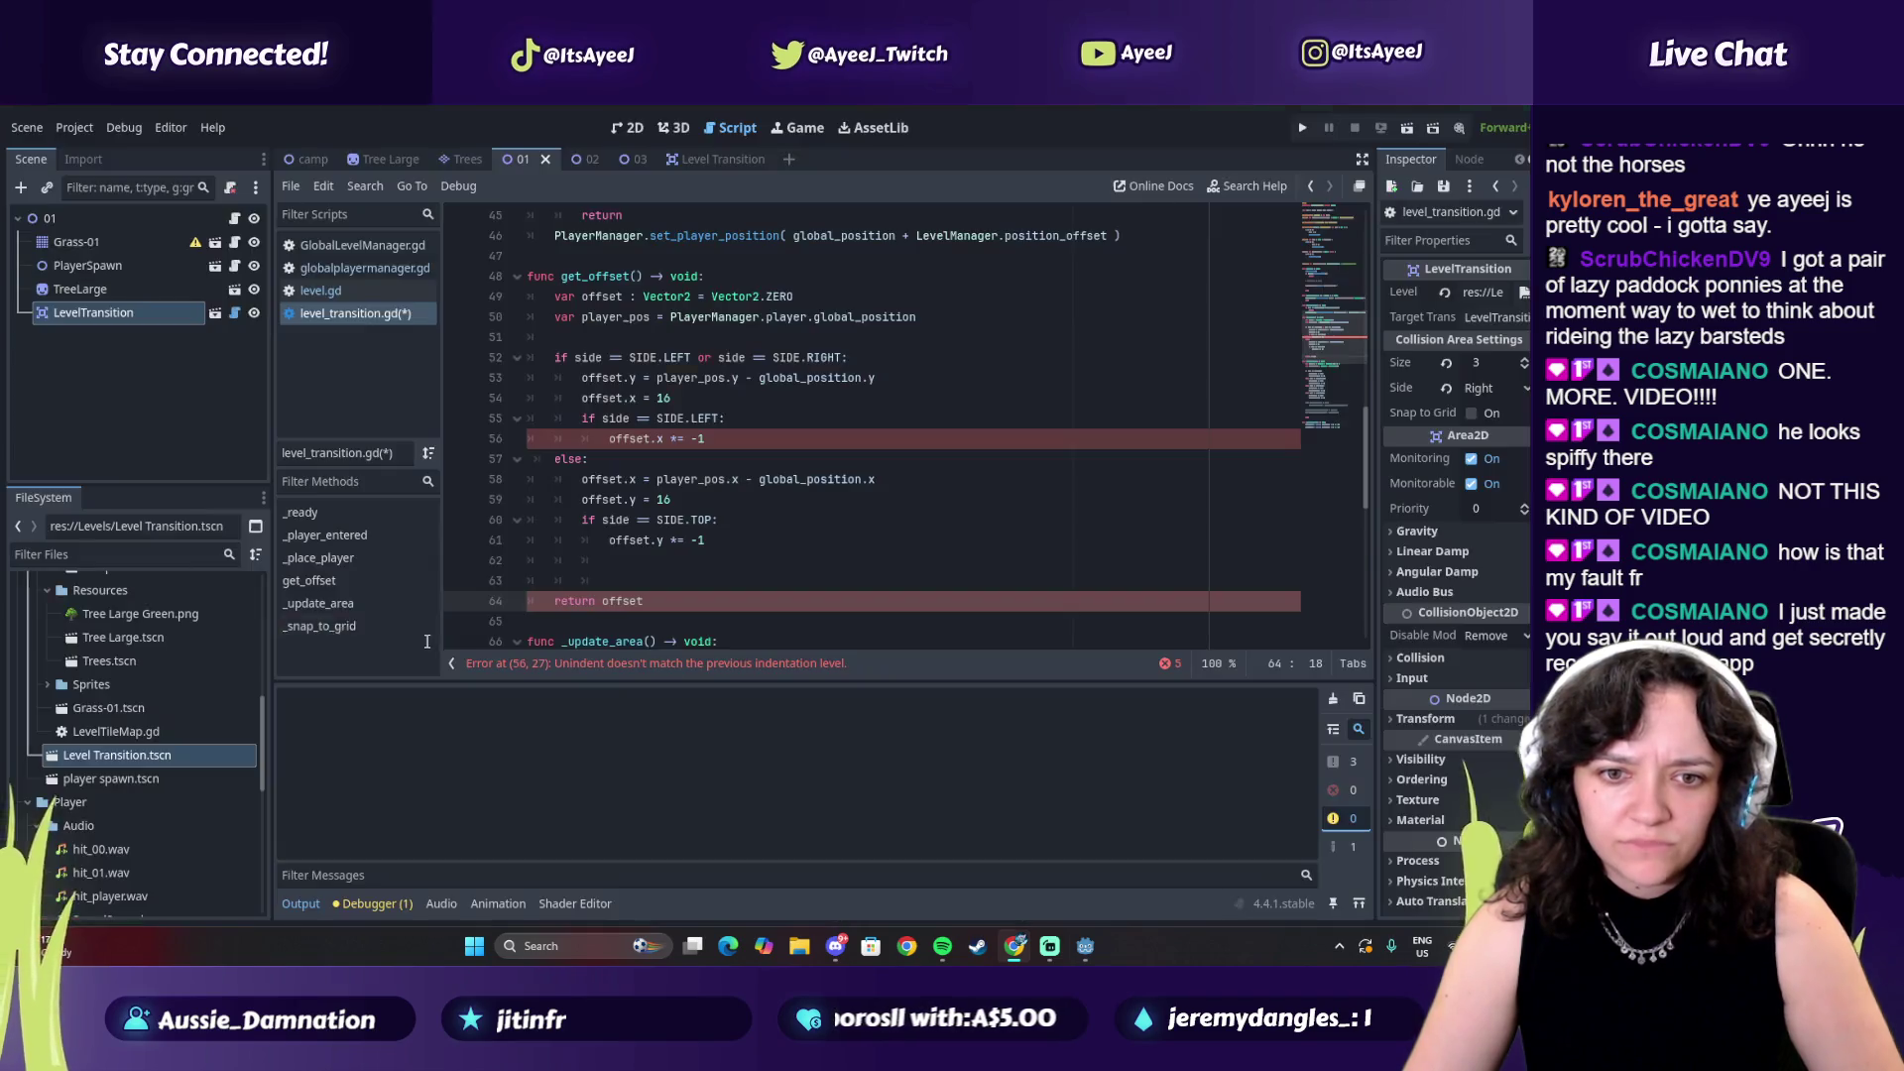
key("alt+Tab")
Play the tutorial briefly, then compare its code with the level_transition.gd script in Godot
left_click(571, 608)
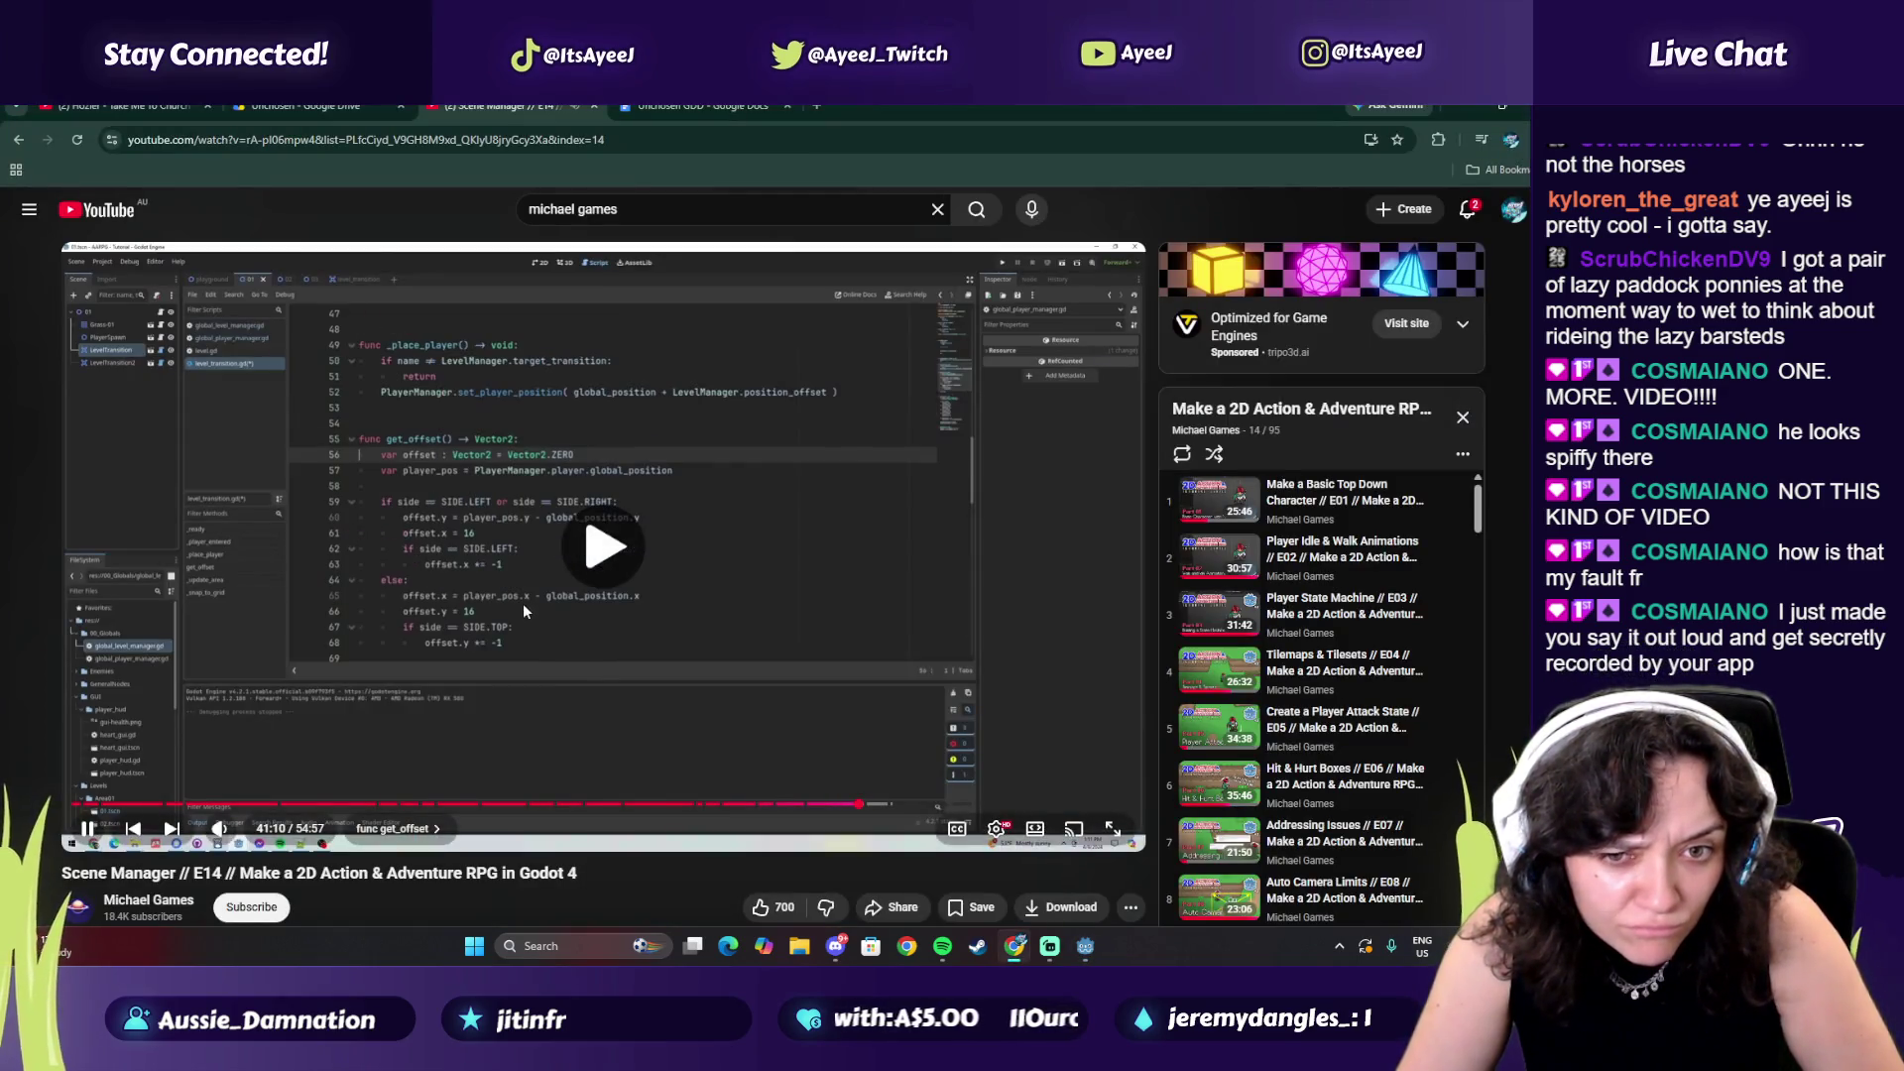
left_click(537, 607)
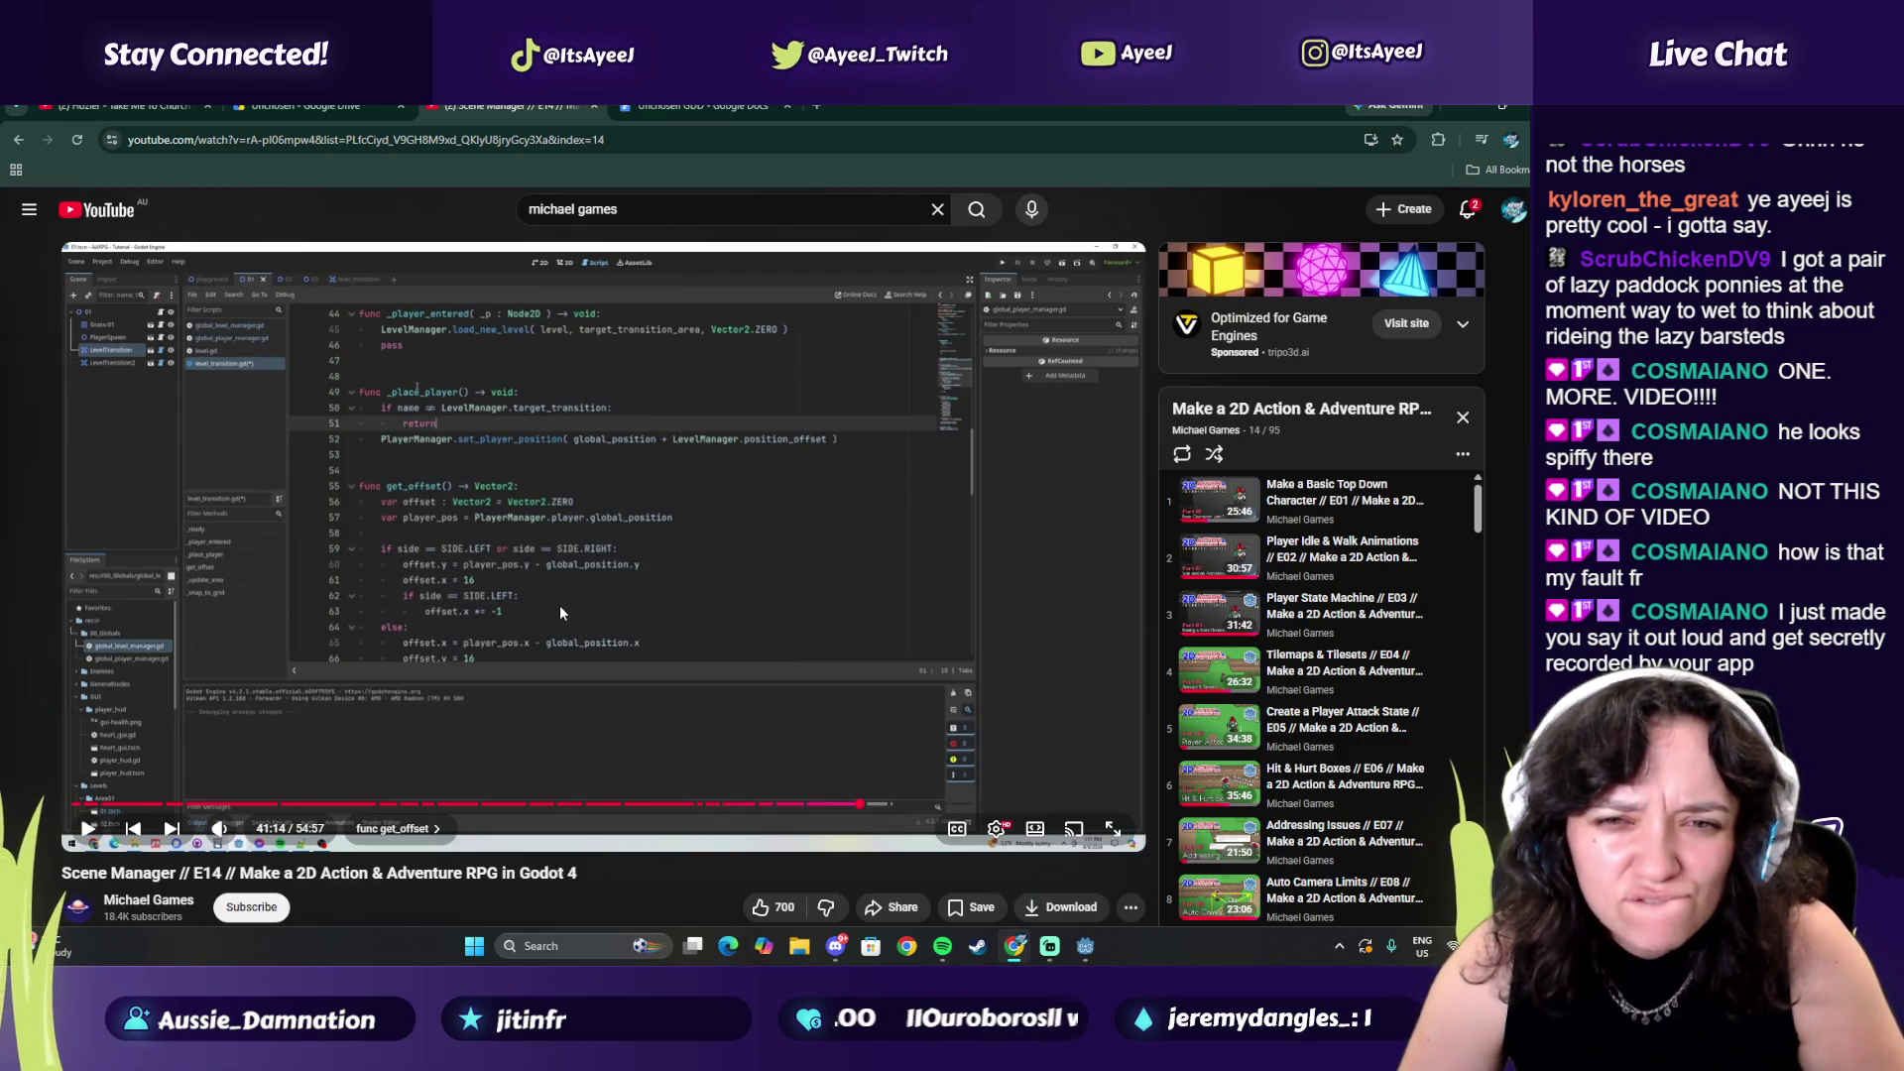
key("alt+Tab")
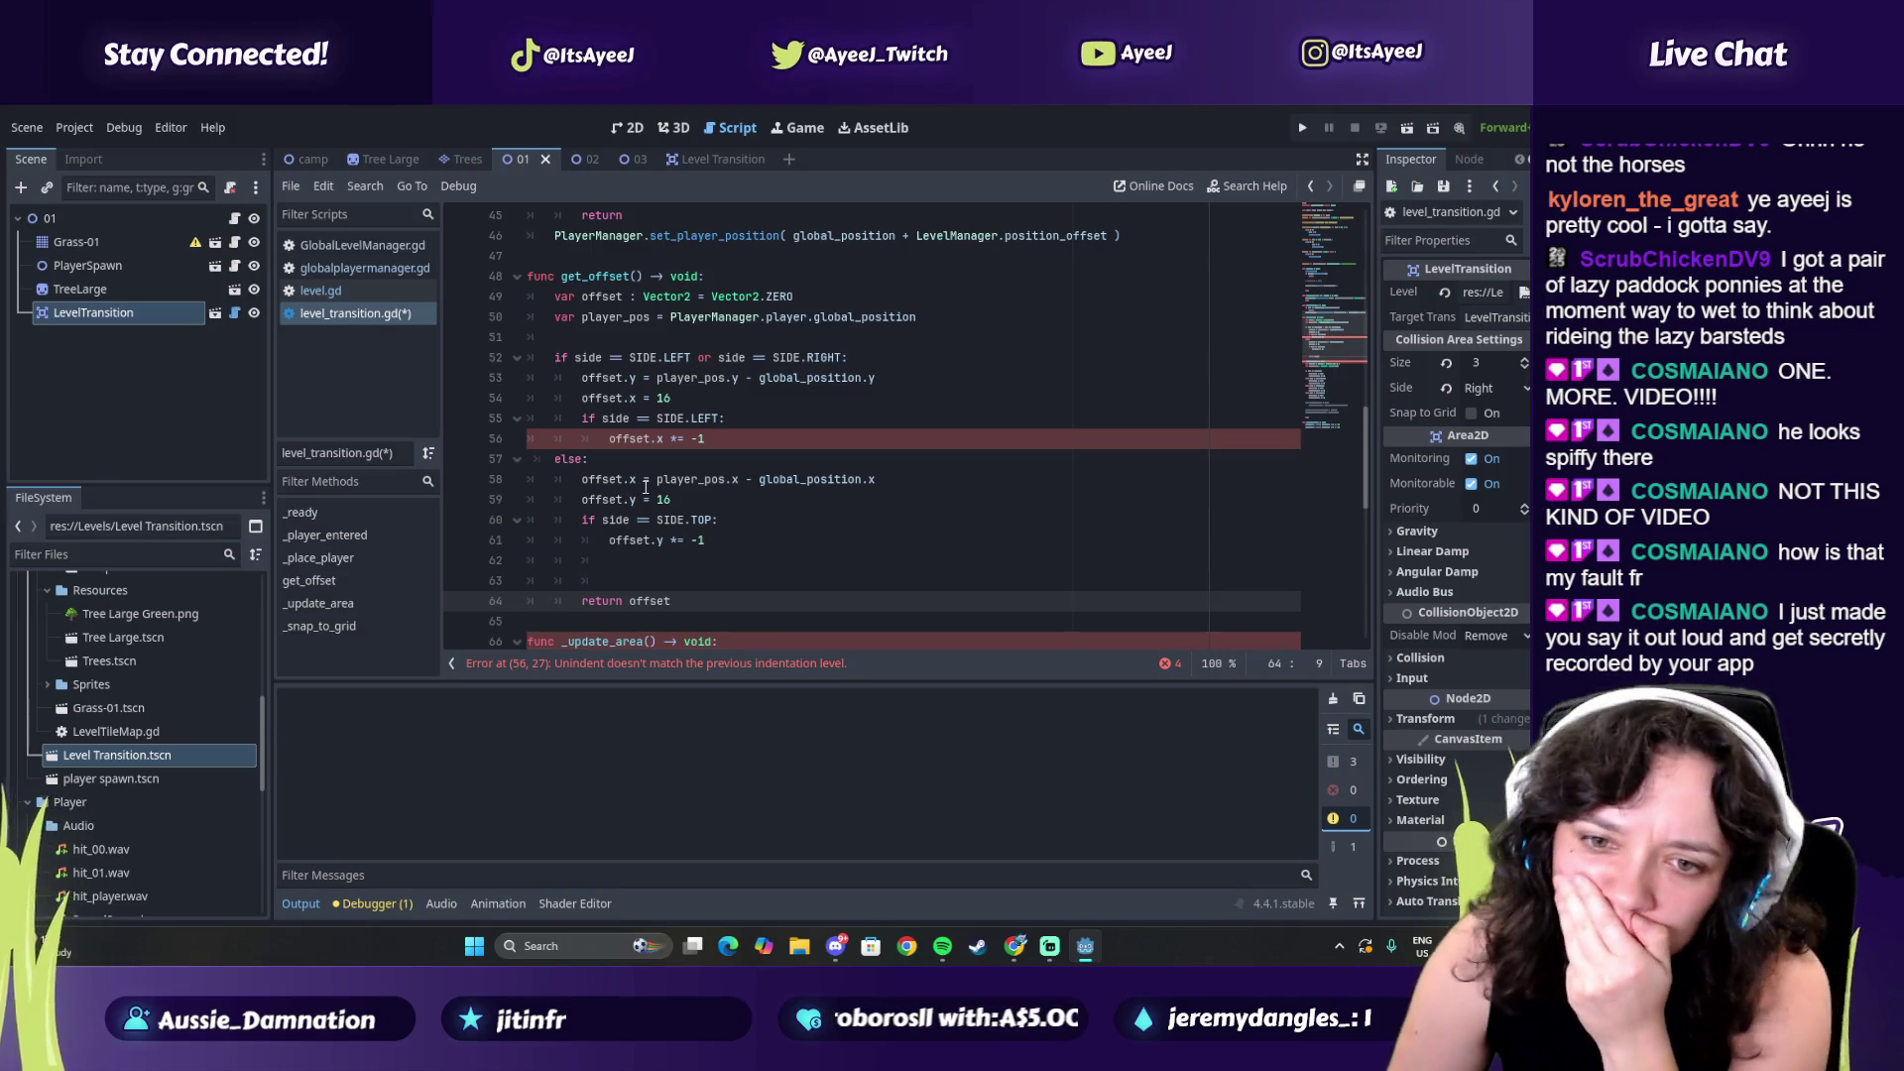
key("alt+Tab")
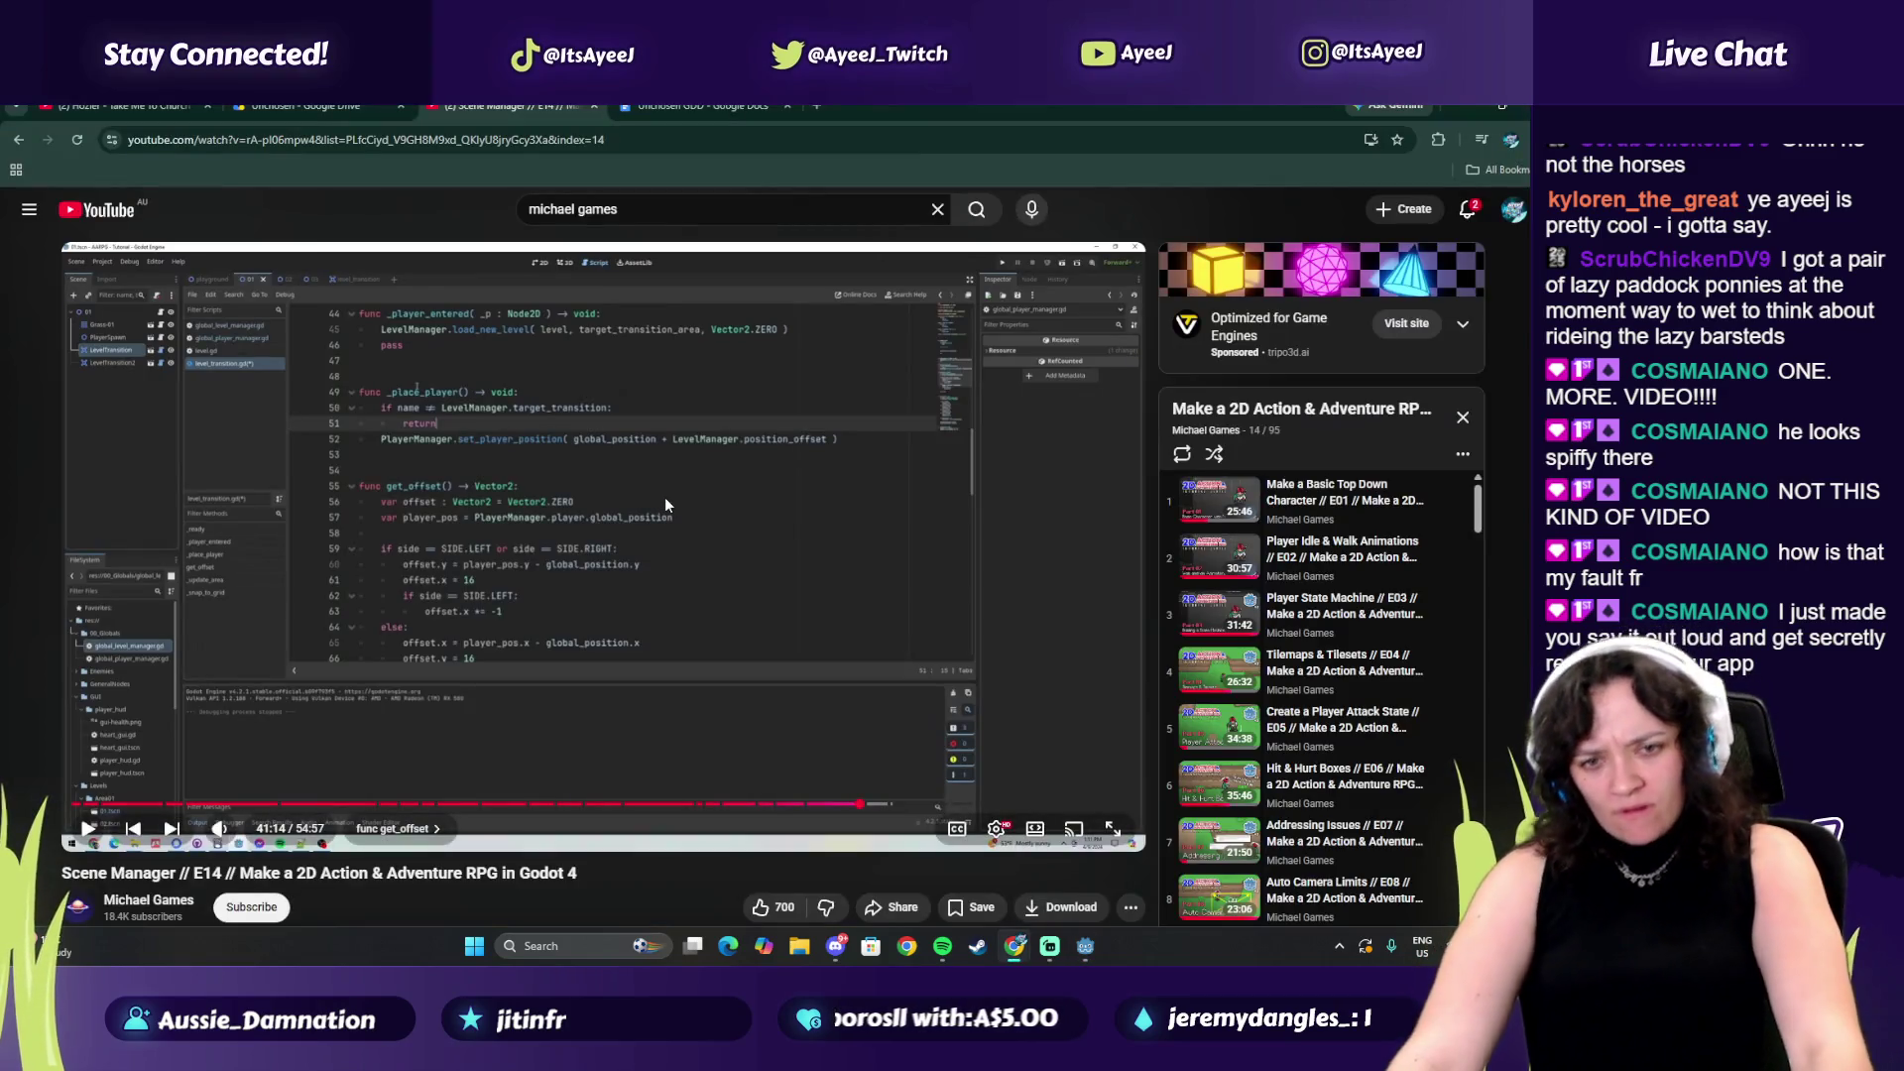
key("alt+Tab")
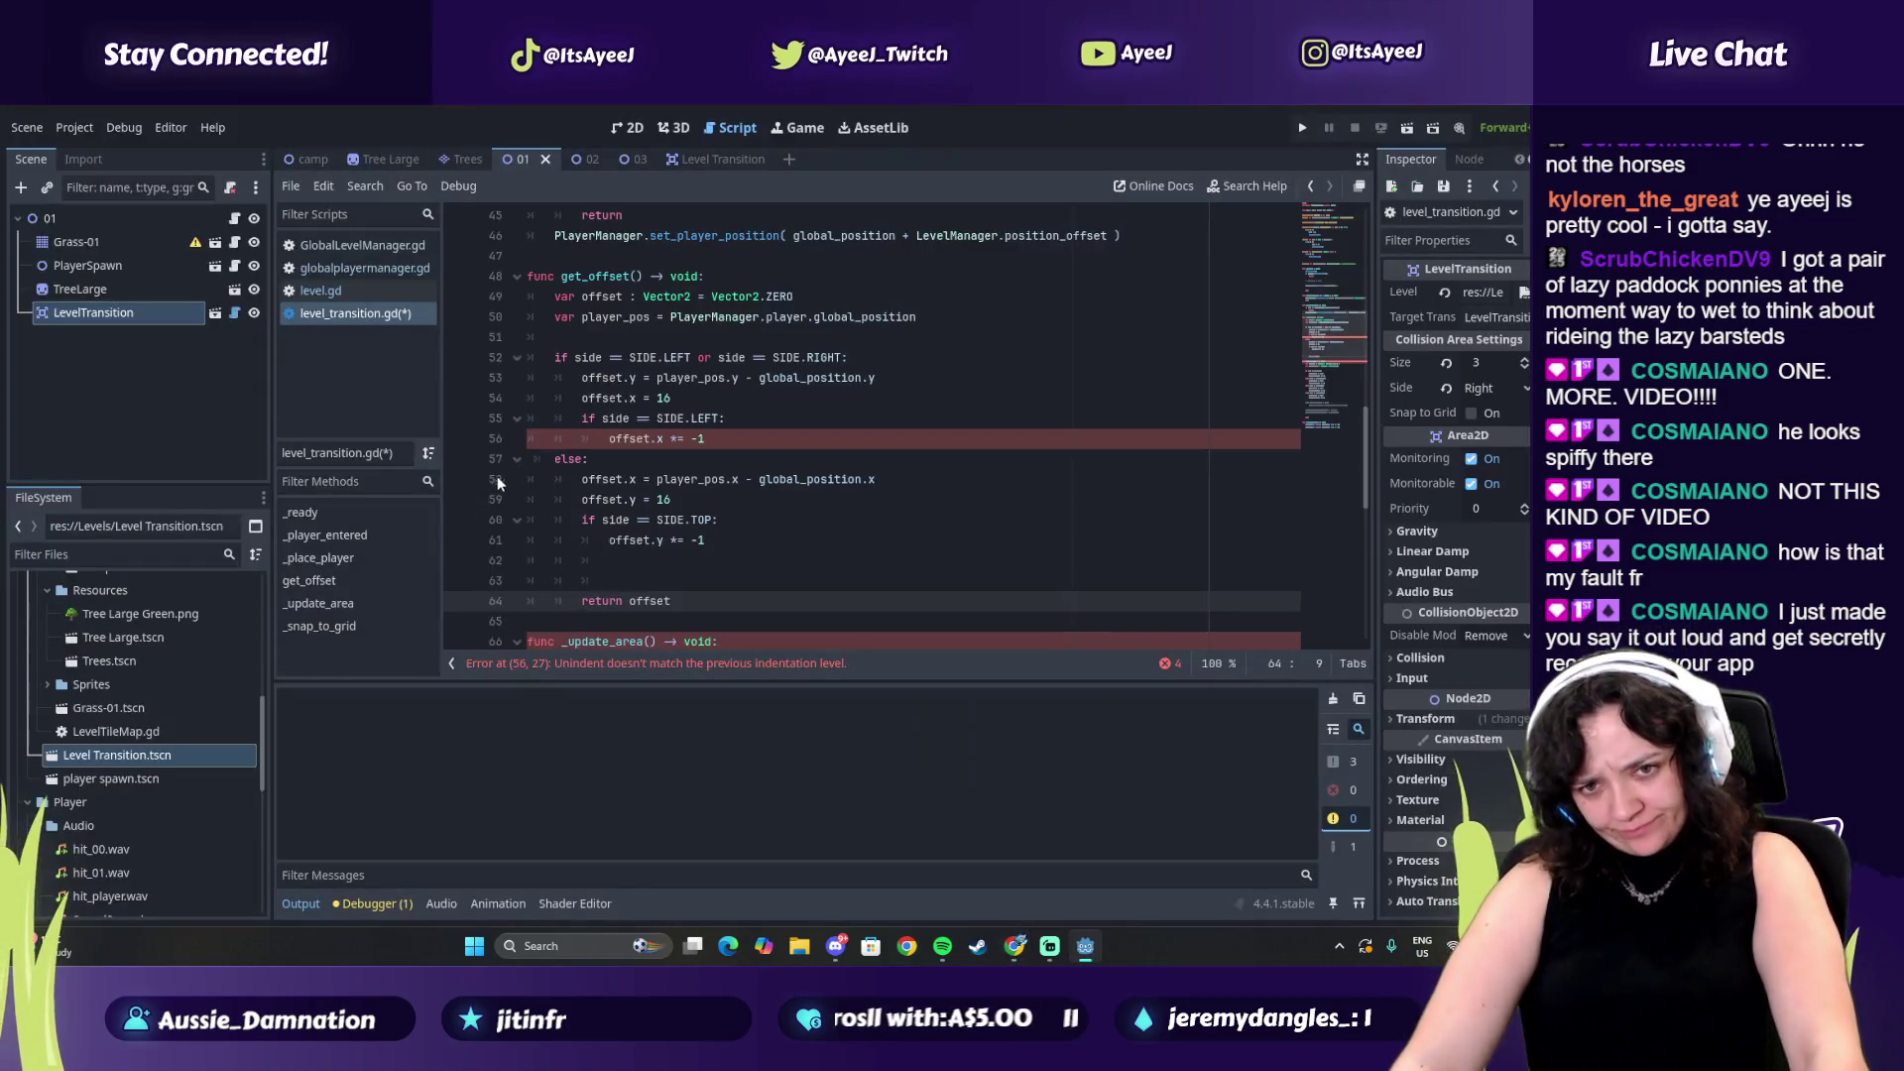
key("alt+Tab")
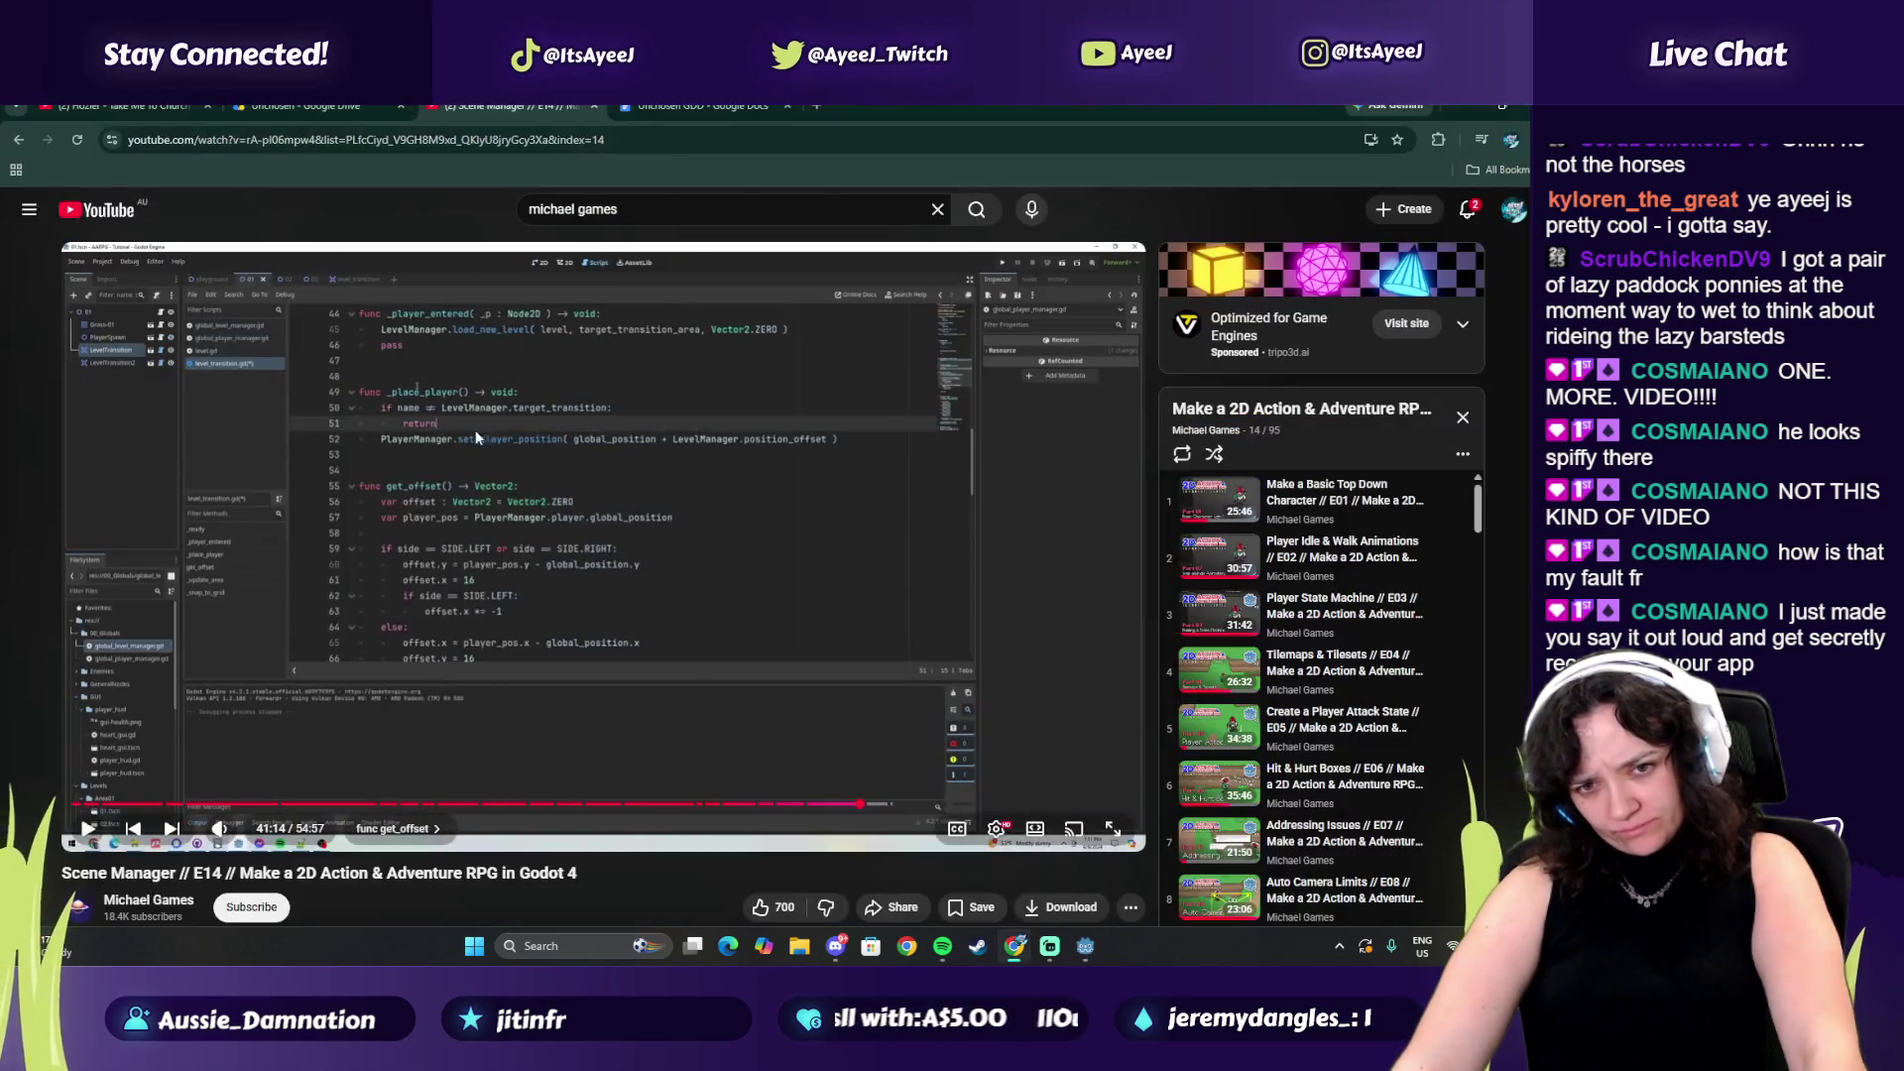
key("alt+Tab")
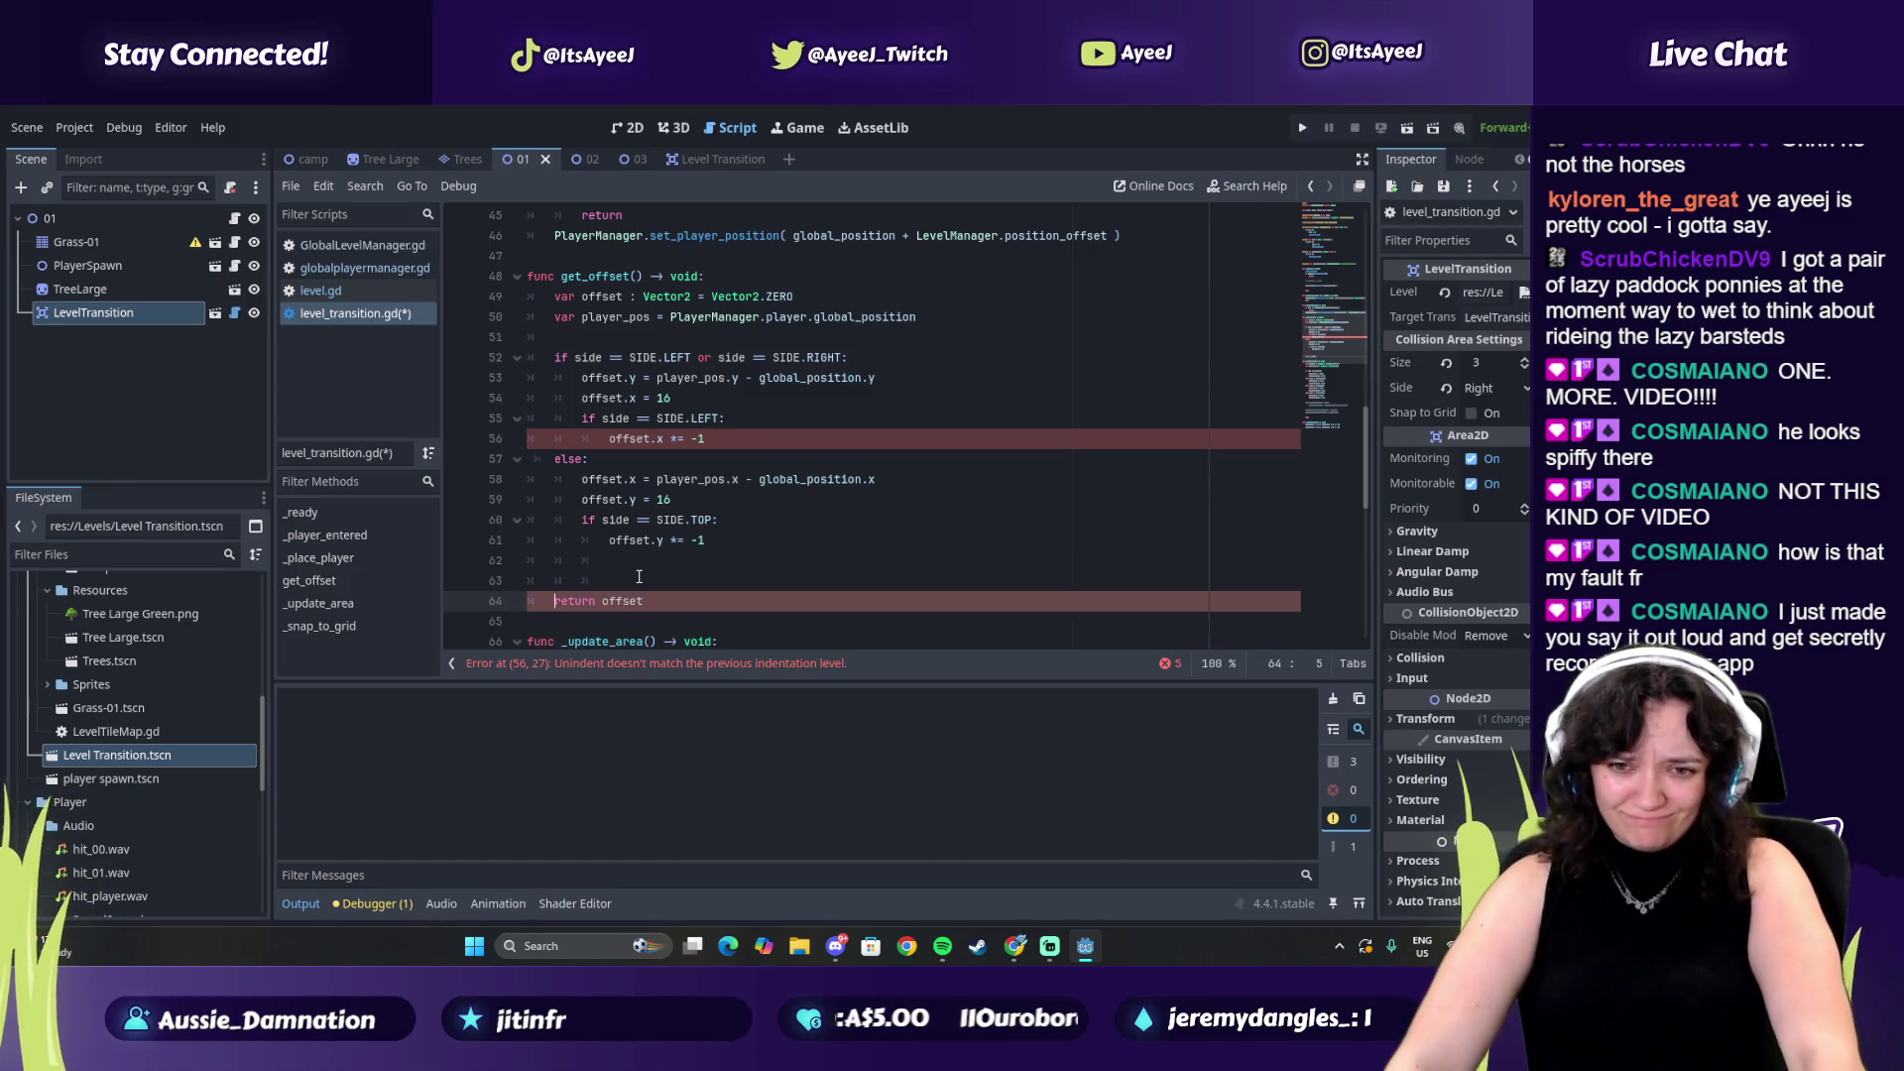
key("alt+Tab")
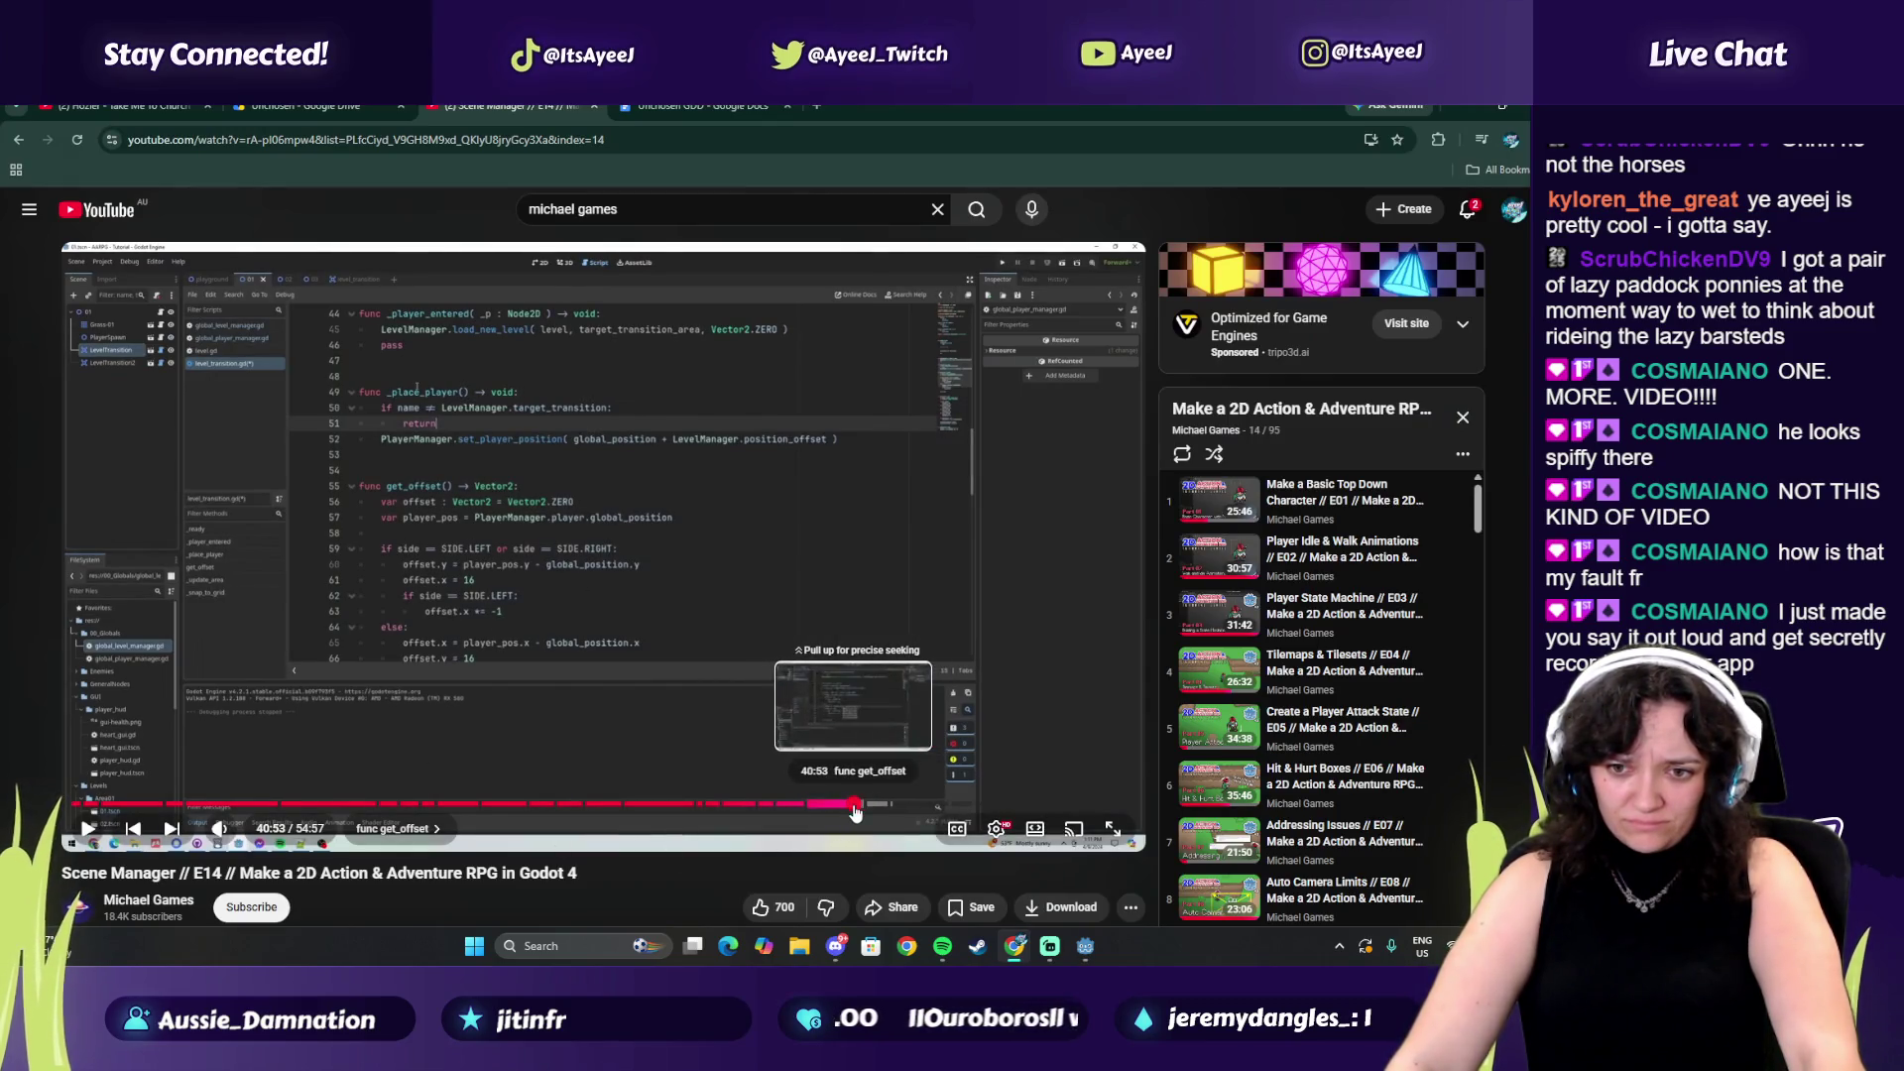
Rewind the tutorial to about 40:39 and replay the earlier get_offset code
left_click(854, 804)
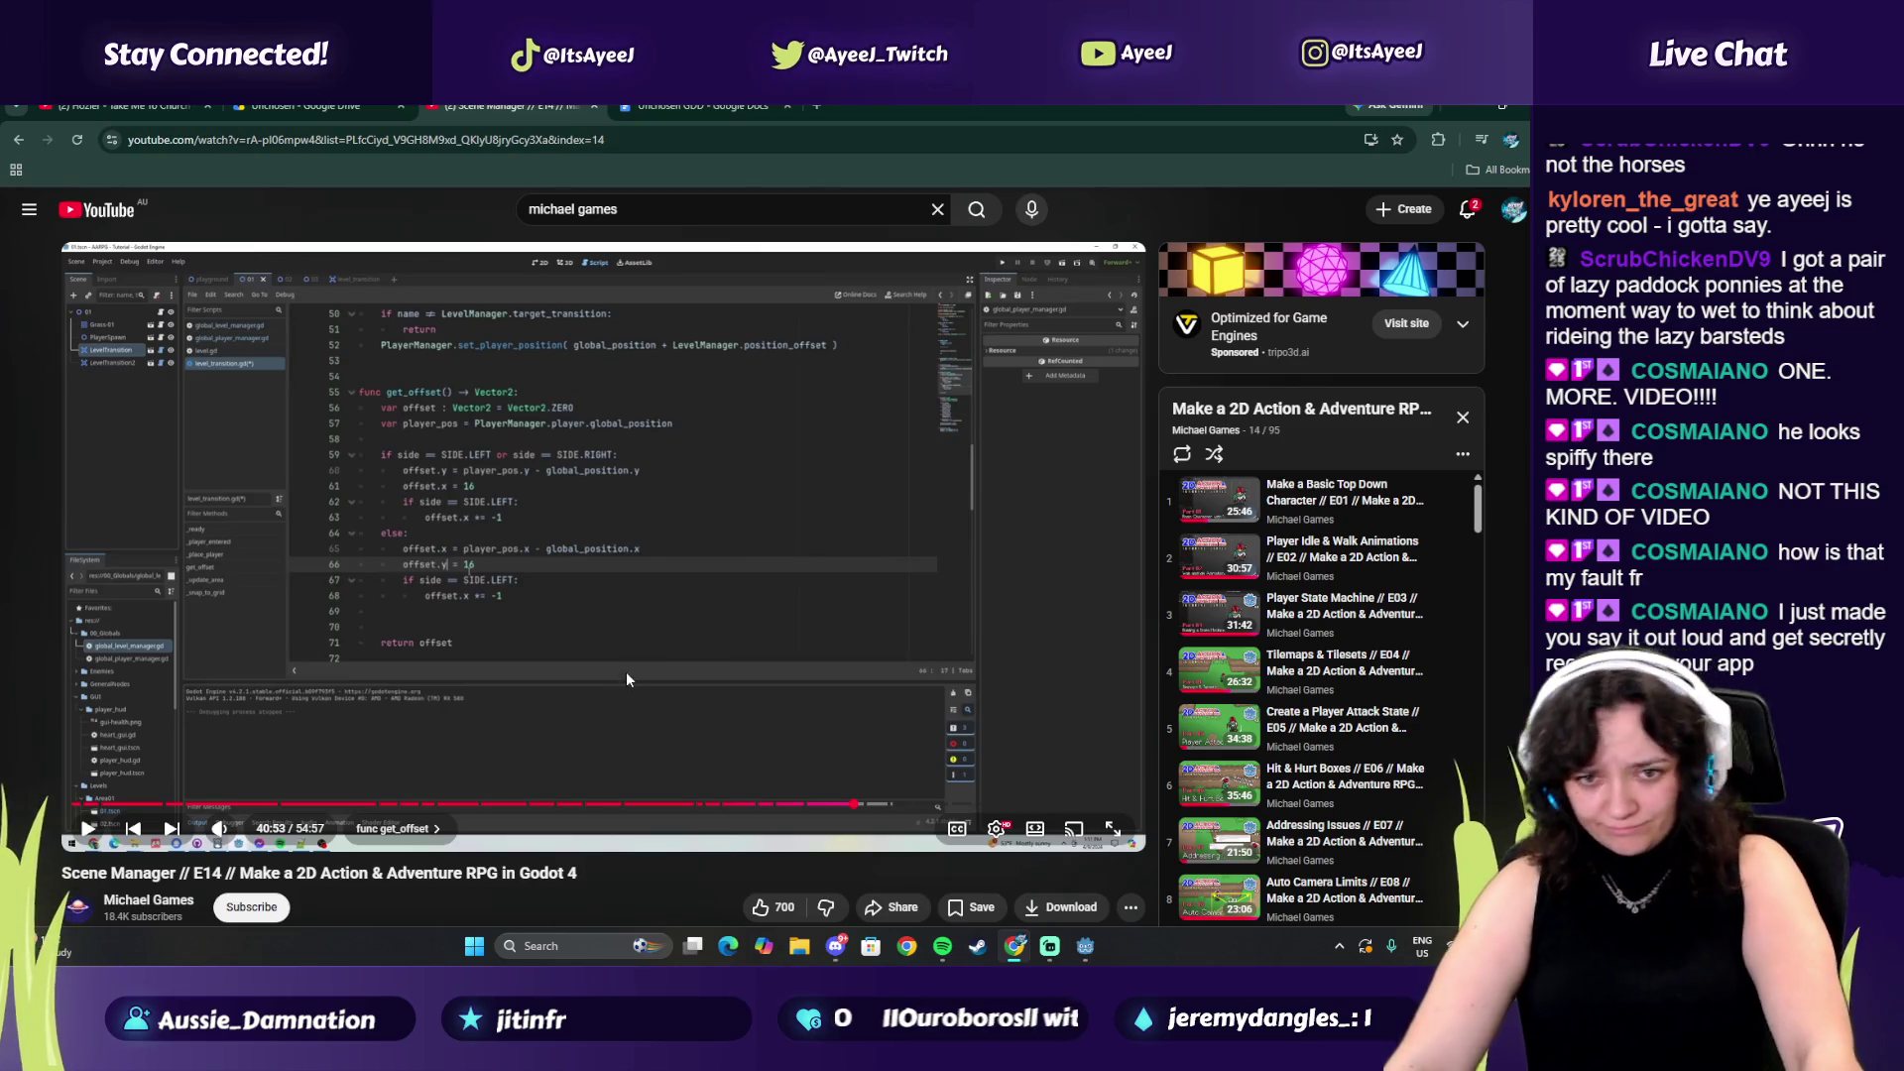
left_click(662, 686)
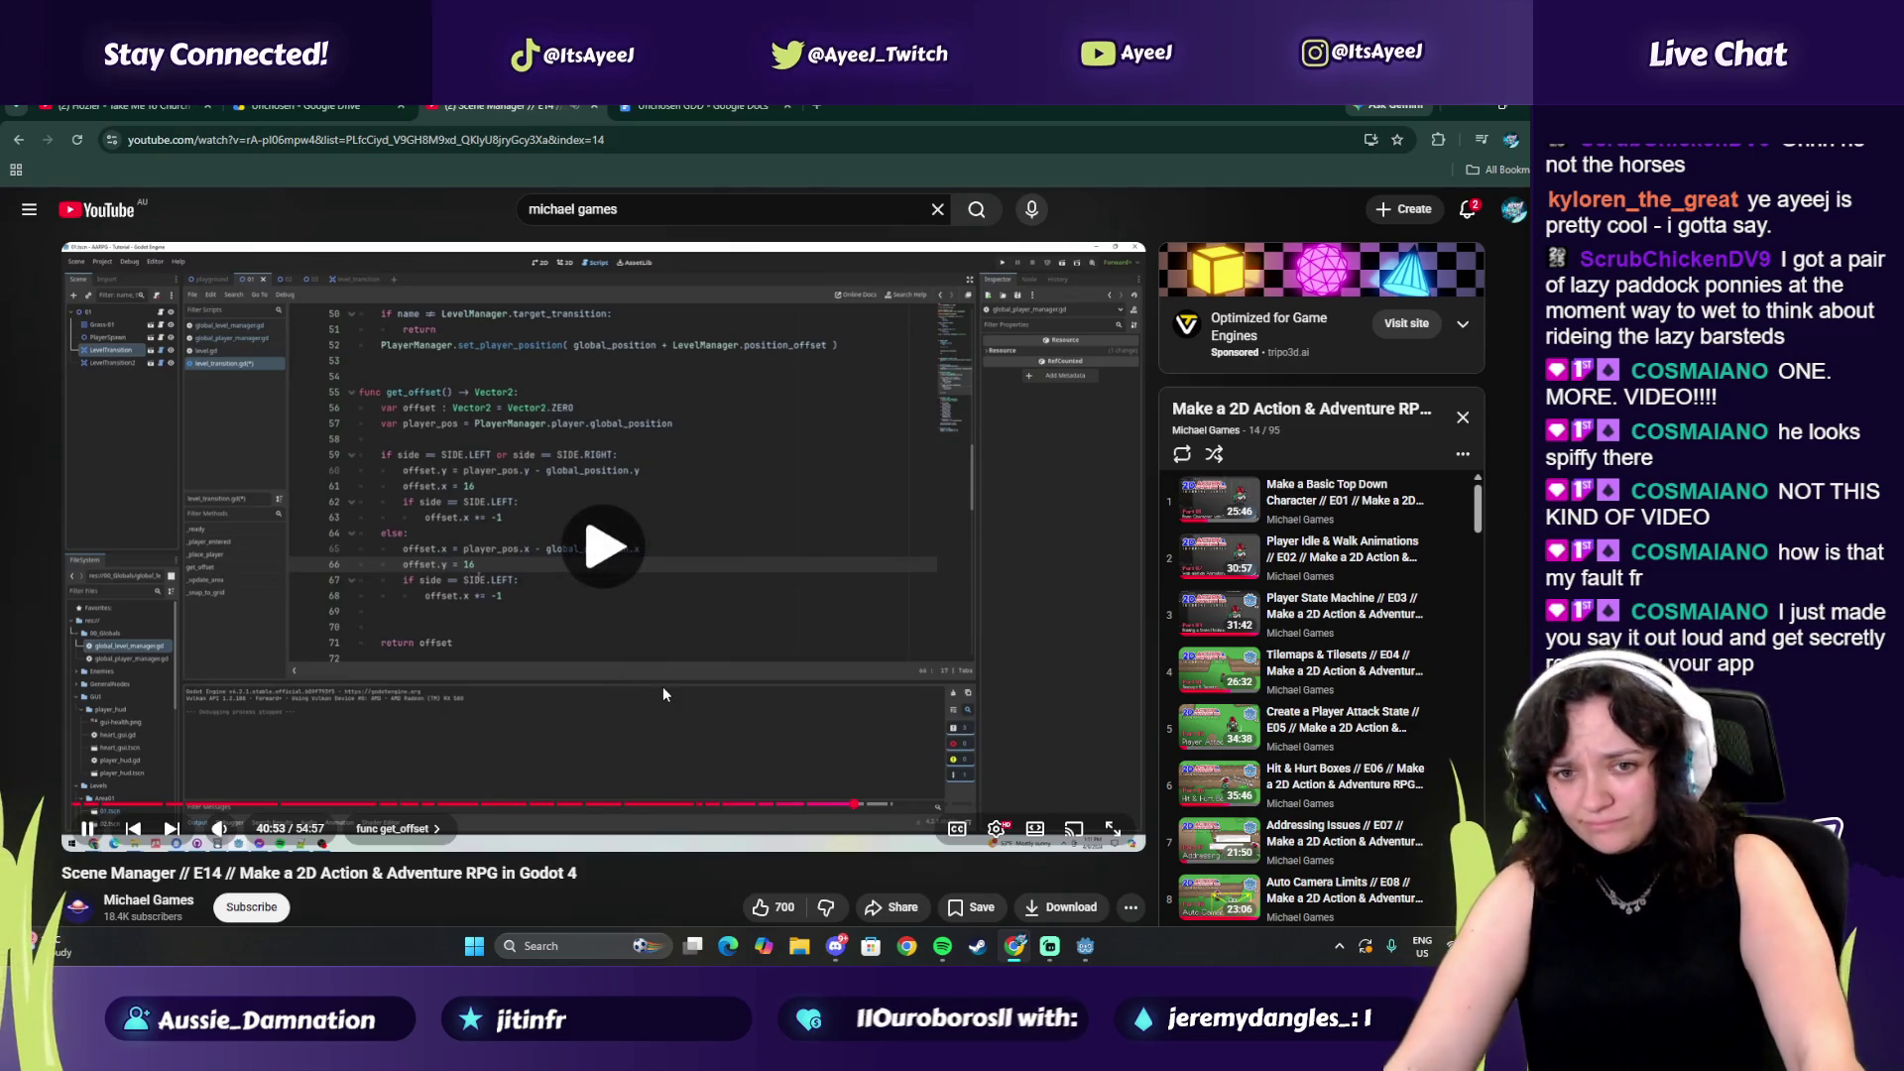
left_click(849, 804)
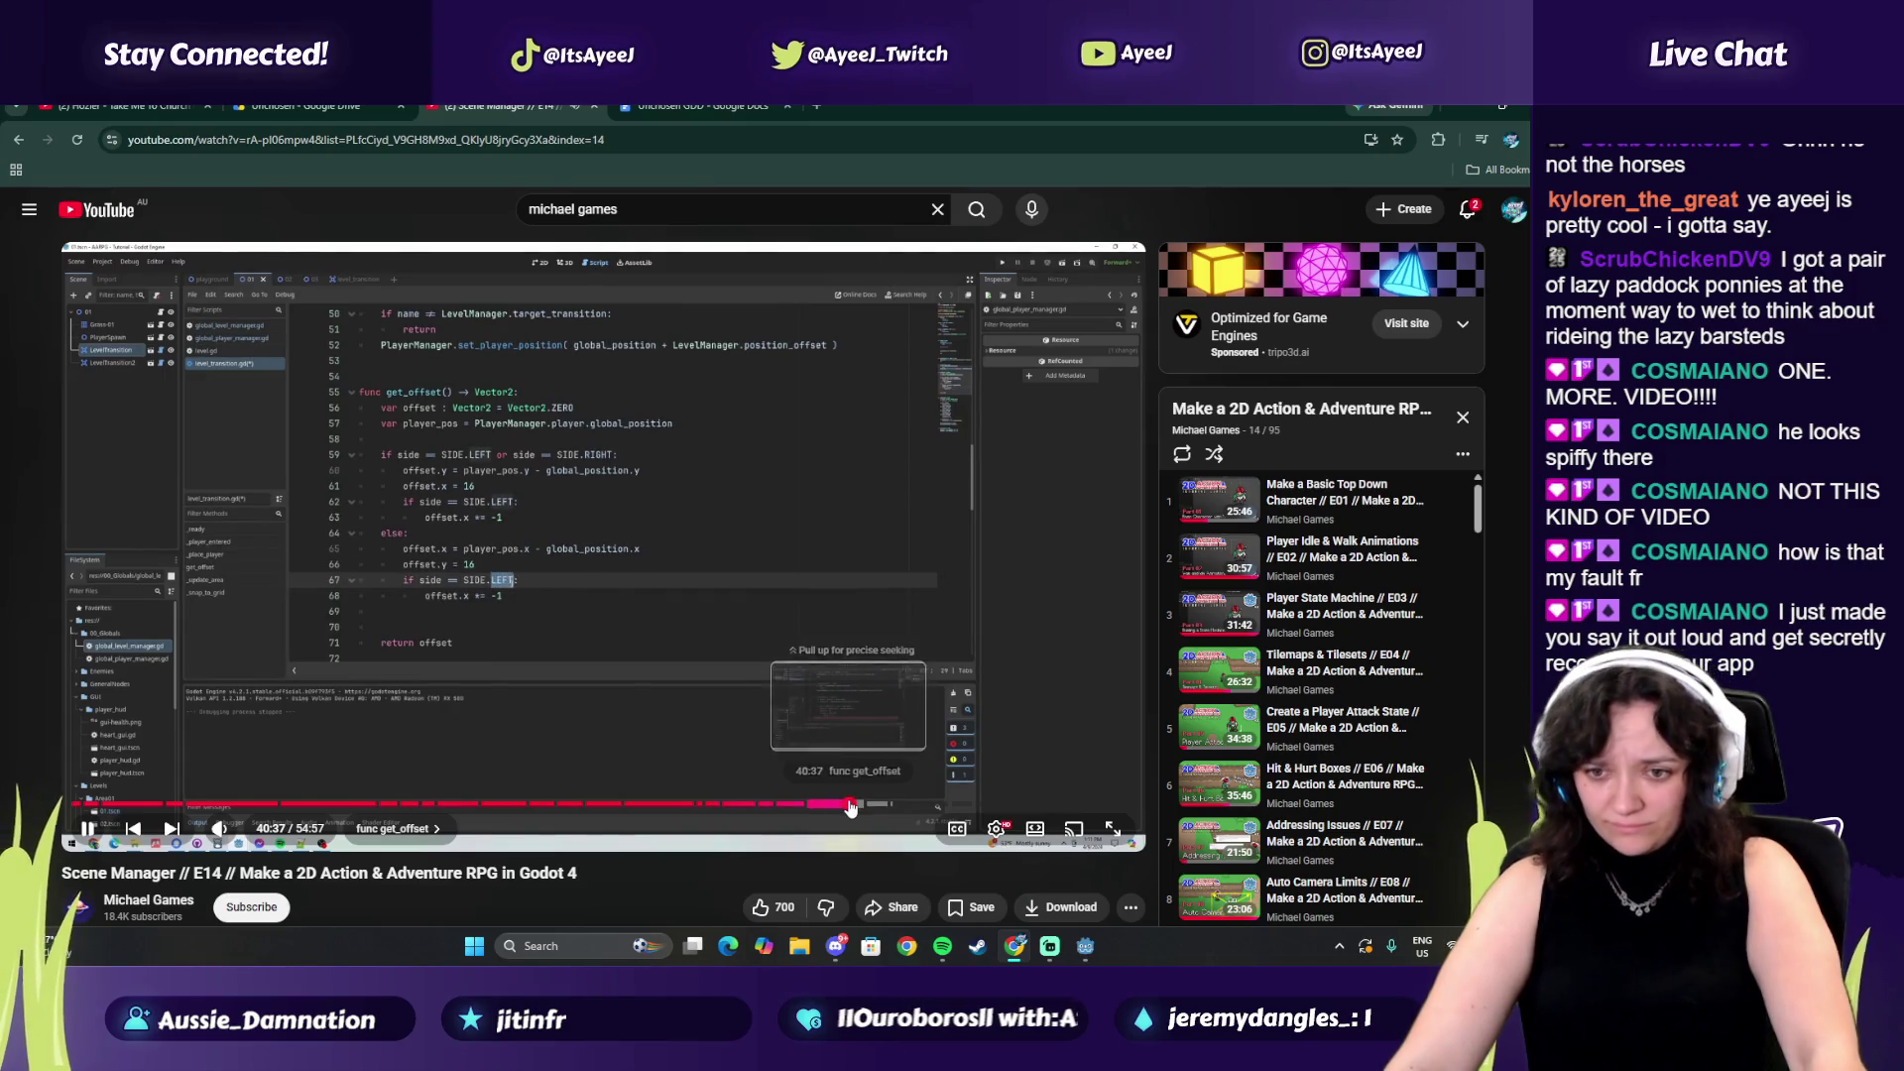
left_click(591, 692)
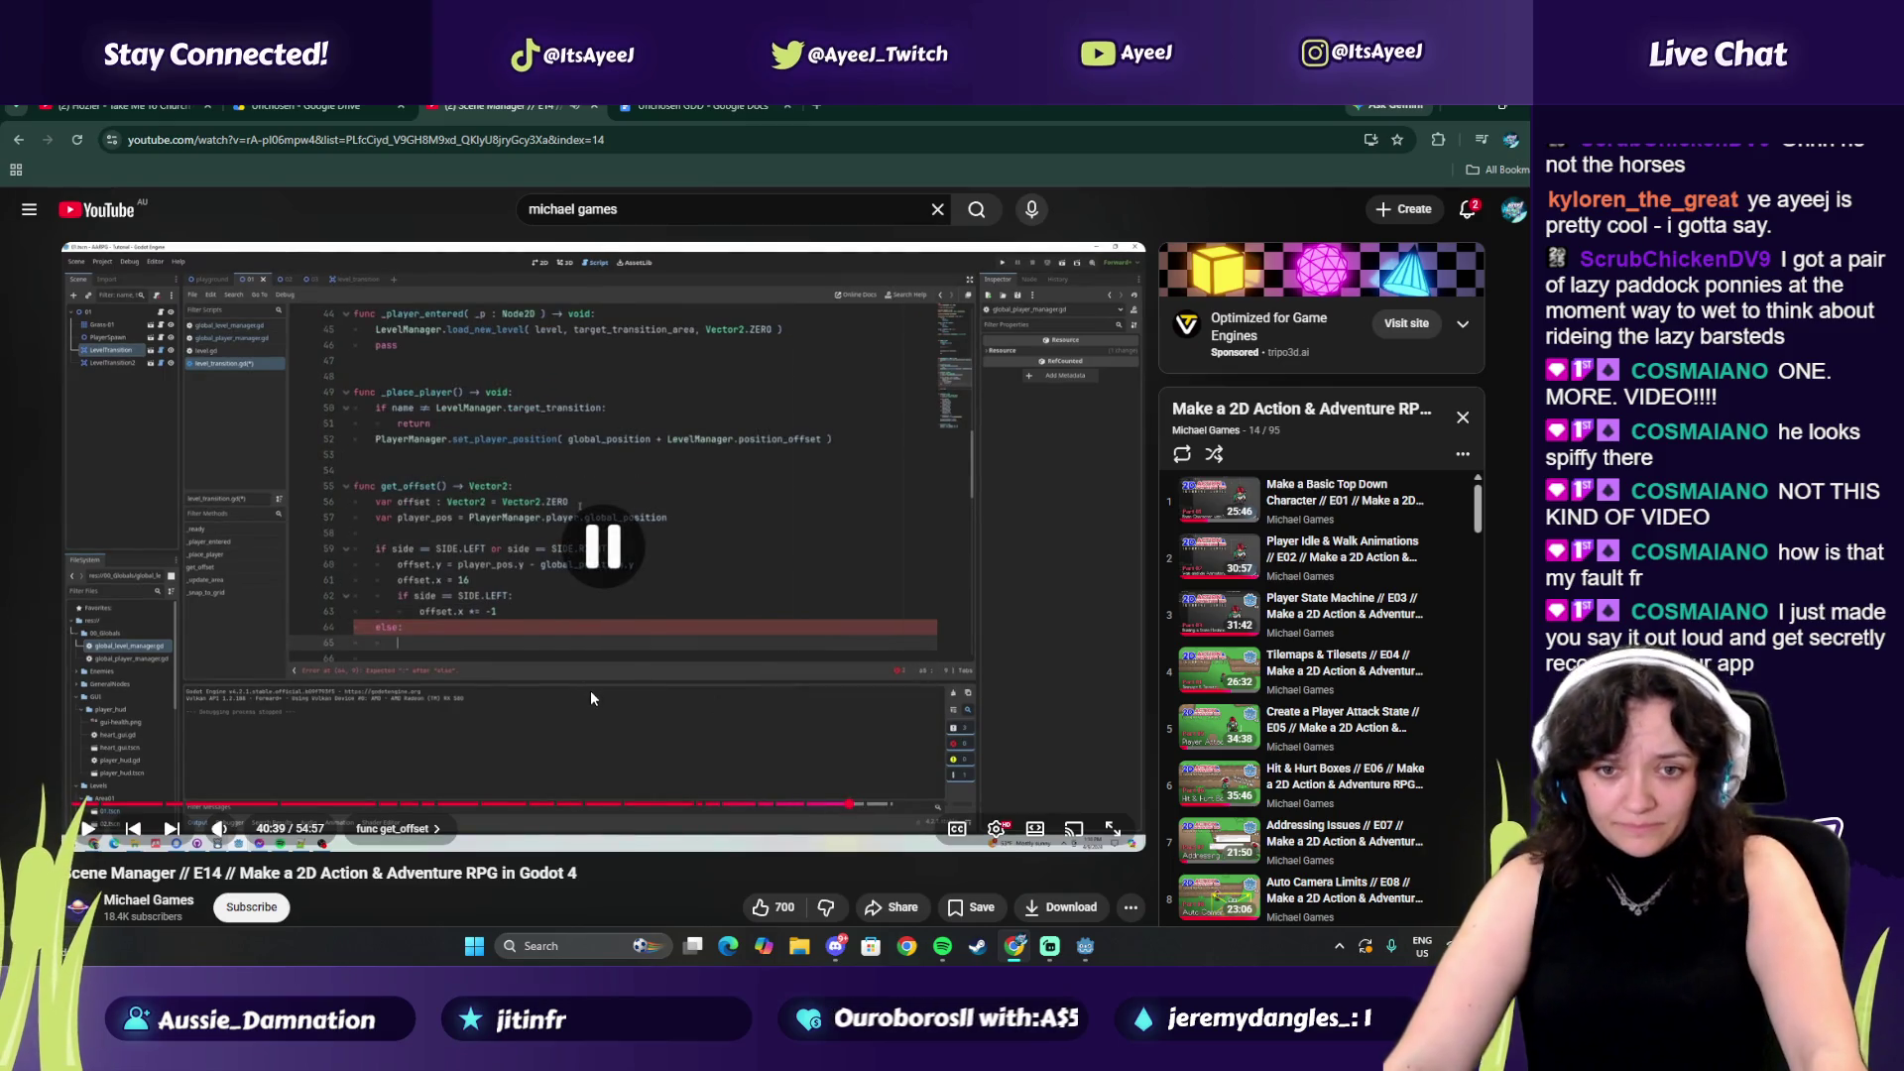
left_click(514, 621)
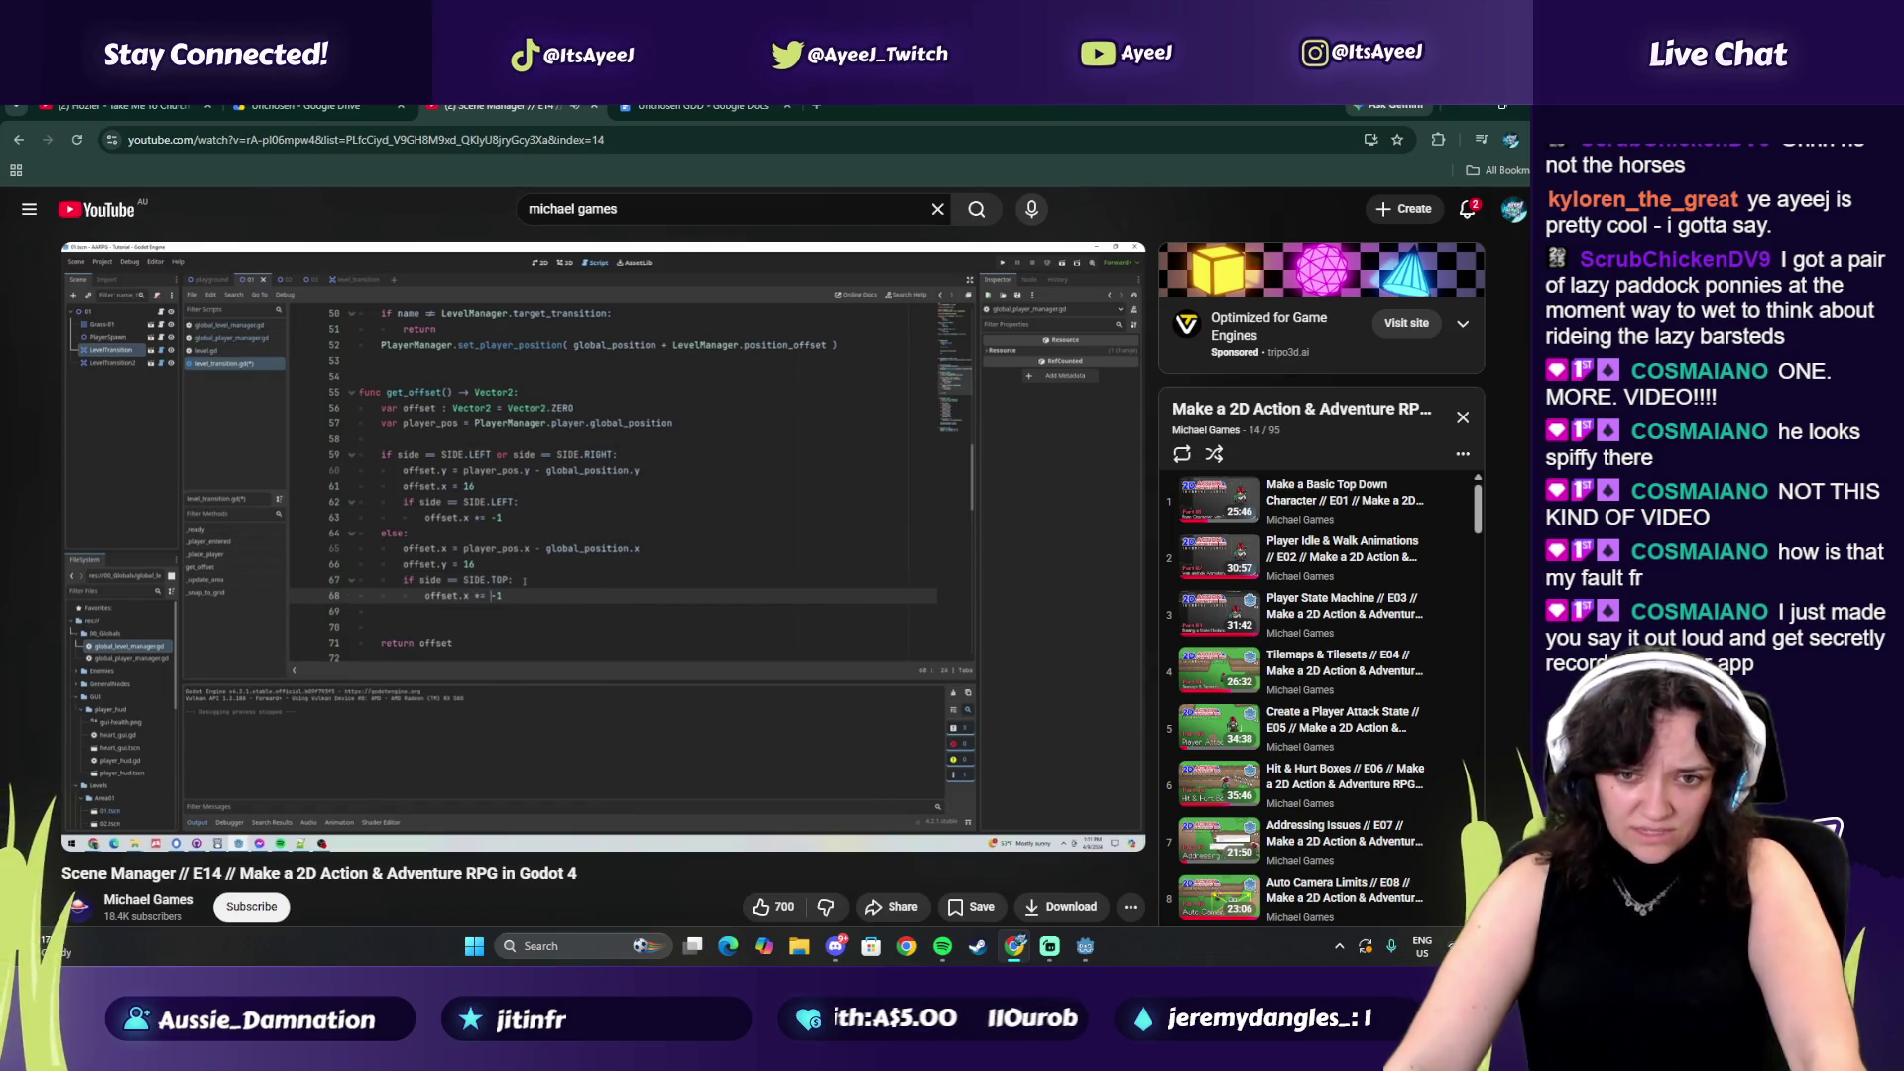
left_click(545, 647)
Pause the tutorial at 41:06 on get_offset's SIDE.TOP flip and return offset
key("alt+Tab")
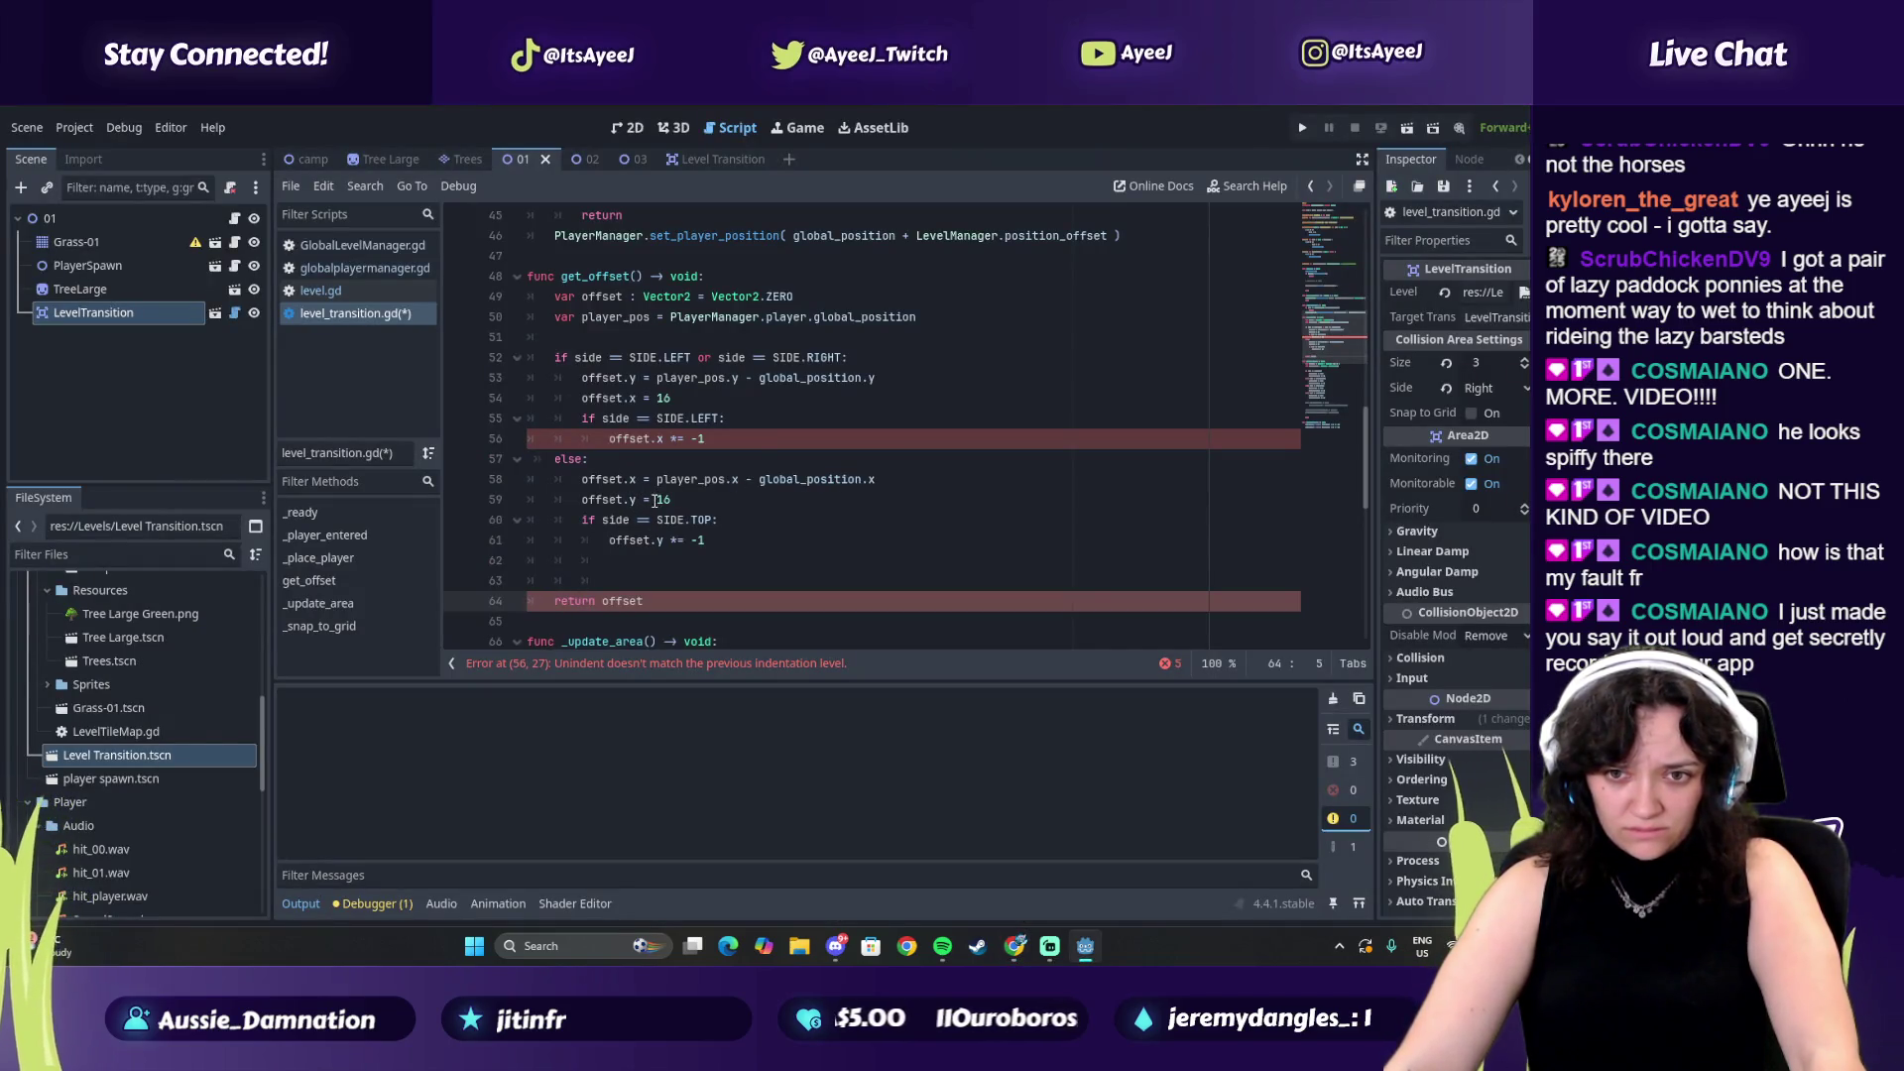
key("alt+Tab")
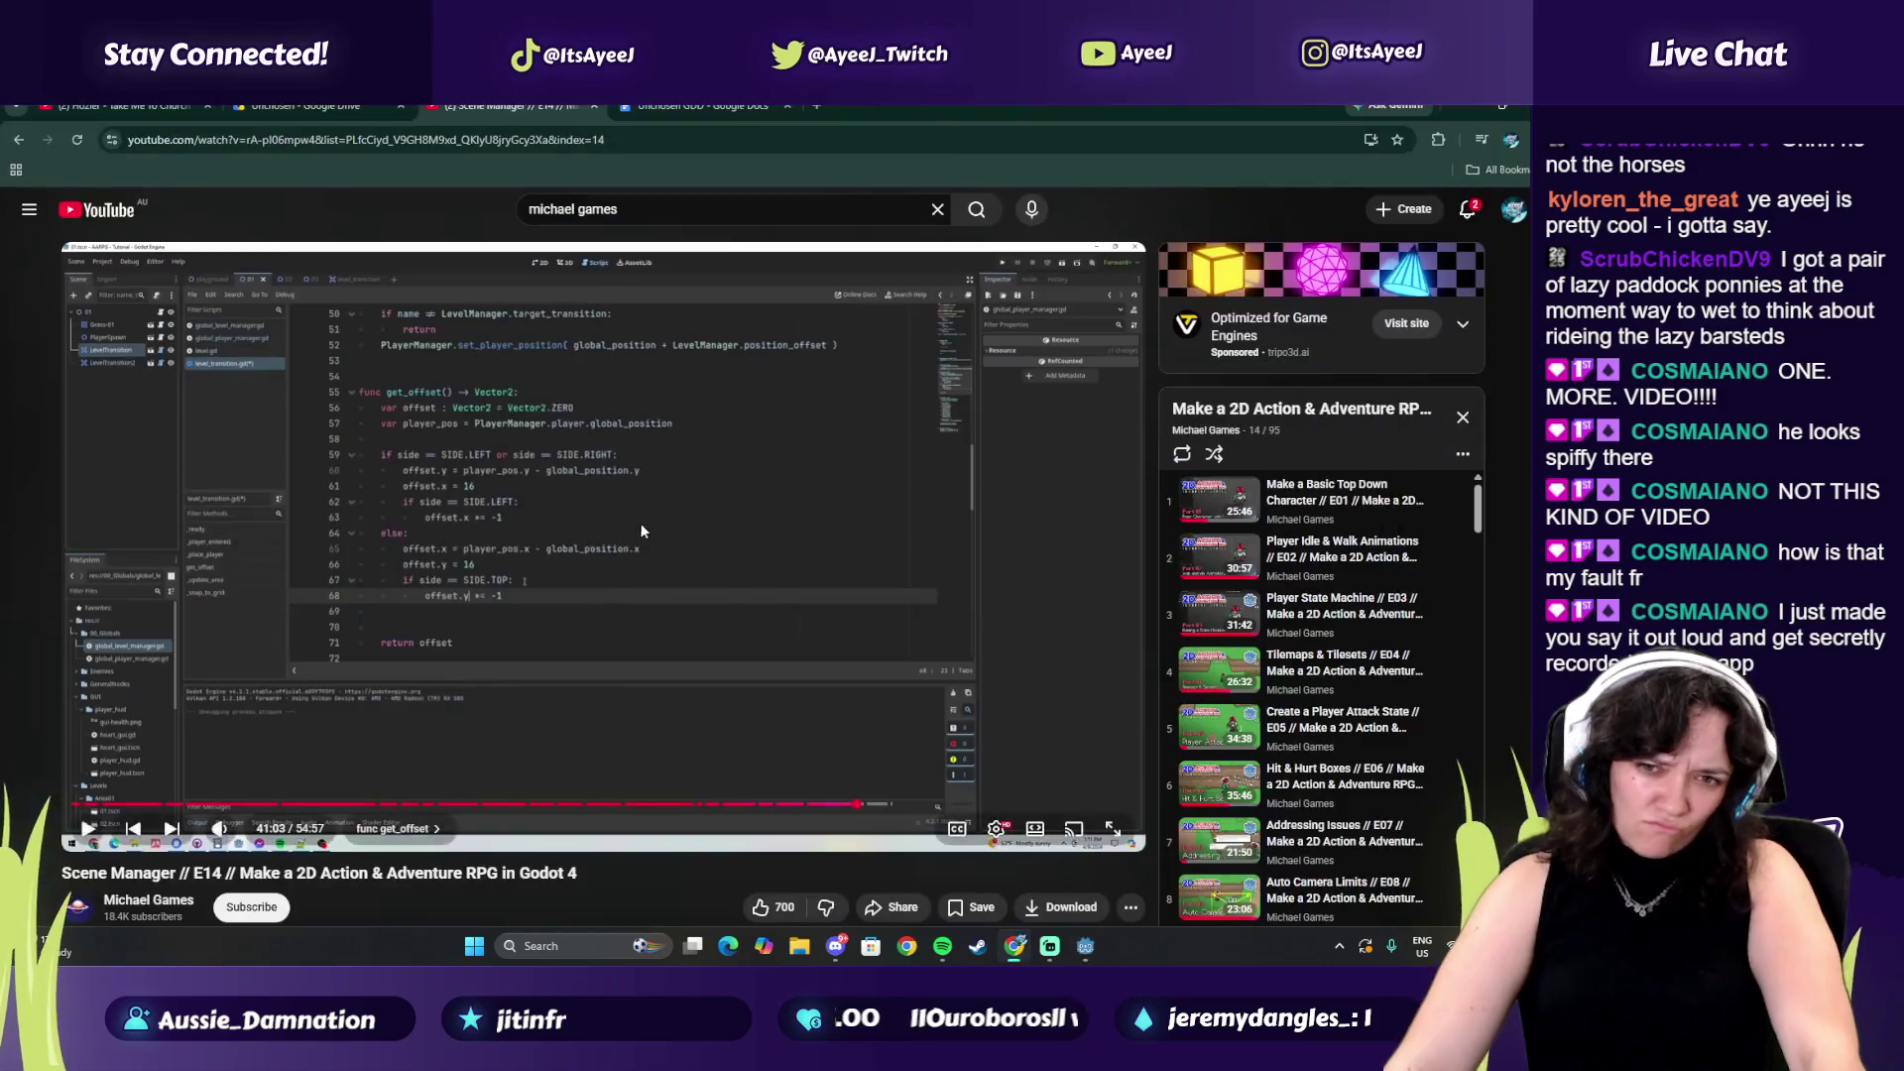
left_click(557, 656)
left_click(421, 661)
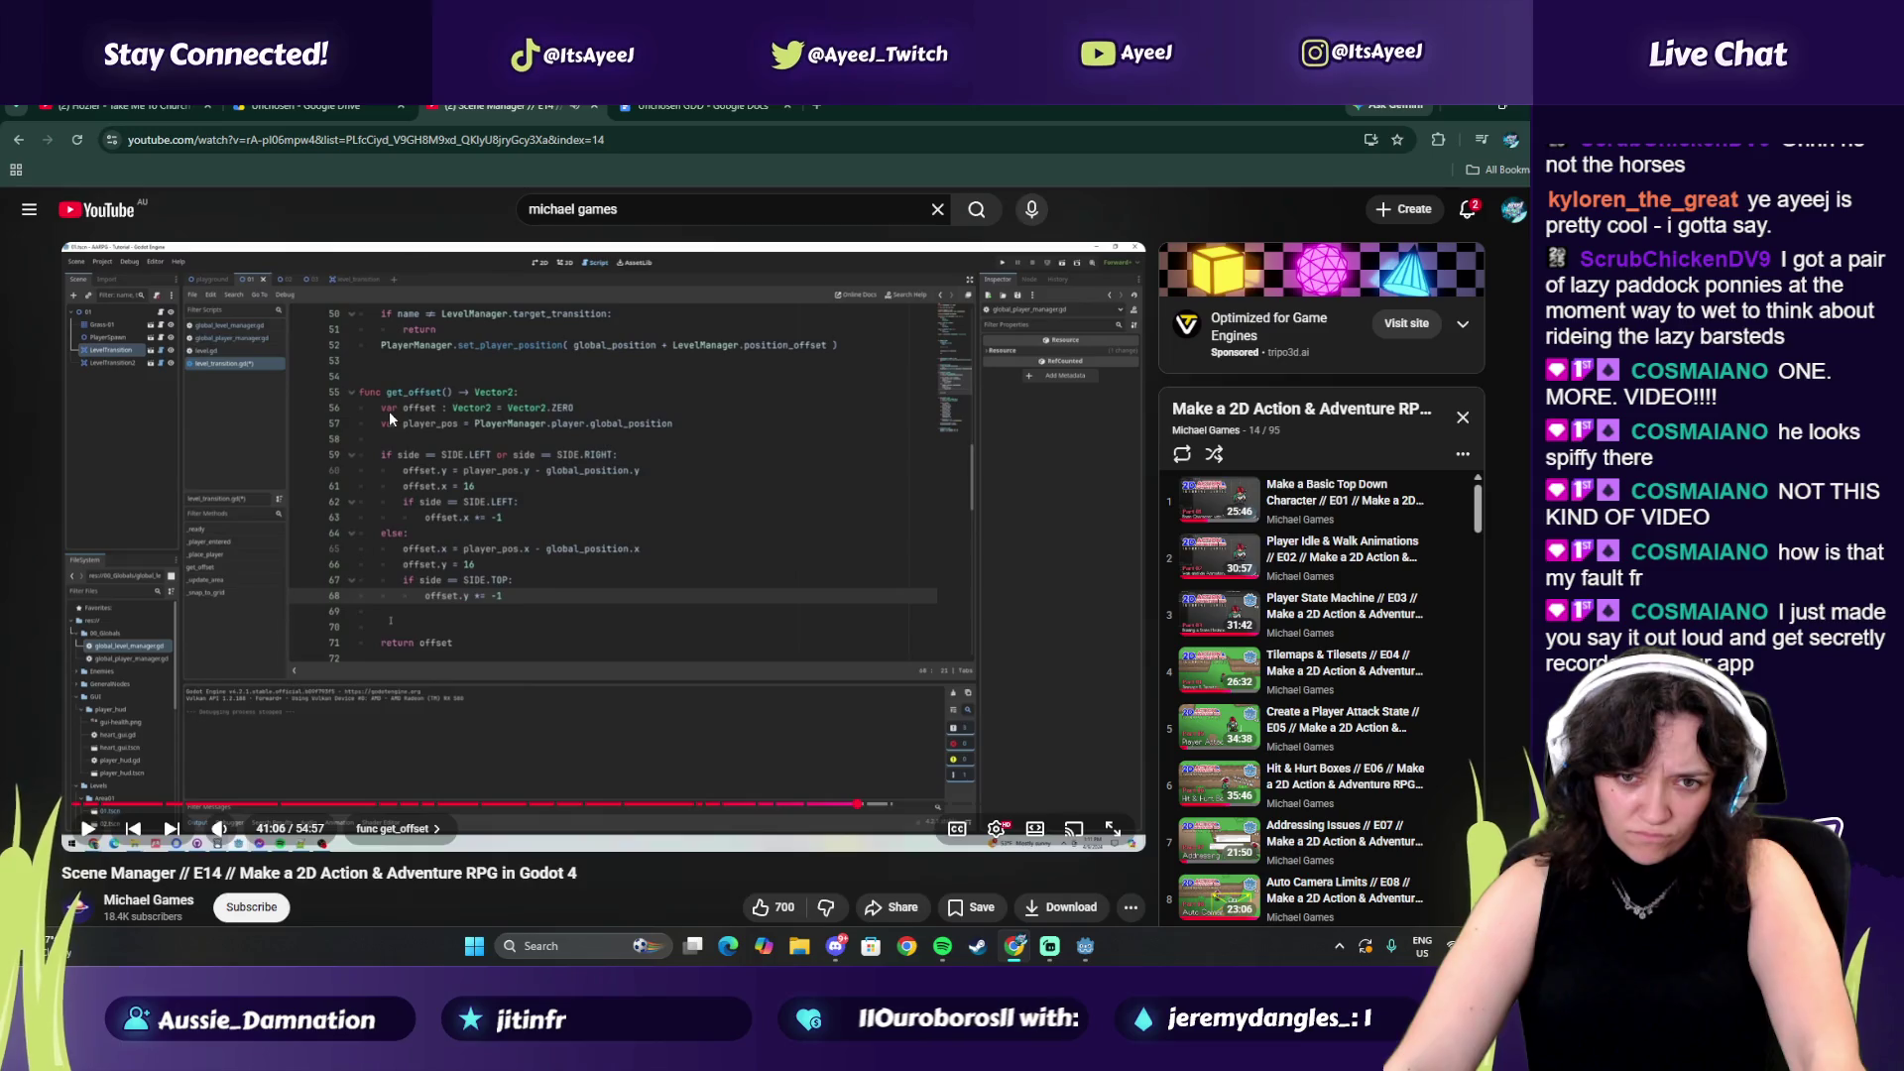
key("alt+Tab")
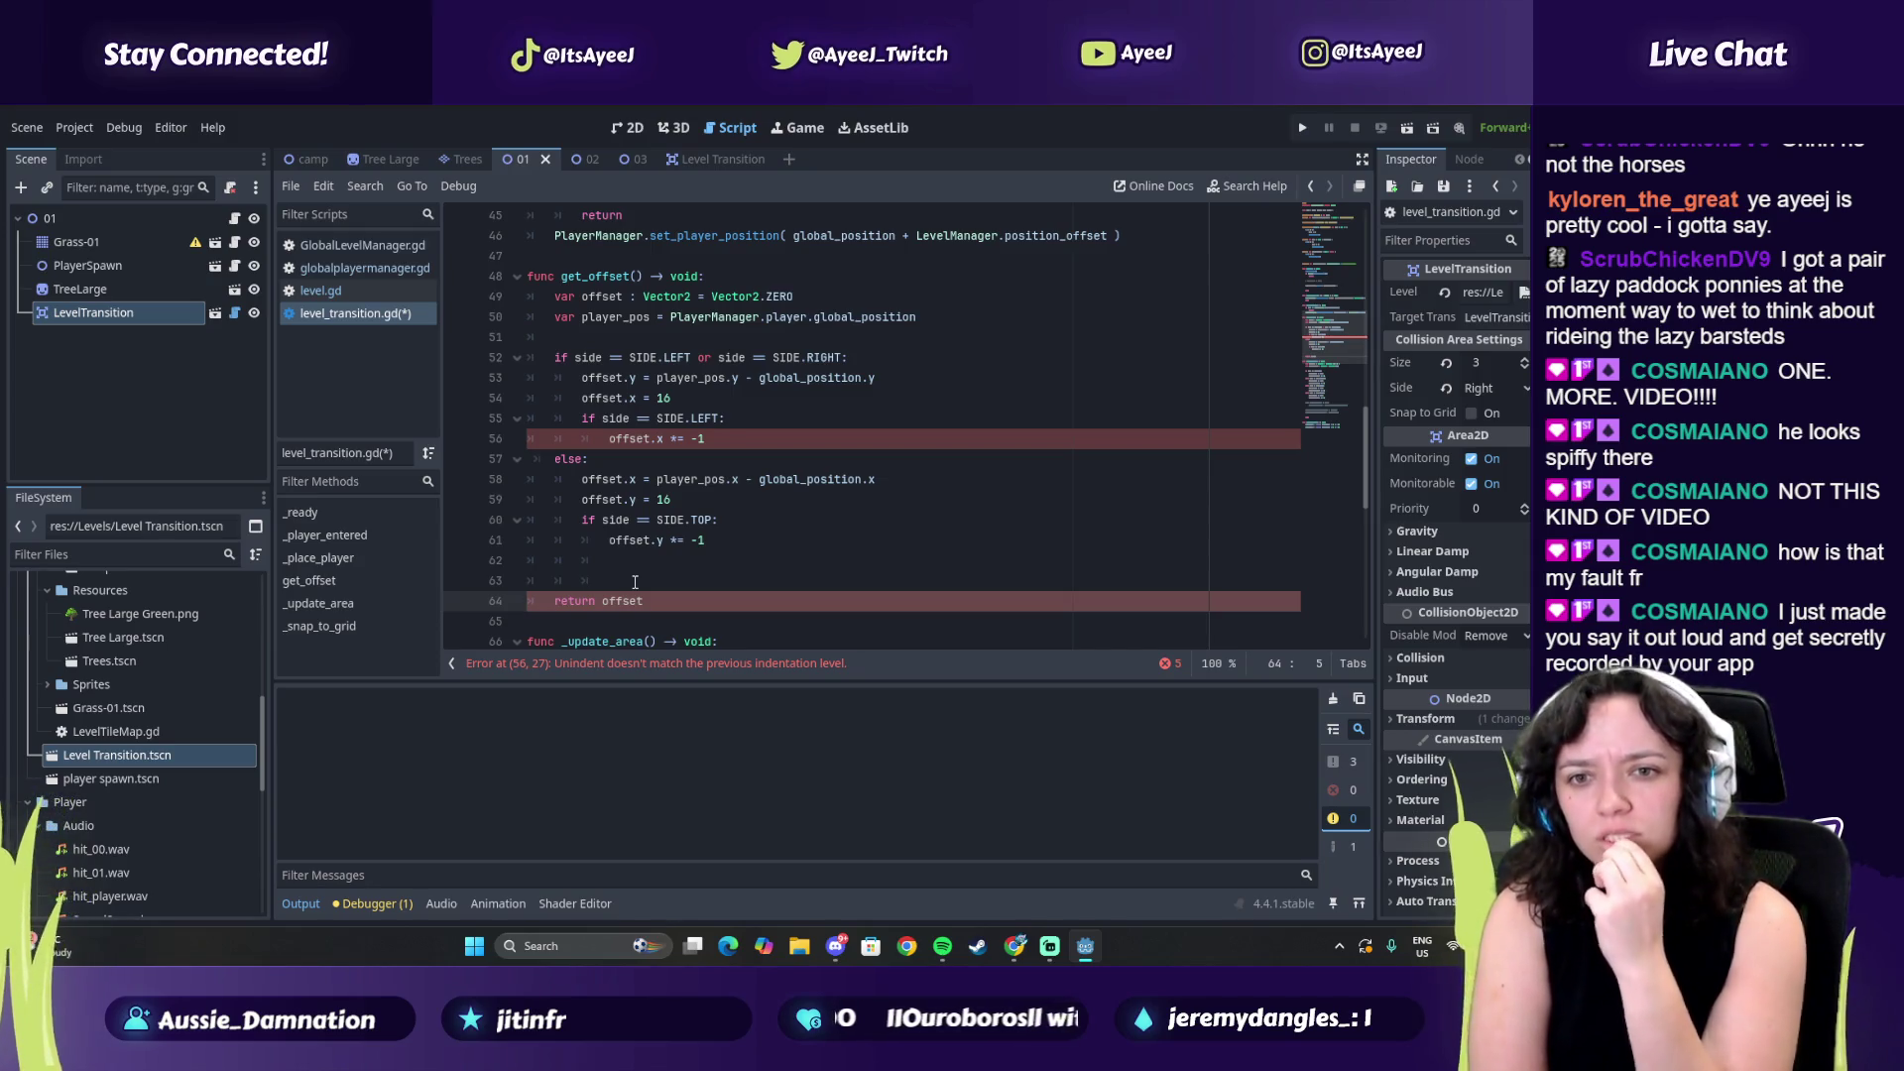
key("alt+Tab")
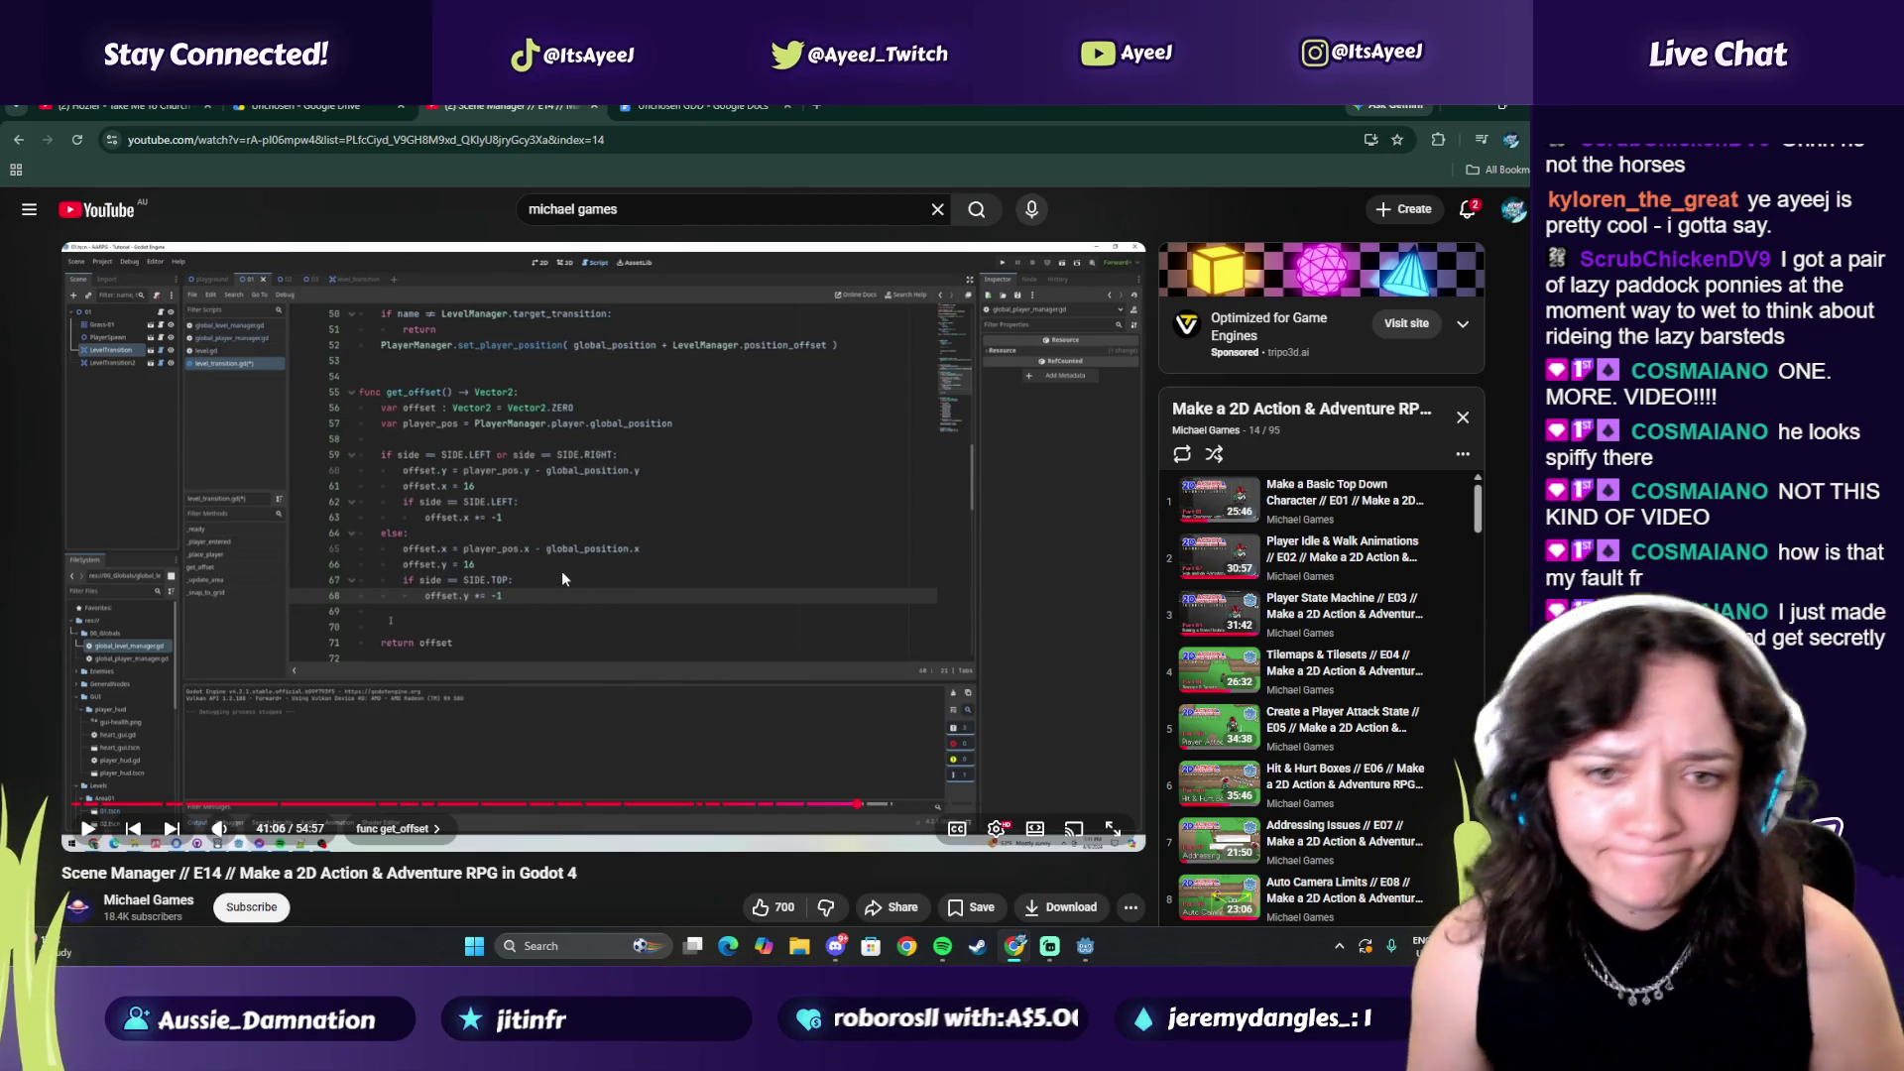
key("alt+Tab")
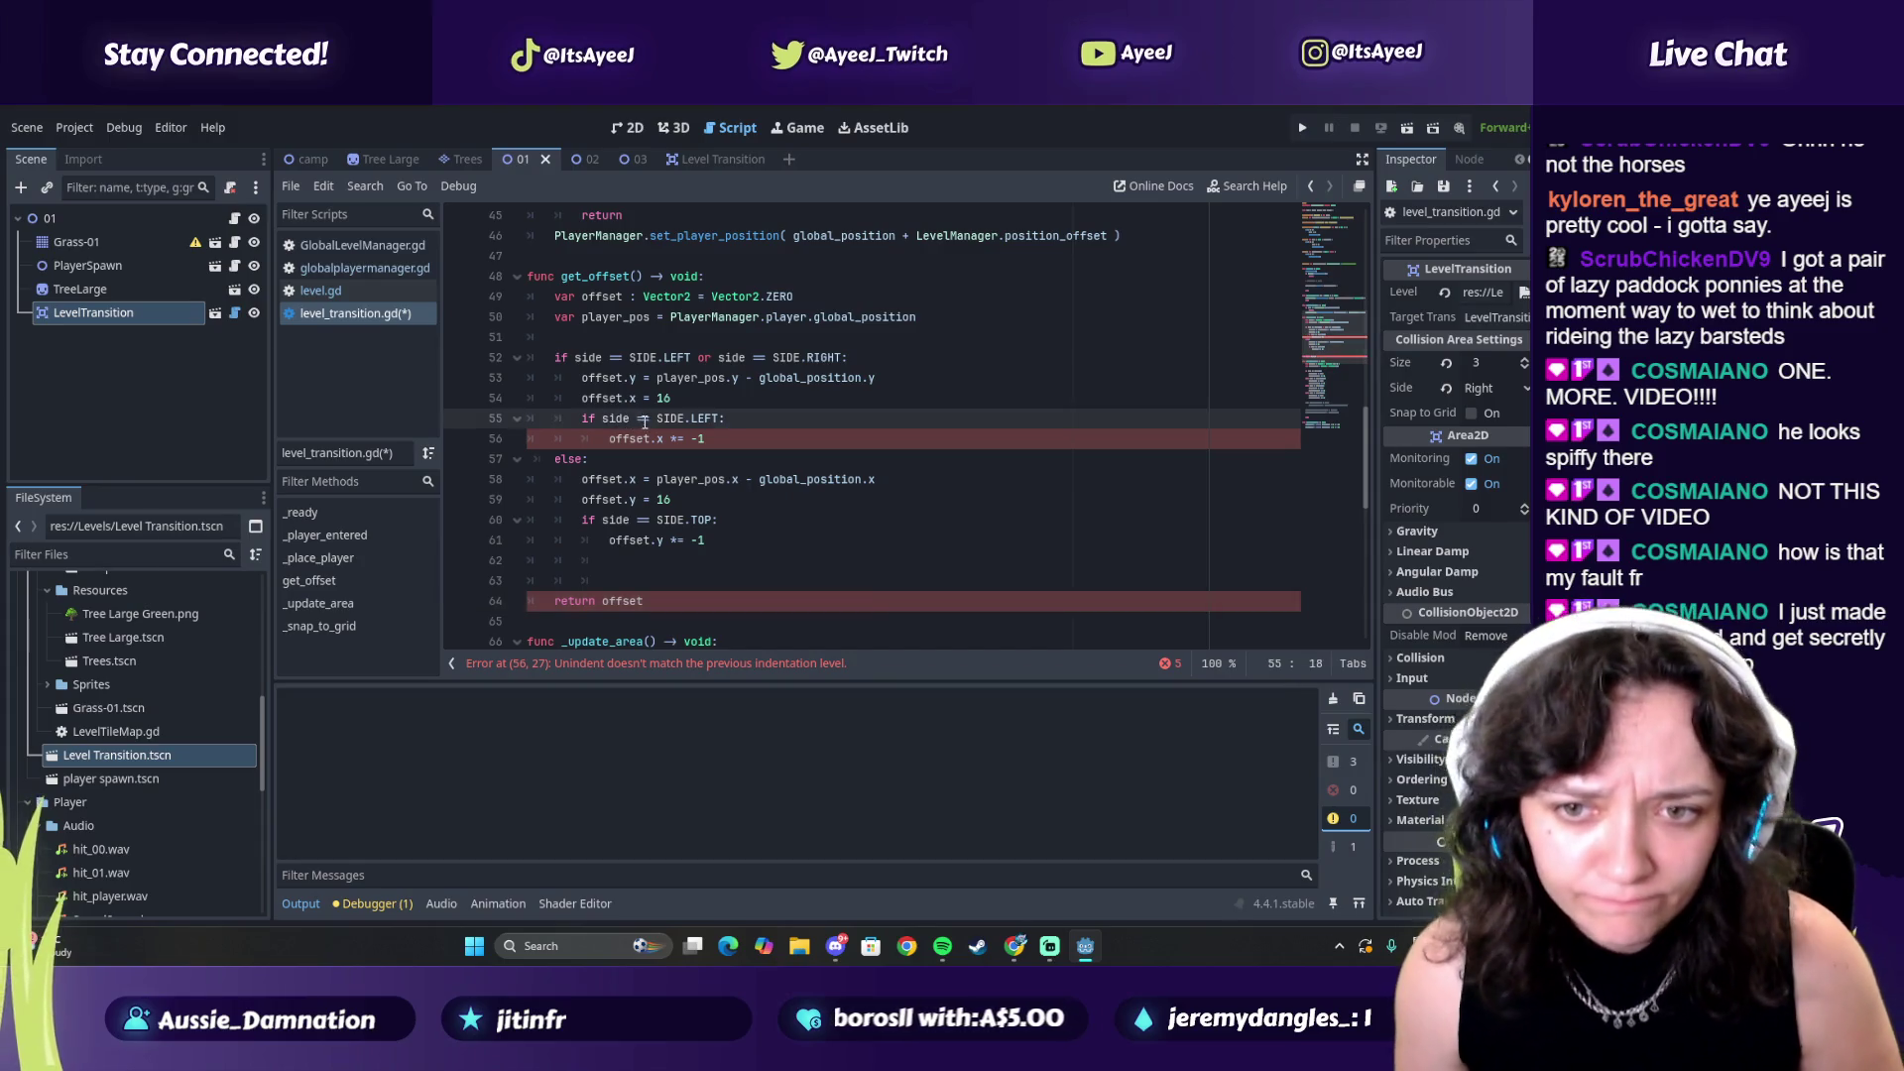
key("alt+Tab")
key("alt+Tab")
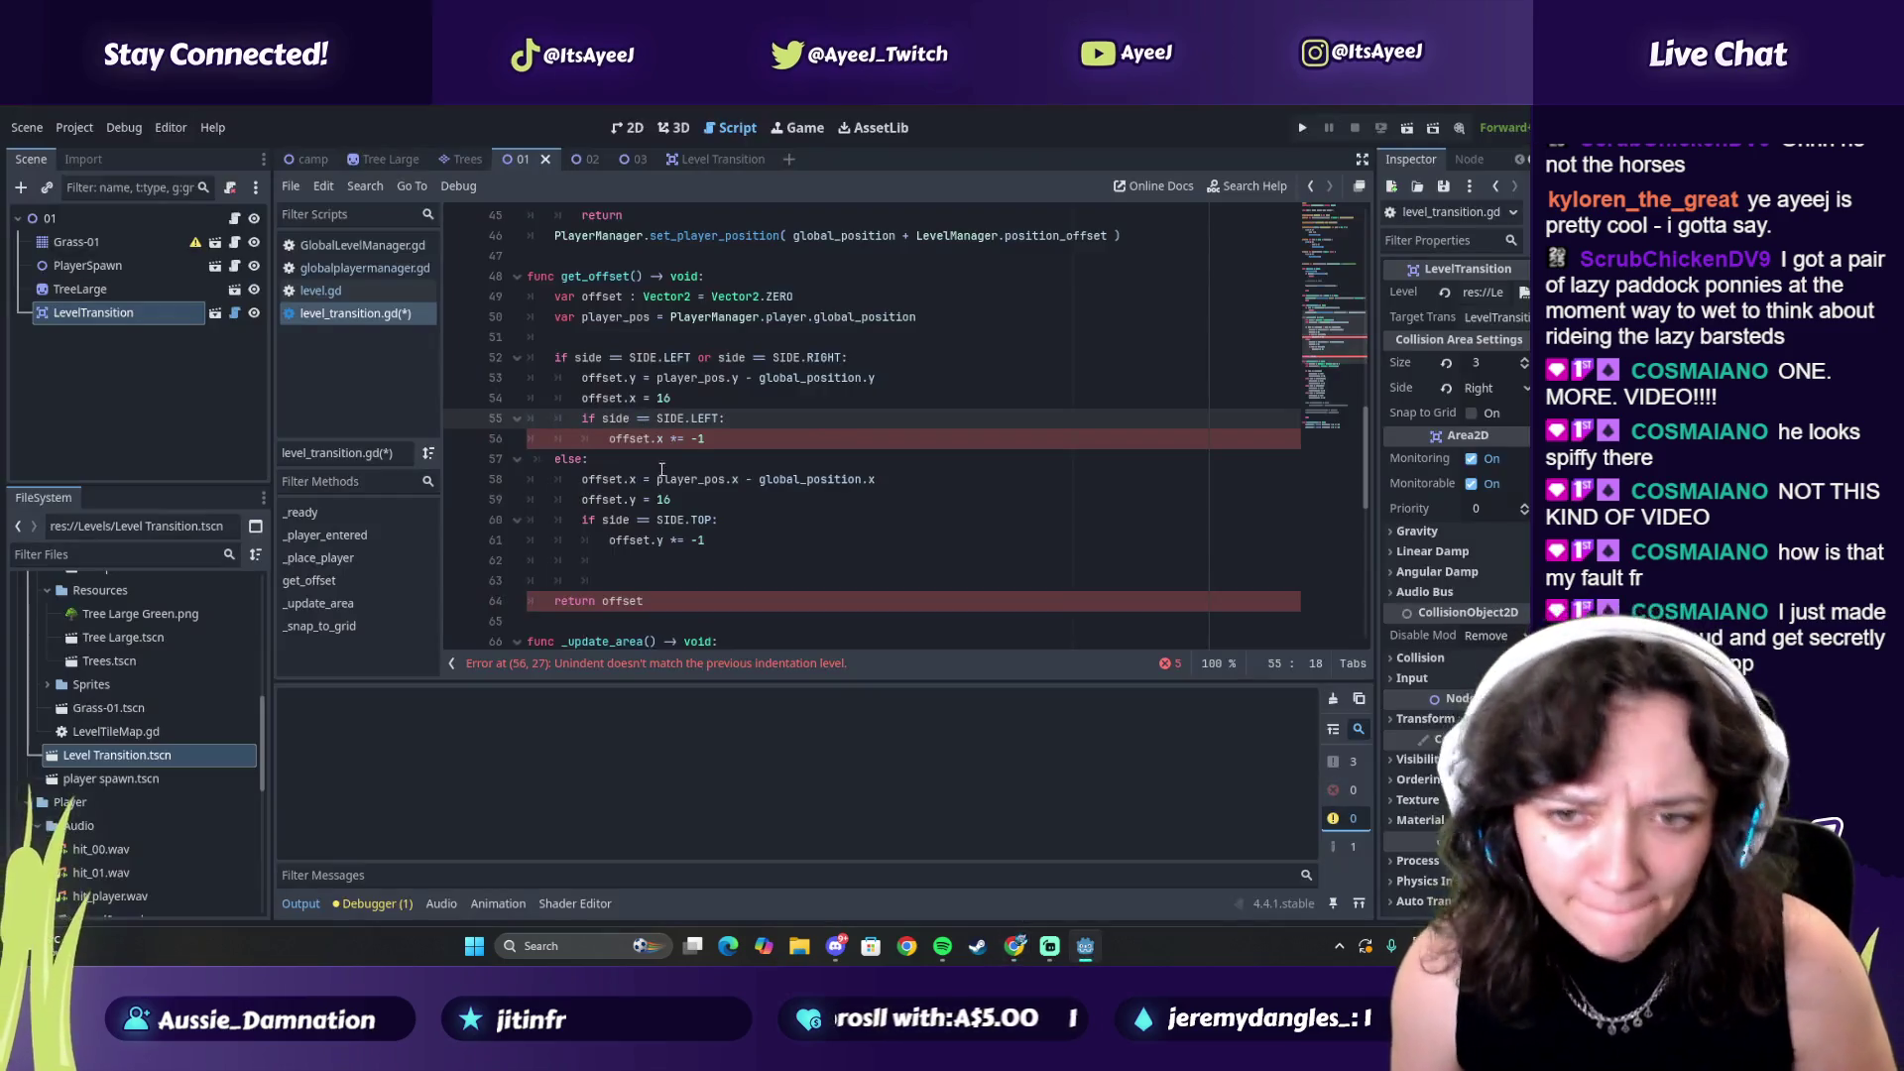
key("alt+Tab")
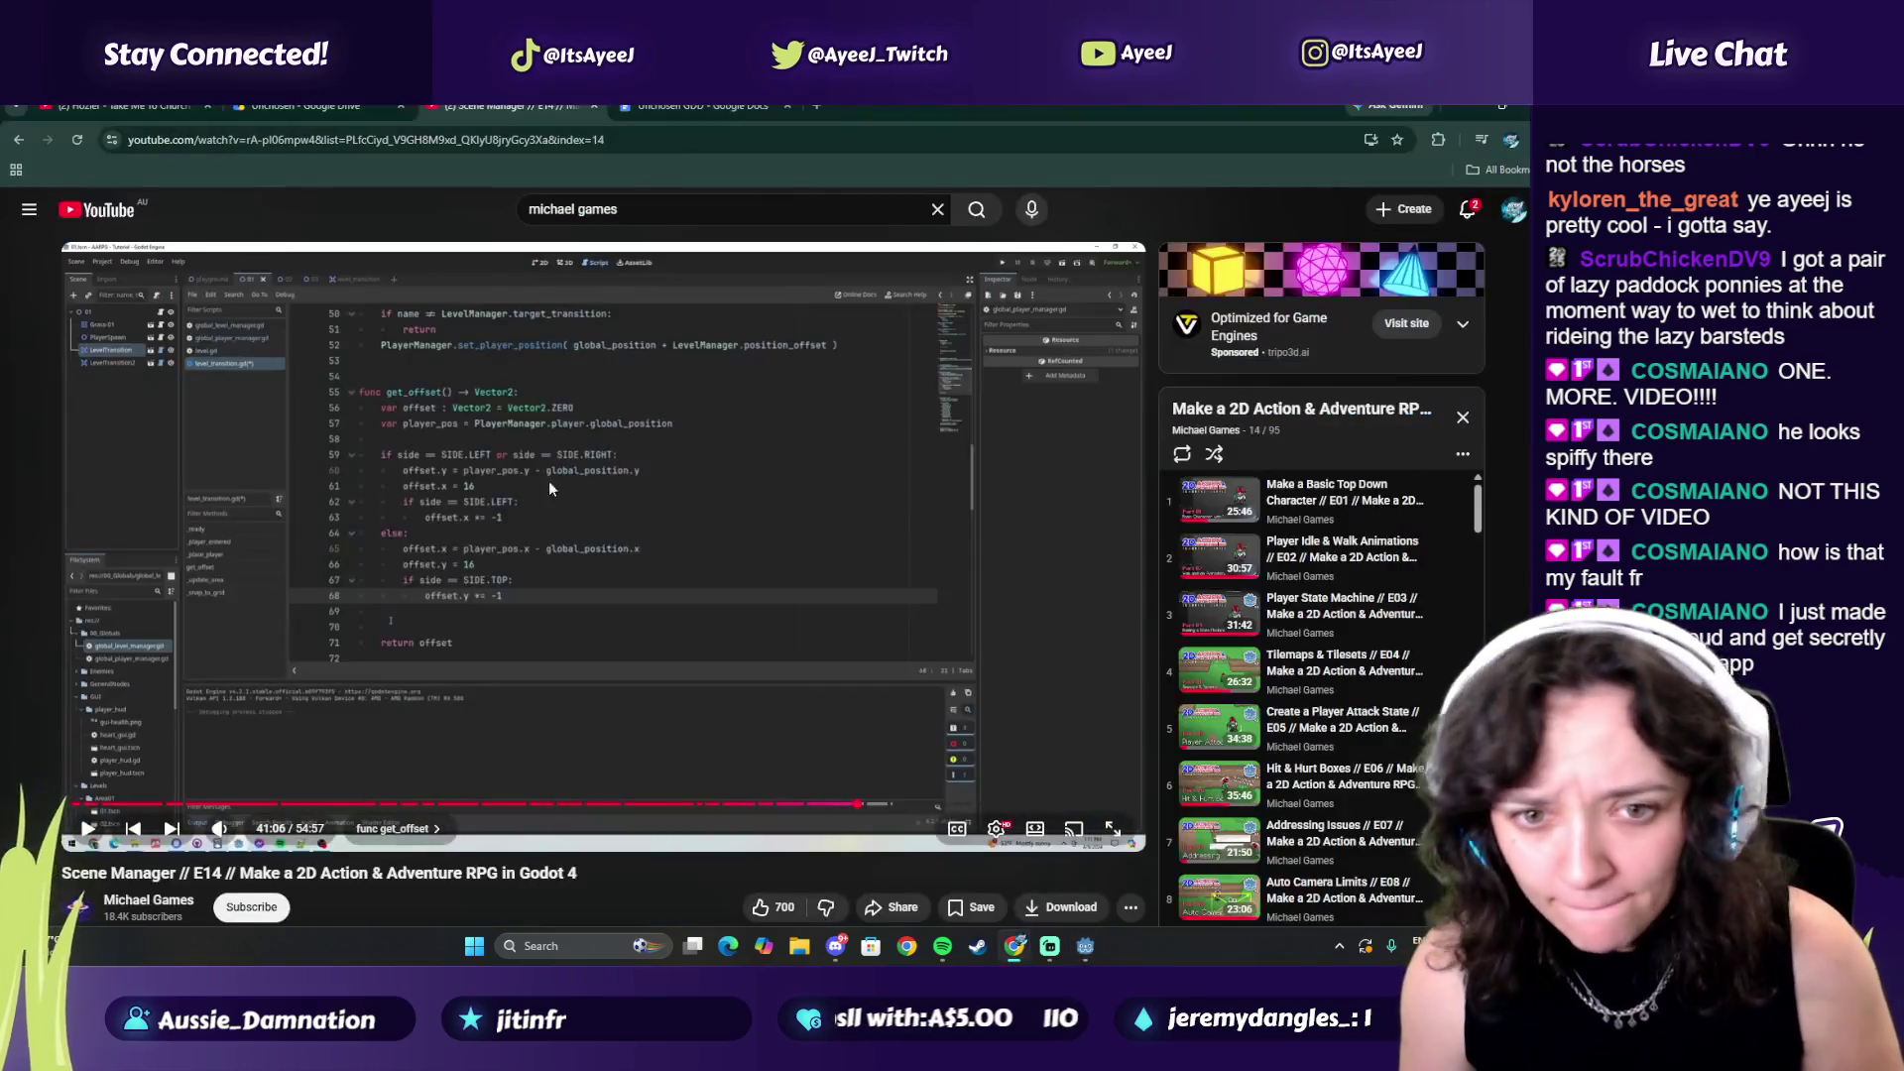
key("alt+Tab")
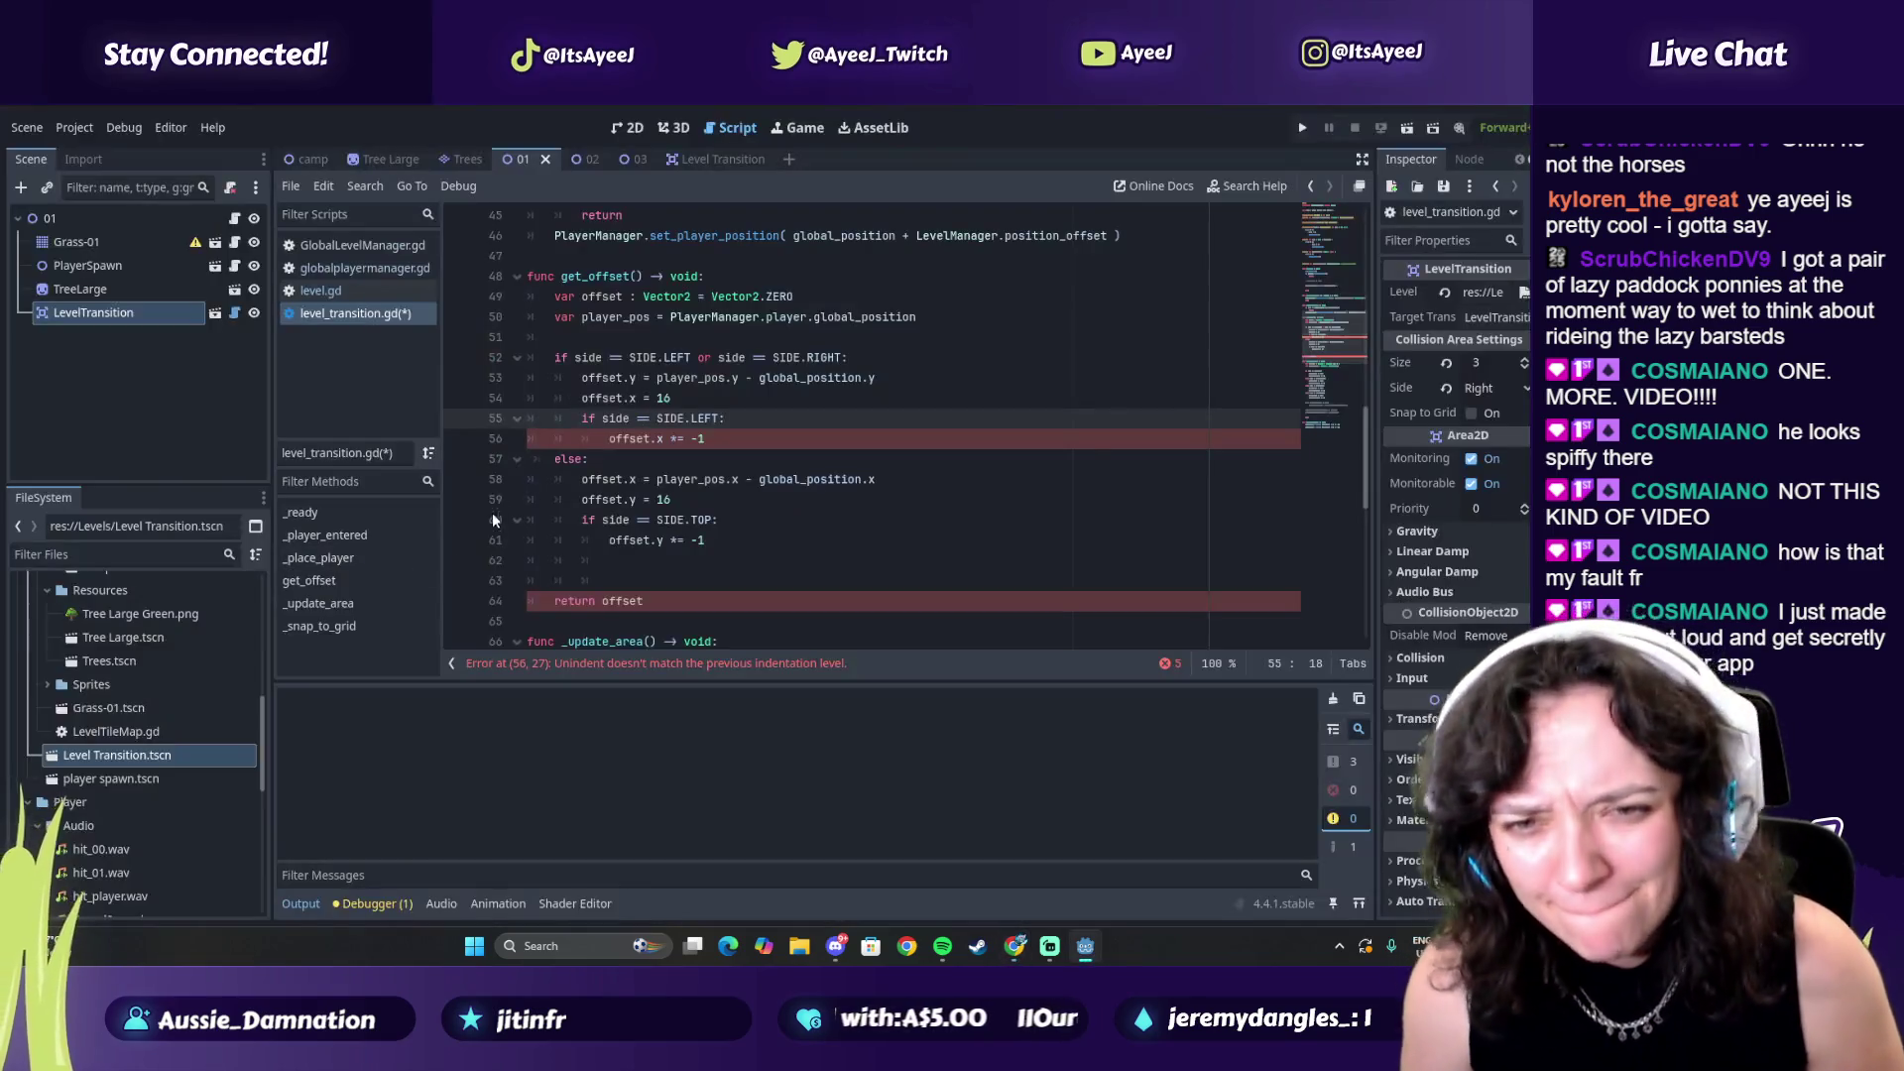
left_click(716, 443)
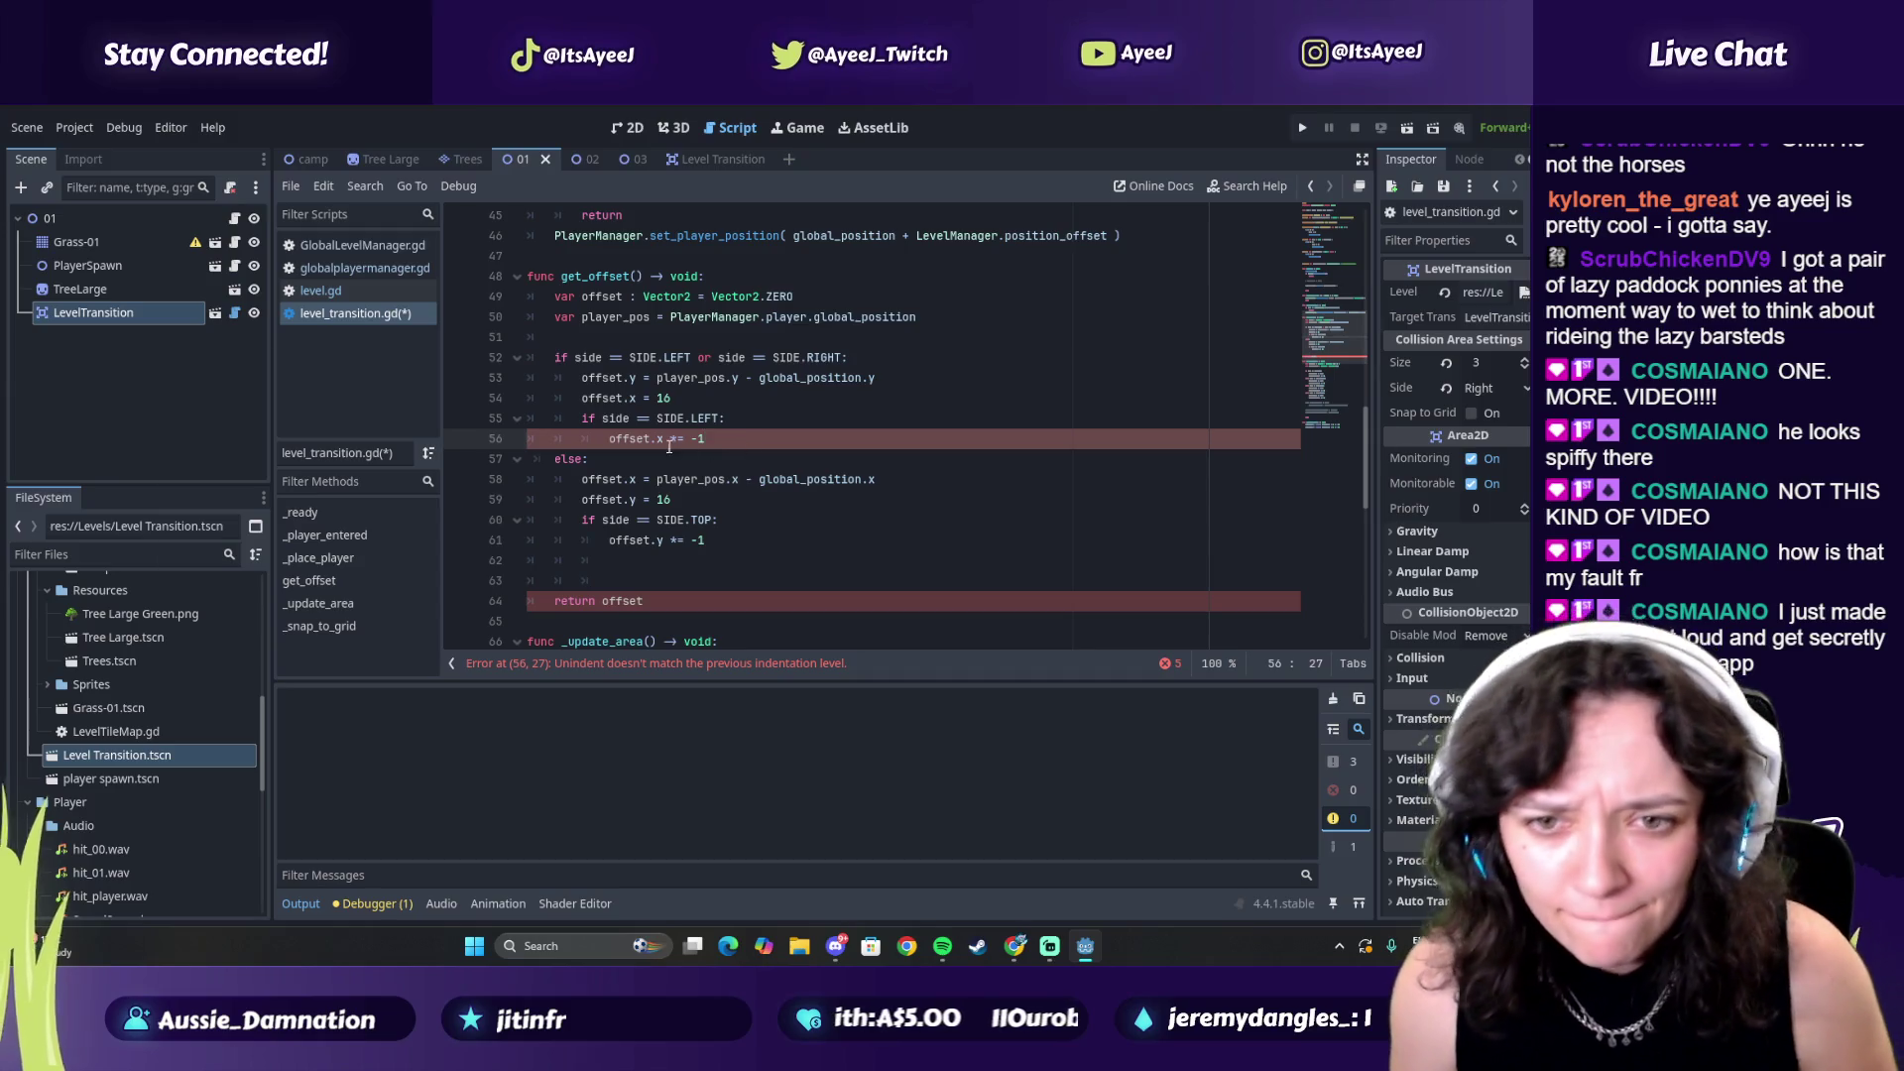
key("alt+Tab")
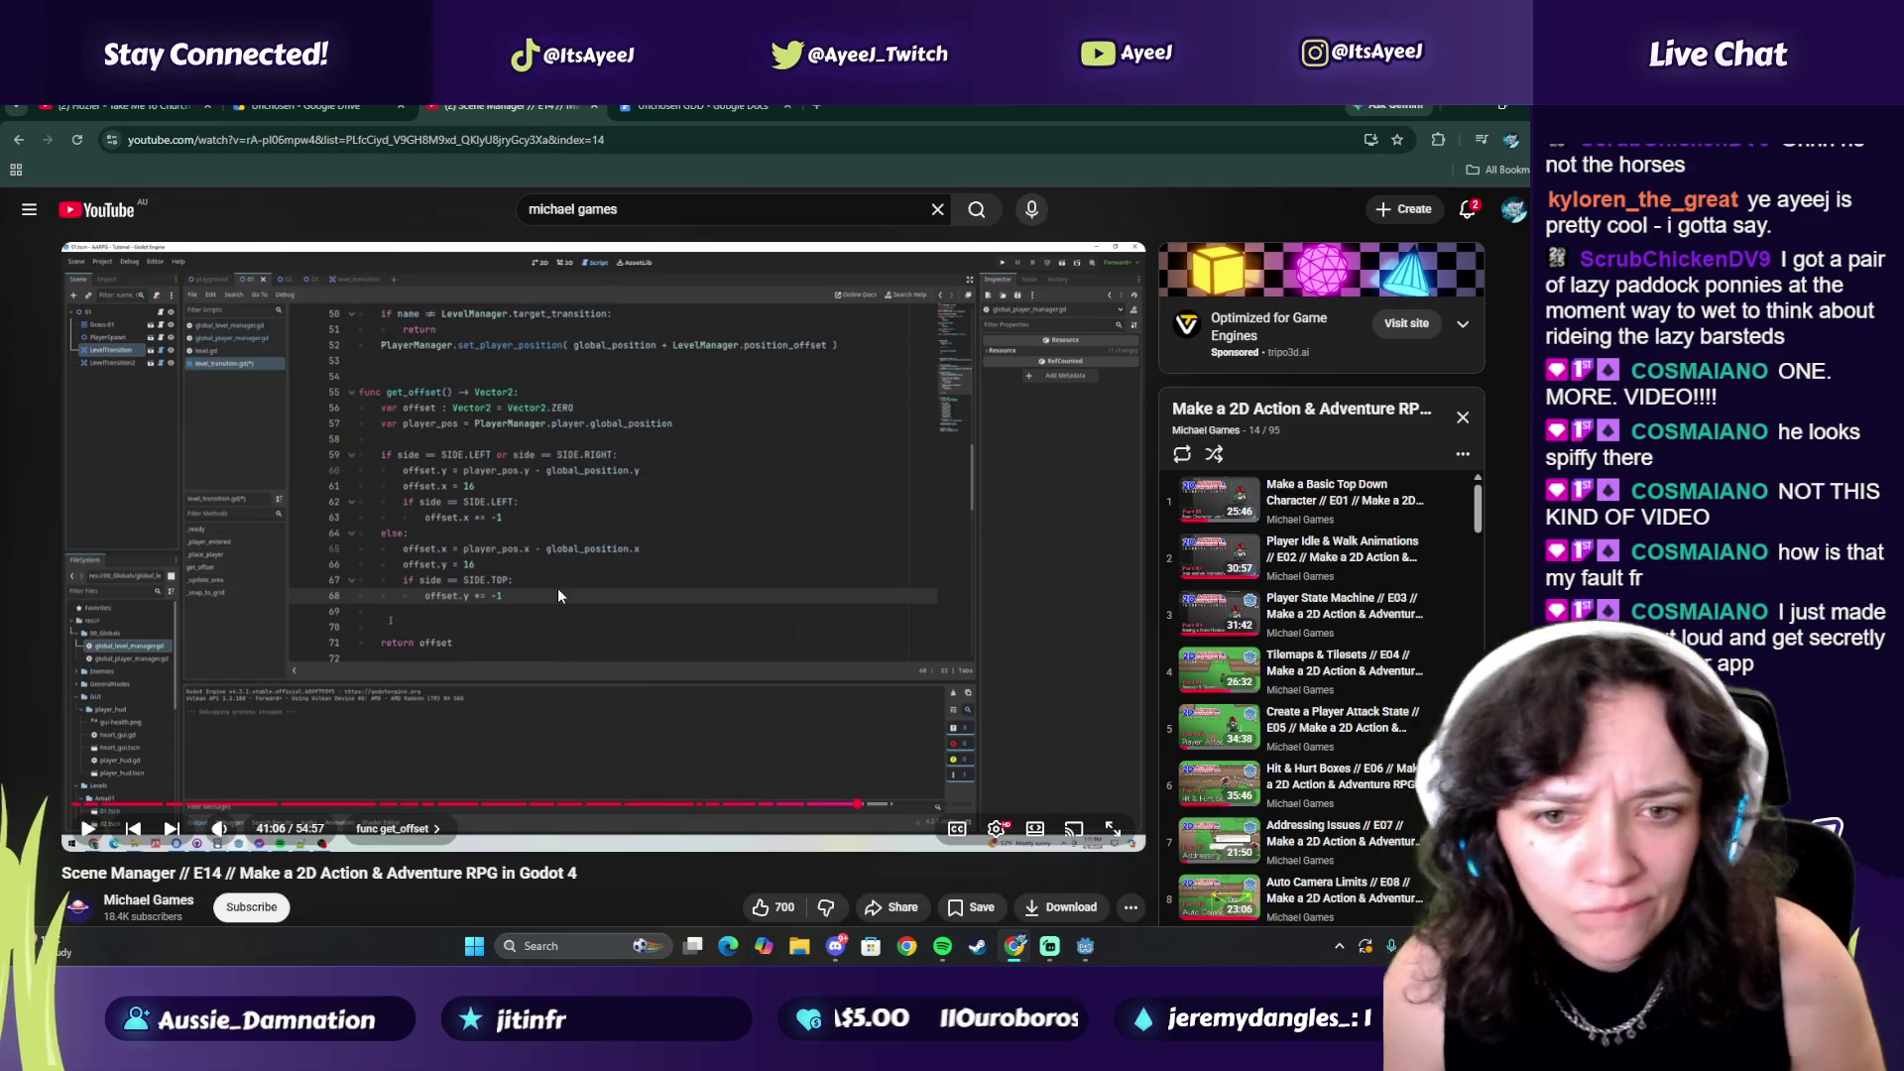
key("alt+Tab")
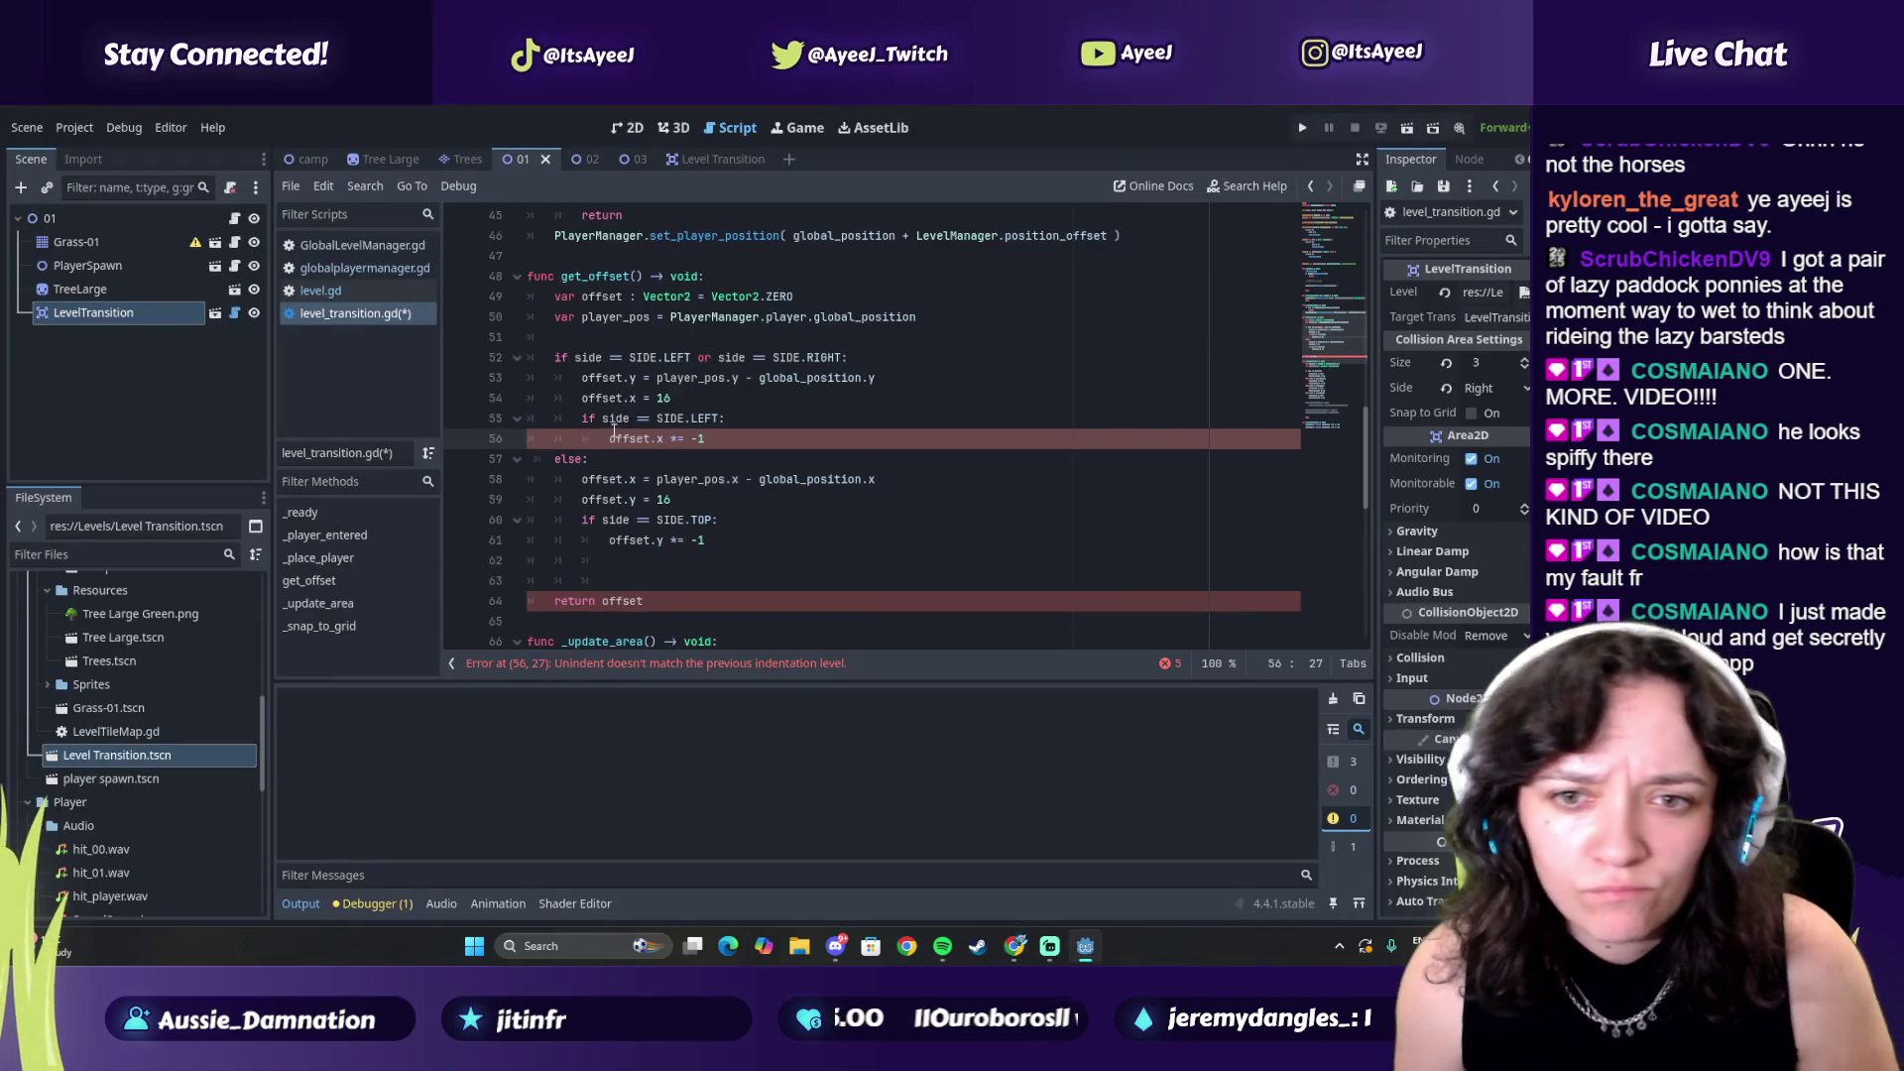
left_click(607, 439)
key("Tab")
key("BackSpace")
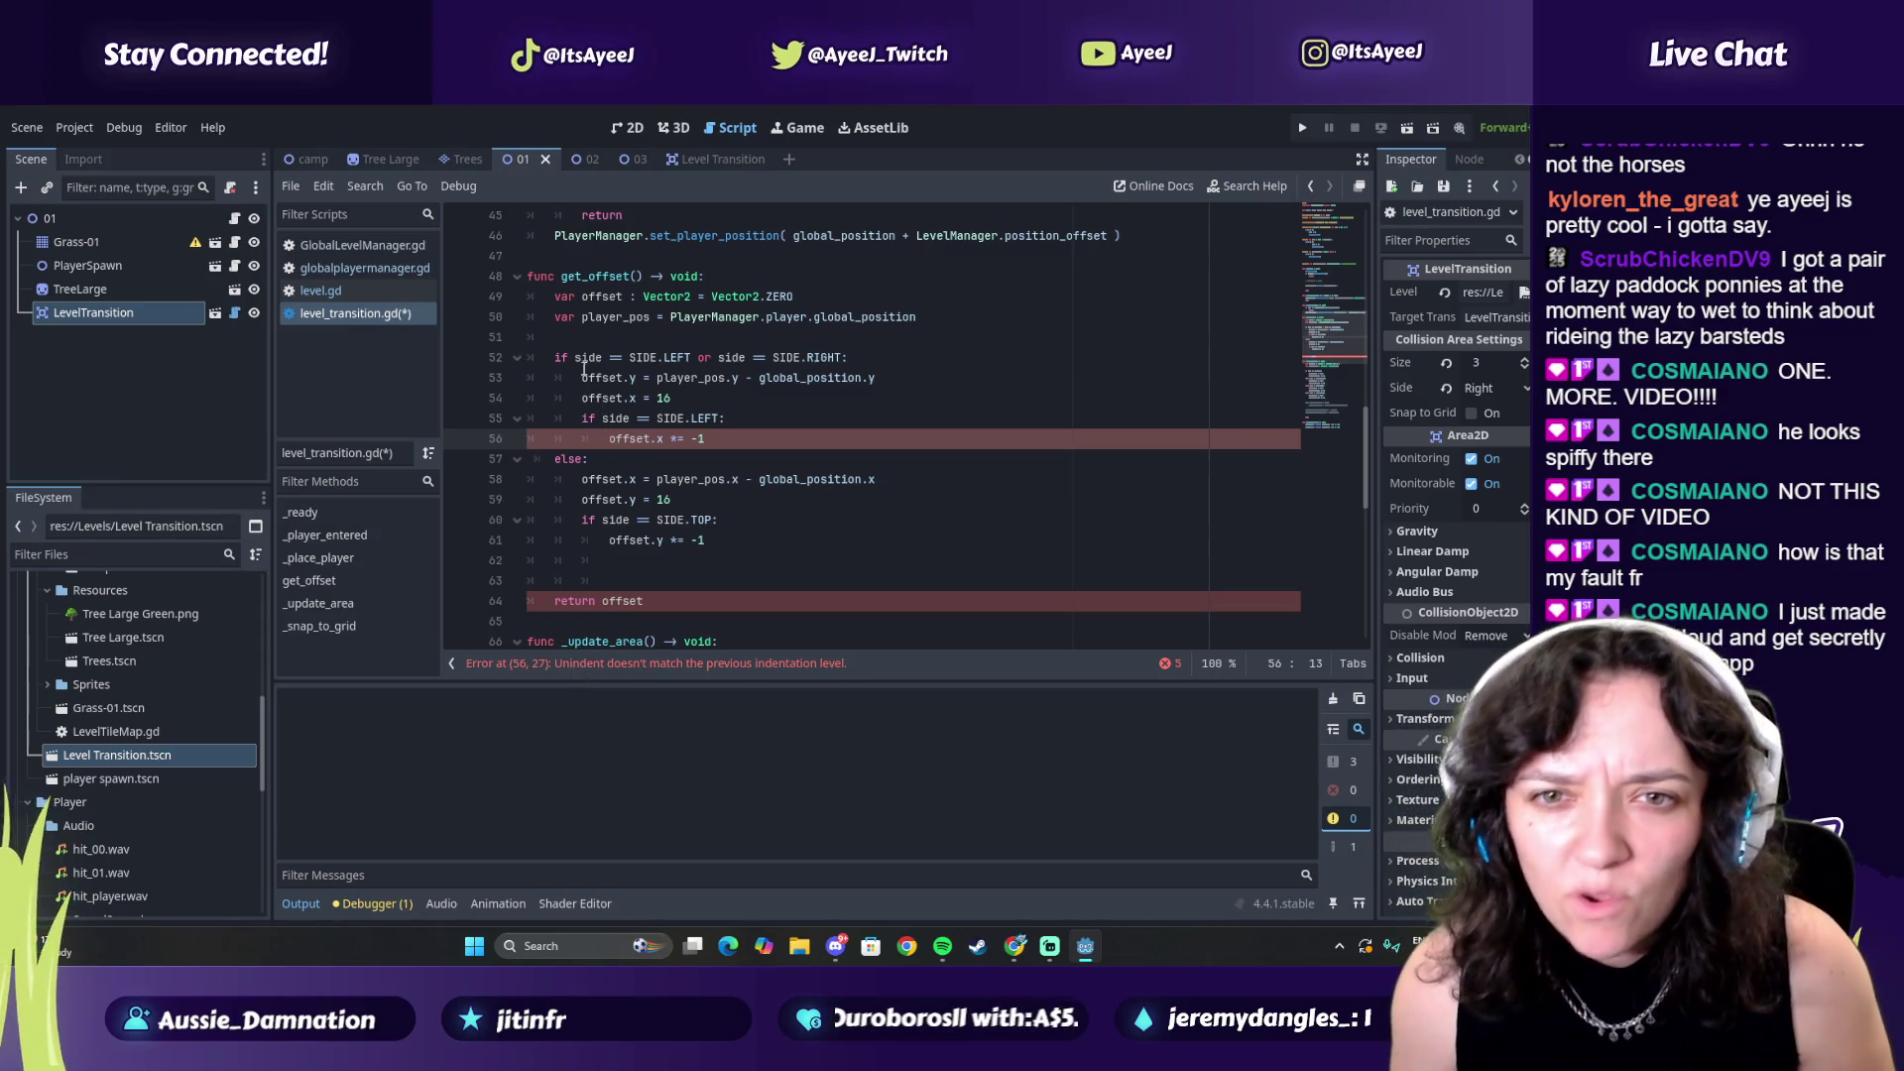
key("alt+Tab")
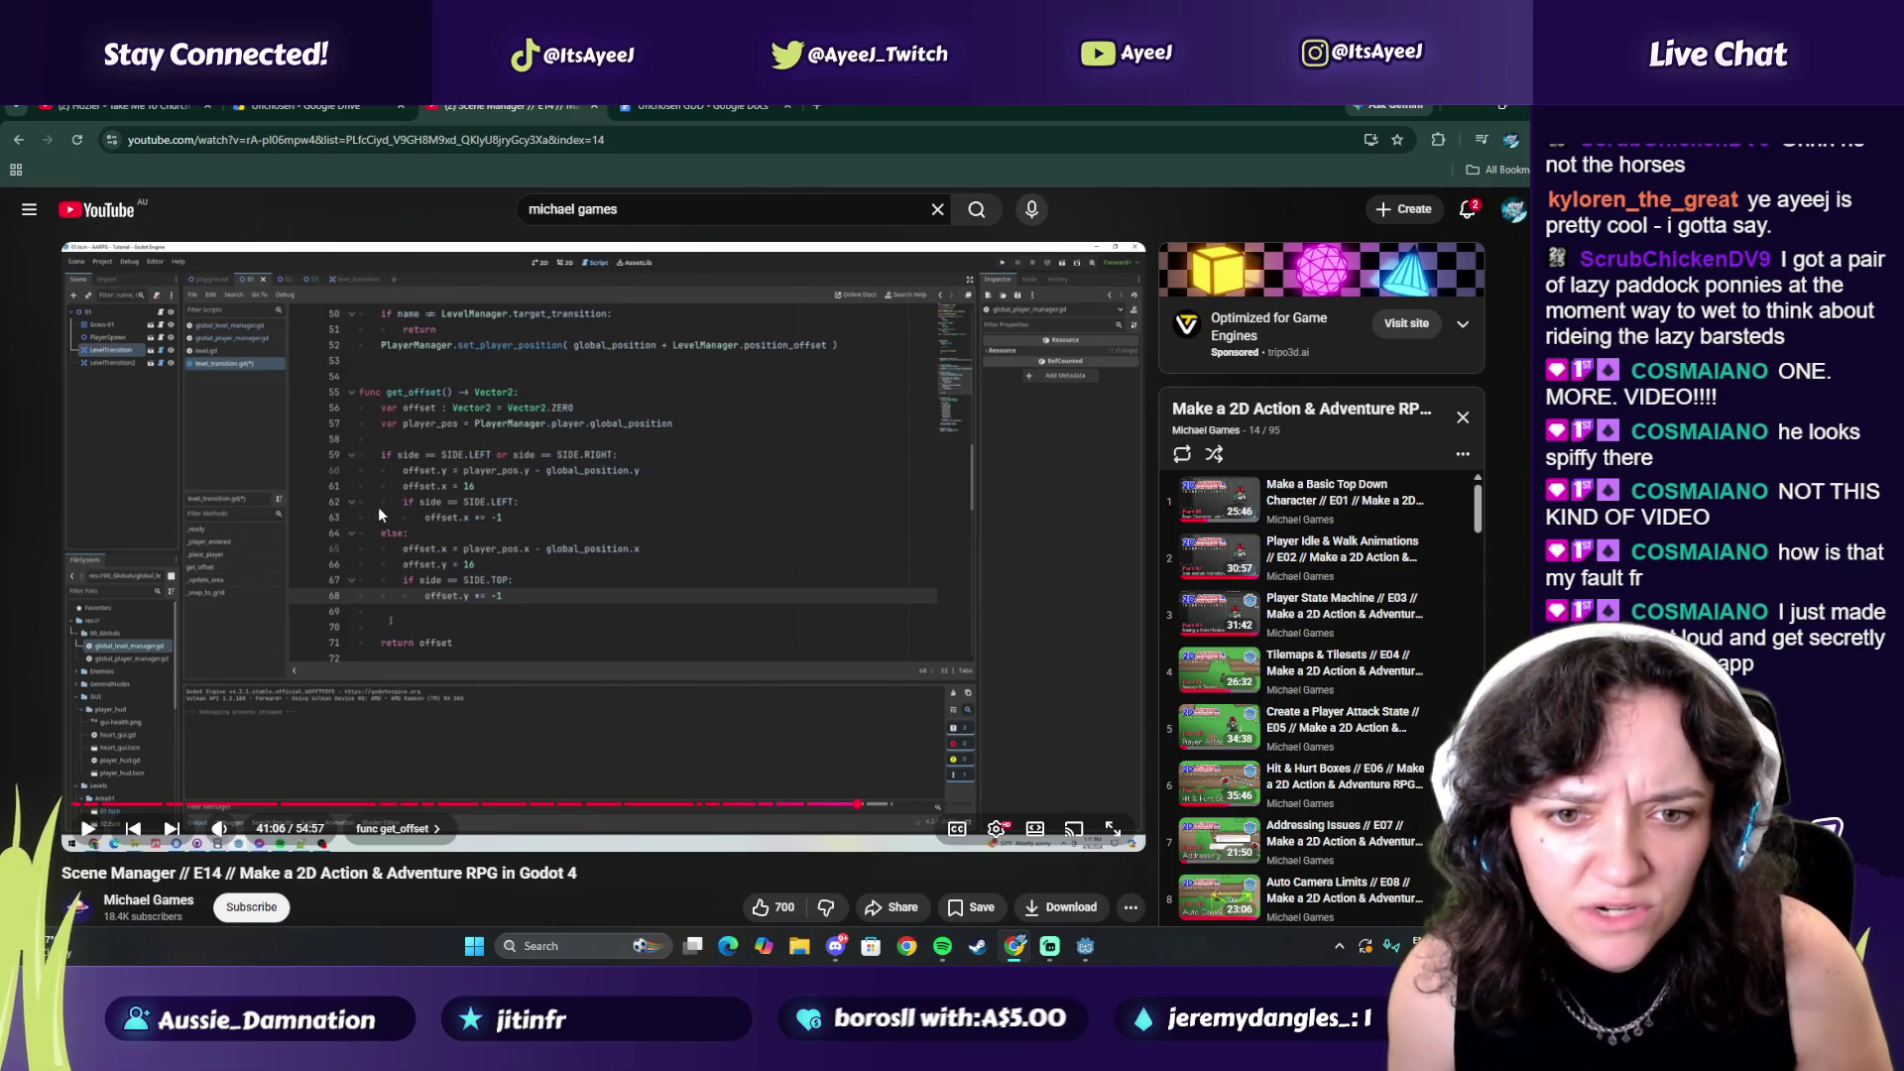
key("alt+Tab")
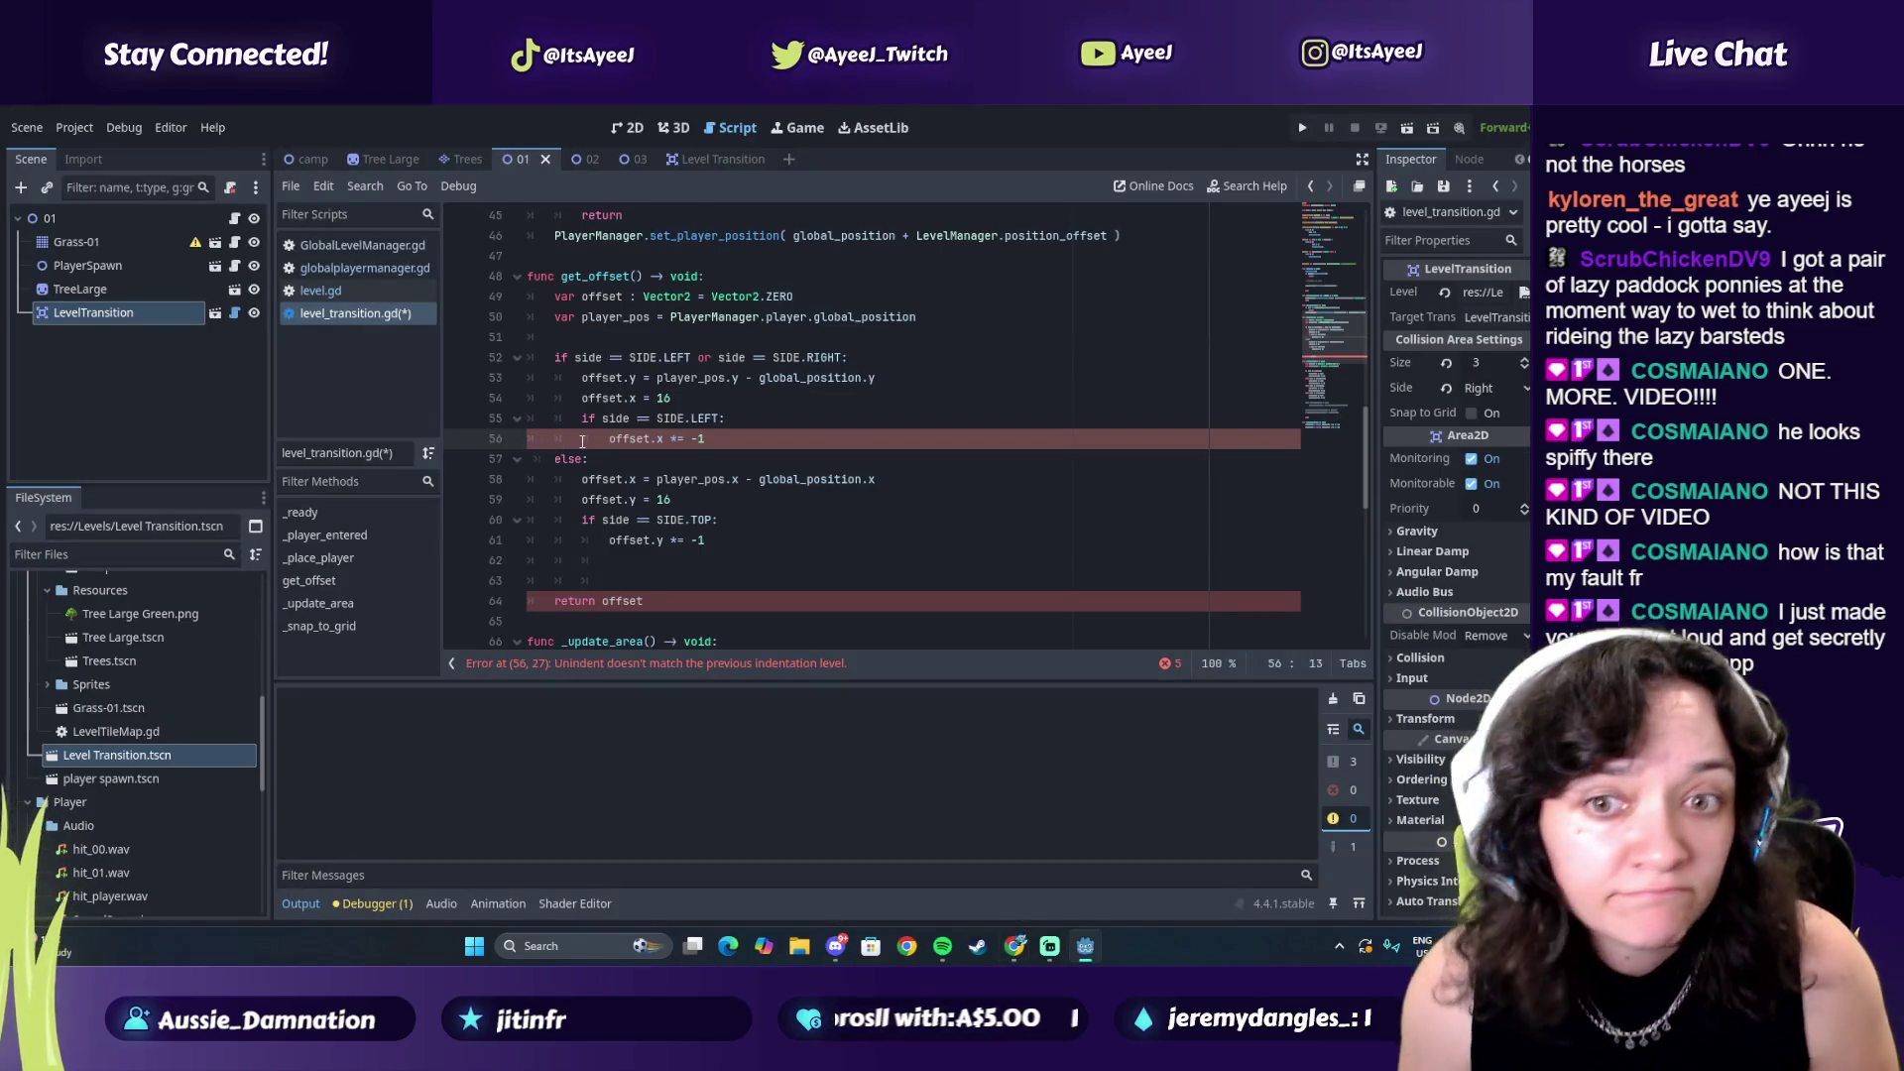
key("alt+Tab")
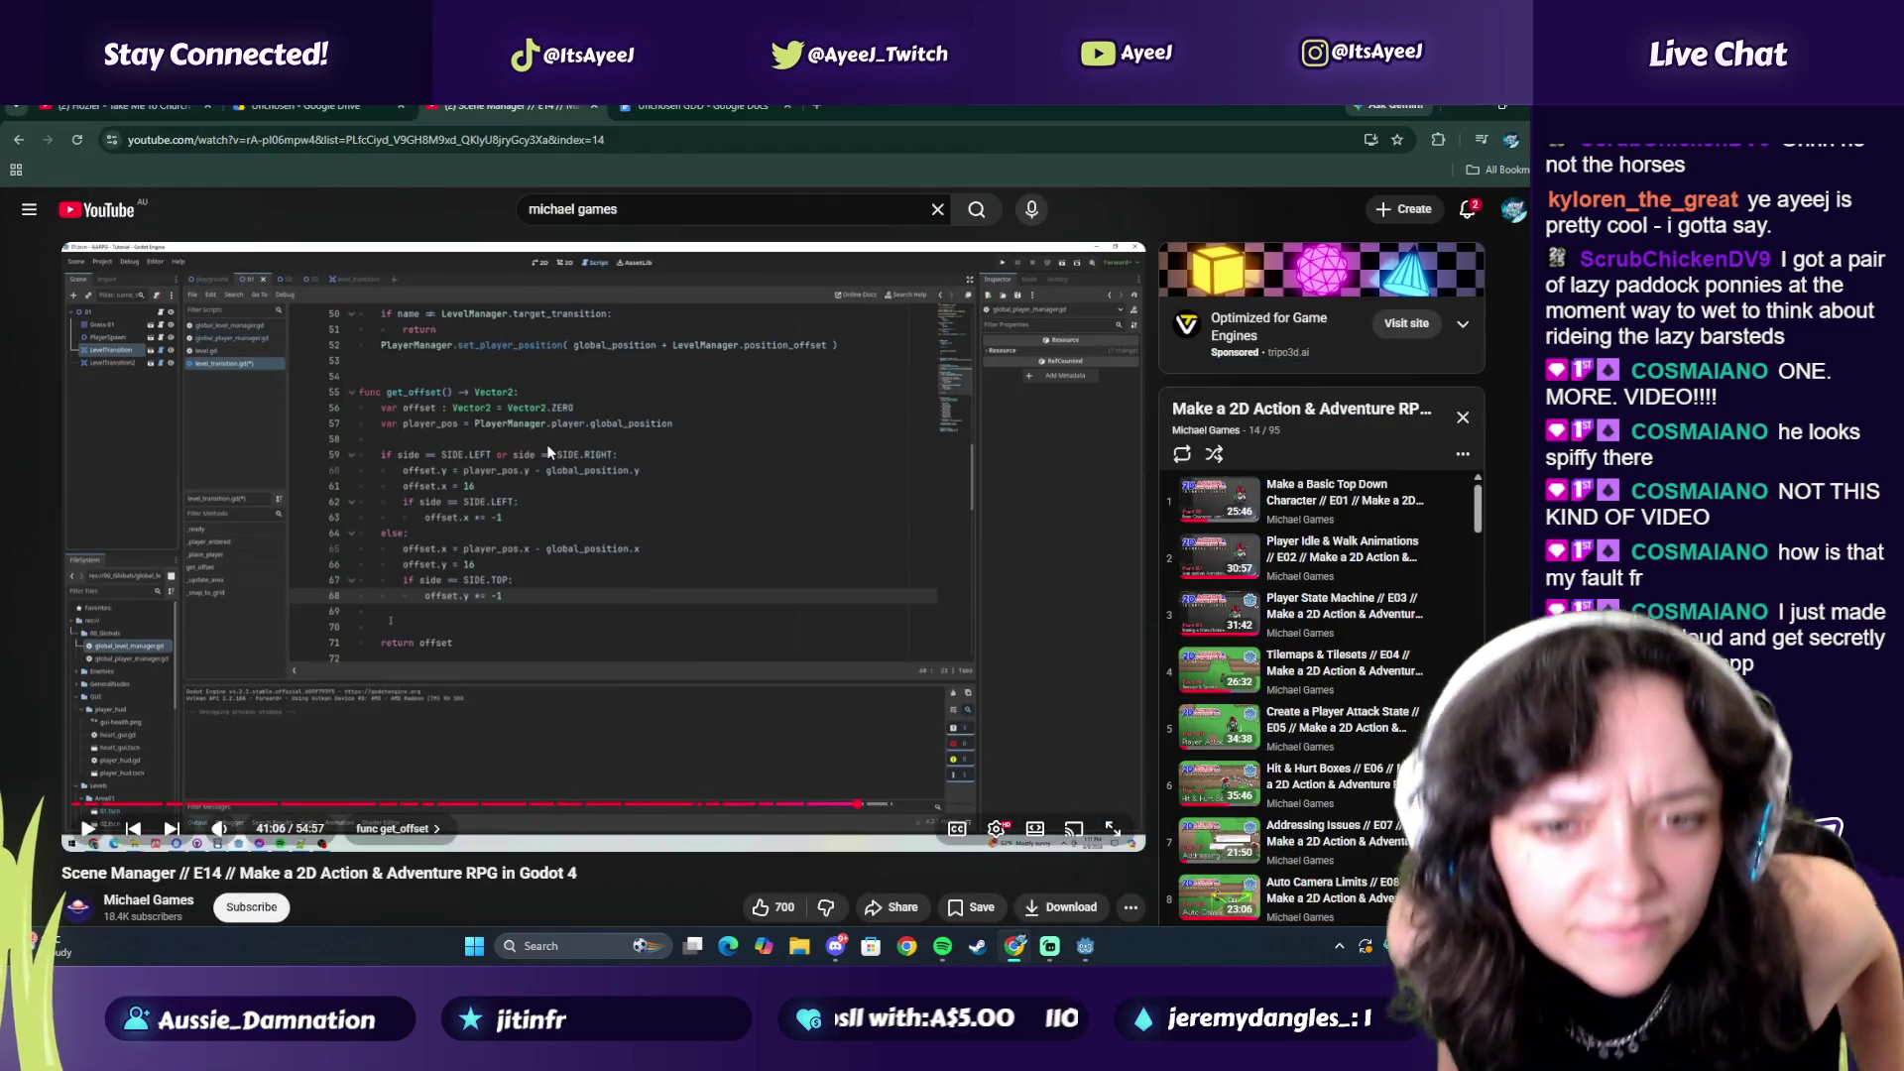
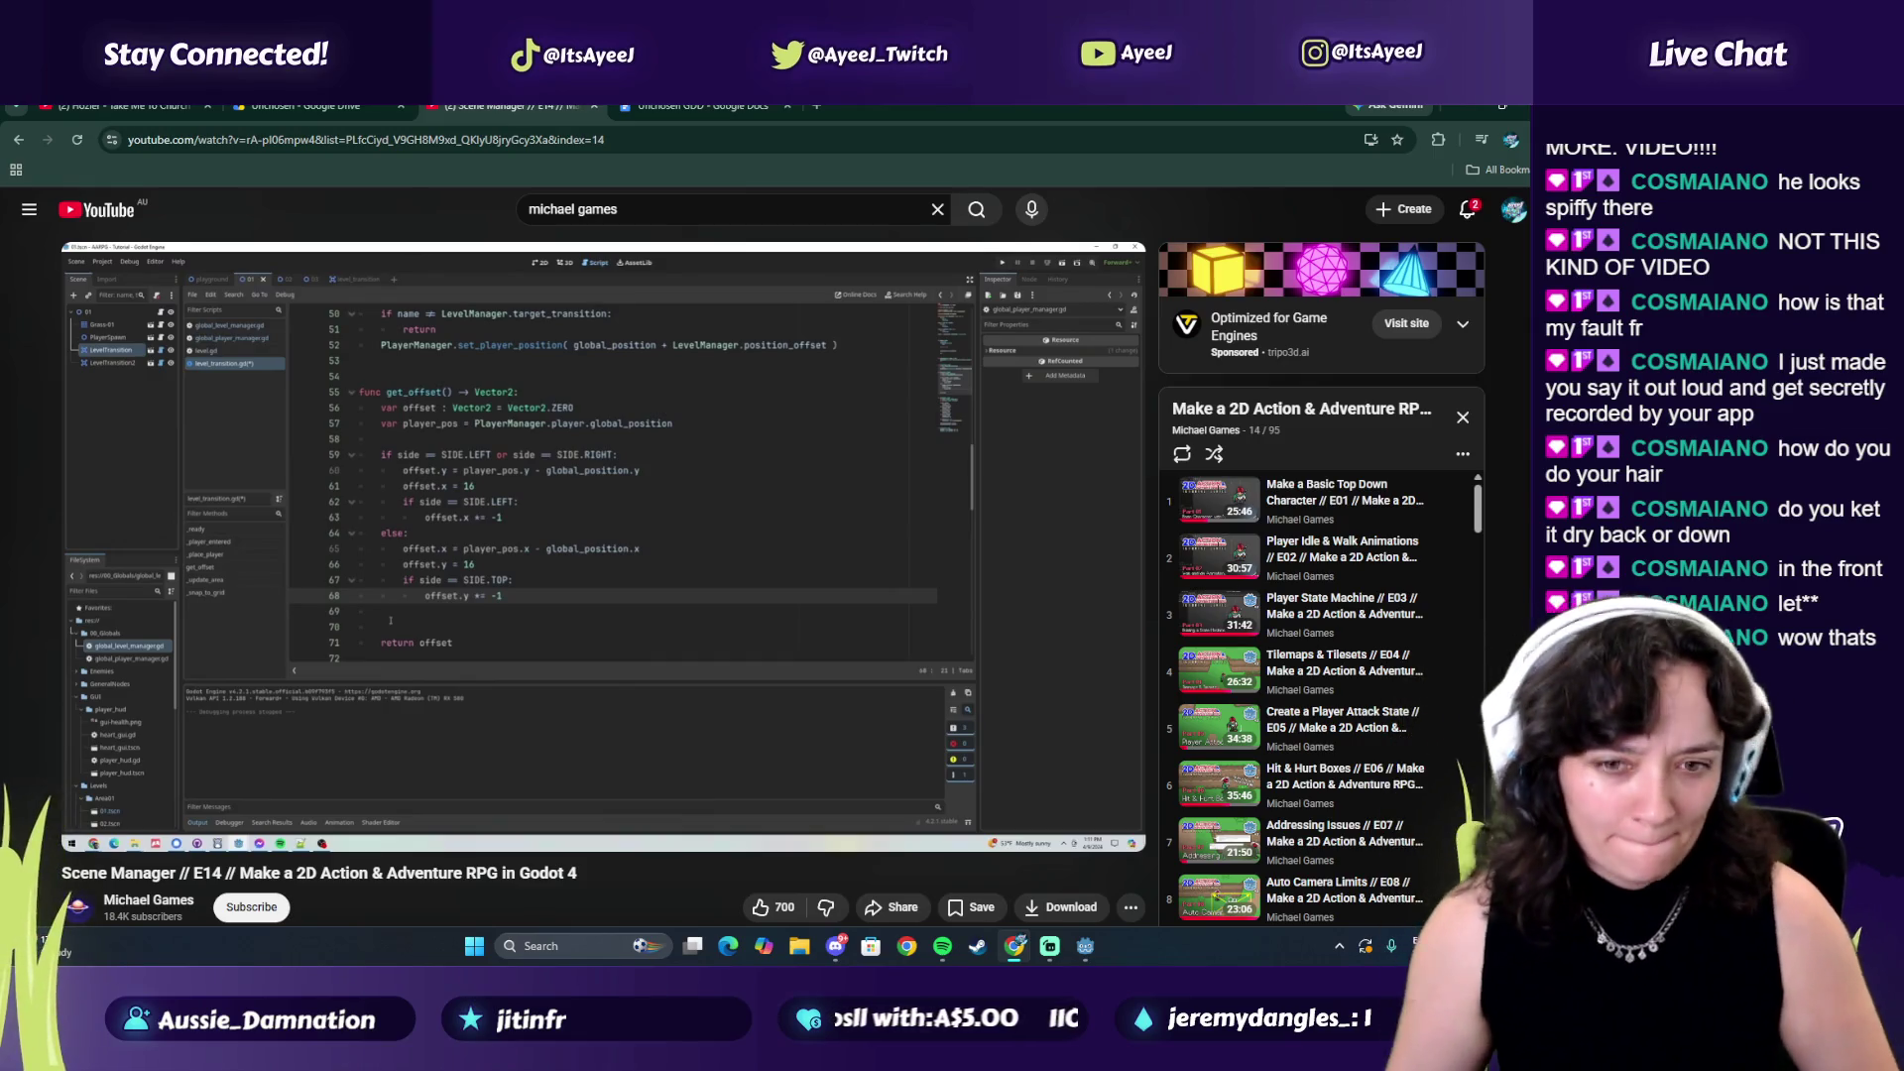
Indent the SIDE.LEFT check and offset.x *= -1 one level deeper in get_offset
key("alt+Tab")
left_click(663, 541)
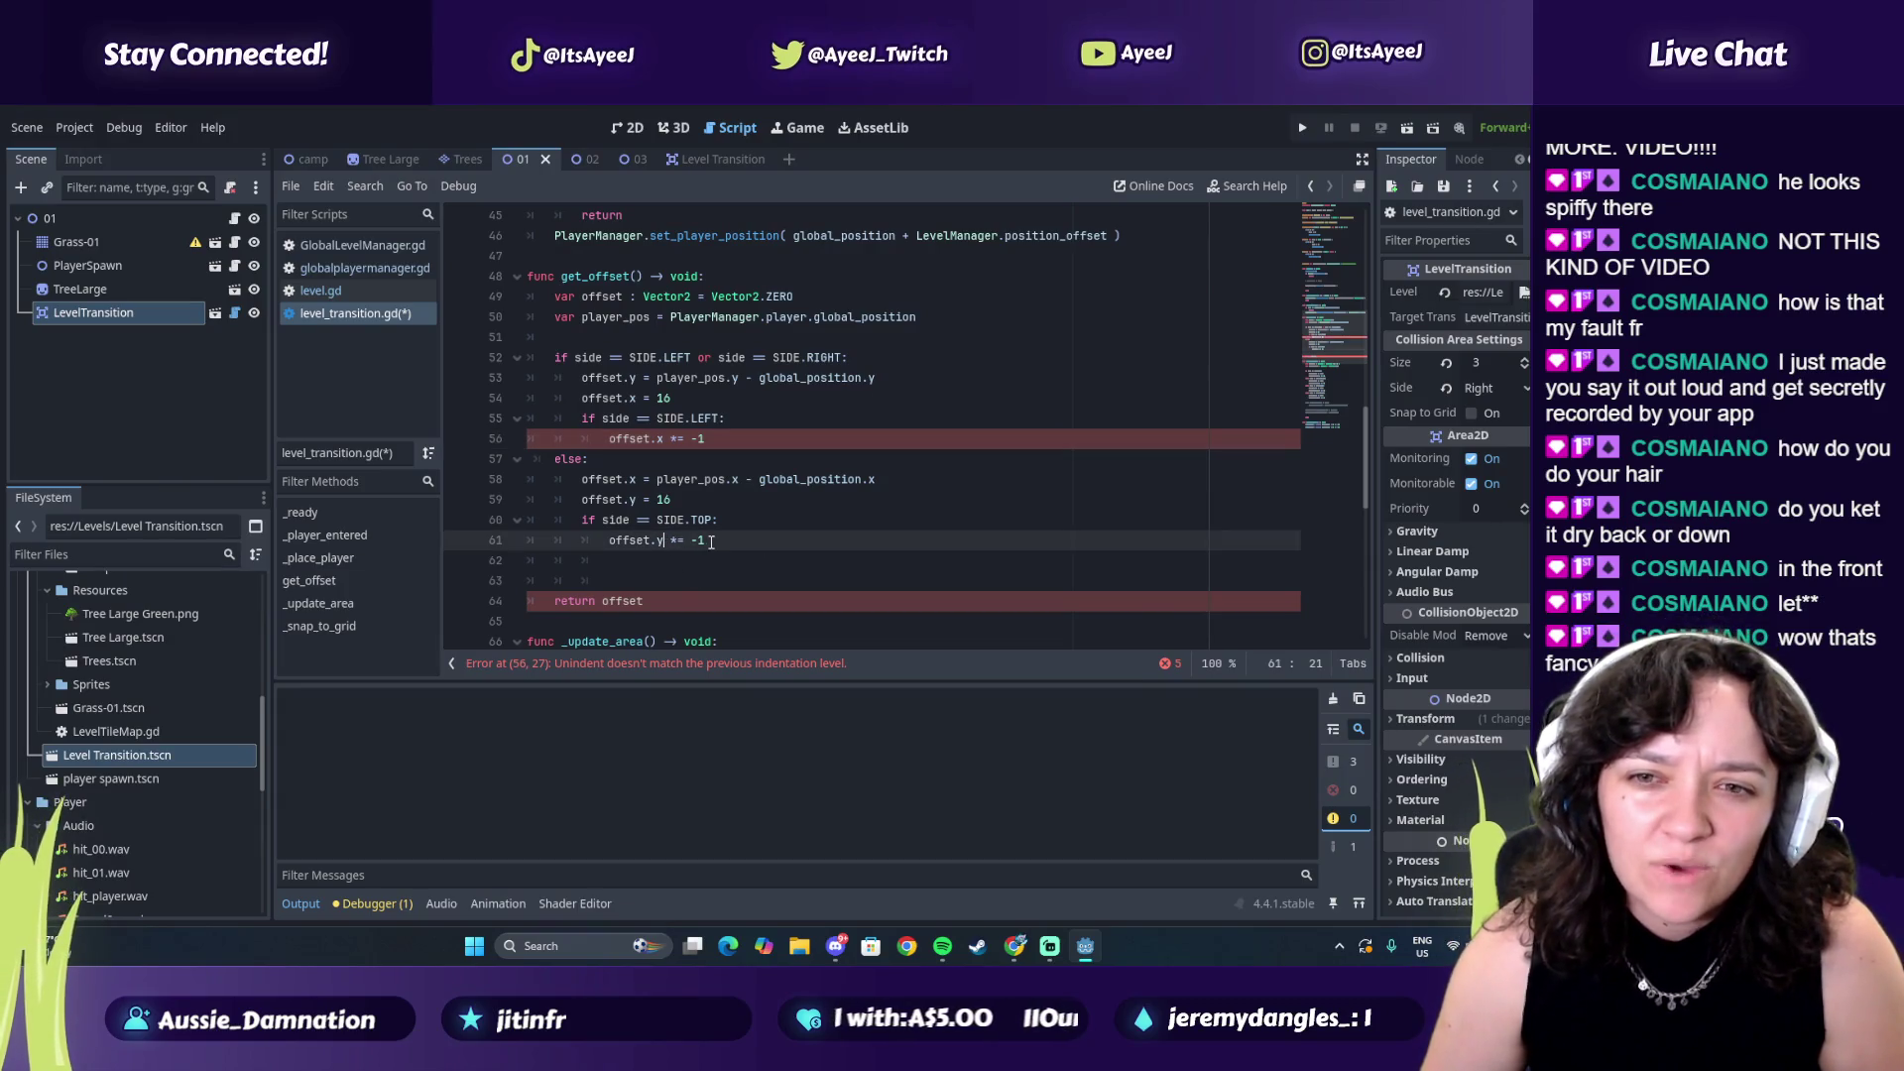
left_click(612, 542)
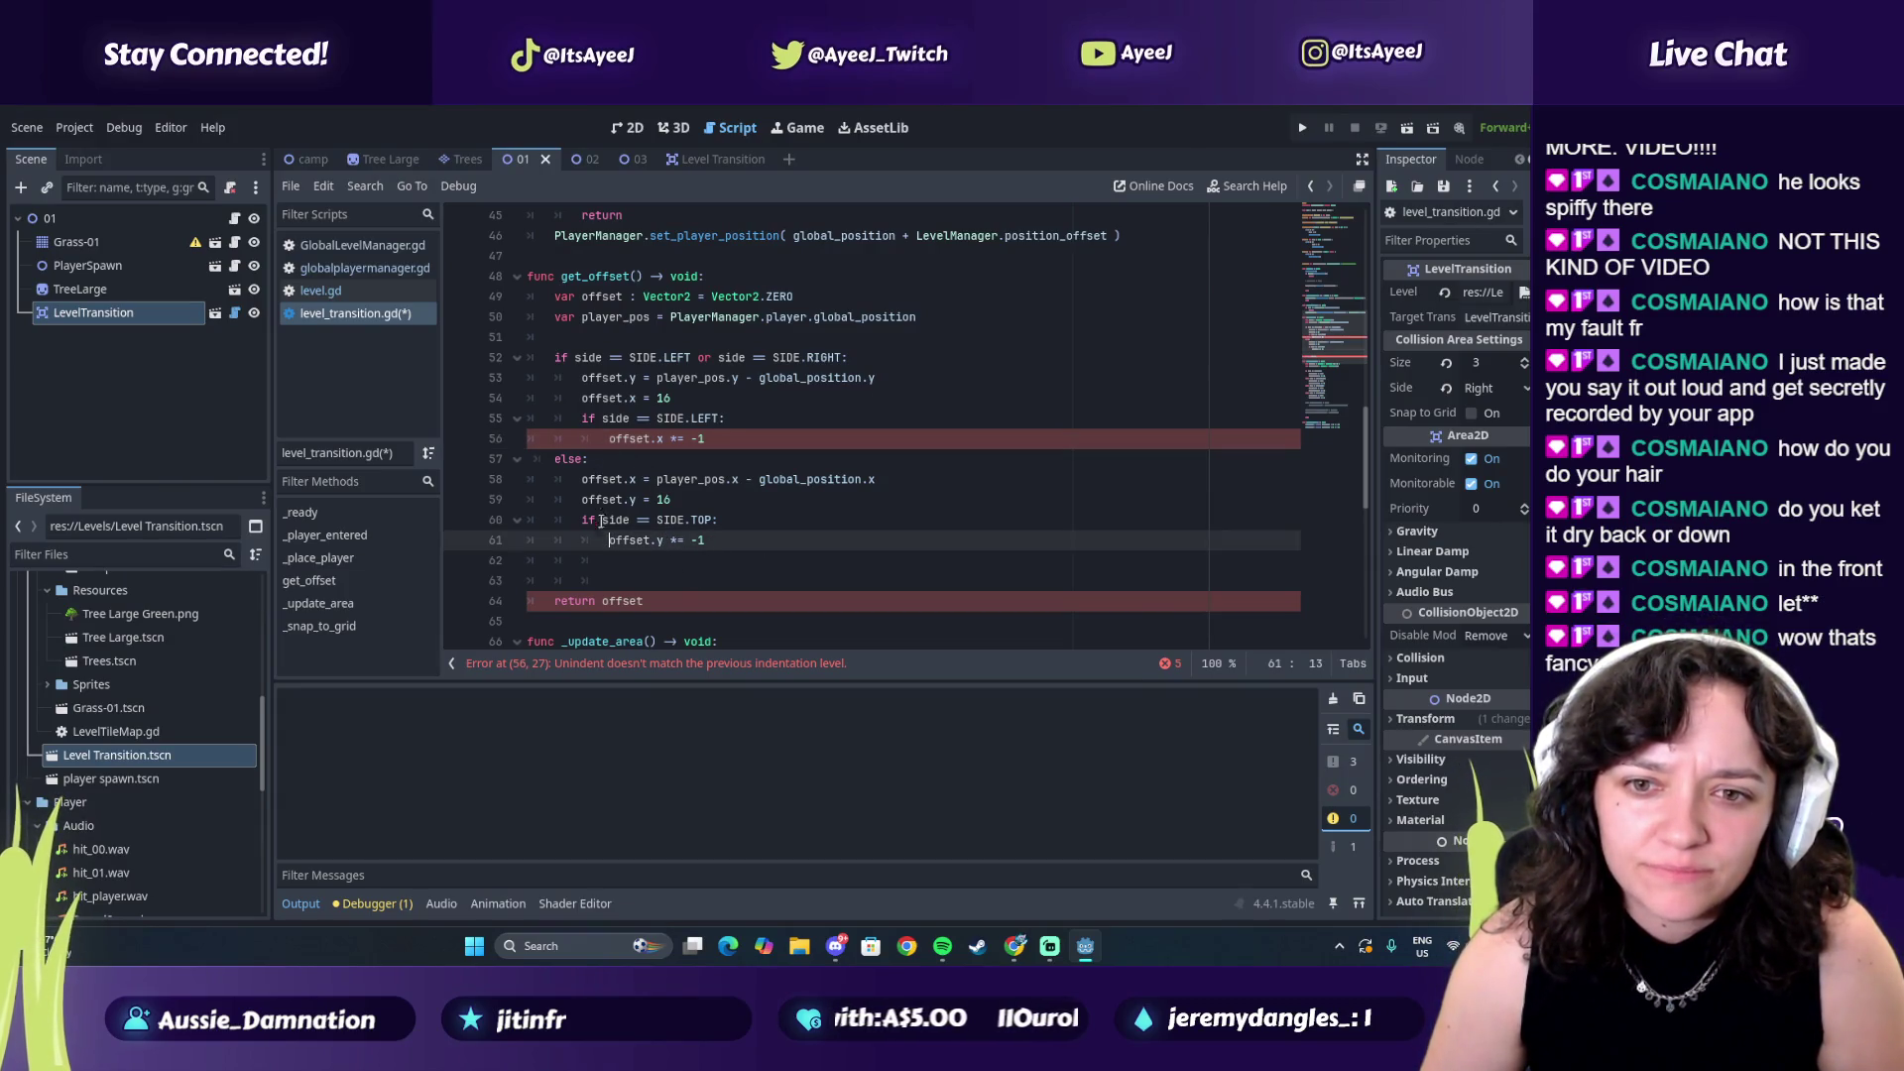
left_click(584, 419)
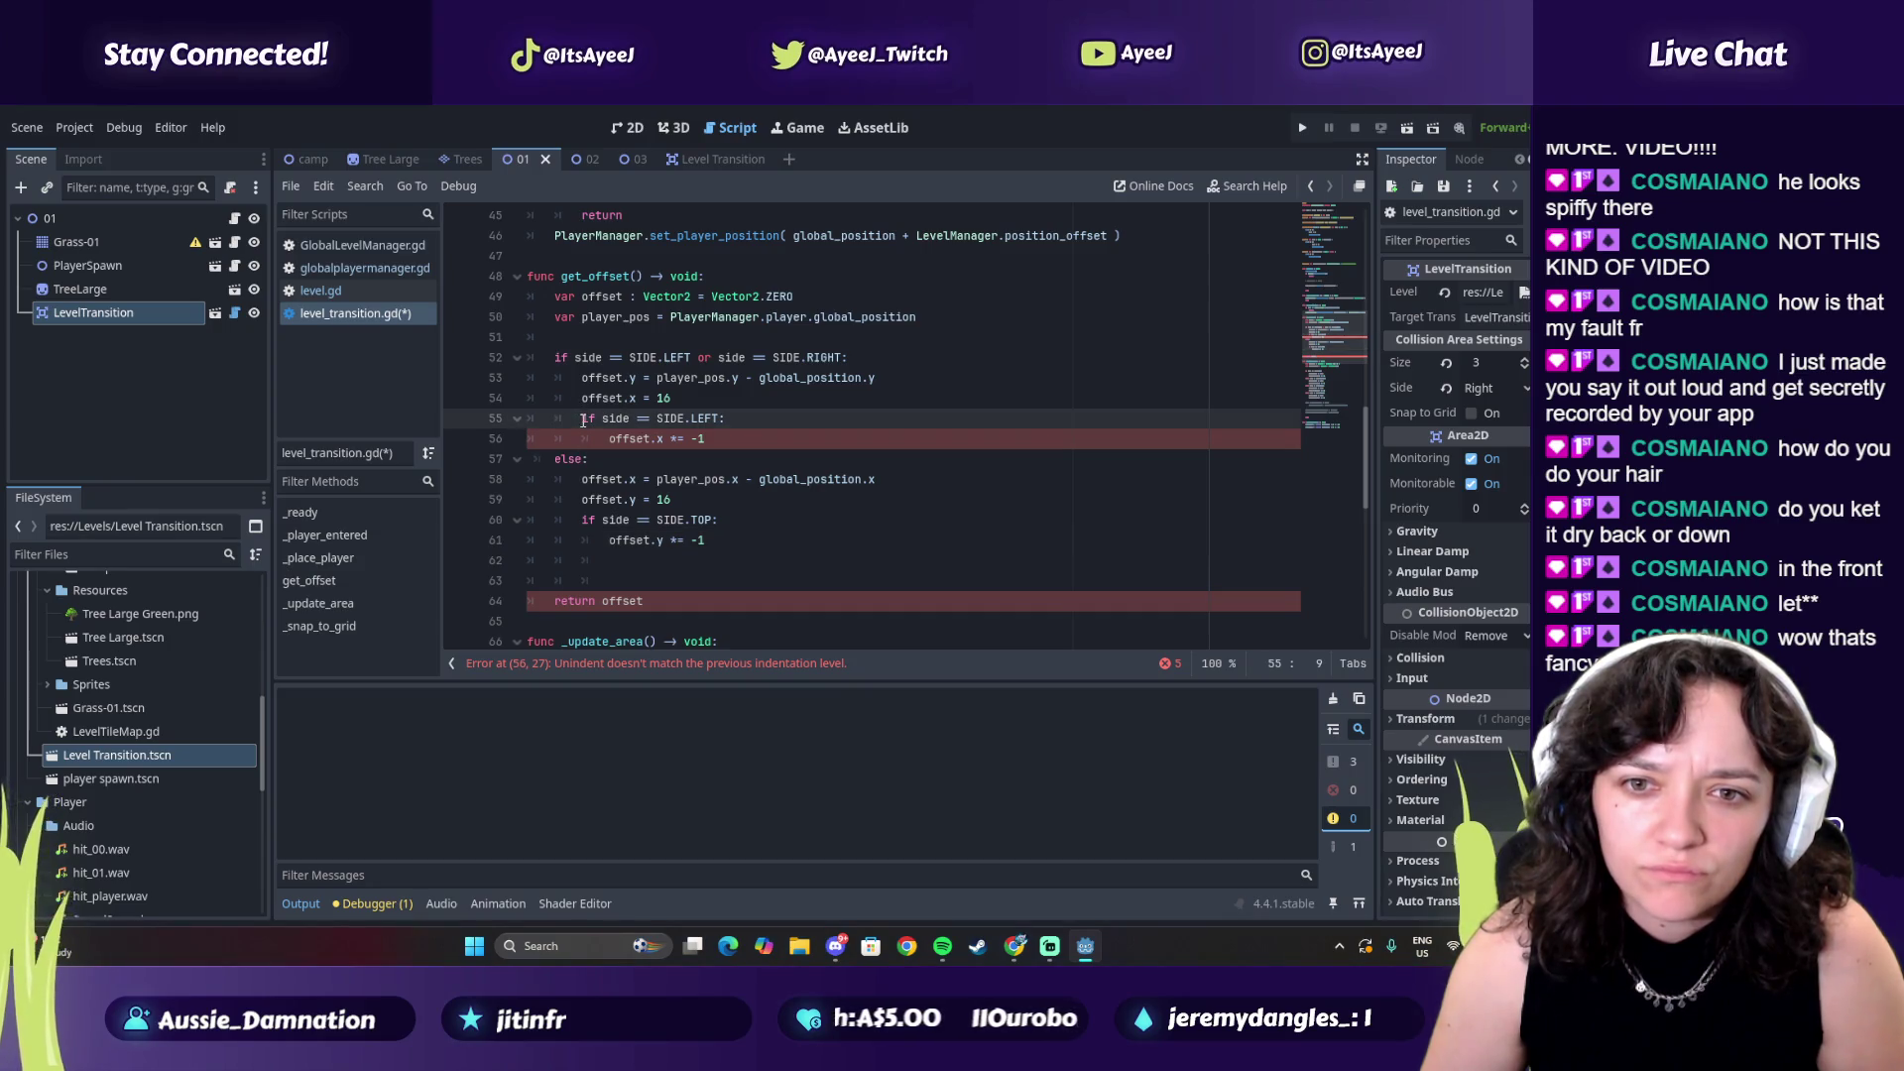
key("Tab")
left_click(598, 436)
key("Tab")
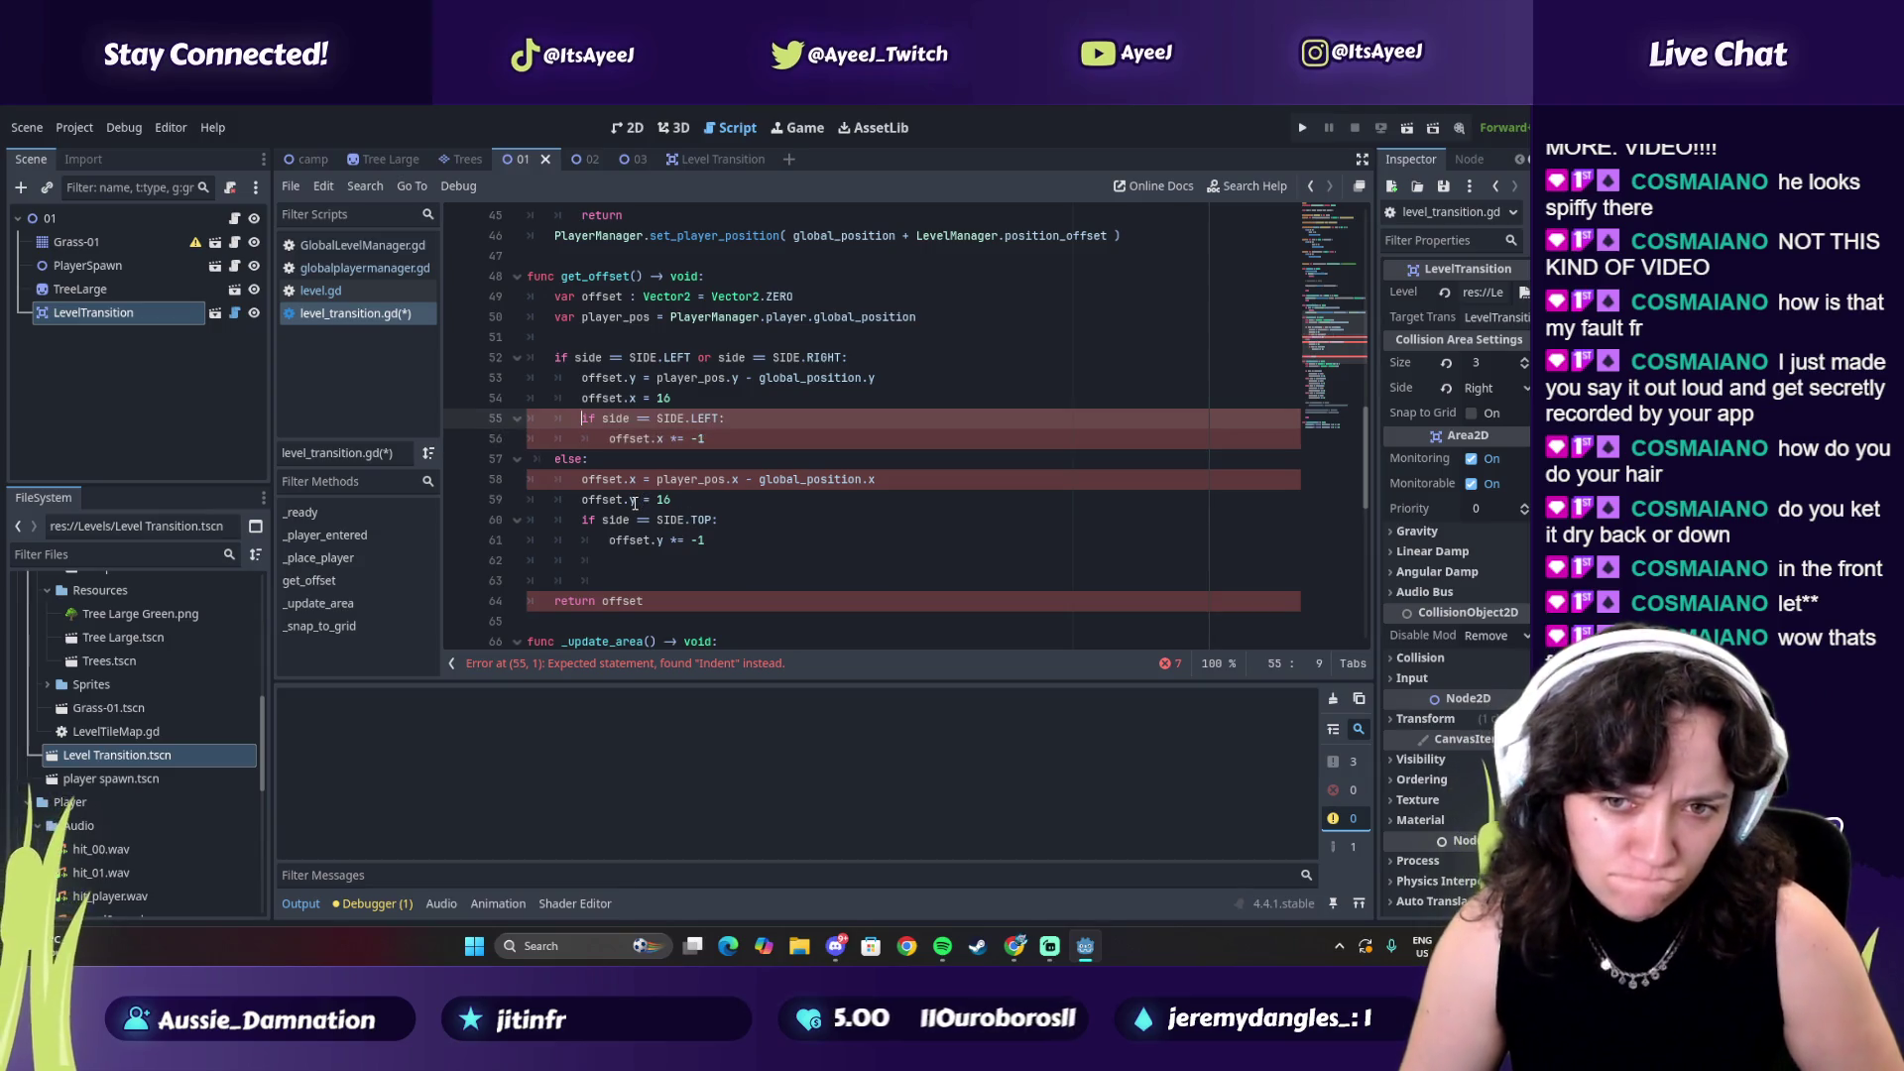
Compare lines 55–56 of the script against the tutorial's code
key("alt+Tab")
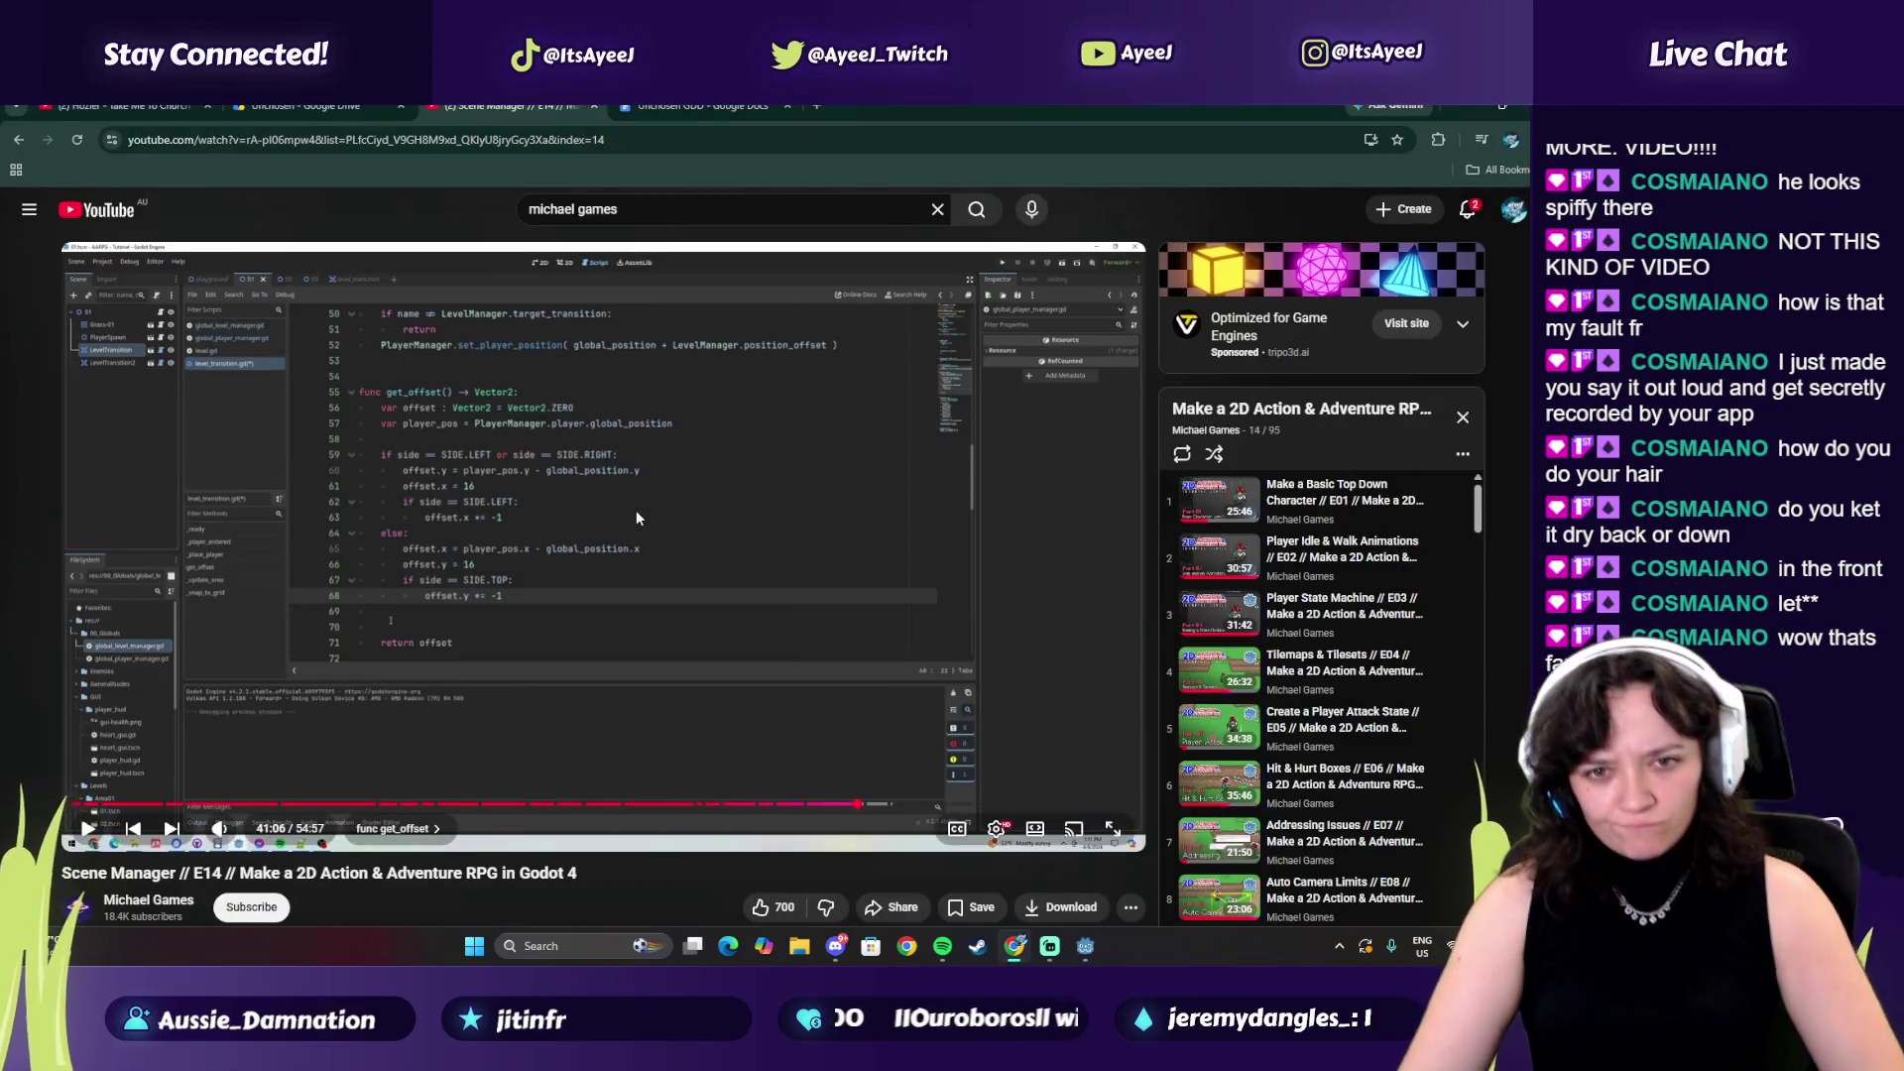
key("alt+Tab")
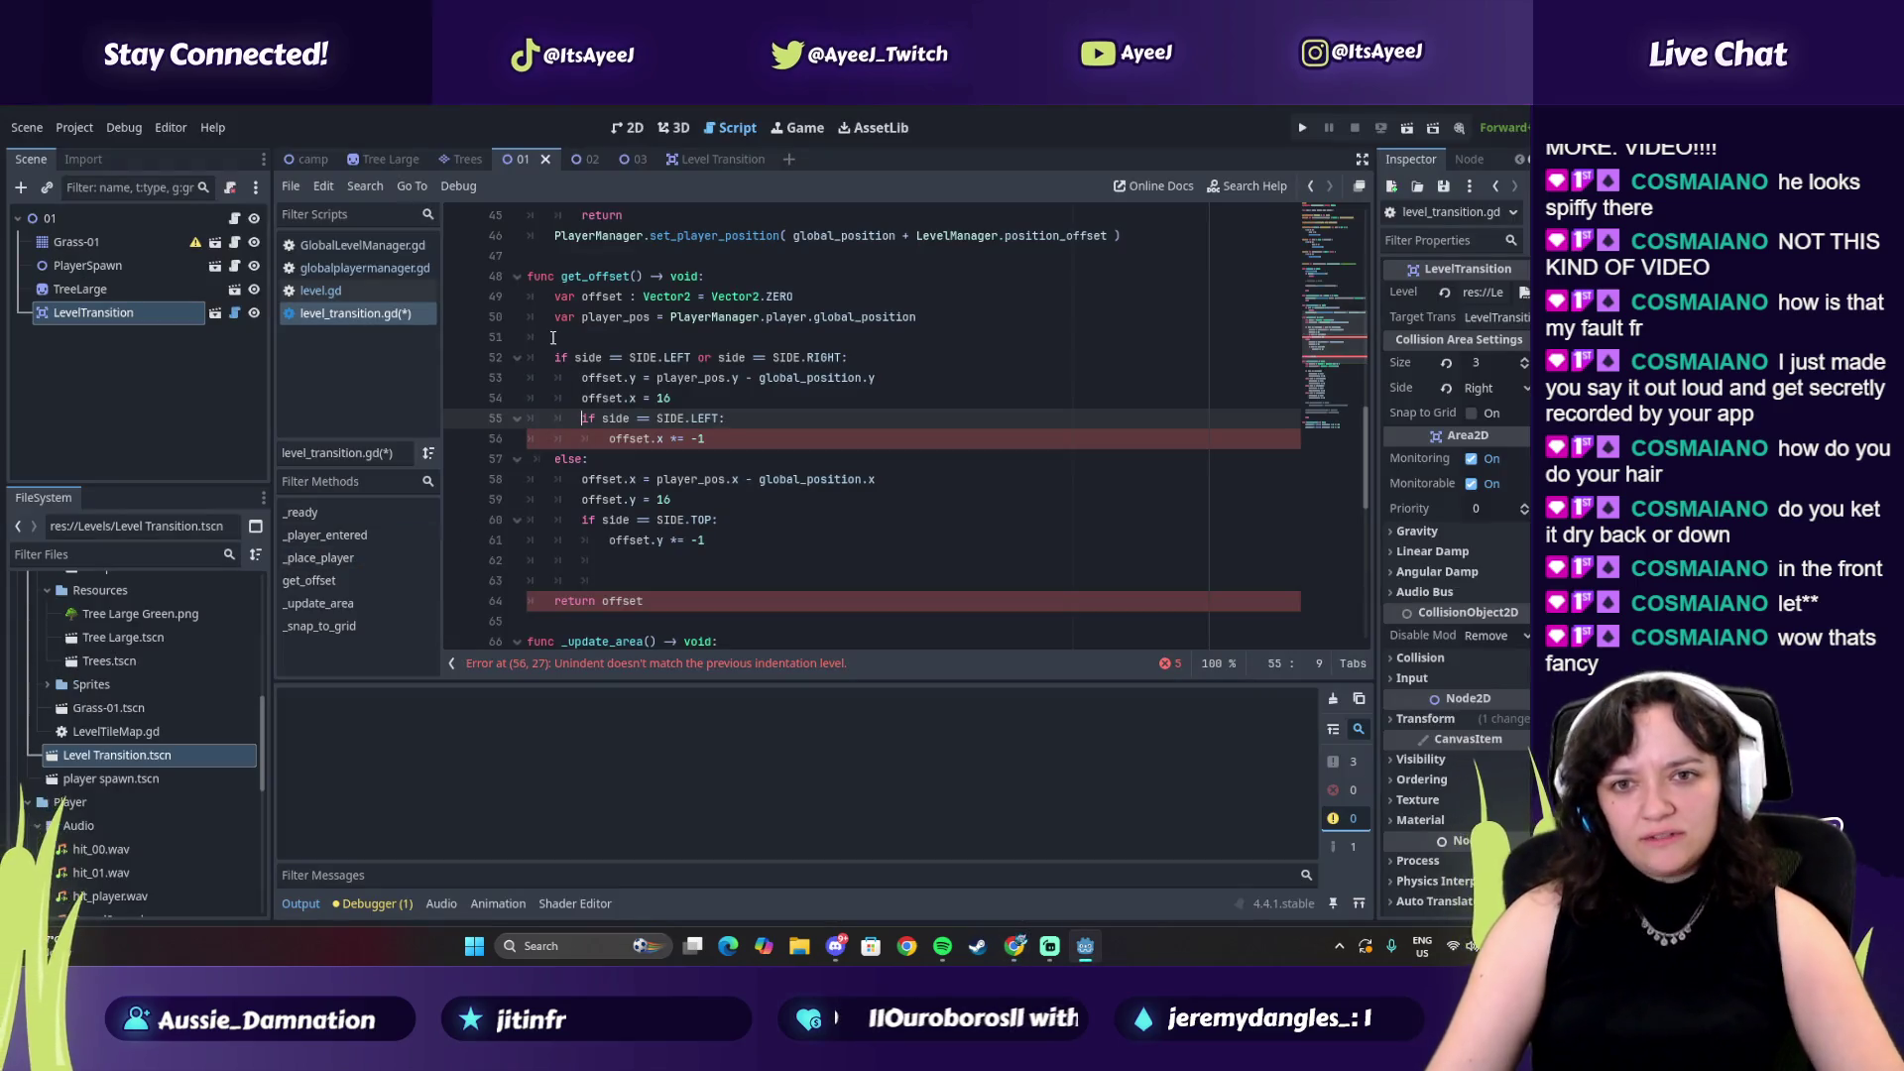
key("alt+Tab")
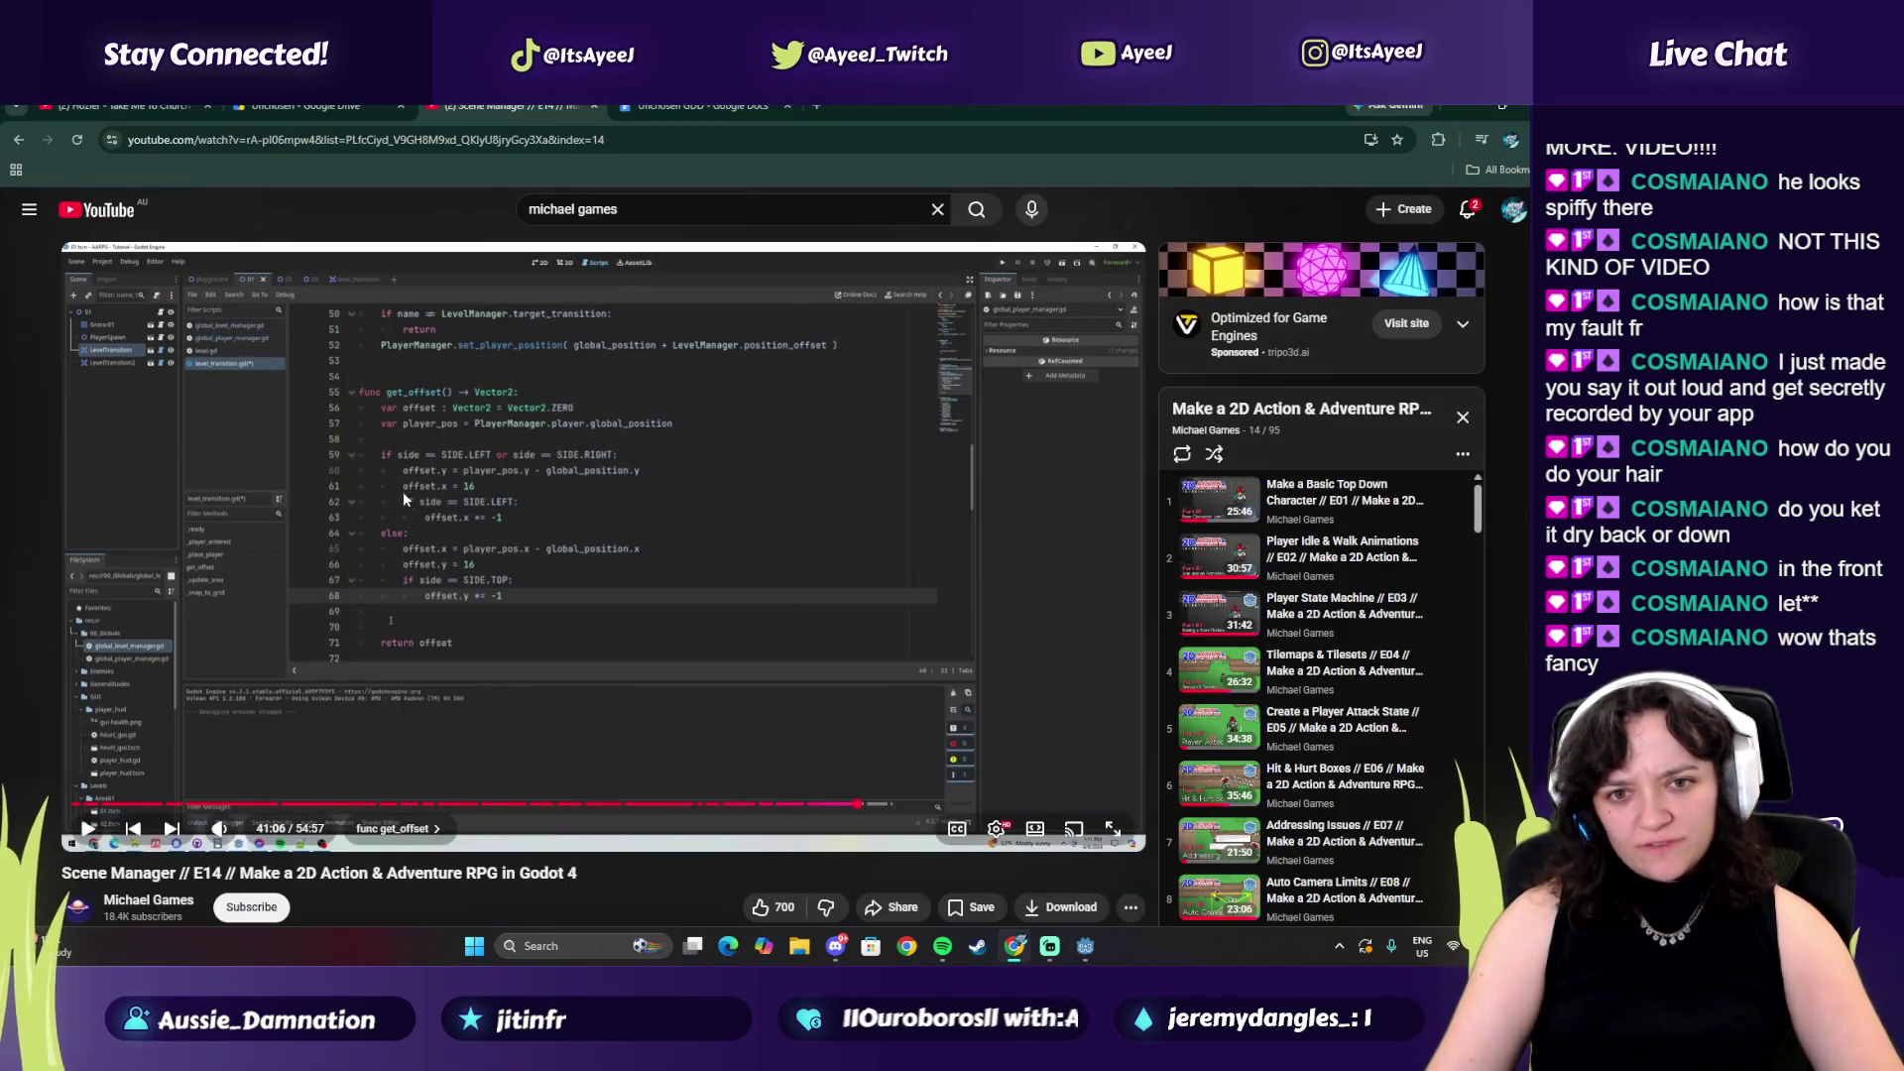
key("alt+Tab")
left_click(600, 438)
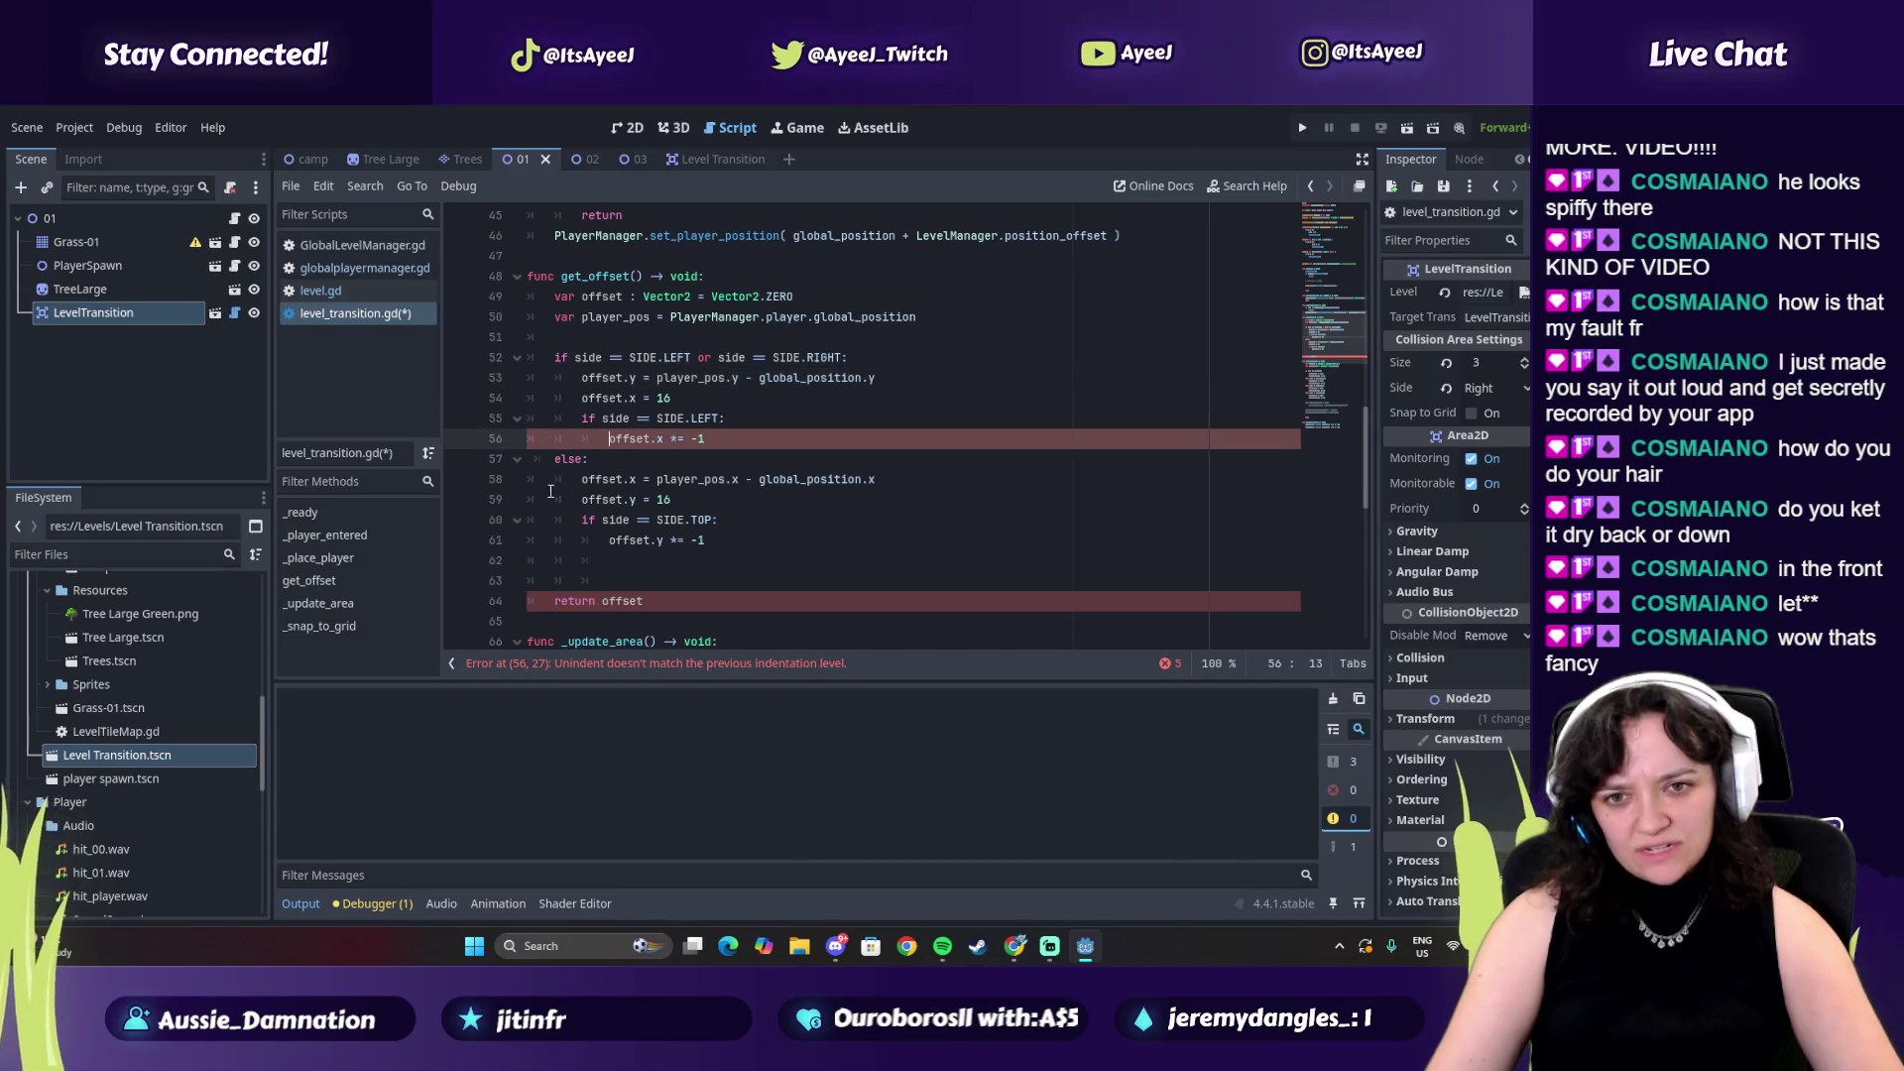
key("alt+Tab")
key("alt+Tab")
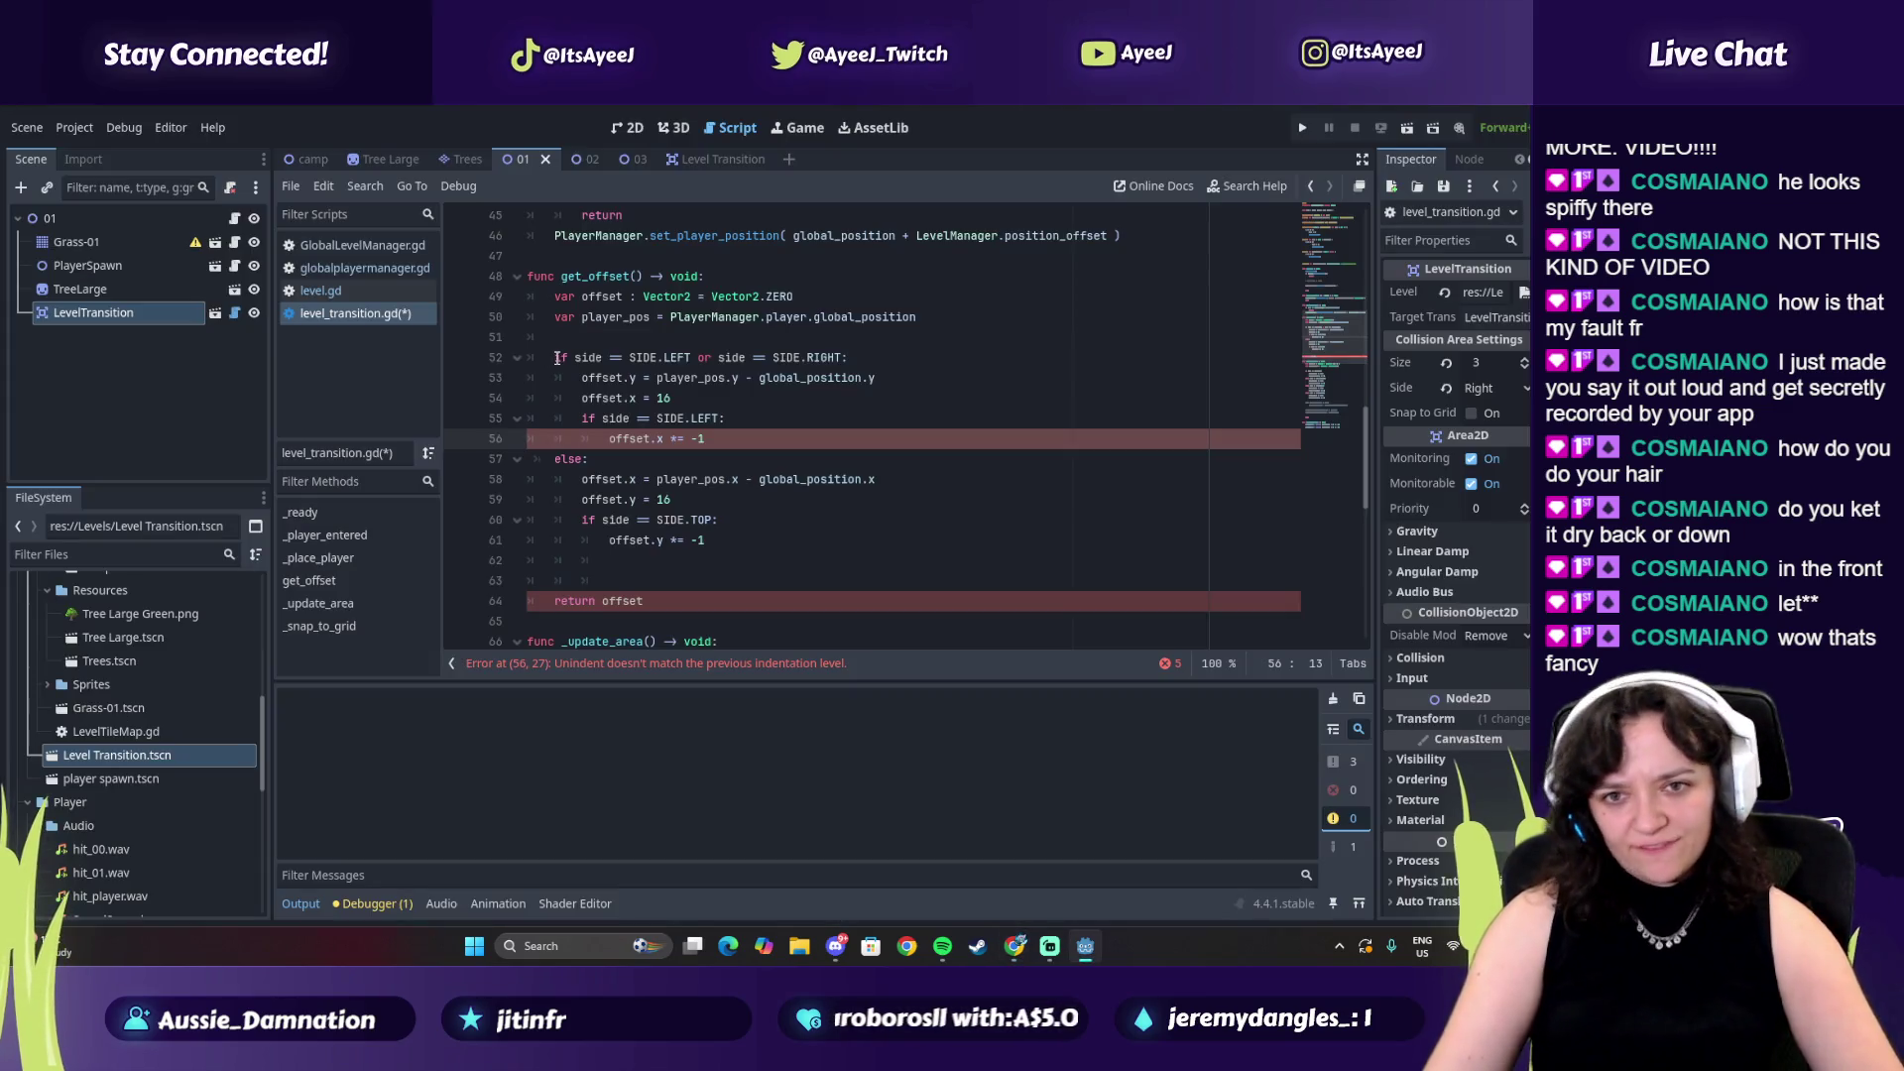
key("alt+Tab")
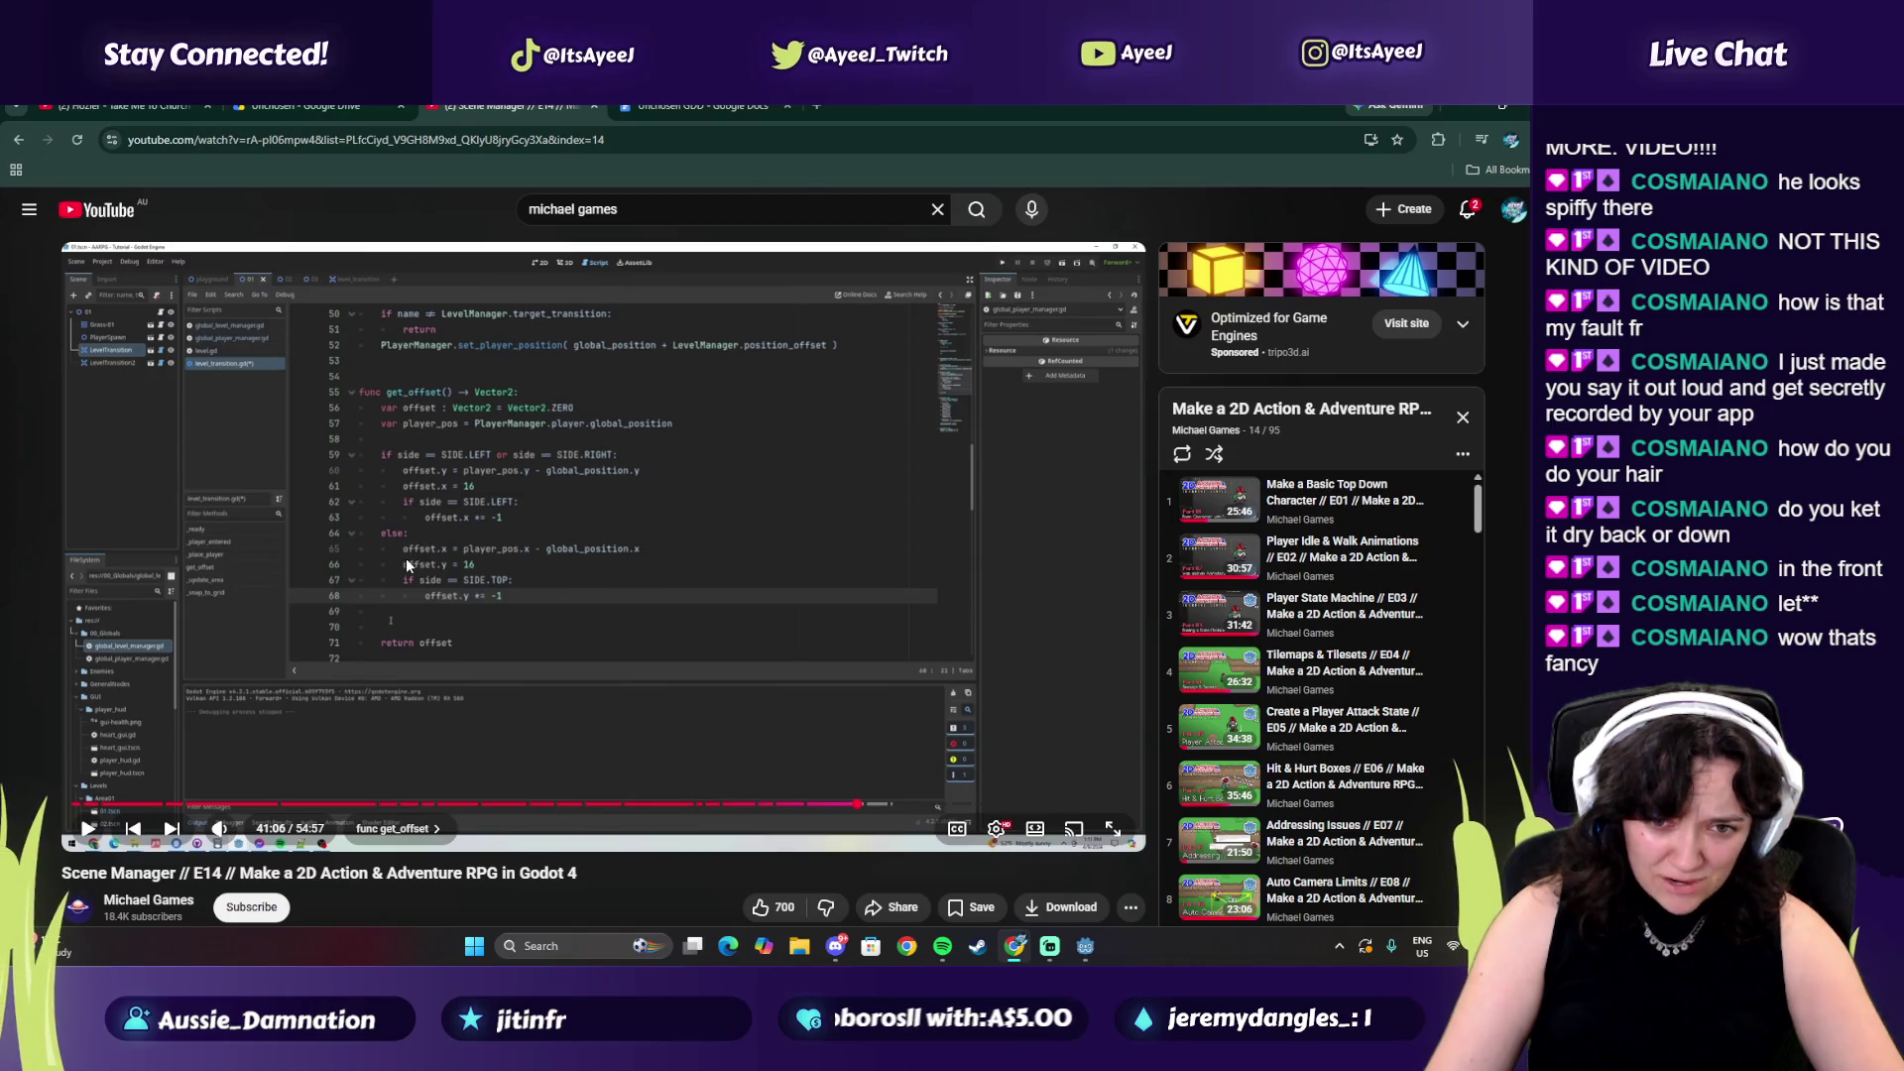
key("alt+Tab")
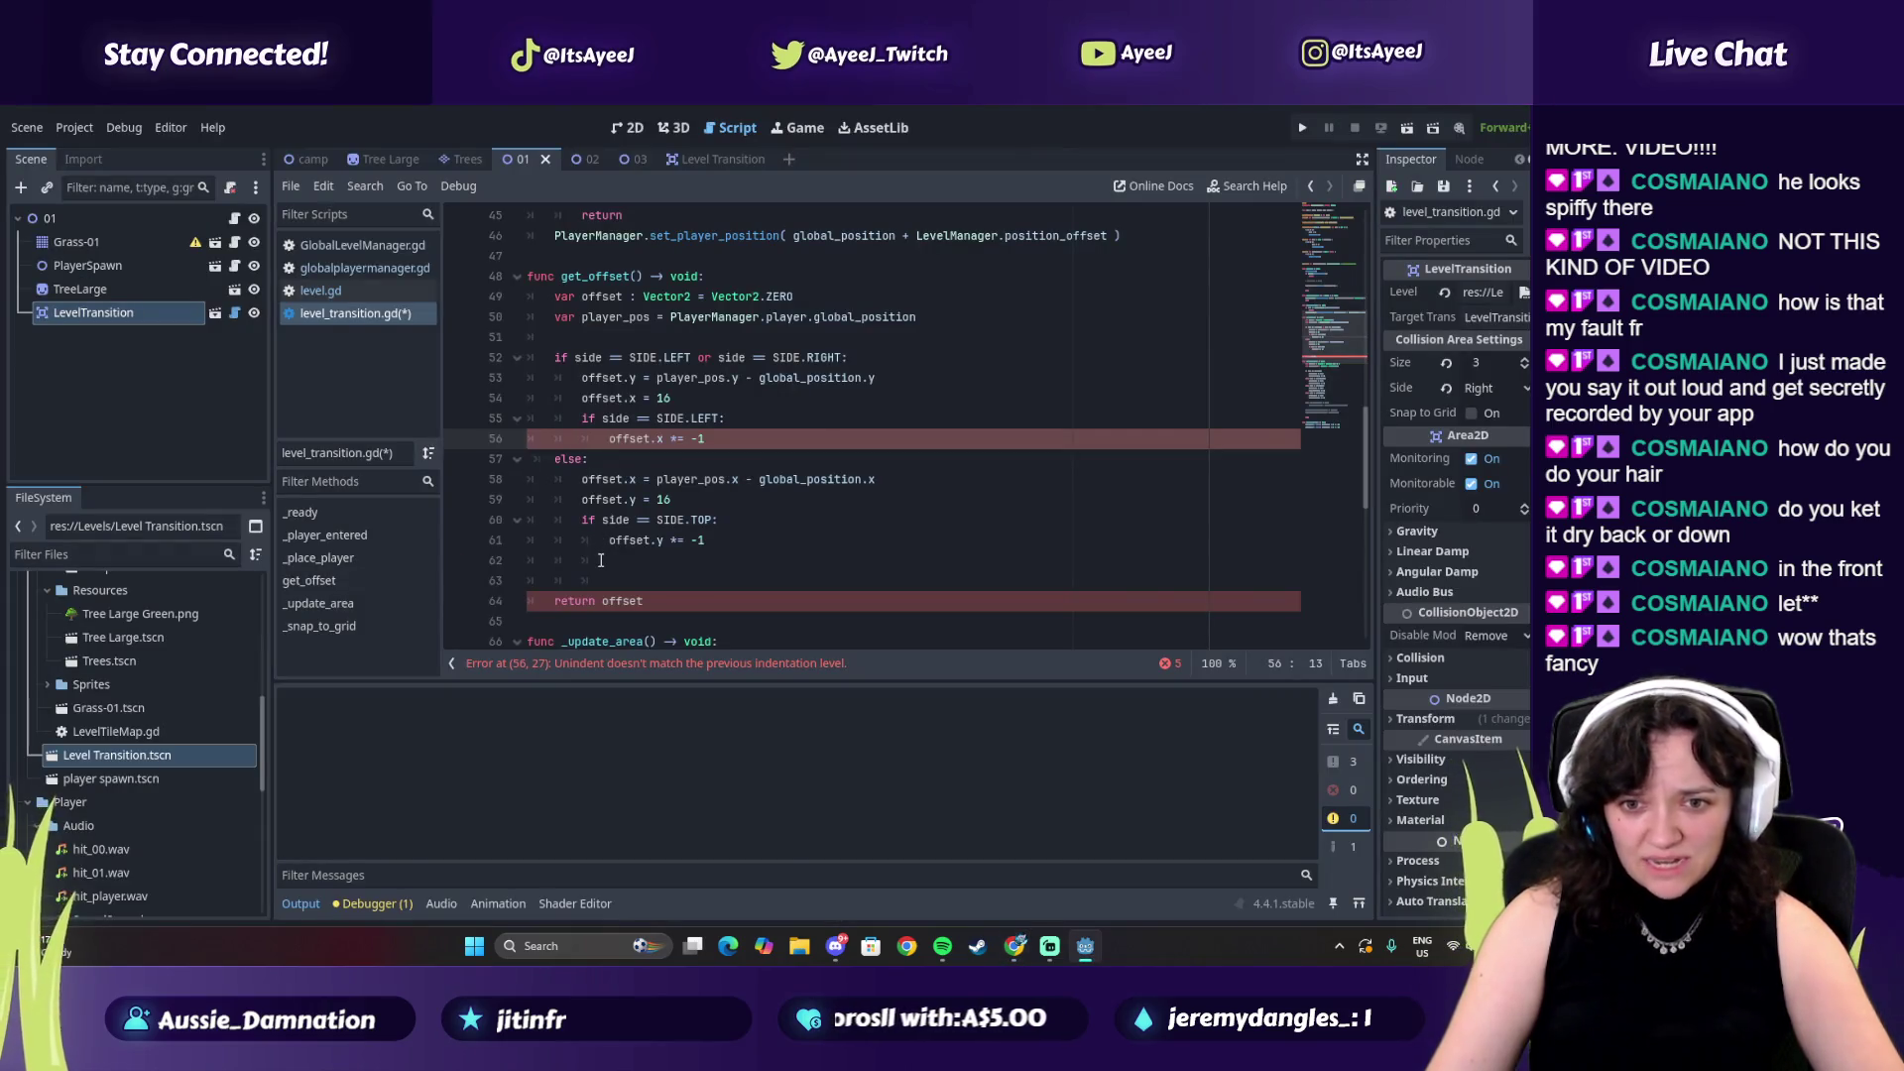
key("alt+Tab")
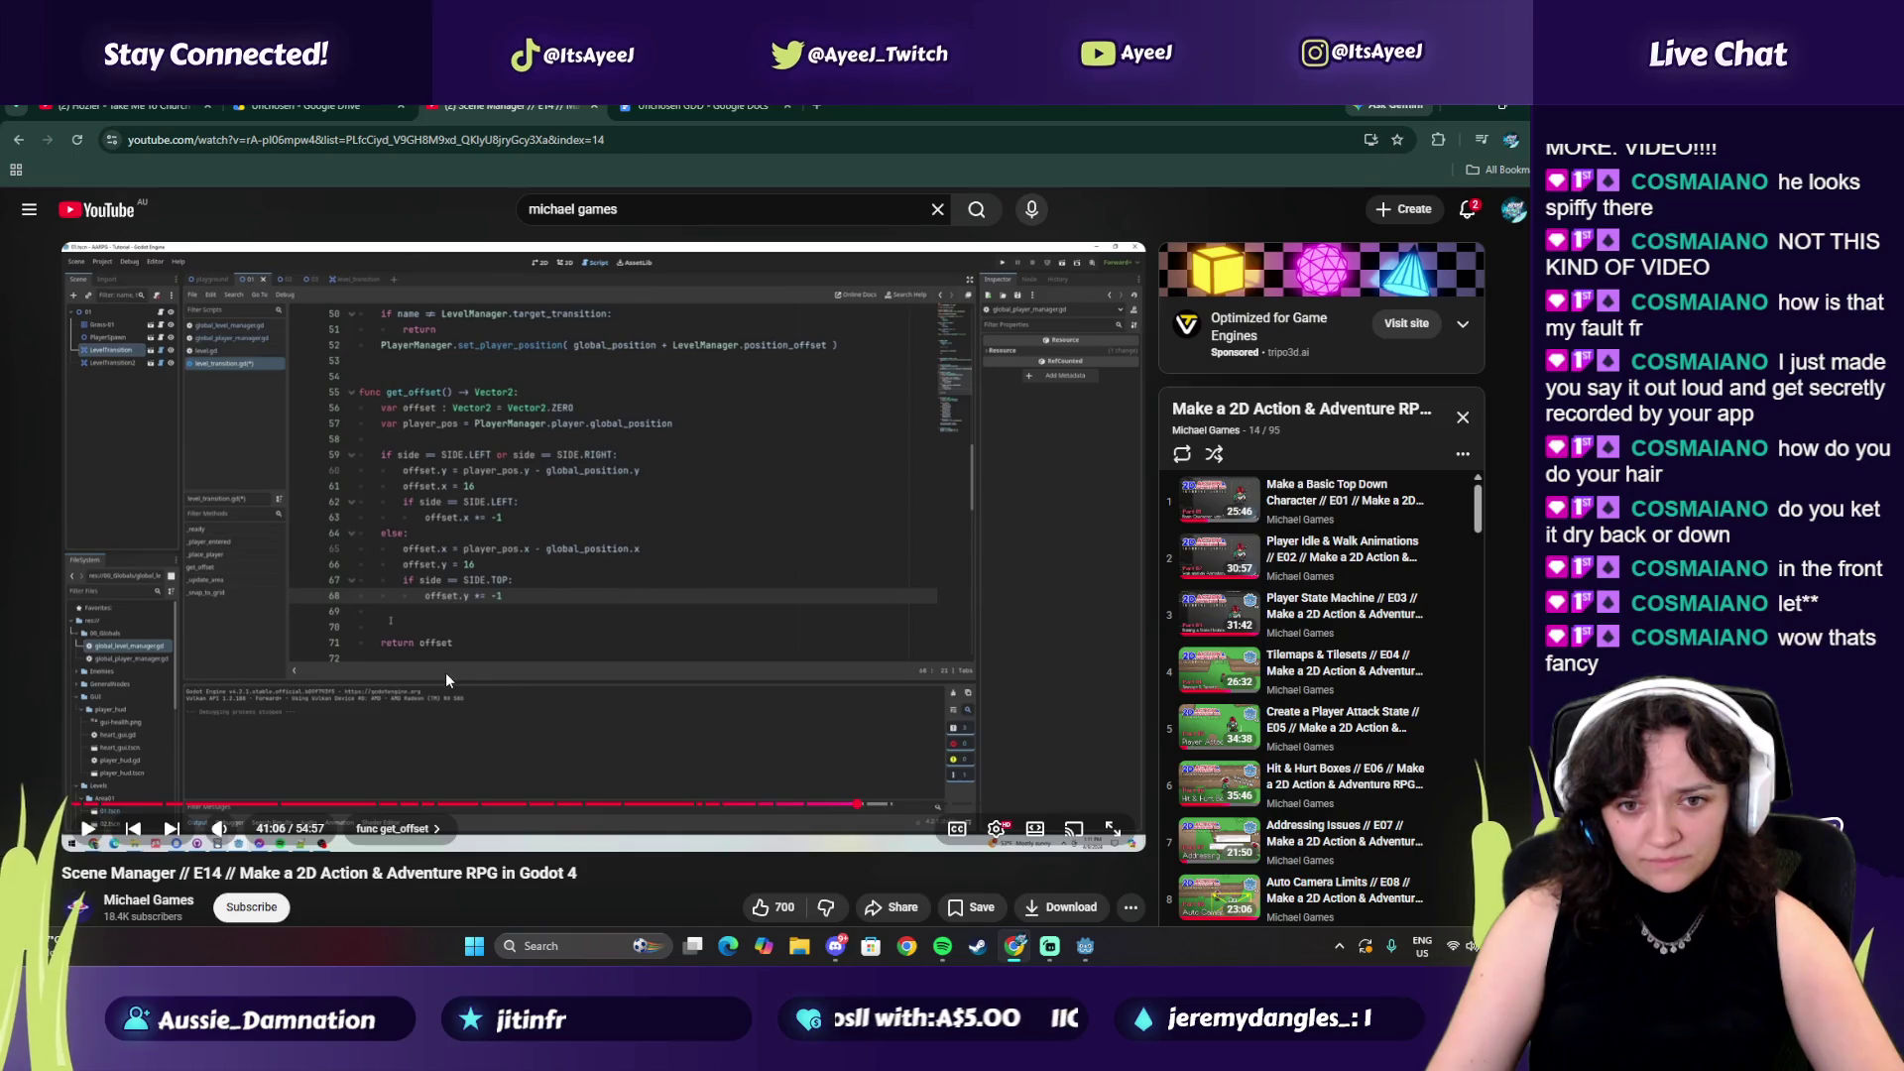
key("alt+Tab")
key("alt+Tab")
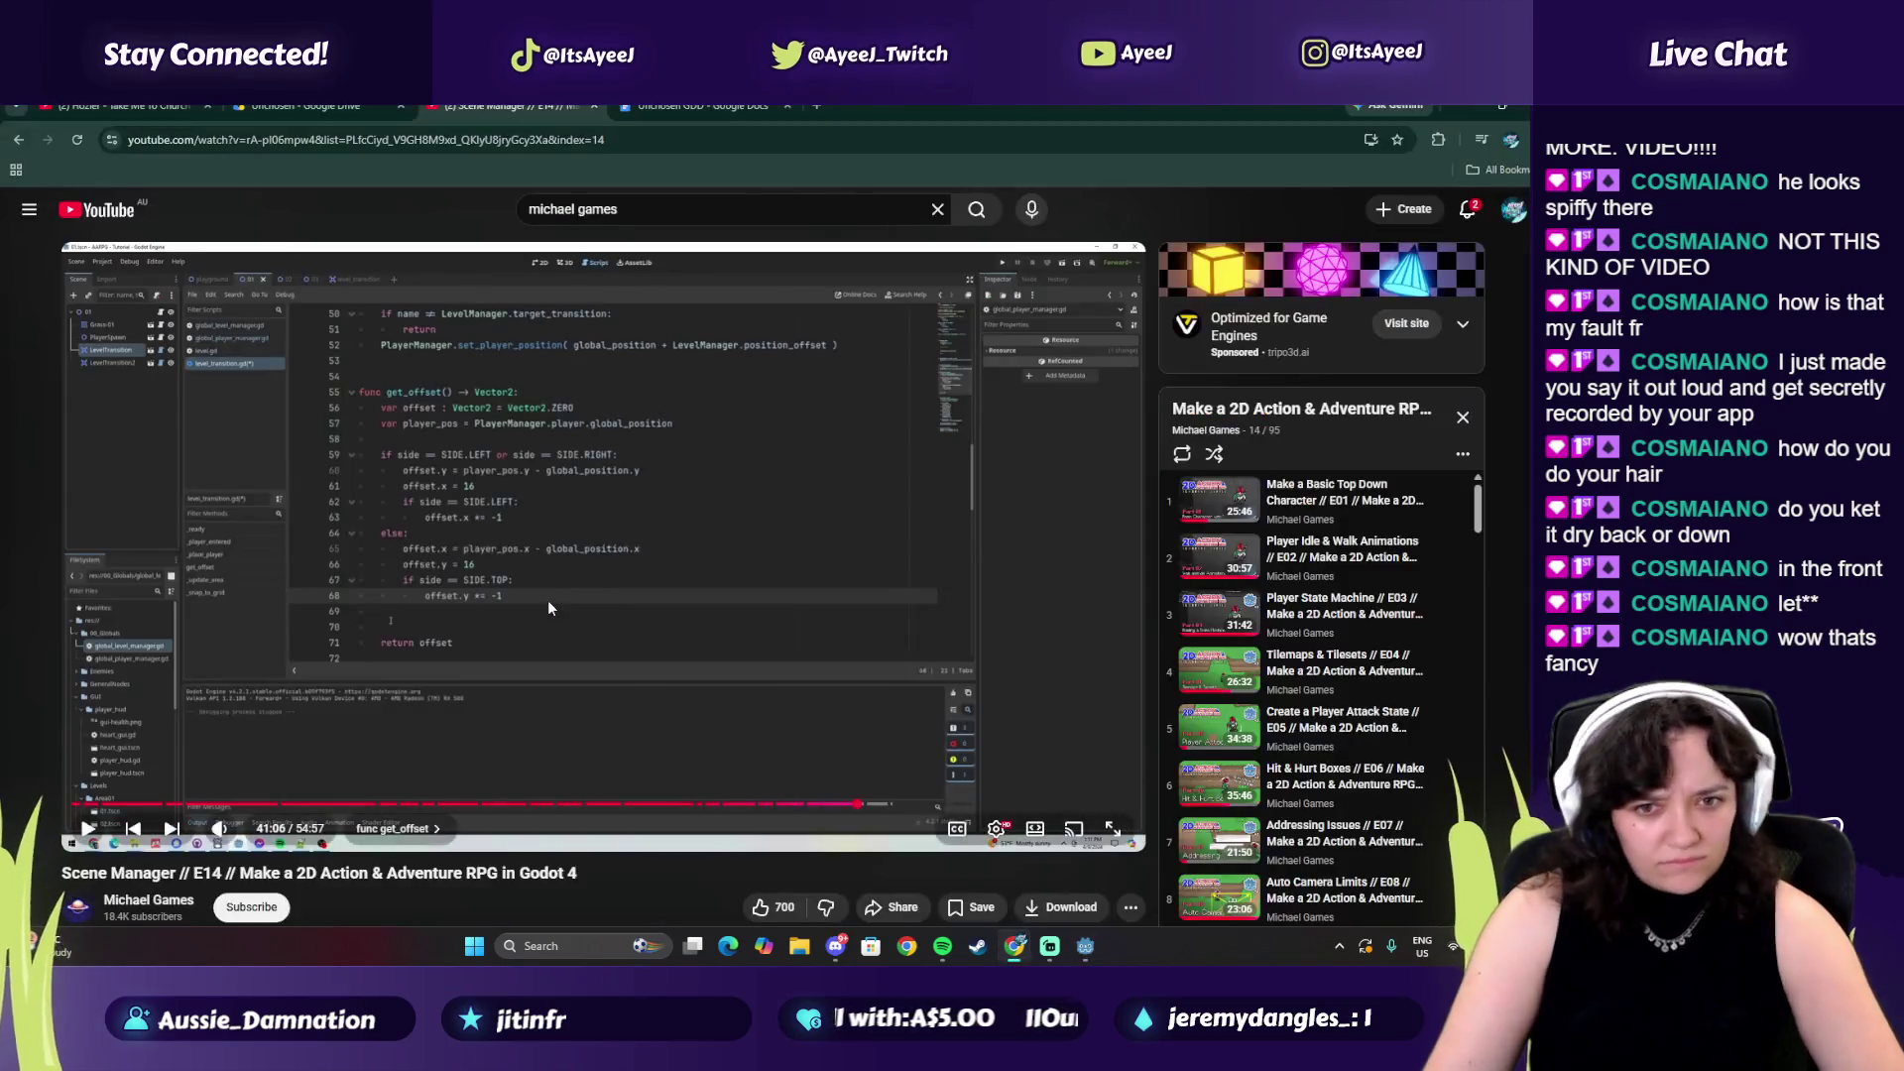
Play the tutorial briefly and pause it at 41:10
left_click(547, 599)
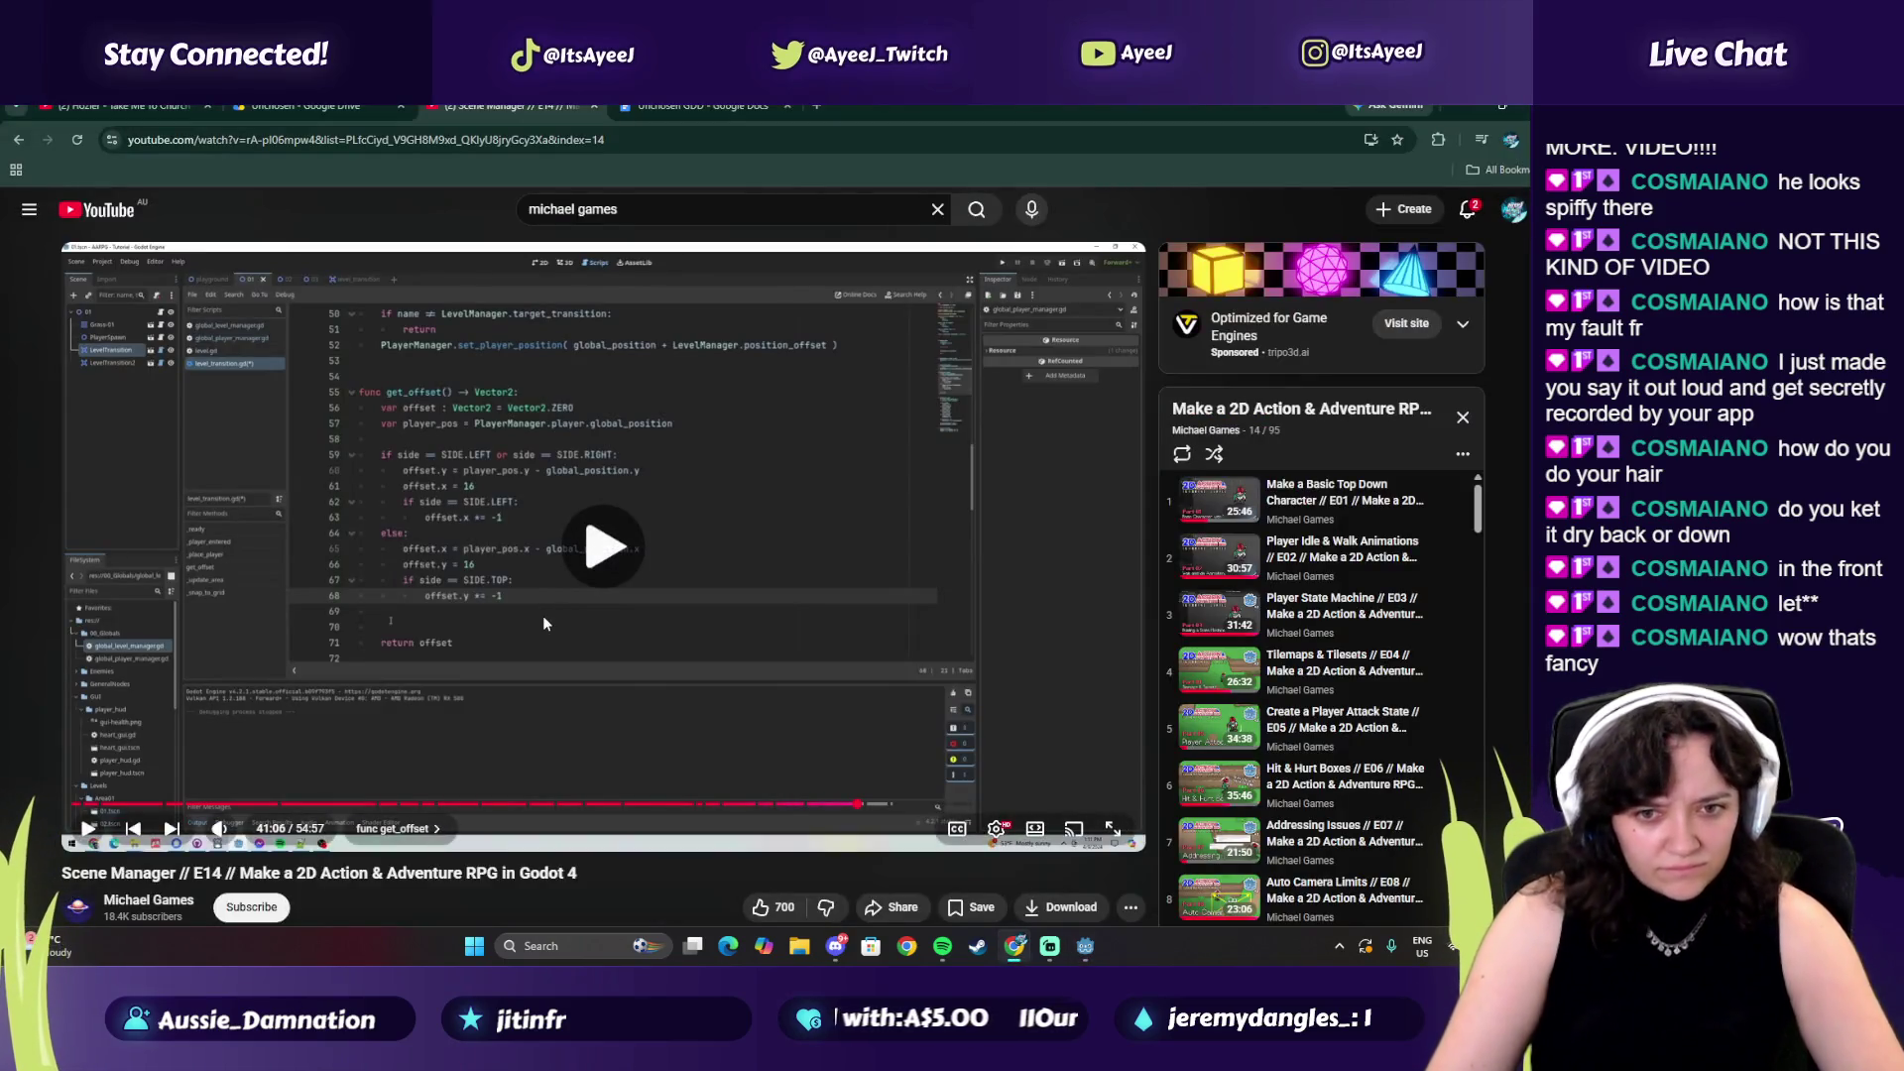
left_click(583, 651)
left_click(583, 651)
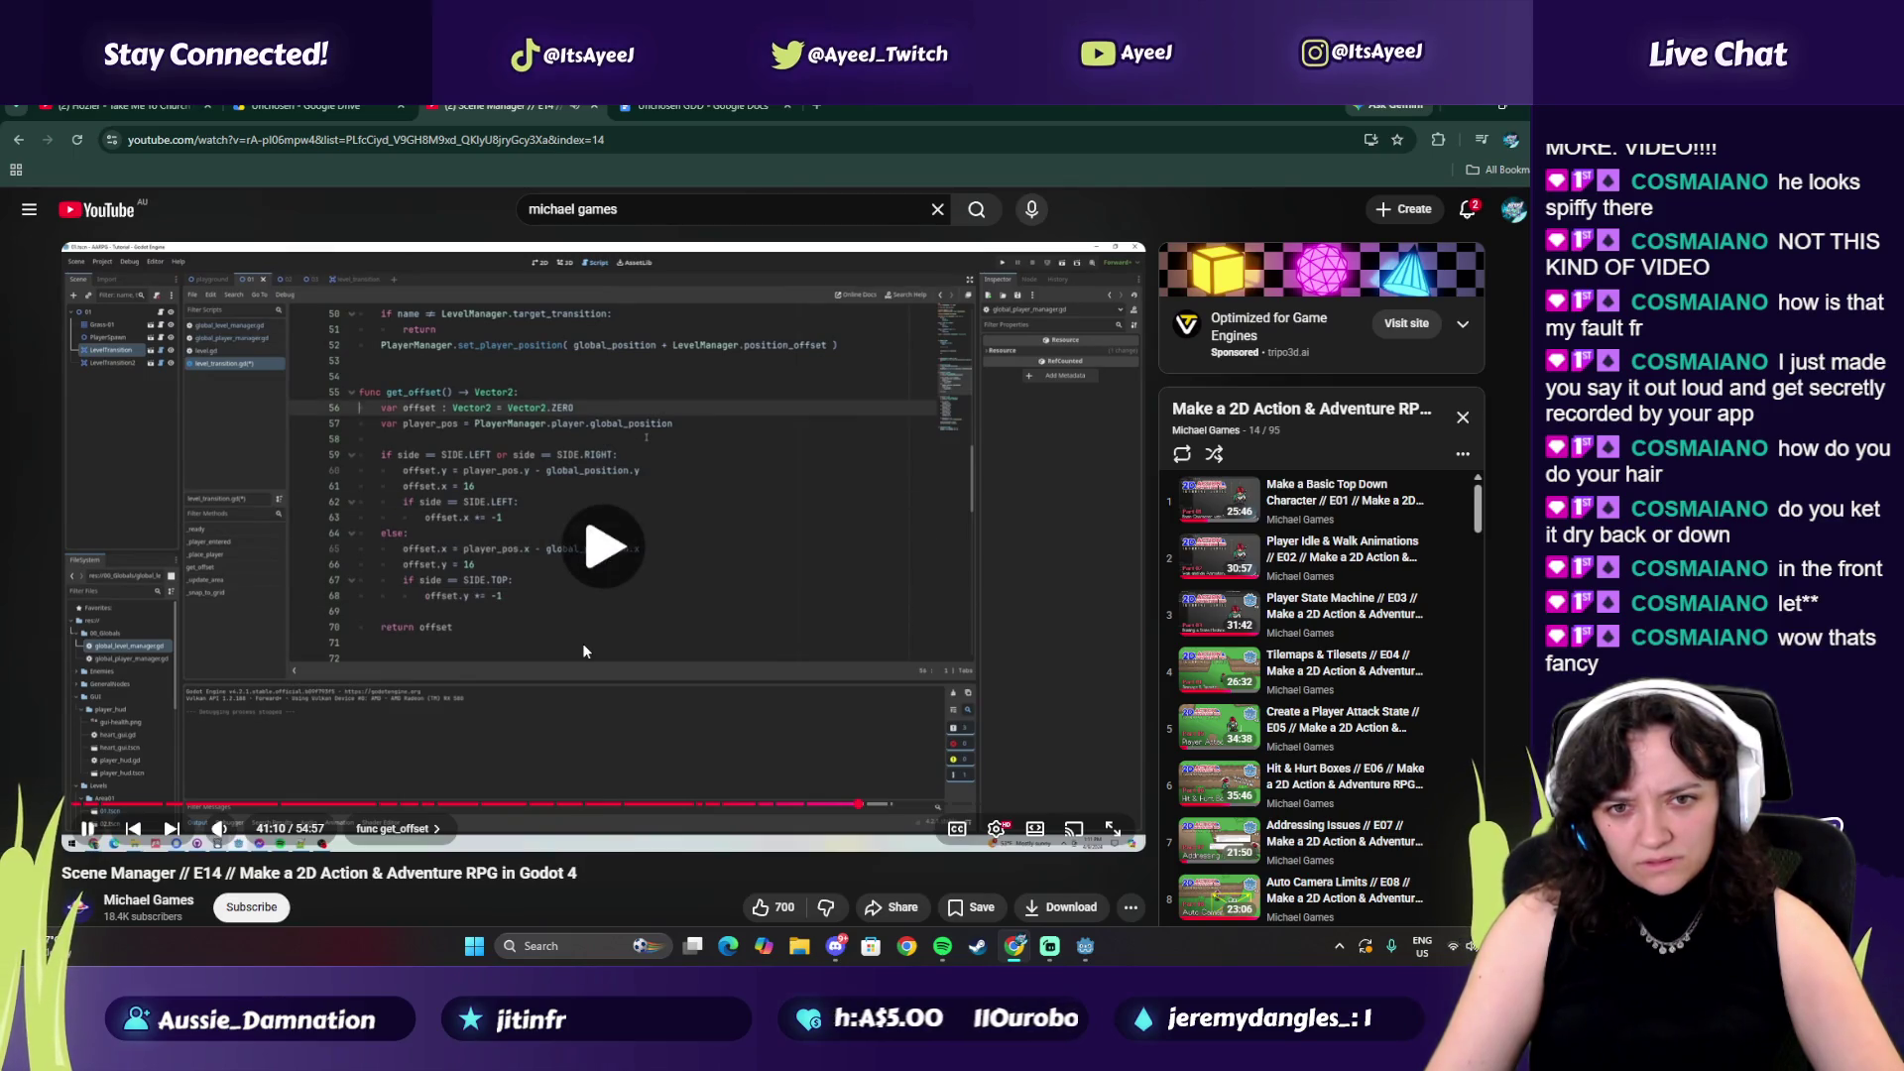
left_click(583, 651)
key("alt+Tab")
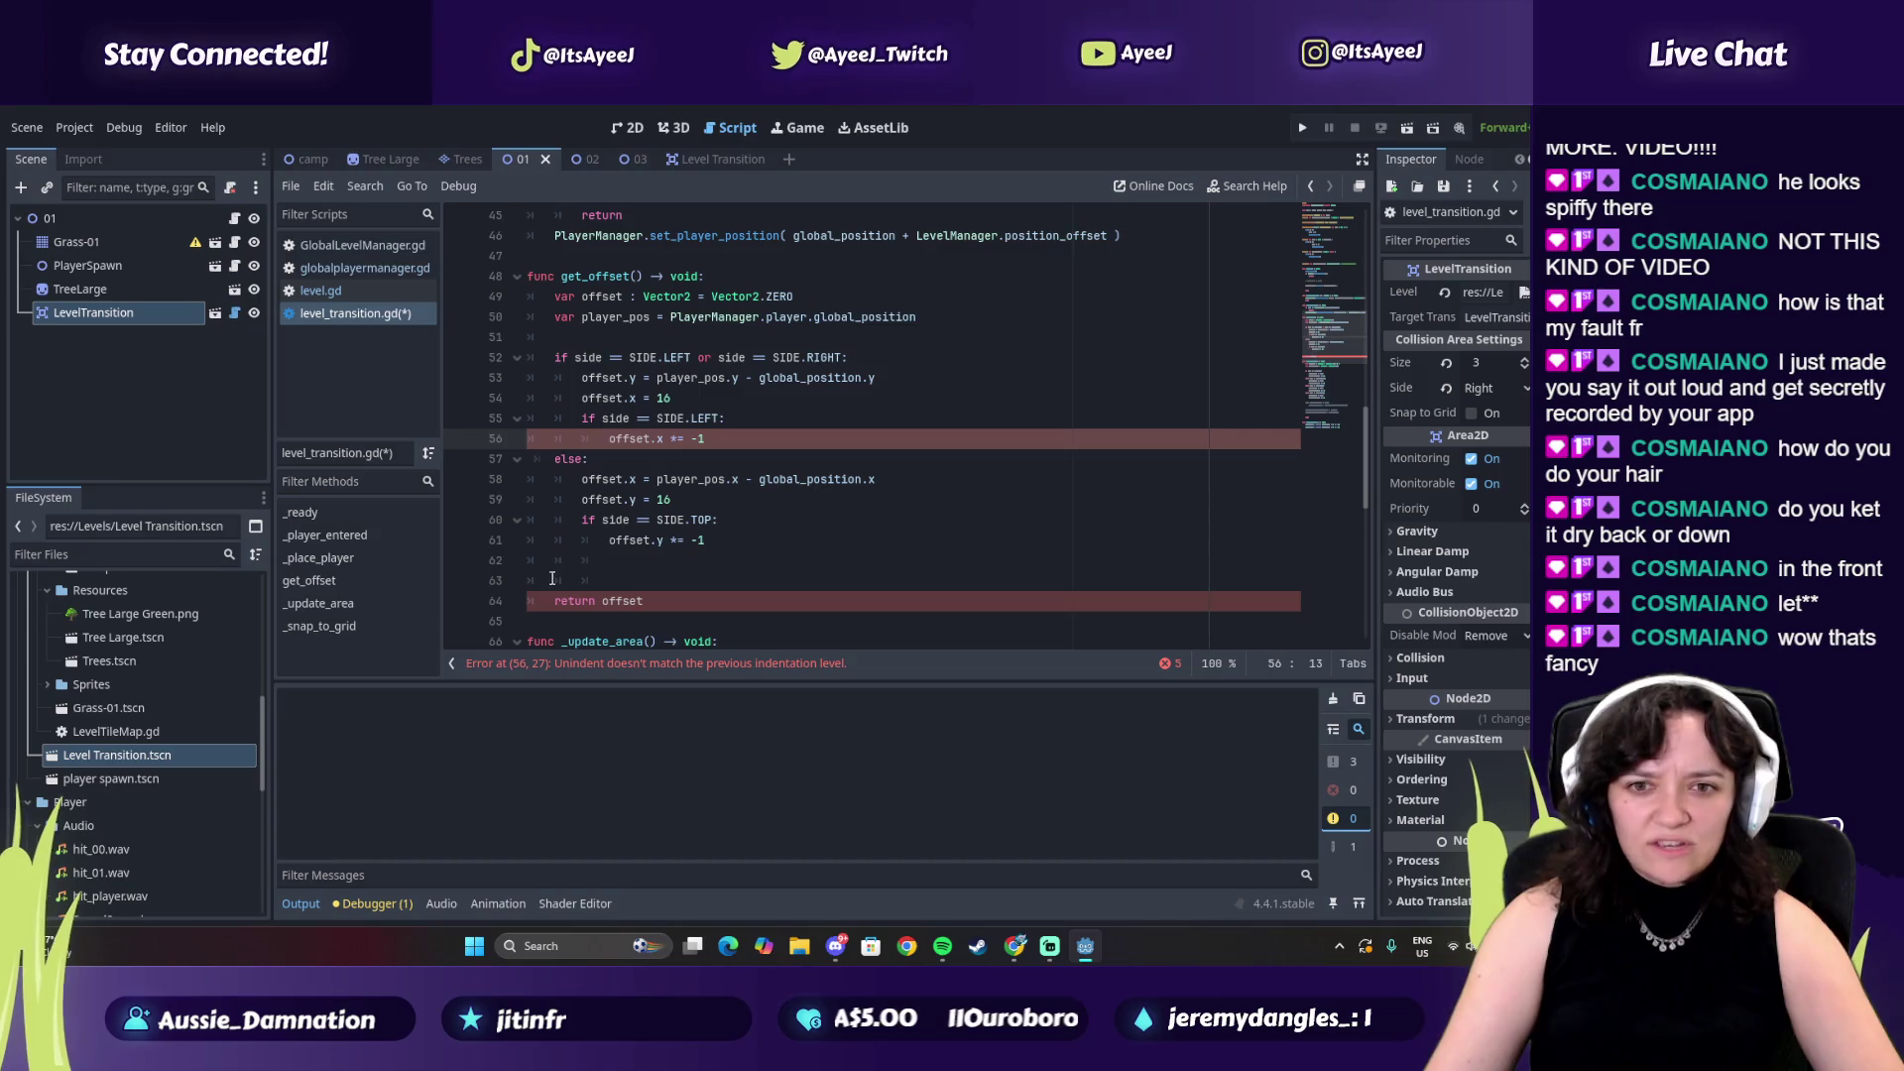
Delete the blank lines above return offset and keep it indented inside get_offset
left_click(577, 579)
left_click(497, 567, "shift")
key("BackSpace")
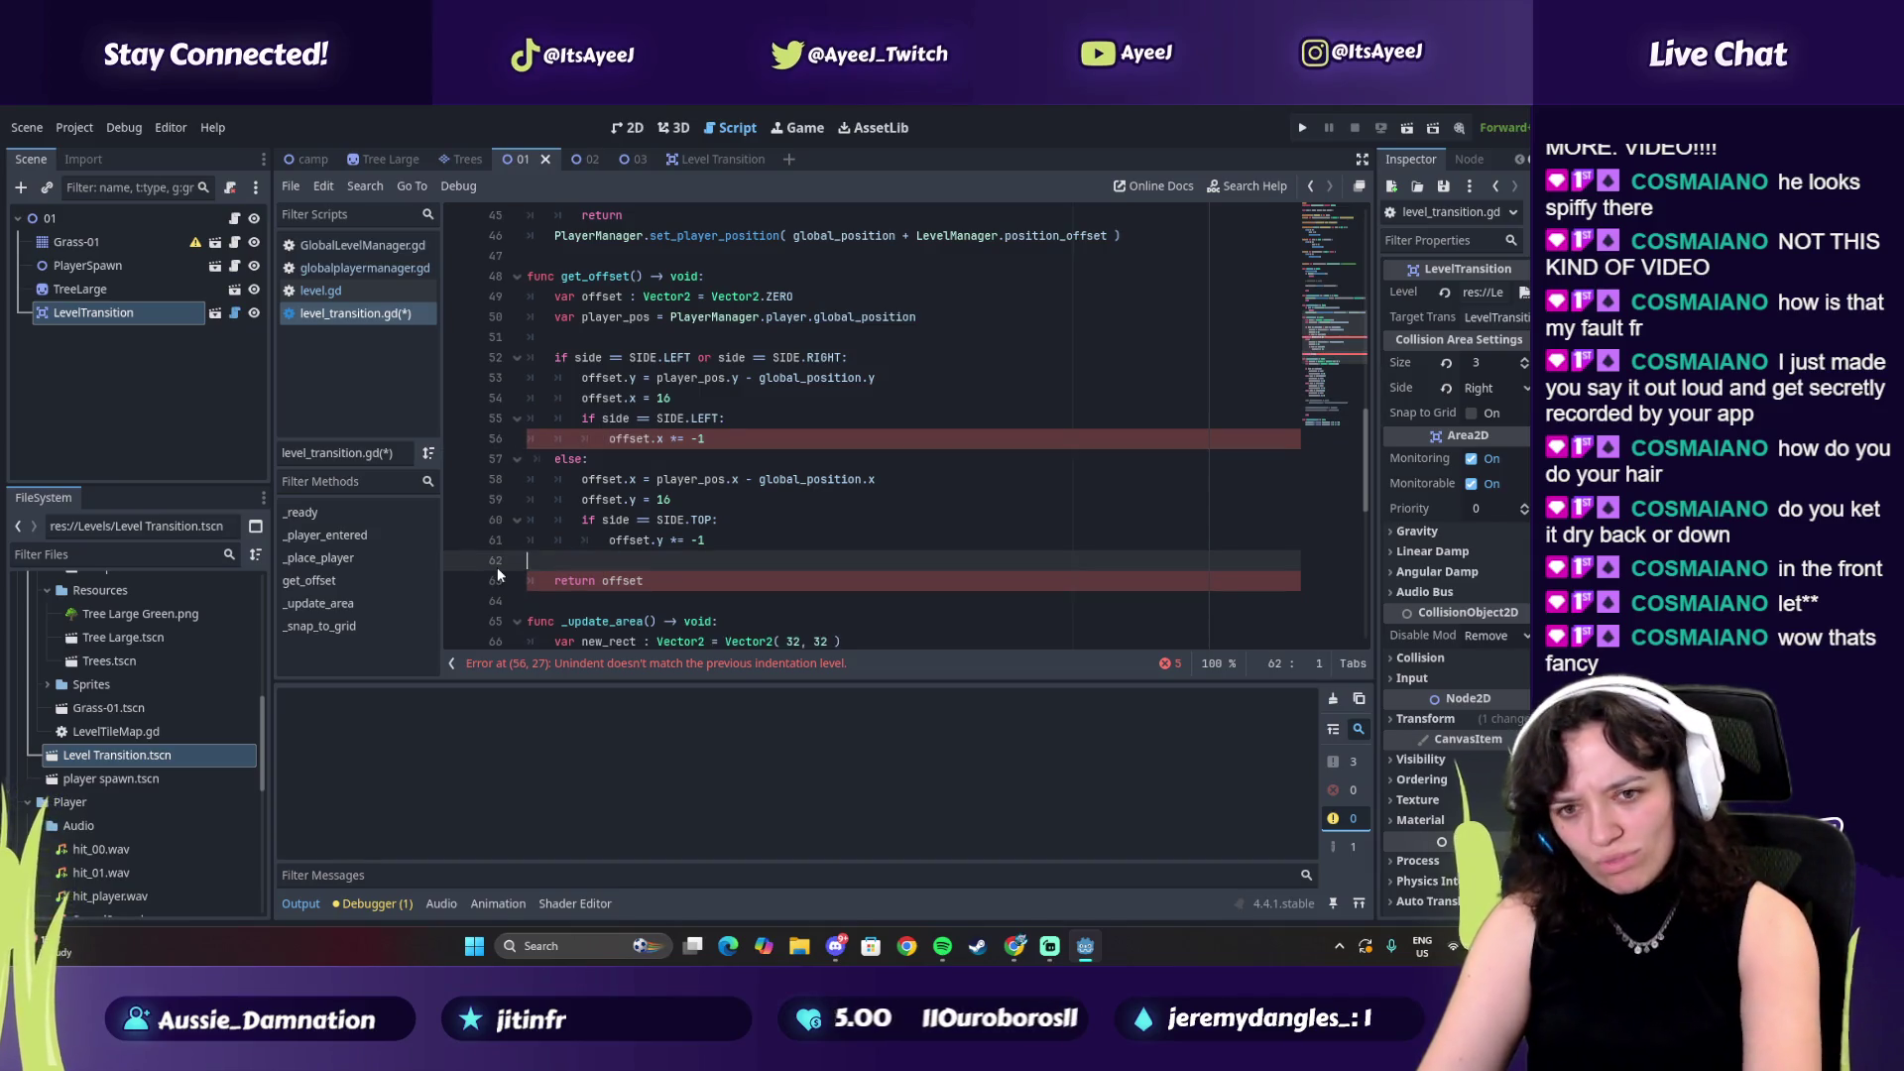
key("BackSpace")
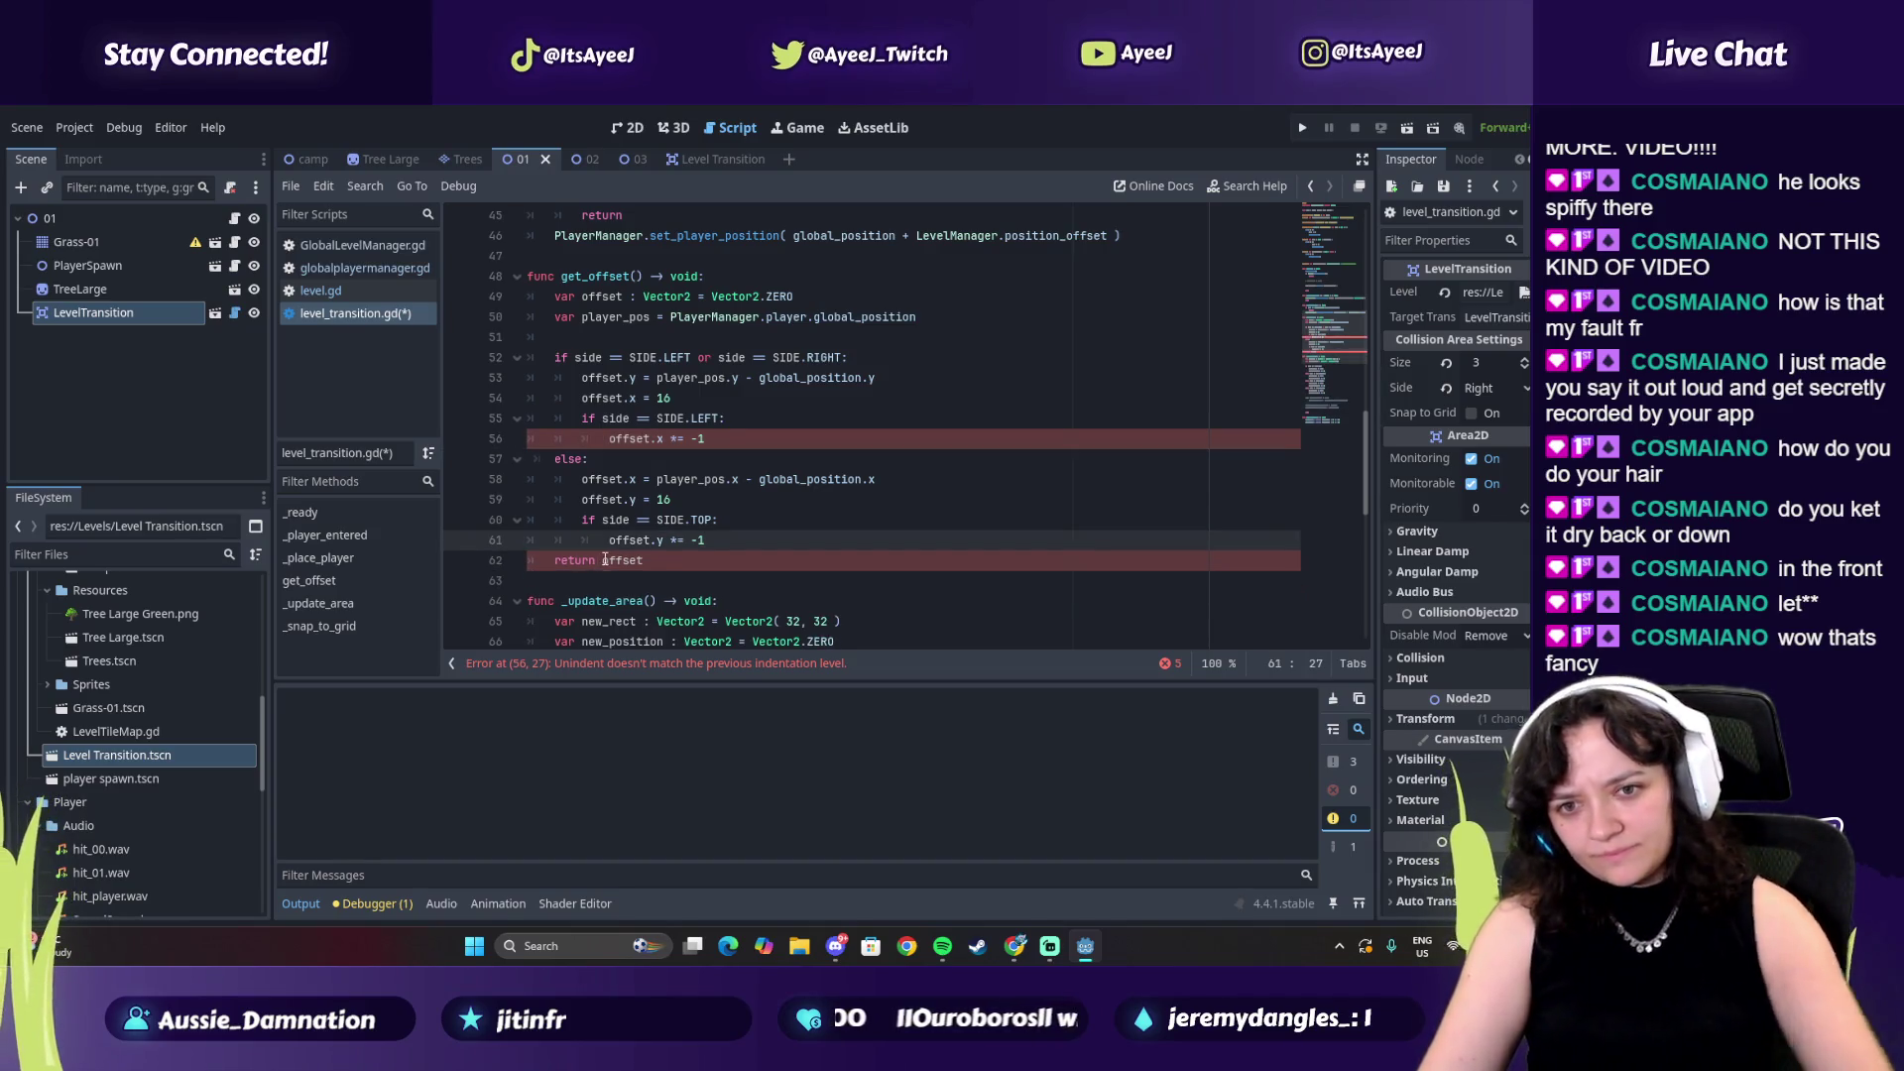
left_click(635, 561)
left_click(555, 561)
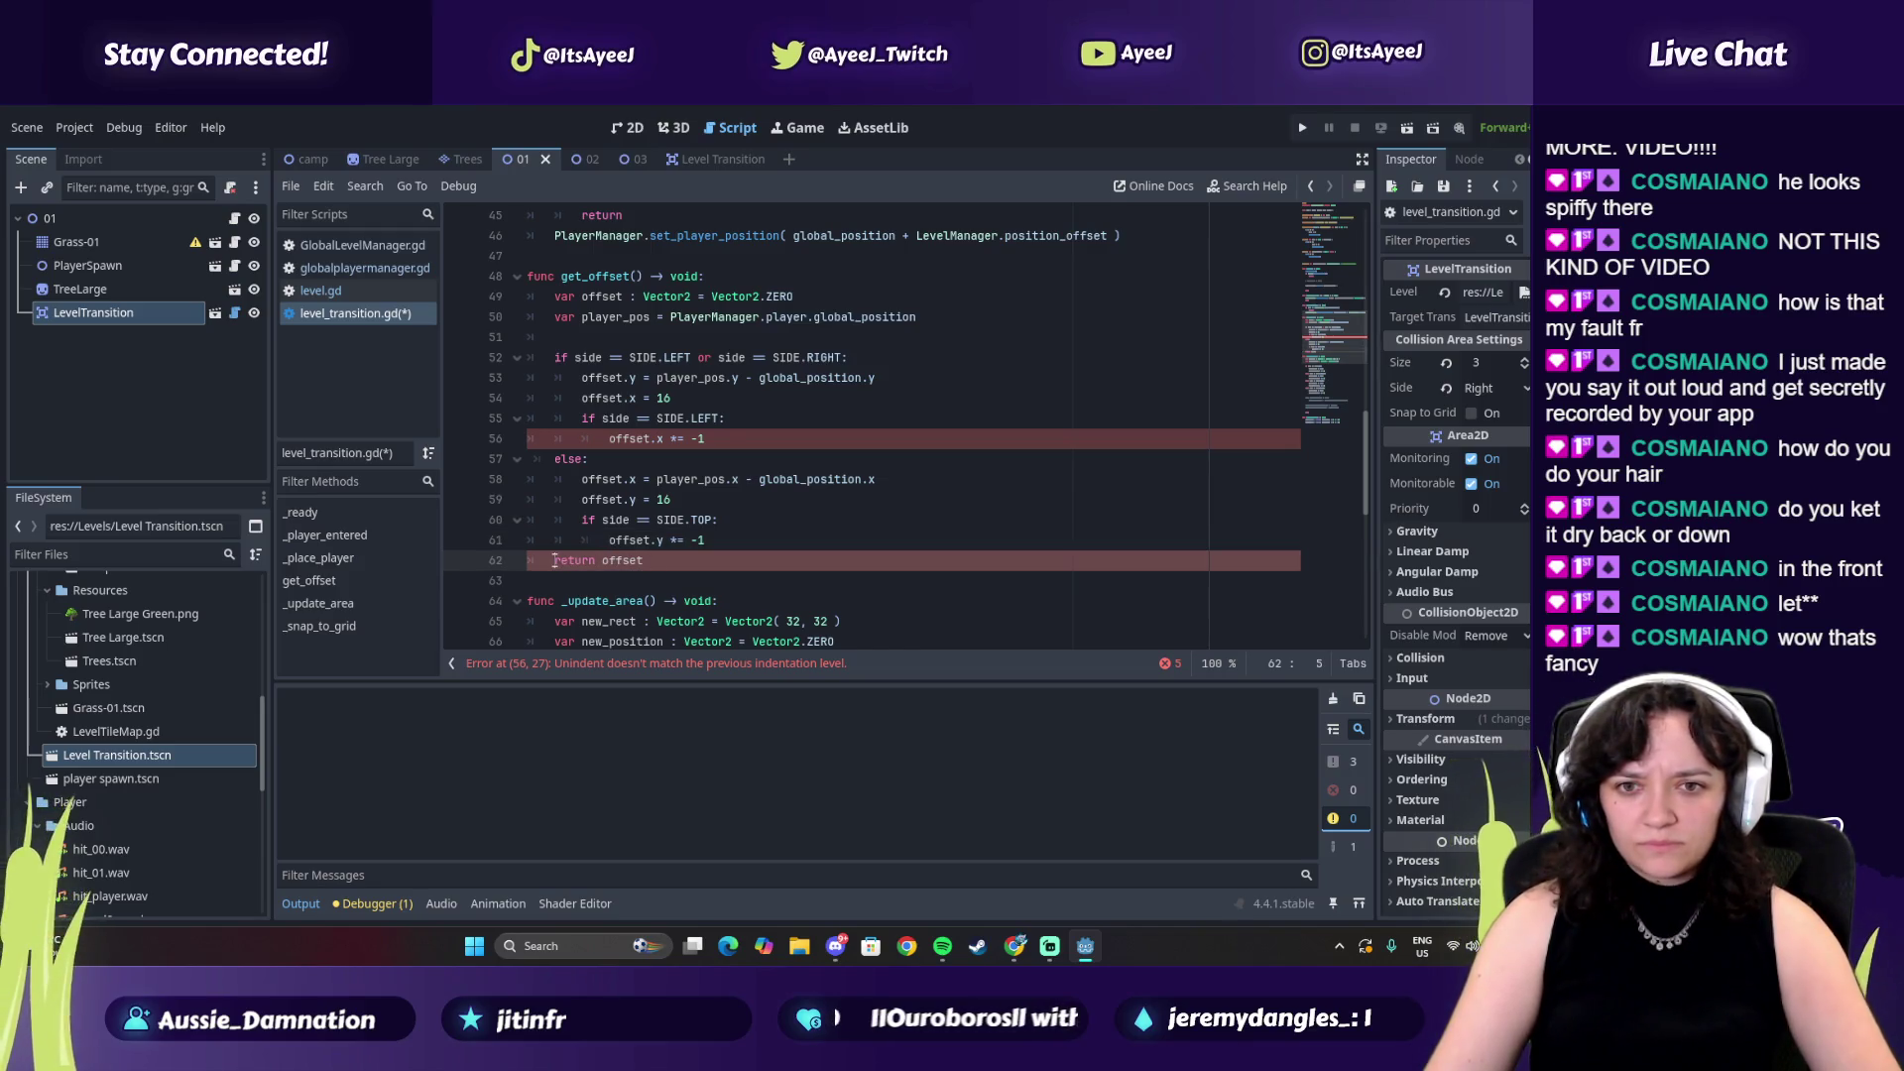
key("BackSpace")
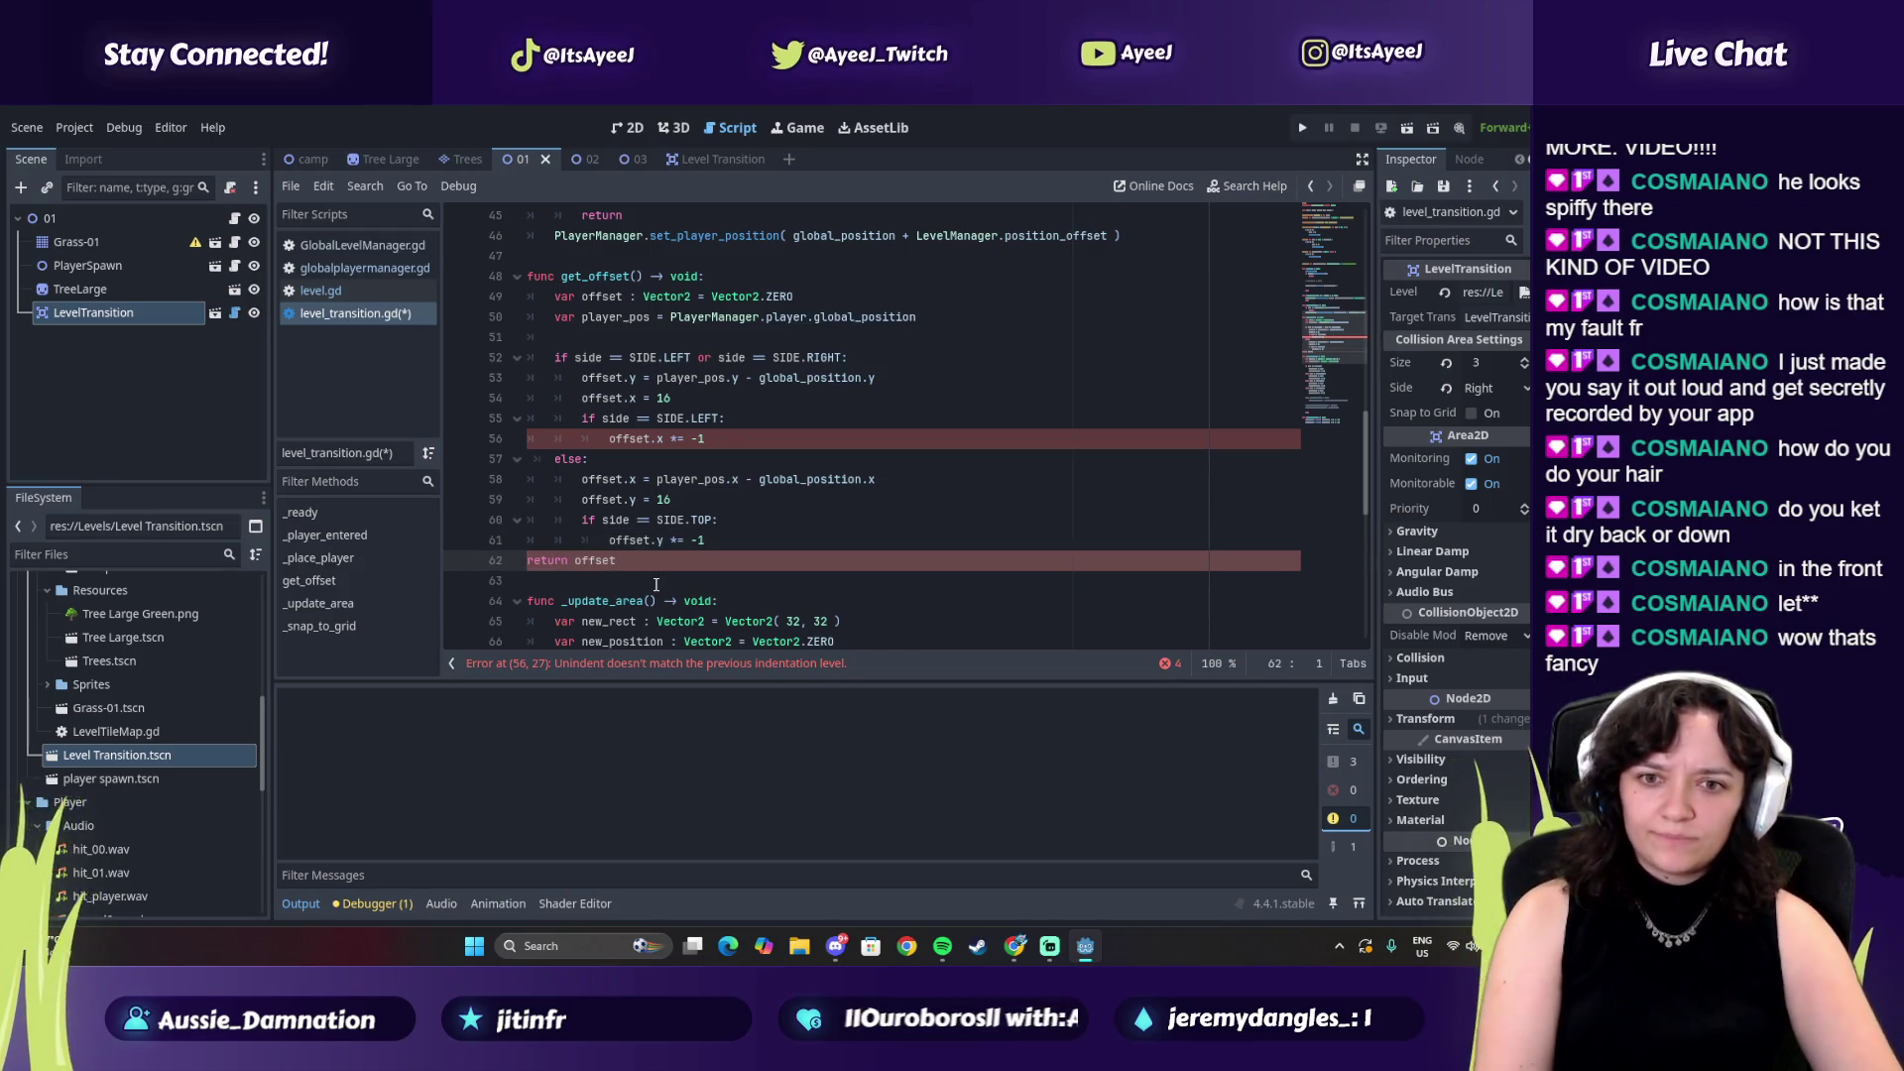
key("Tab")
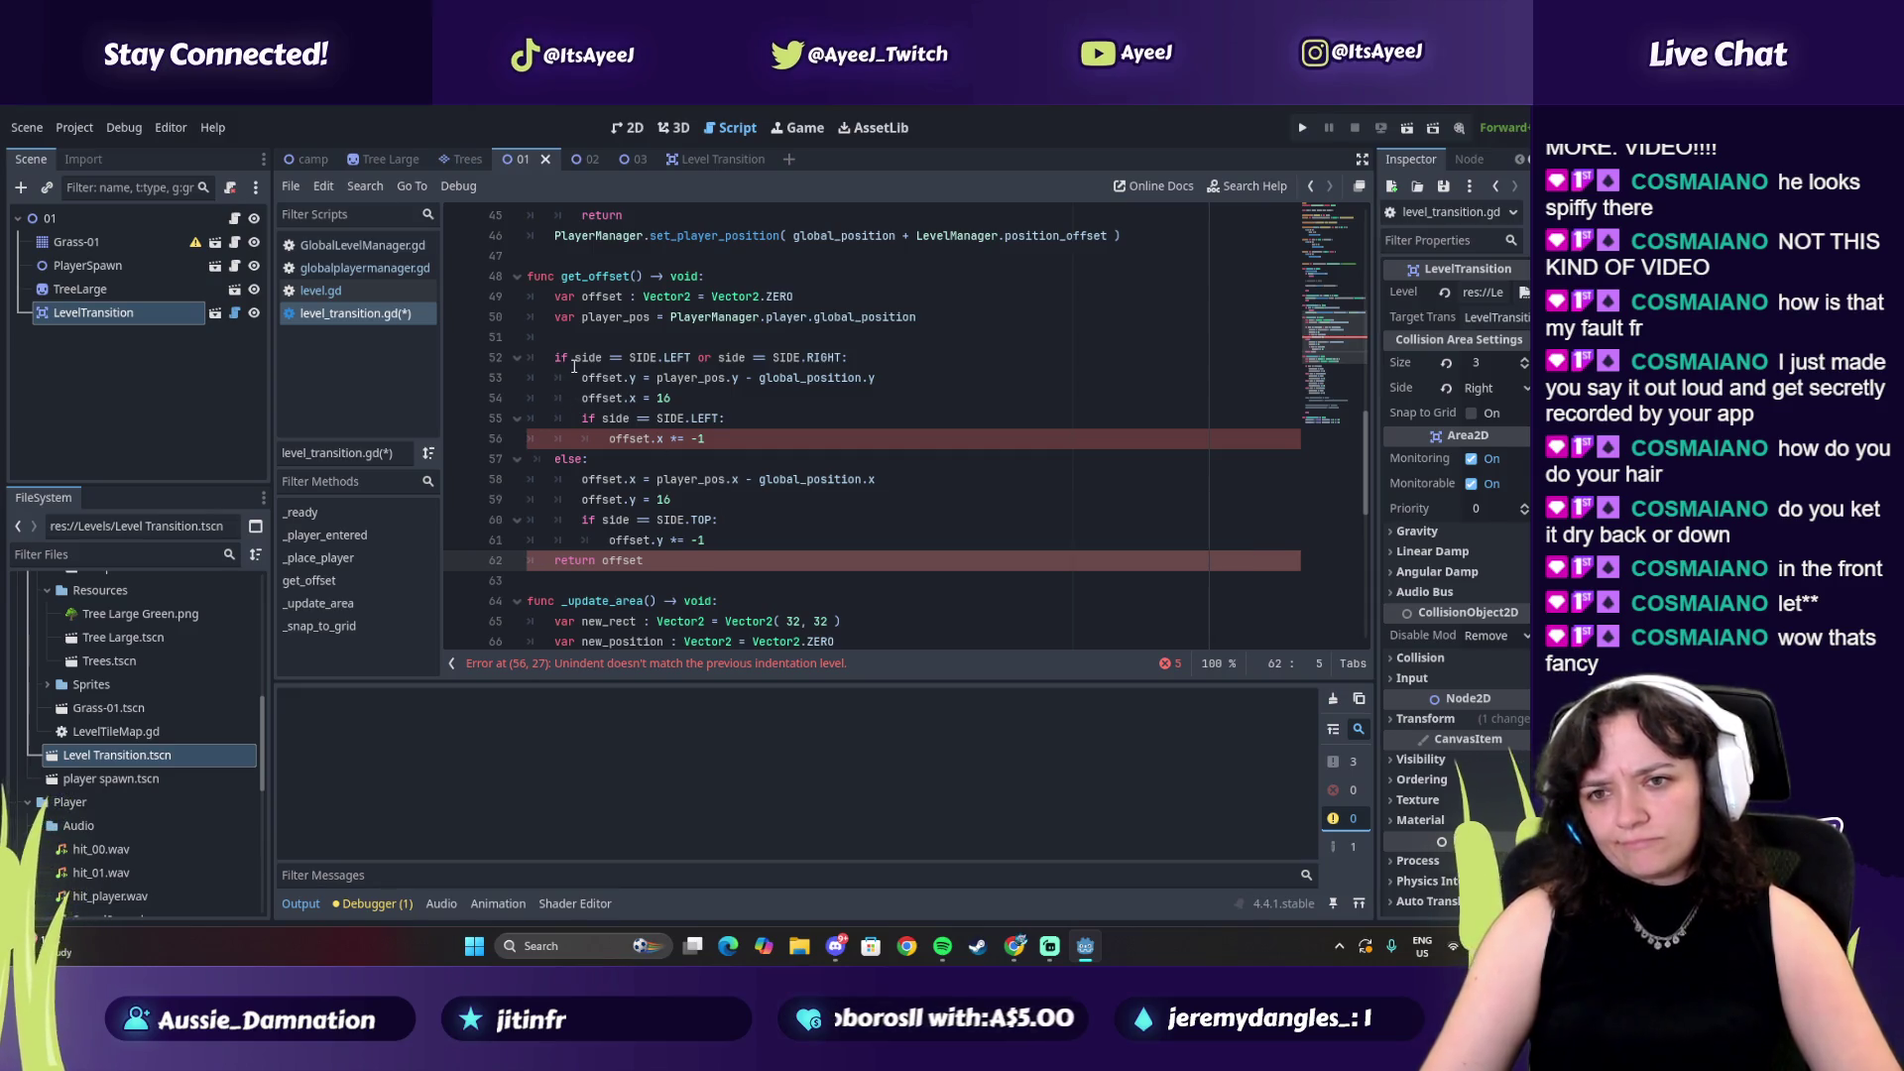
key("alt+Tab")
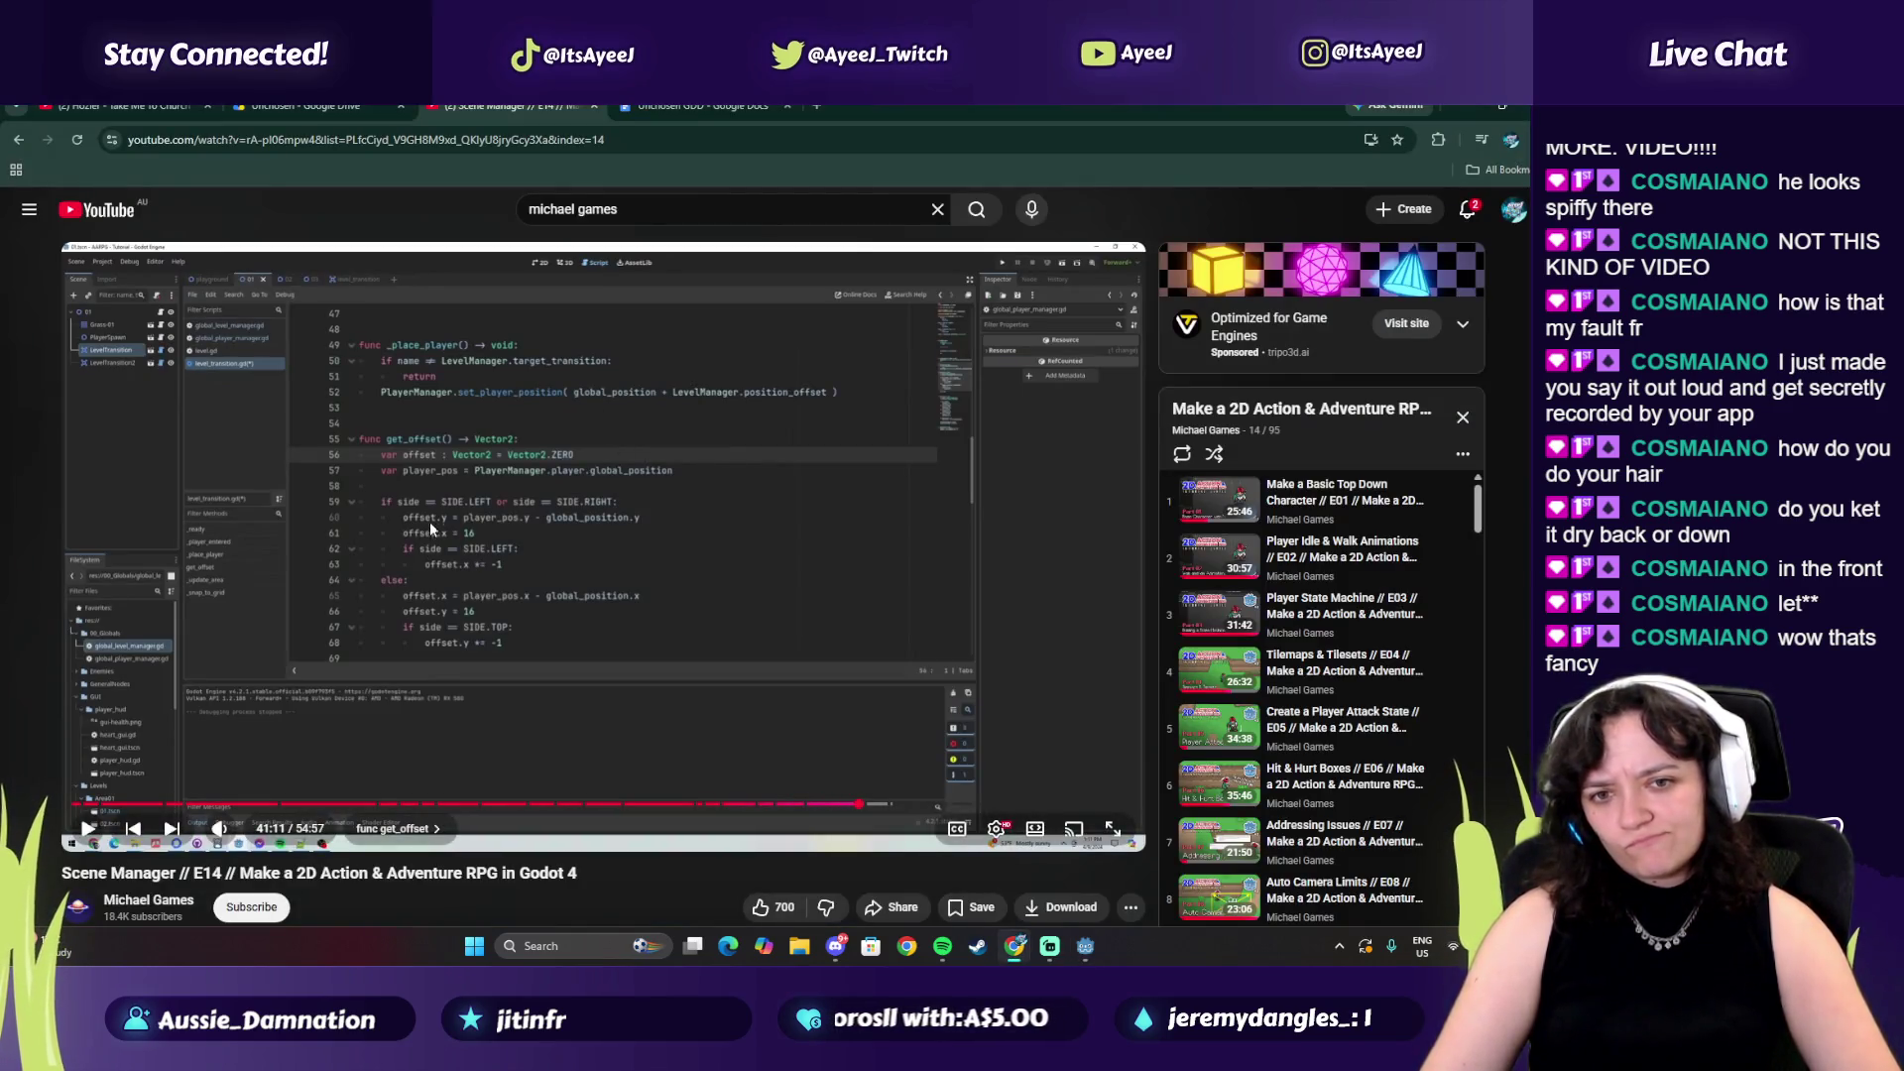
Snap the tutorial browser window to the right half of the screen, beside Godot
key("super+Right")
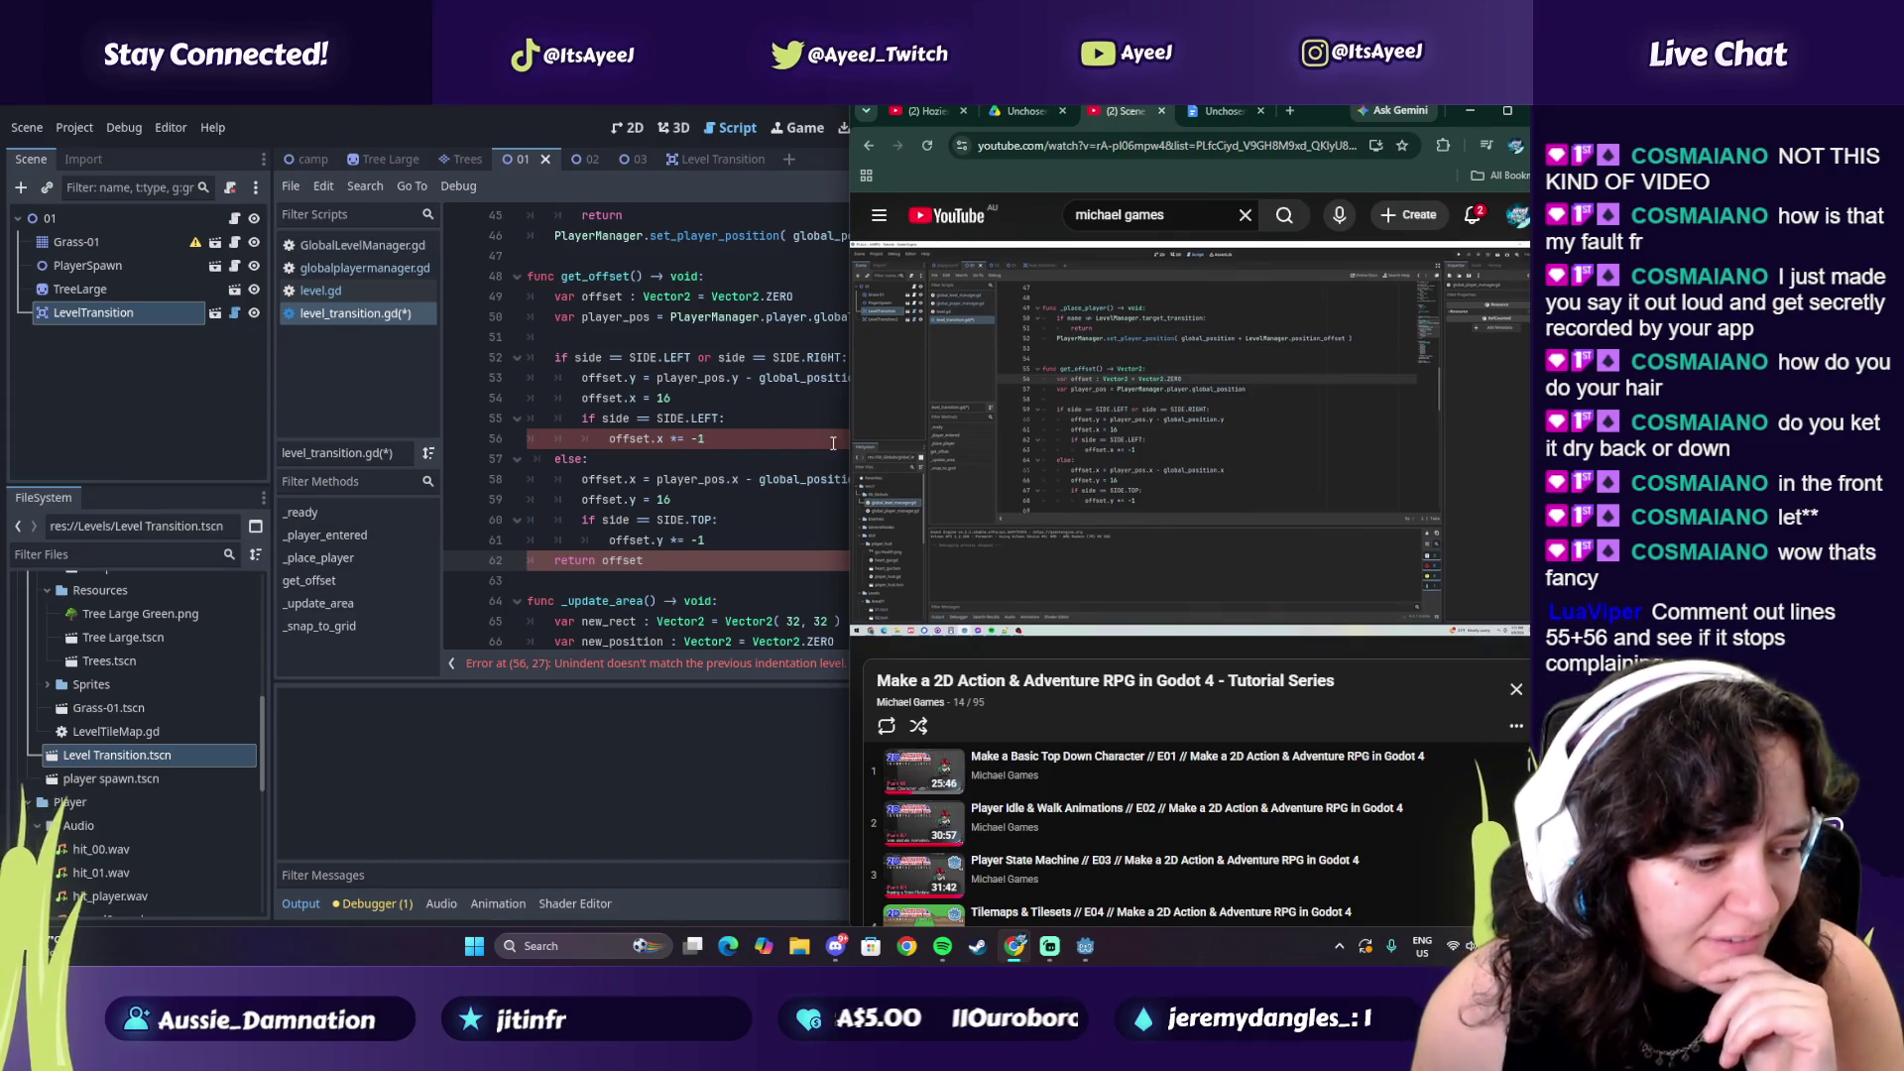
Trial-comment line 56 and return offset with ##, undoing an accidental line deletion
left_click(593, 438)
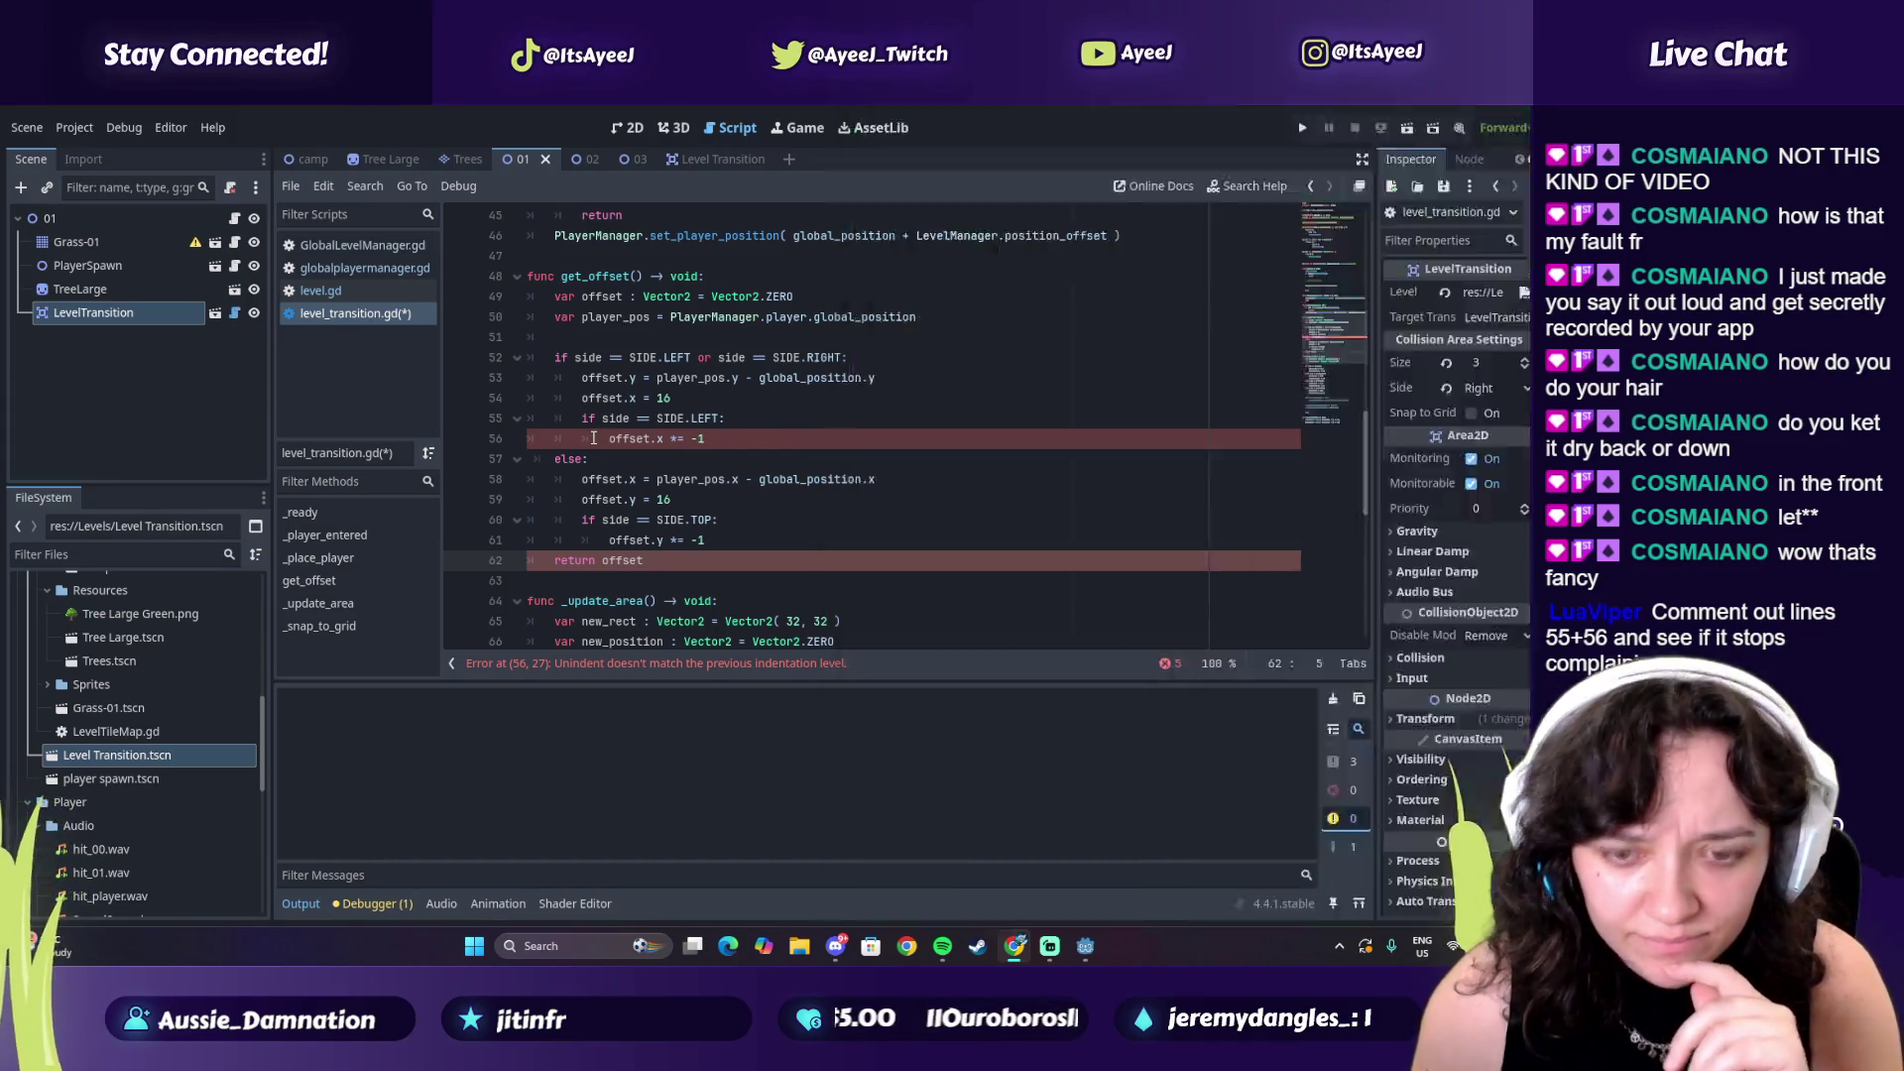
type("##")
left_click(552, 562, "shift")
key("BackSpace")
type("###")
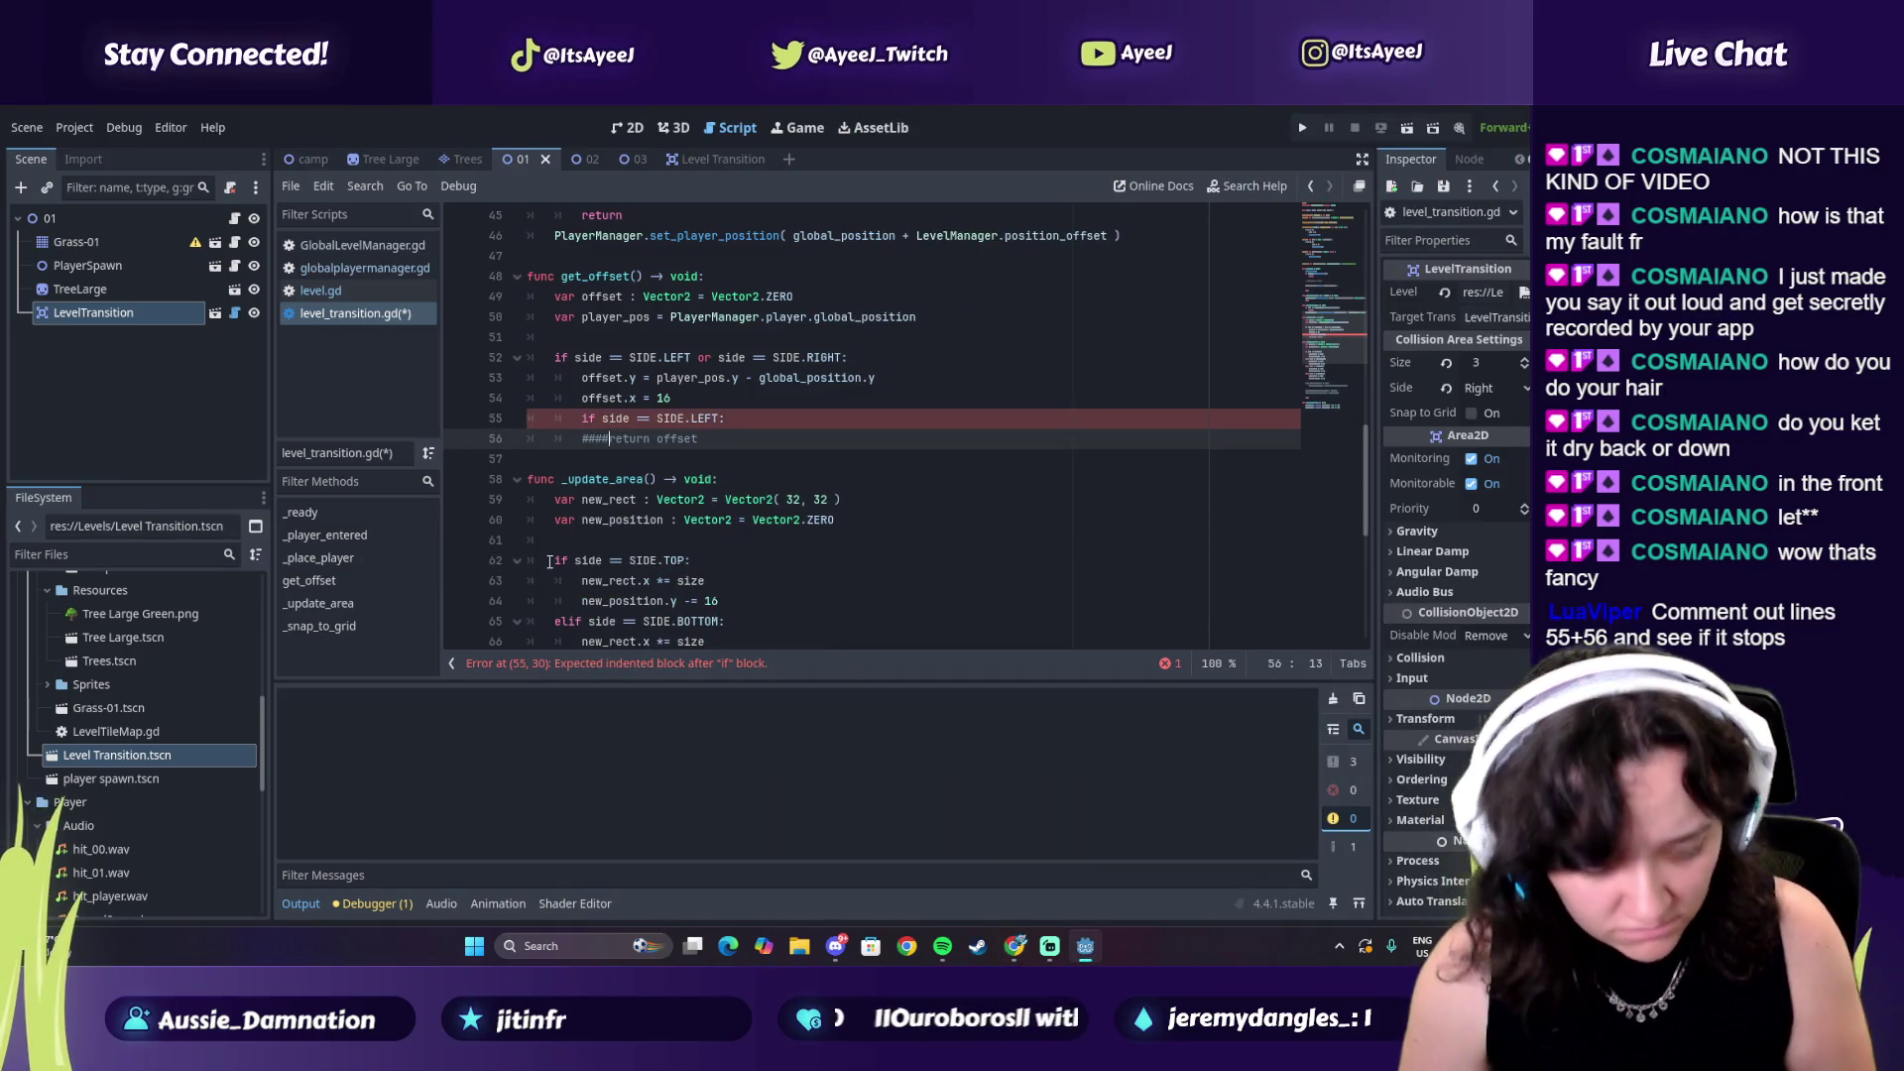
key("ctrl+z")
key("ctrl+z")
left_click(546, 563)
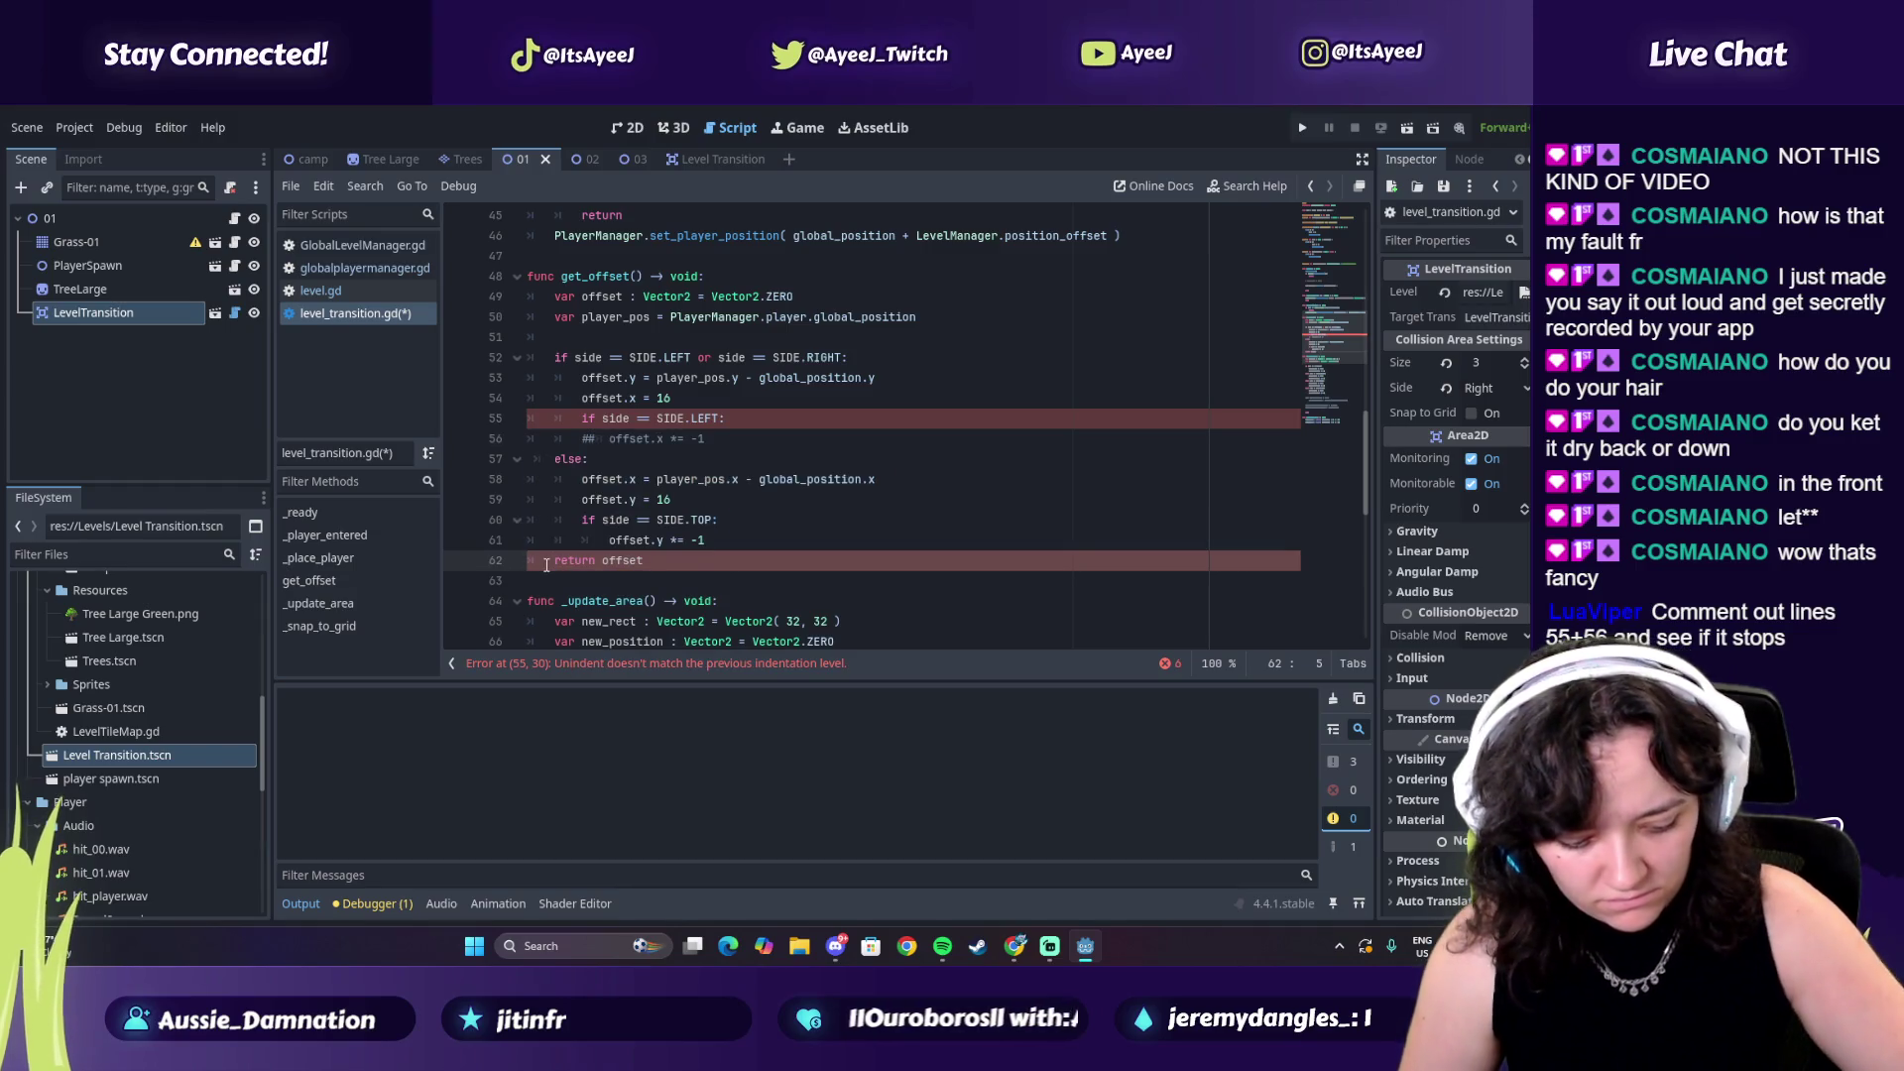
type("##")
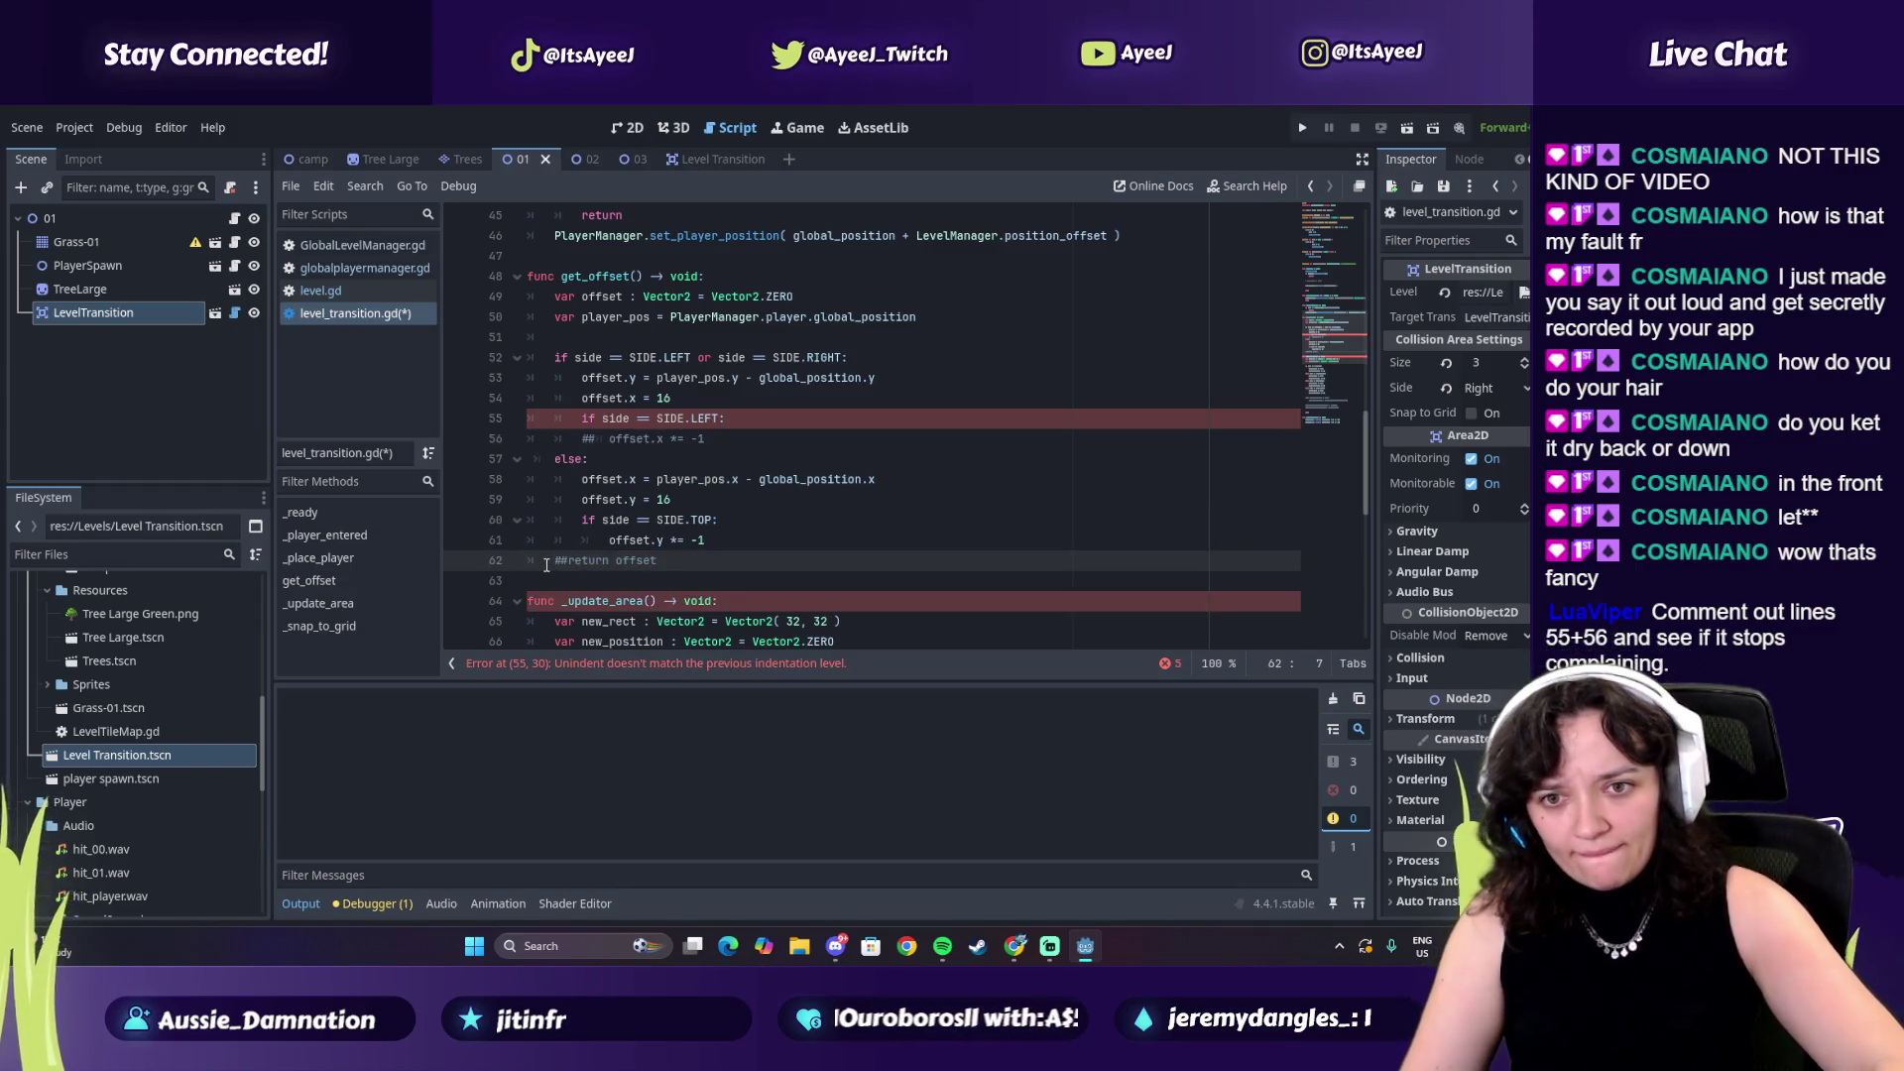
key("ctrl+z")
key("ctrl+z")
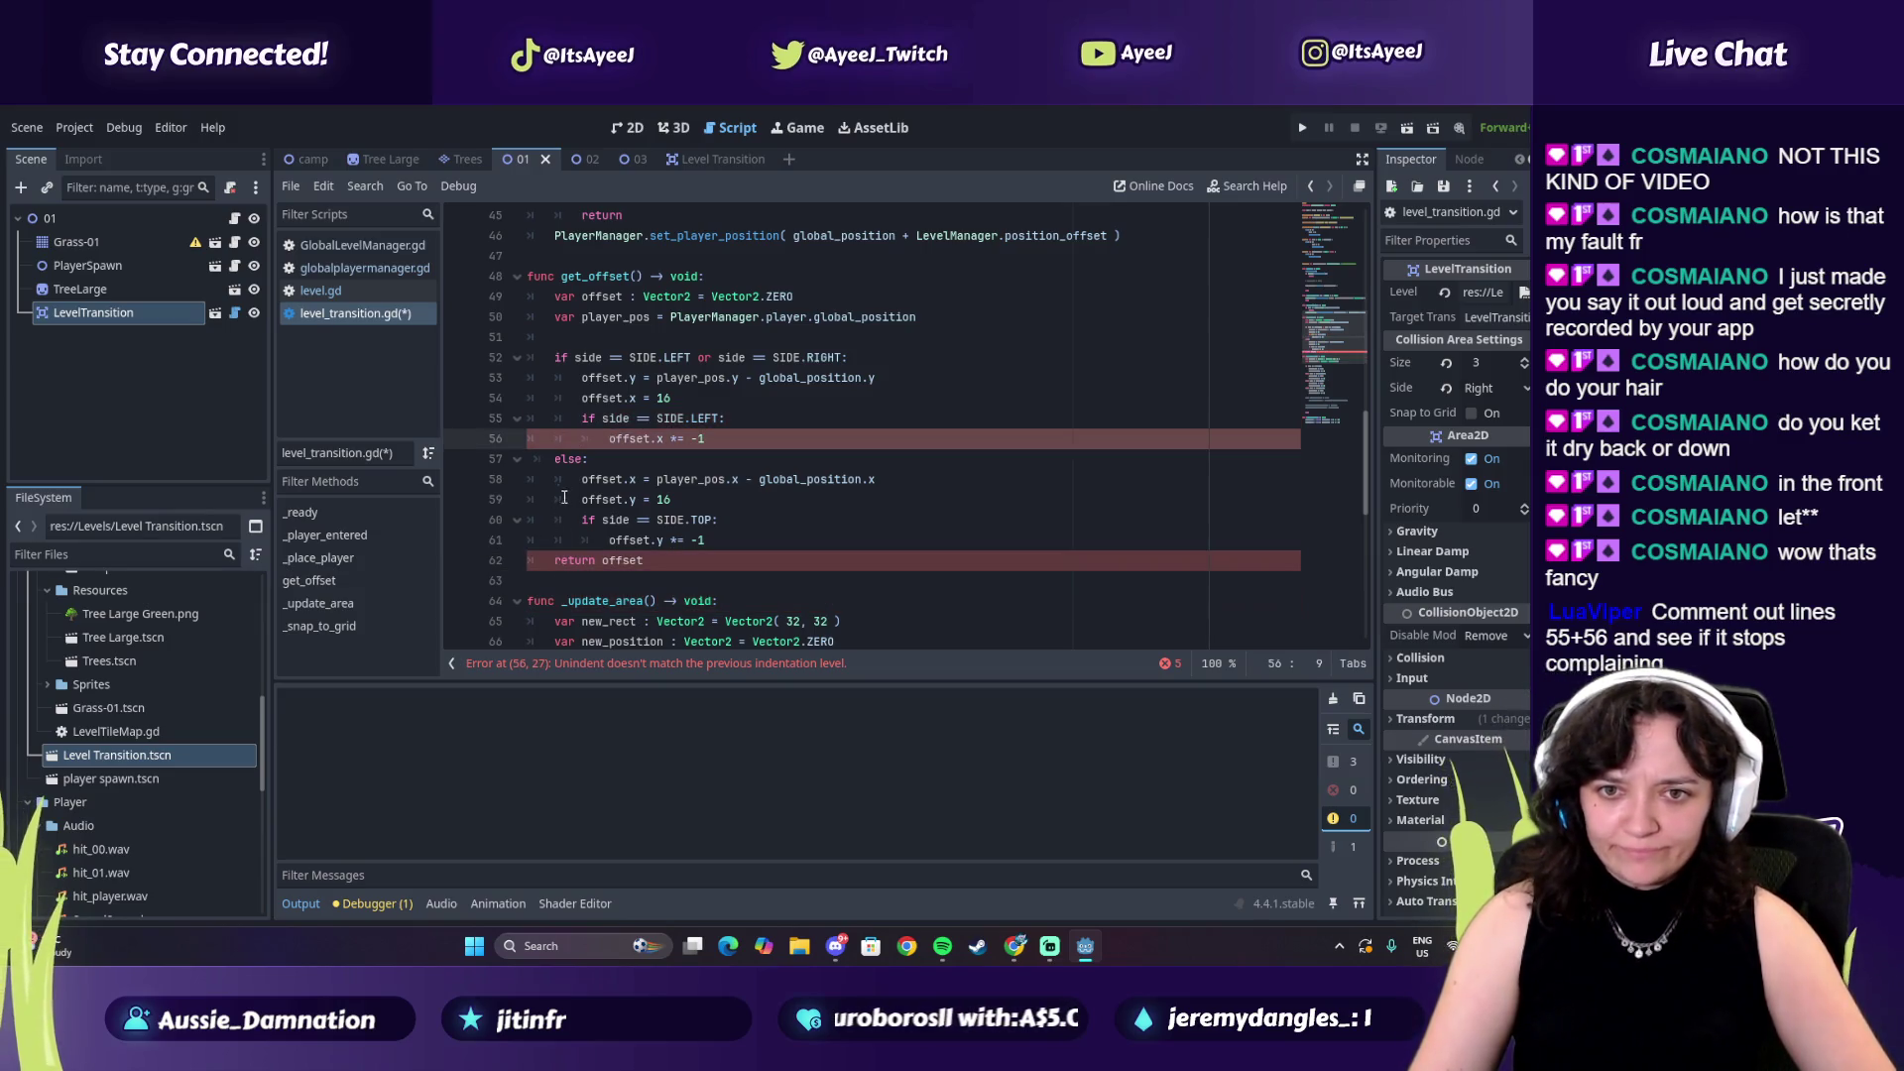
Comment out return offset and offset.x *= -1 with ##, reverting a trial comment on line 55
left_click(546, 559)
type("##")
left_click(588, 438)
type("##")
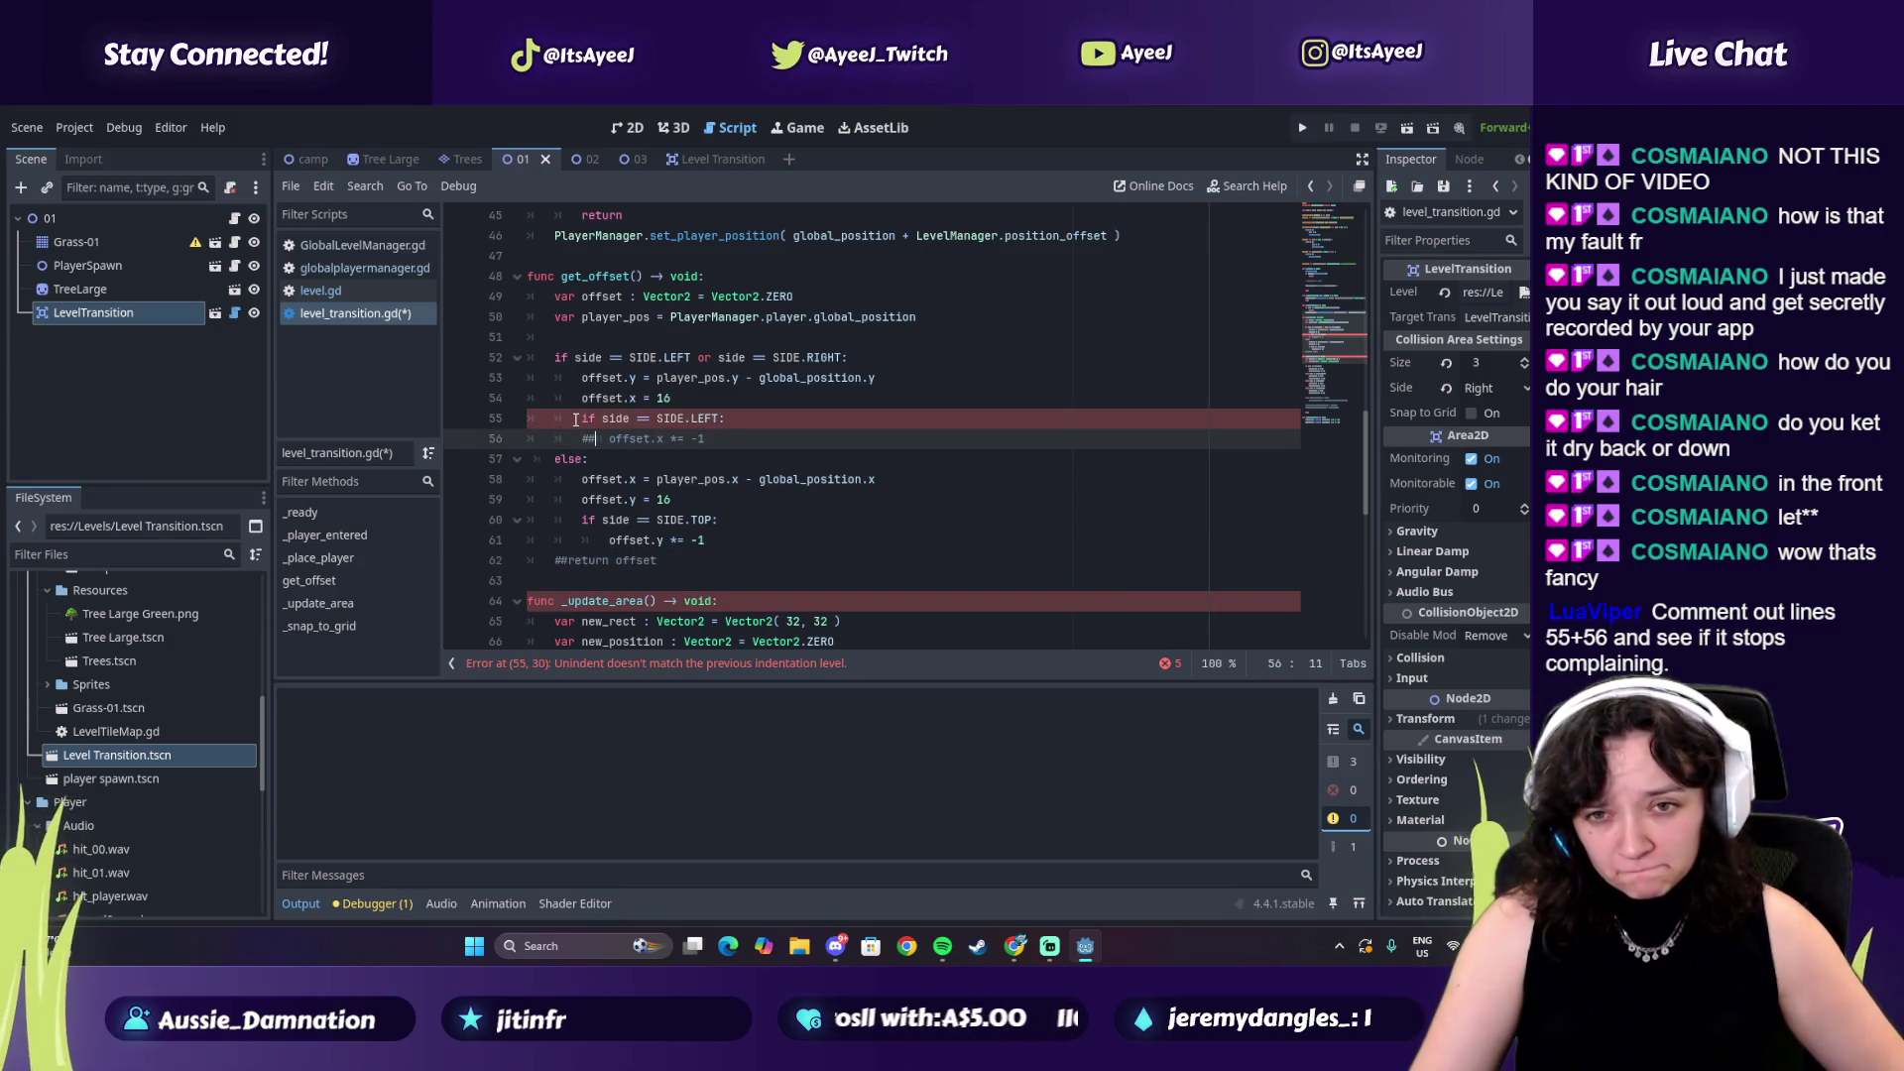
left_click(582, 418)
type("##")
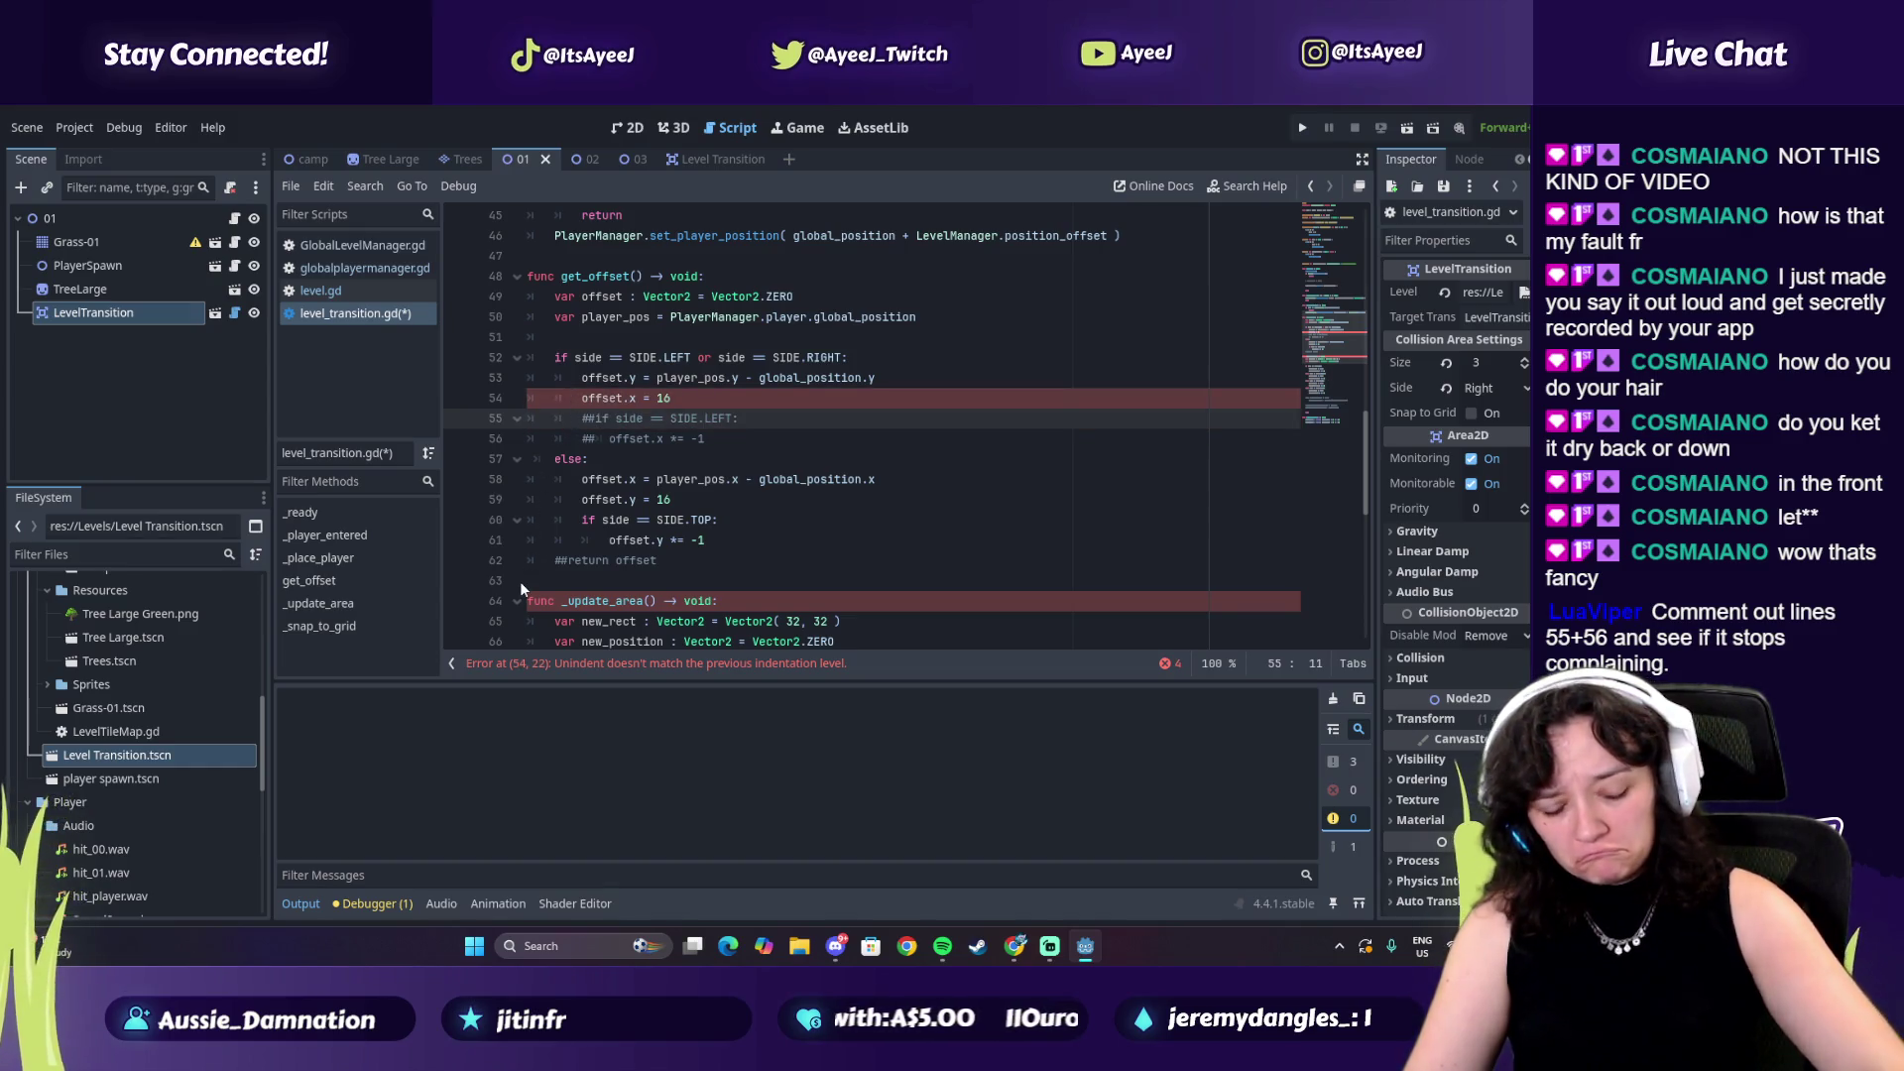
key("ctrl+z")
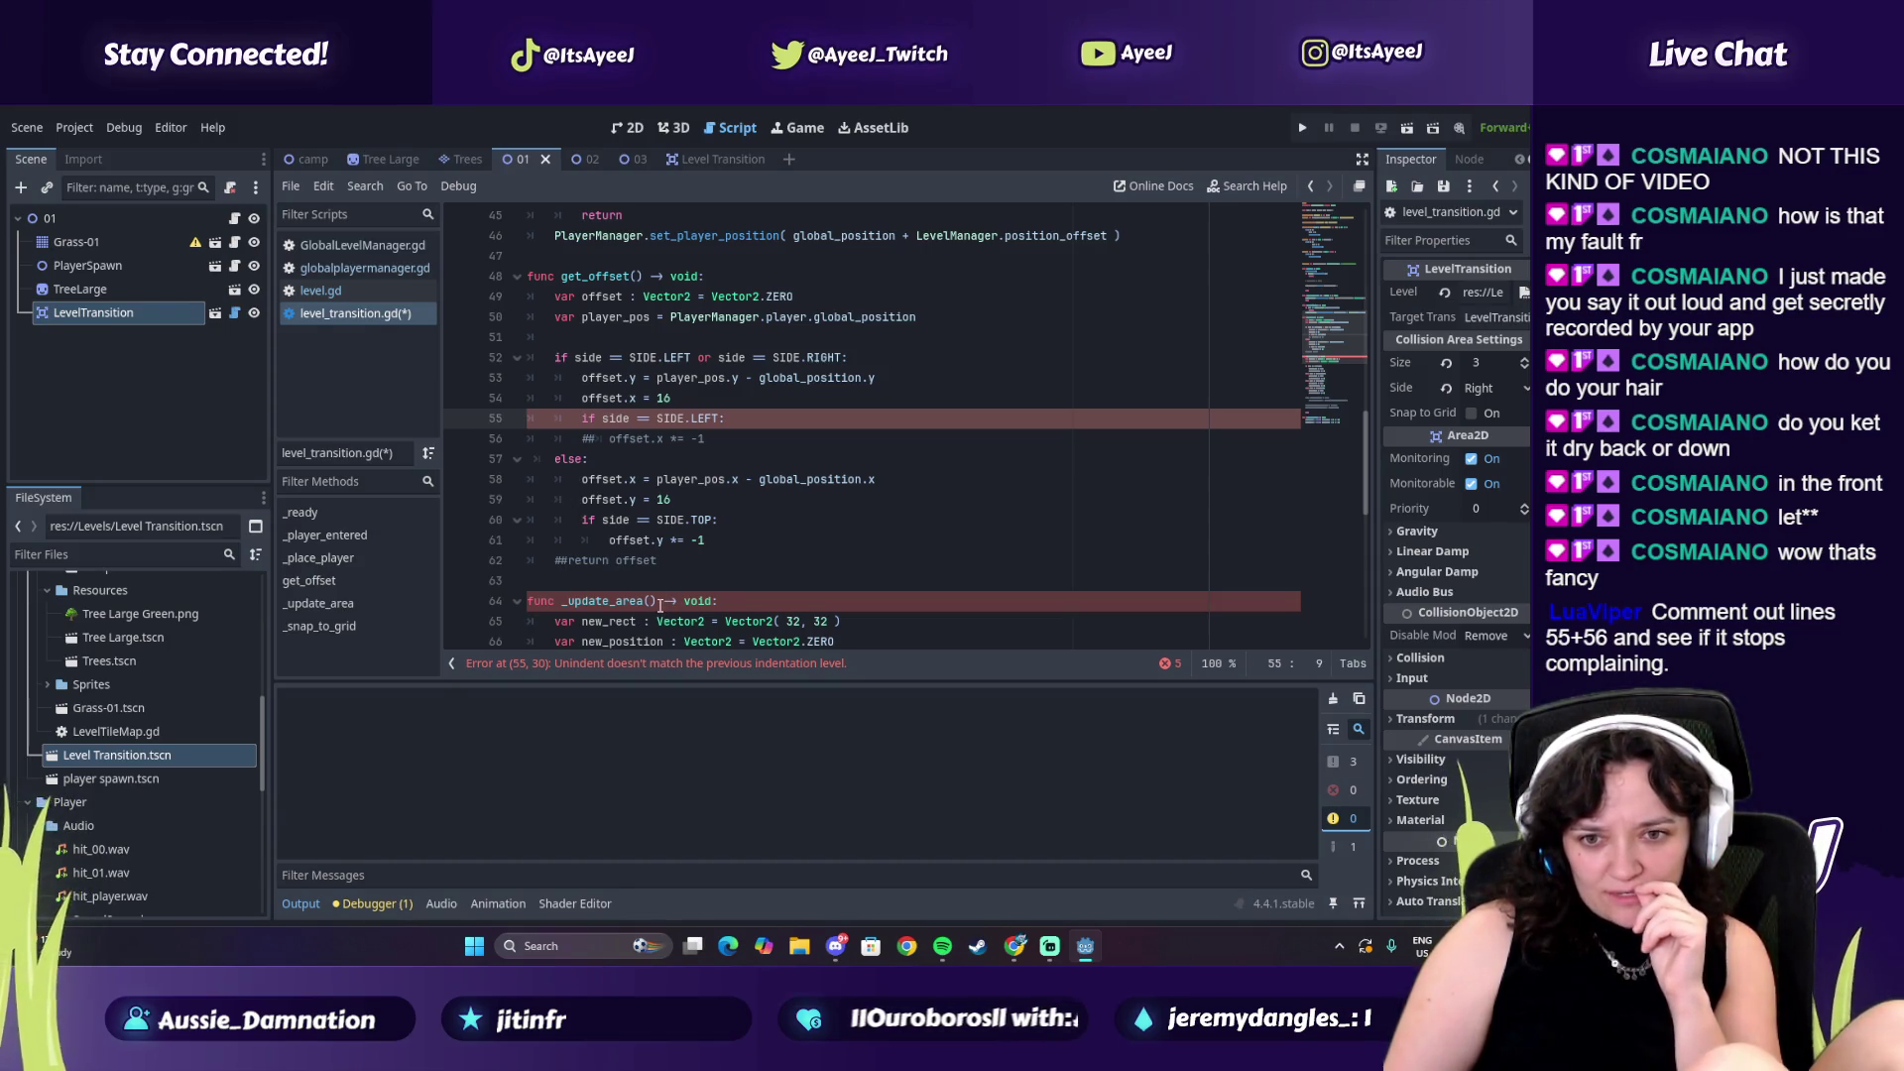
left_click_drag(662, 601, 697, 602)
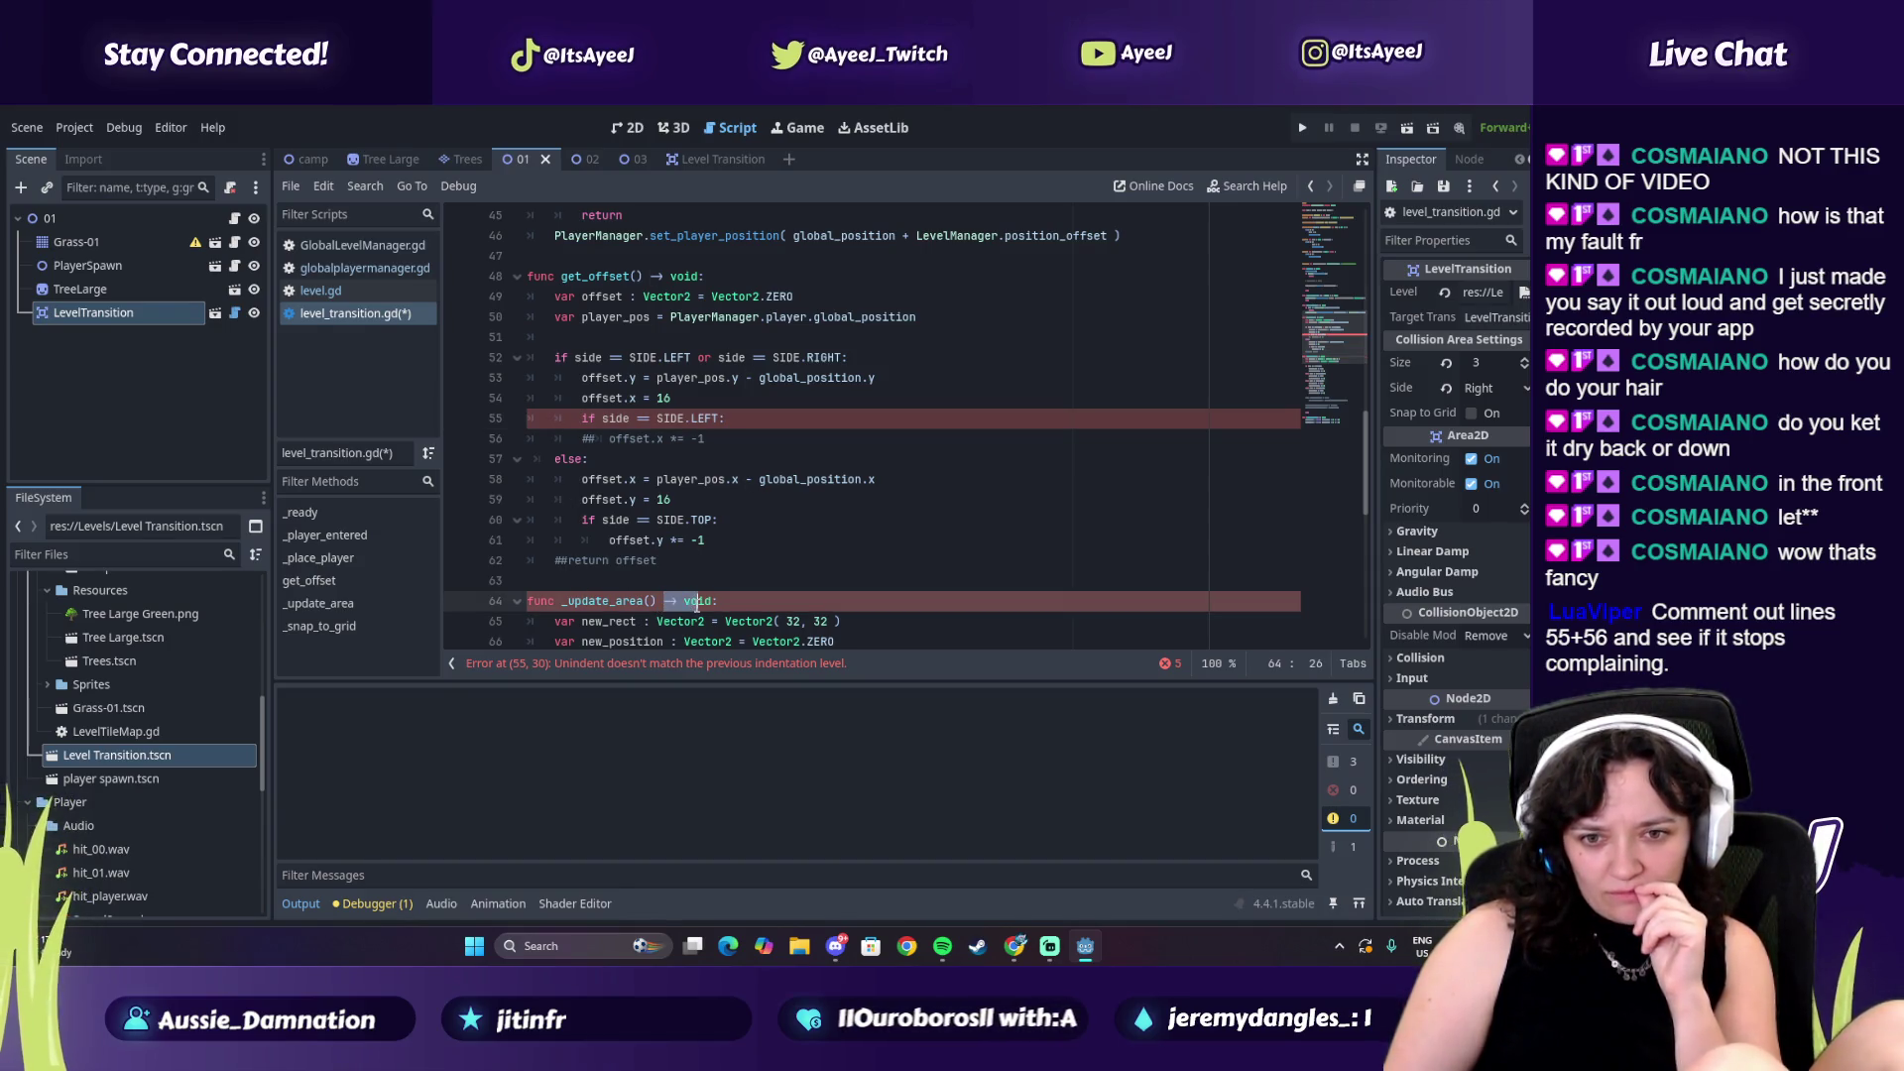
Trial-comment lines 54 and 55 of get_offset with ##
double_click(621, 601)
scroll(530, 537, "up", 3)
scroll(531, 530, "down", 7)
scroll(532, 529, "down", 3)
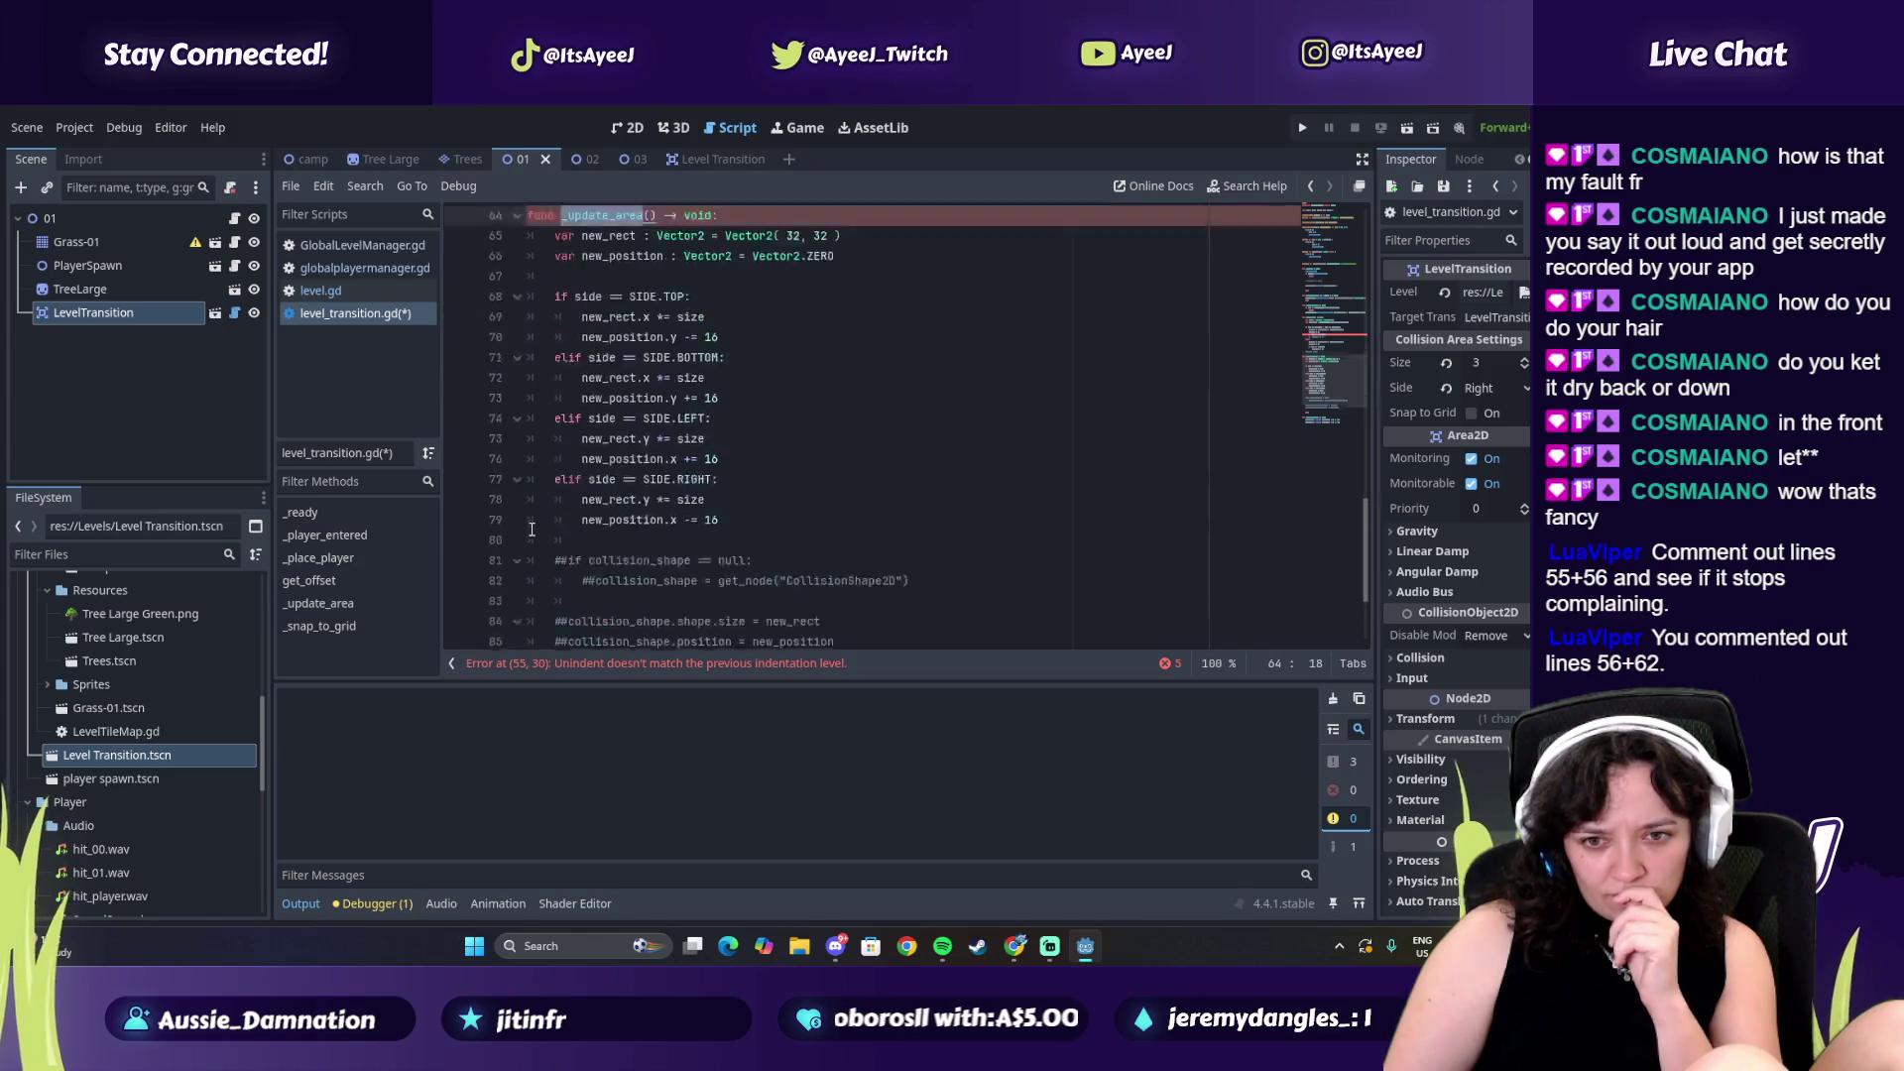
scroll(510, 531, "up", 5)
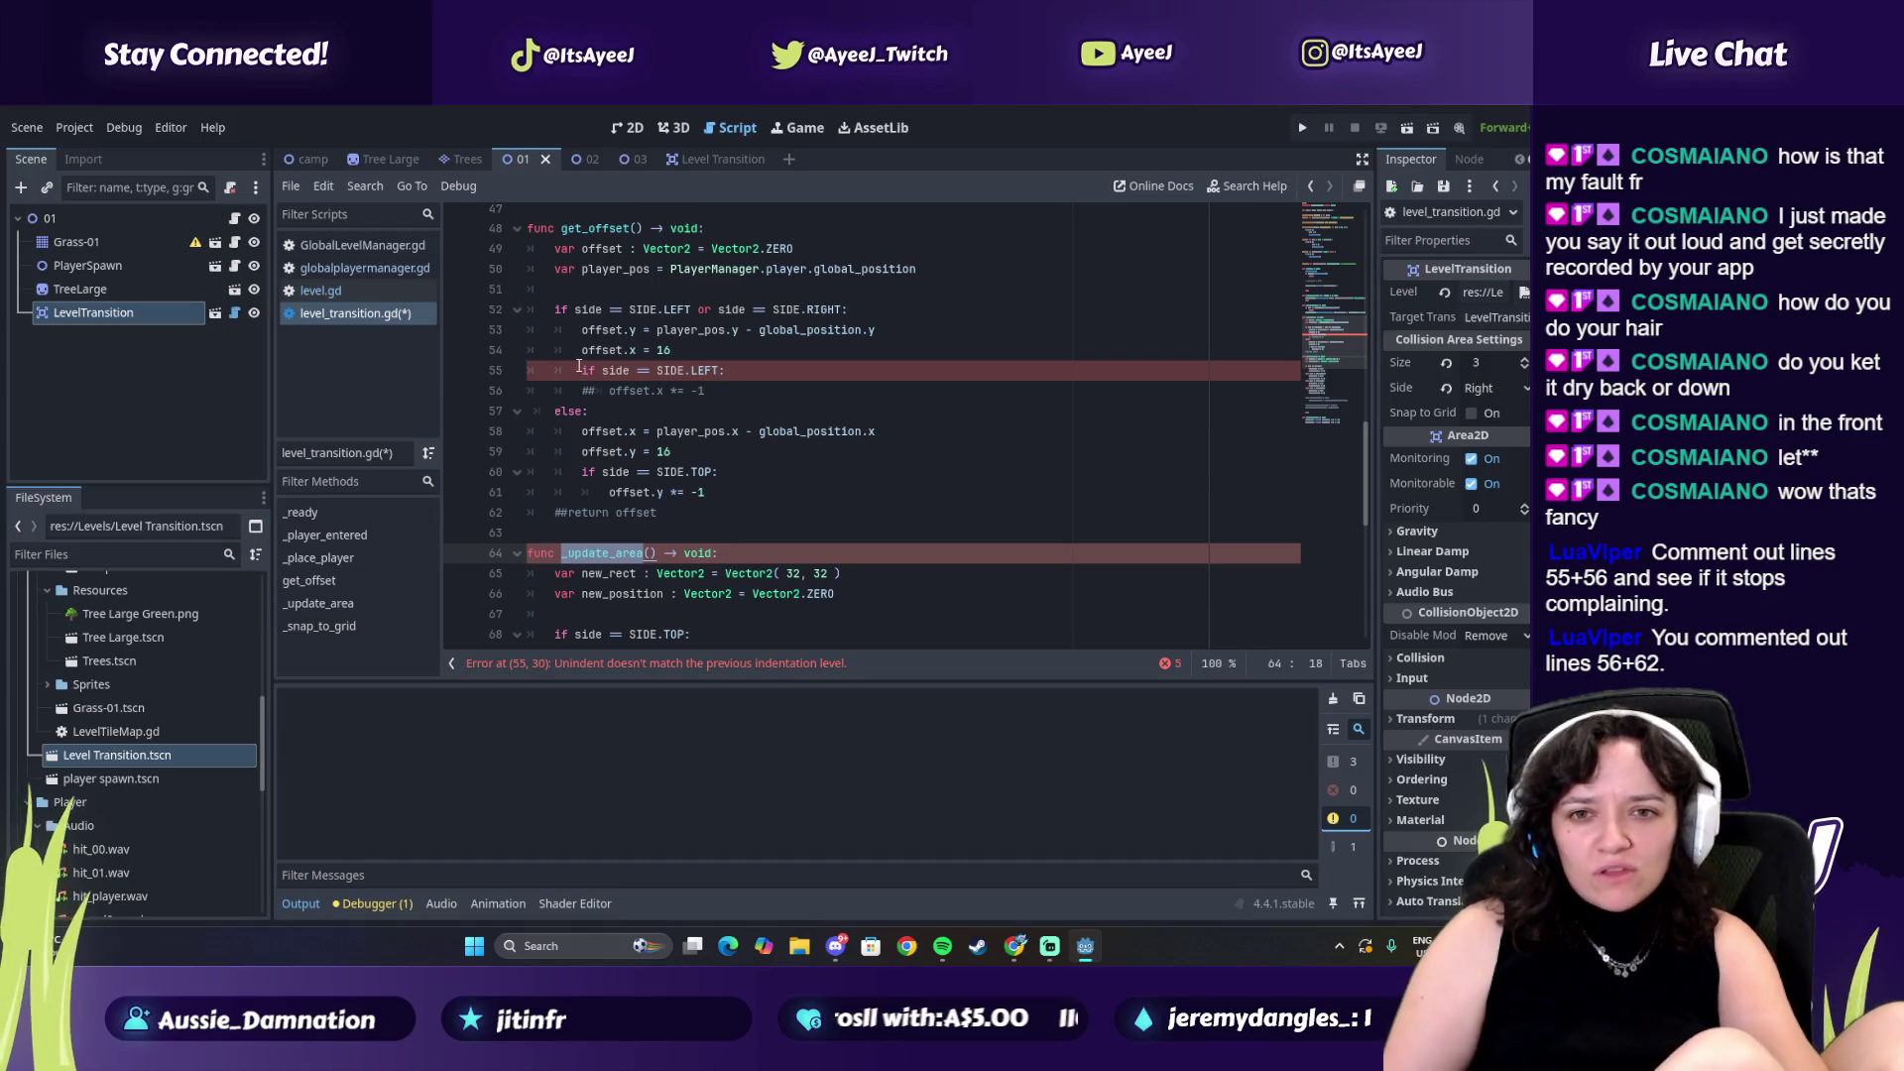
left_click(584, 371)
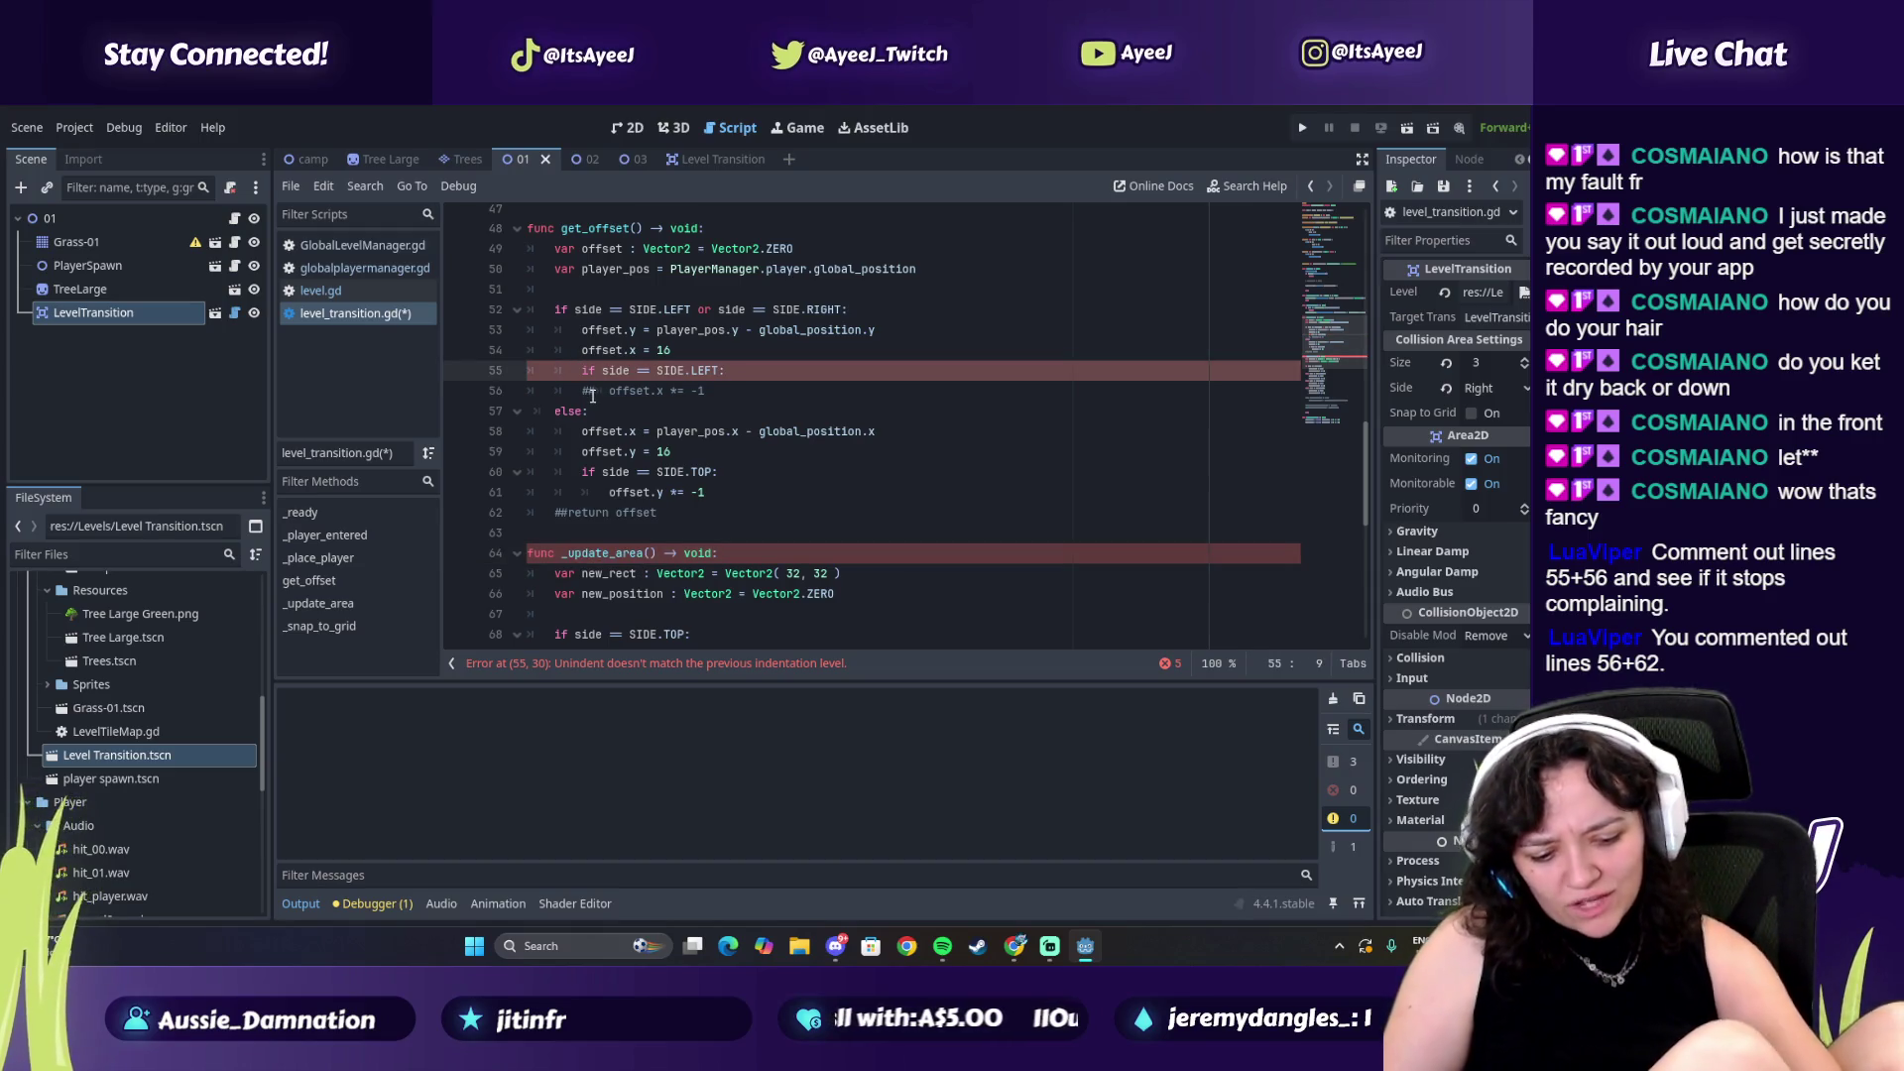
type("##")
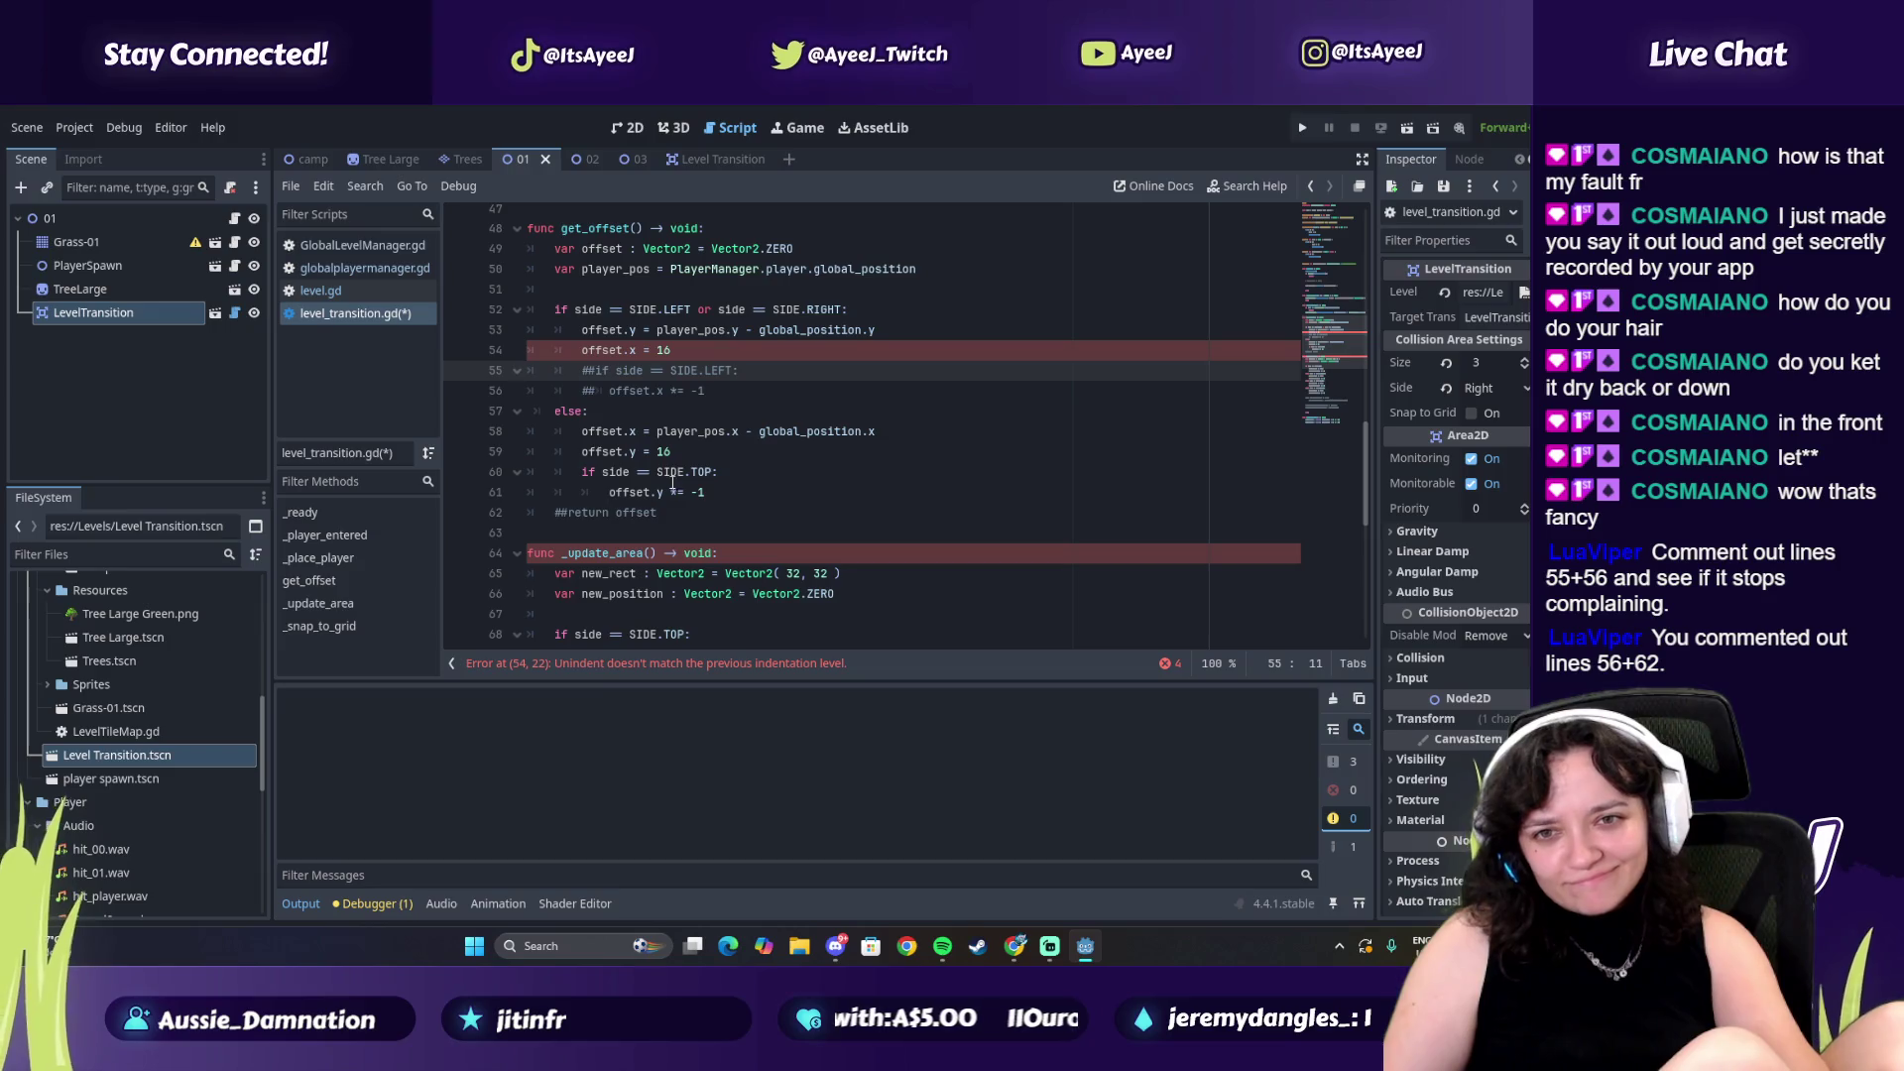
left_click(572, 349)
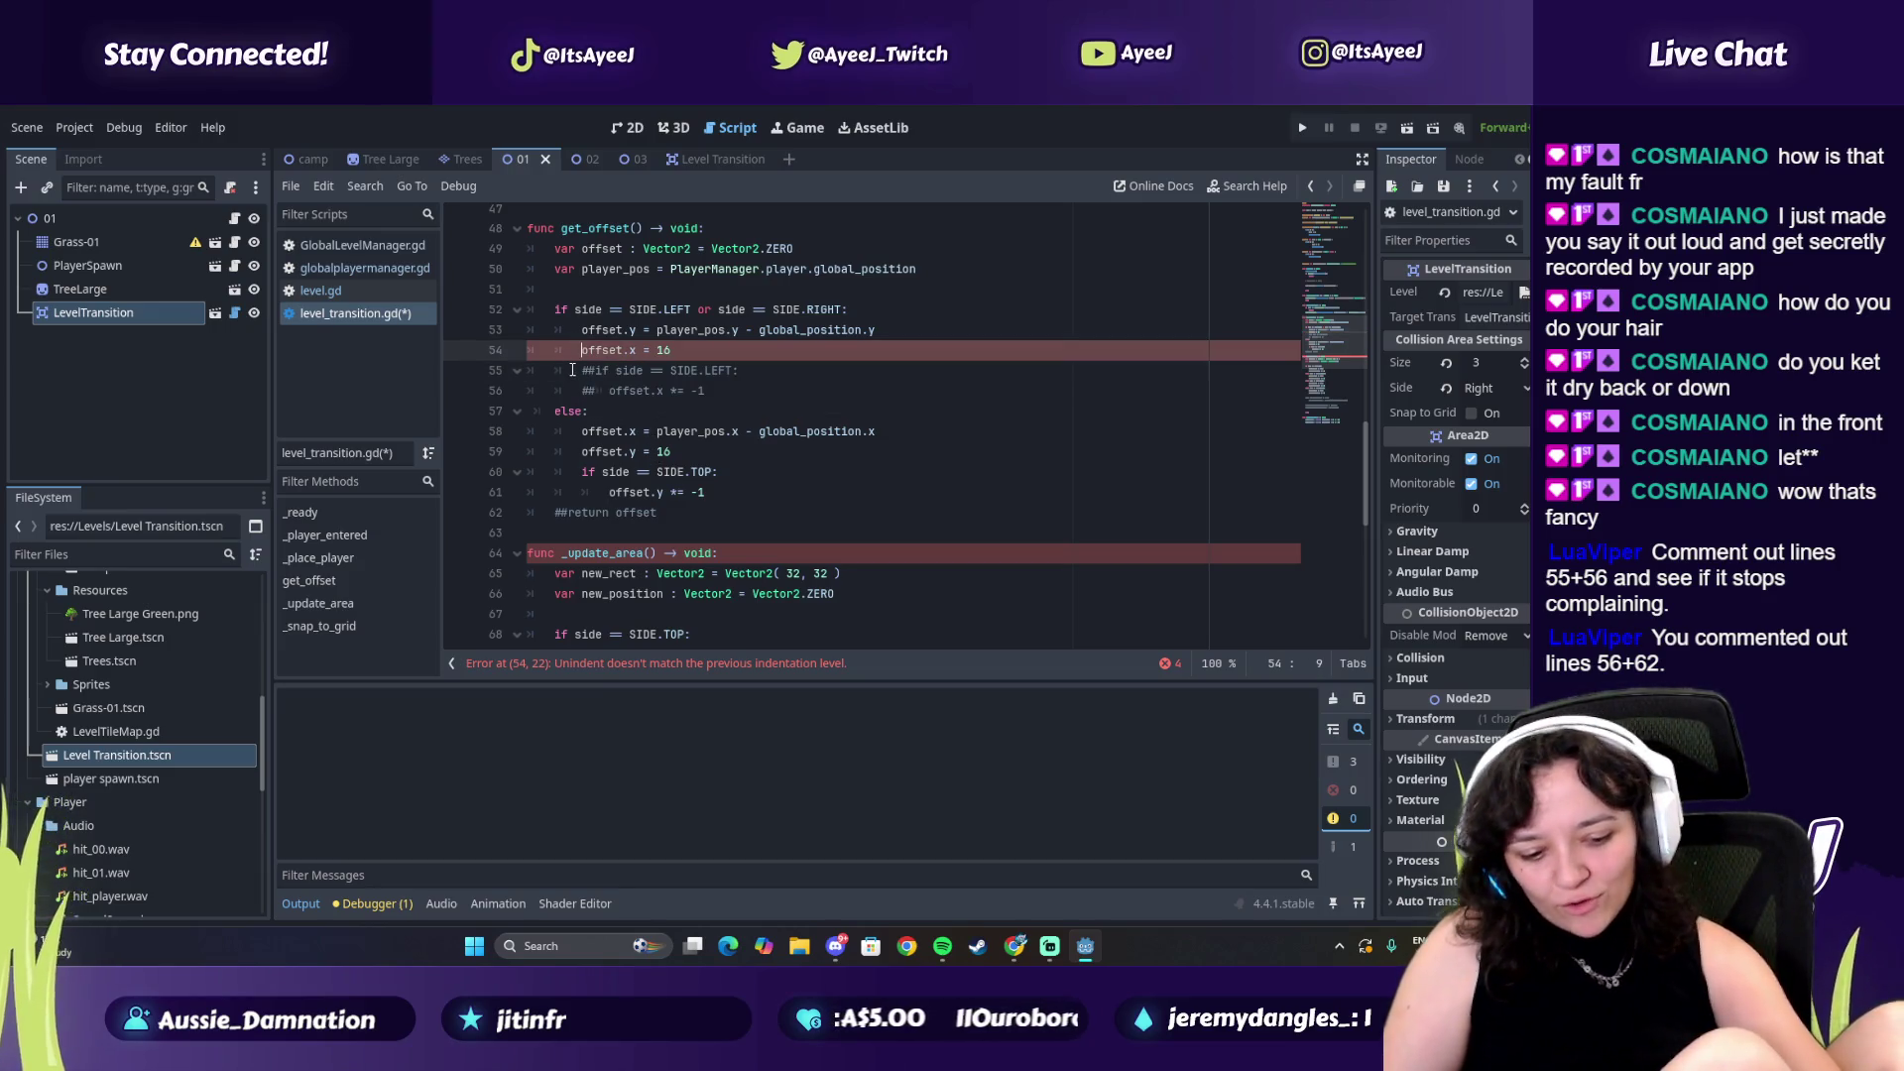
type("##")
Restore the deleted offset.y line, trial-comment lines 52–53, then undo all comments
key("Up")
key("ctrl+shift+k")
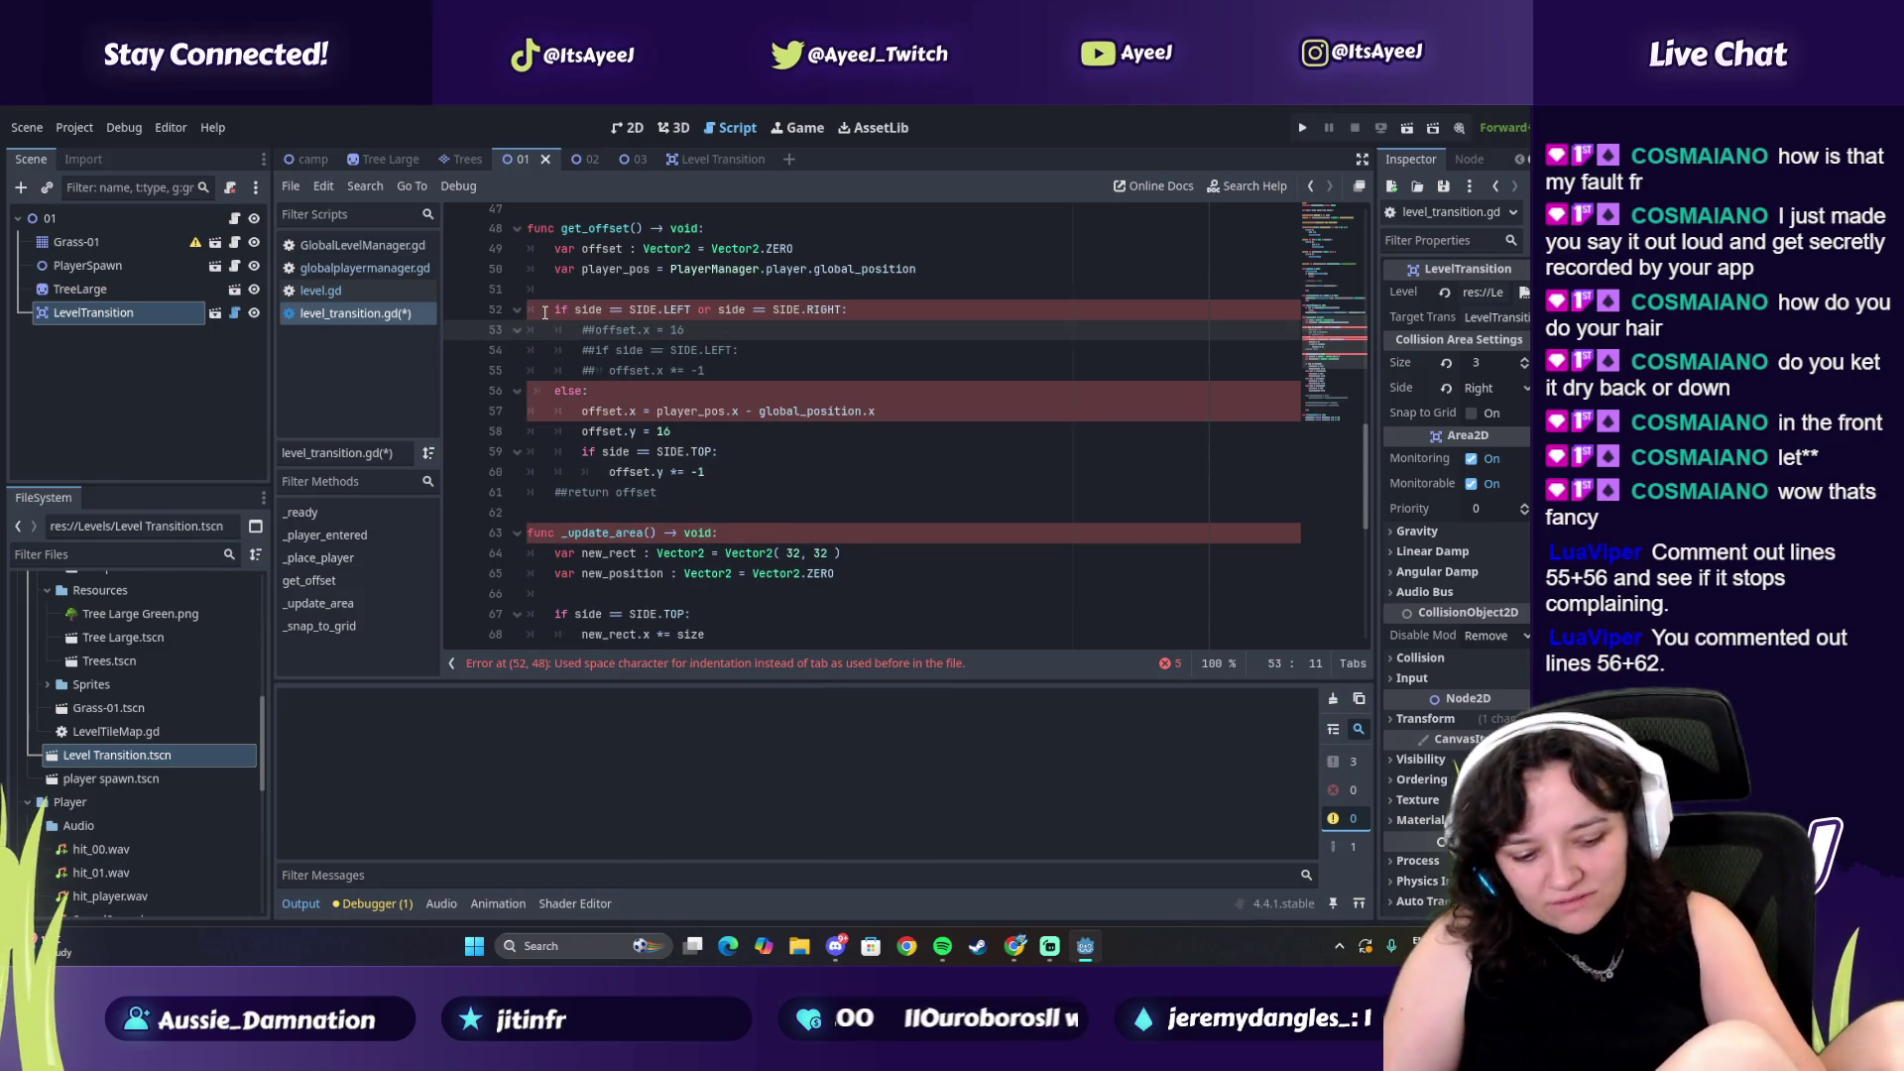
key("ctrl+z")
type("##")
key("Up")
key("Home")
type("##")
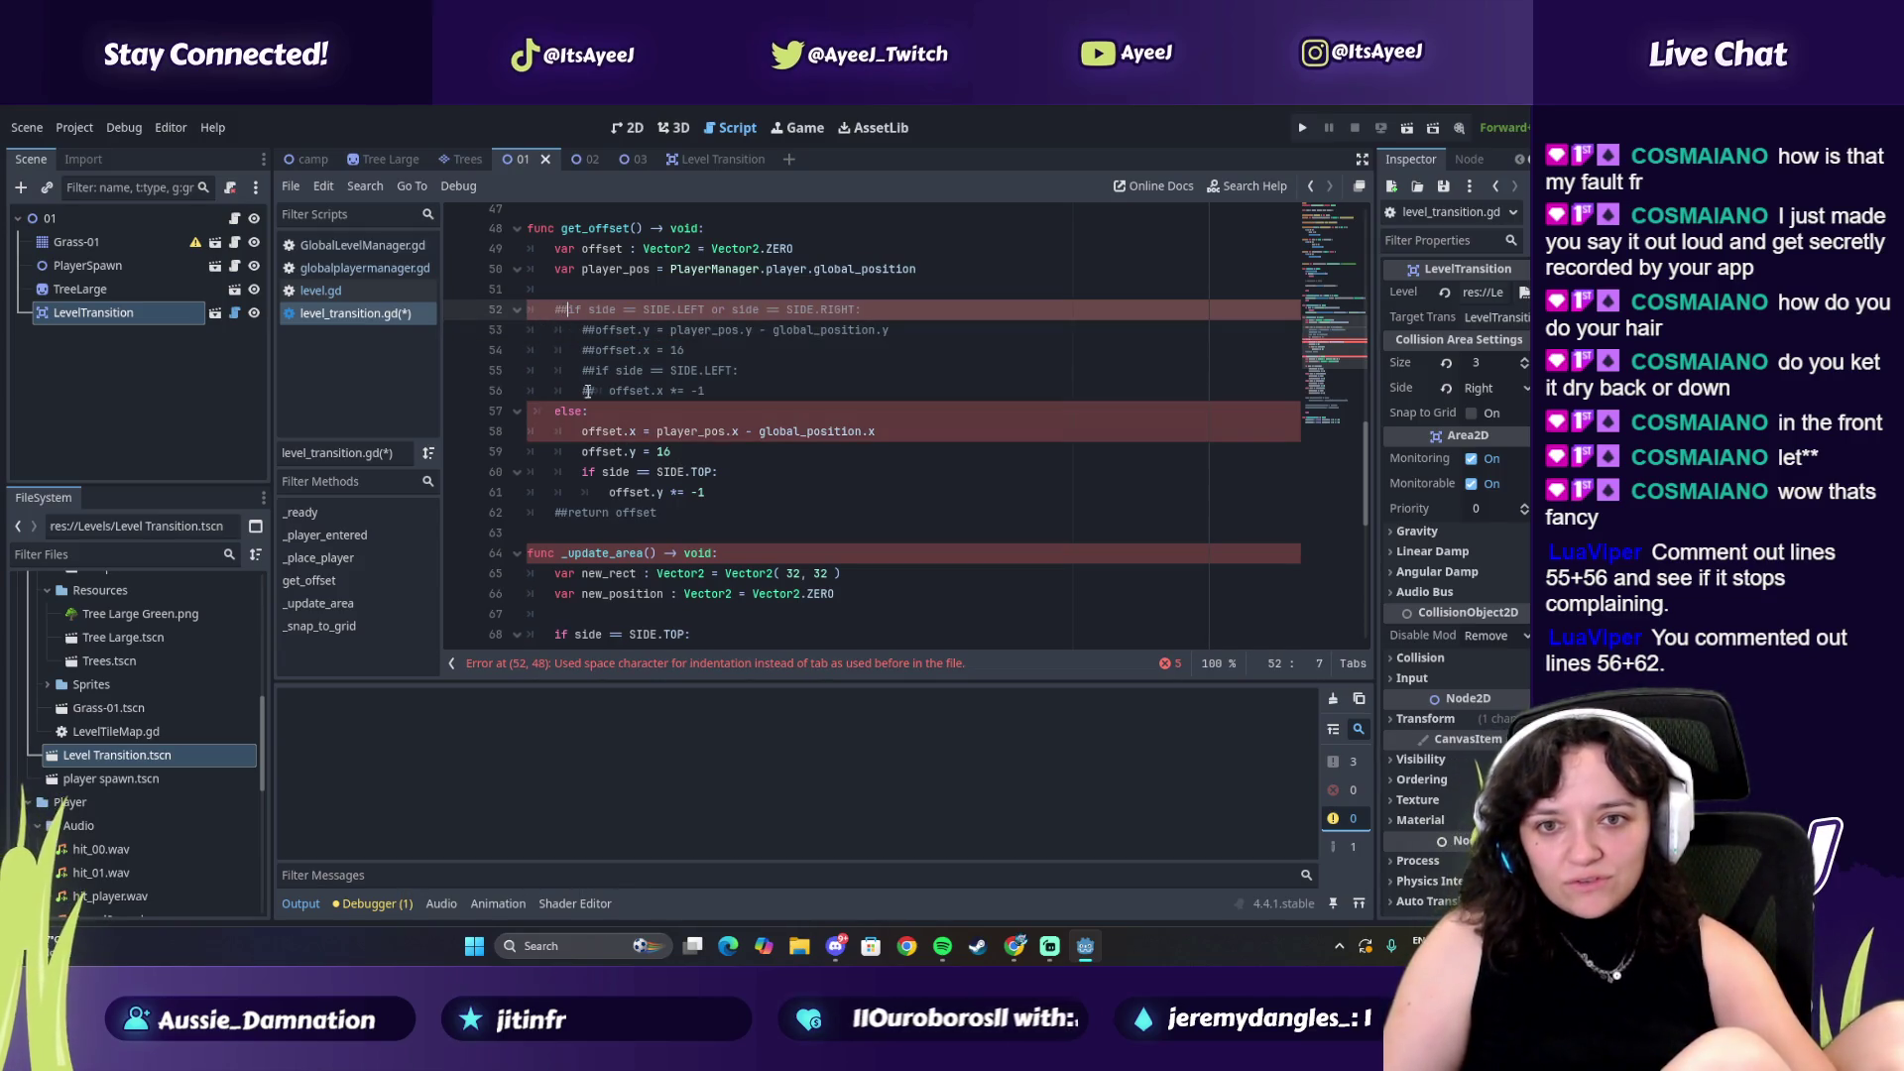
key("ctrl+z")
key("ctrl+z")
key("ctrl+z")
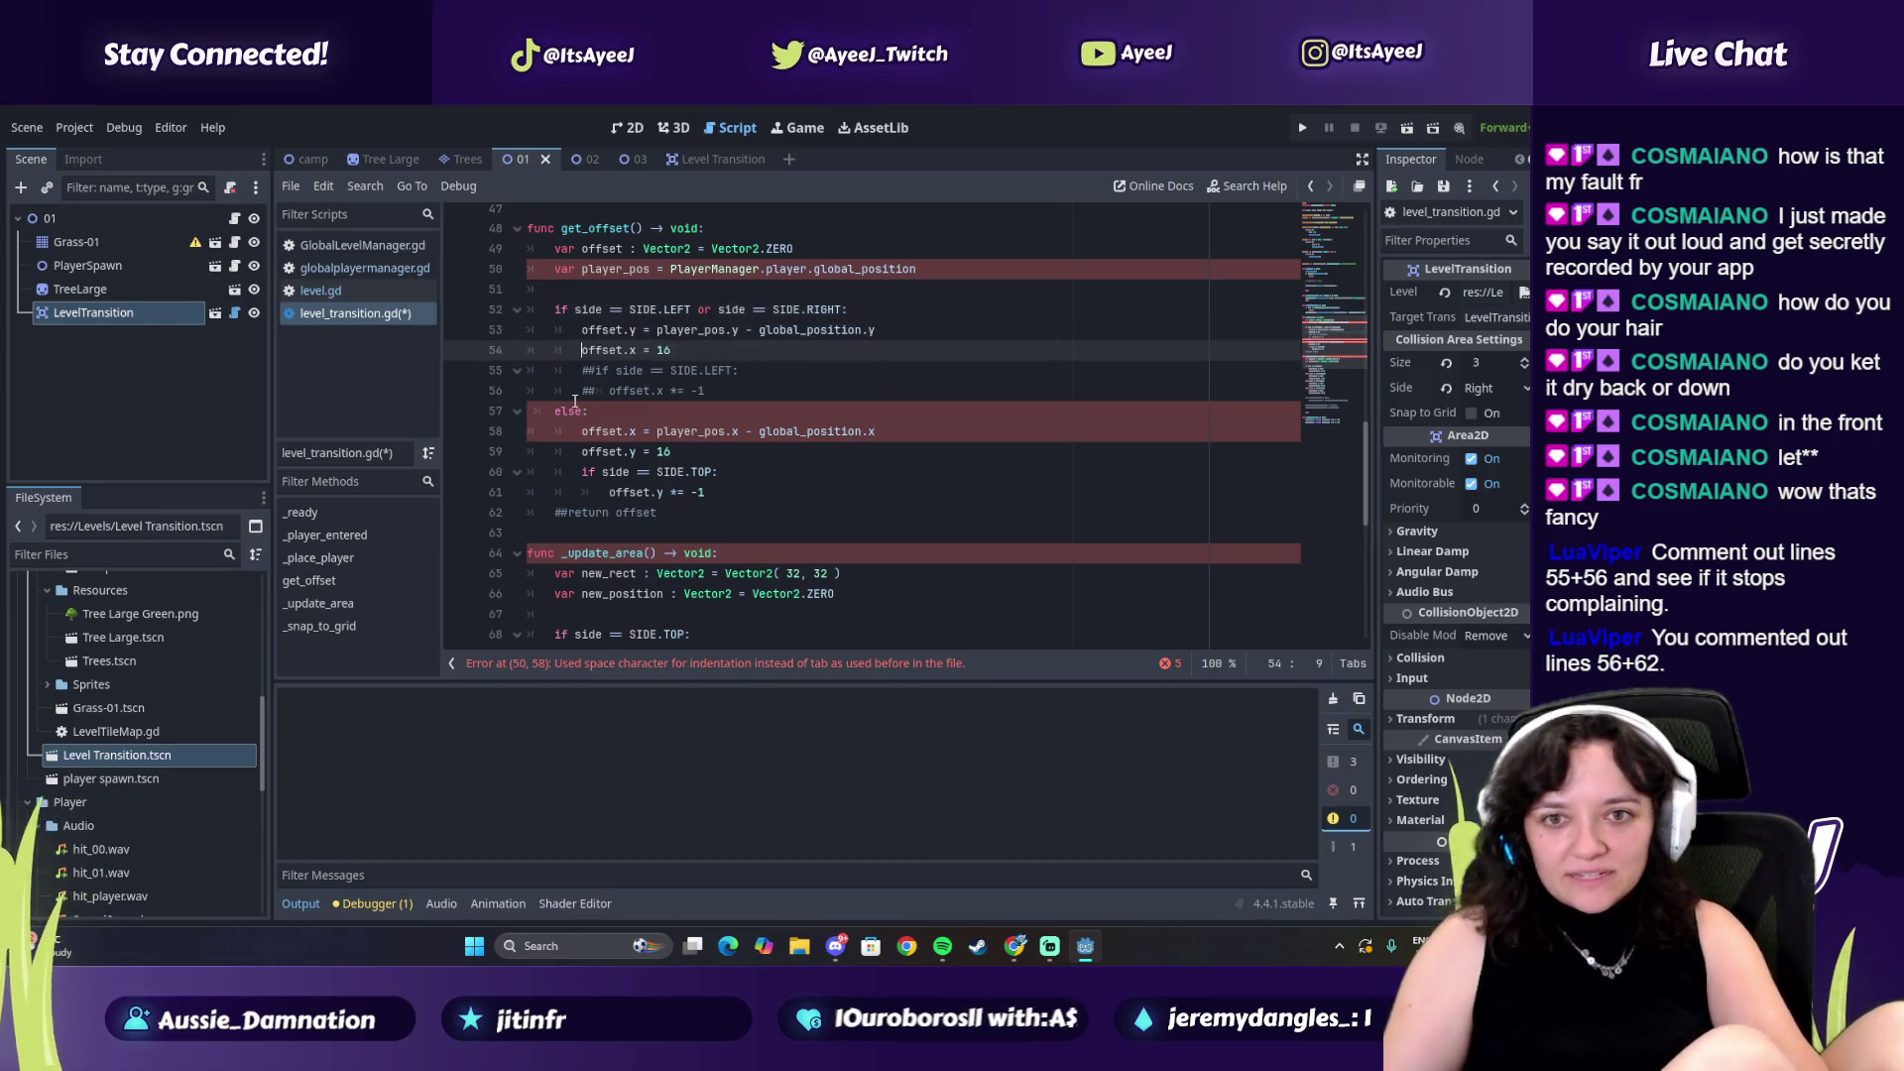
key("ctrl+z")
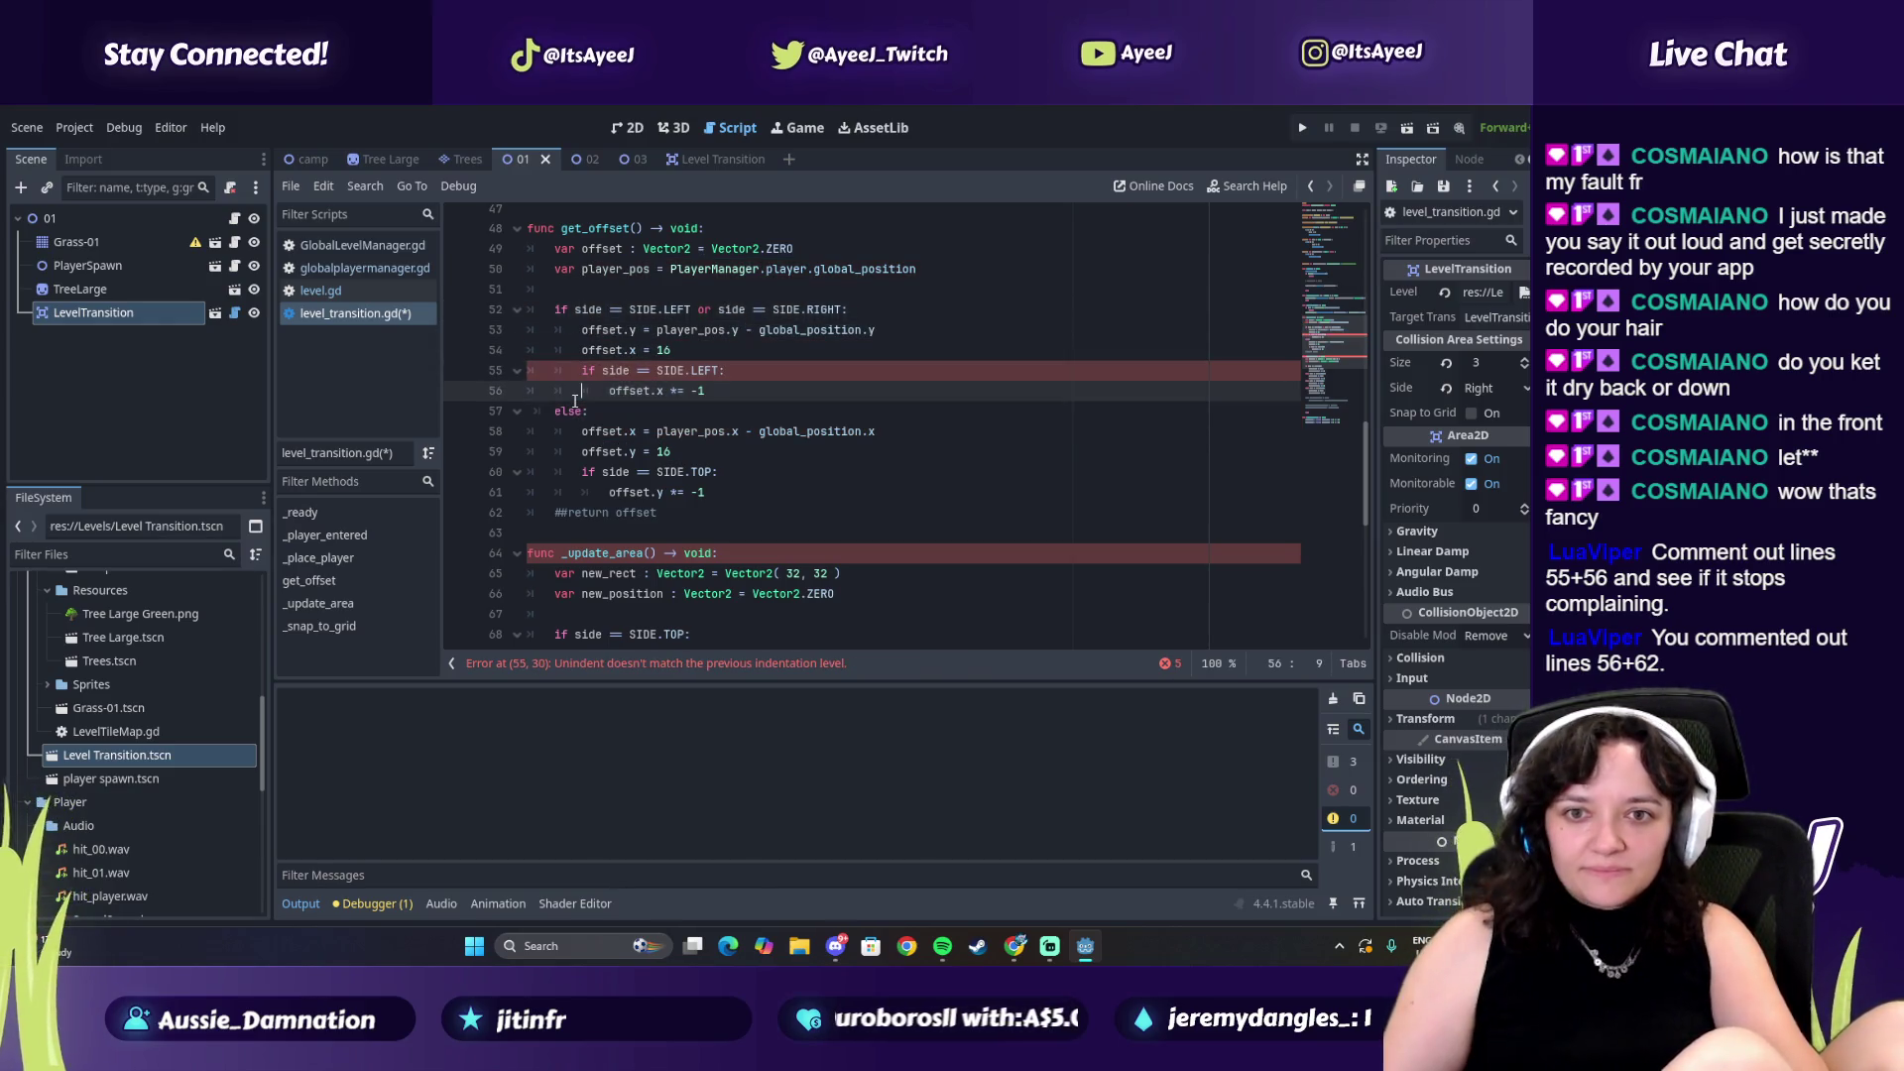
key("ctrl+z")
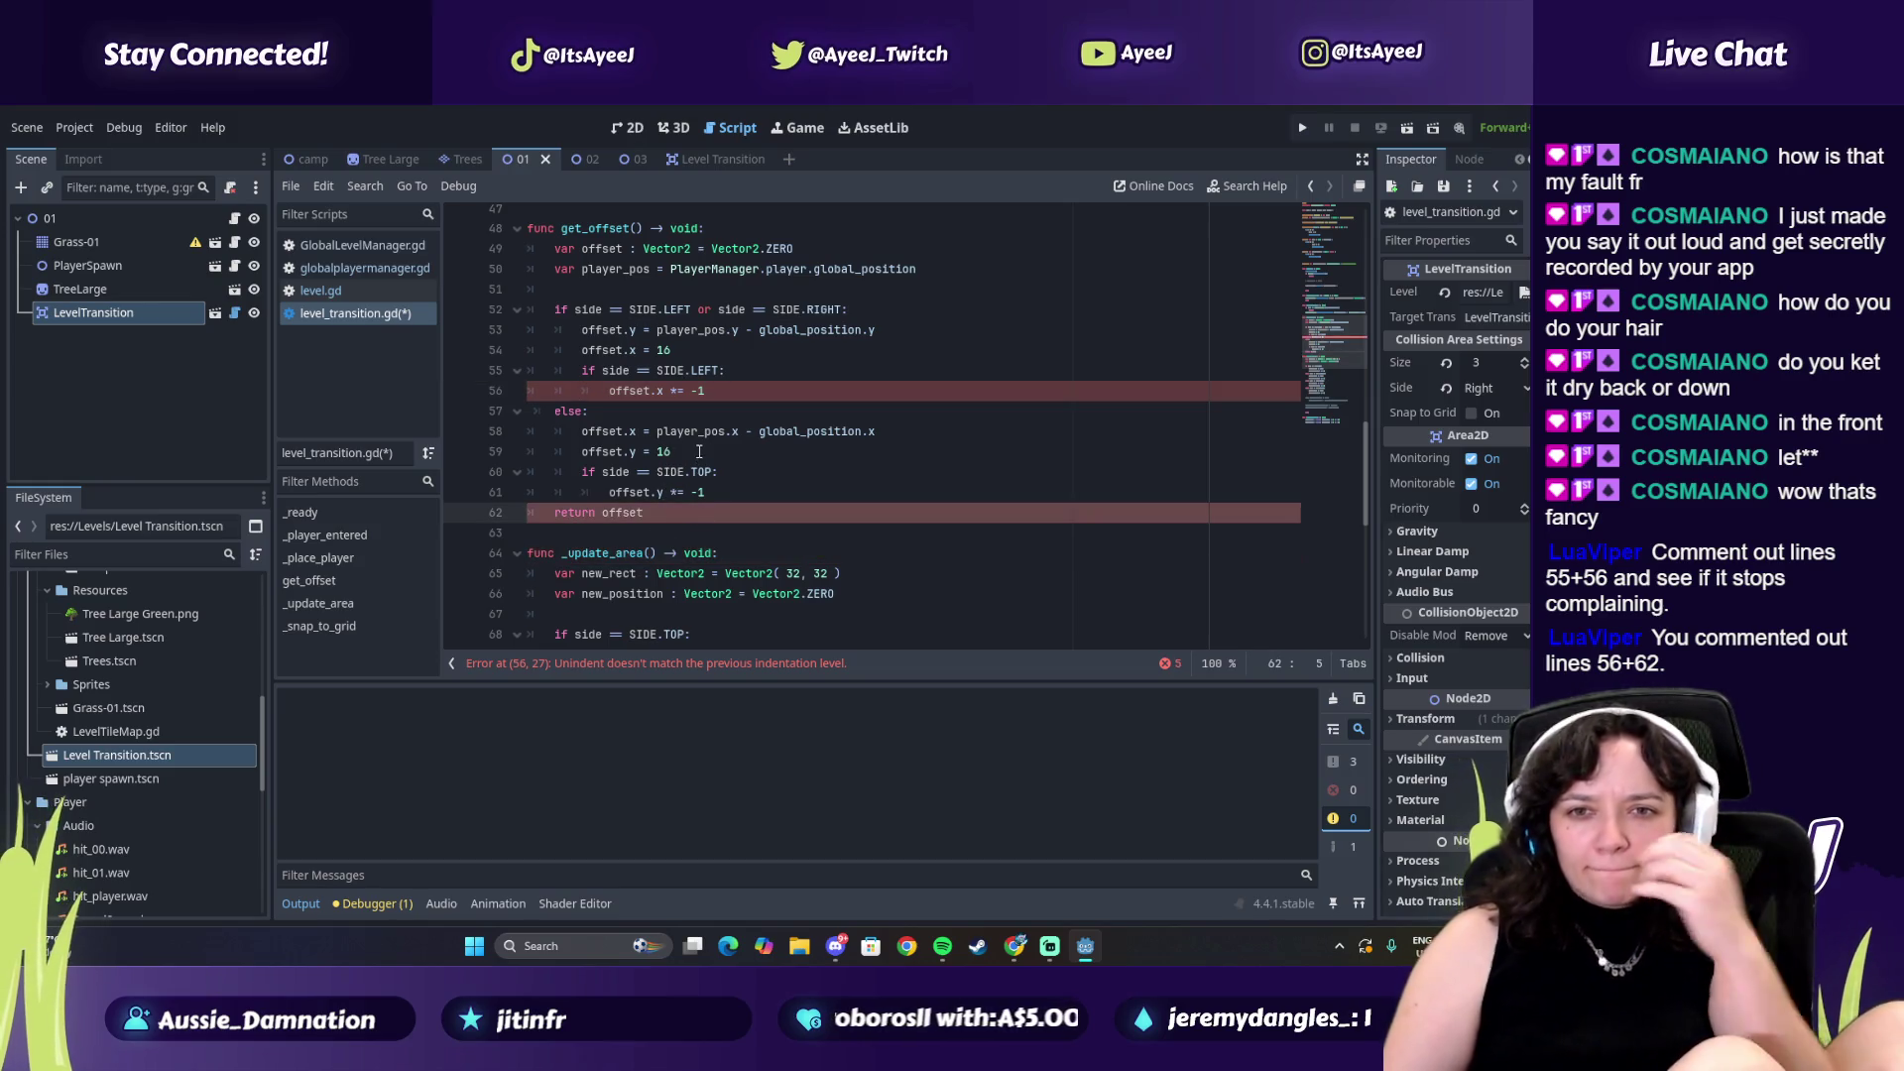
Save level_transition.gd, review get_offset, and jump to line 56 named in the unindent error
left_click(604, 388)
key("ctrl+s")
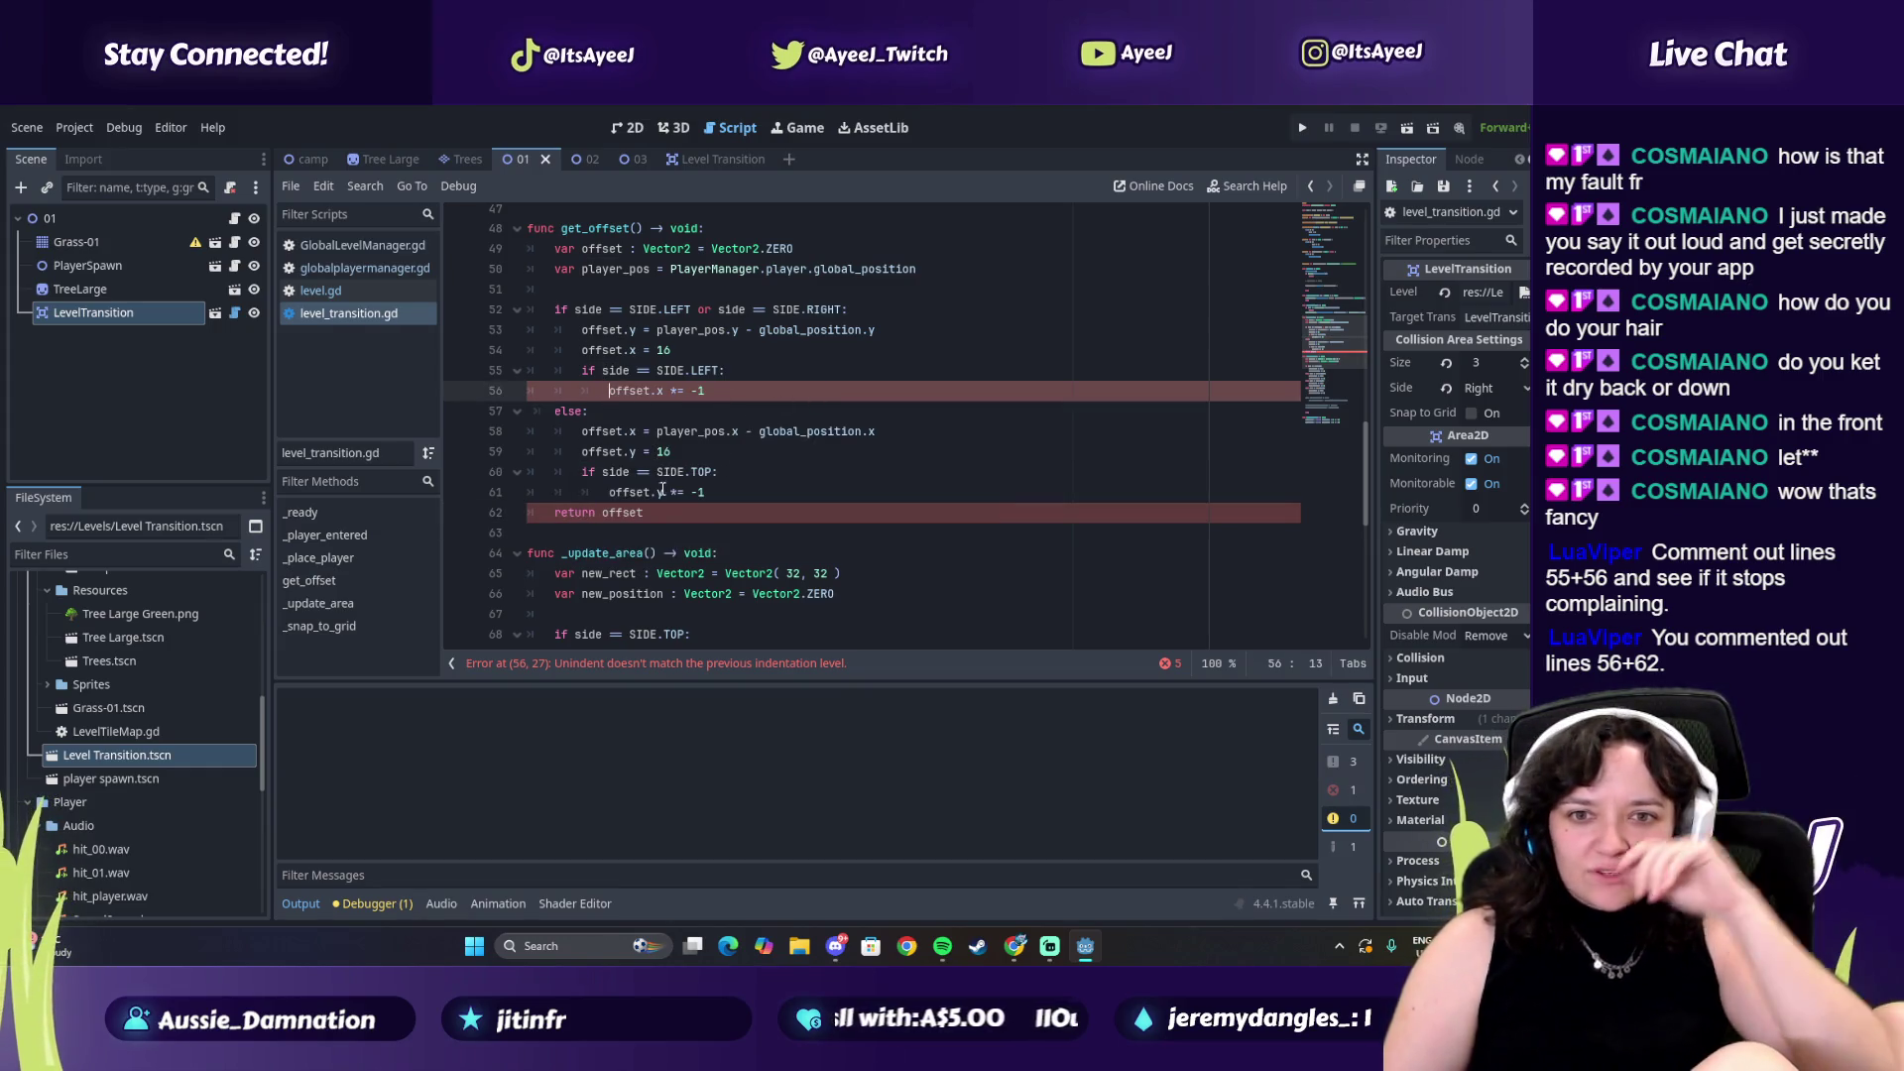
scroll(565, 535, "down", 2)
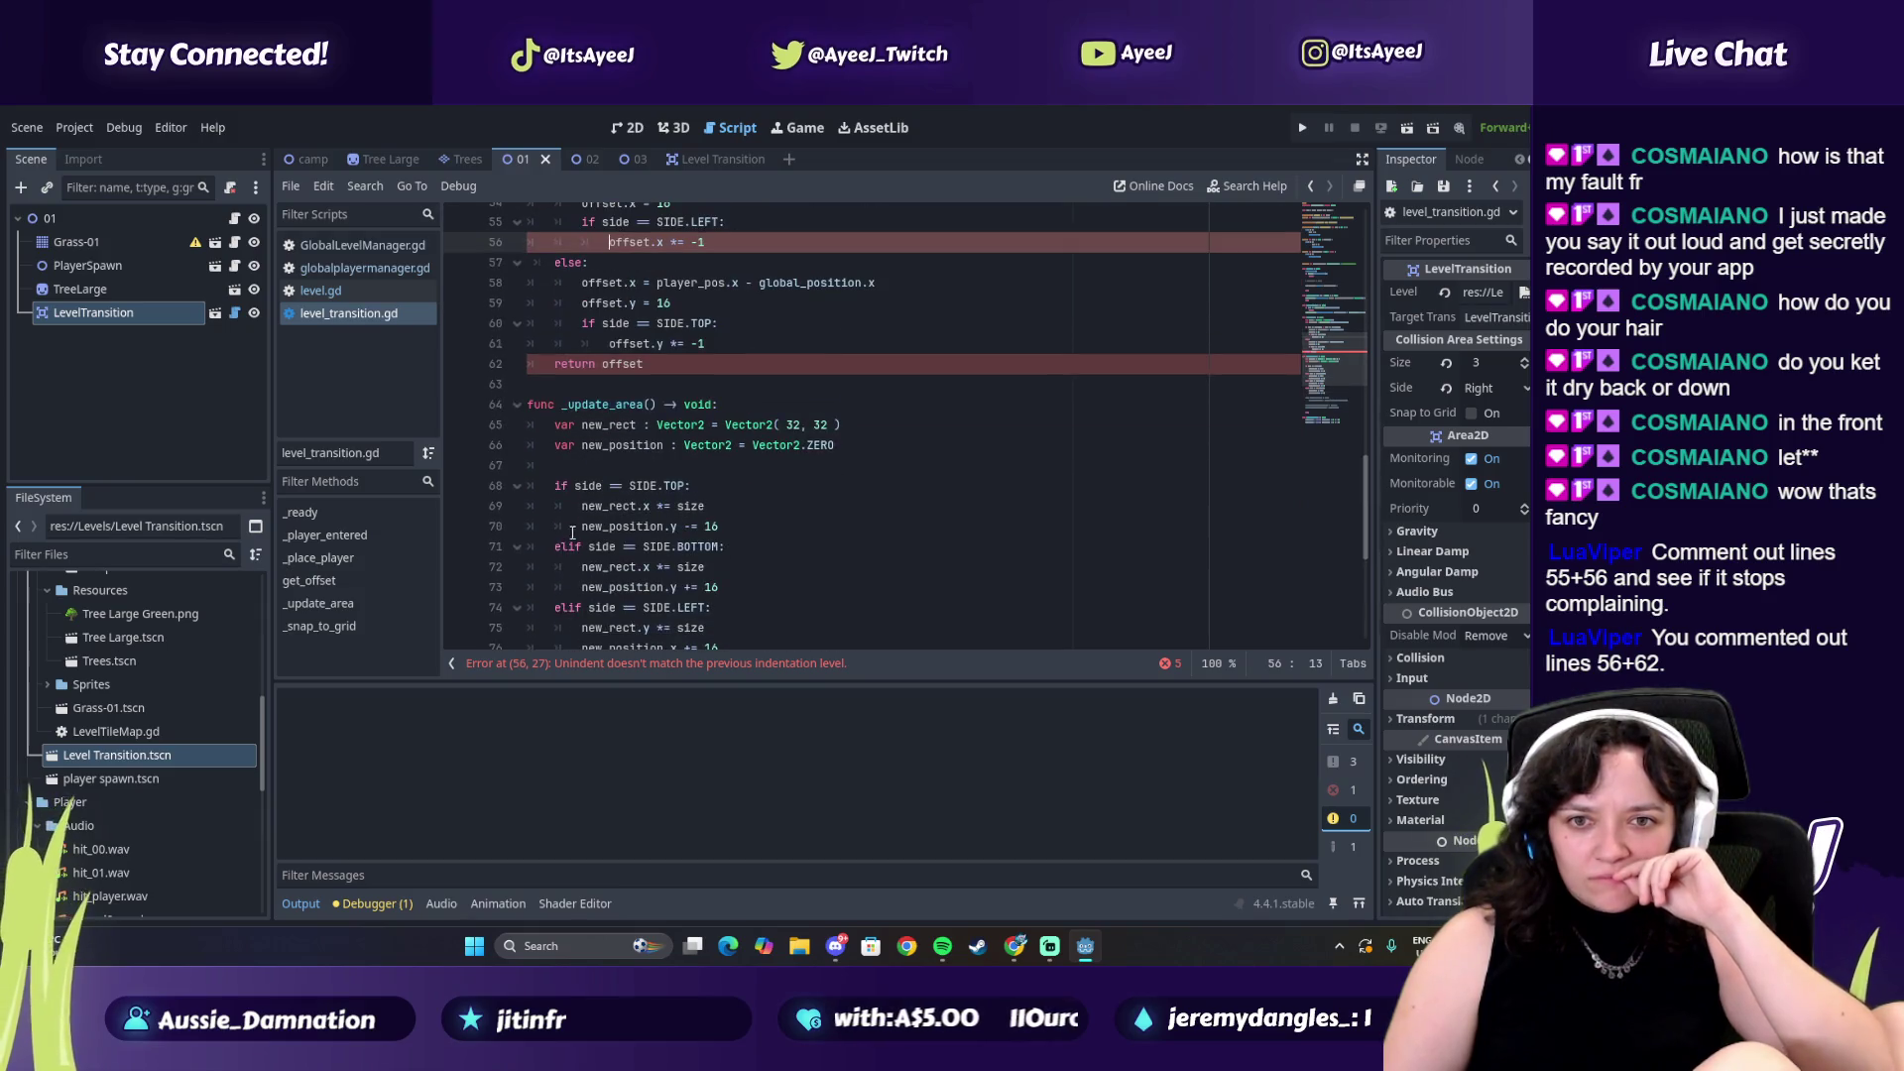
scroll(578, 507, "up", 2)
scroll(575, 475, "up", 3)
scroll(575, 473, "up", 2)
scroll(581, 474, "down", 3)
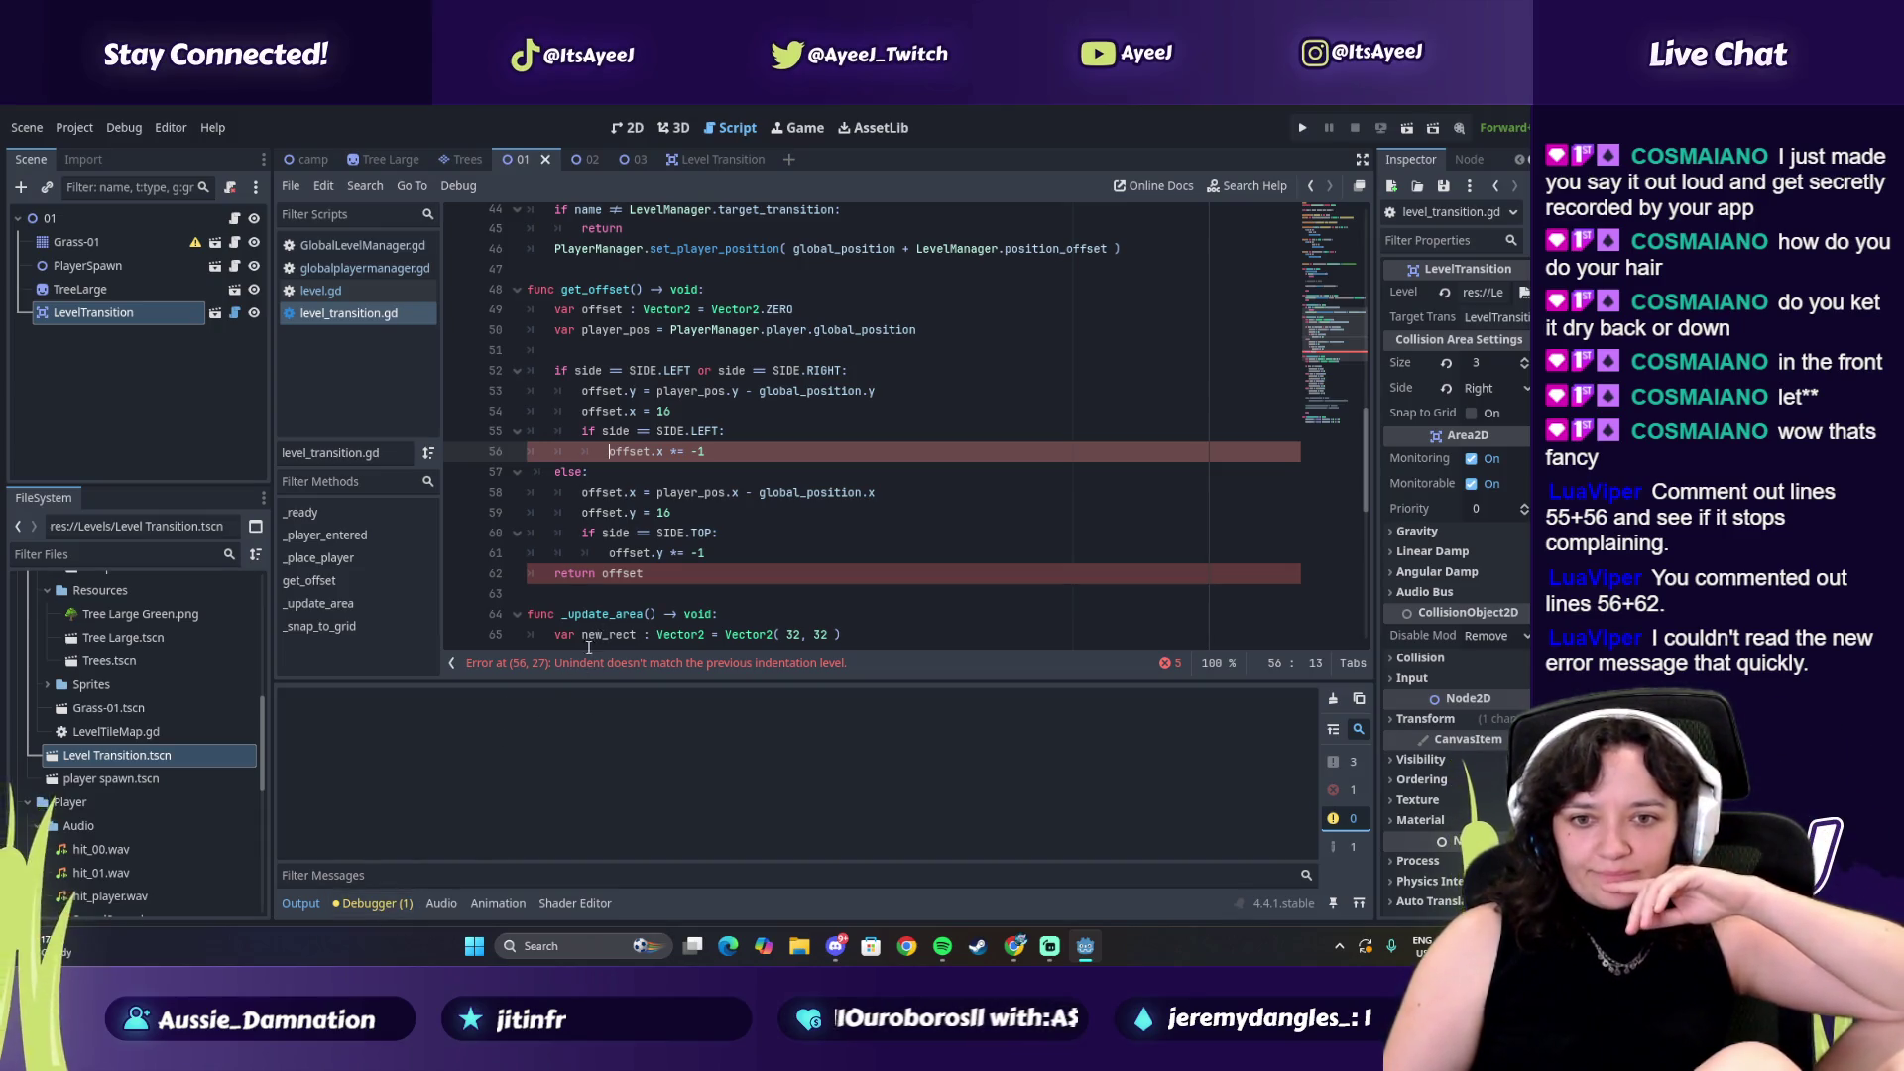
left_click(612, 665)
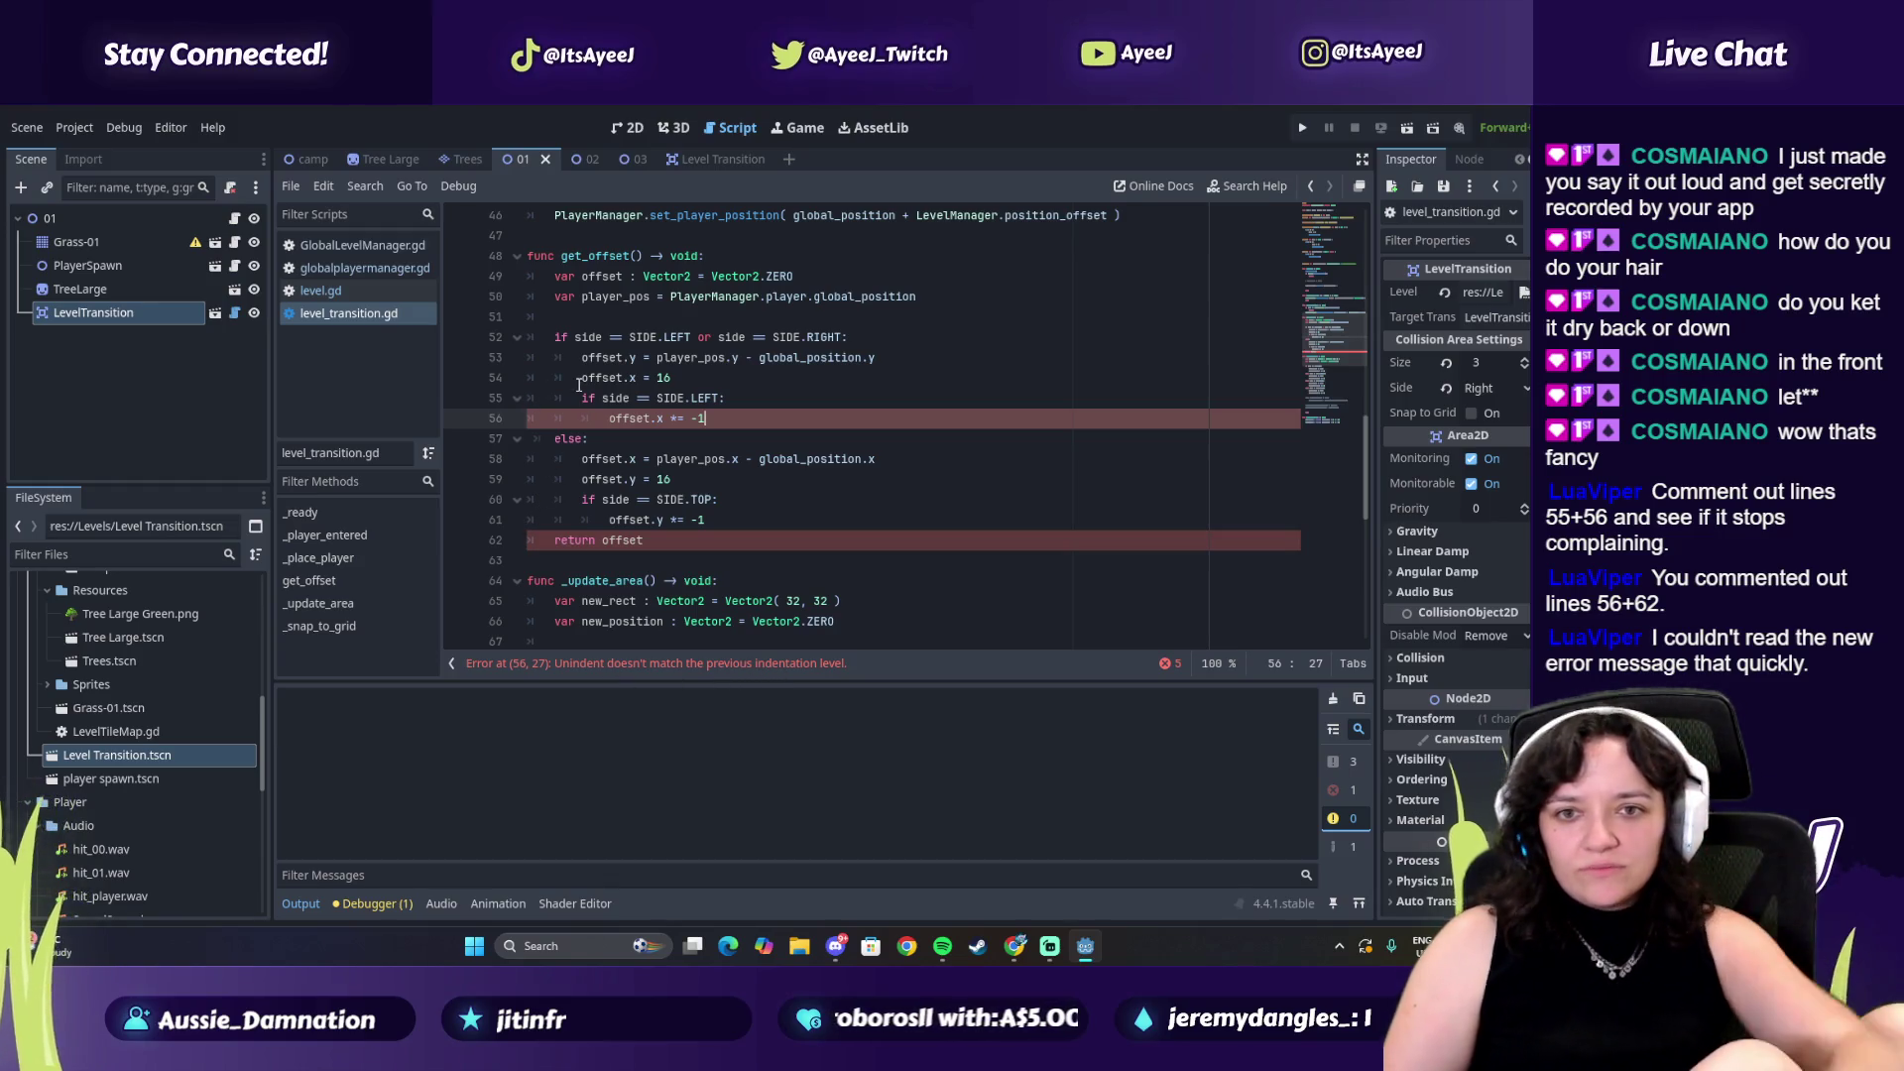
Comment out lines 53–56 of get_offset with ## markers
left_click(576, 417)
type("##")
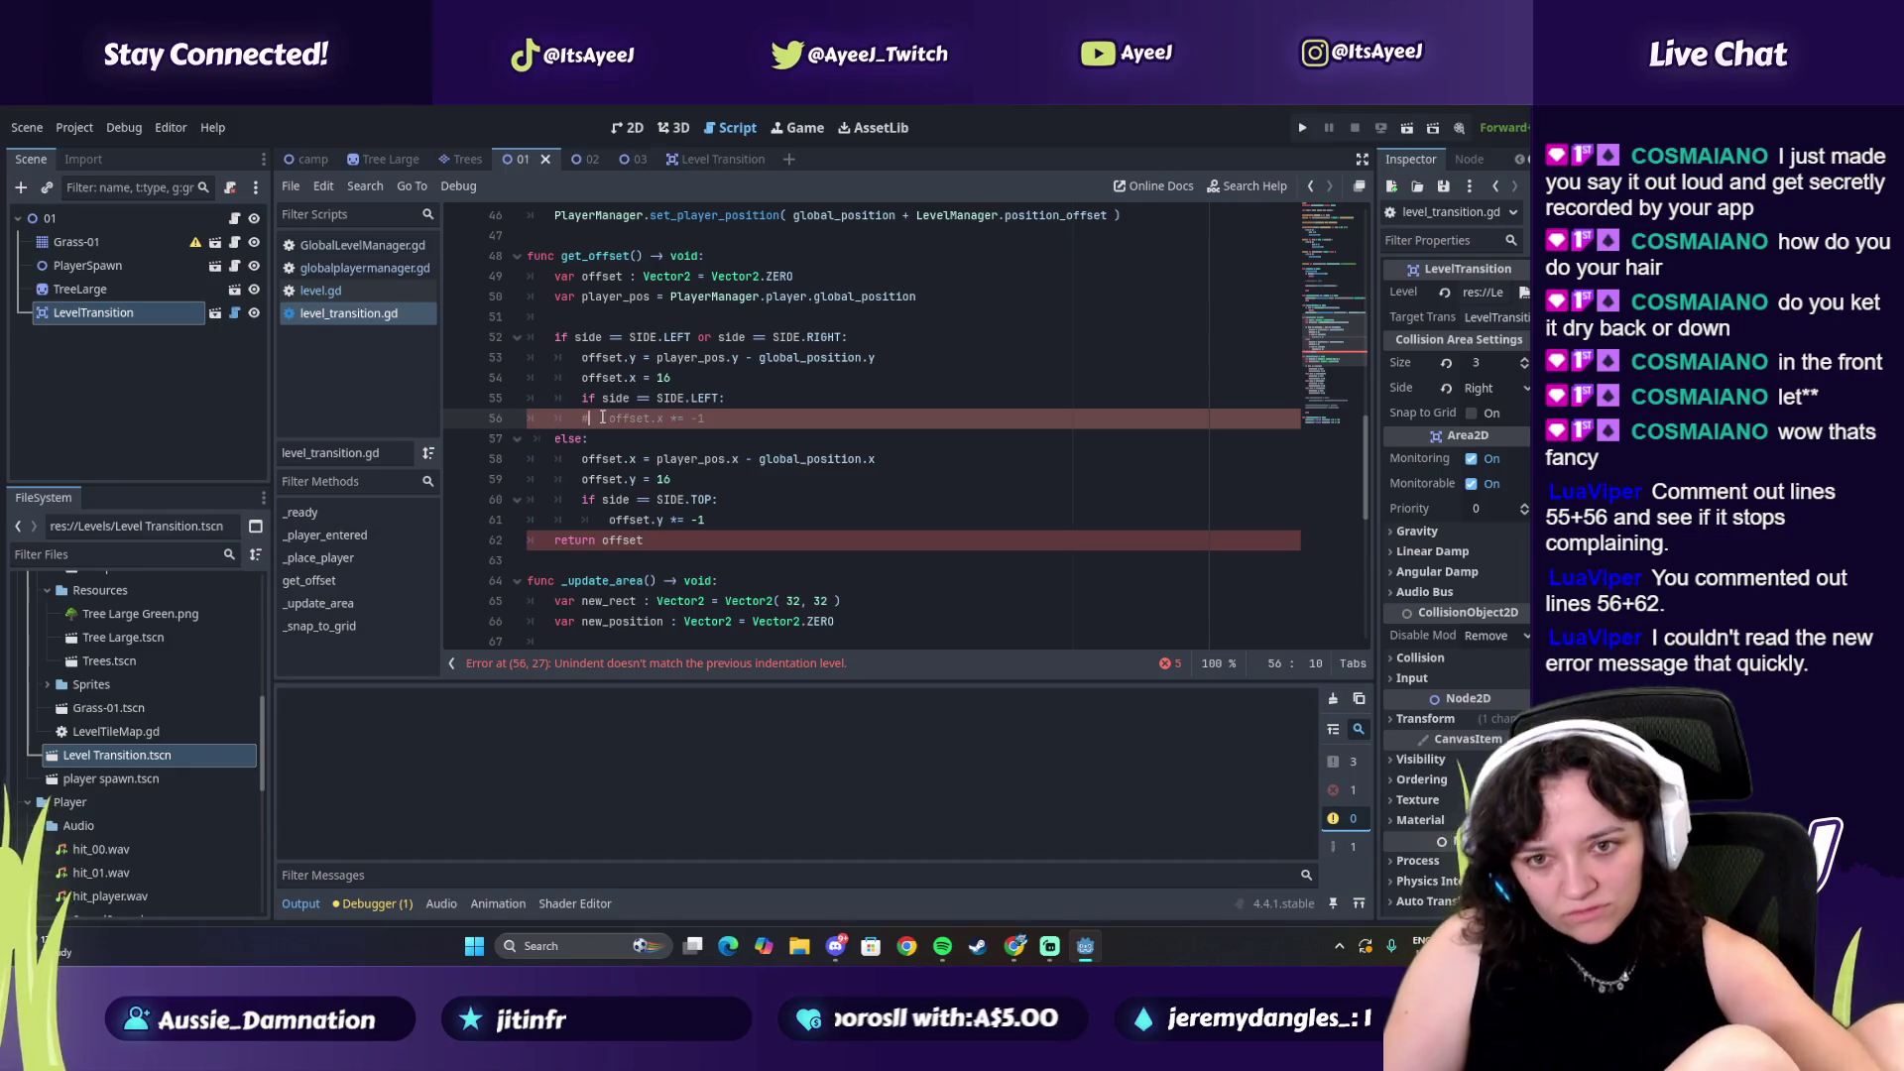
left_click(574, 397, "shift")
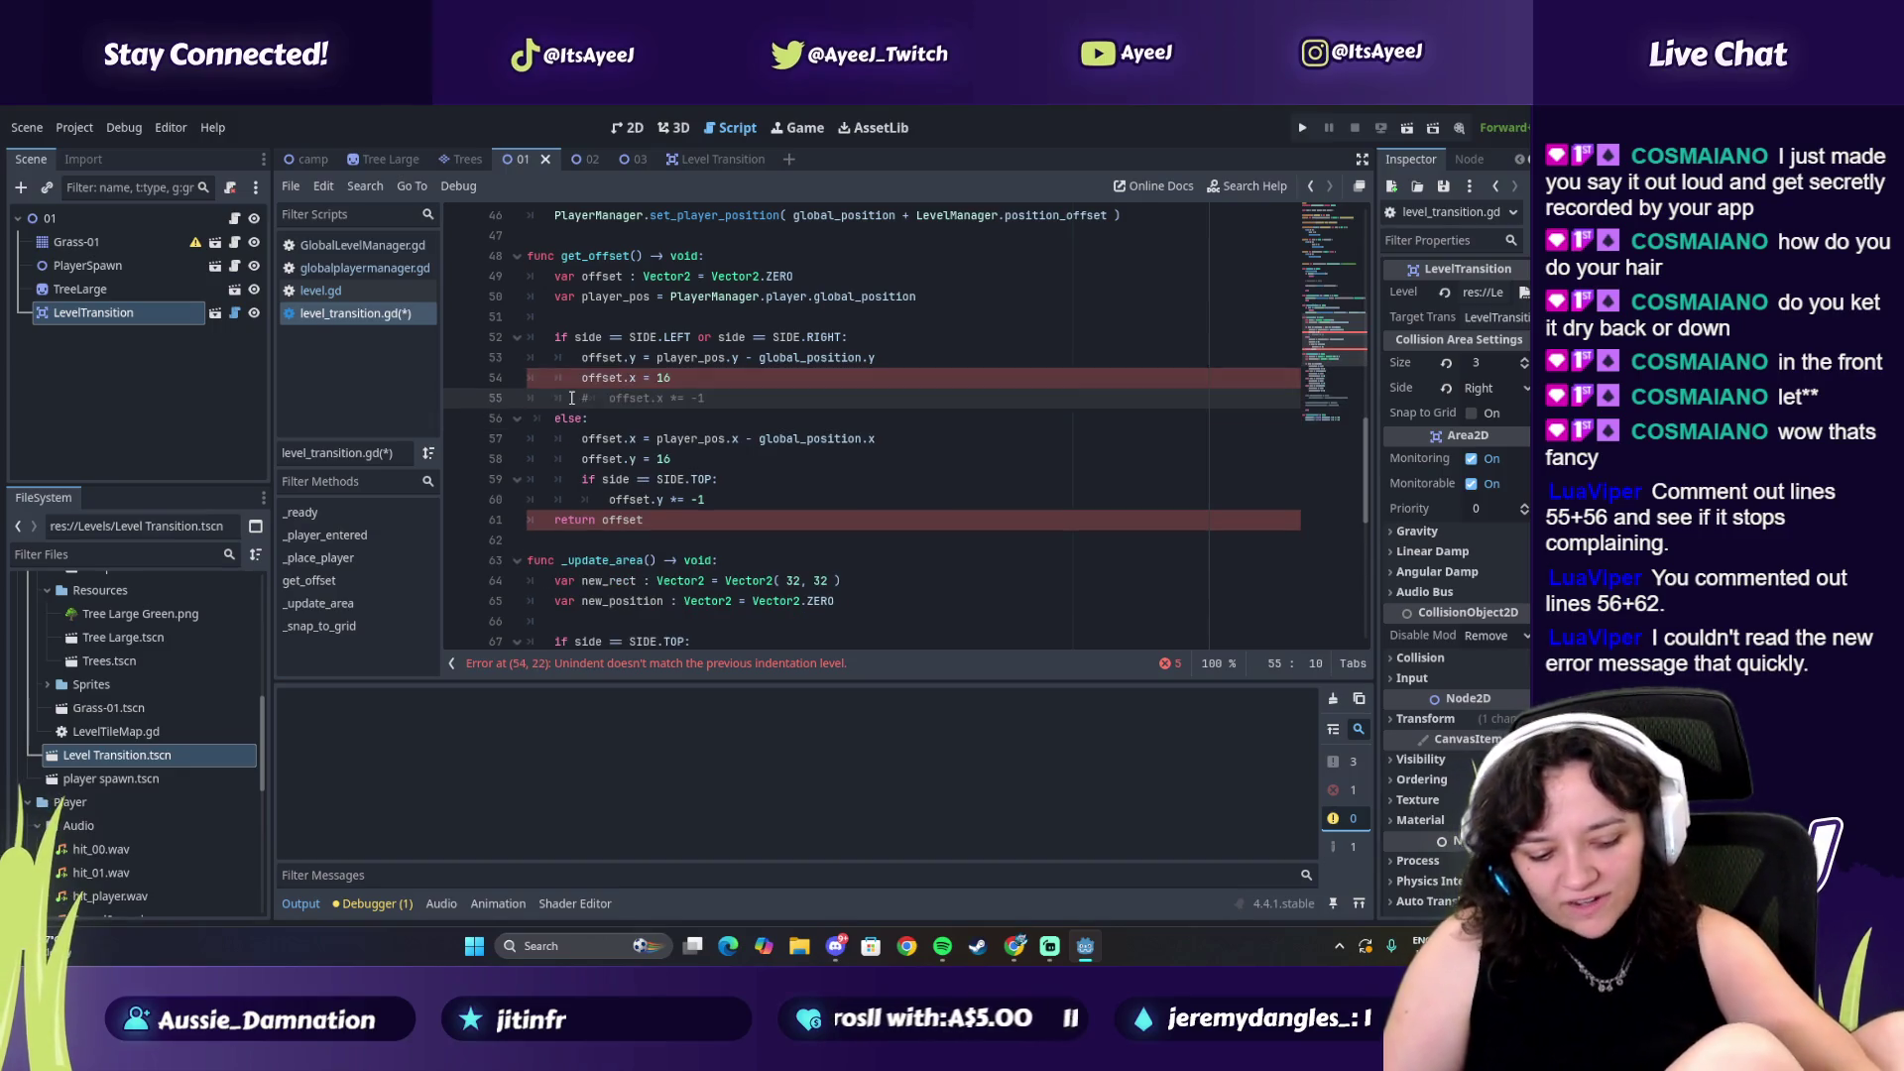
left_click(571, 398)
type("##")
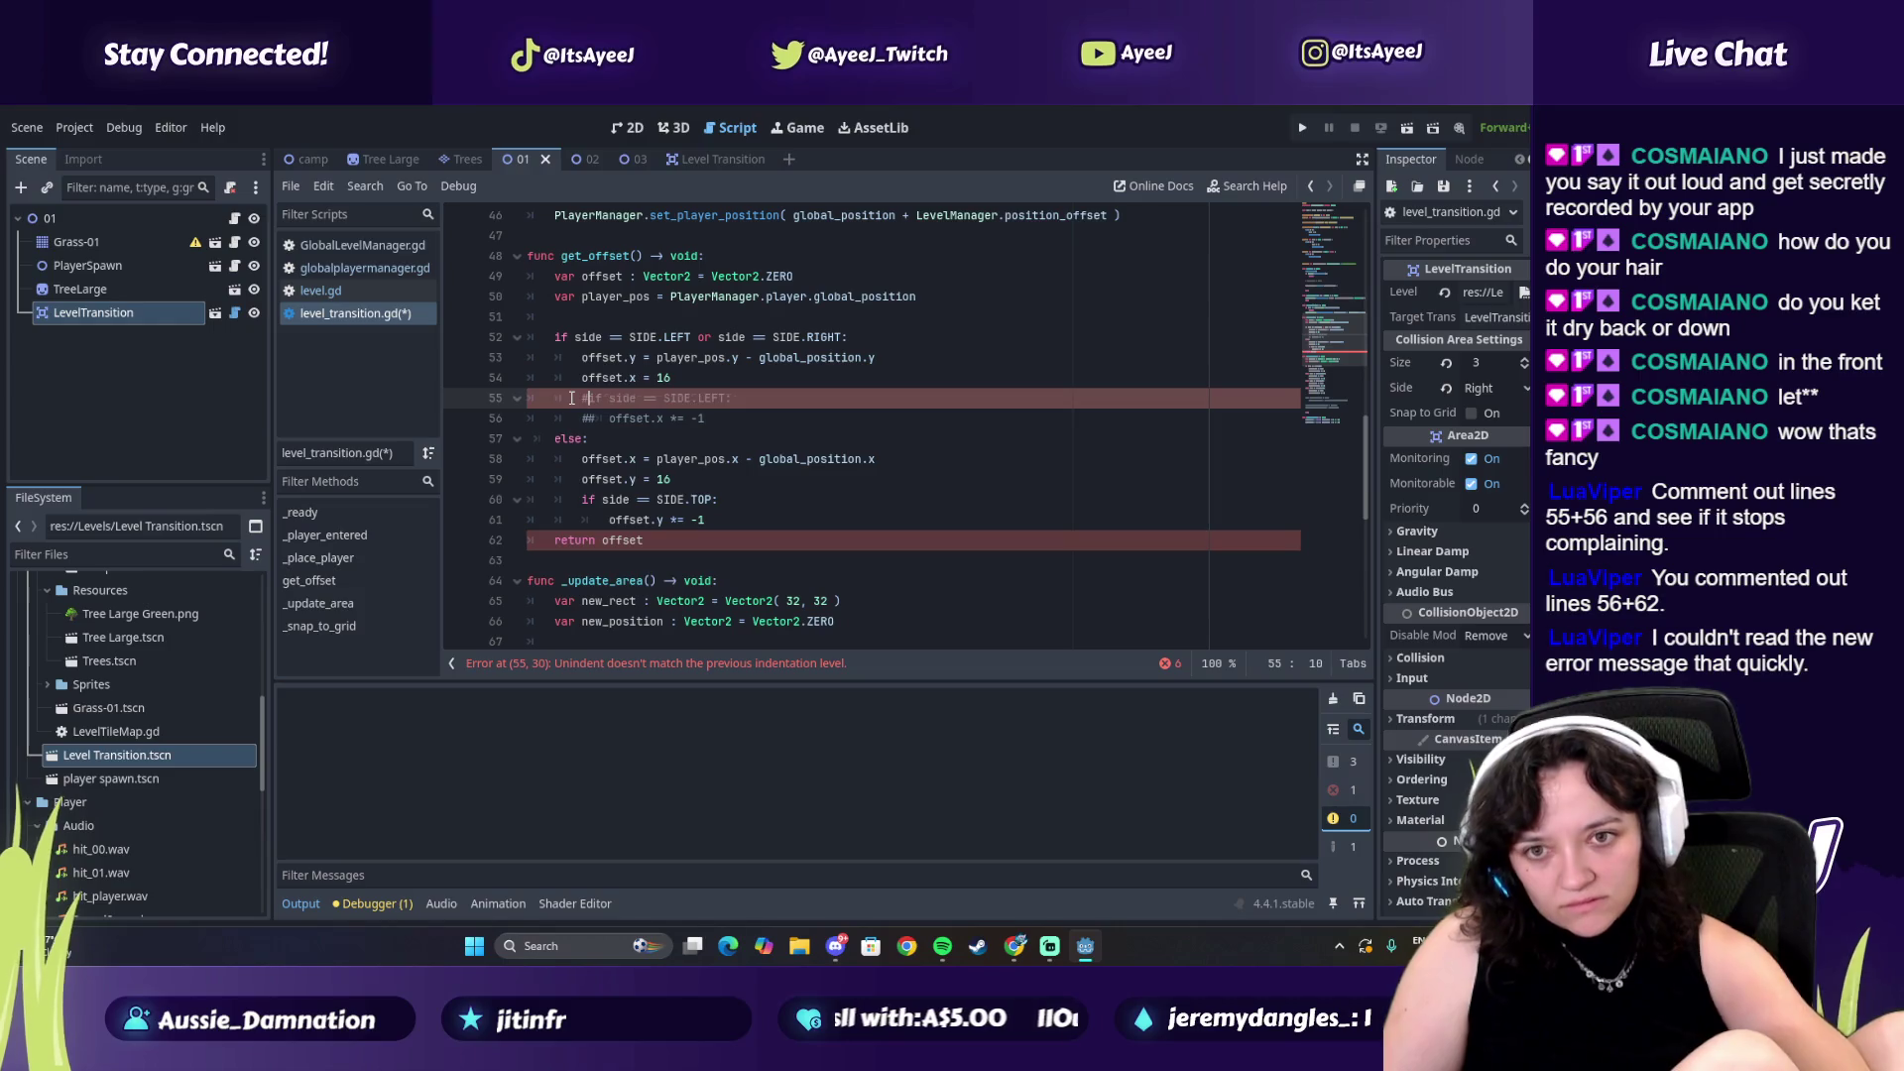
left_click(571, 377)
type("##")
left_click(571, 358)
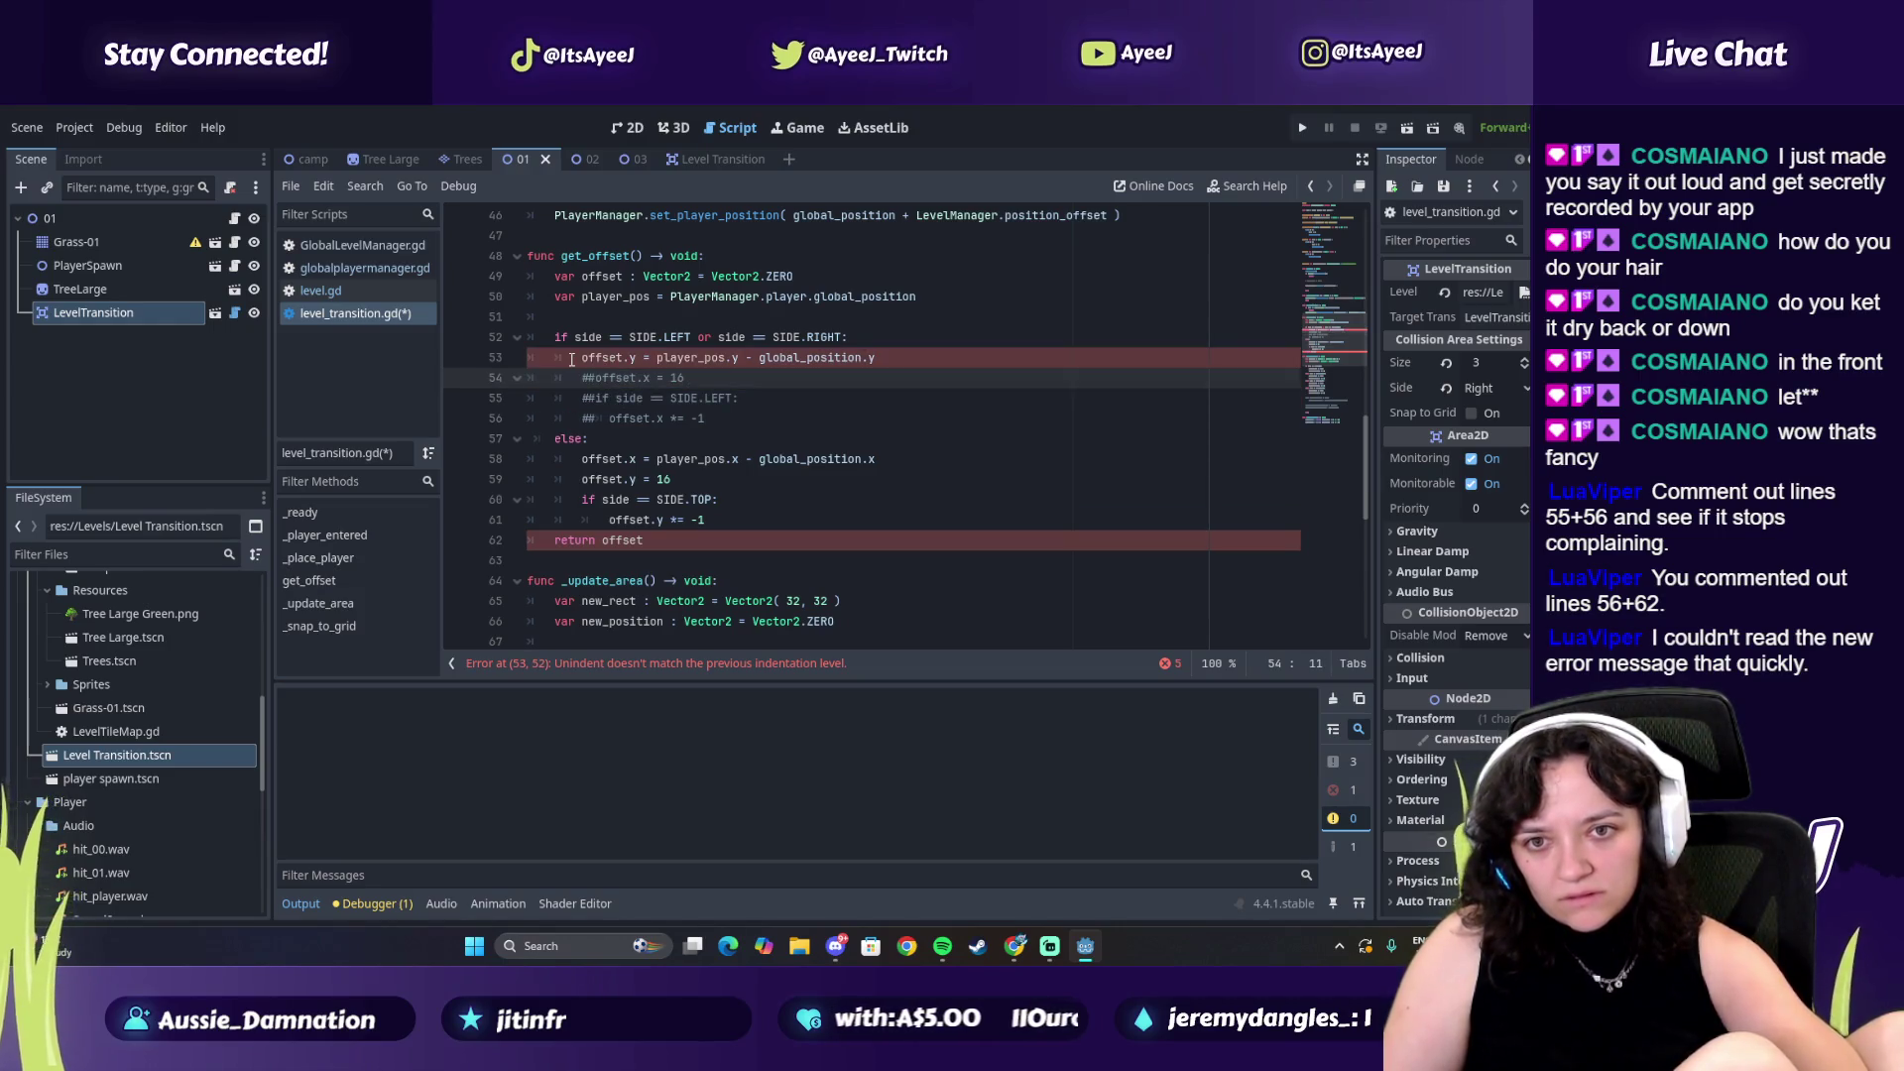
type("##")
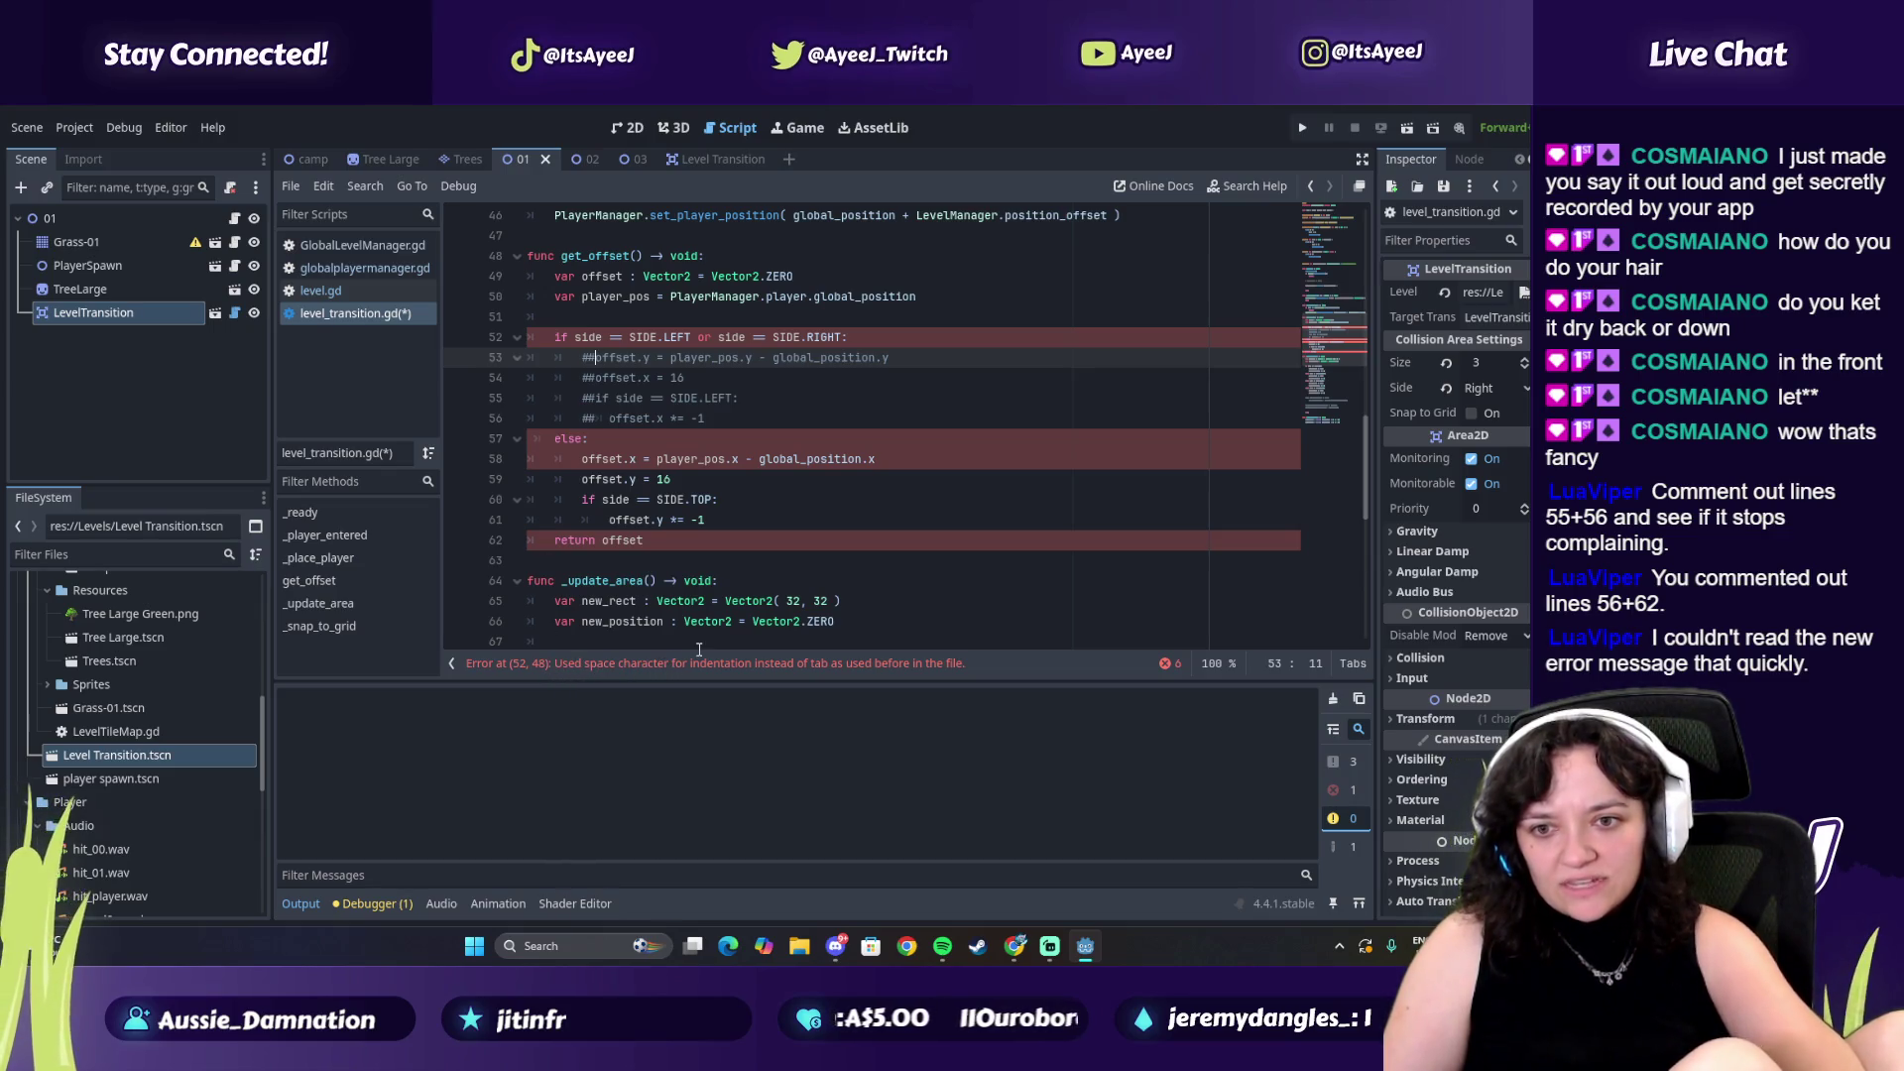
key("Up")
key("Home")
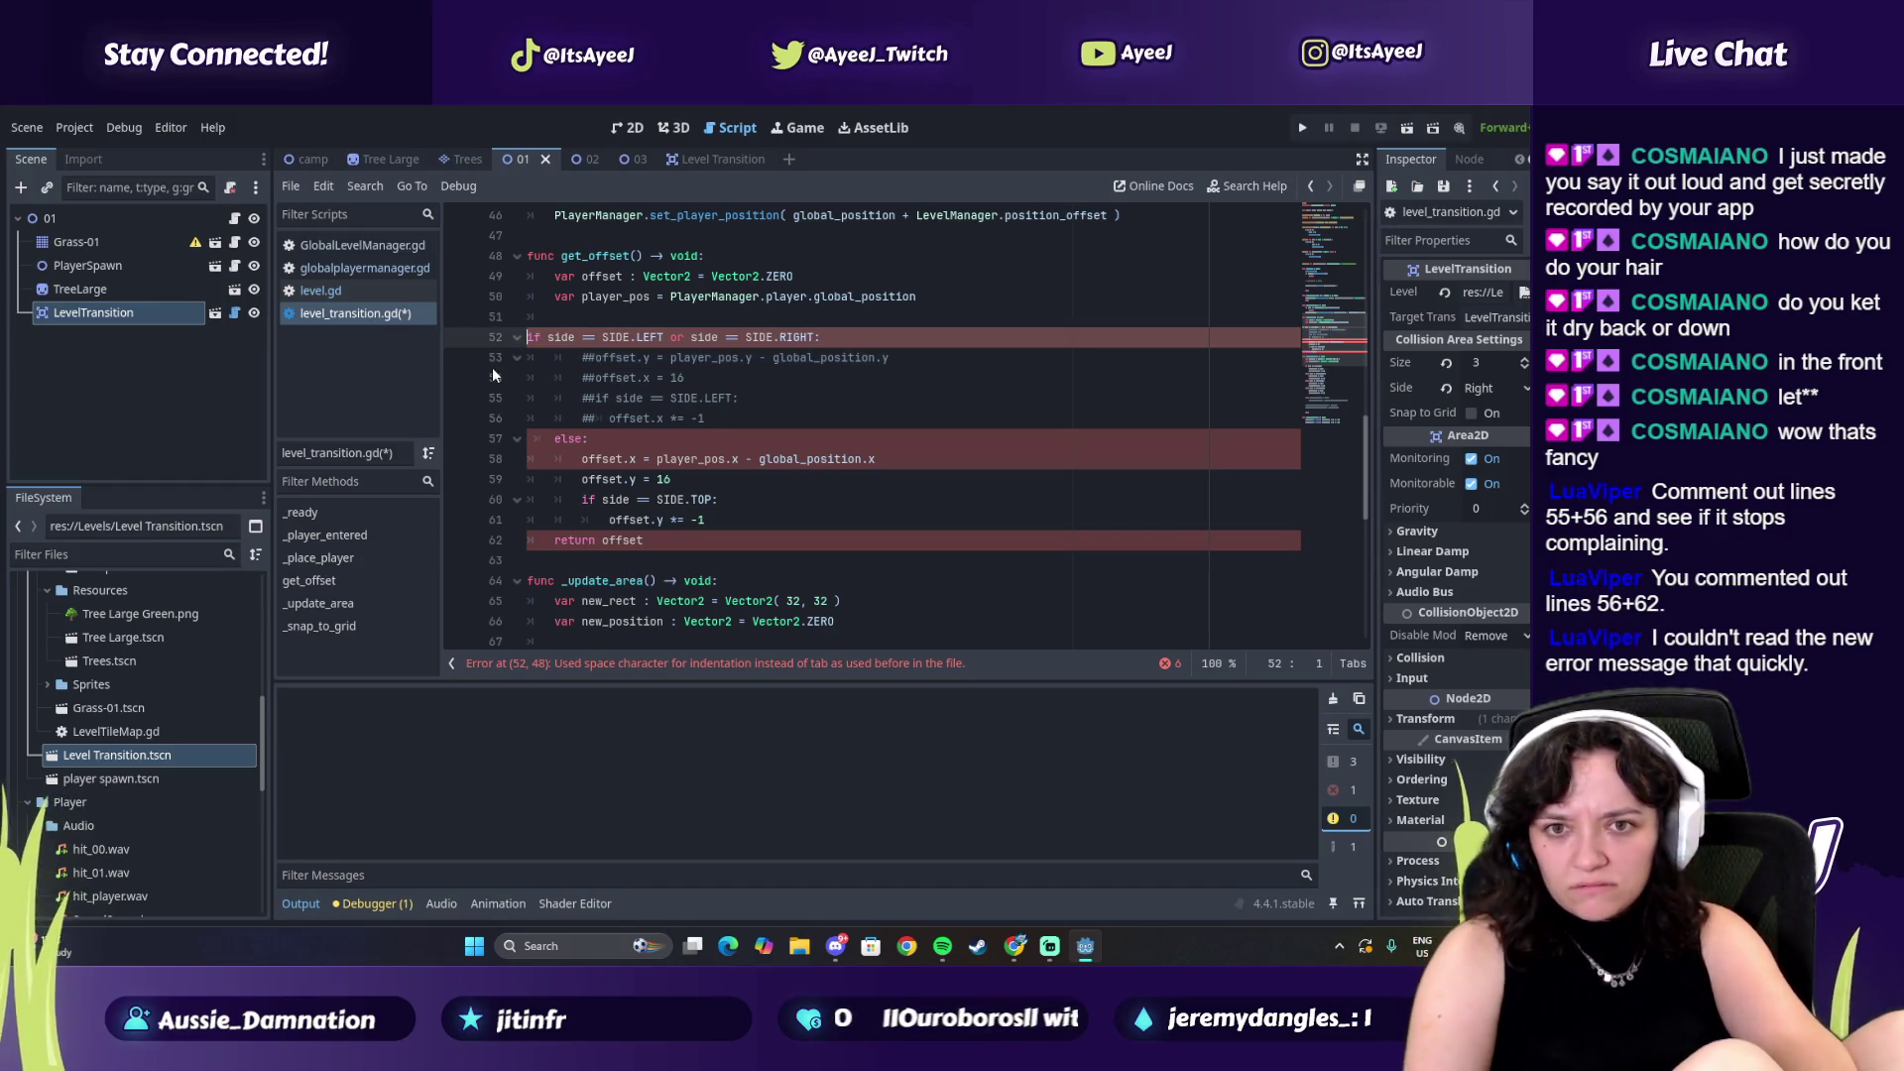
Remove stray text typed on line 53 and indent offset.y inside the side check
left_click(577, 362)
key("Right")
key("Right")
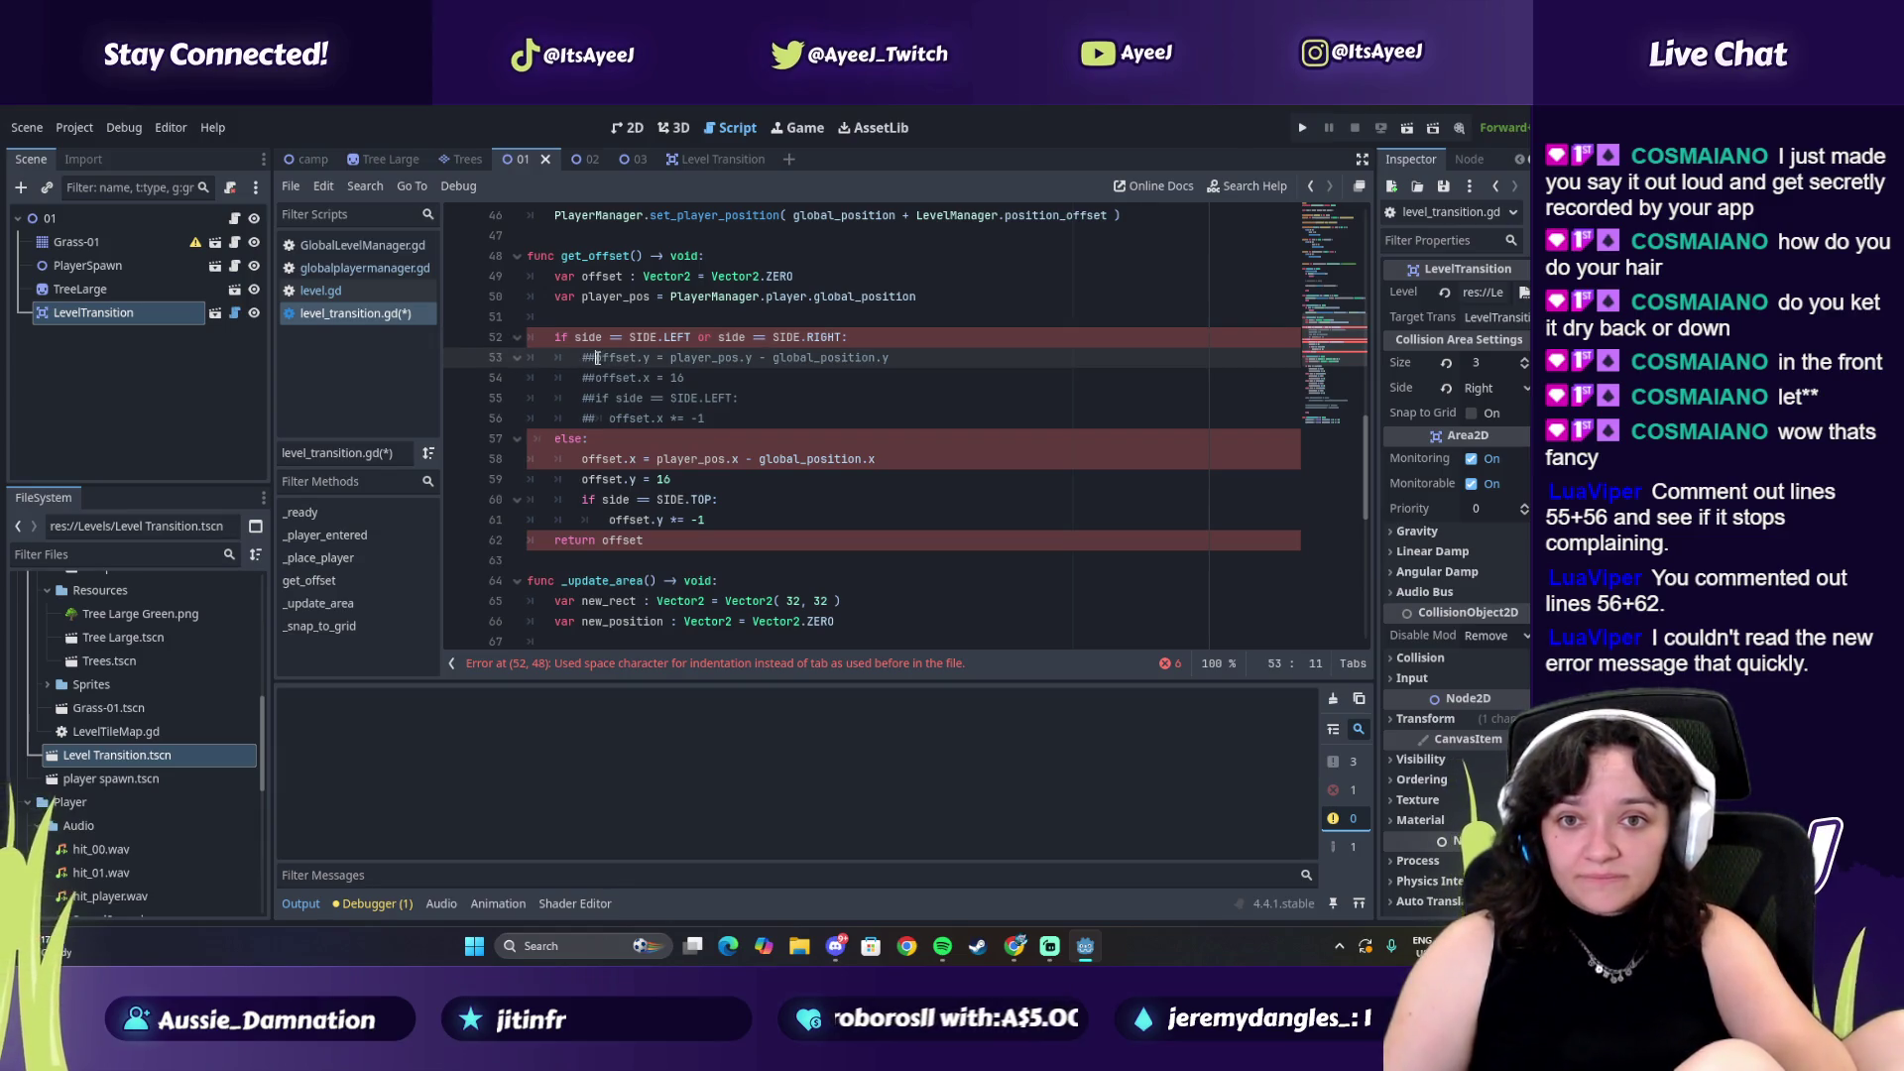
type("8! www.twitch.tv/ayeej :)")
key("BackSpace")
key("BackSpace")
key("BackSpace")
key("BackSpace")
key("BackSpace")
key("BackSpace")
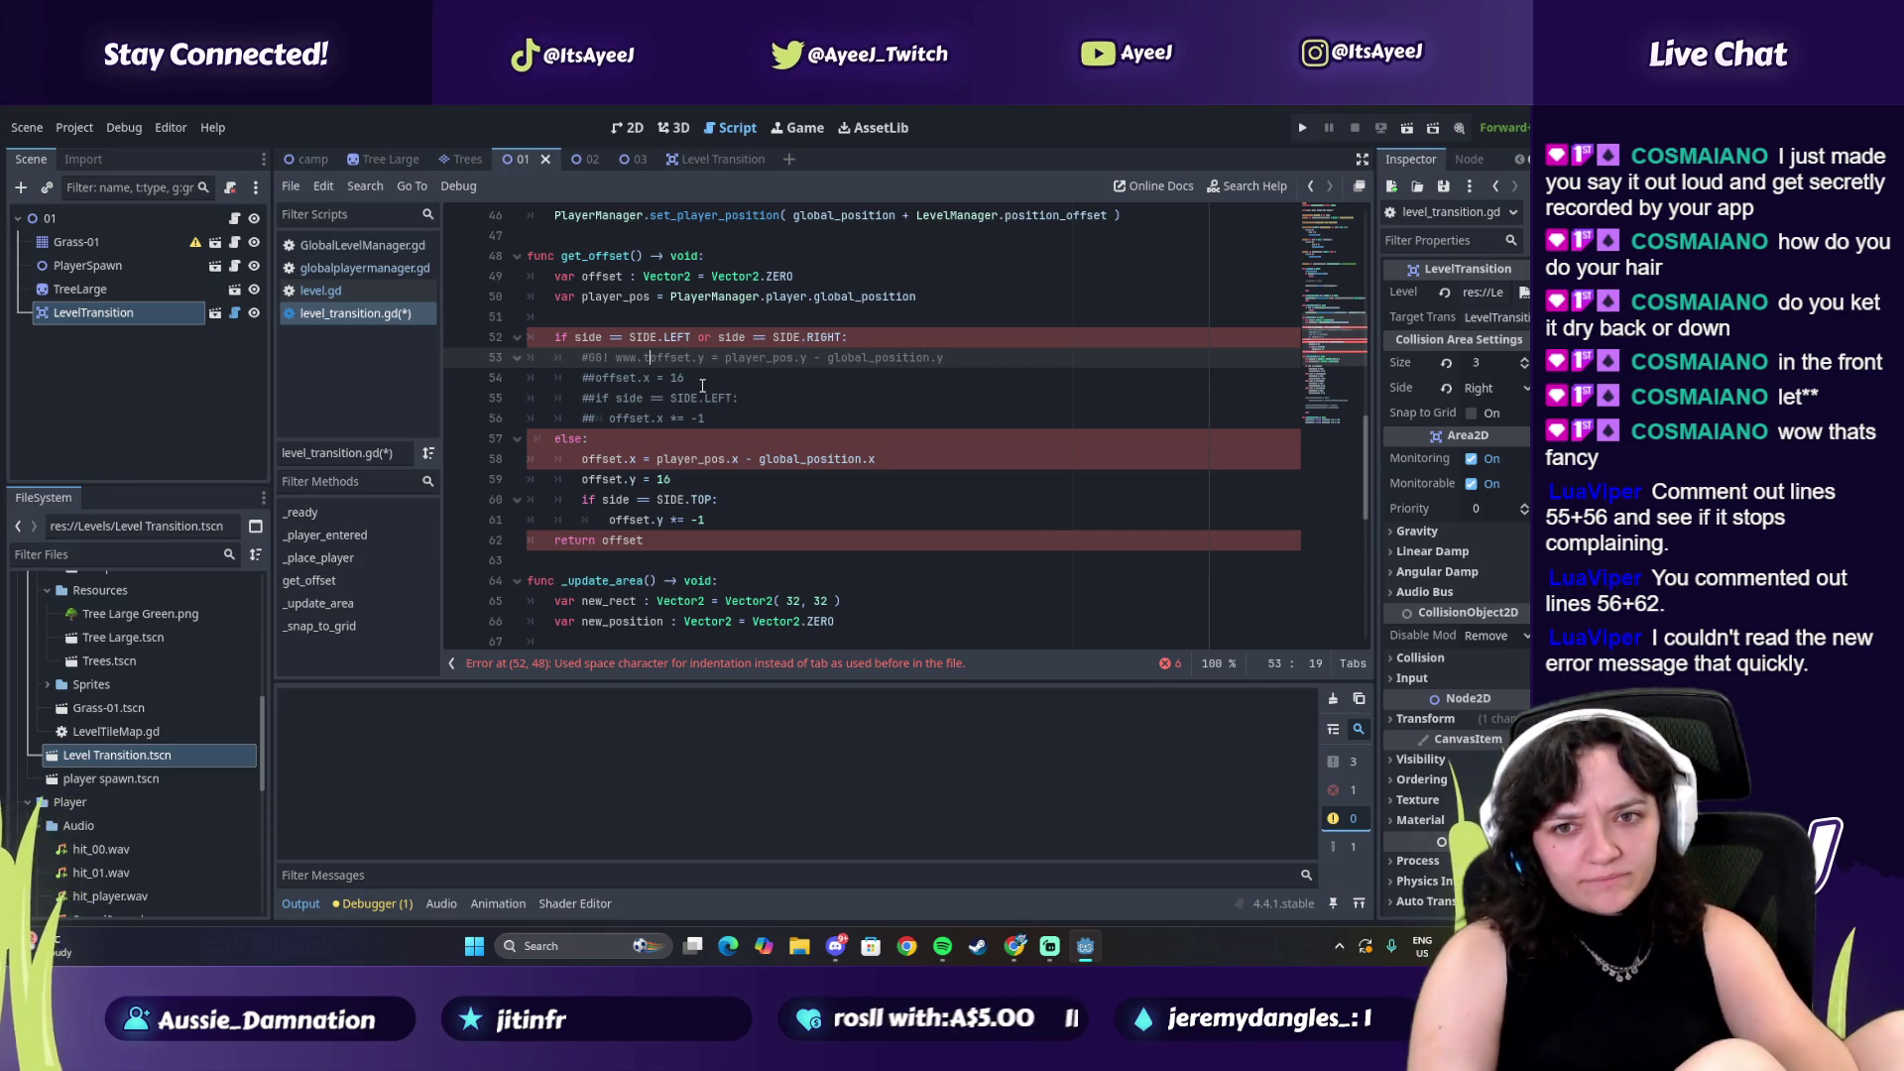
key("BackSpace")
key("BackSpace")
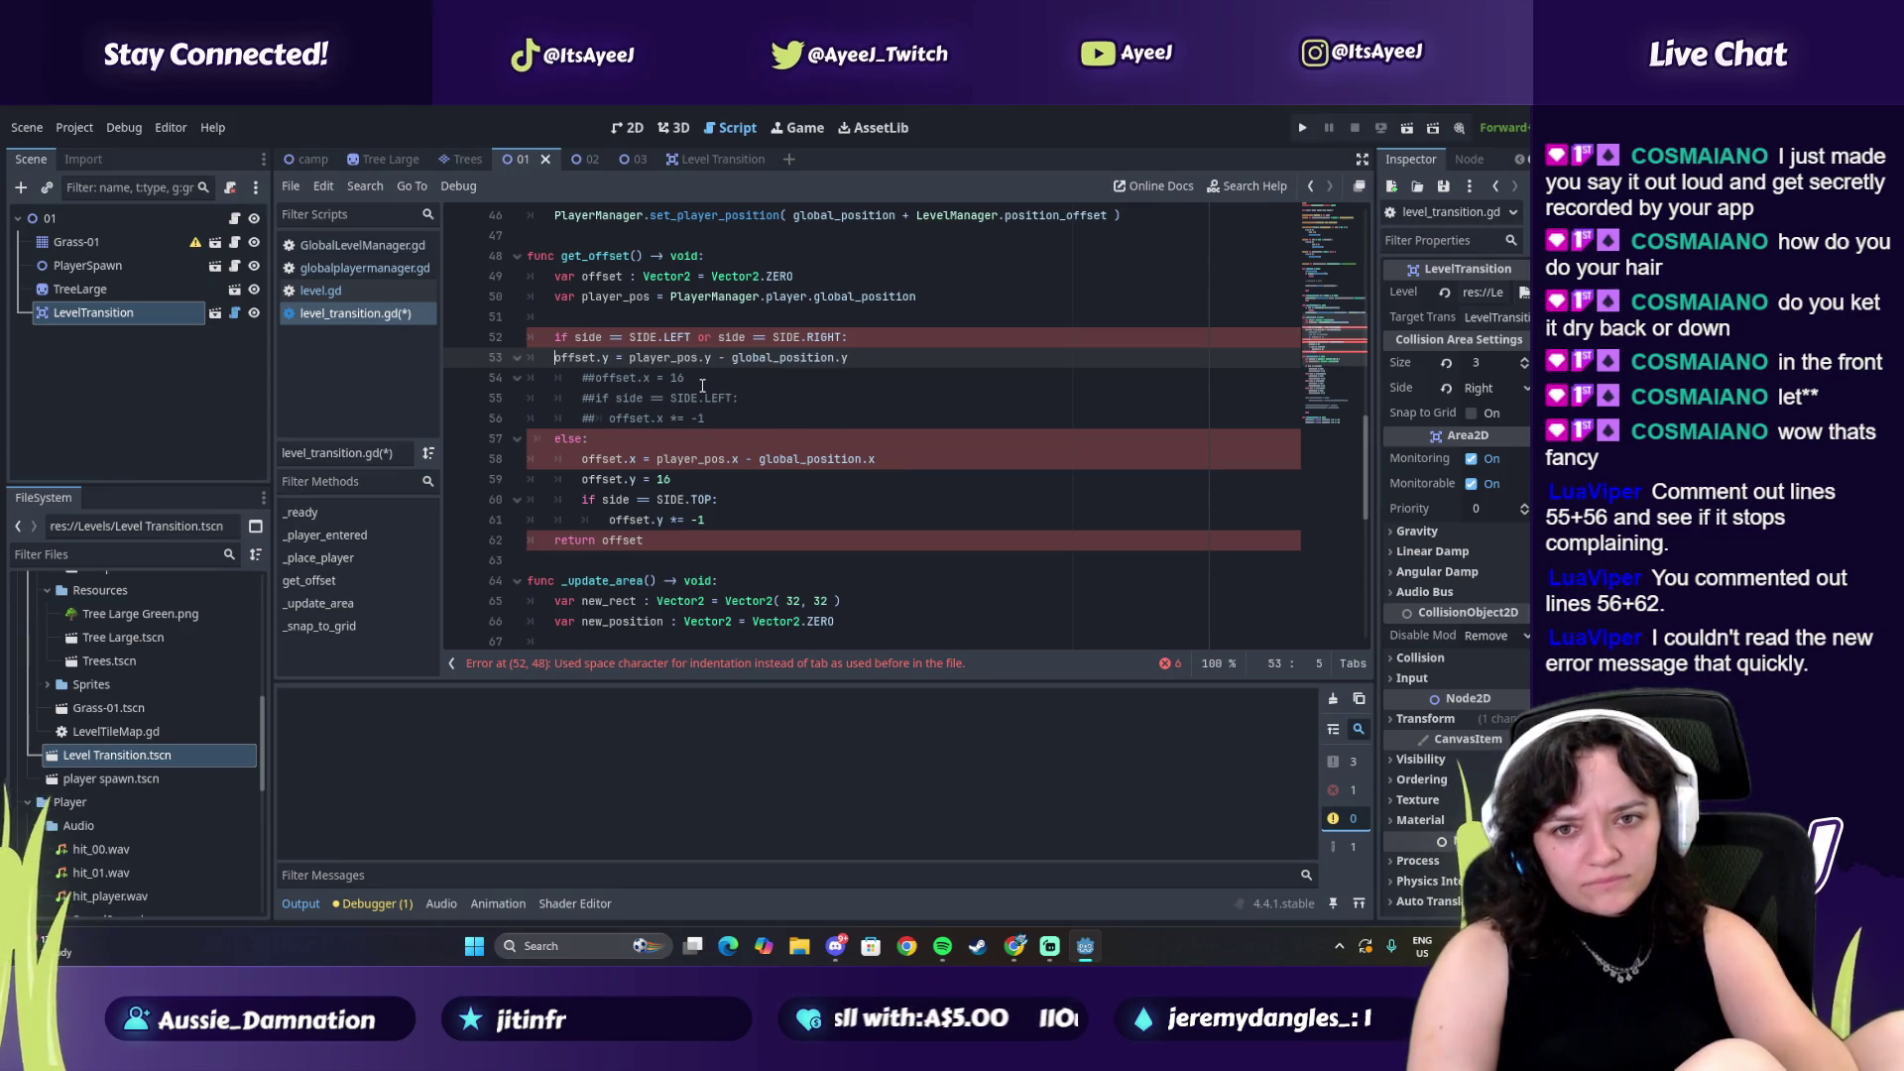
key("Tab")
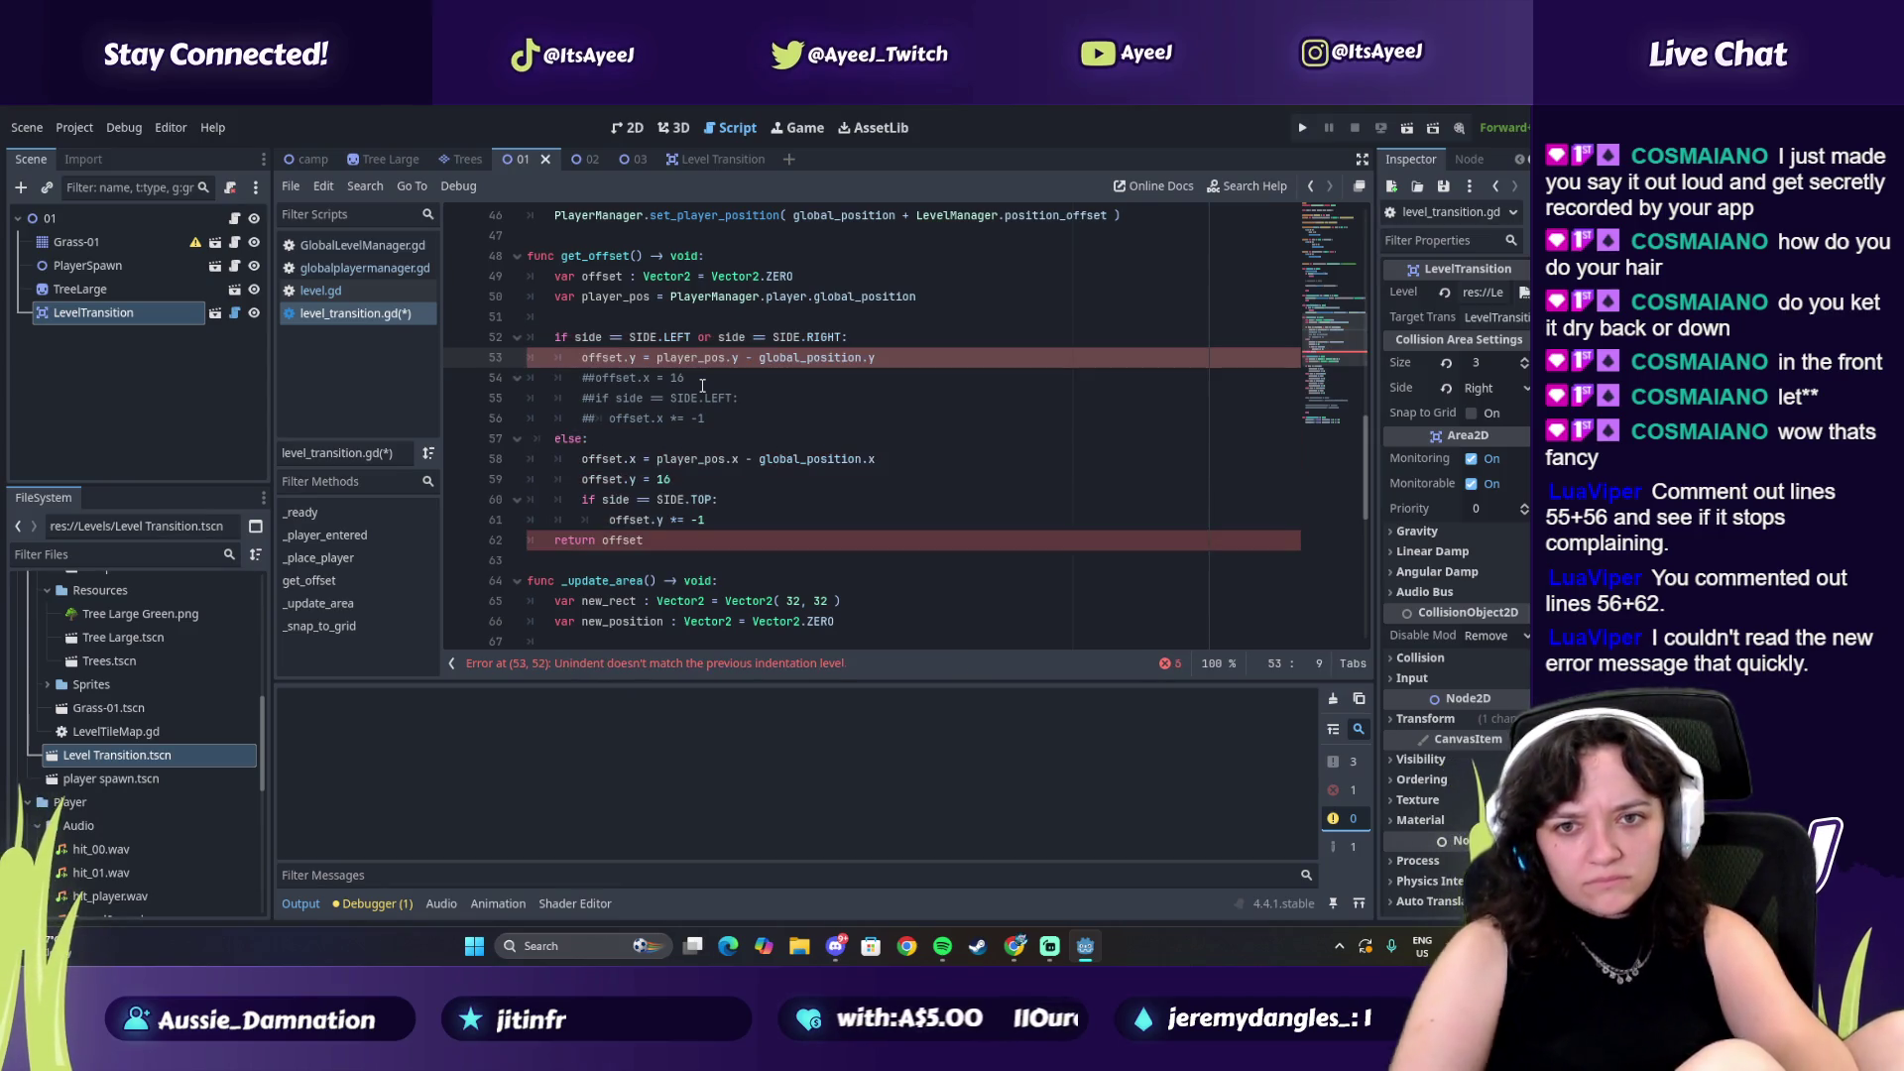
Uncomment offset.x = 16 and the SIDE.LEFT check, re-indenting both inside the if block
left_click(598, 378)
key("BackSpace")
key("BackSpace")
key("BackSpace")
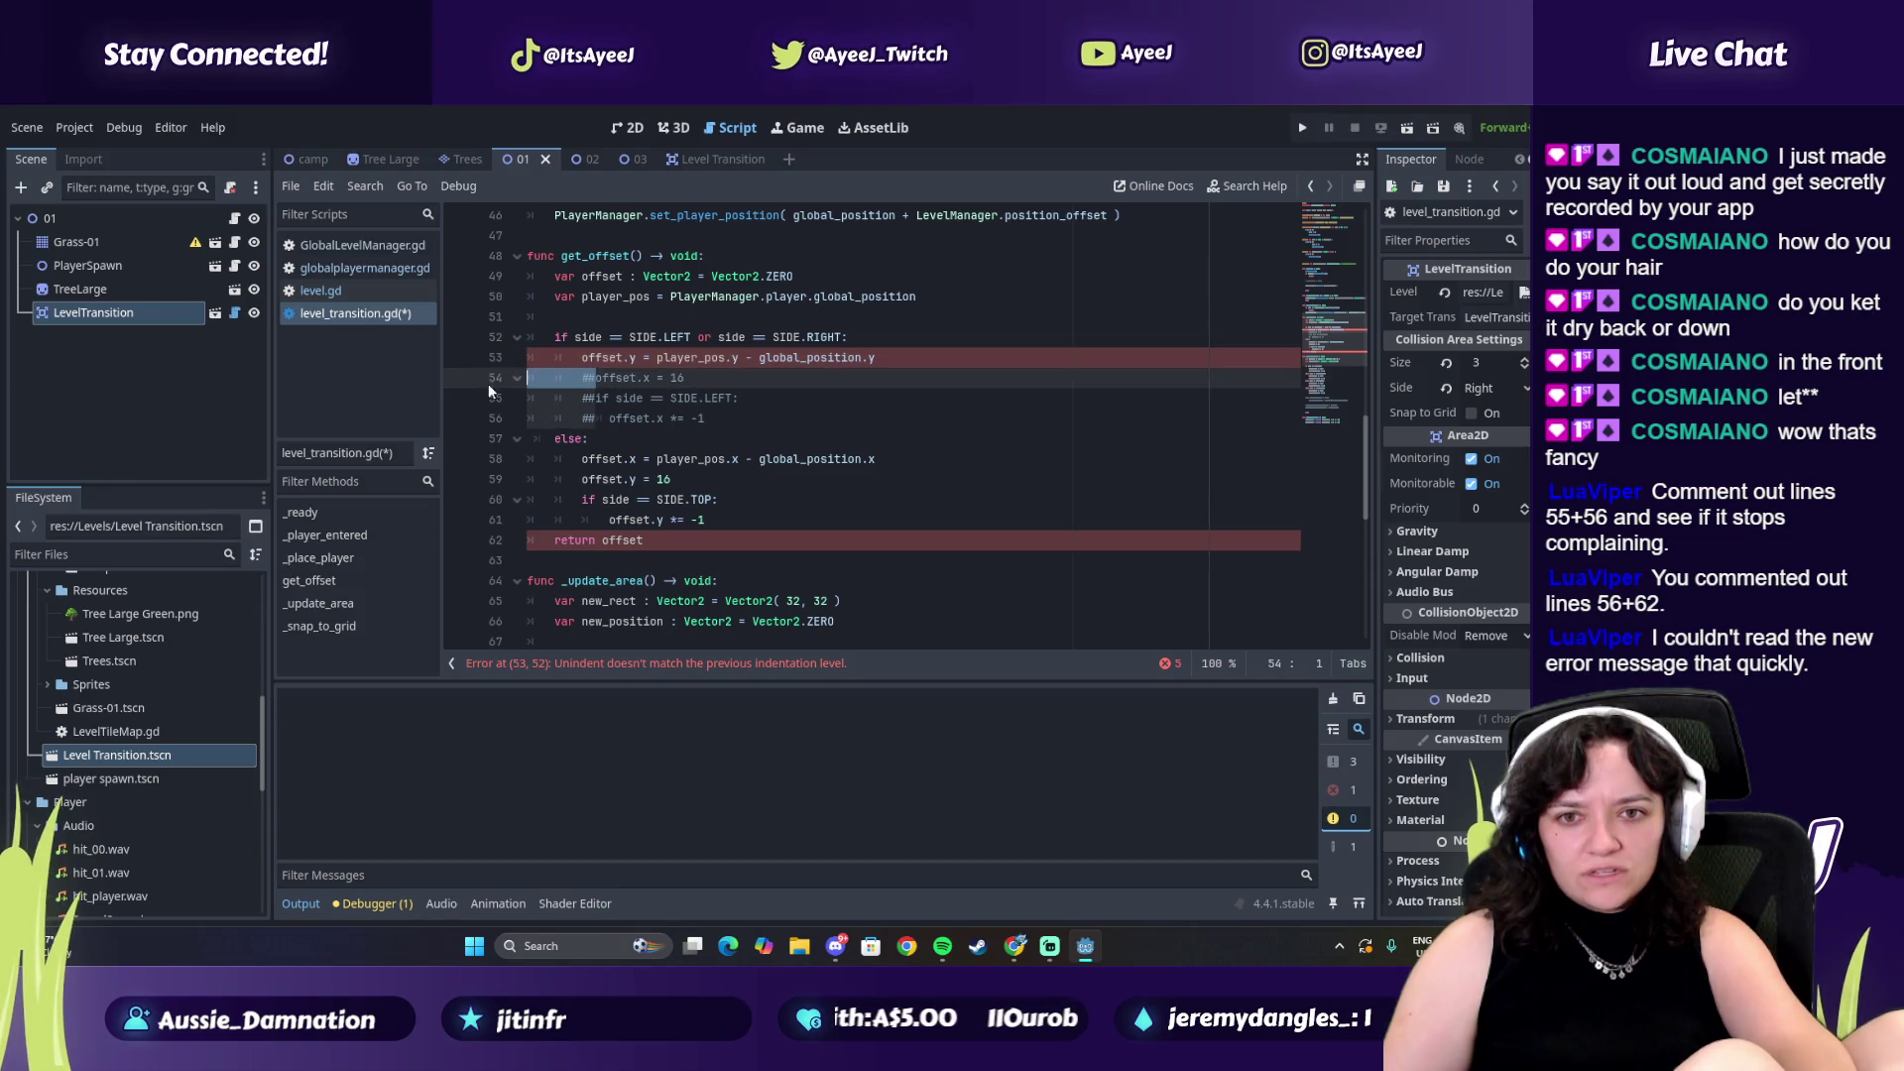
type("GG! www.twitch.tv/ayeej :)")
key("BackSpace")
key("BackSpace")
key("BackSpace")
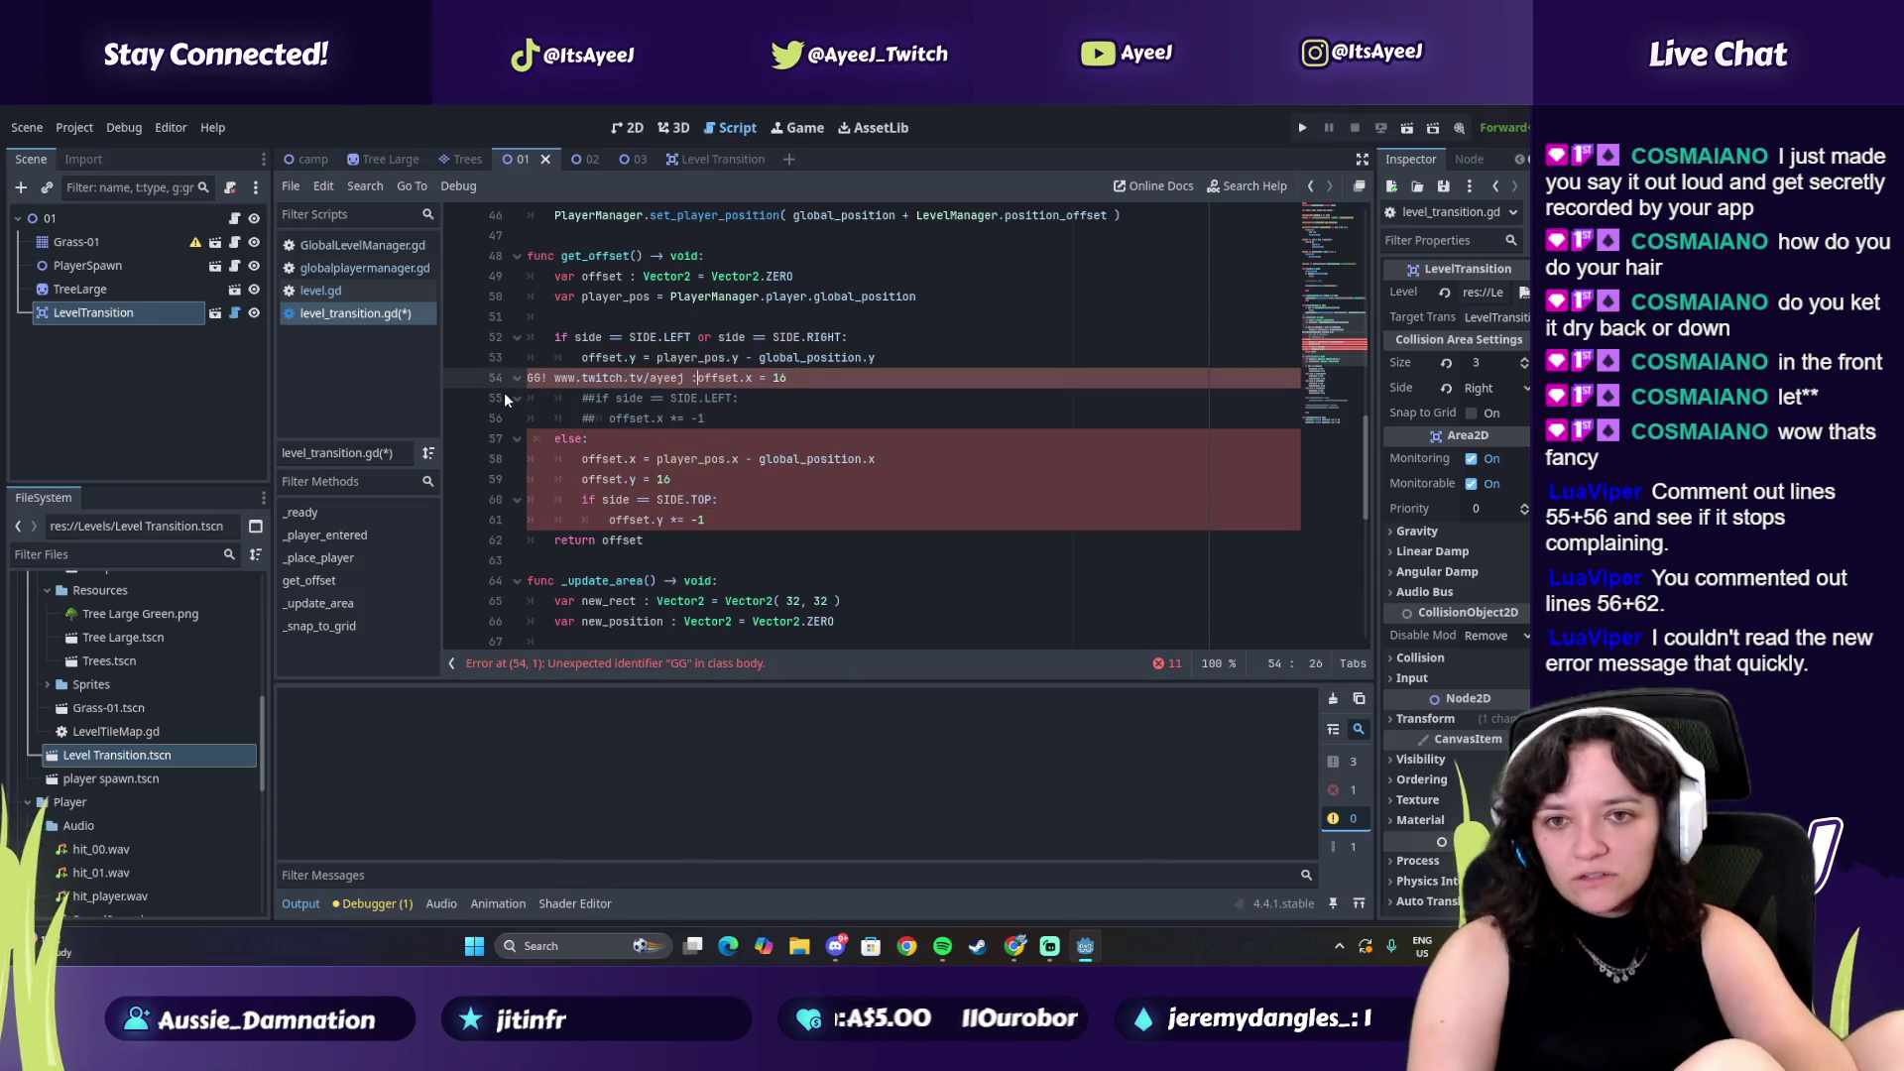
key("BackSpace")
key("BackSpace")
key("BackSpace")
key("Tab")
key("Tab")
left_click_drag(595, 398, 497, 398)
key("BackSpace")
key("Tab")
key("Tab")
left_click(512, 417)
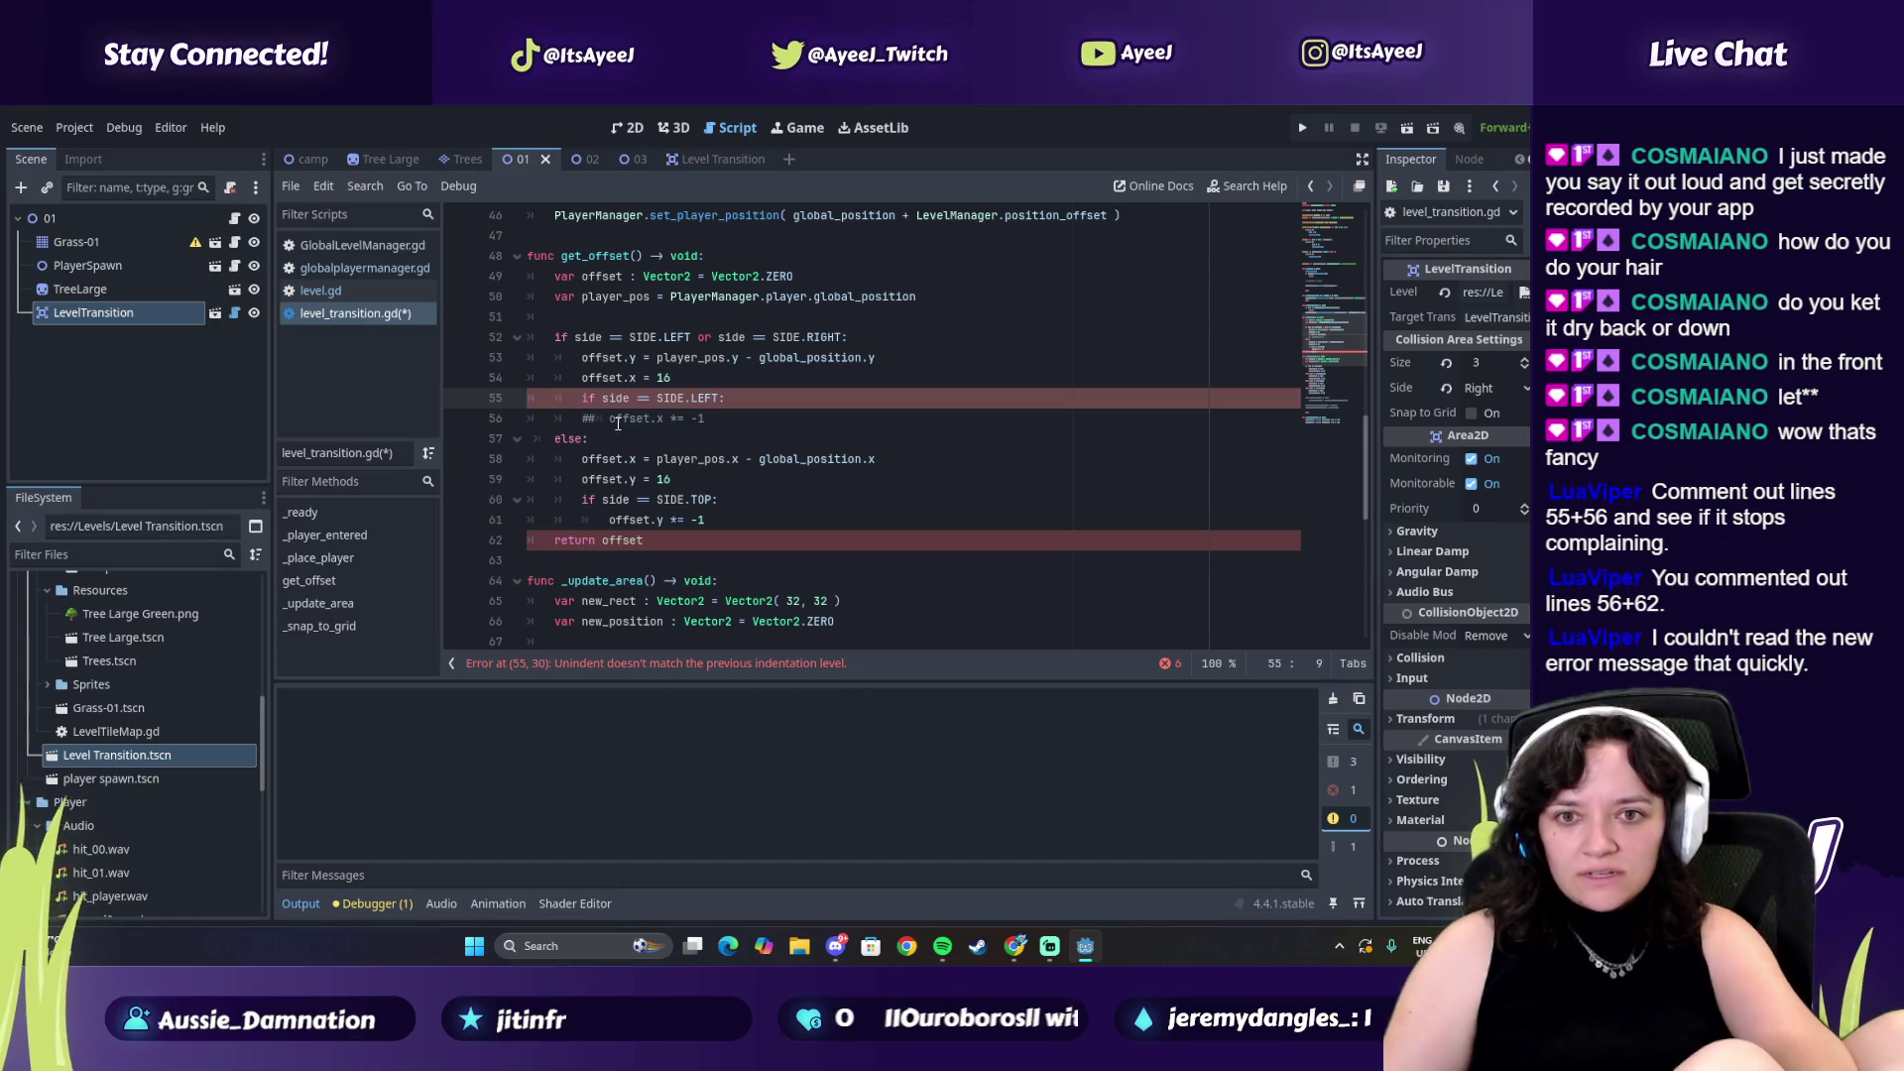
Uncomment offset.x *= -1 and nest it under the if side == SIDE.LEFT check
left_click_drag(607, 418, 451, 433)
key("BackSpace")
key("Tab")
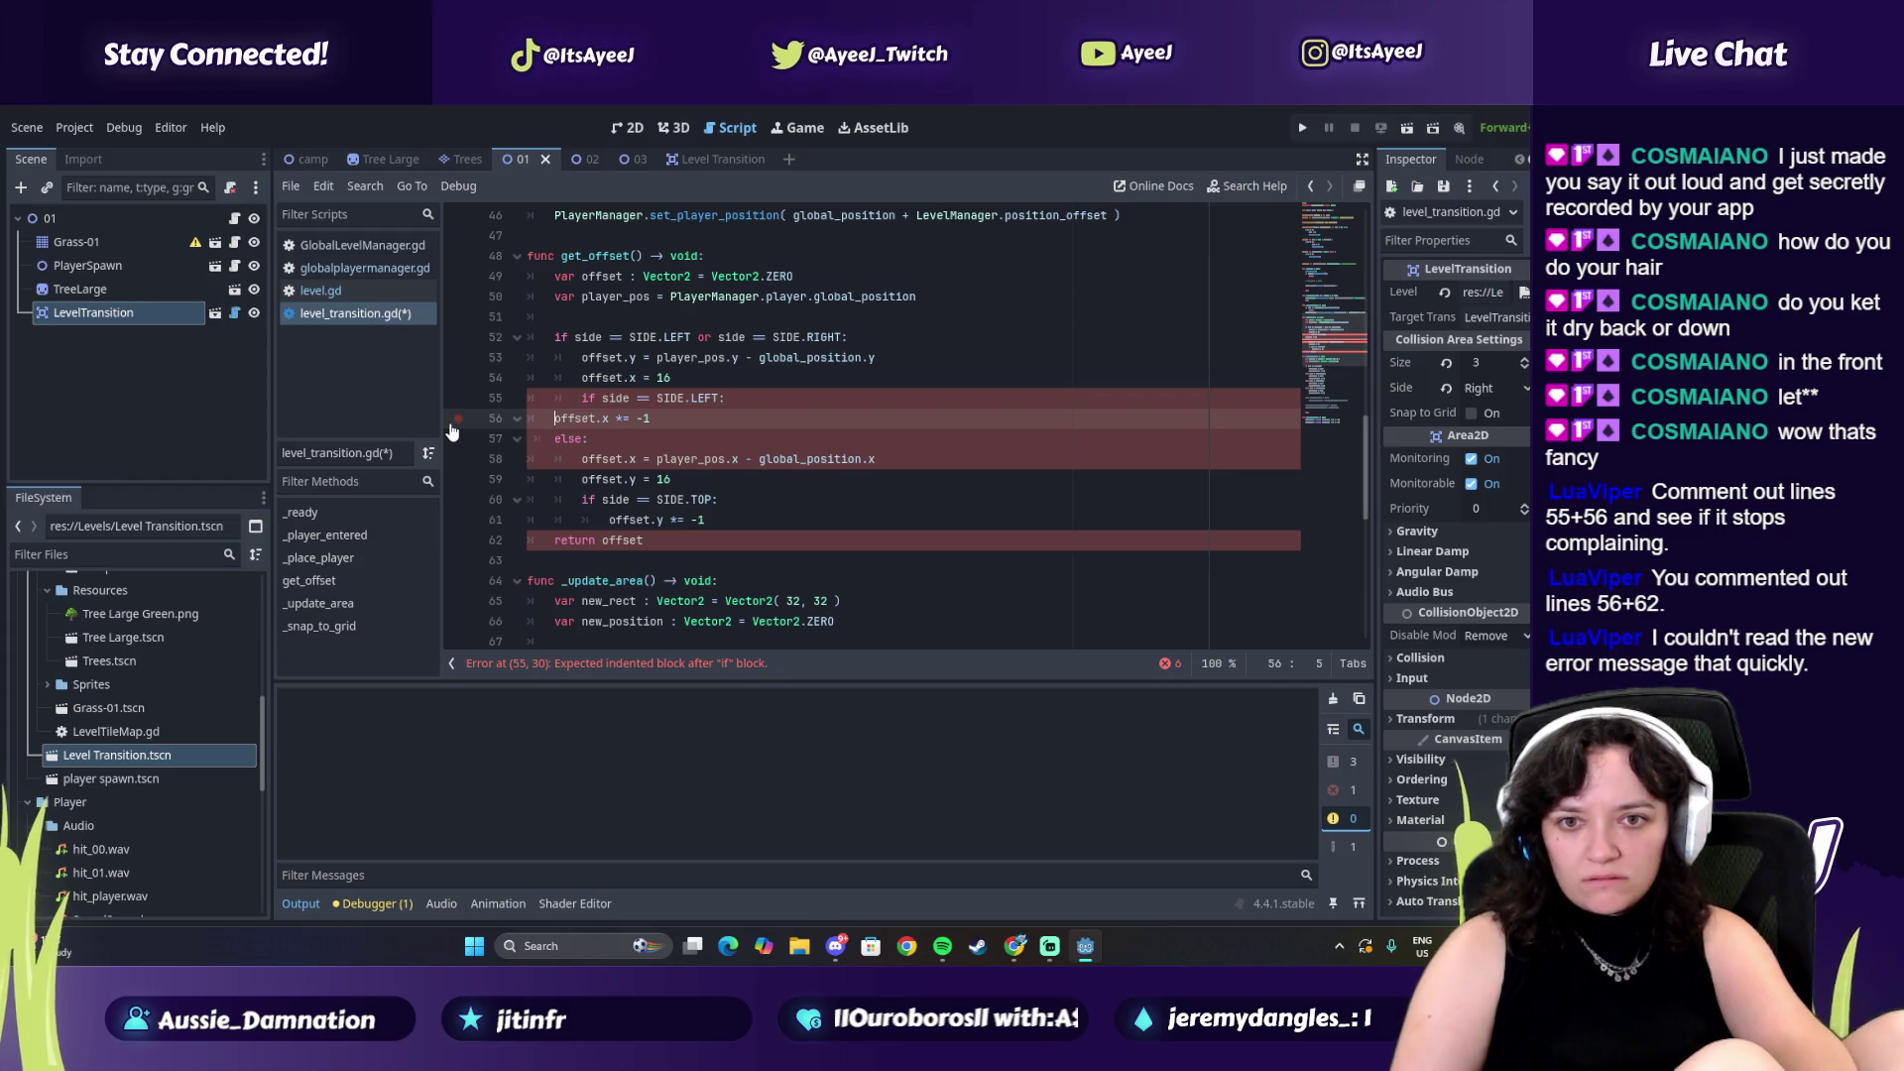
key("Tab")
key("Tab")
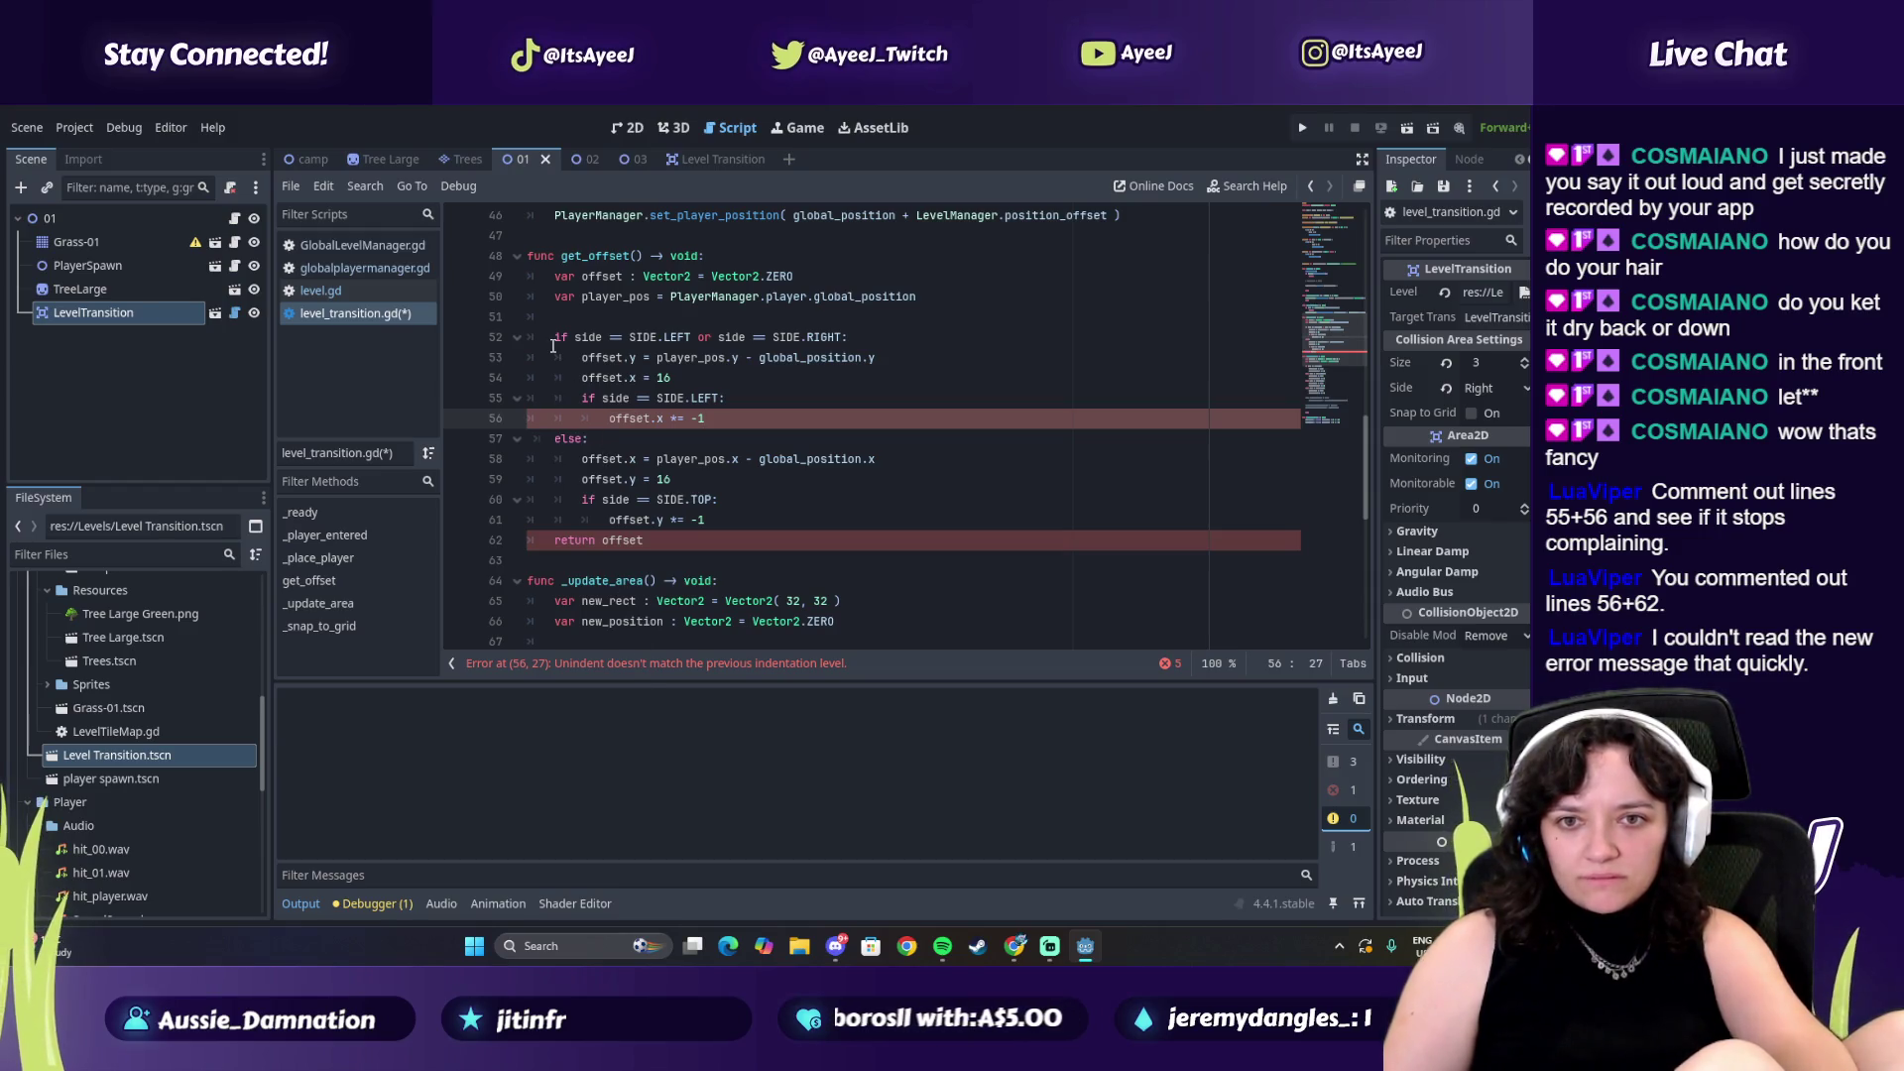
left_click(550, 316)
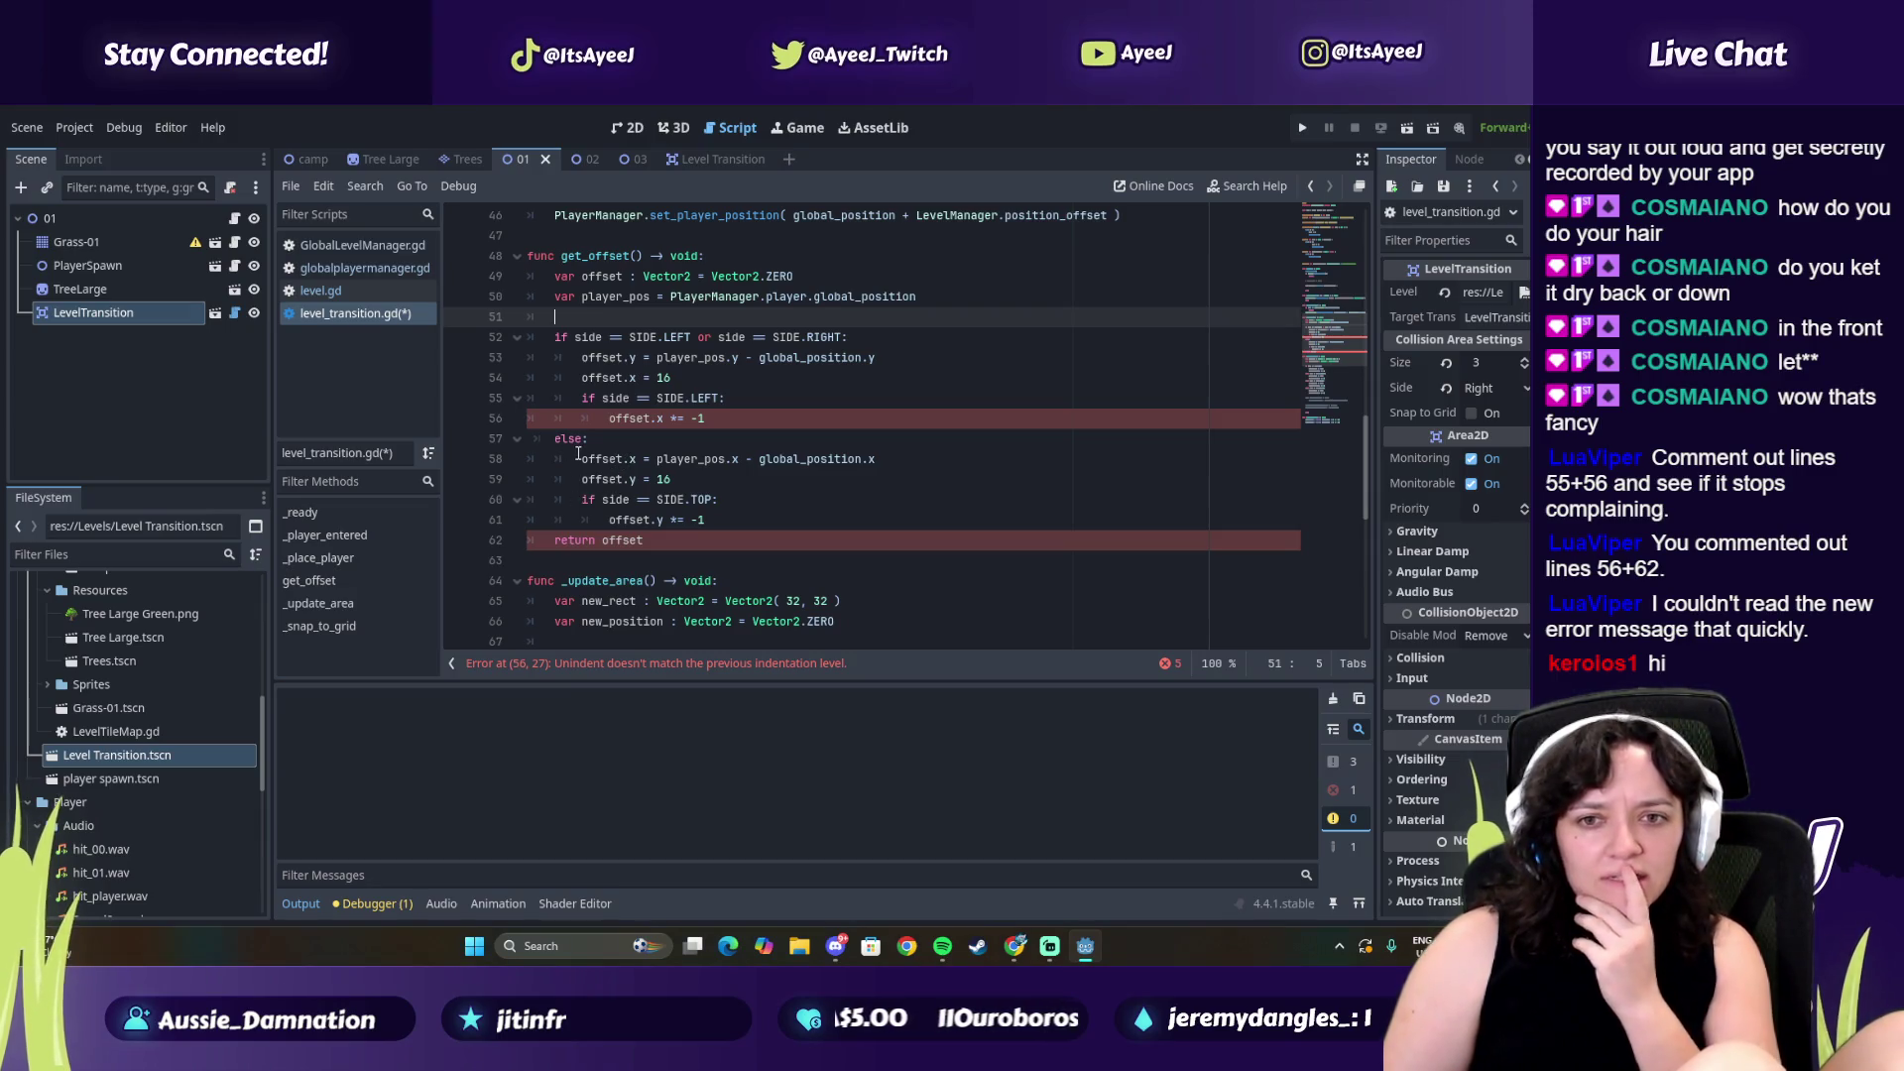
Retype the x axis letter in offset.x *= -1 on line 56, dismissing autocomplete
mouse_move(581, 464)
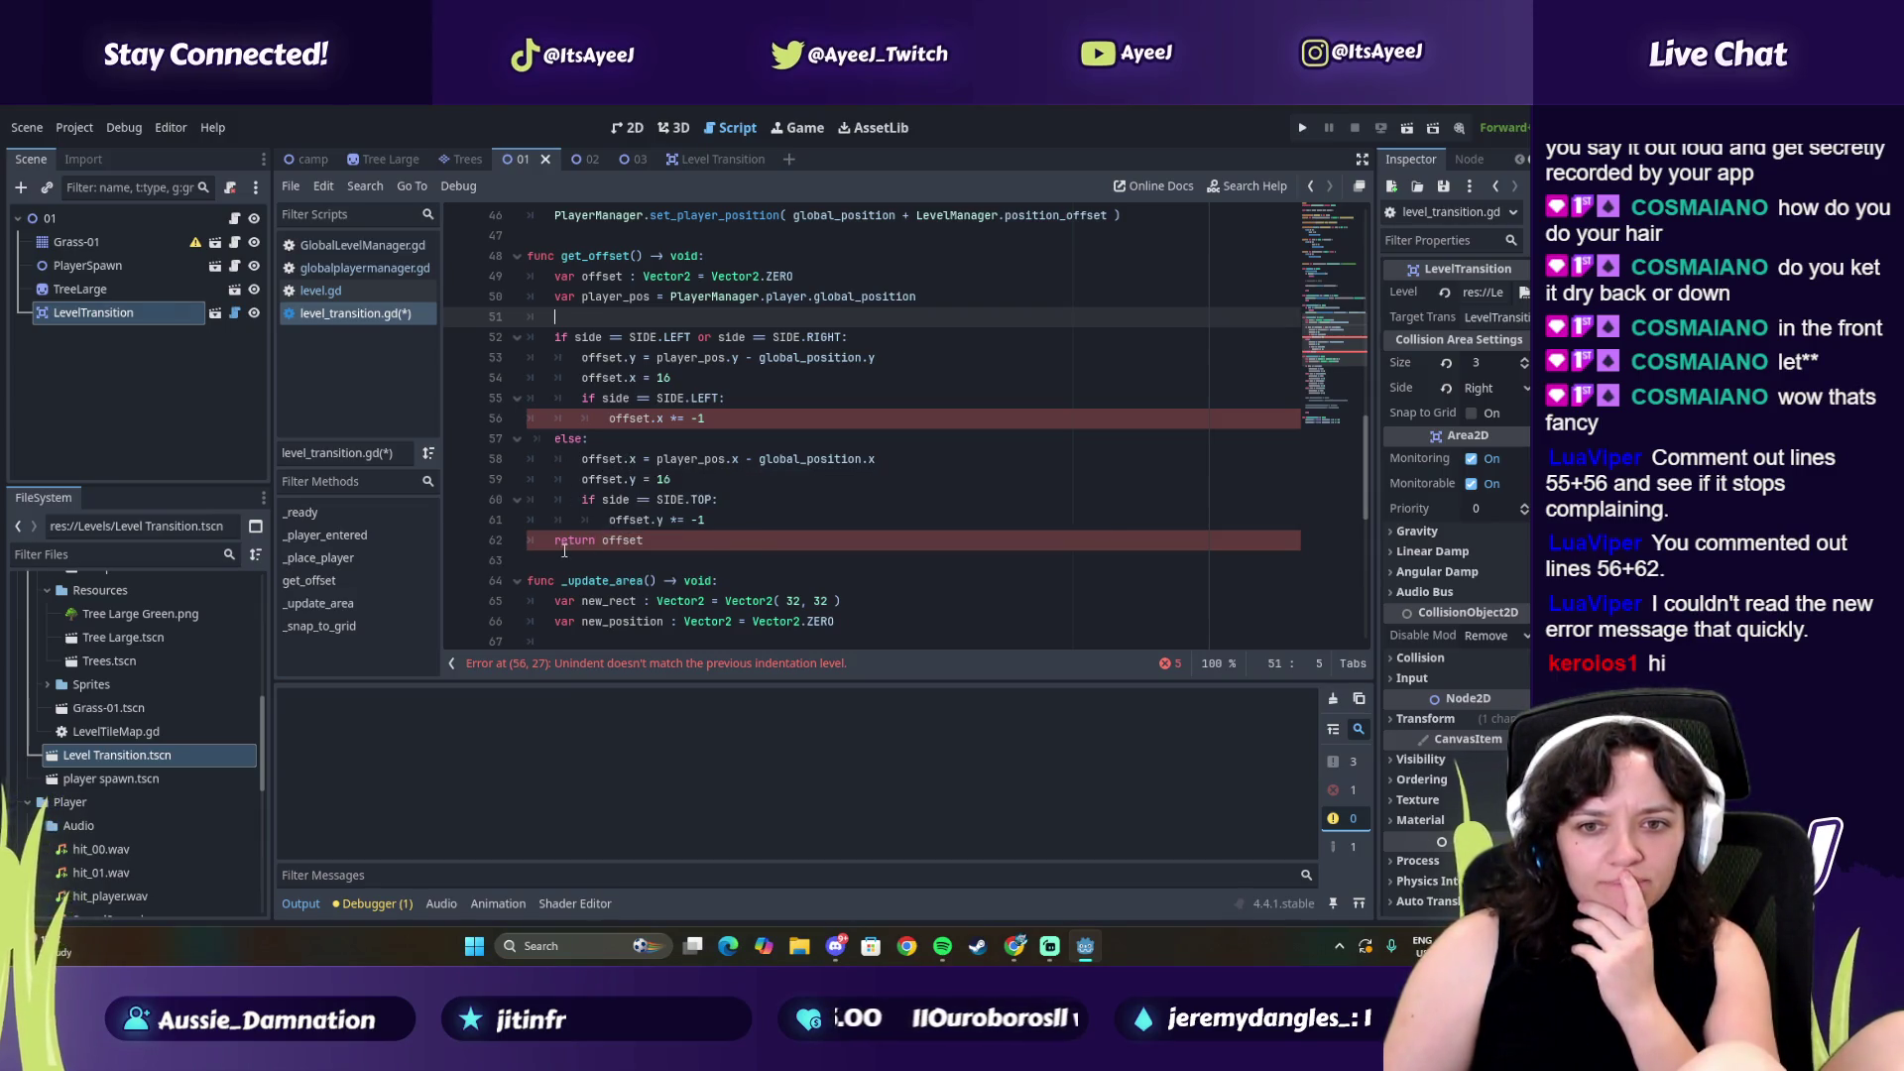
left_click(604, 420)
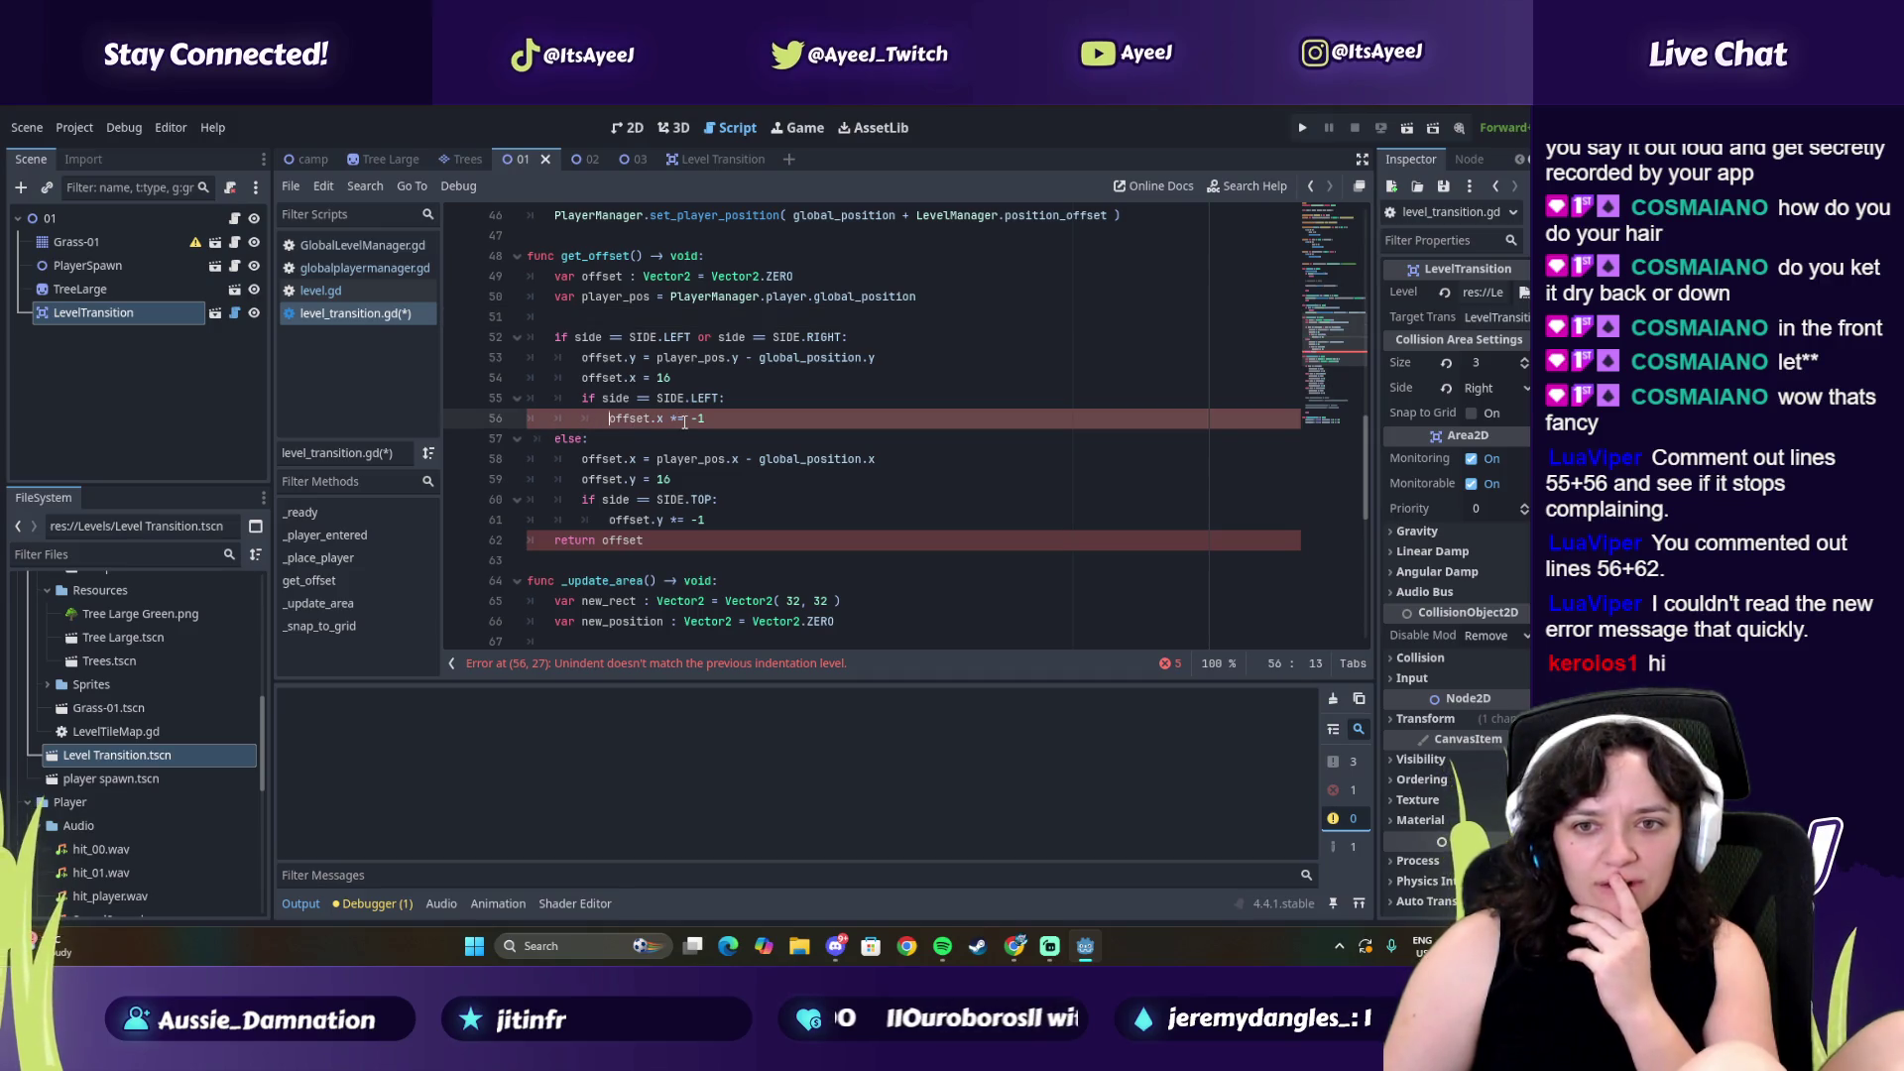
double_click(661, 417)
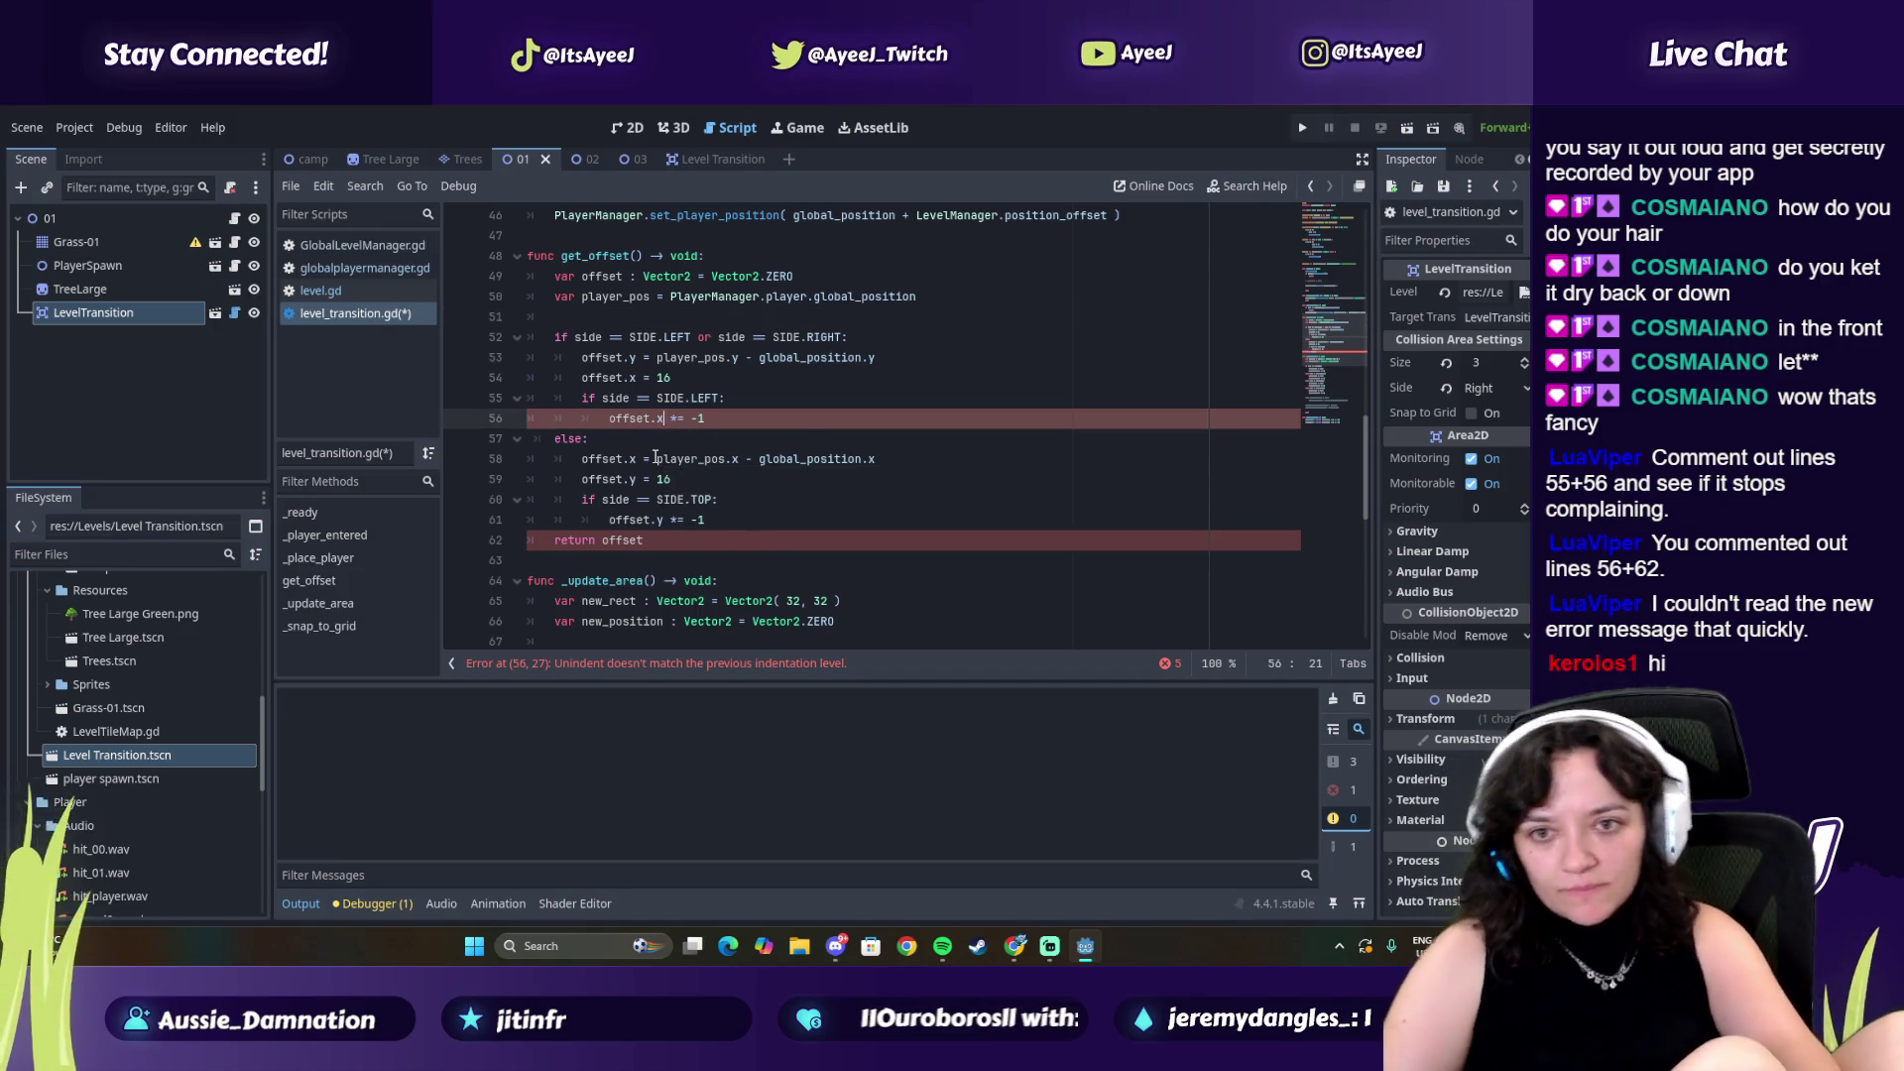
type("x")
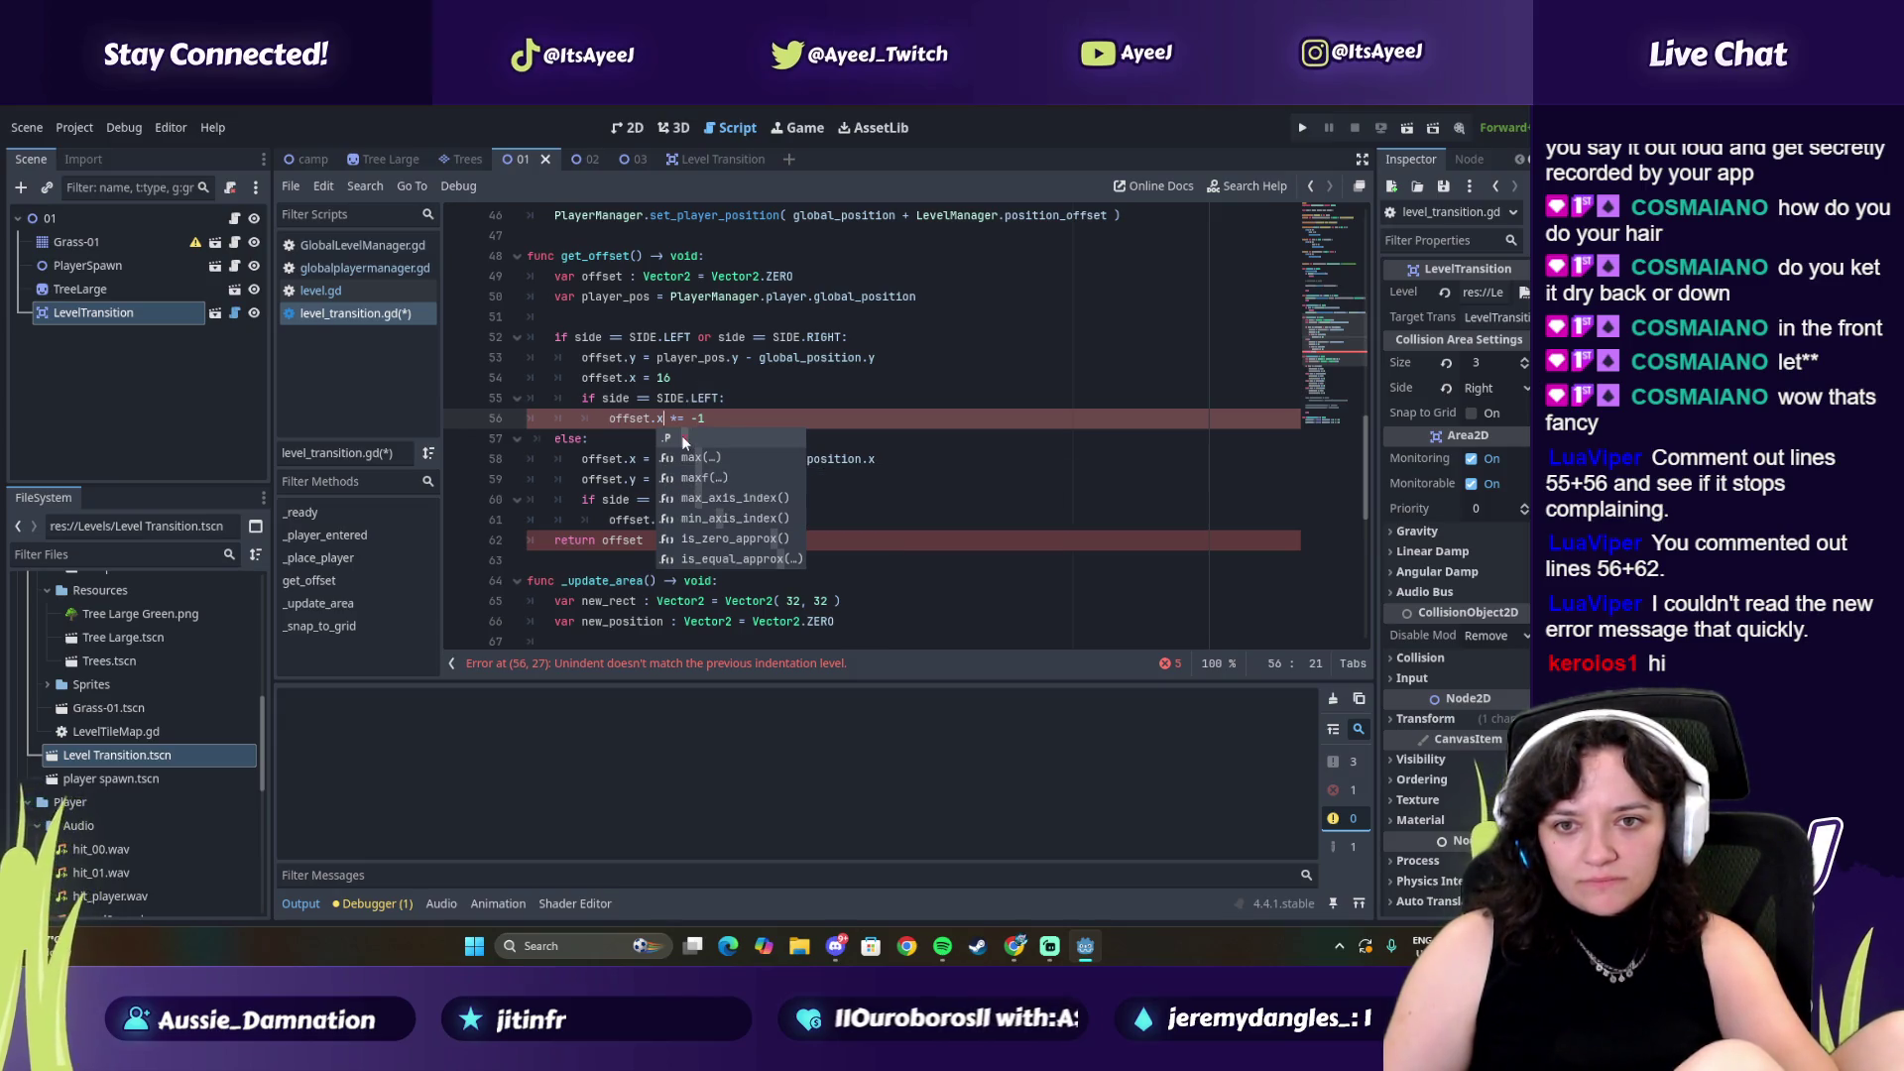
key("Escape")
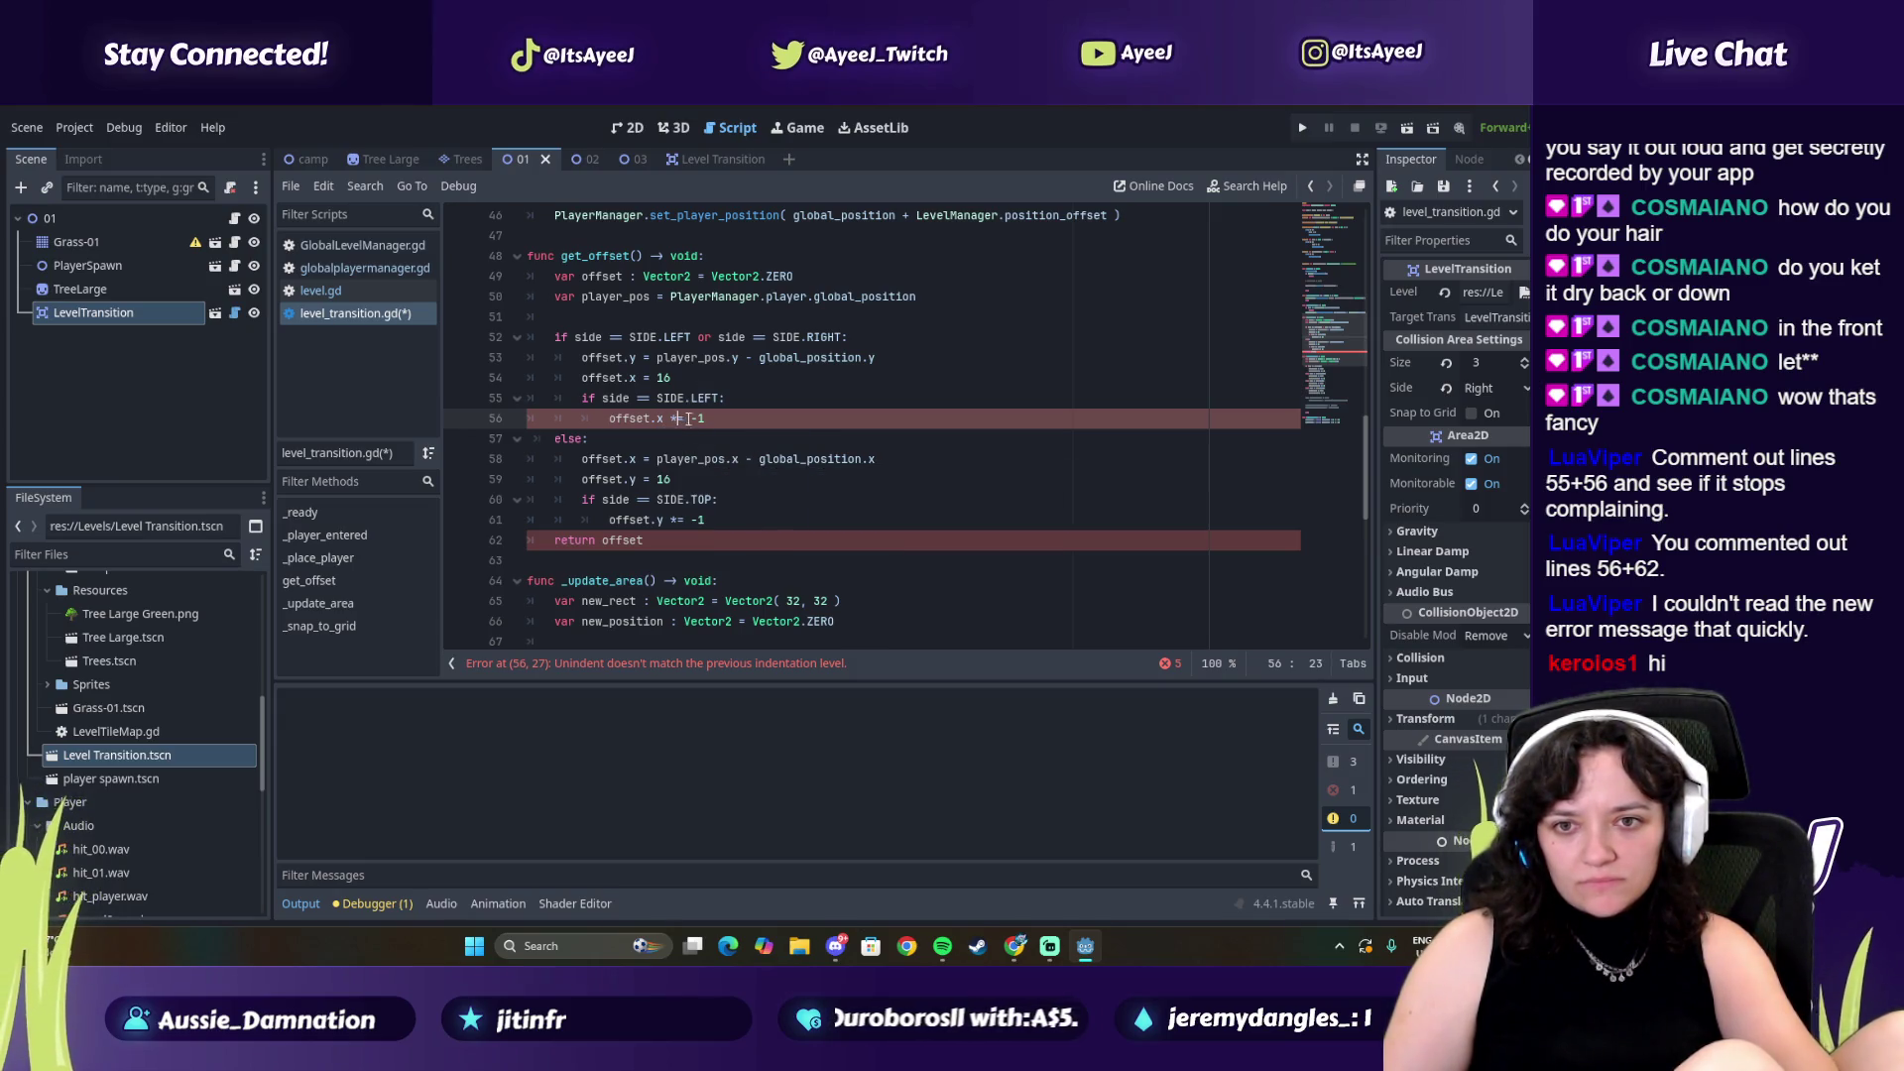
left_click(724, 418)
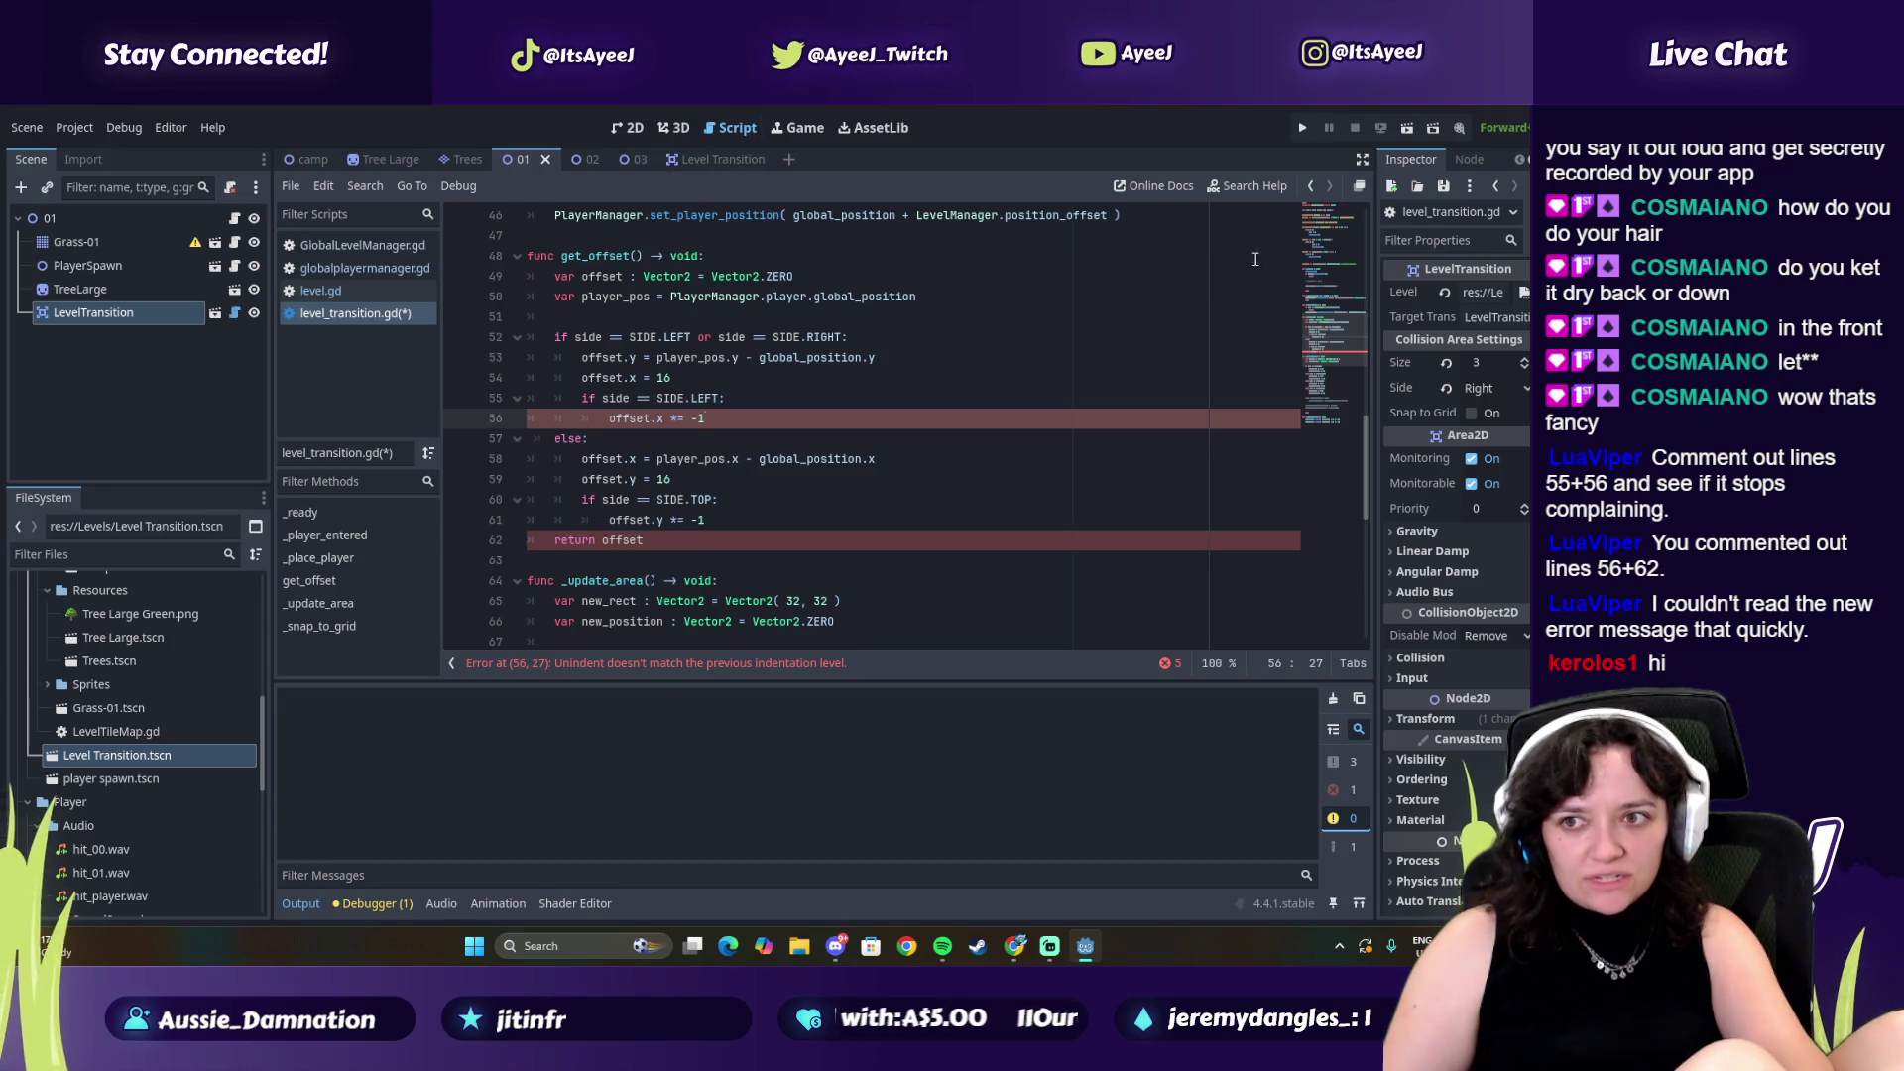
key("alt+Tab")
Play the tutorial to see its _player_entered code, then scroll the script up to line 40
left_click(1026, 498)
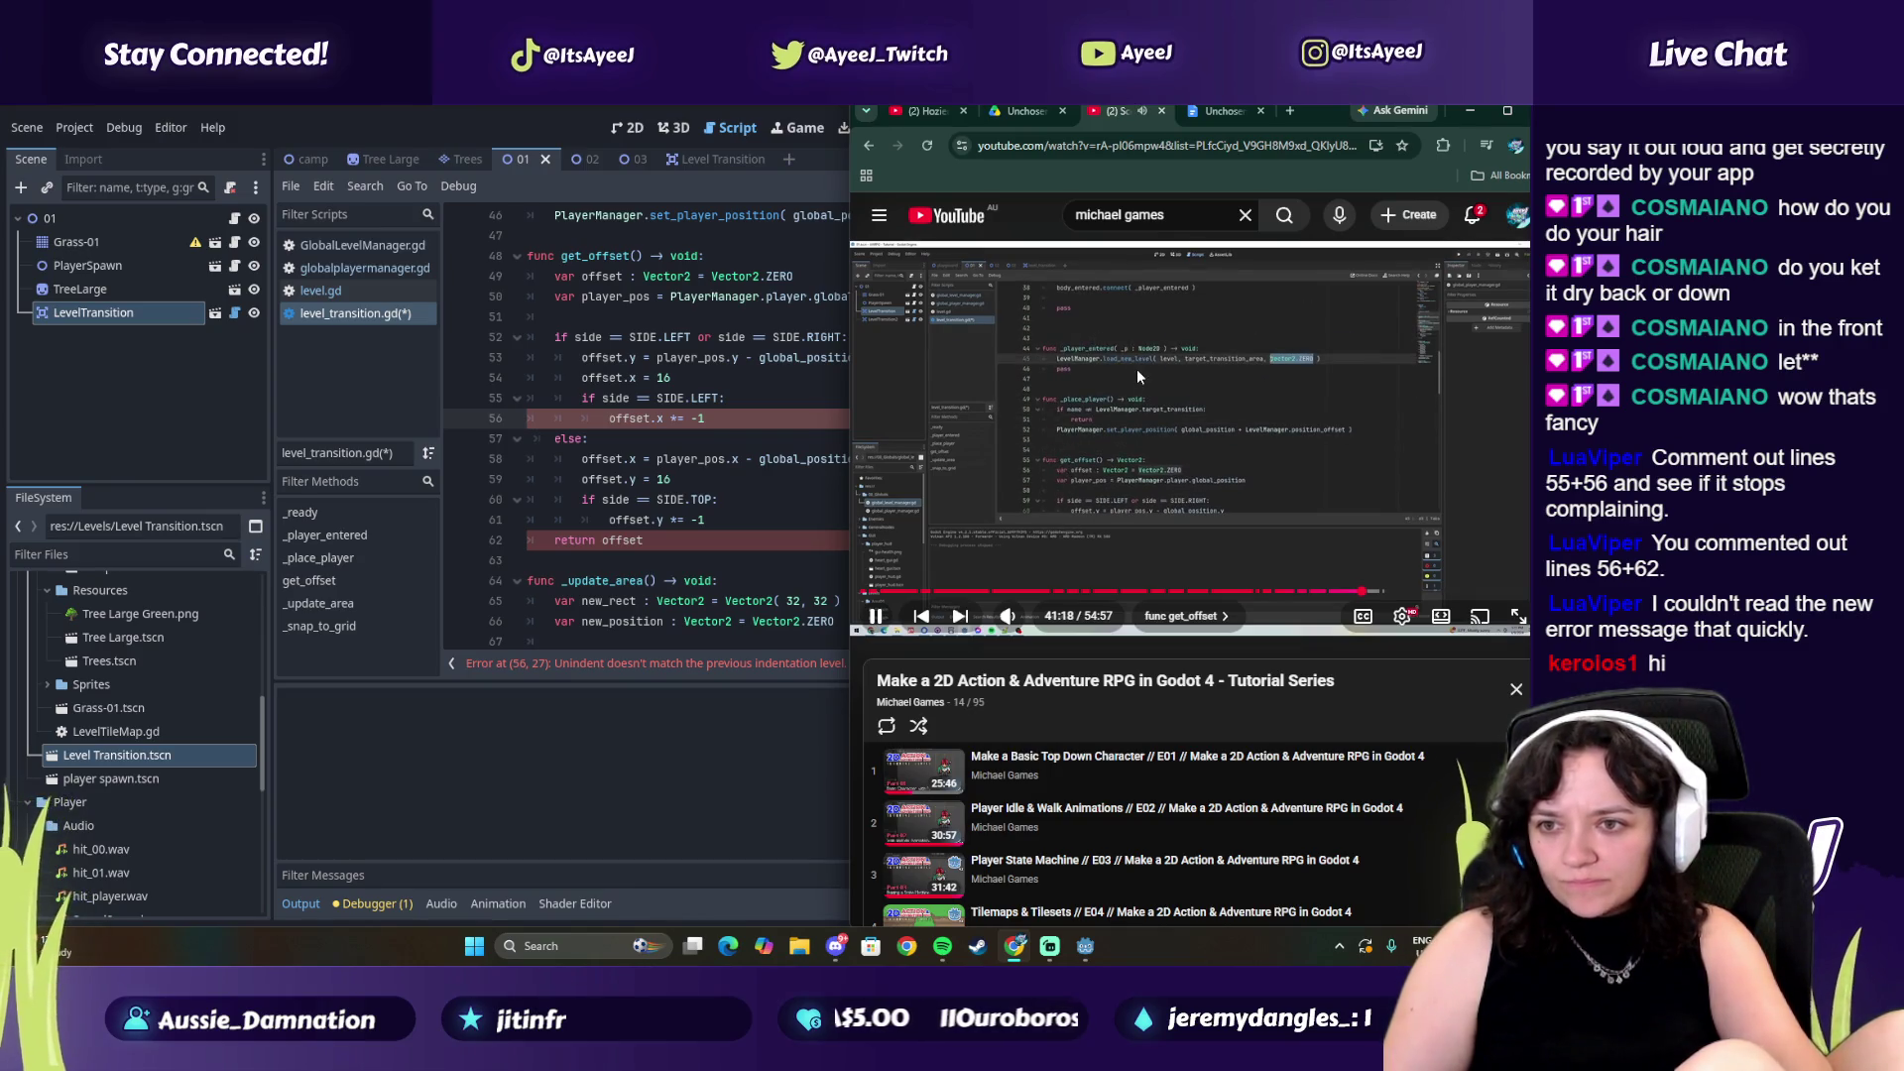
left_click(1264, 369)
scroll(664, 390, "up", 2)
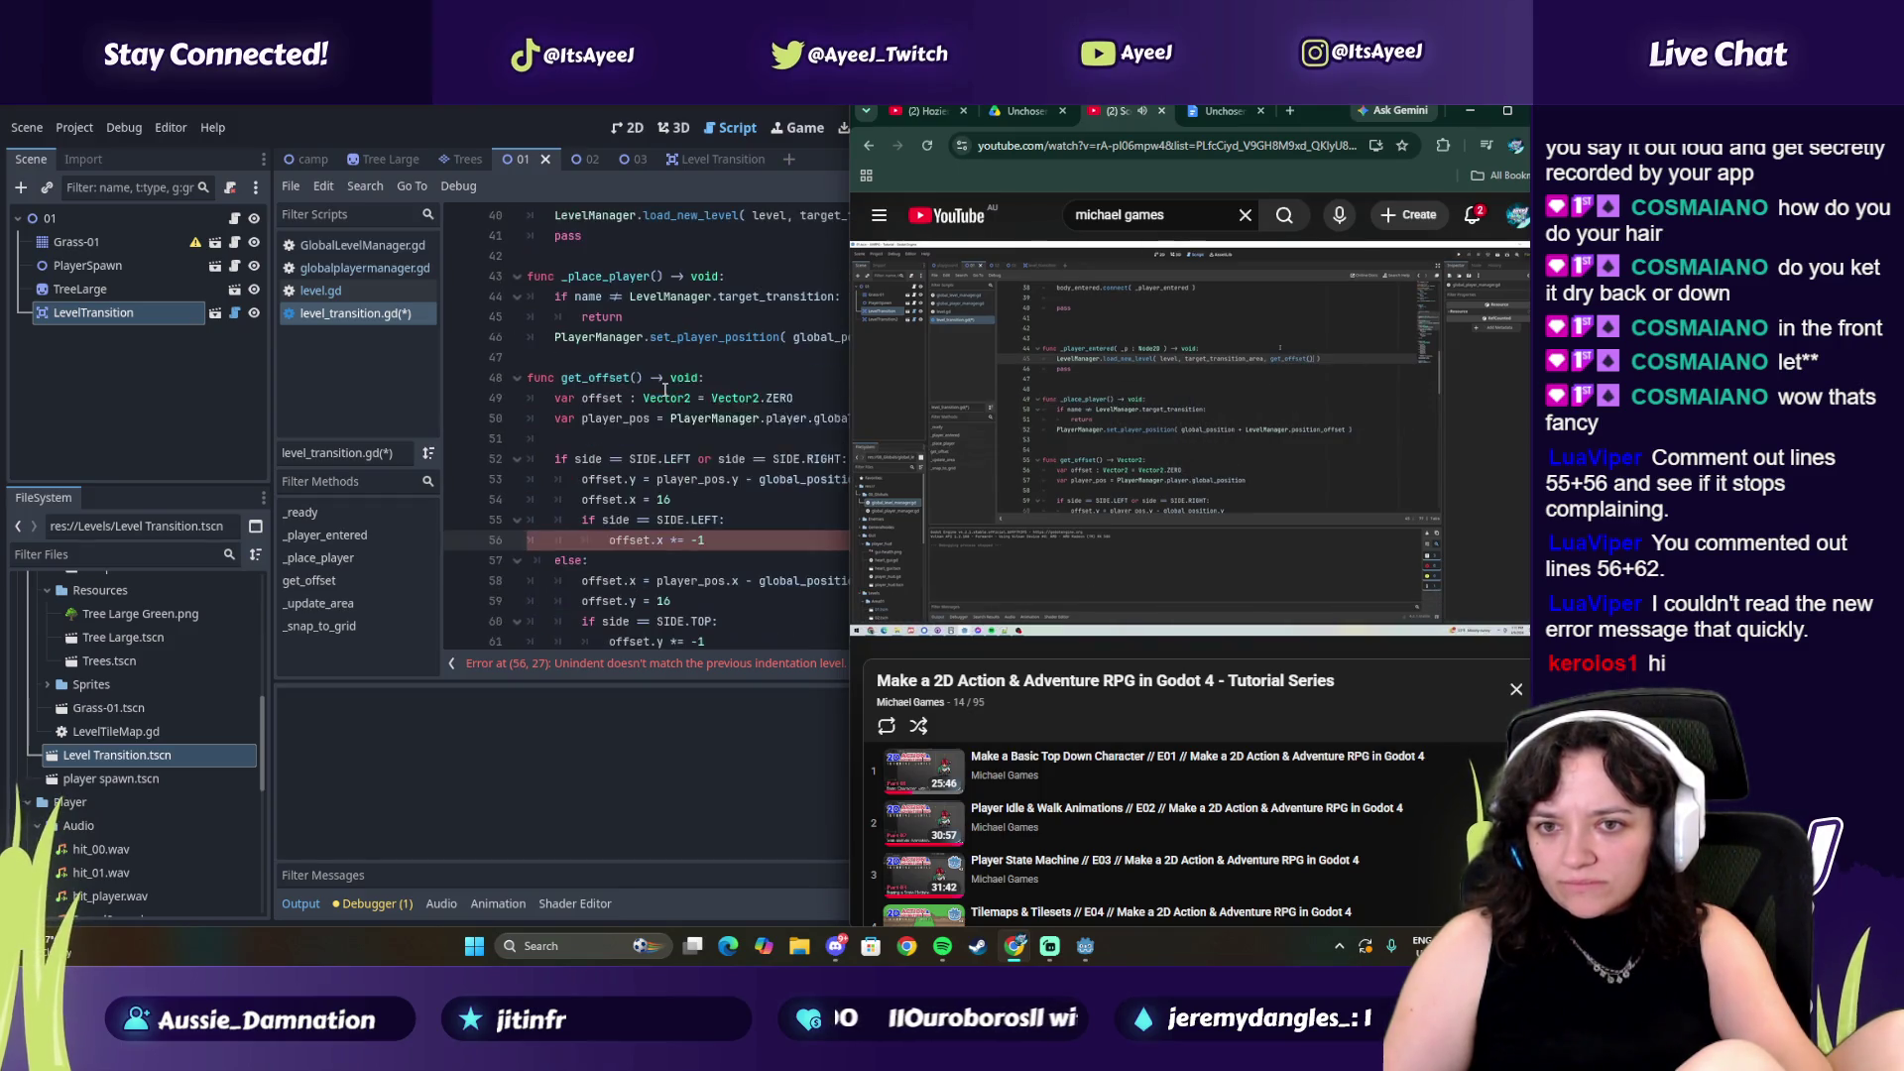
left_click(803, 340)
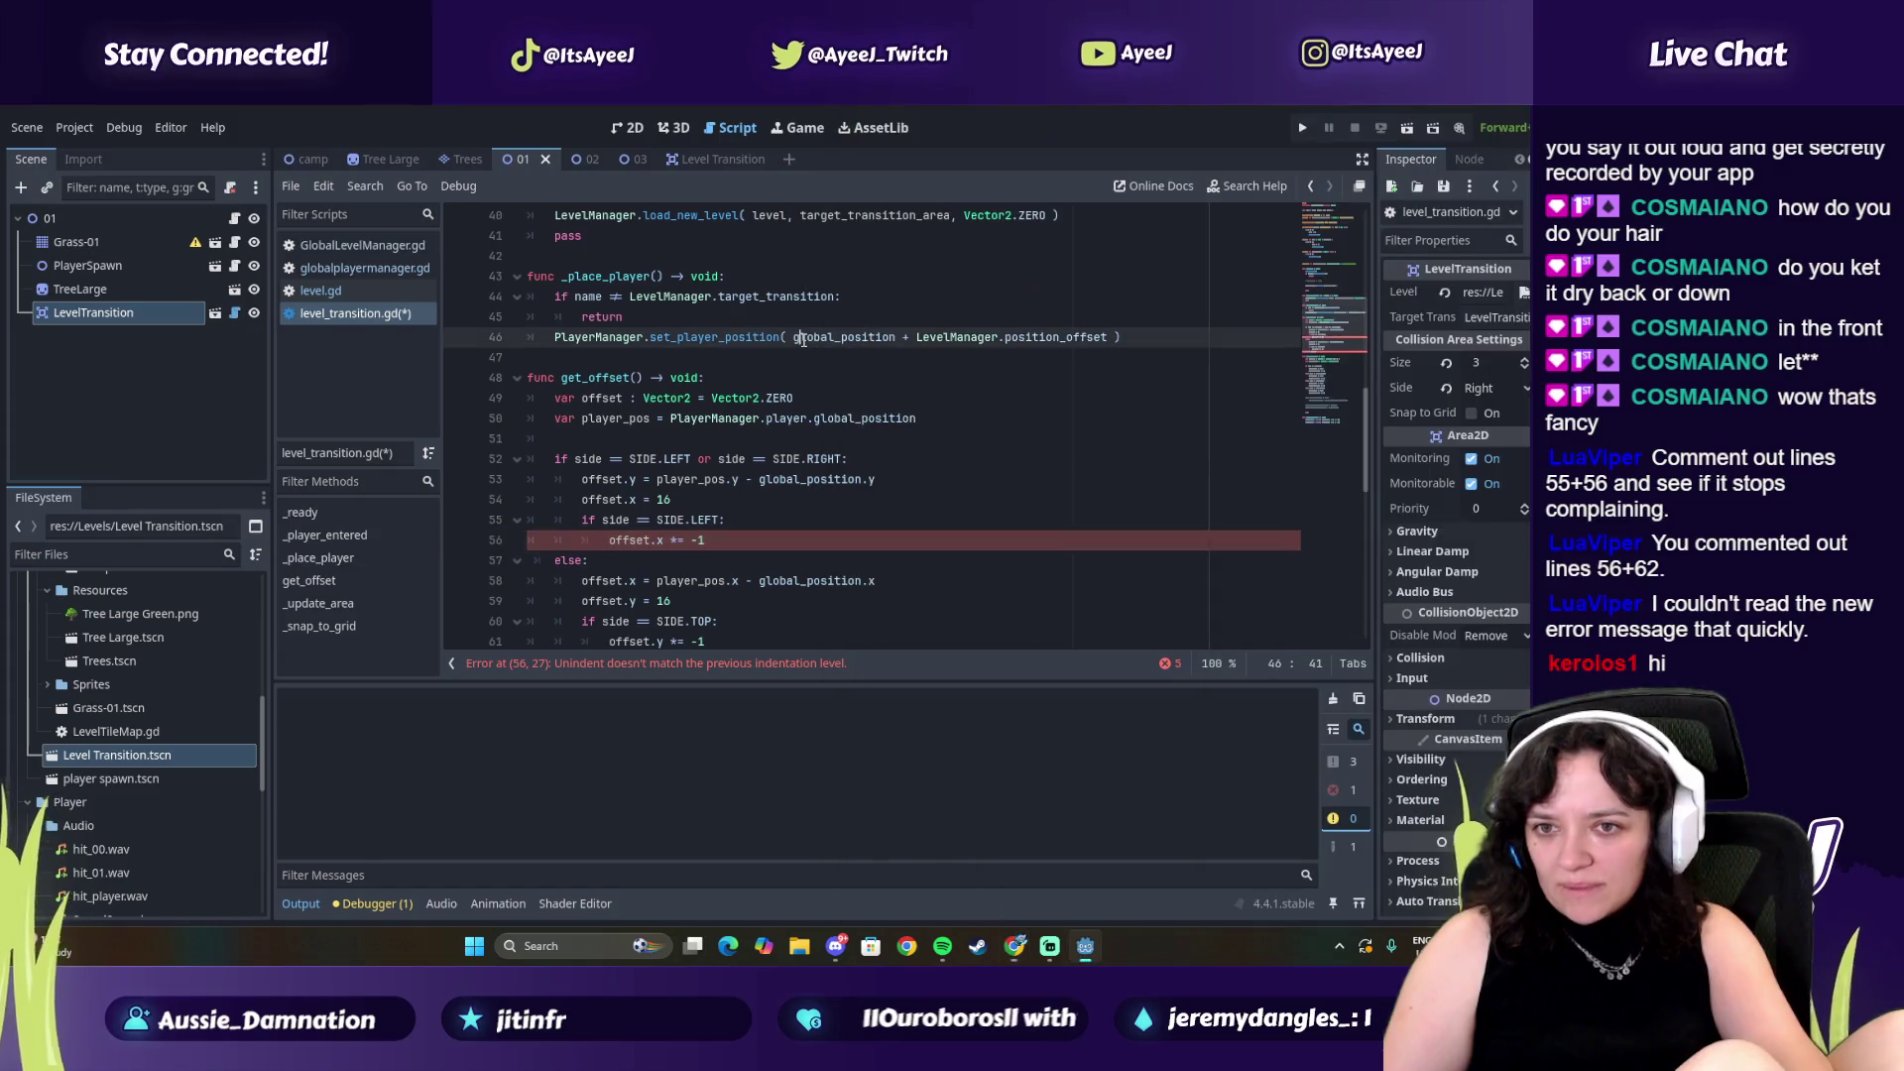
scroll(1071, 318, "up", 1)
Replace Vector2.ZERO on line 40 with get_offset(), fixing the closing parentheses to match the tutorial
left_click_drag(1049, 244, 967, 249)
type("get_offs")
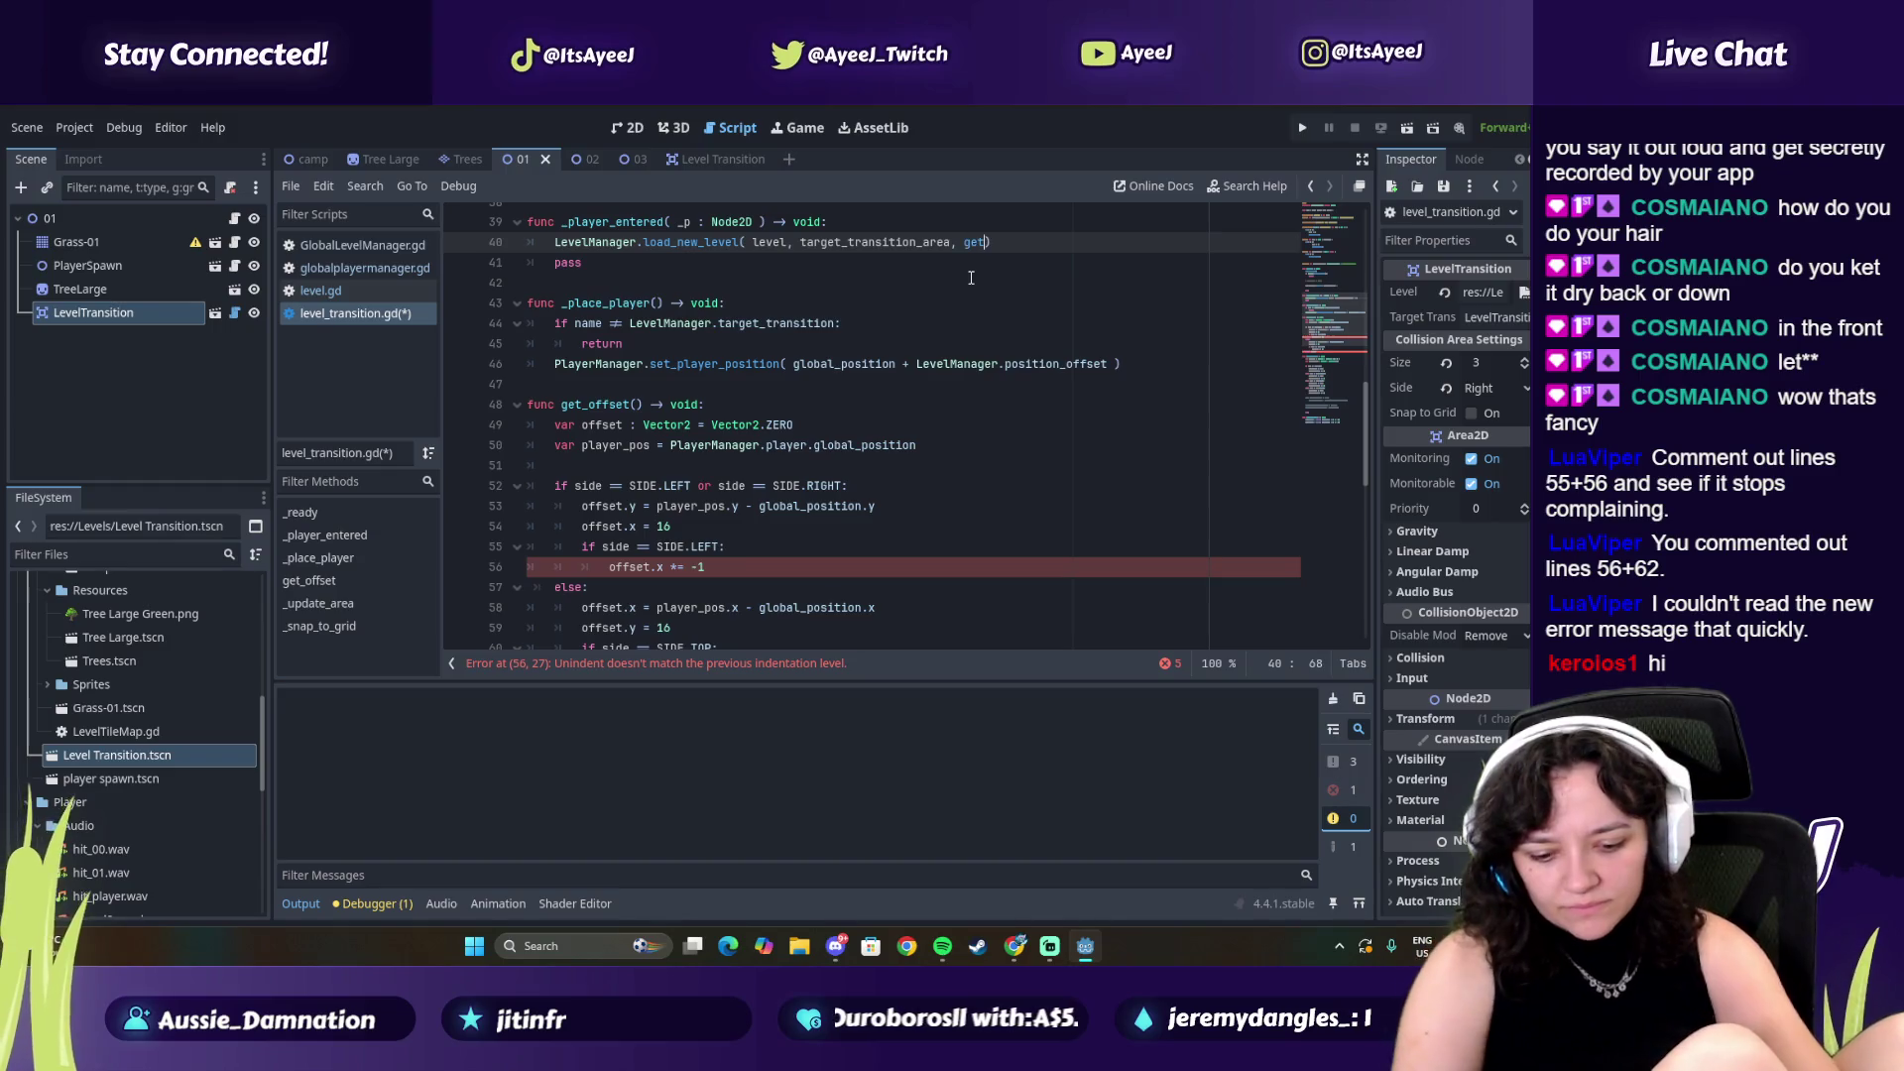
key("Return")
key("BackSpace")
key("alt+Tab")
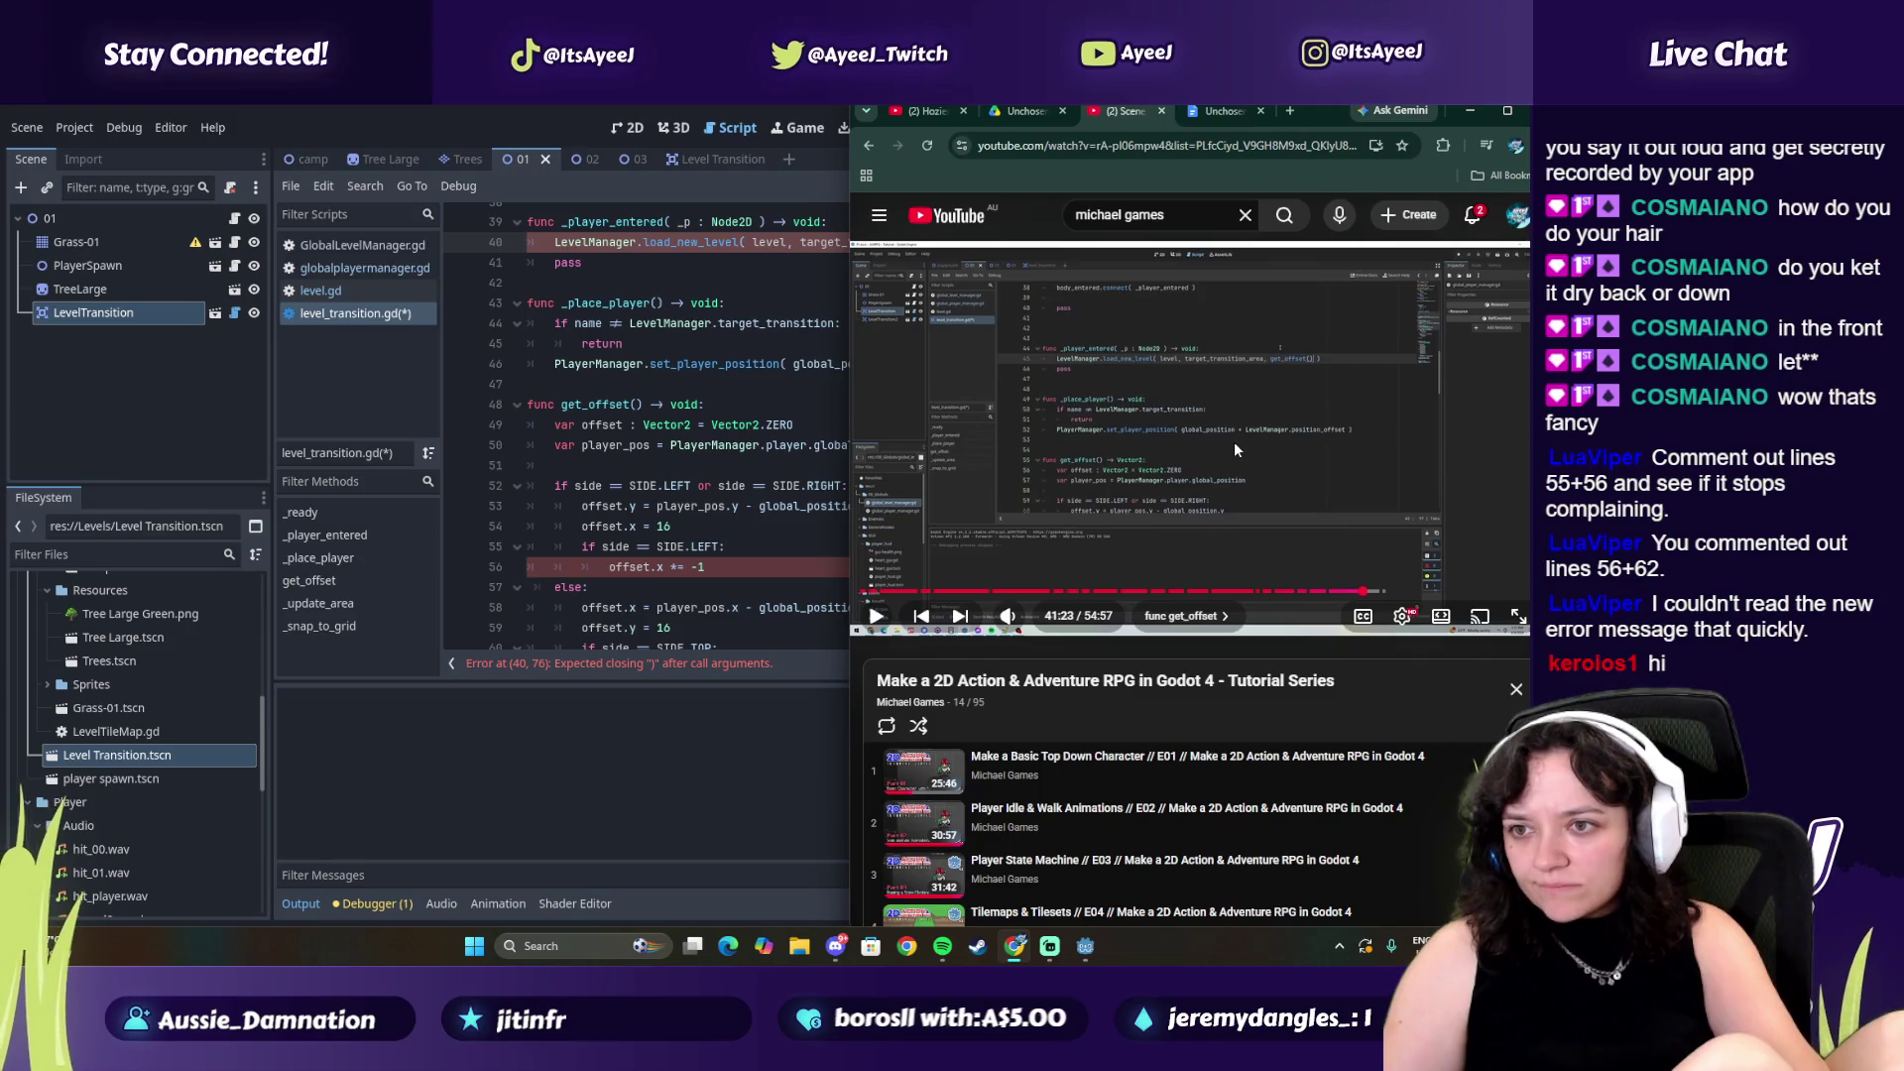
key("alt+Tab")
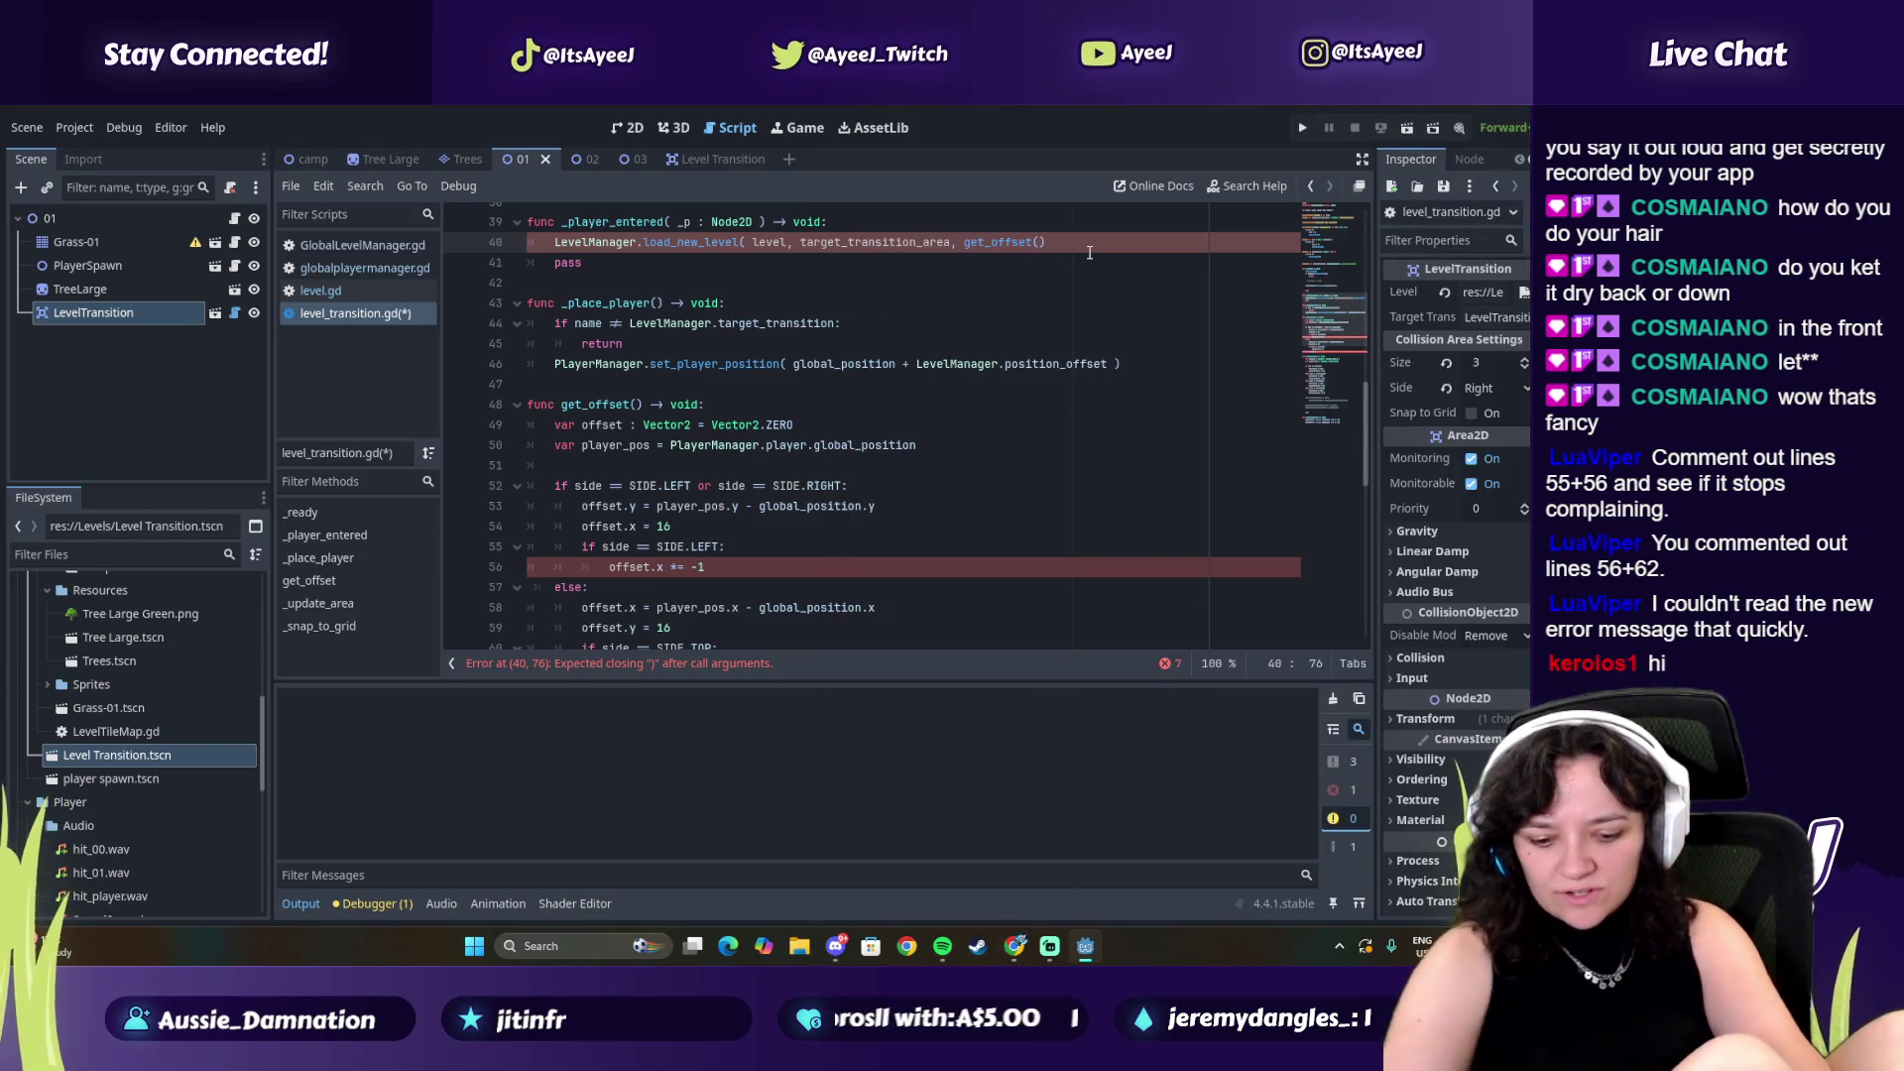
type(")")
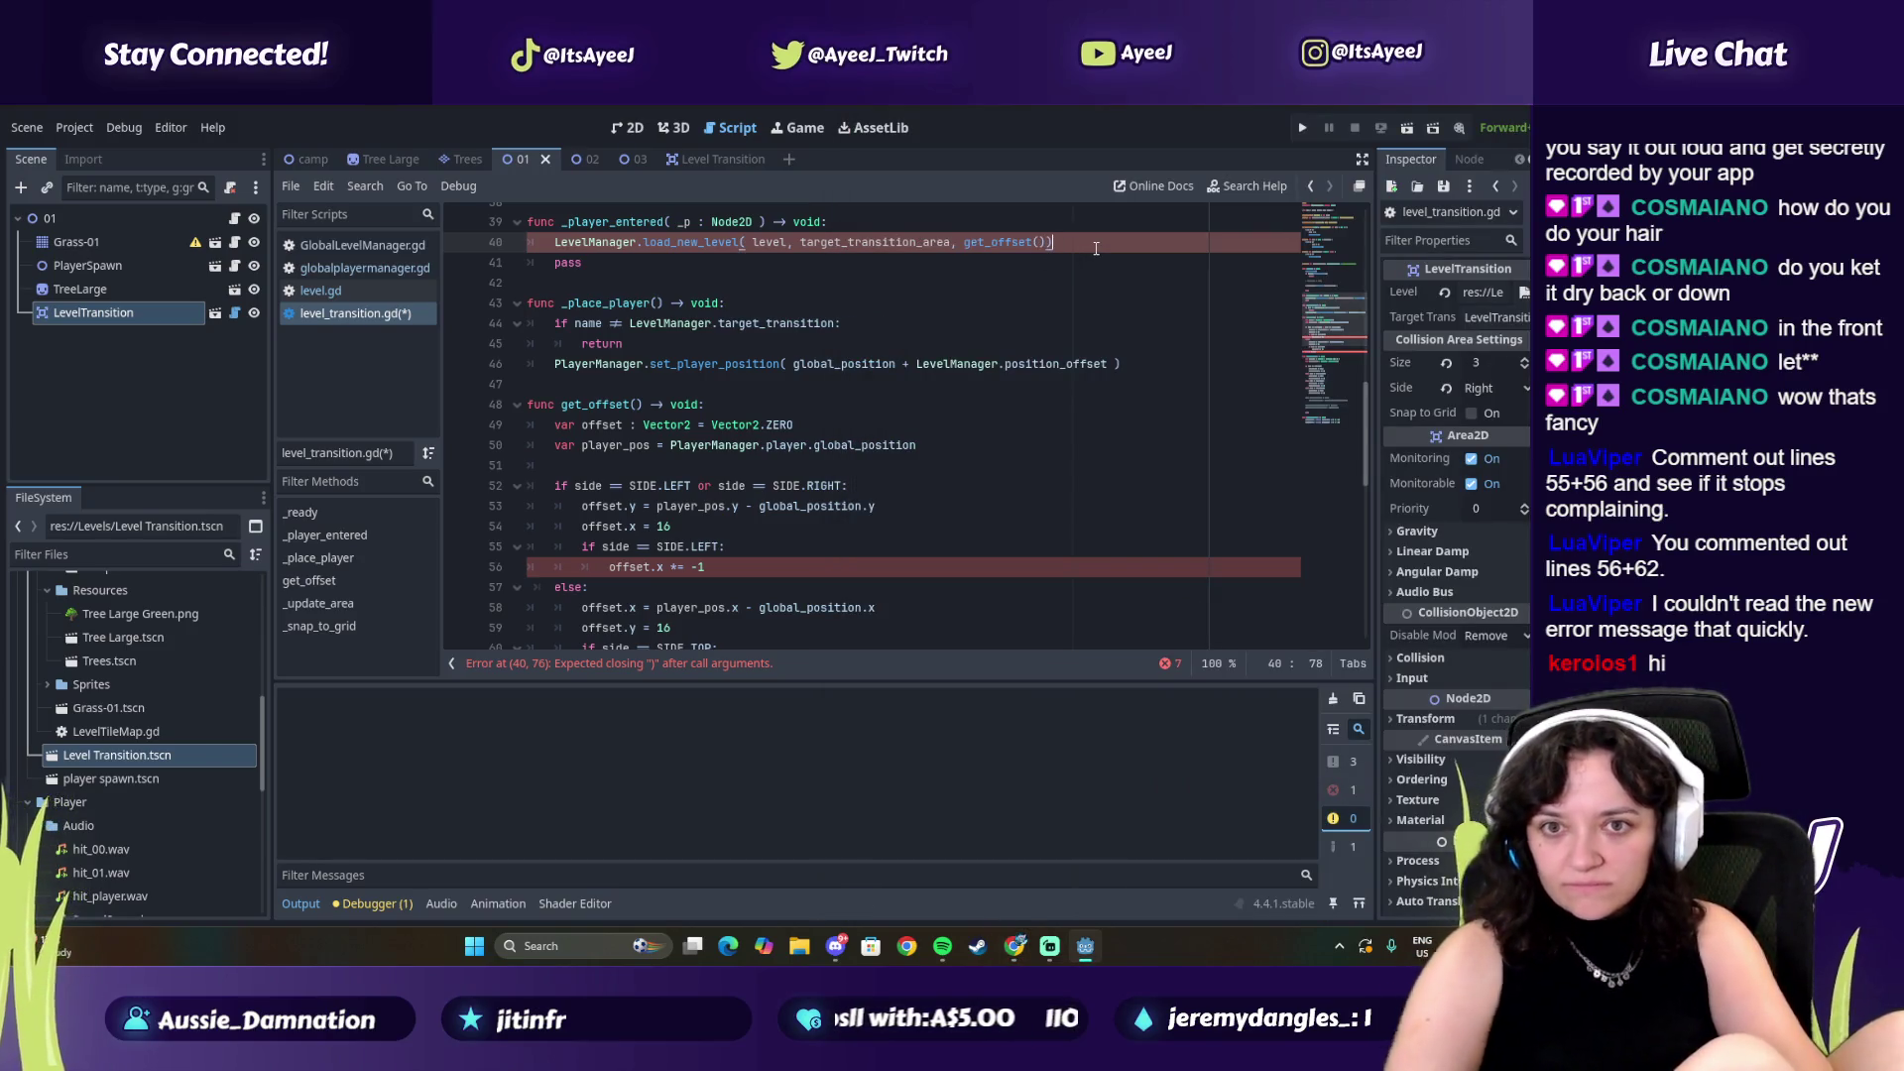
key("alt+Tab")
left_click(992, 462)
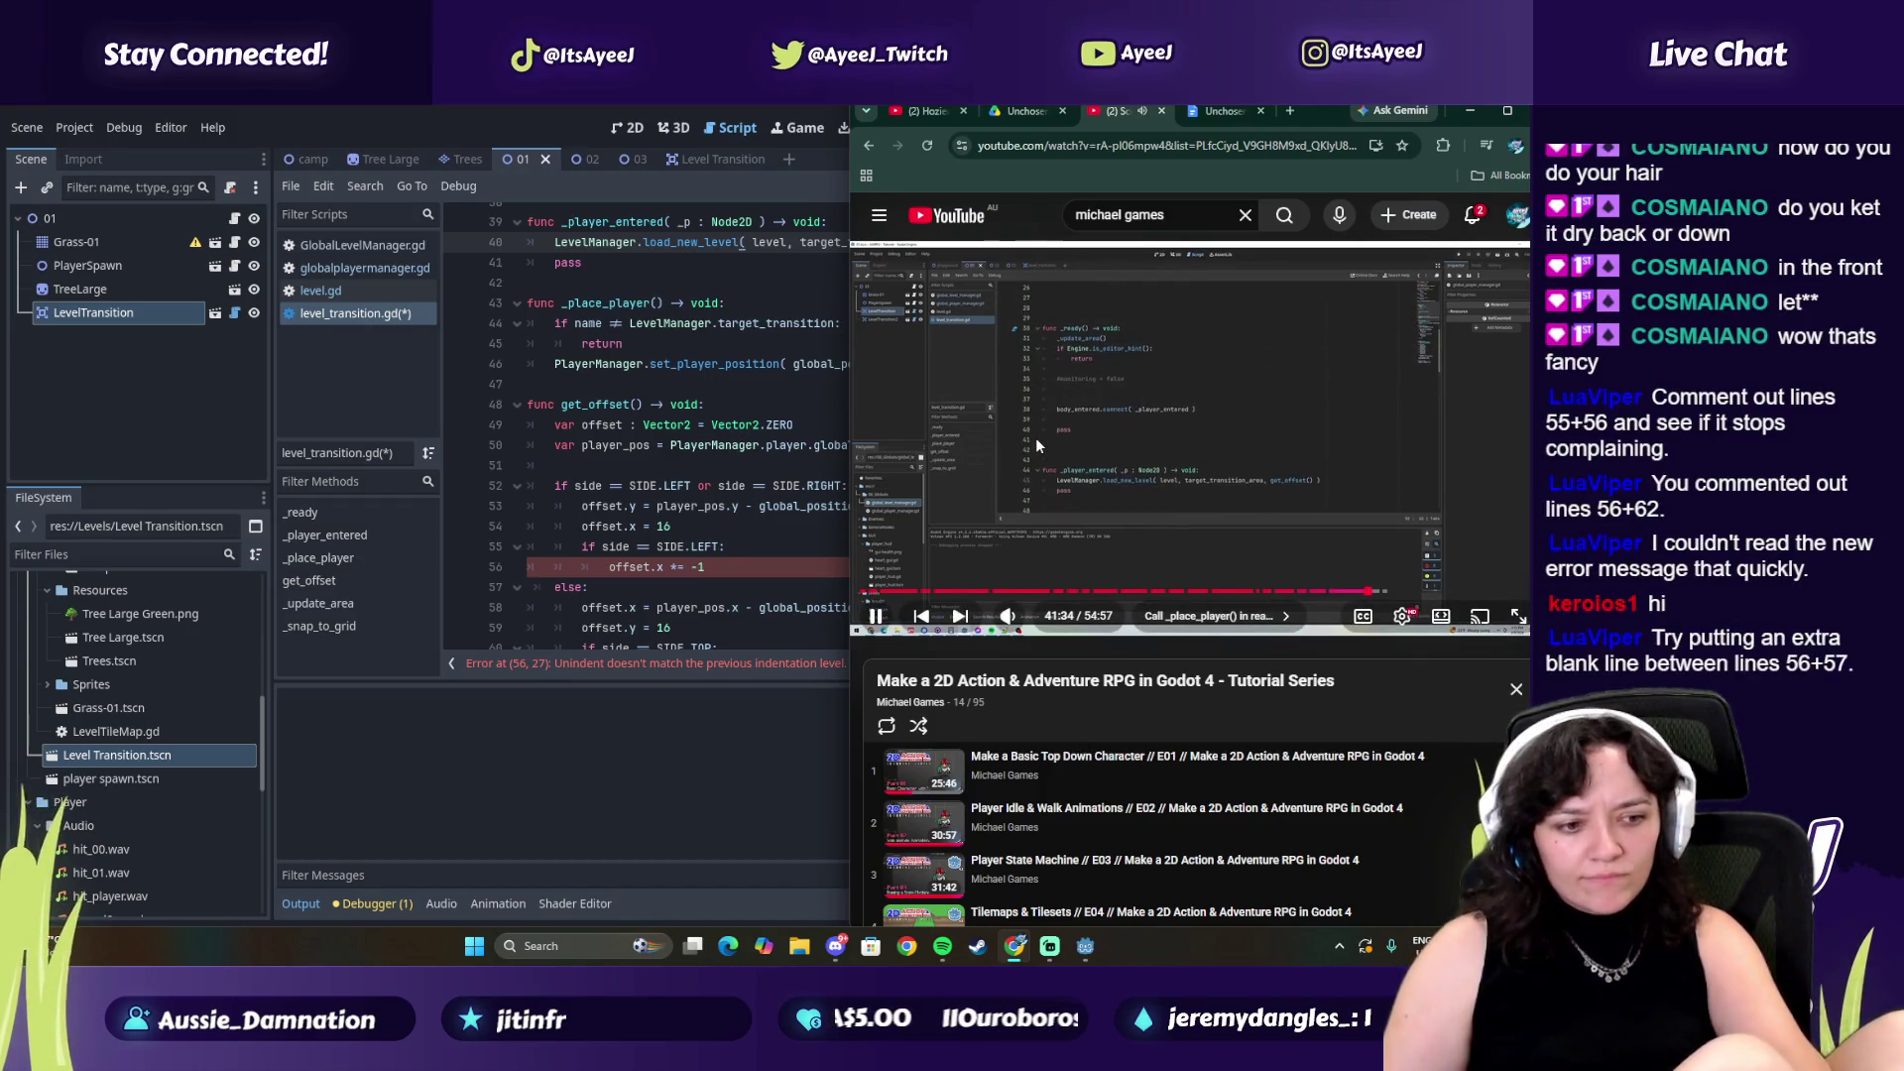
Add a blank line after offset.x *= -1, then play the tutorial on to its _ready function
left_click(1055, 451)
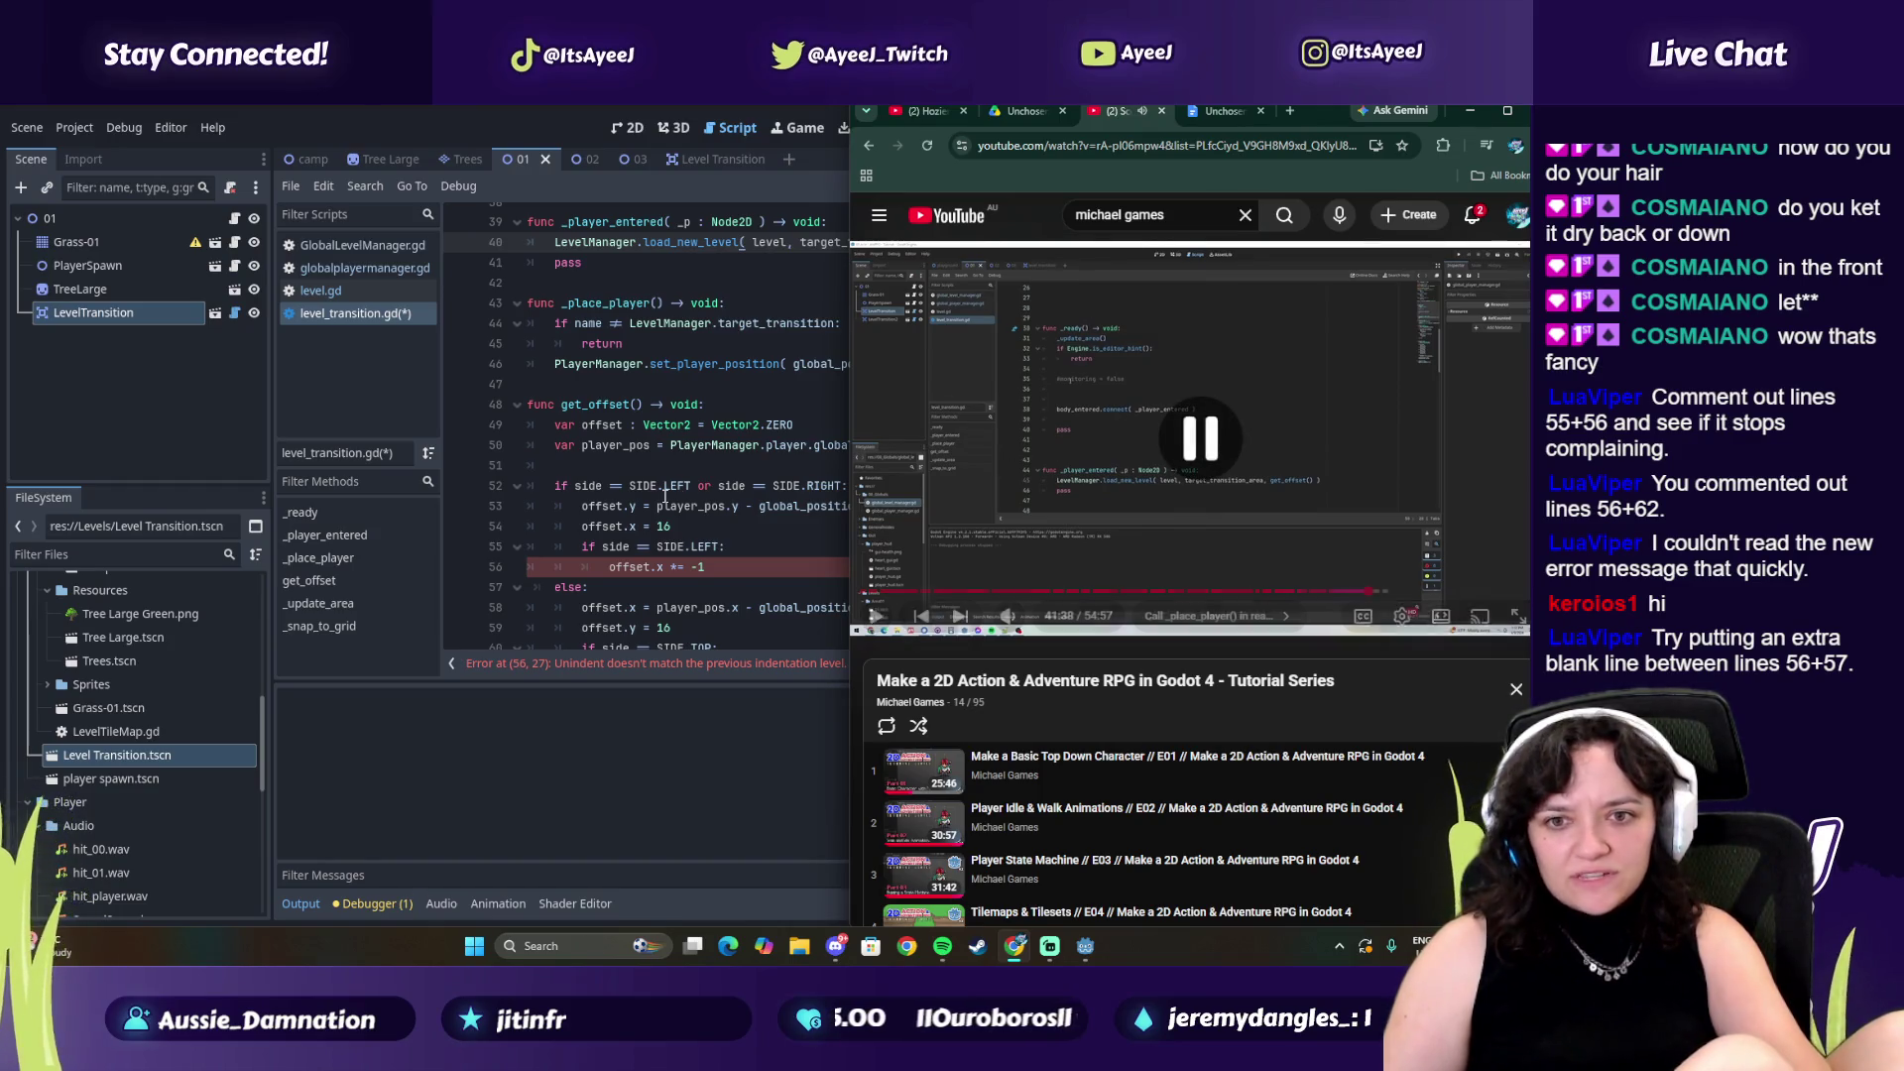
left_click(727, 569)
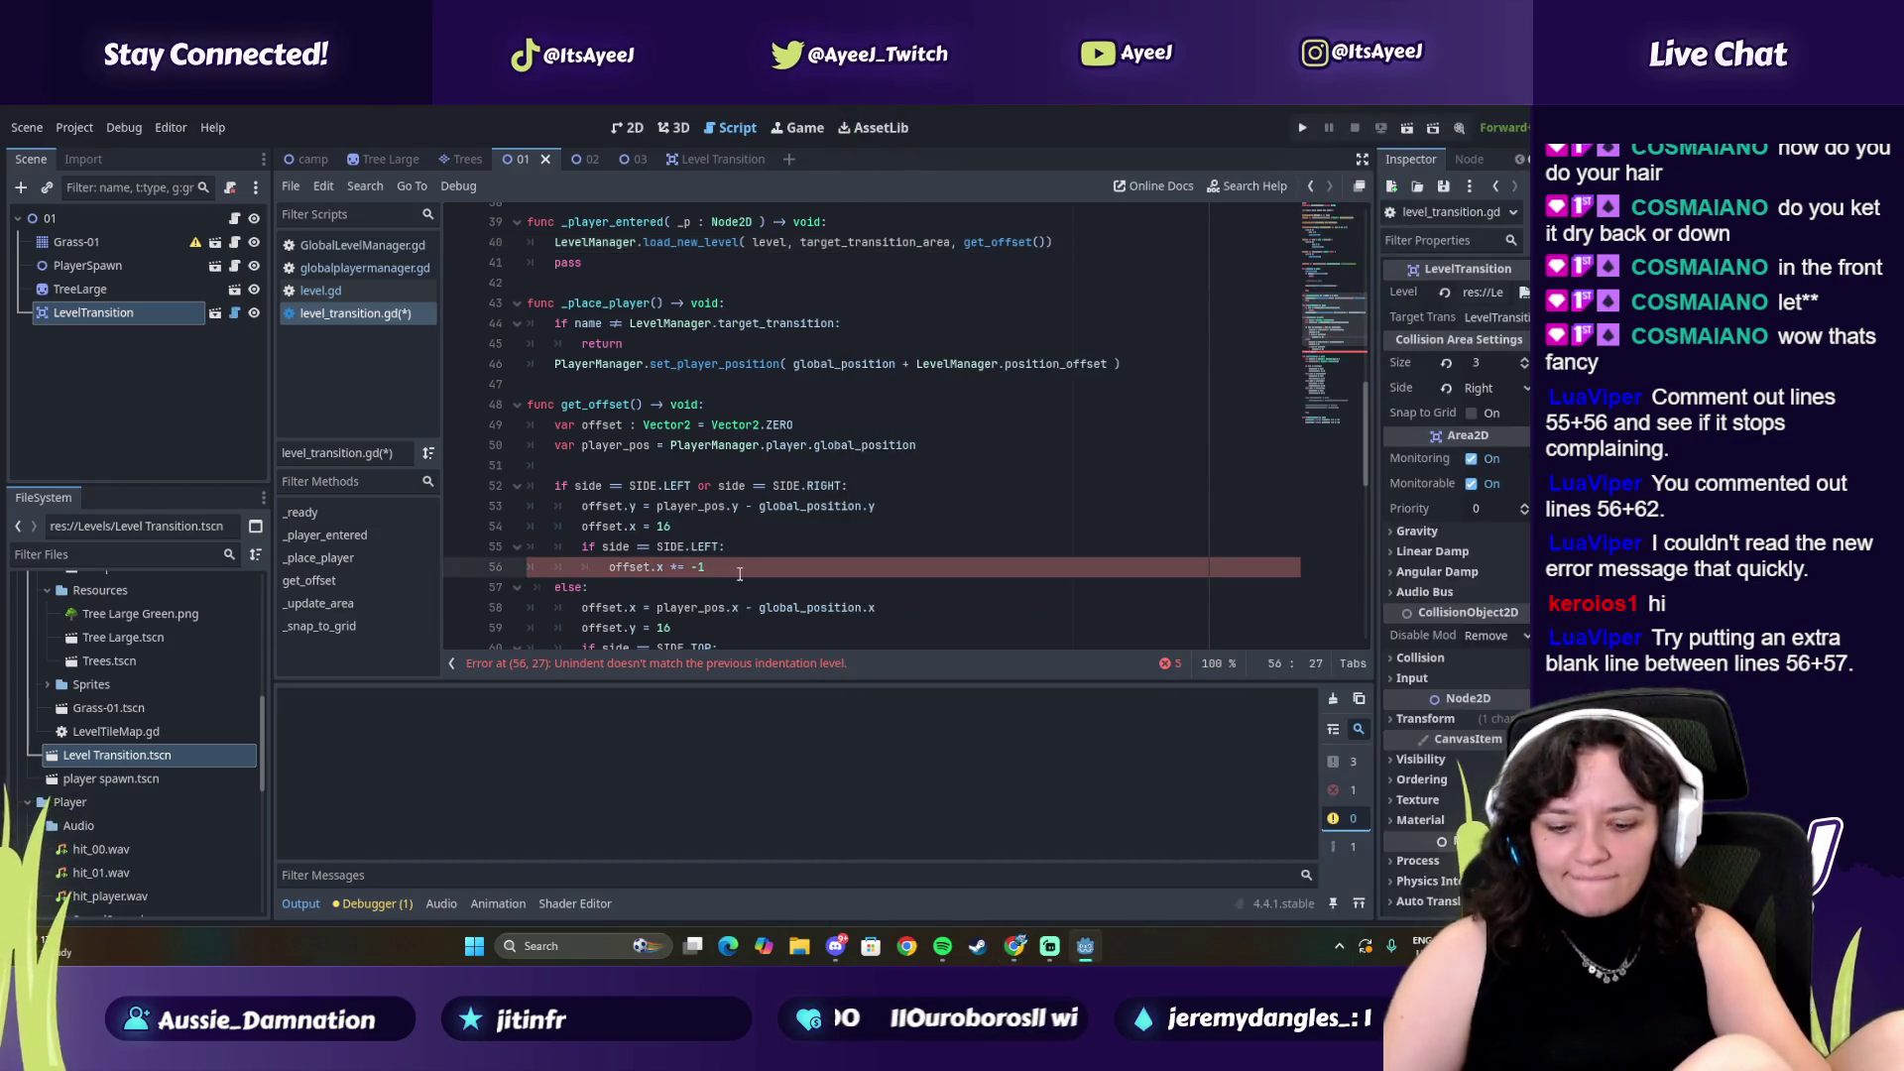
key("Return")
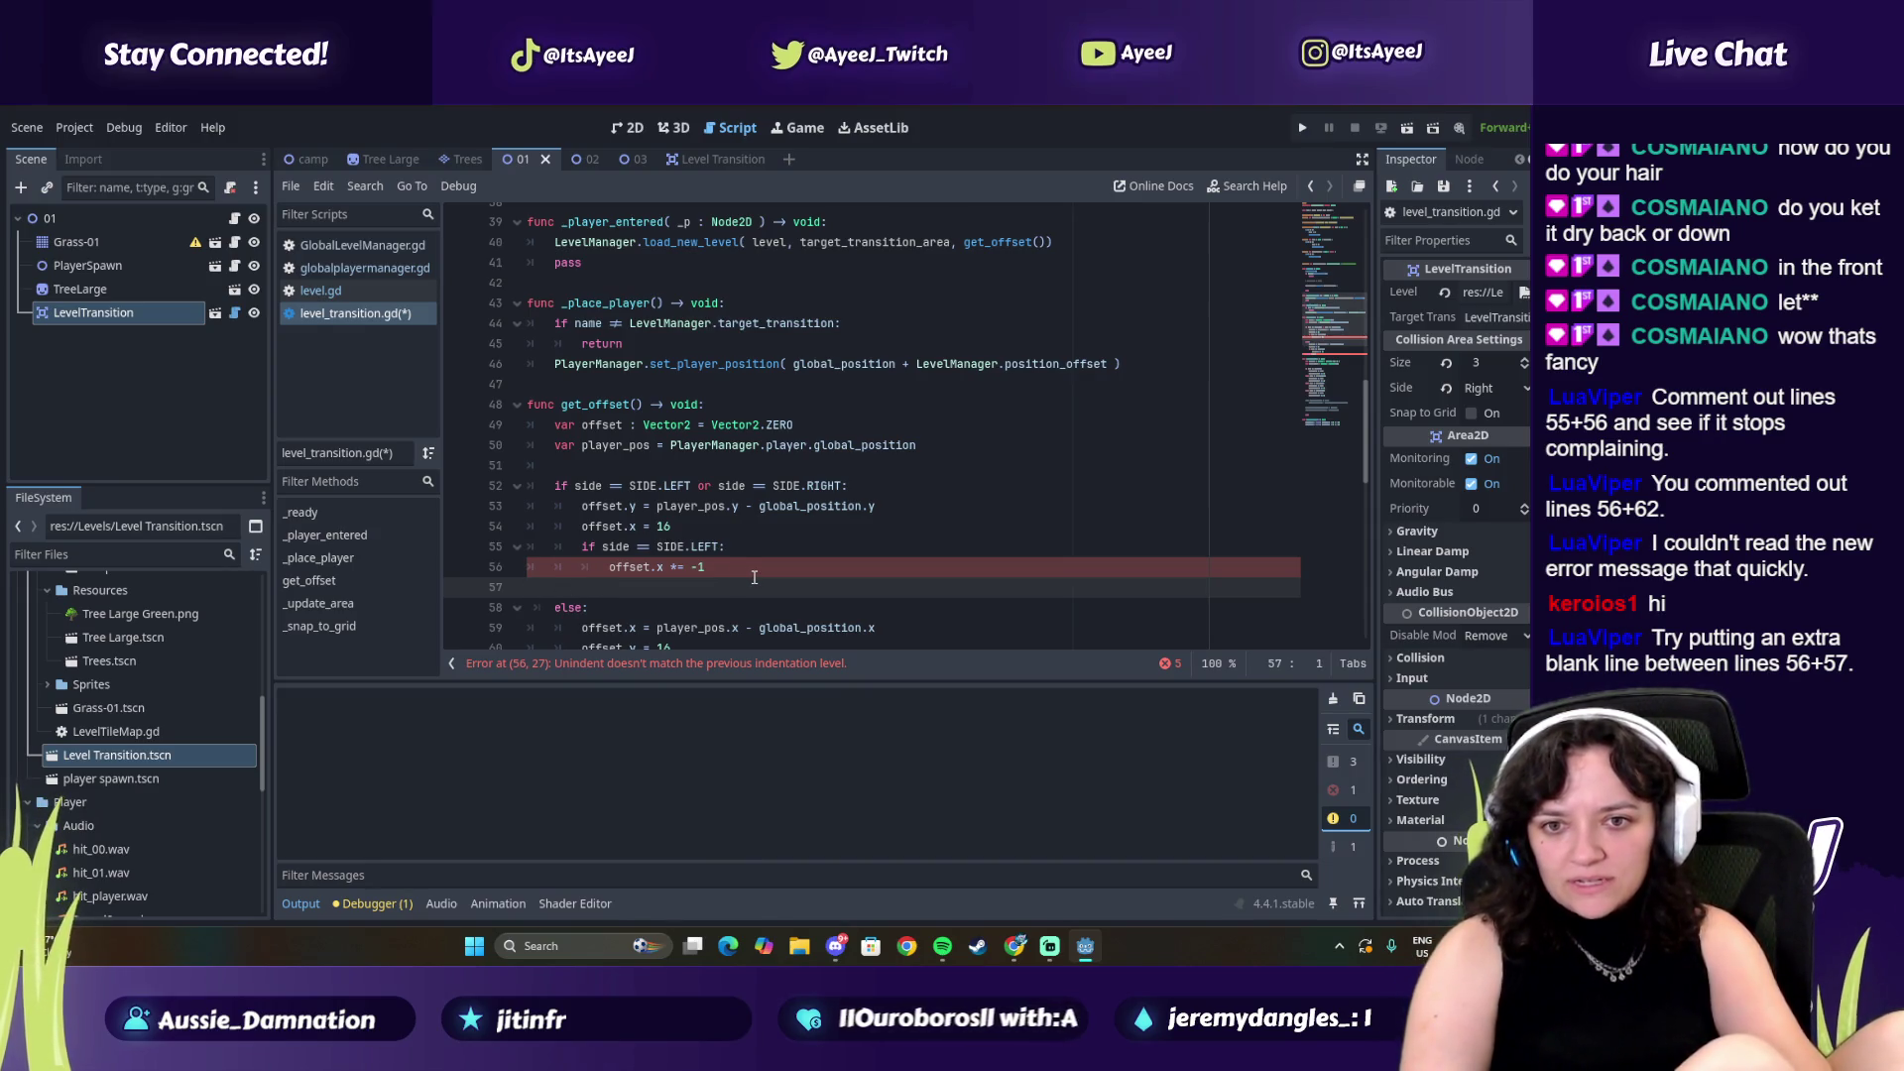
key("alt+Tab")
left_click(1114, 514)
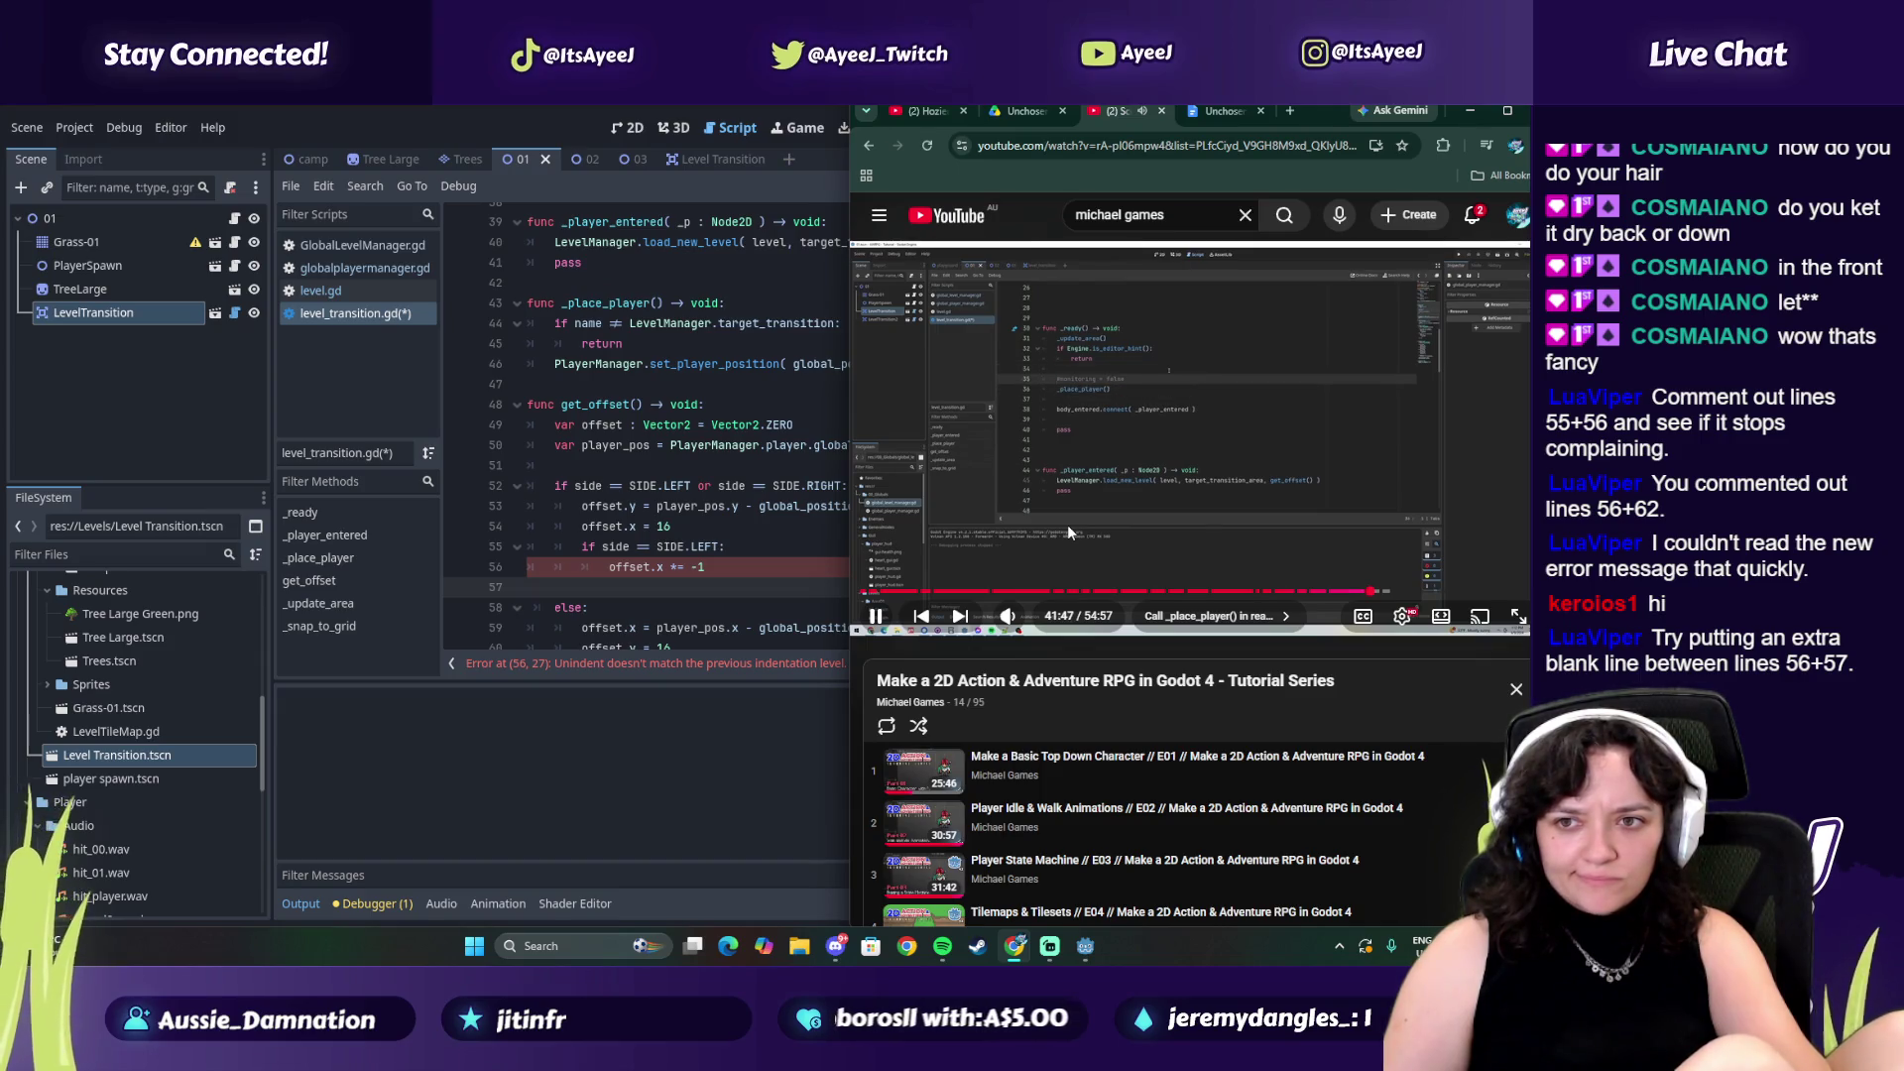
left_click(1067, 526)
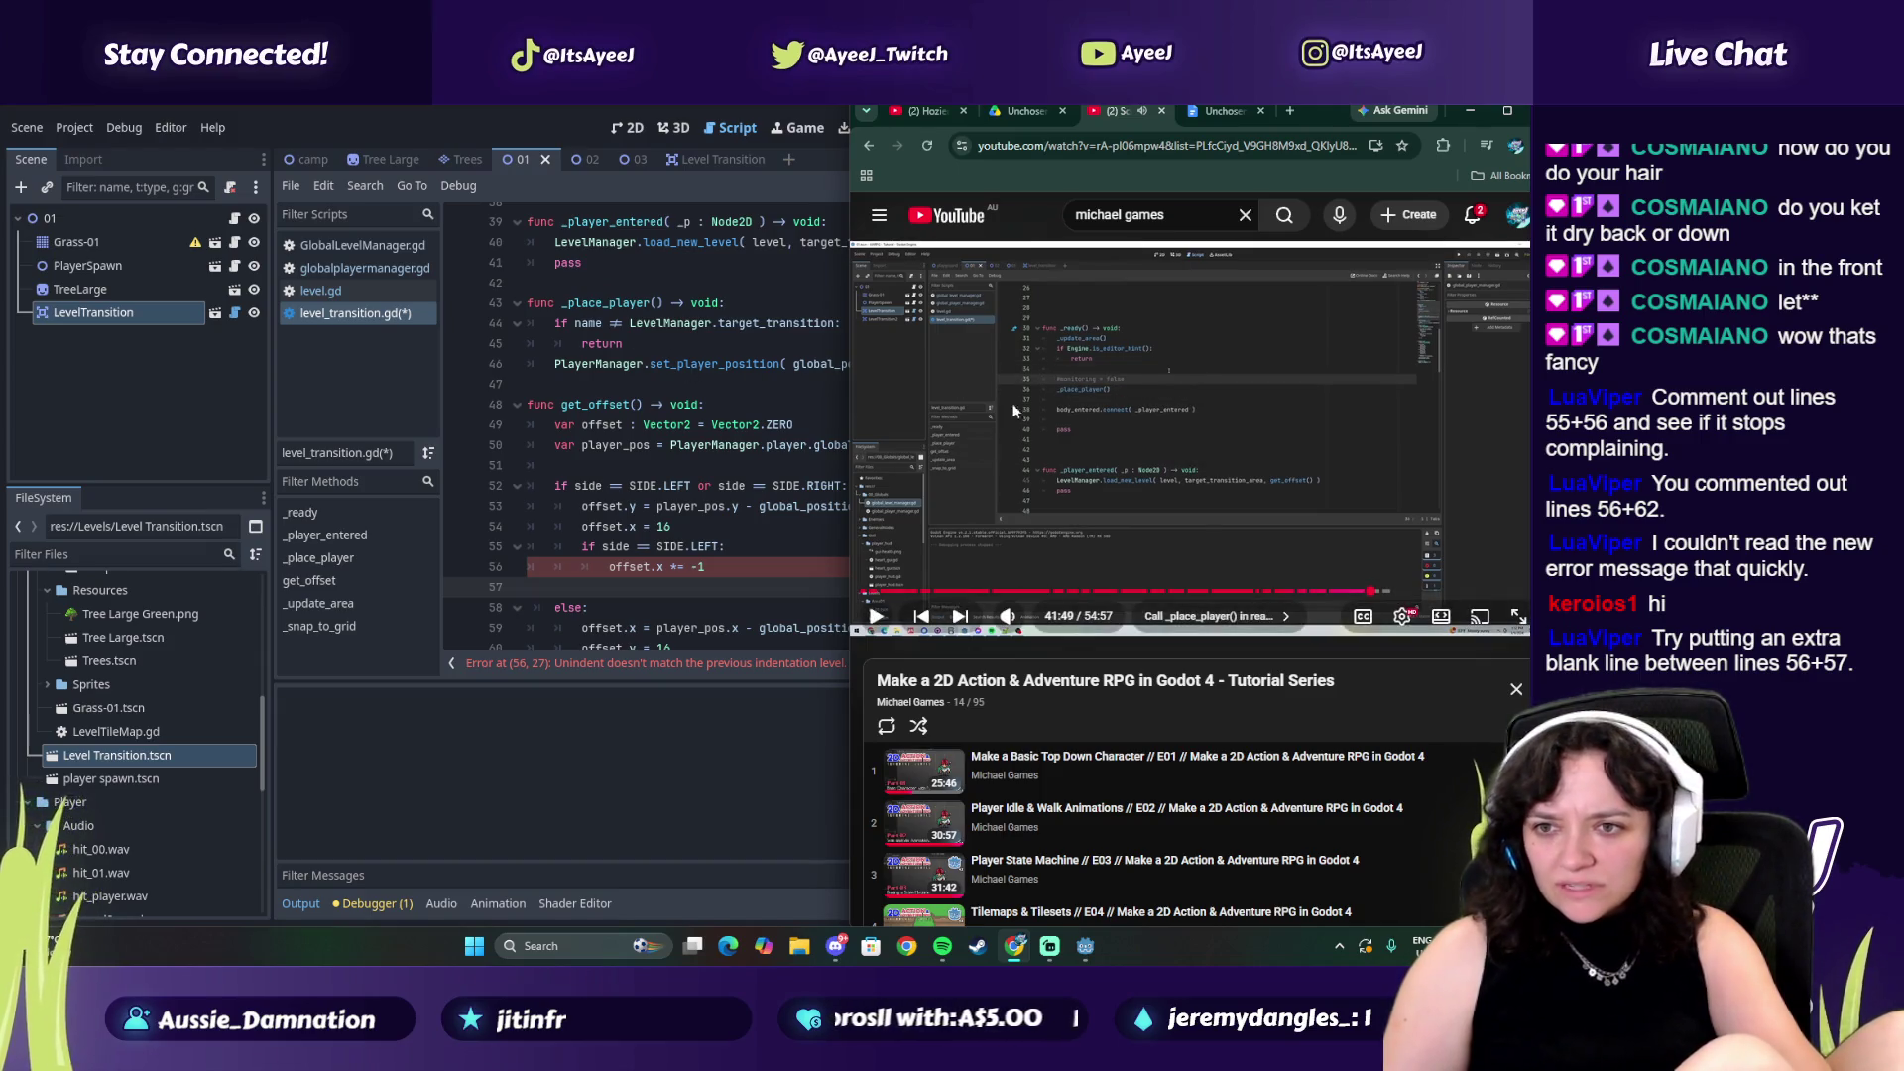
scroll(644, 410, "up", 5)
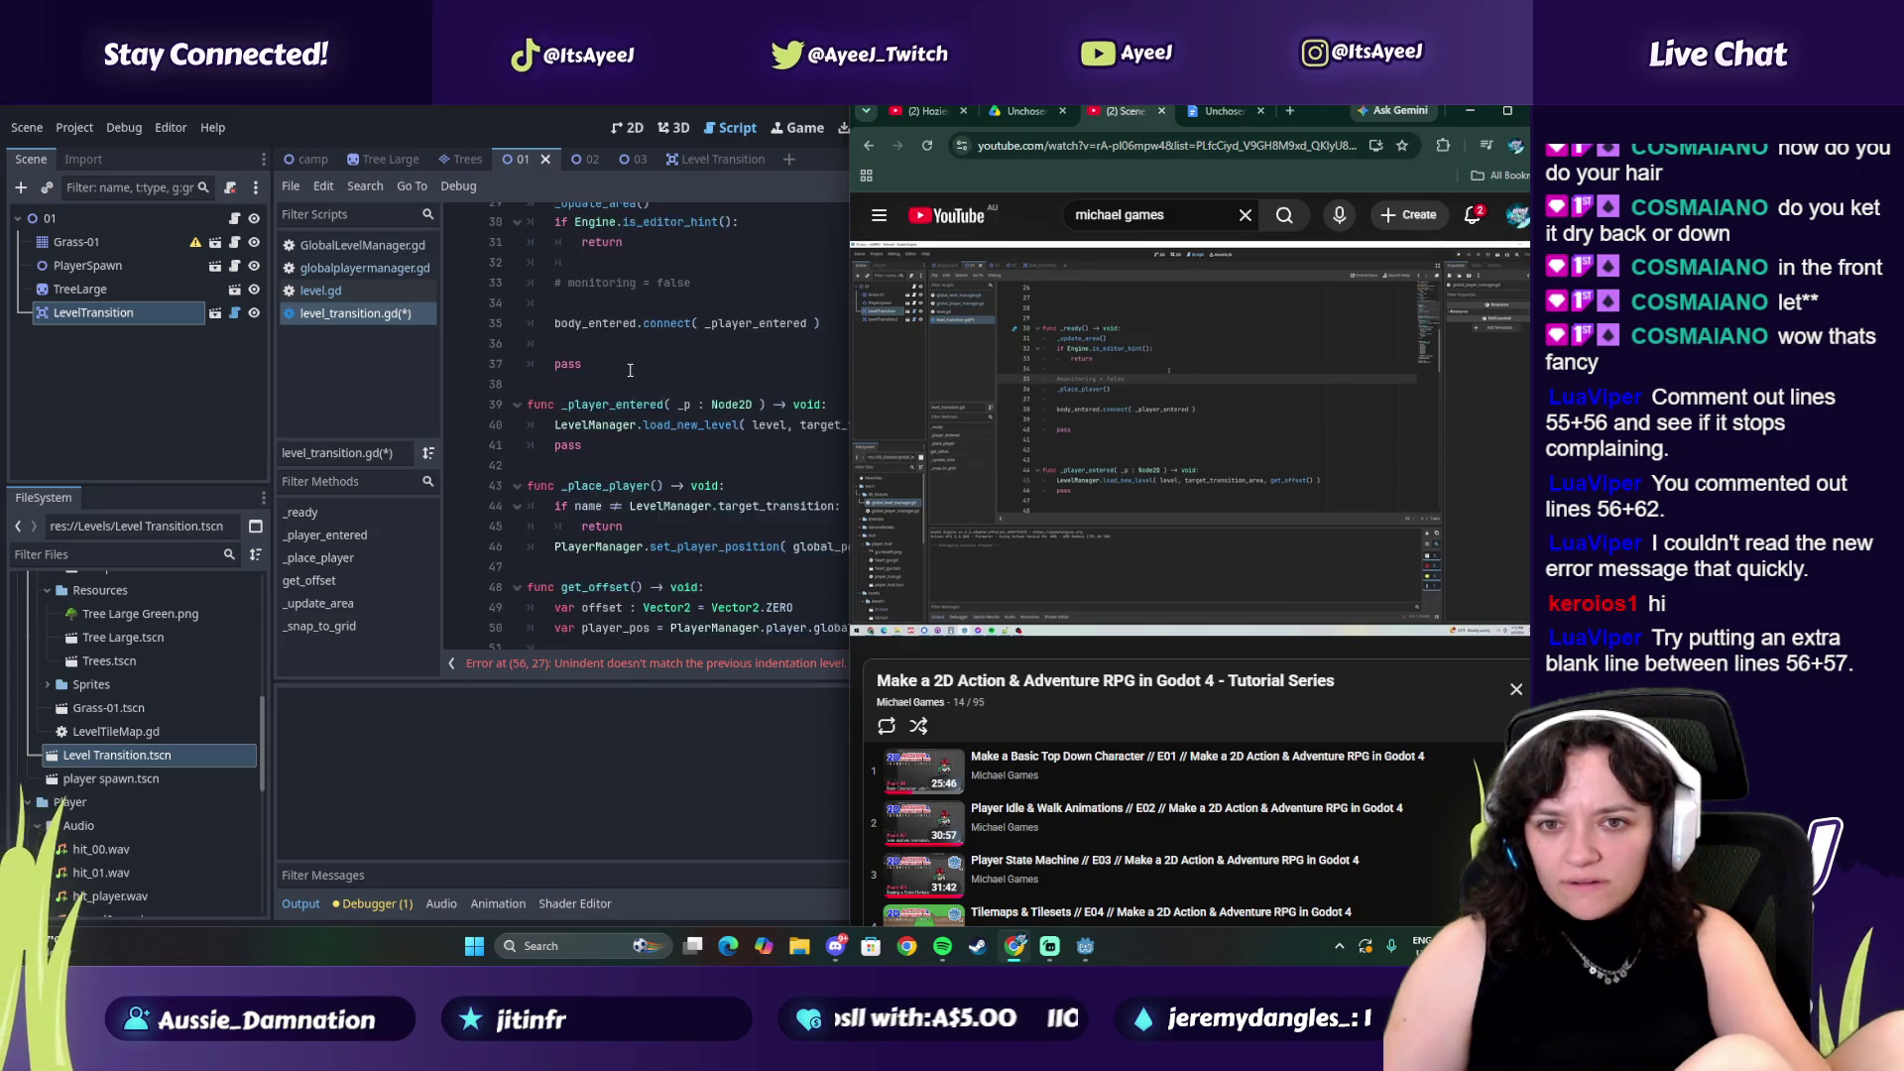
Add a _placeplayer() call on a new line above body_entered.connect in _ready
scroll(664, 397, "up", 1)
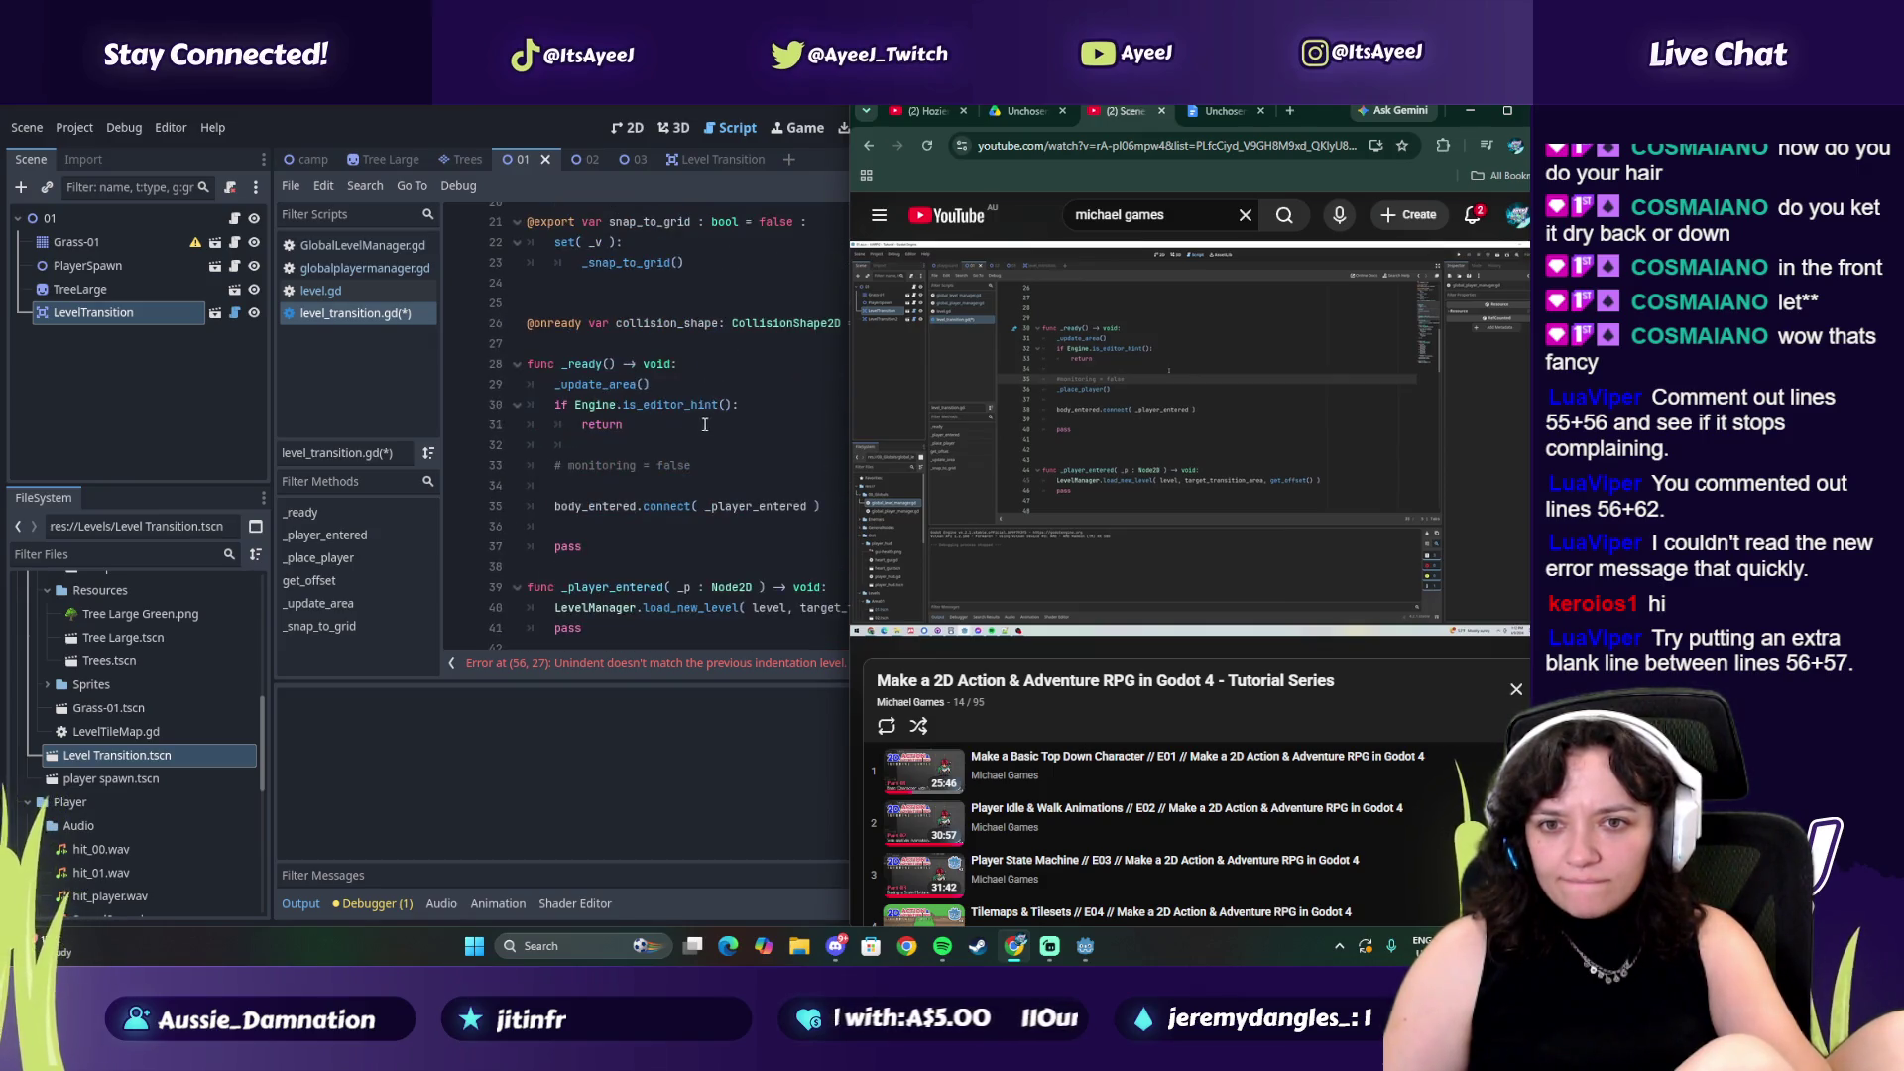
left_click(653, 433)
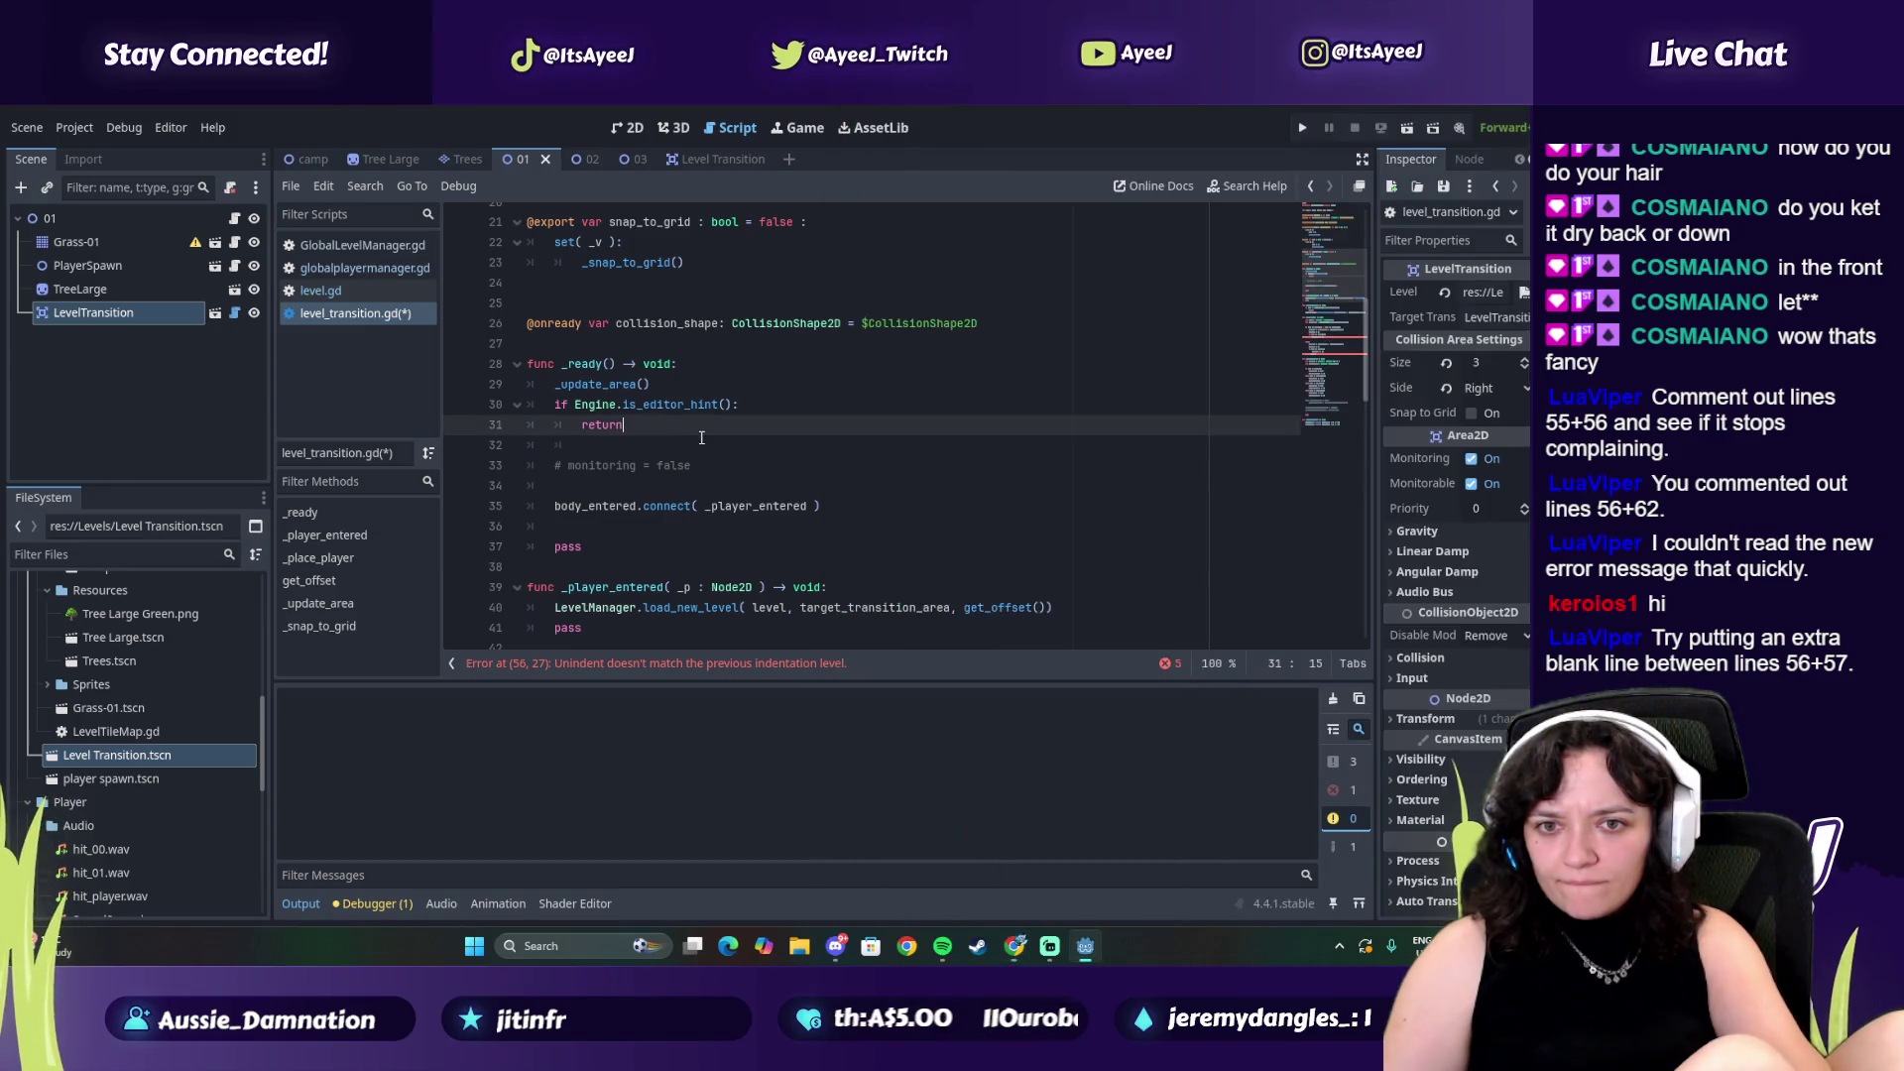
left_click(625, 455)
left_click(620, 484)
key("Return")
type("place")
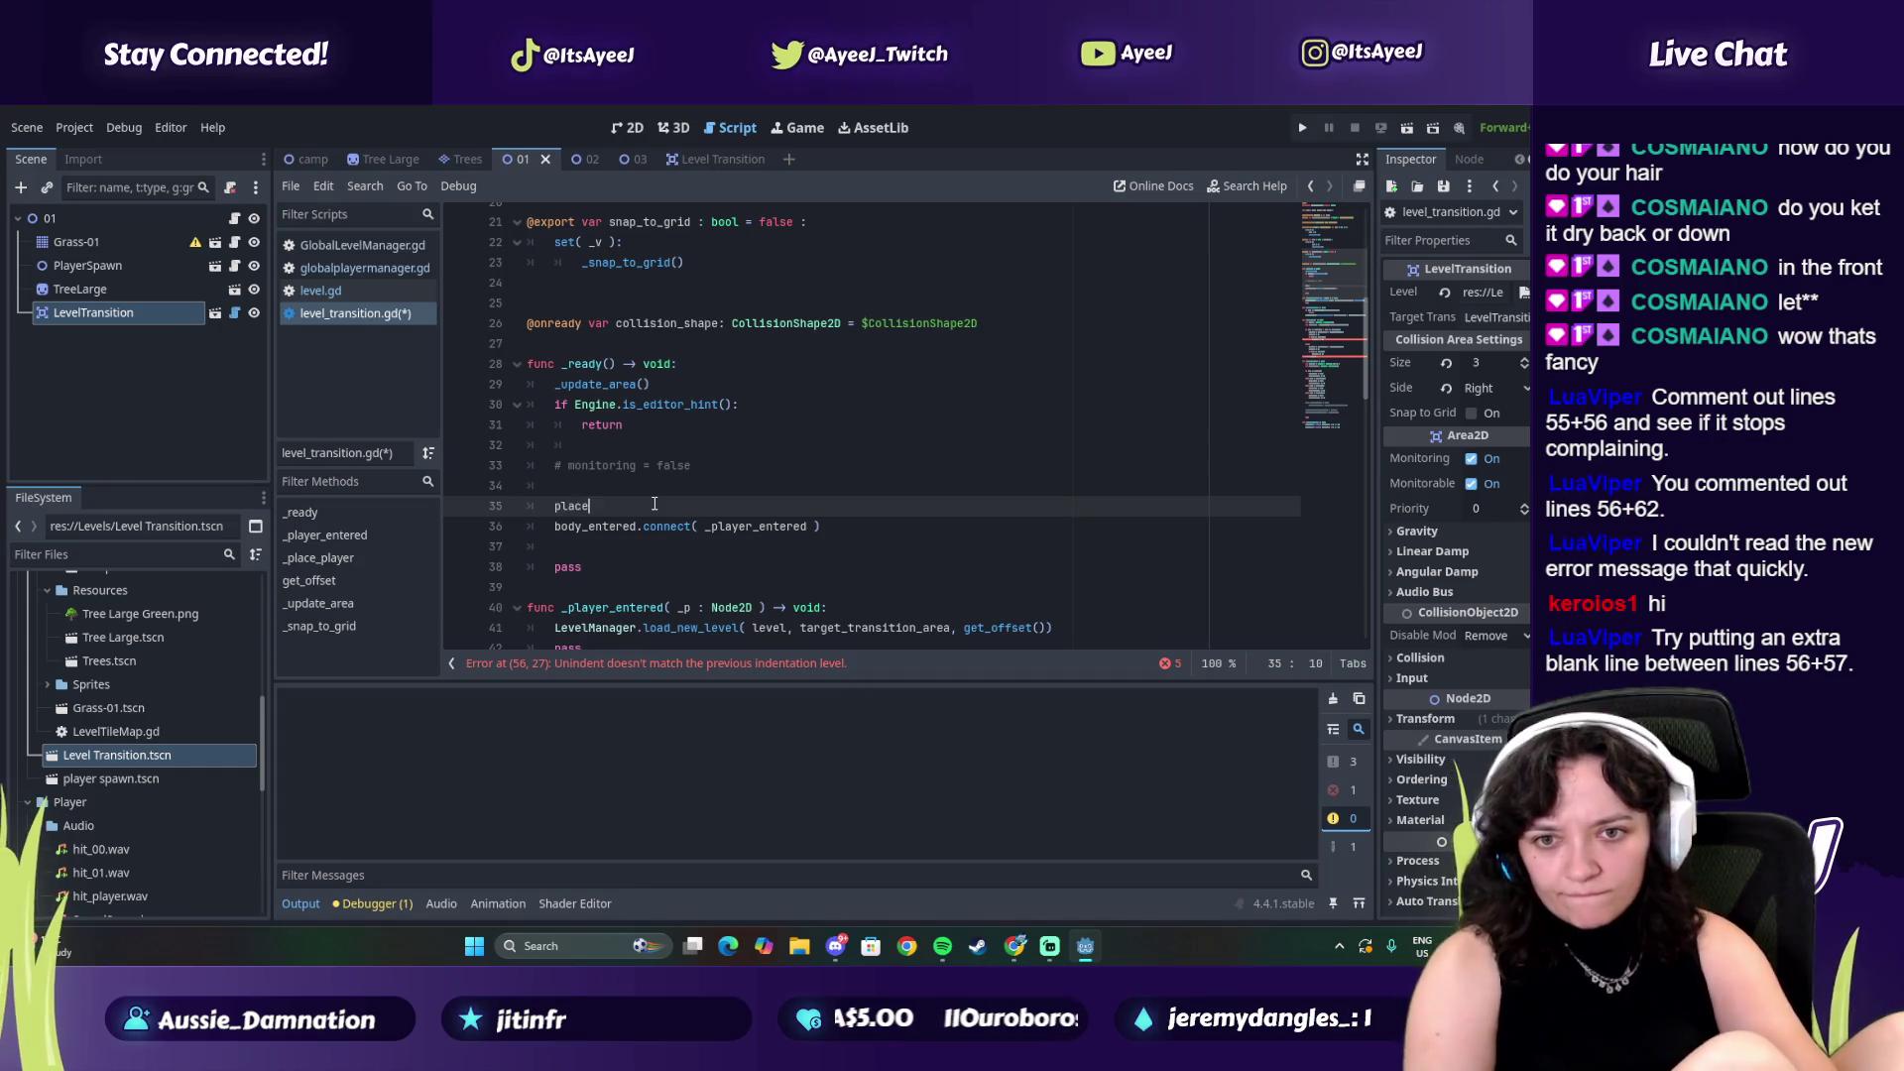
key("BackSpace")
key("BackSpace")
key("BackSpace")
type("_pl")
type("acew")
type("player()")
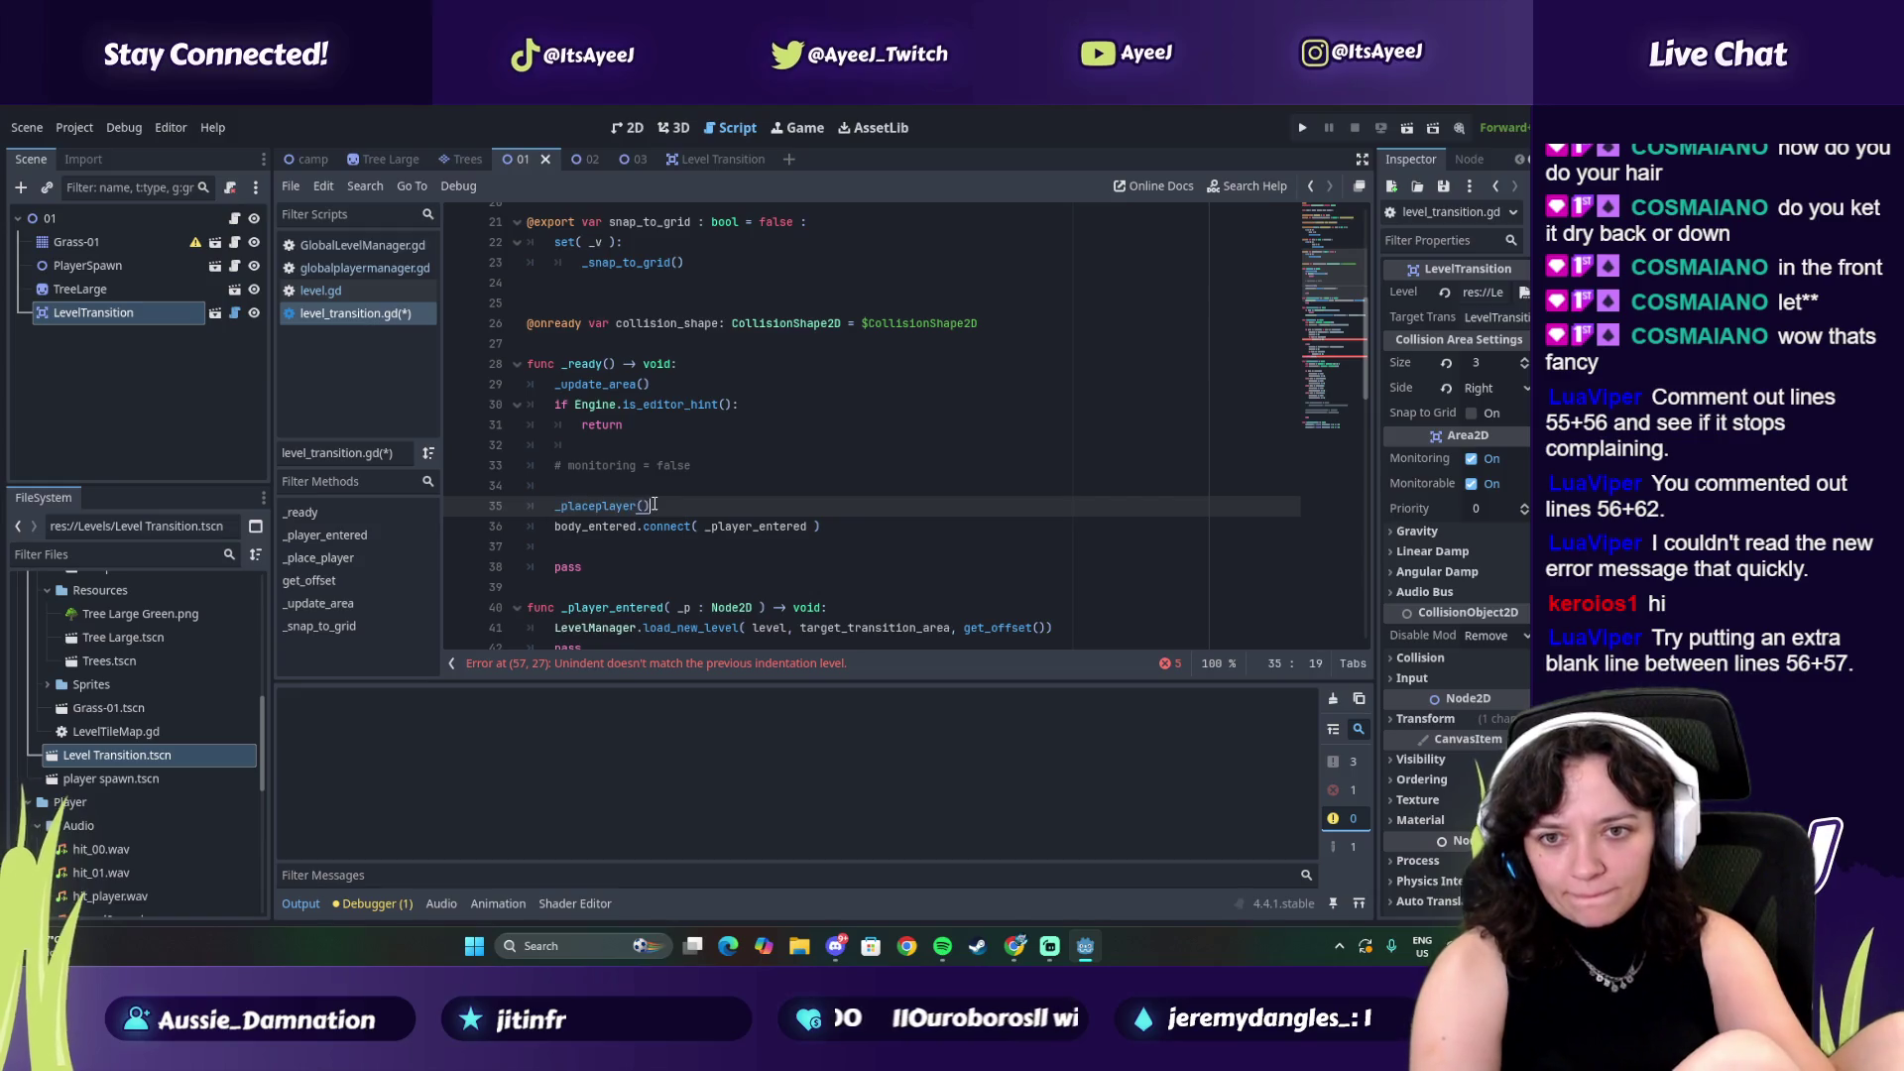
Pause the tutorial at the matching code and begin an await line below _placeplayer()
key("alt+Tab")
left_click(1069, 470)
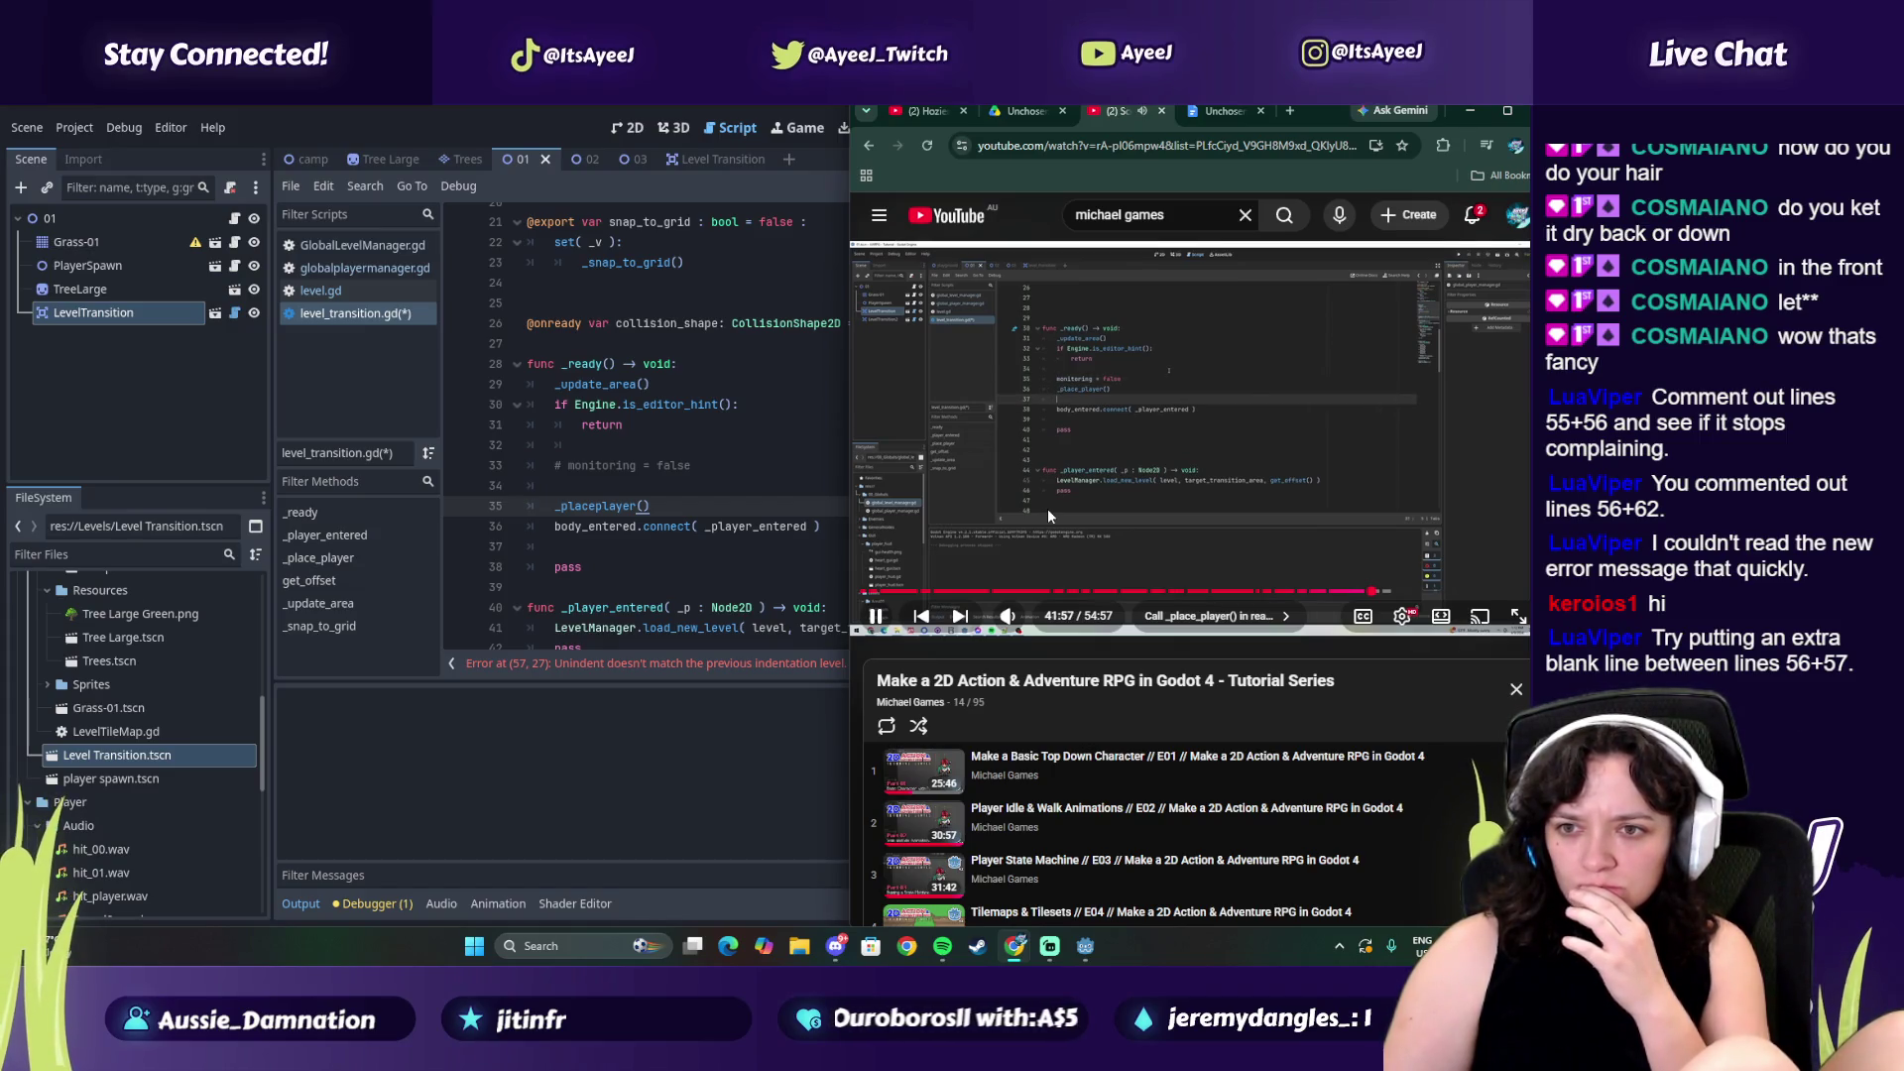
mouse_move(1019, 467)
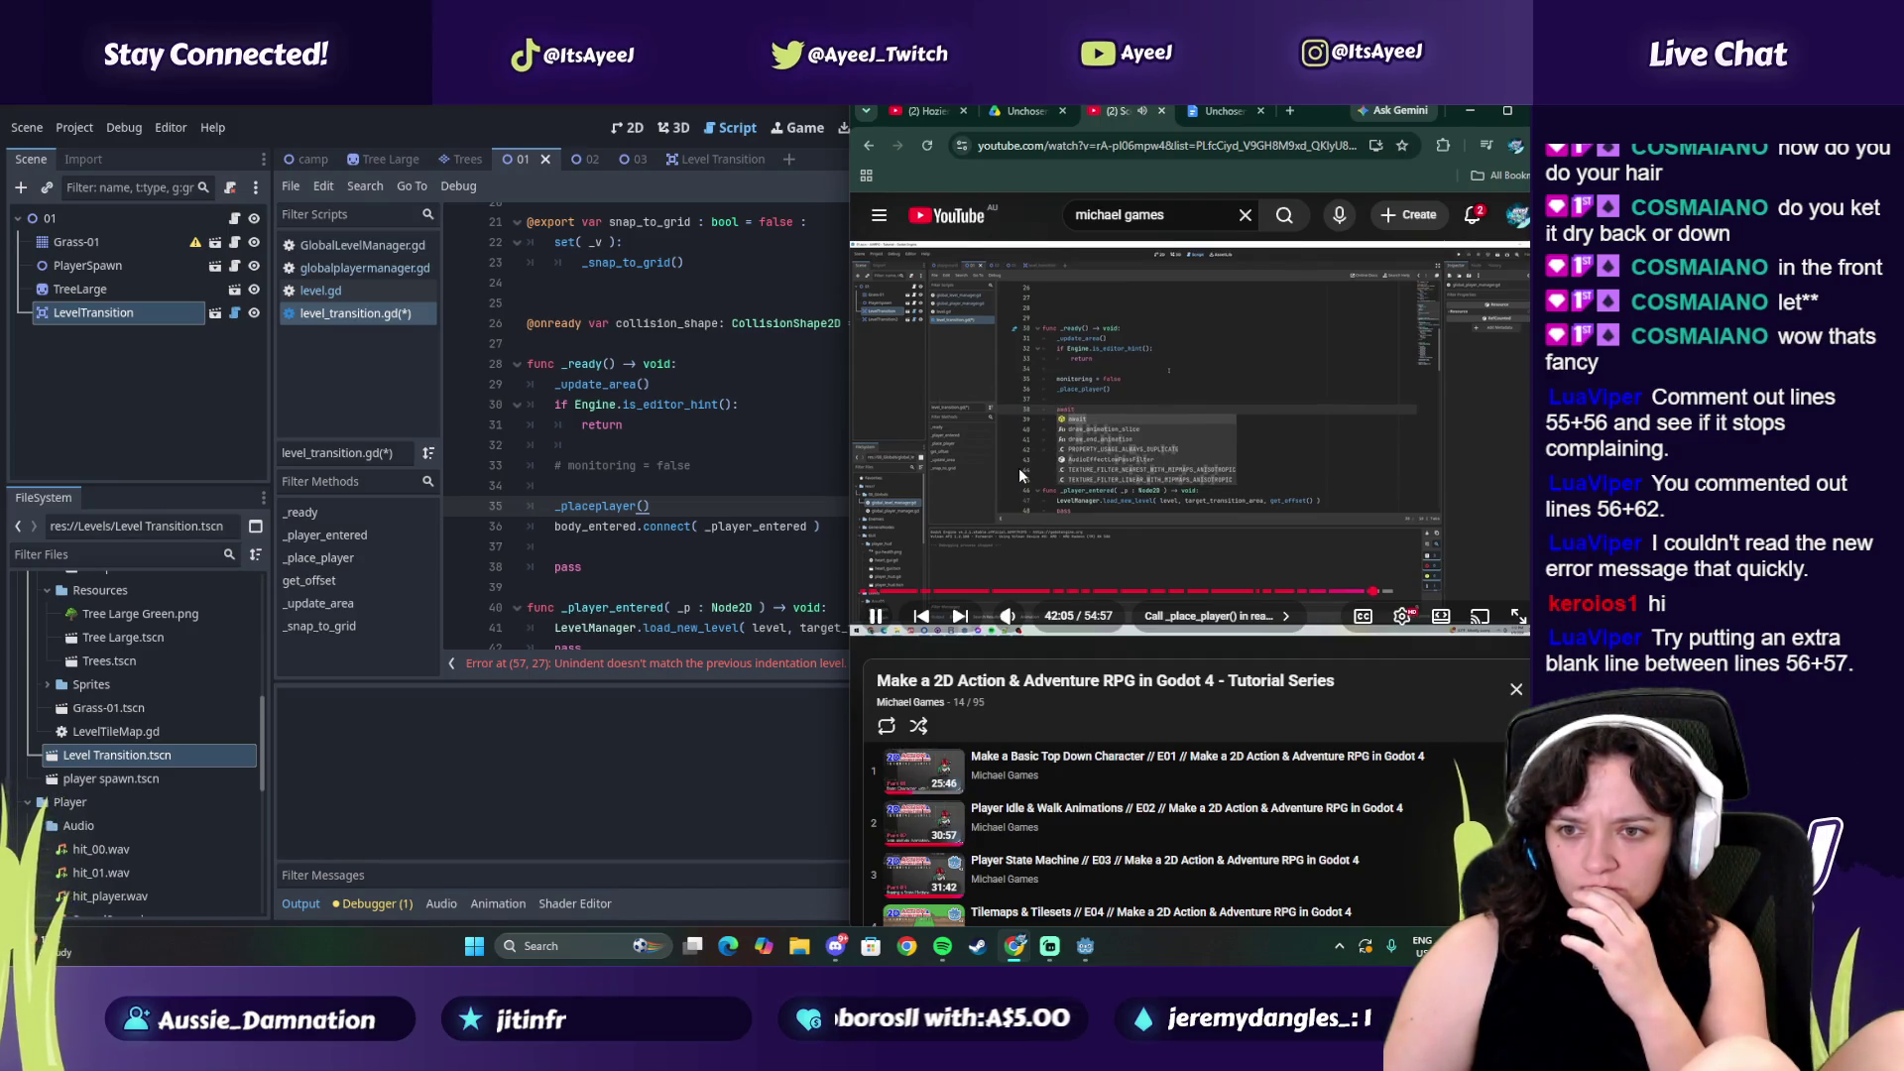
left_click(1019, 467)
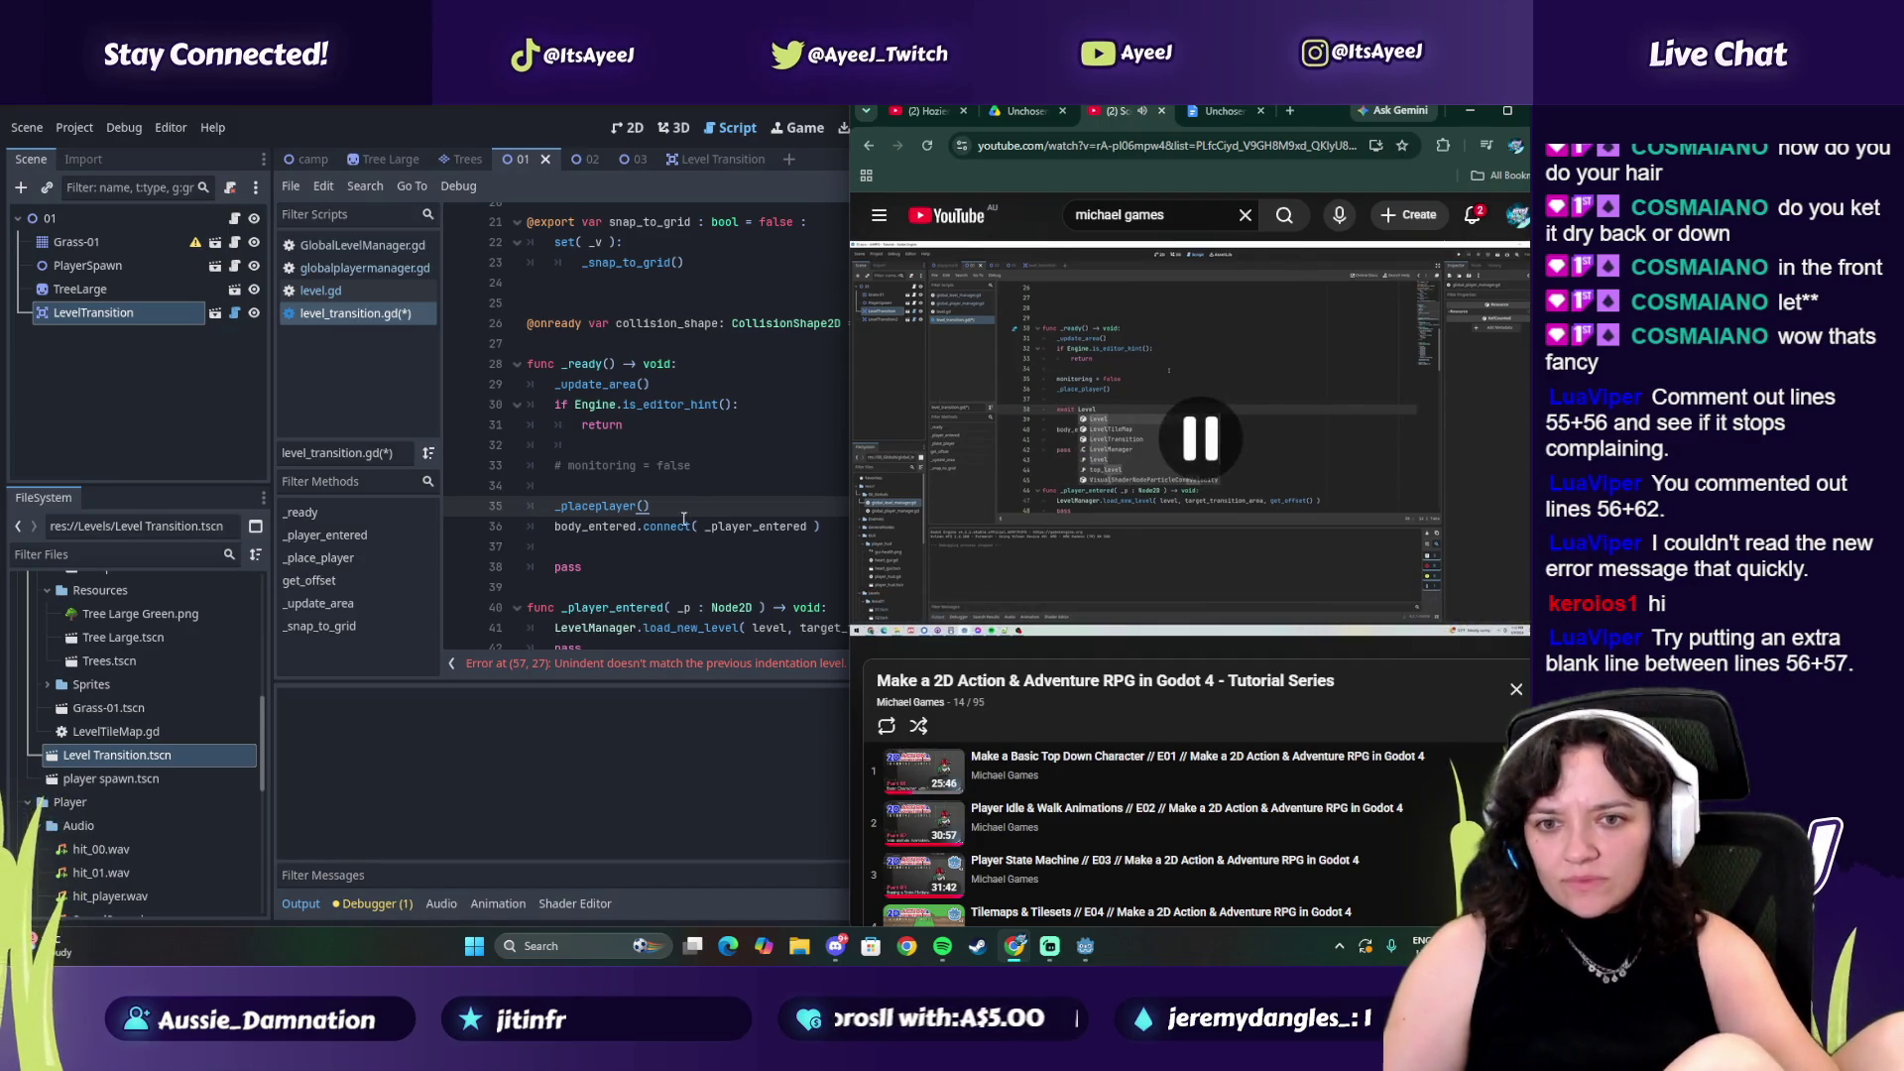
left_click(684, 508)
key("Return")
type("await")
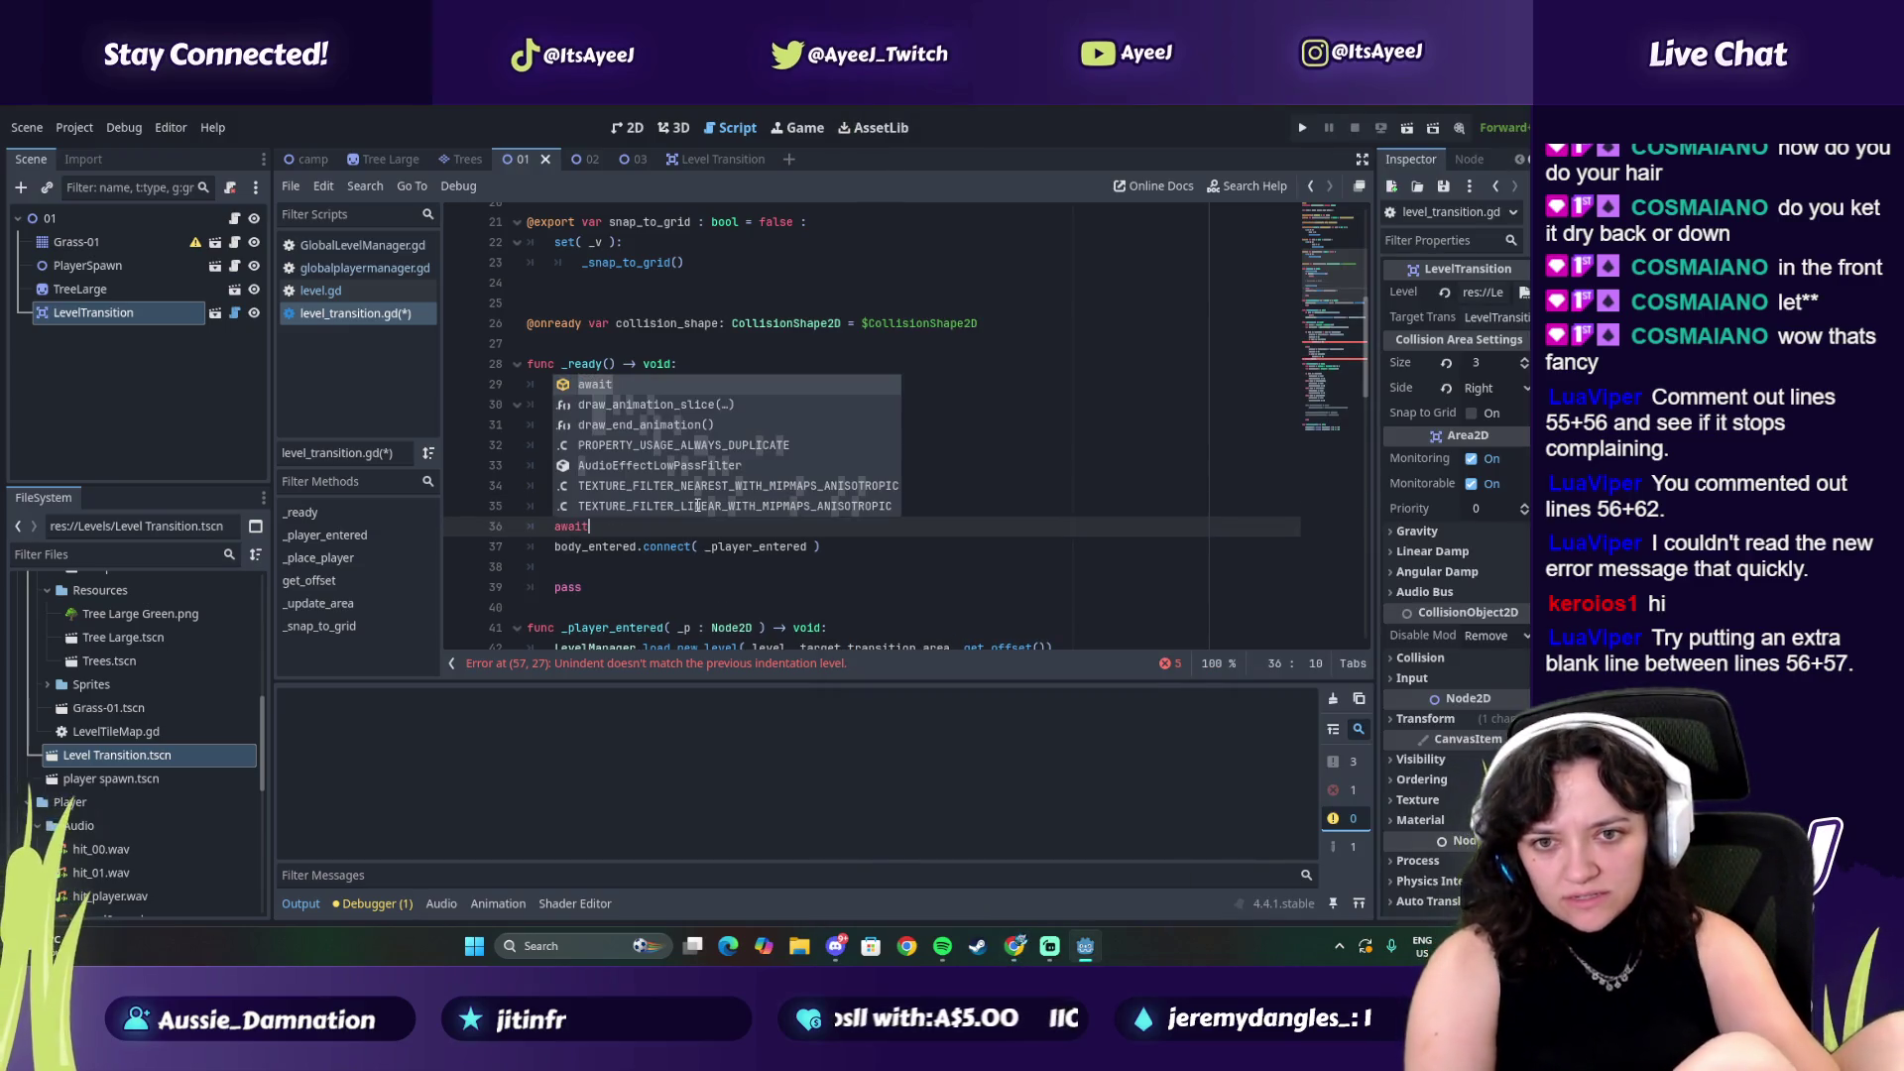
Complete the line as 'await levelManager', checking it against the tutorial video
key("alt+Tab")
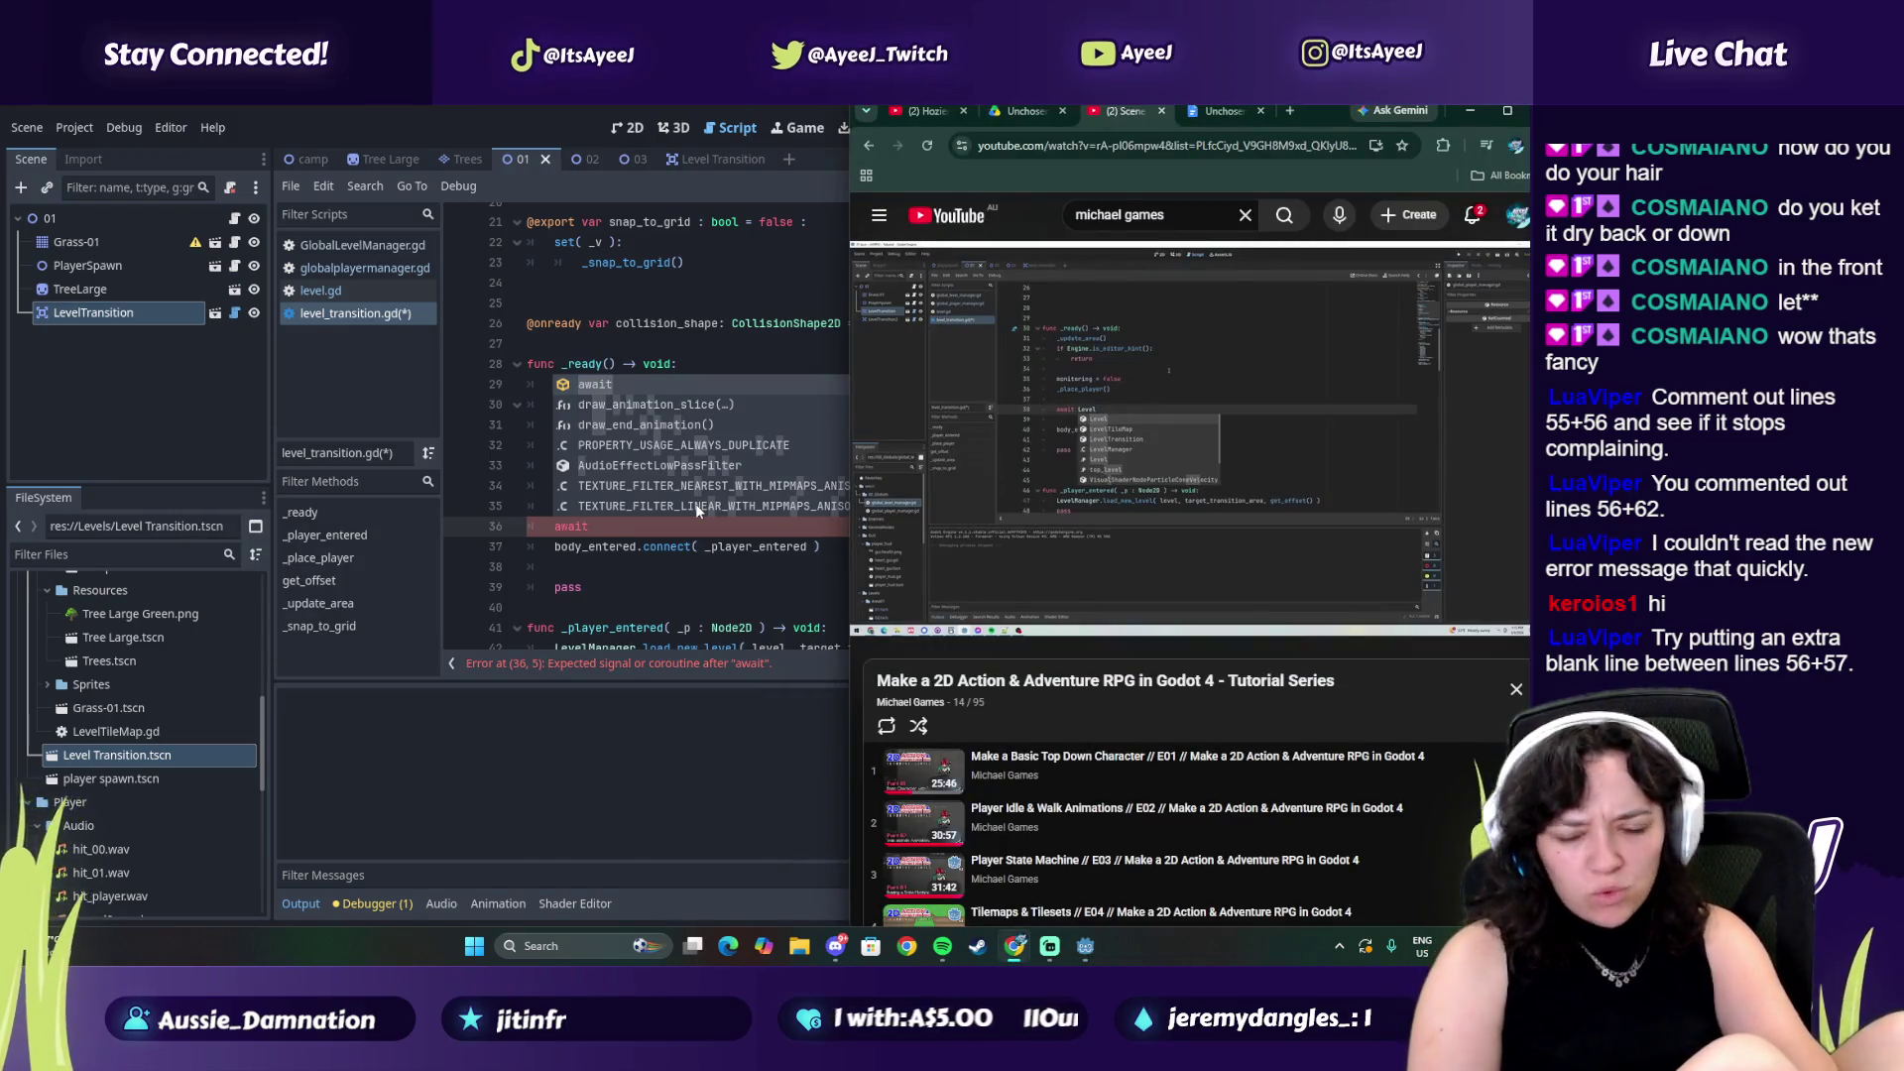
key("alt+Tab")
type(" level")
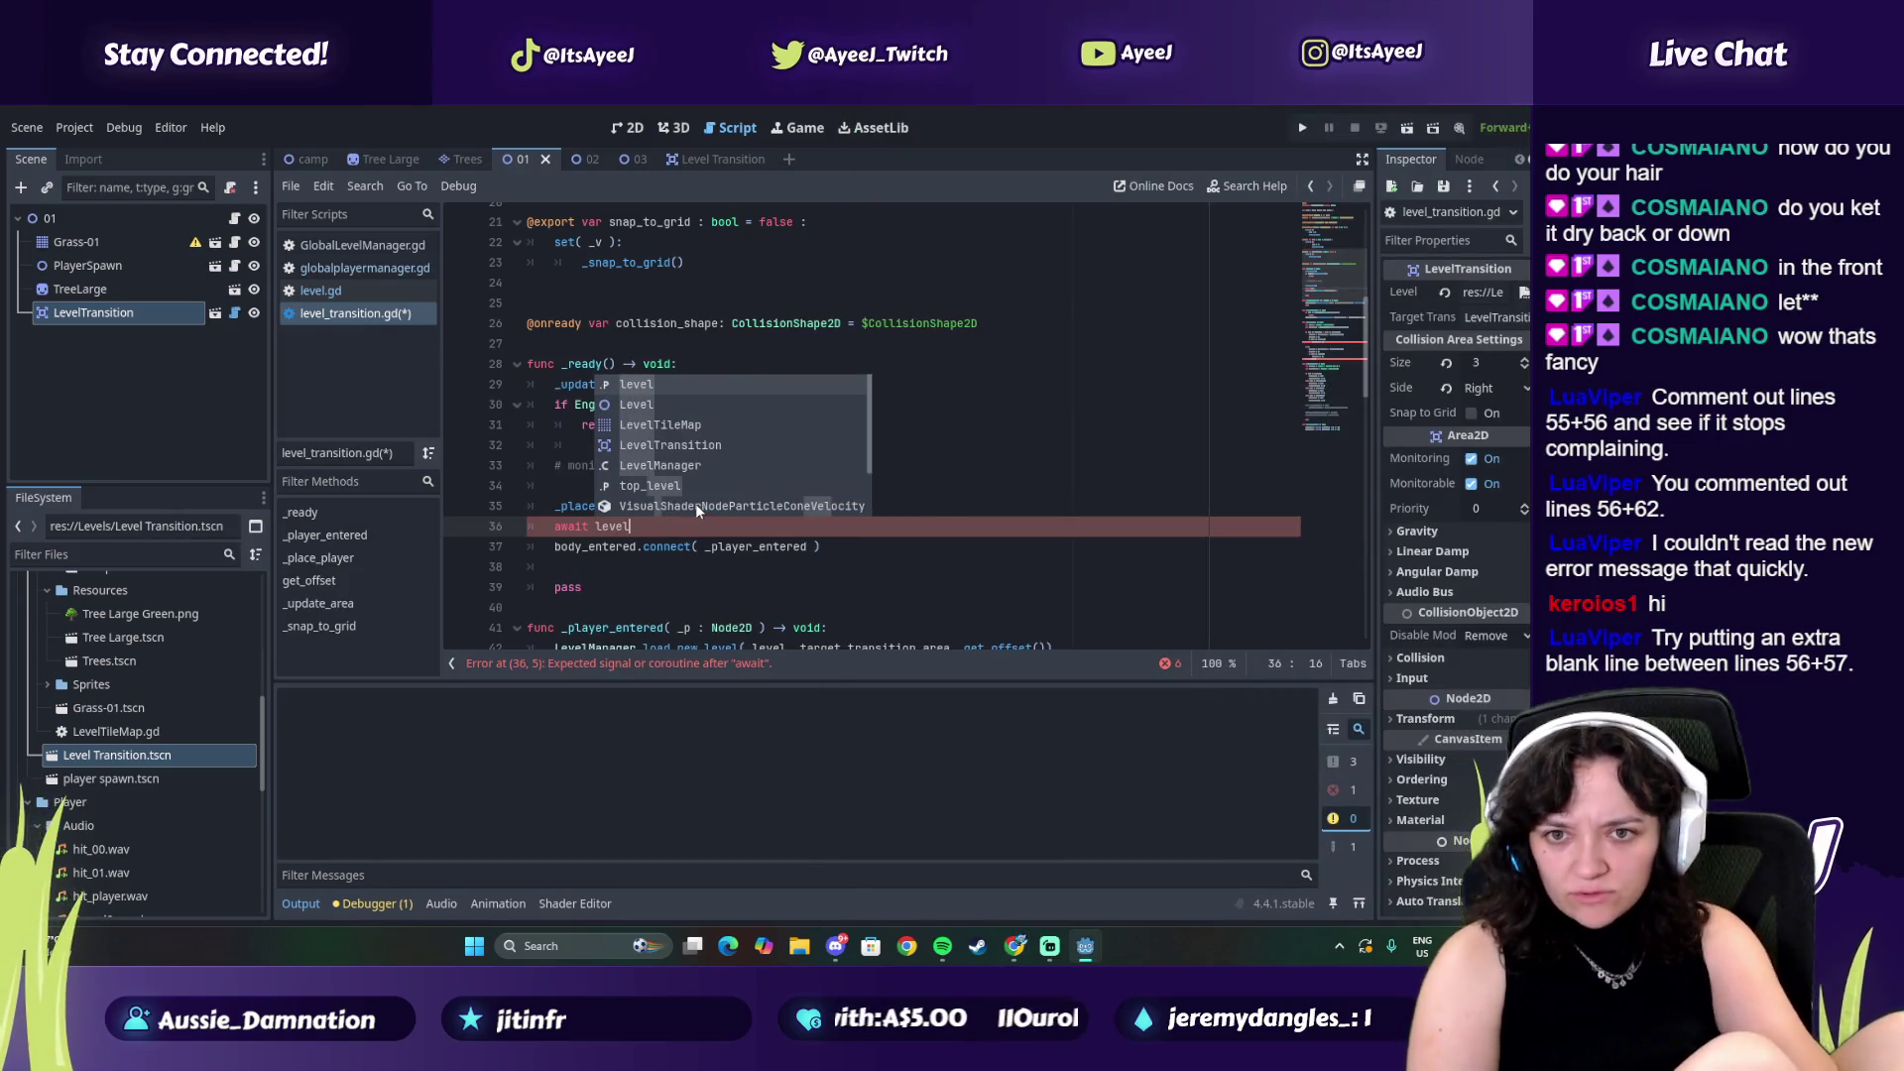
key("alt+Tab")
left_click(1144, 428)
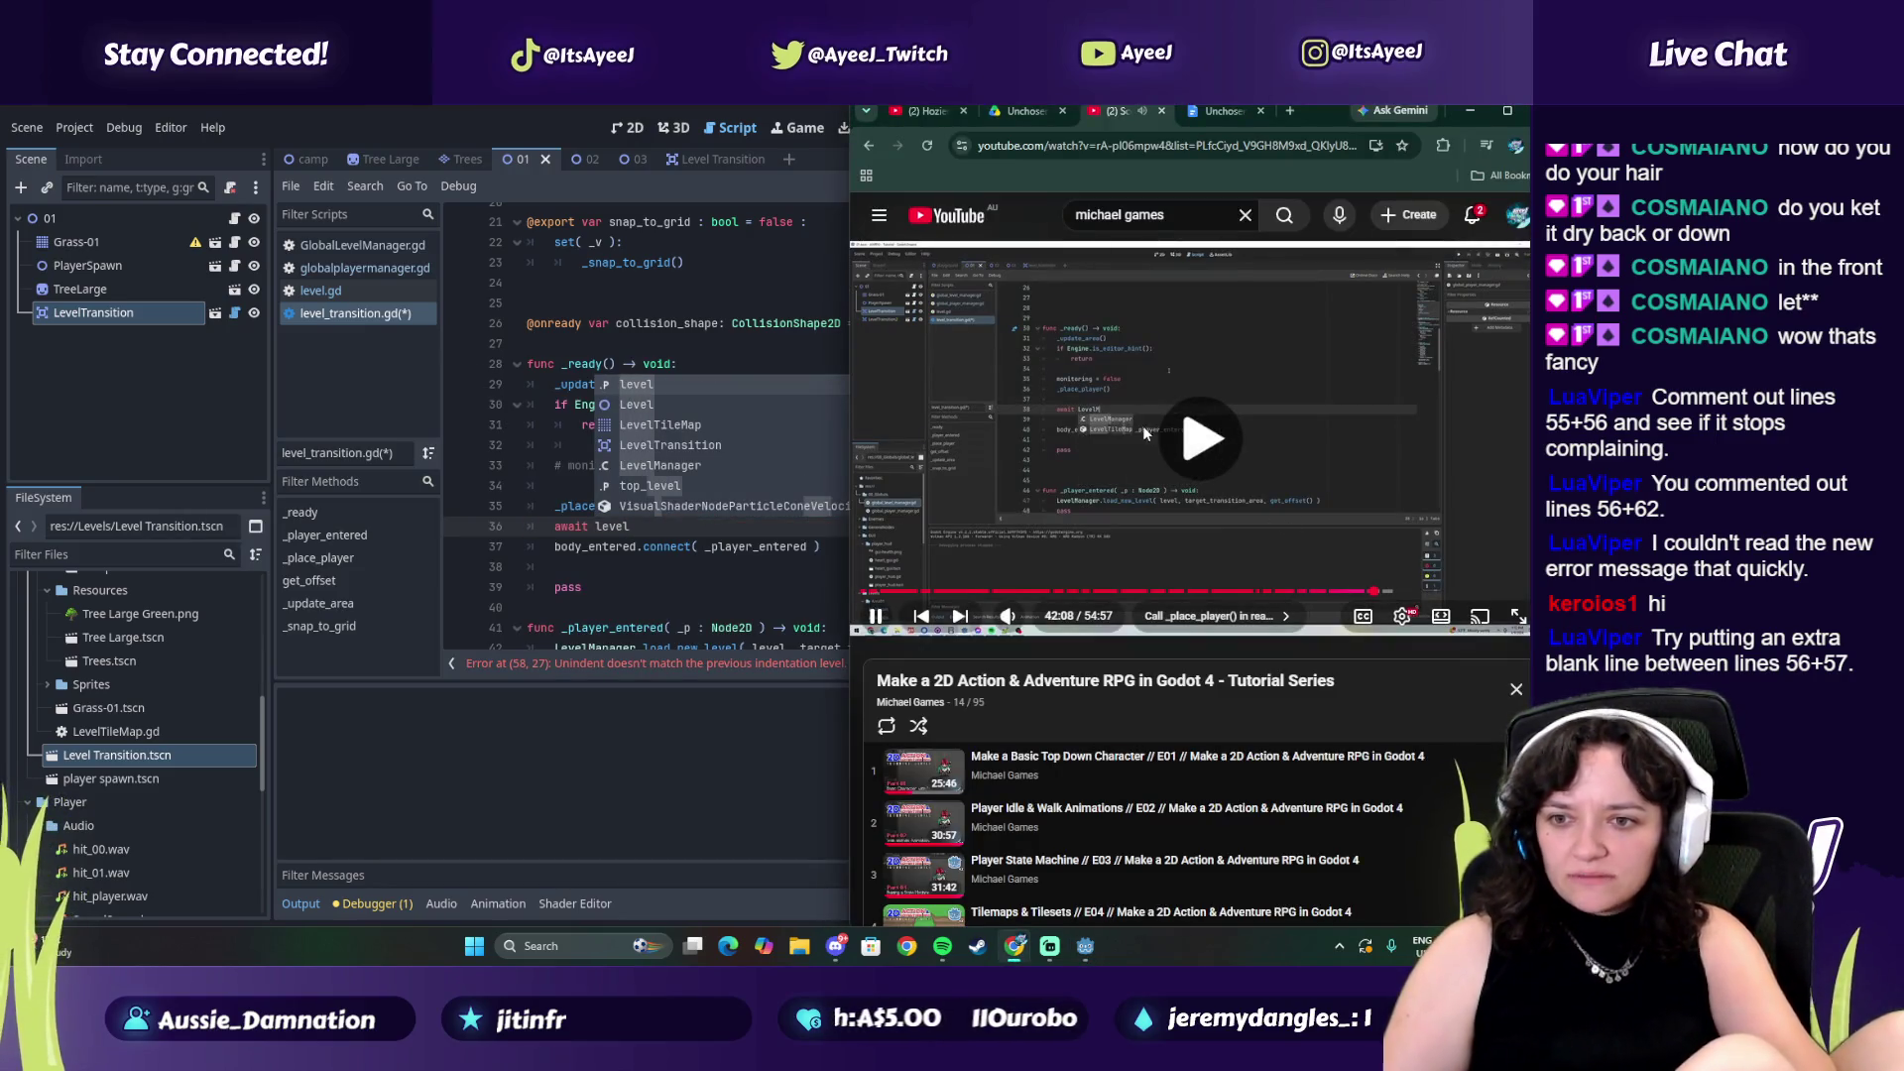
left_click(1101, 449)
key("alt+Tab")
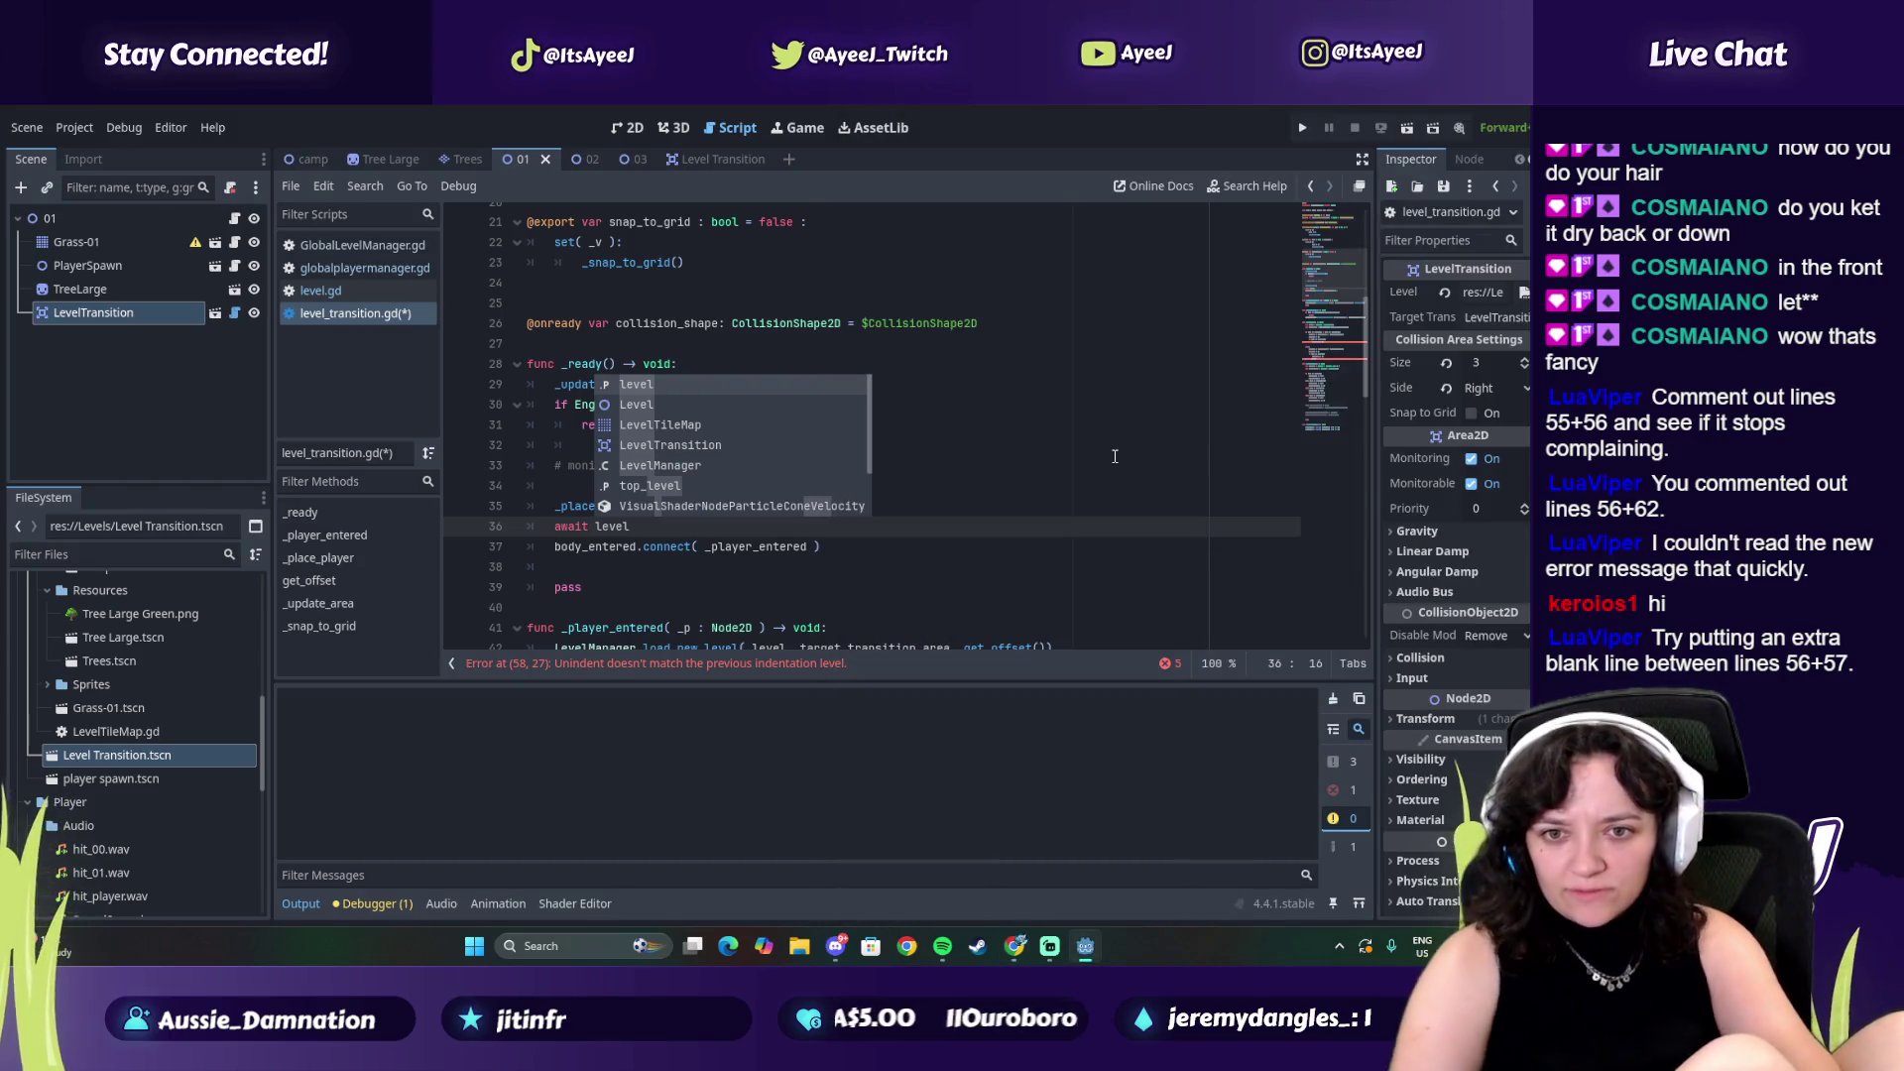
type("Manager")
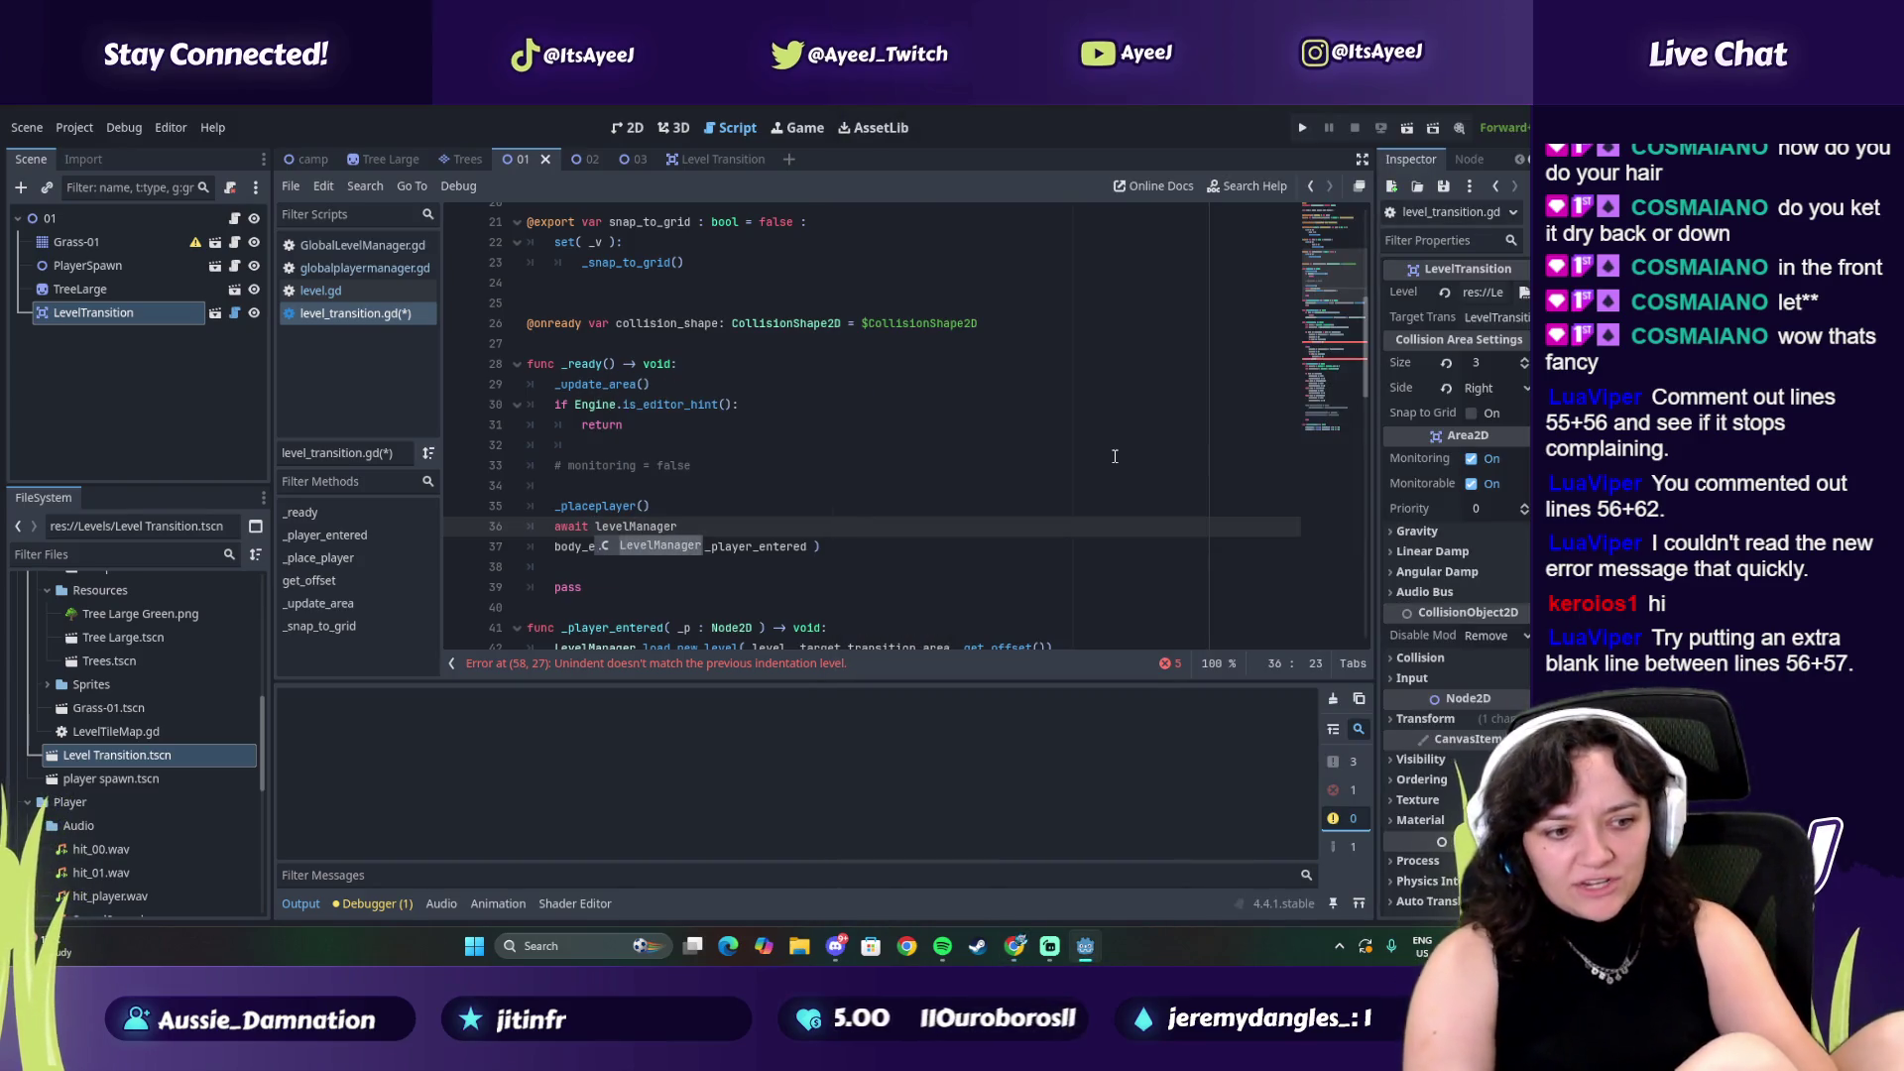
key("alt+Tab")
key("alt+Tab")
scroll(876, 488, "down", 5)
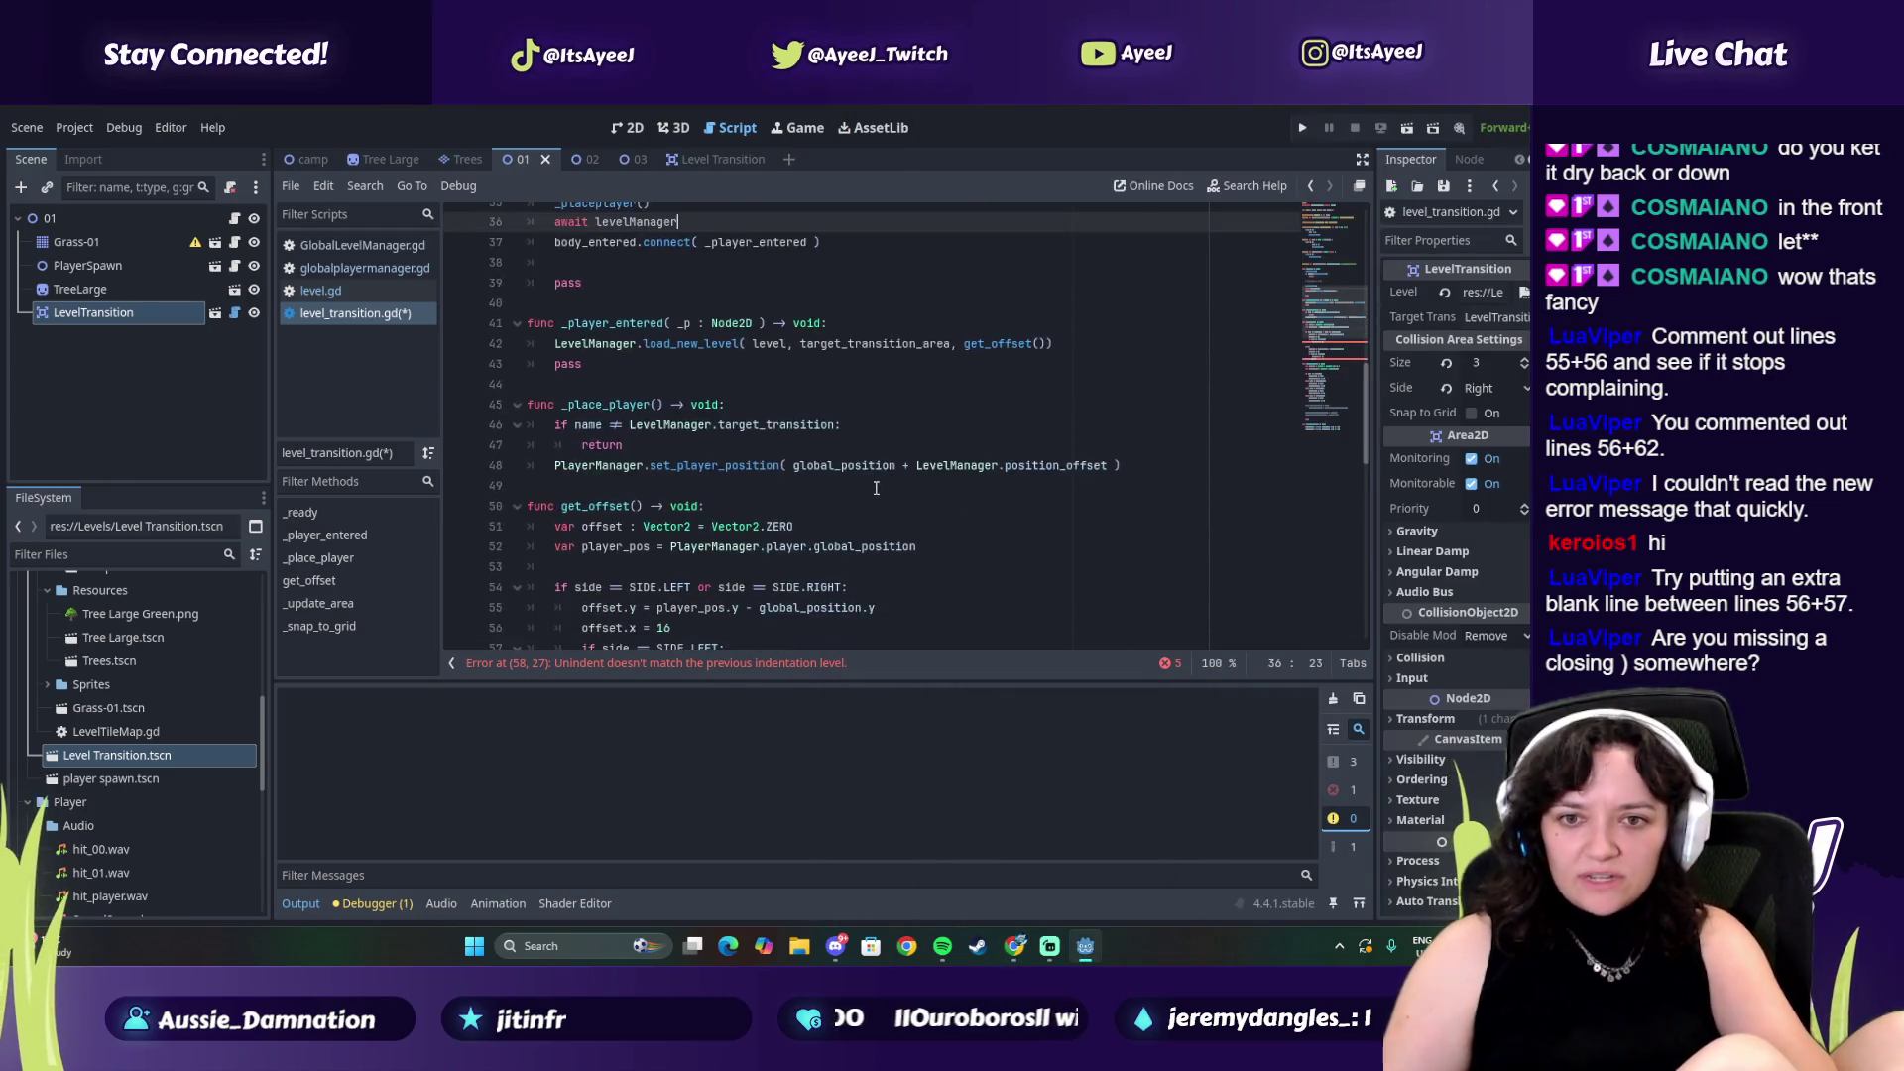
Replace void with Vector2 as get_offset()'s return type on line 50, matching the tutorial
scroll(821, 455, "down", 3)
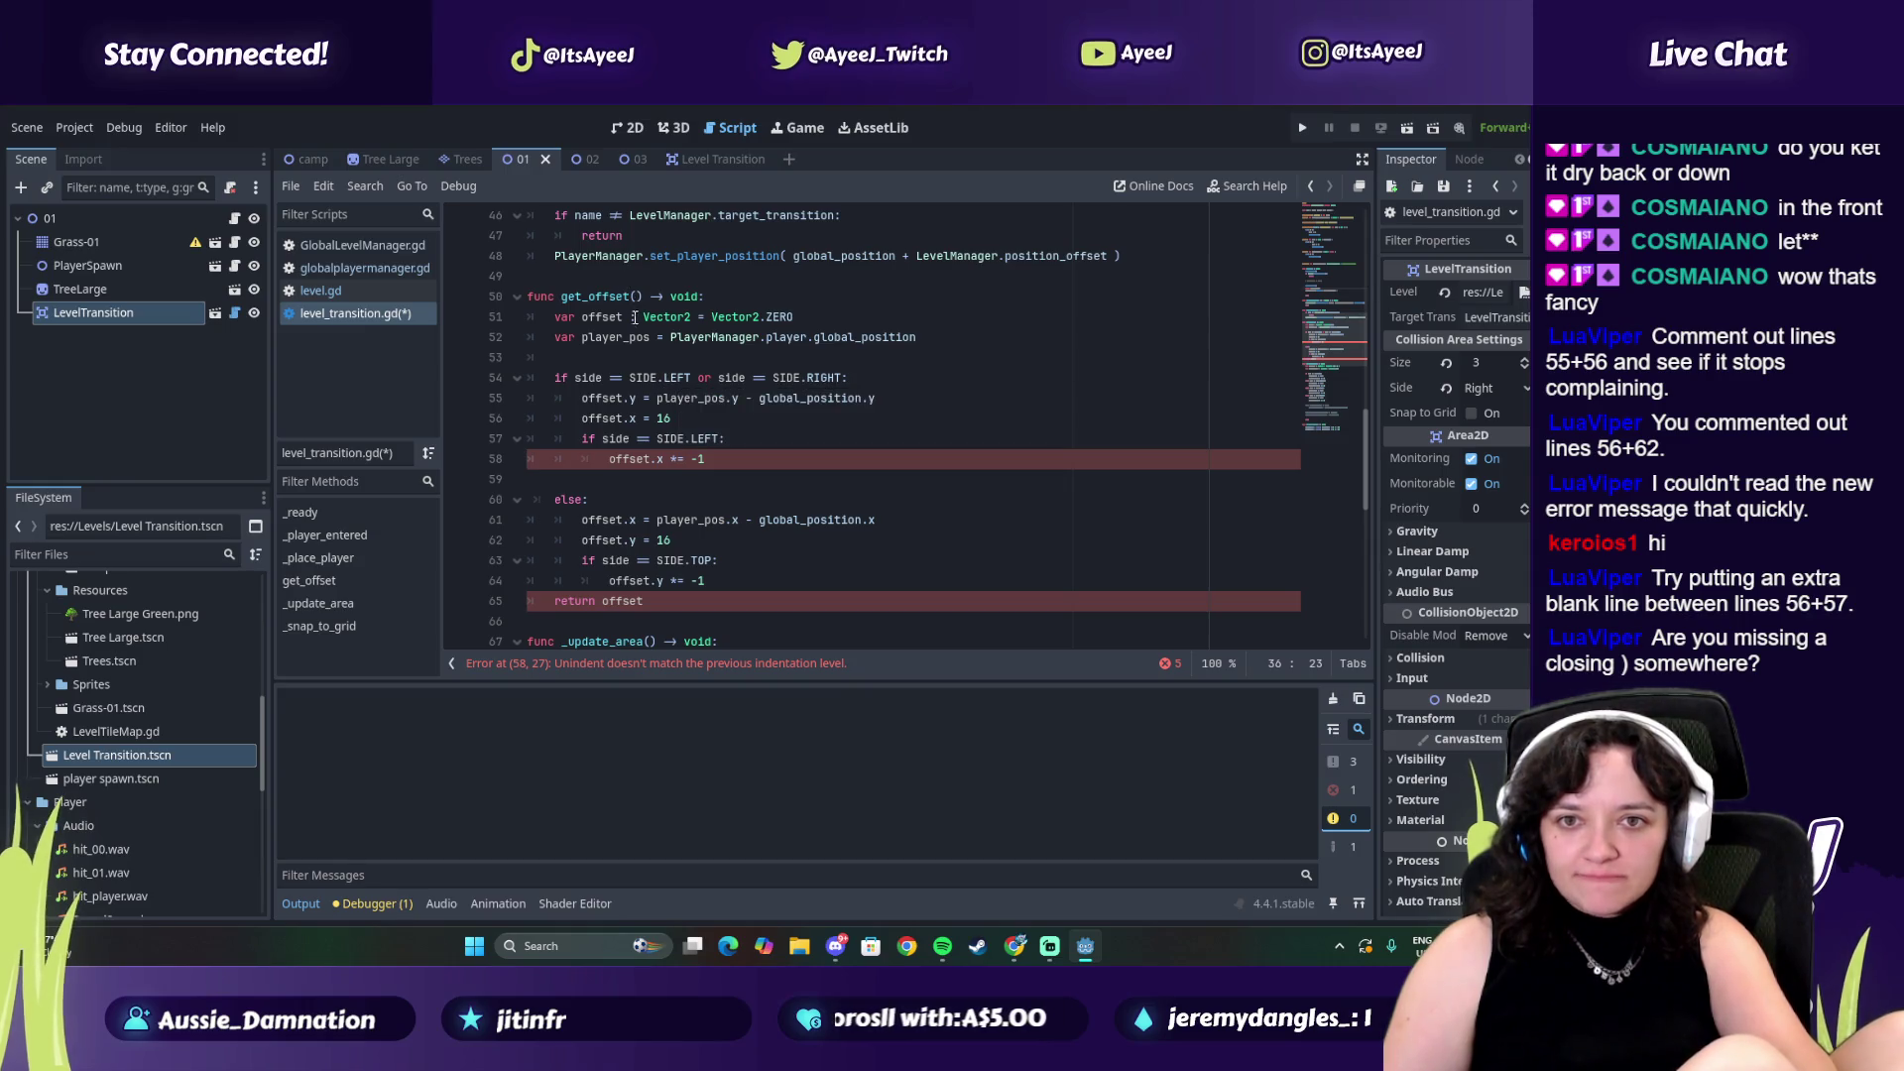
scroll(647, 461, "down", 1)
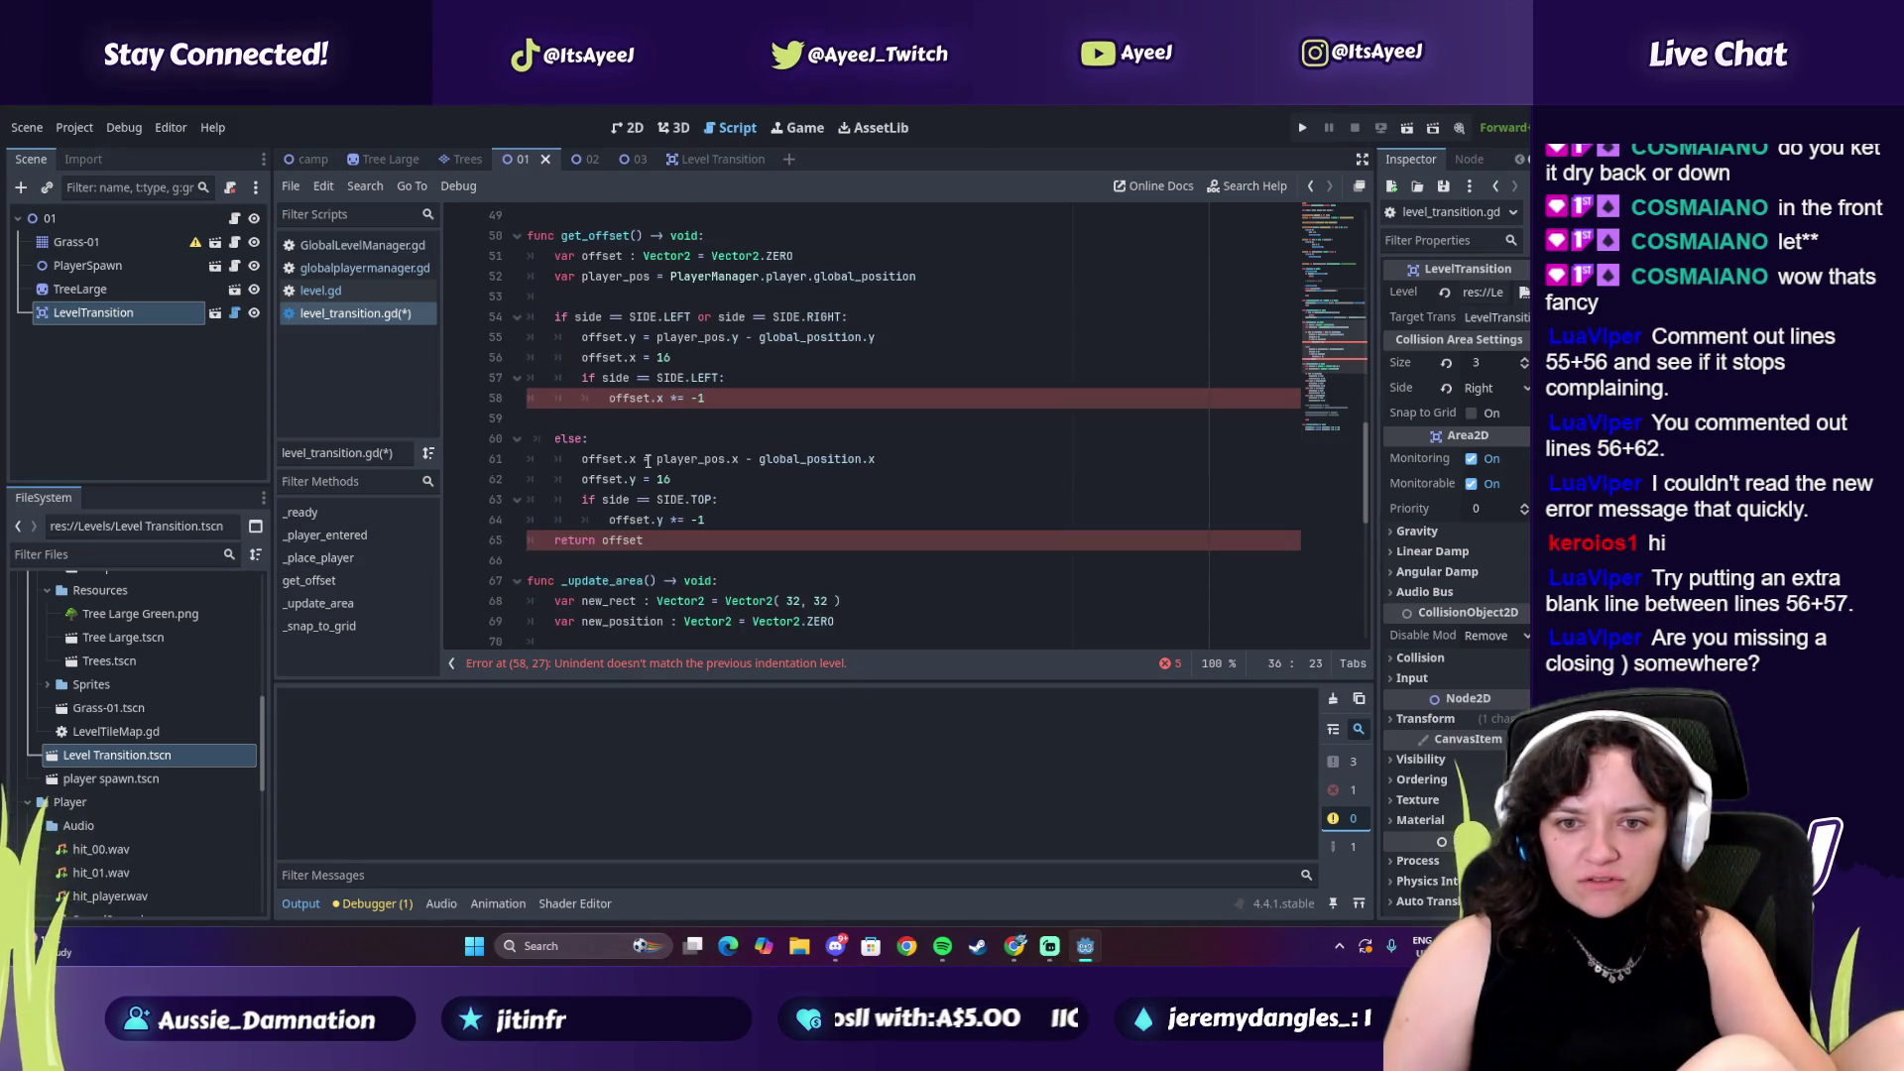
scroll(647, 461, "up", 2)
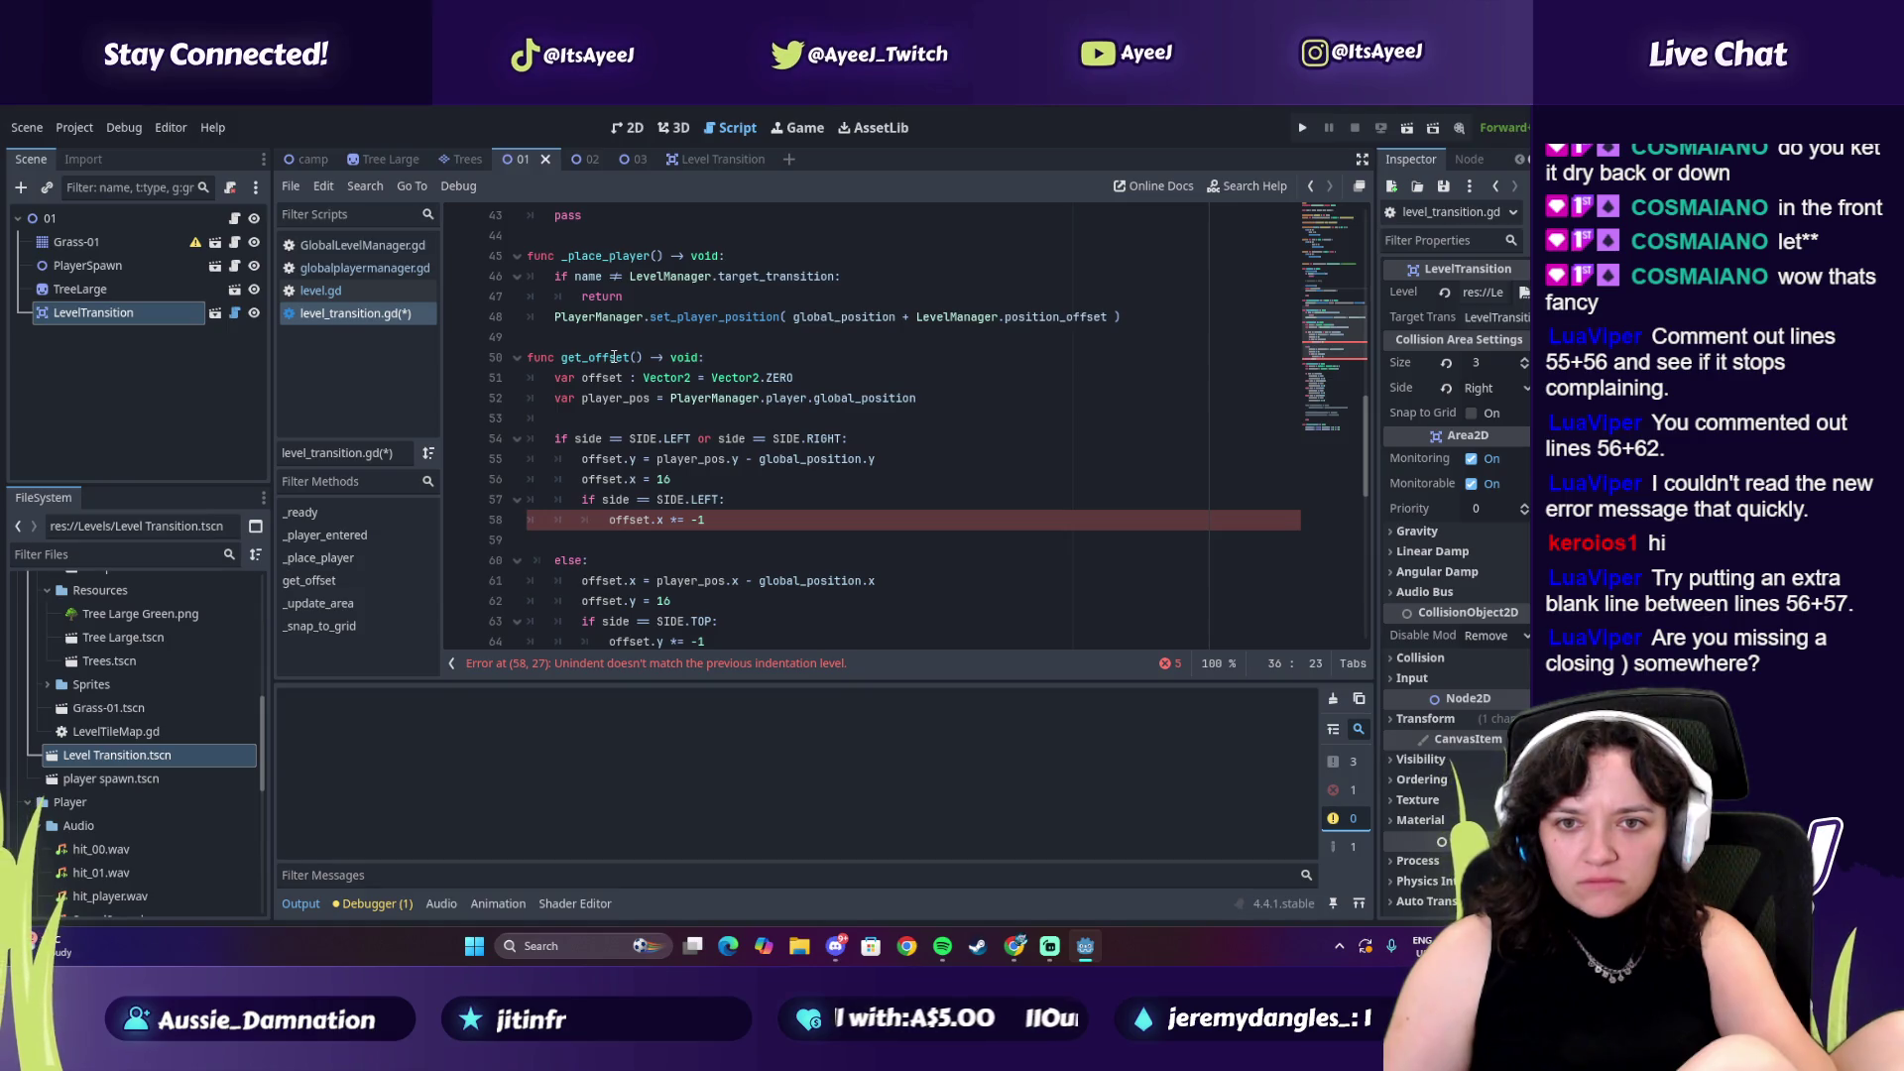
scroll(615, 357, "down", 2)
left_click_drag(582, 255, 647, 538)
left_click(636, 235)
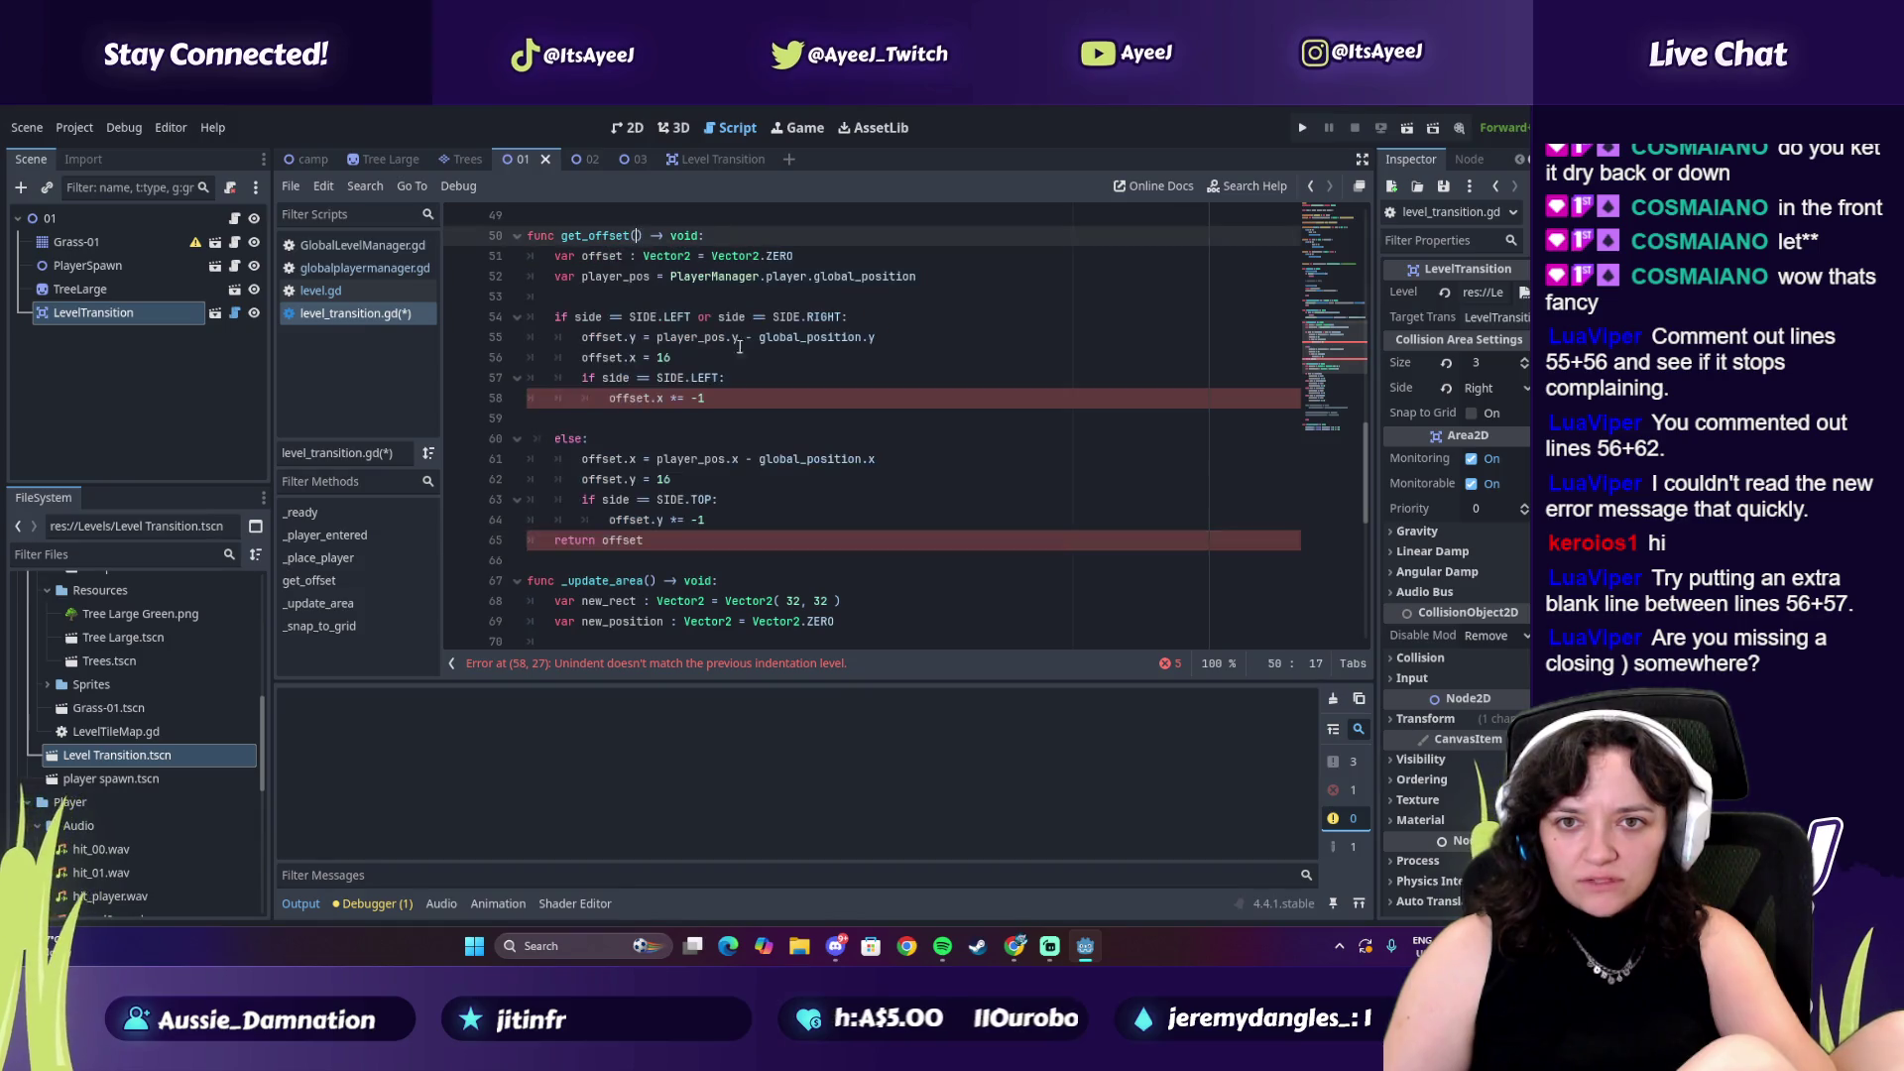
key("alt+Tab")
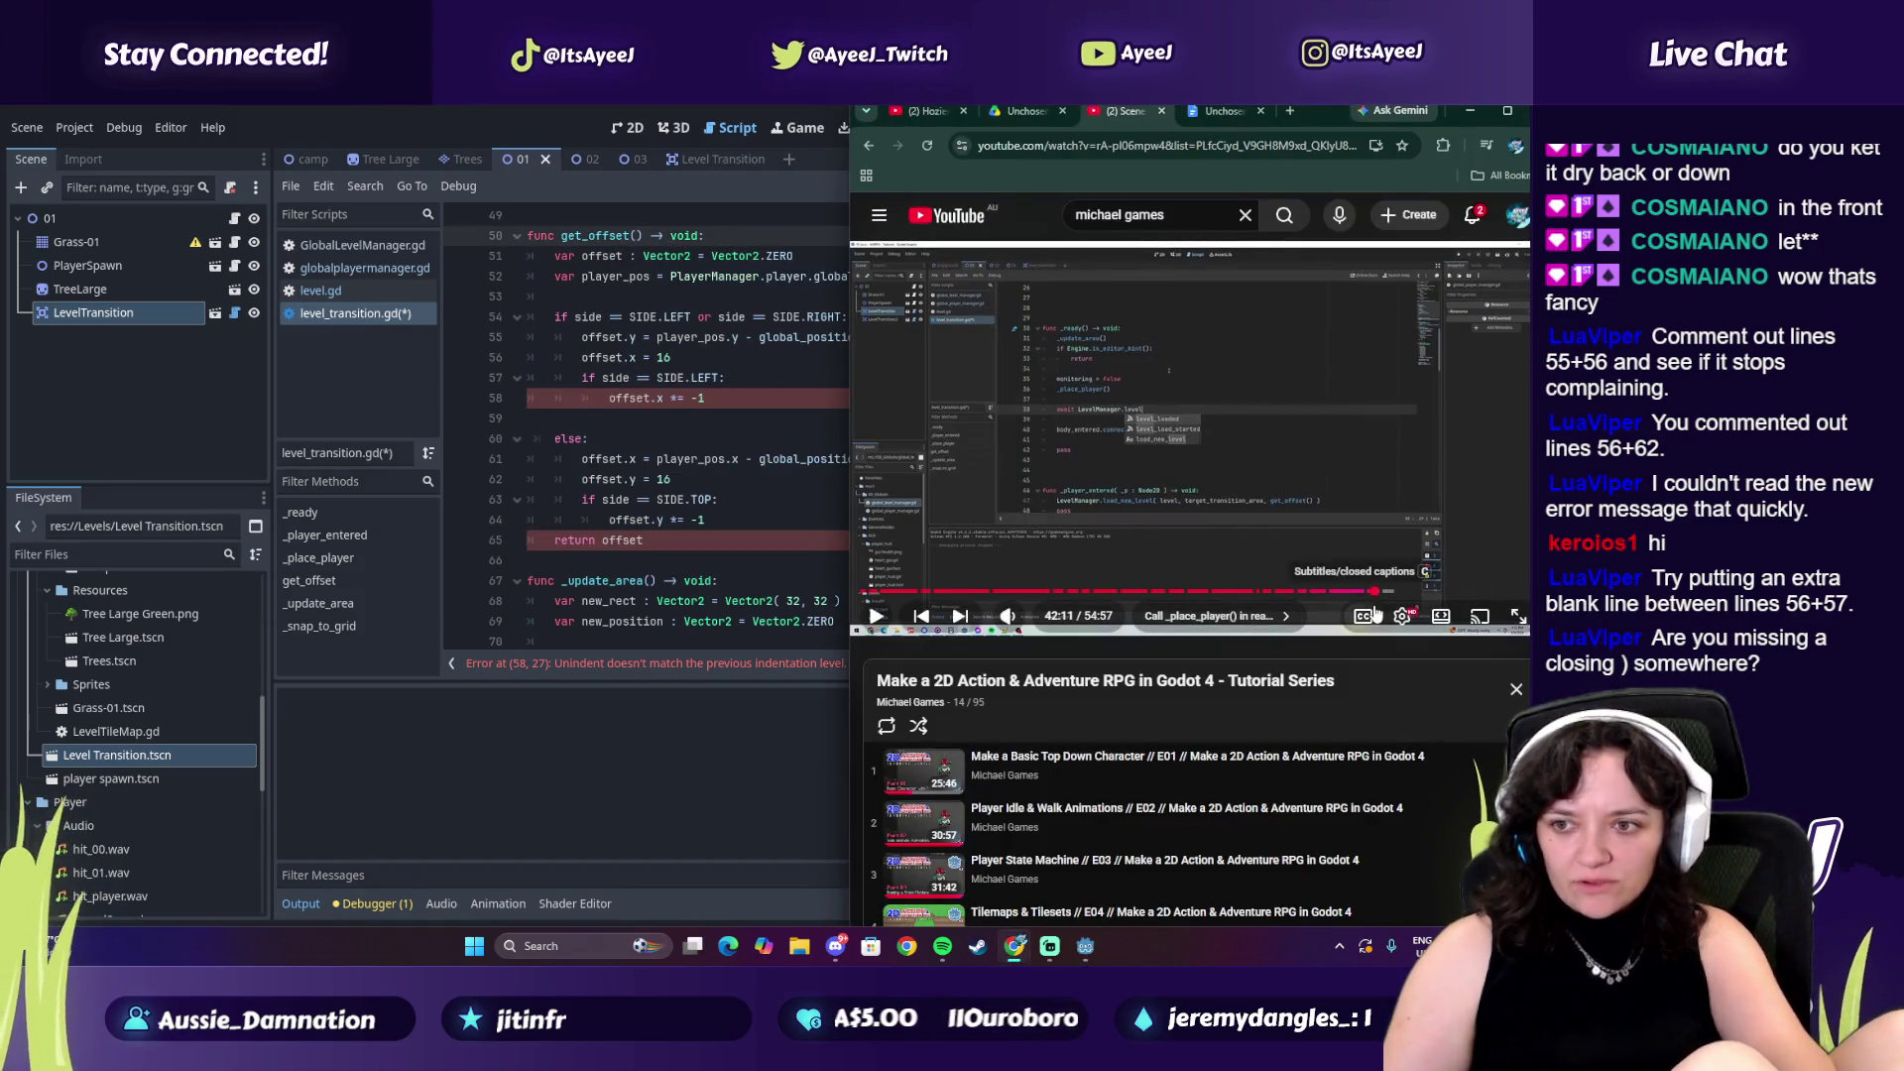
left_click(1364, 593)
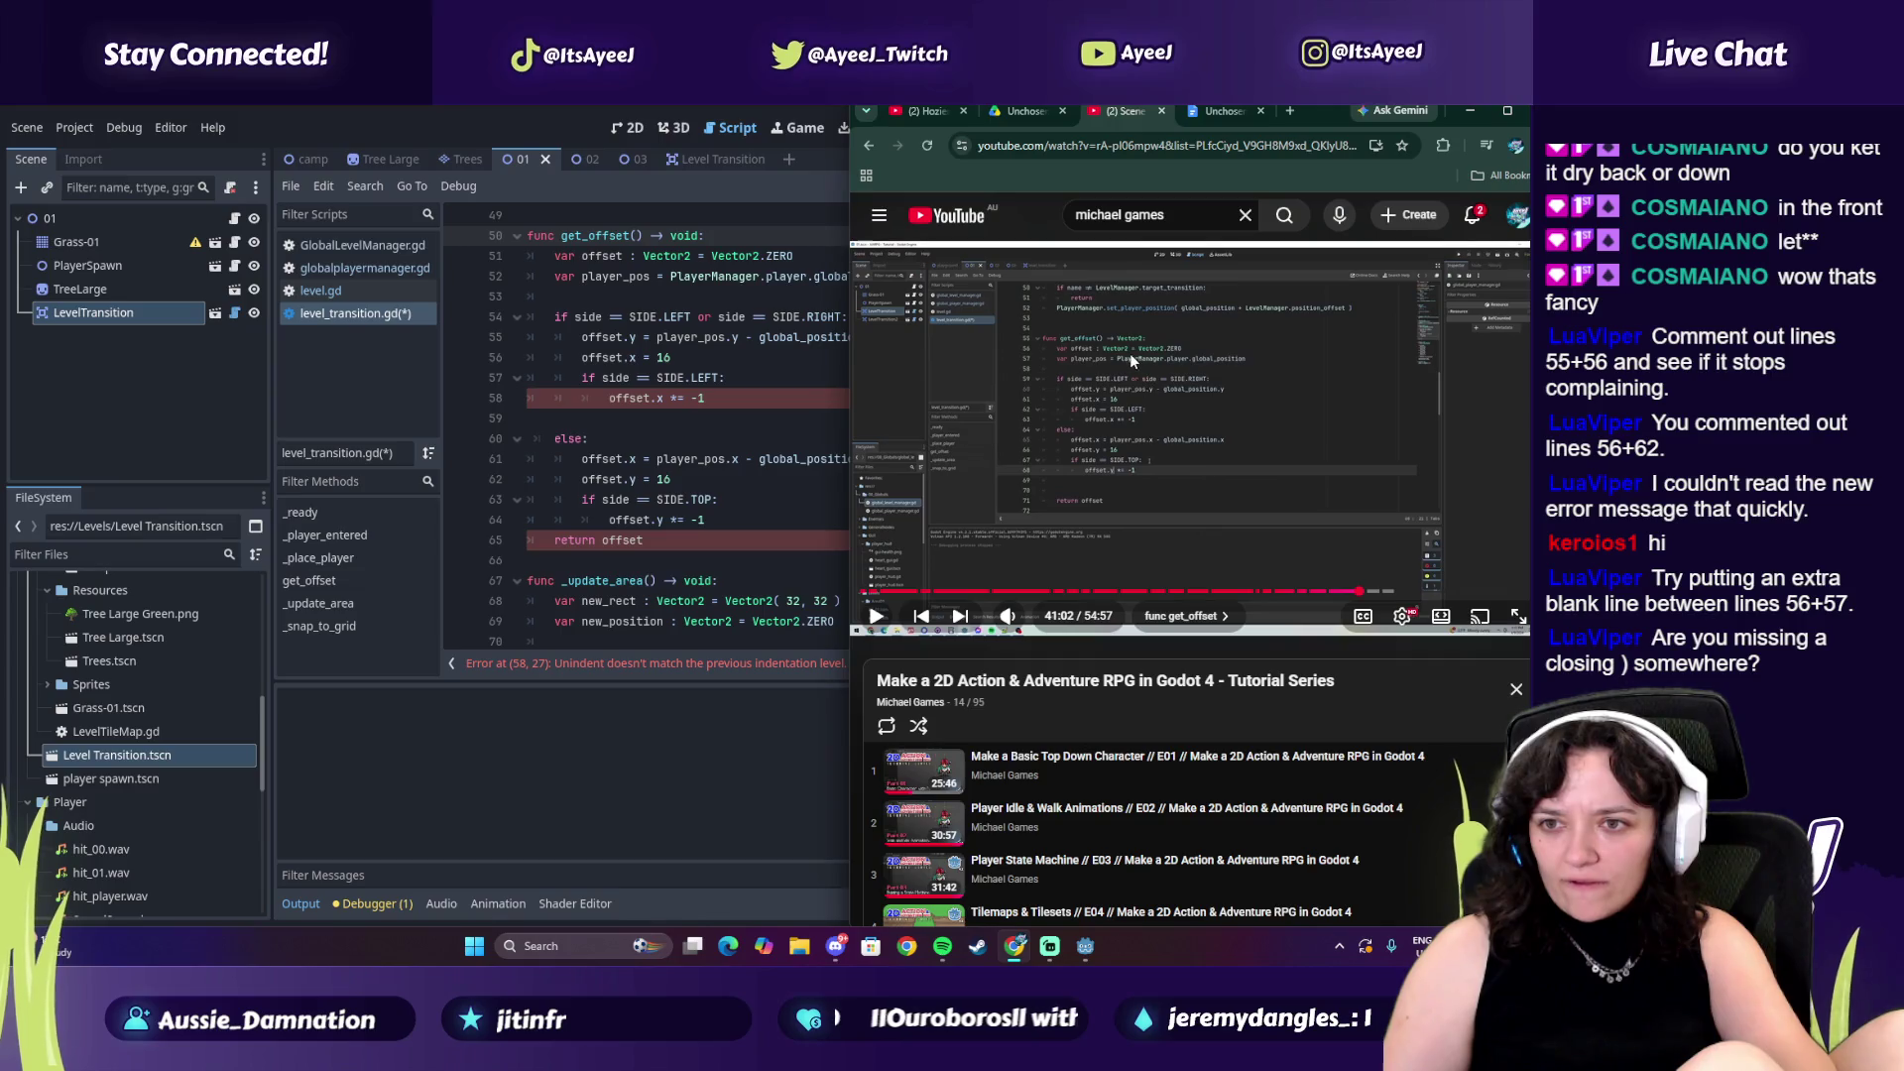
double_click(686, 236)
type("Vect")
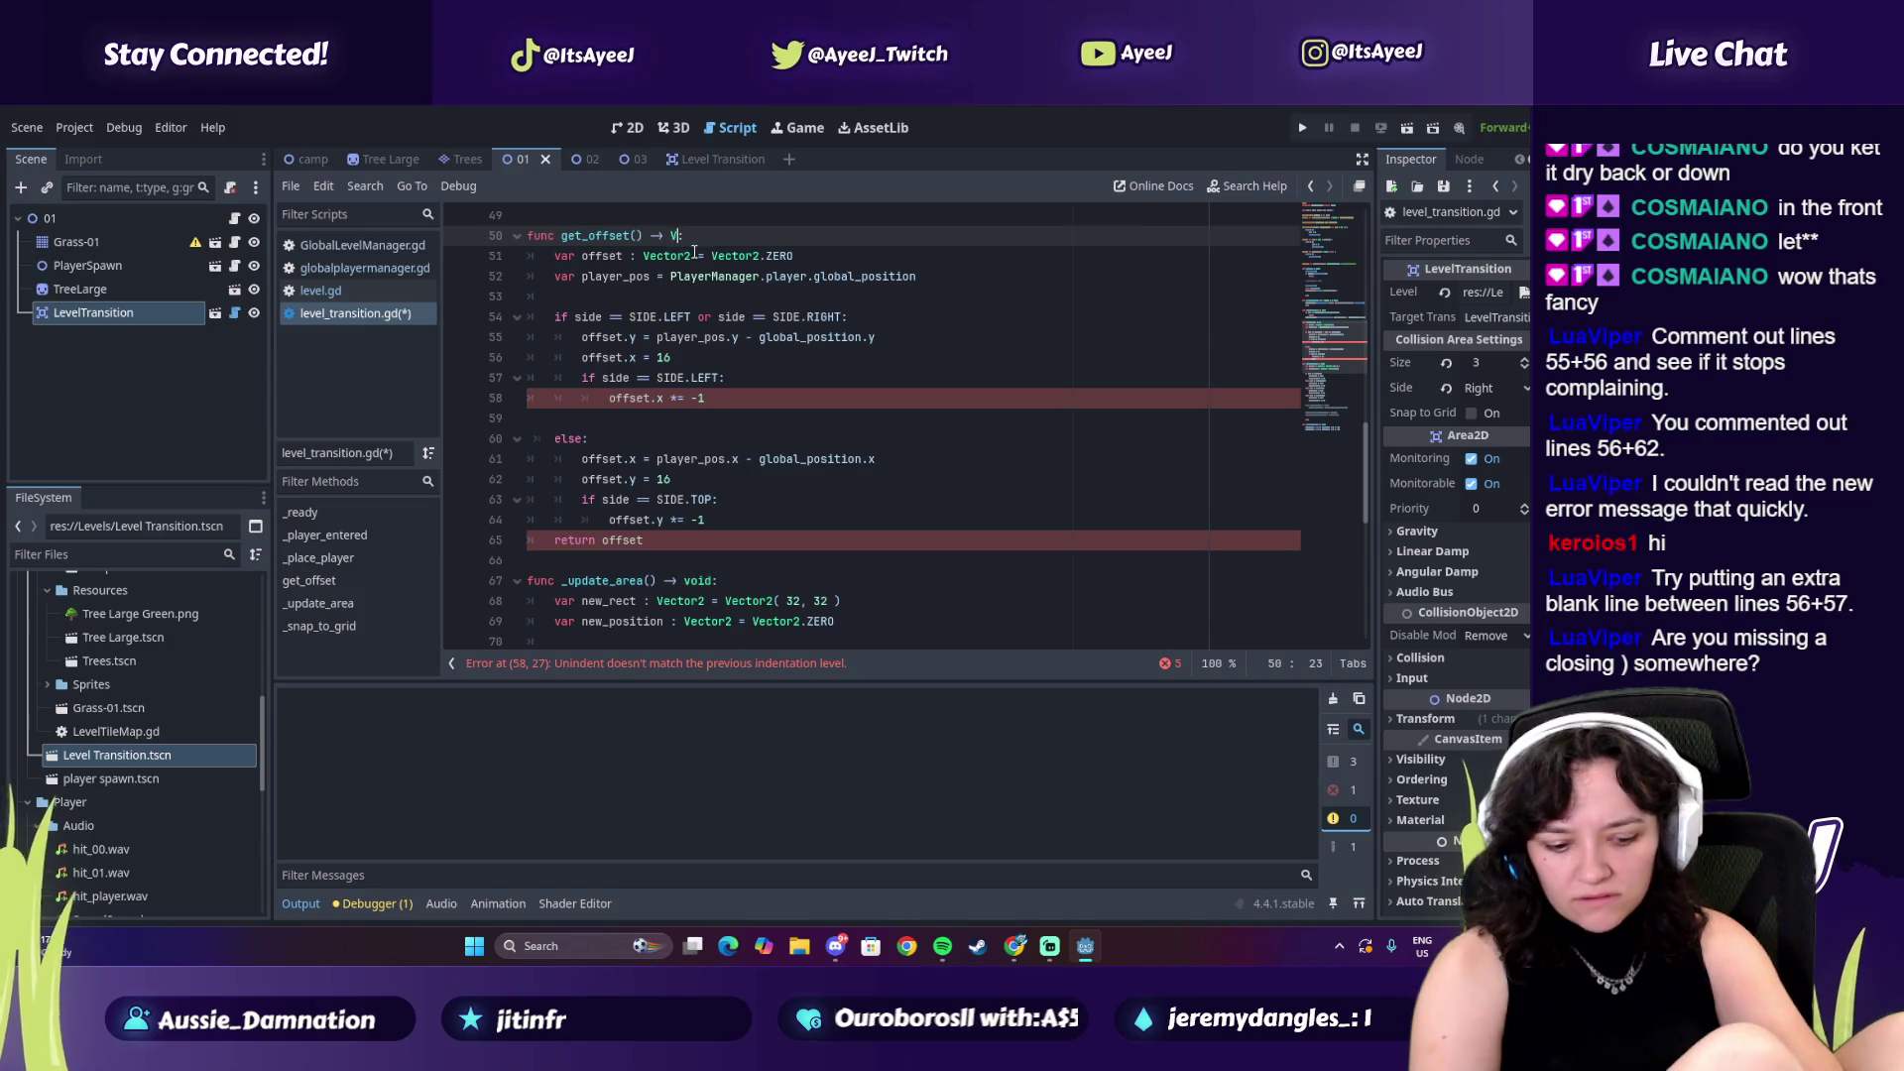
type("or2")
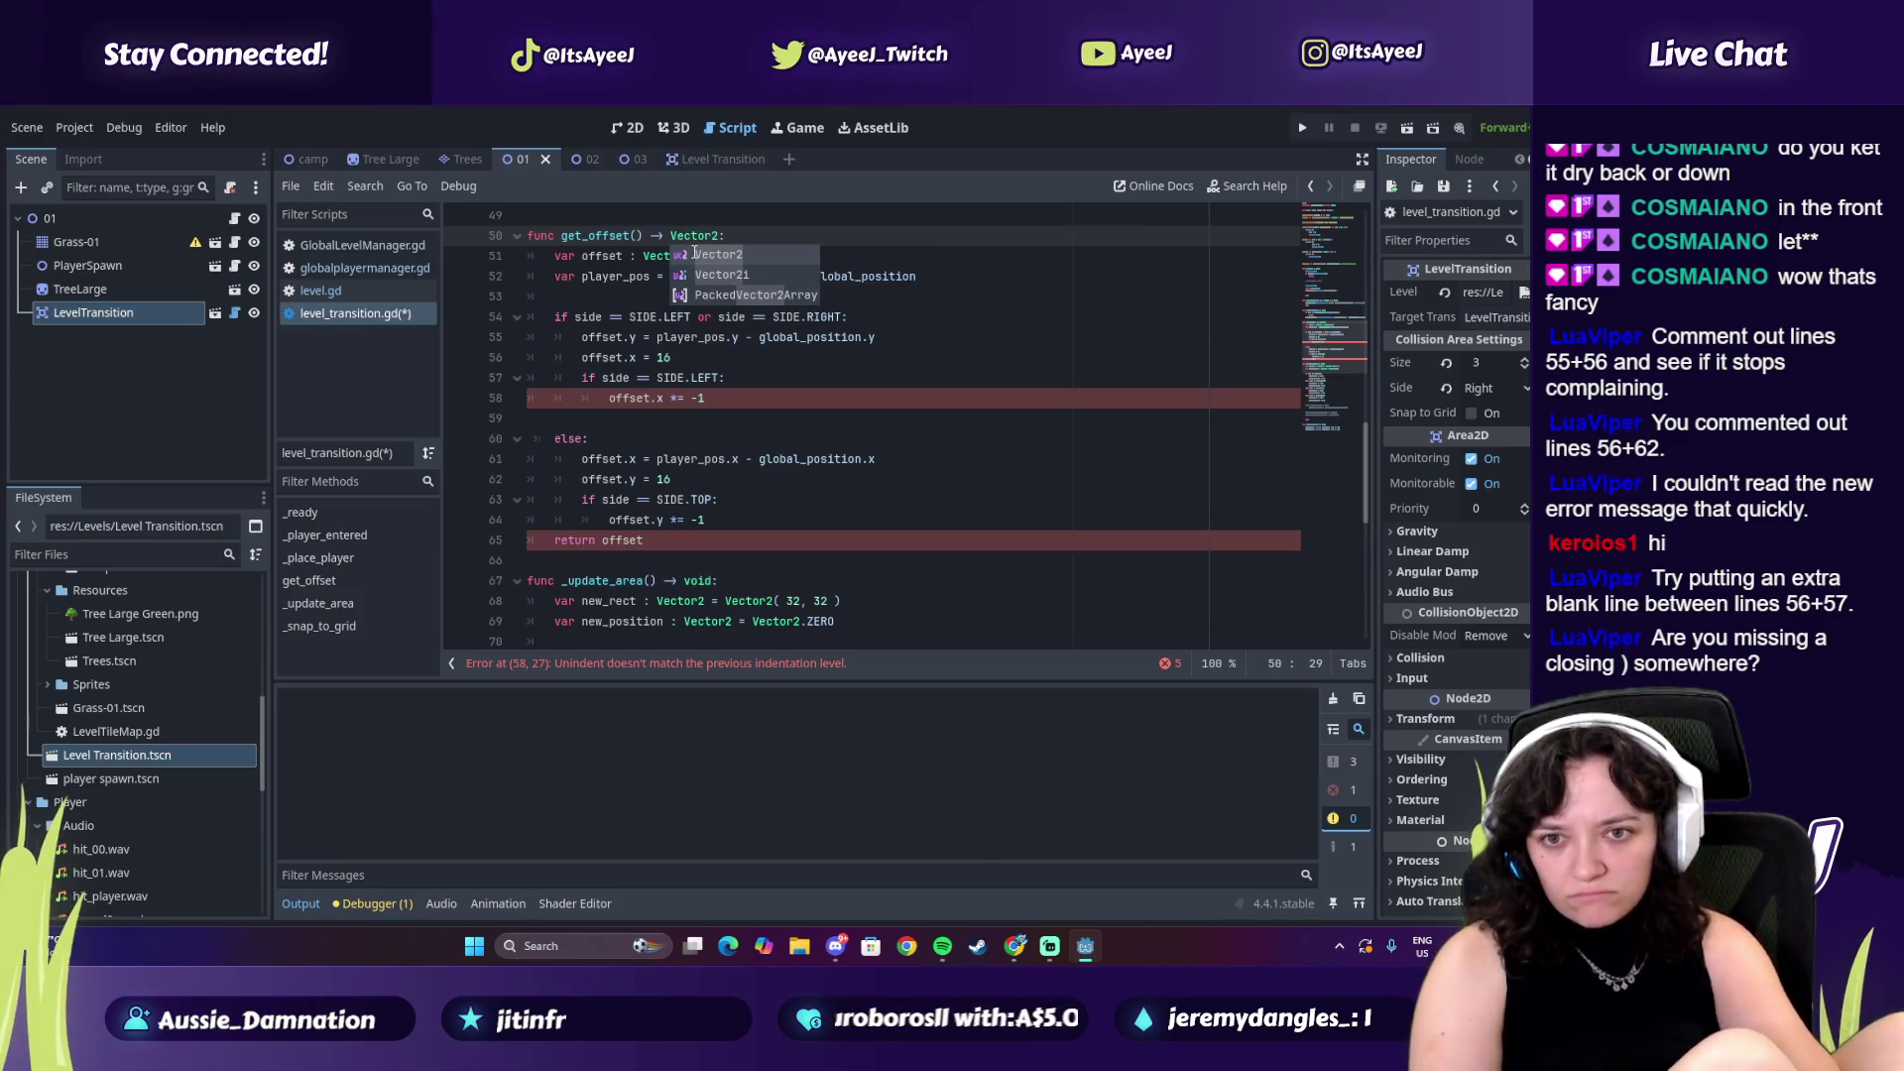
left_click_drag(671, 235, 761, 256)
key("alt+Tab")
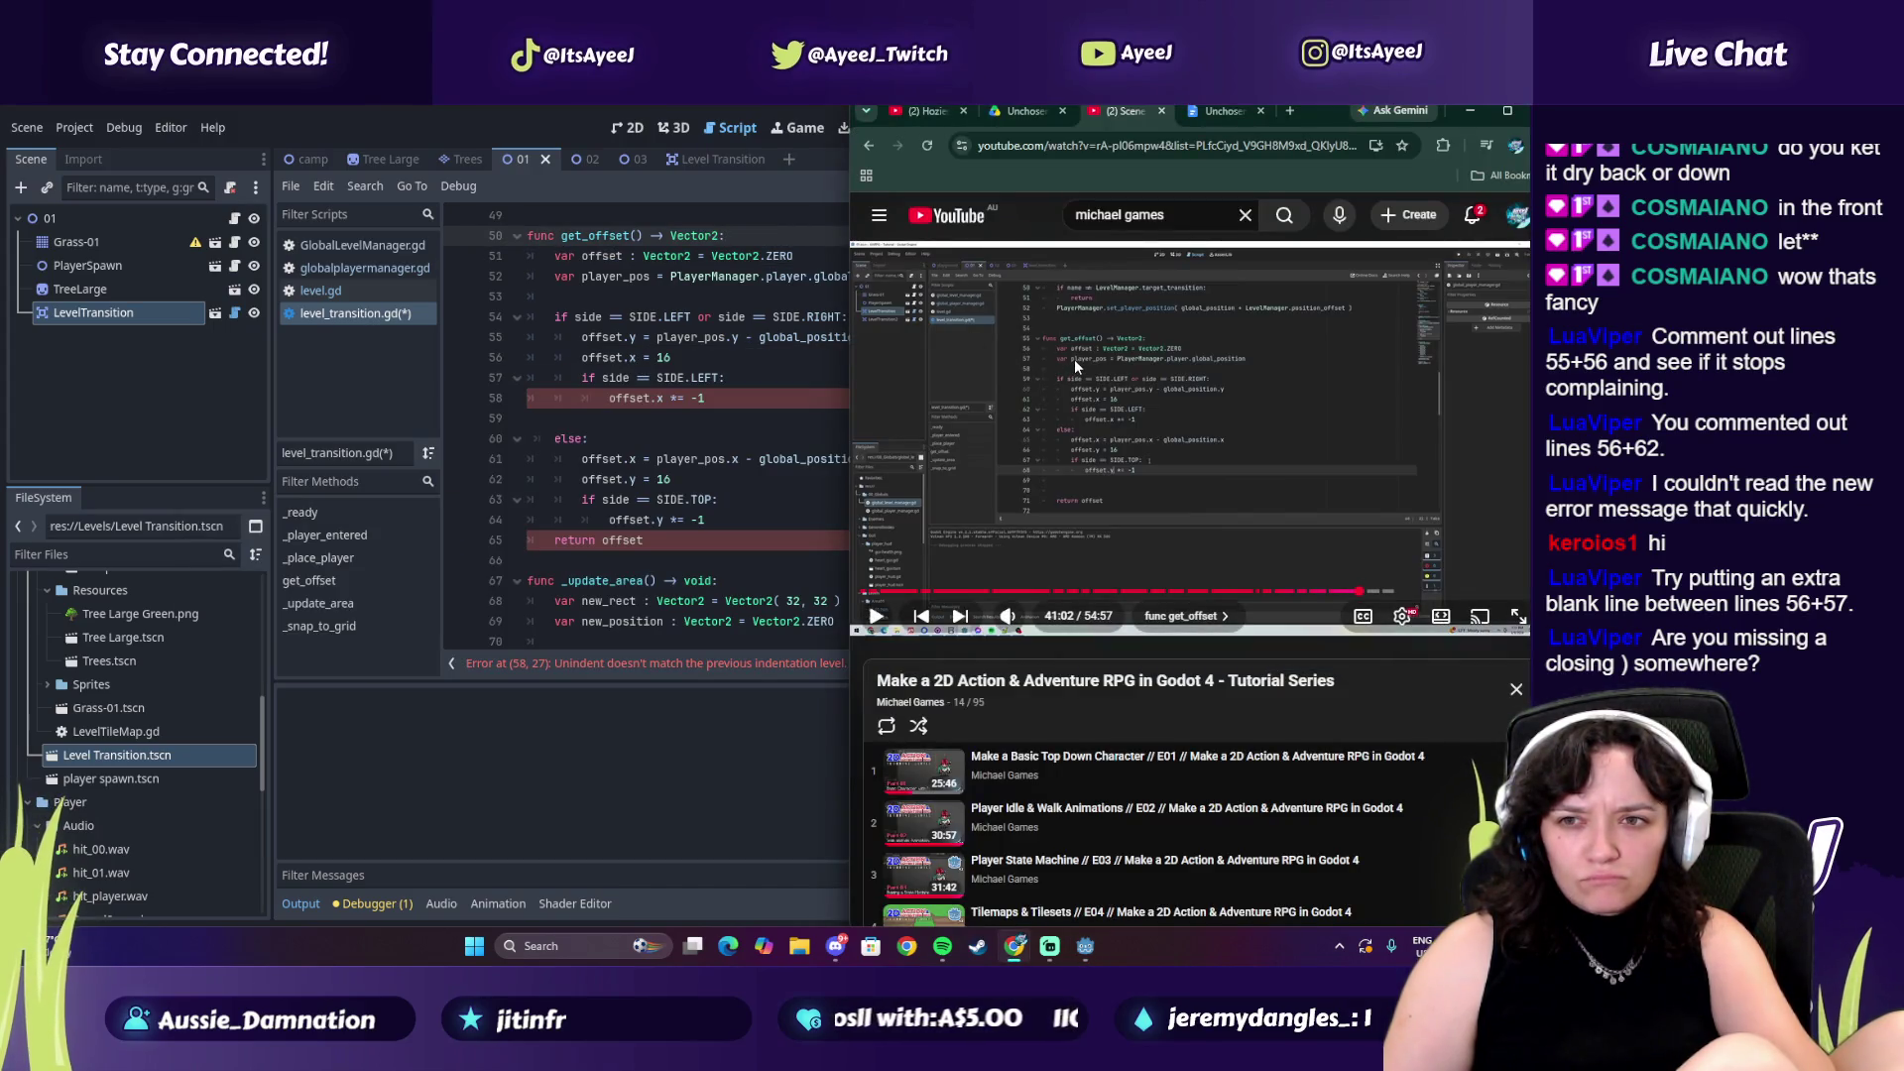
left_click(1074, 359)
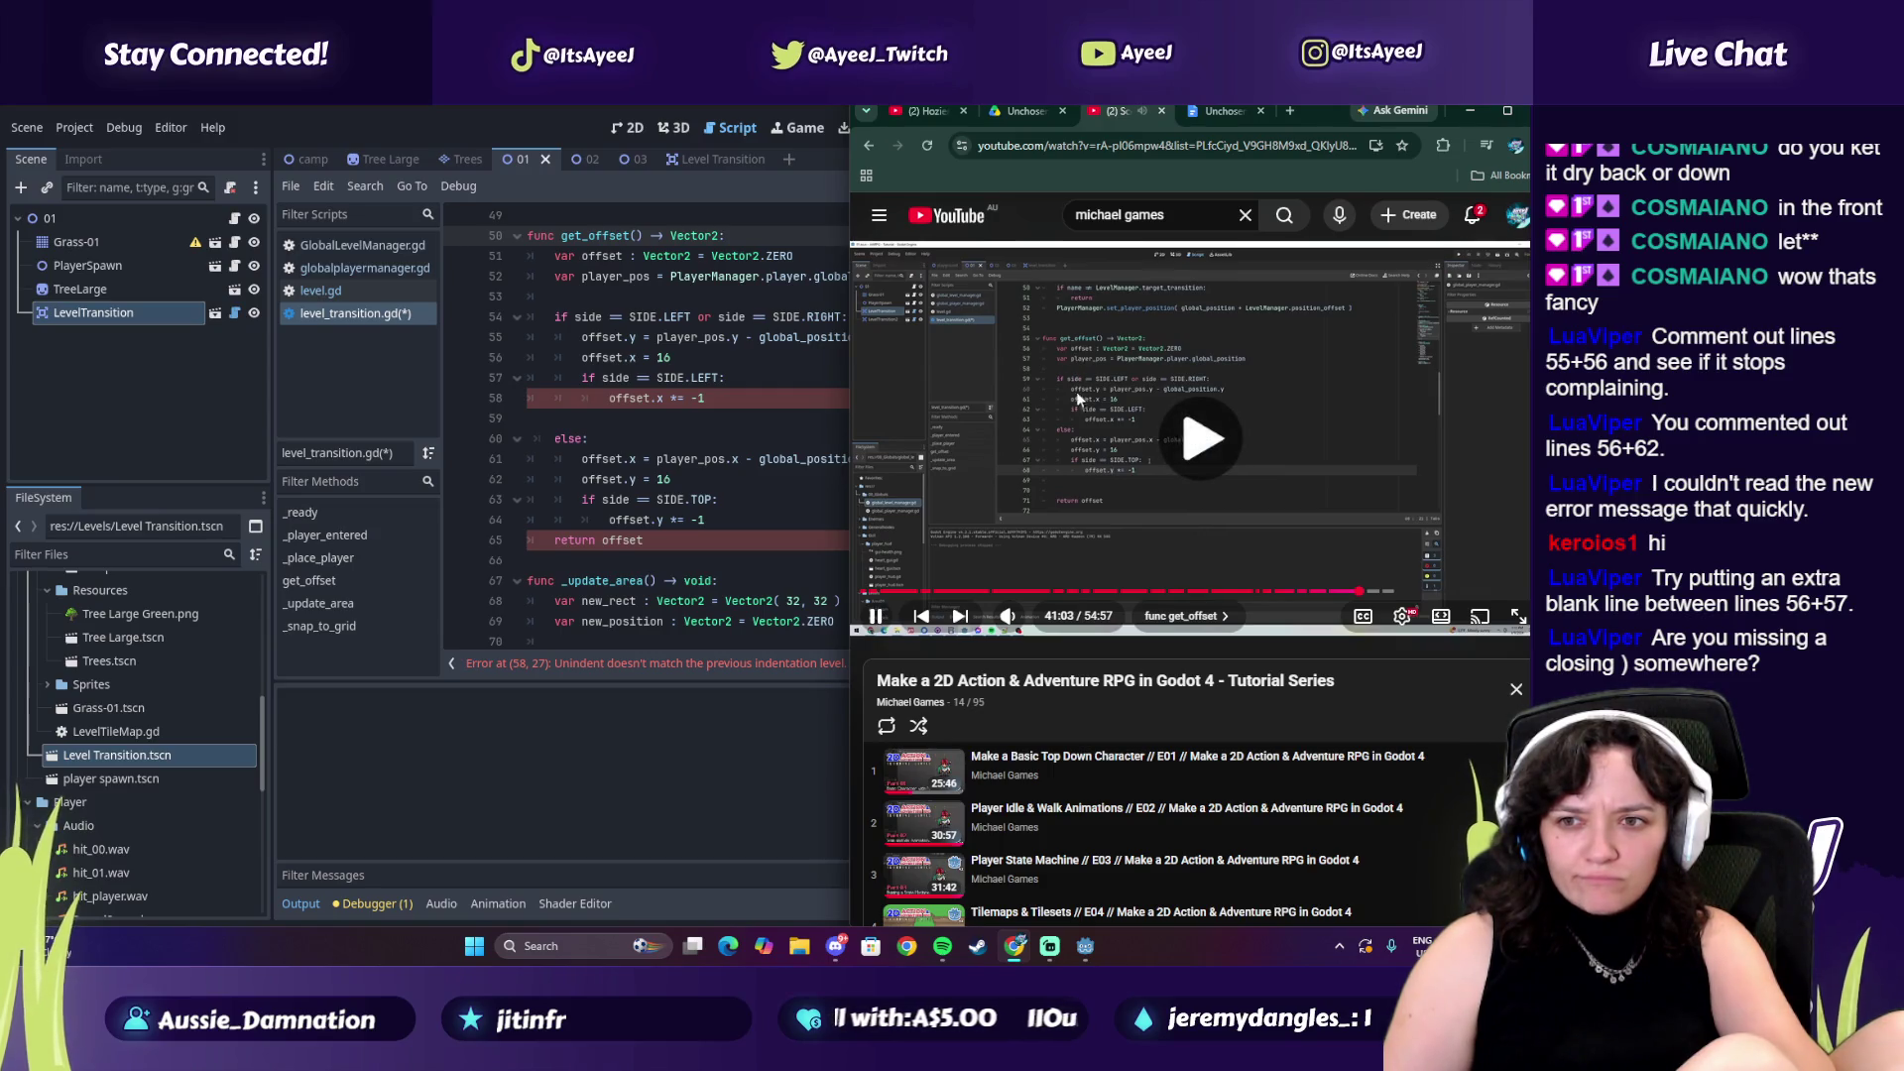
left_click(1095, 472)
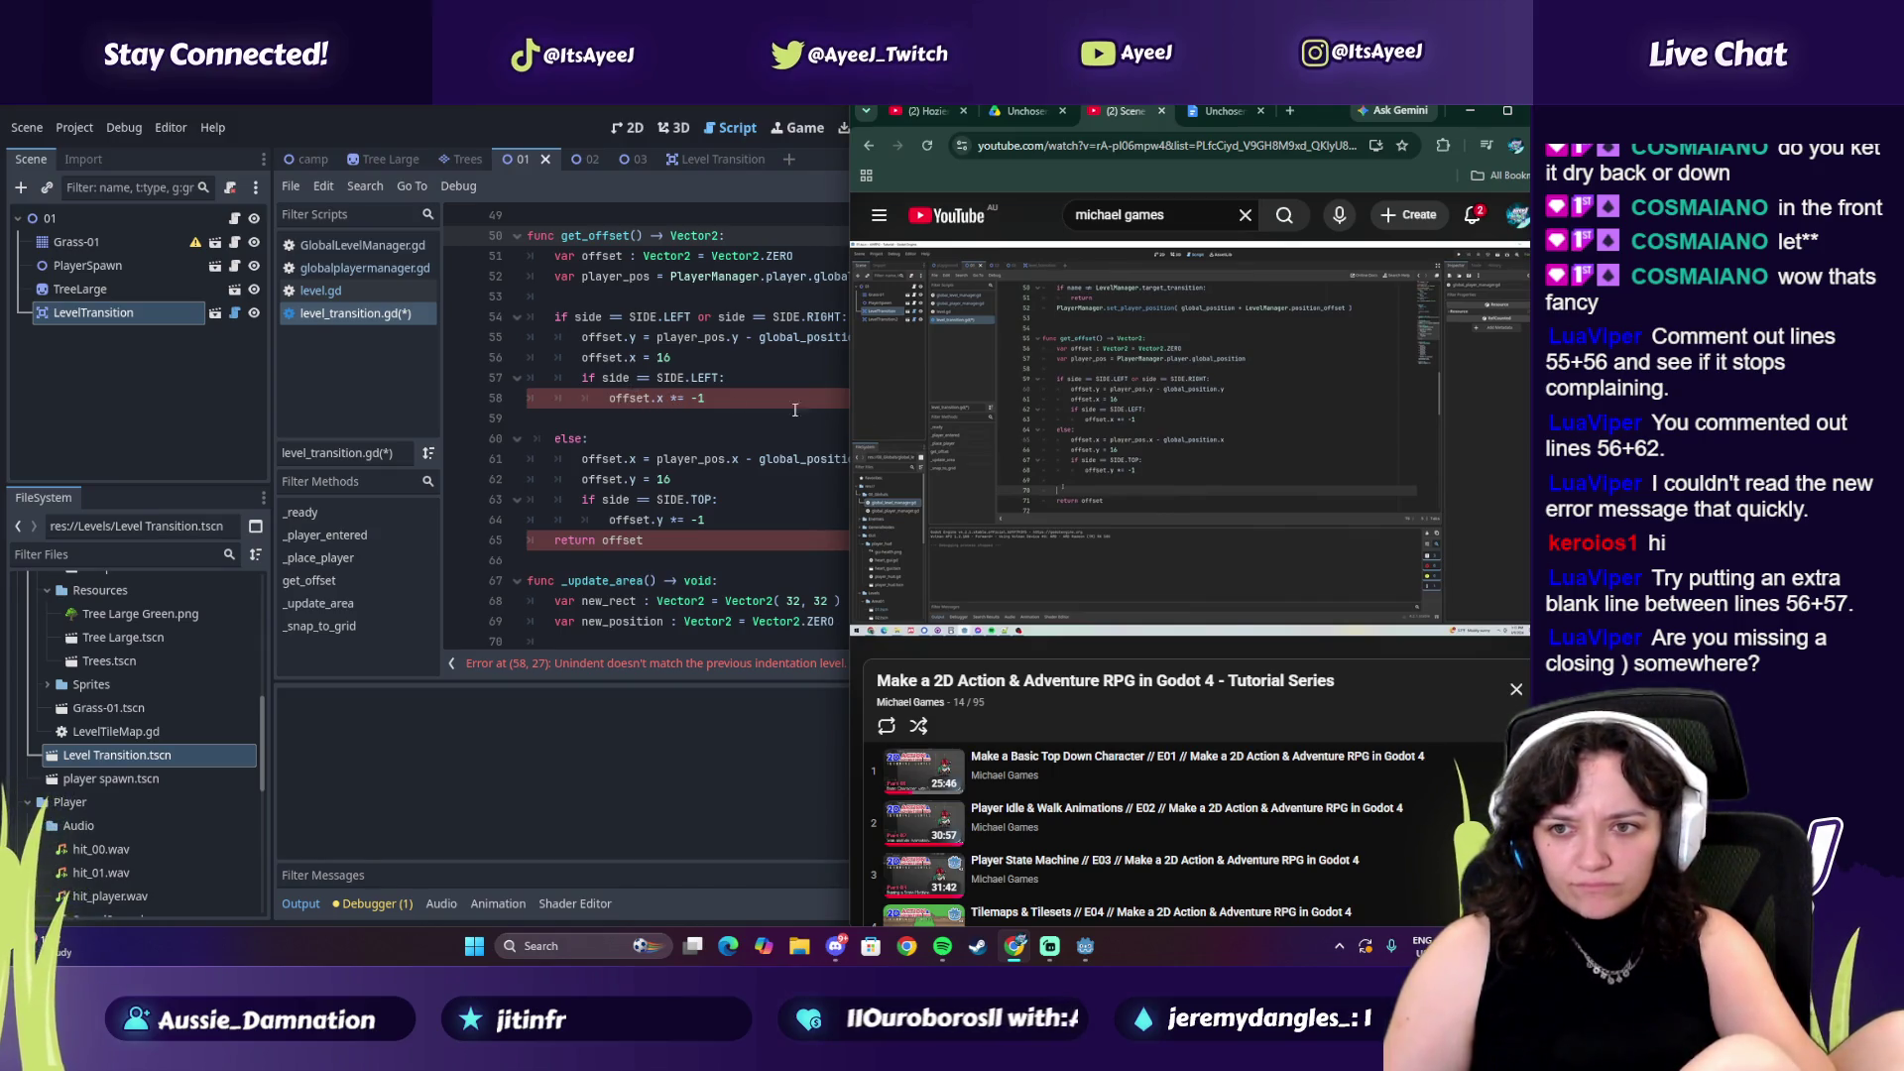
left_click(1512, 627)
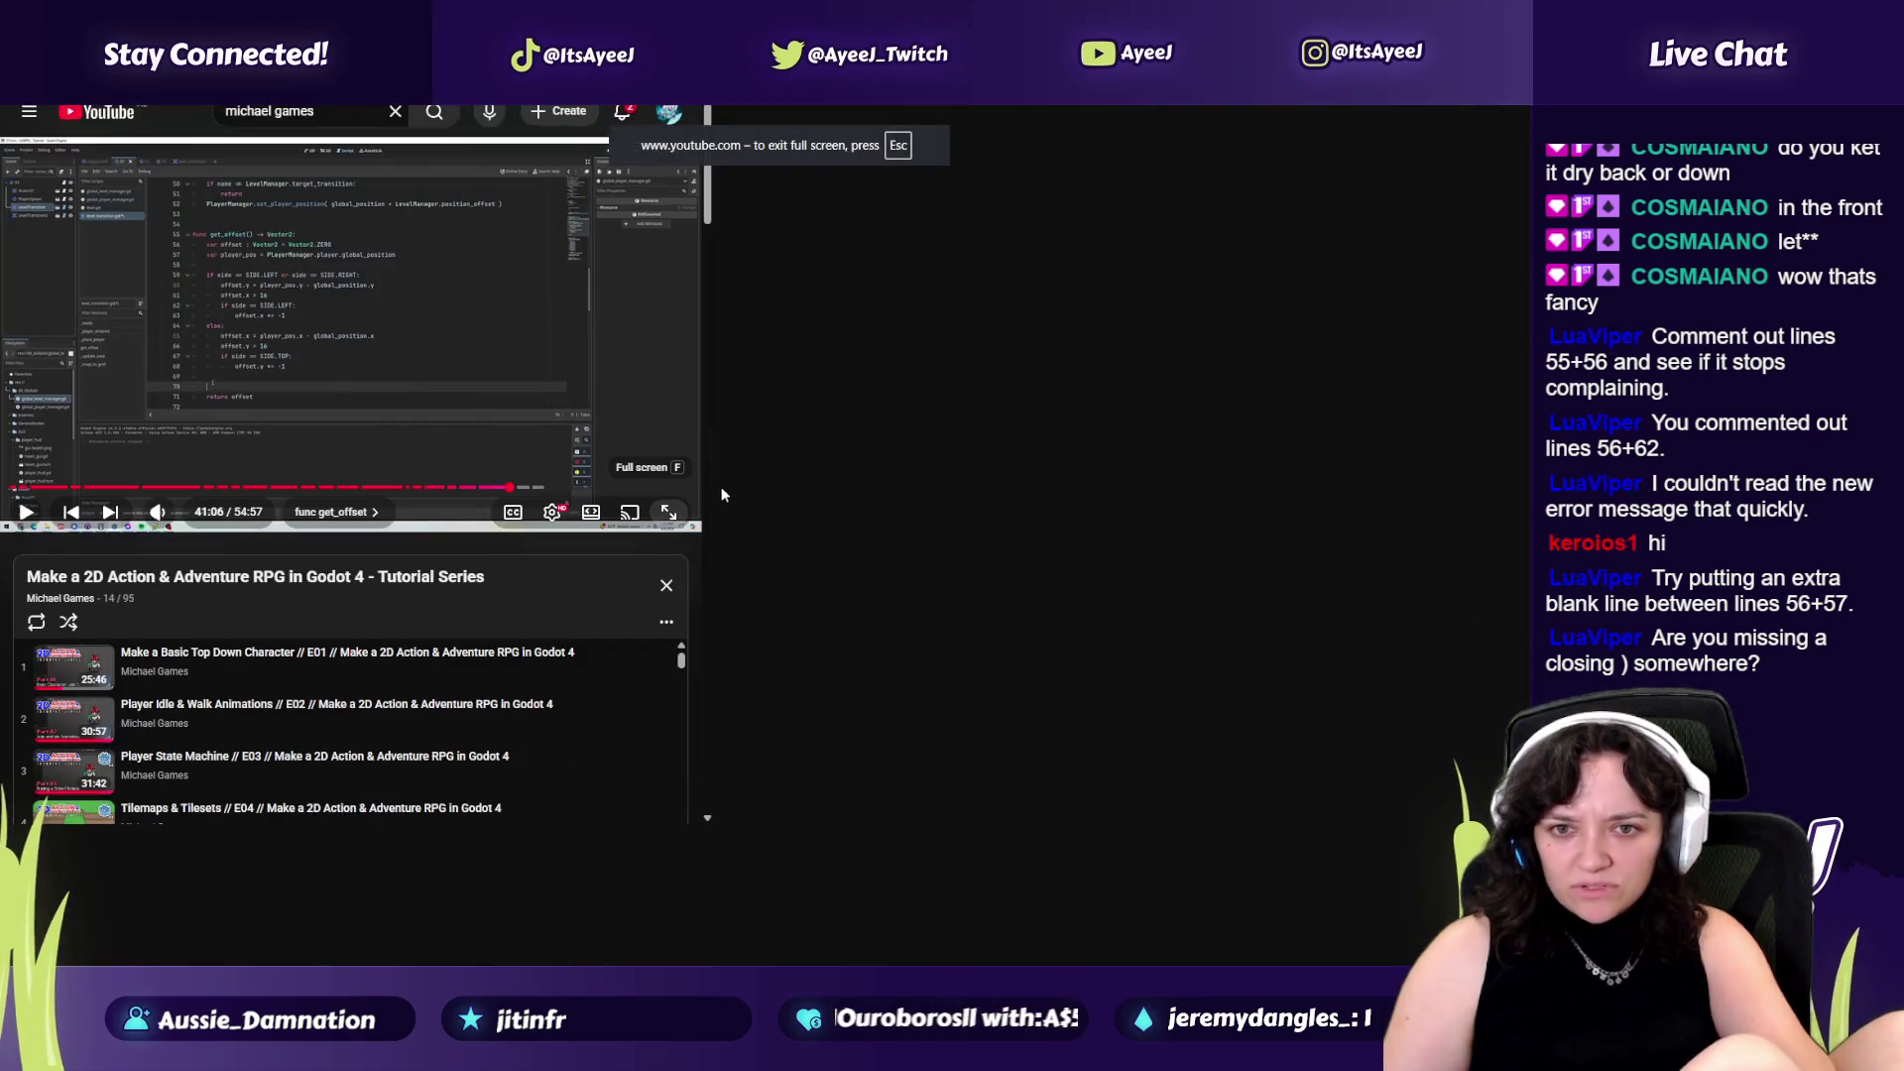
left_click(697, 514)
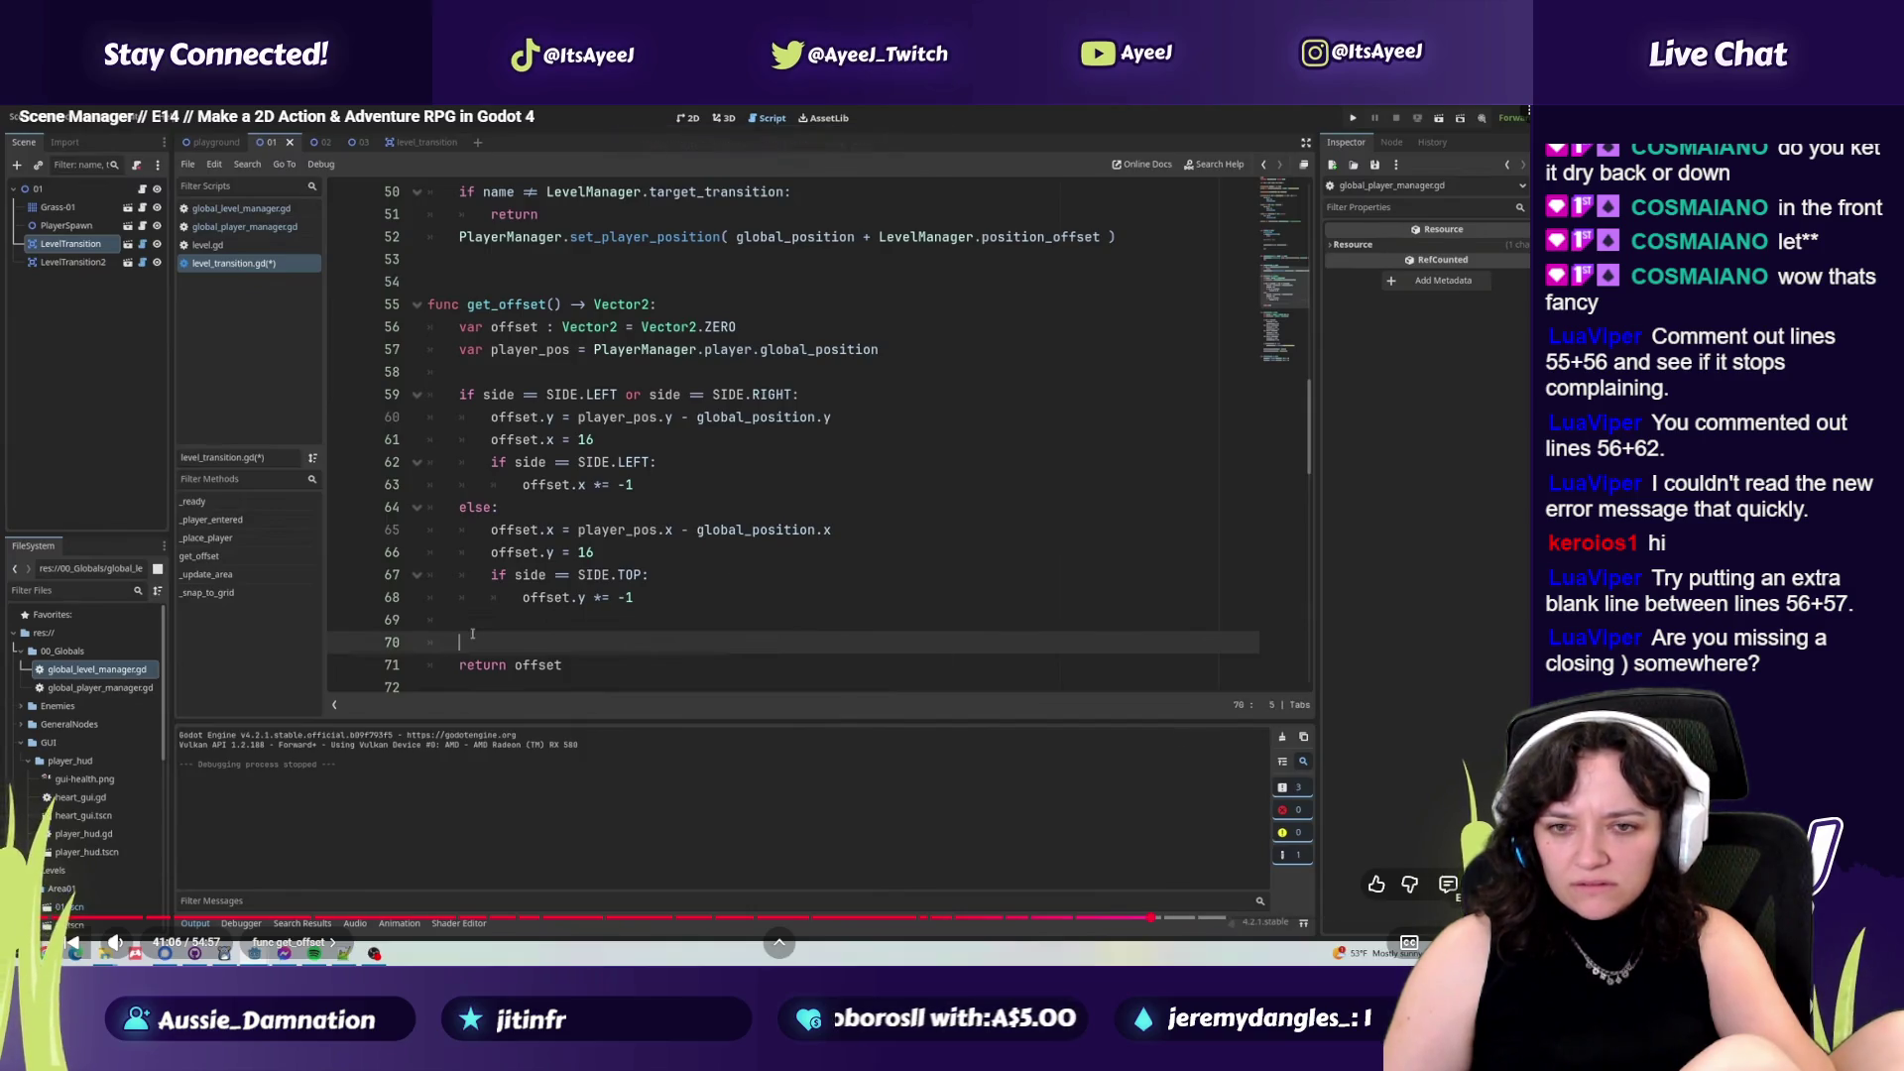
key("alt+Tab")
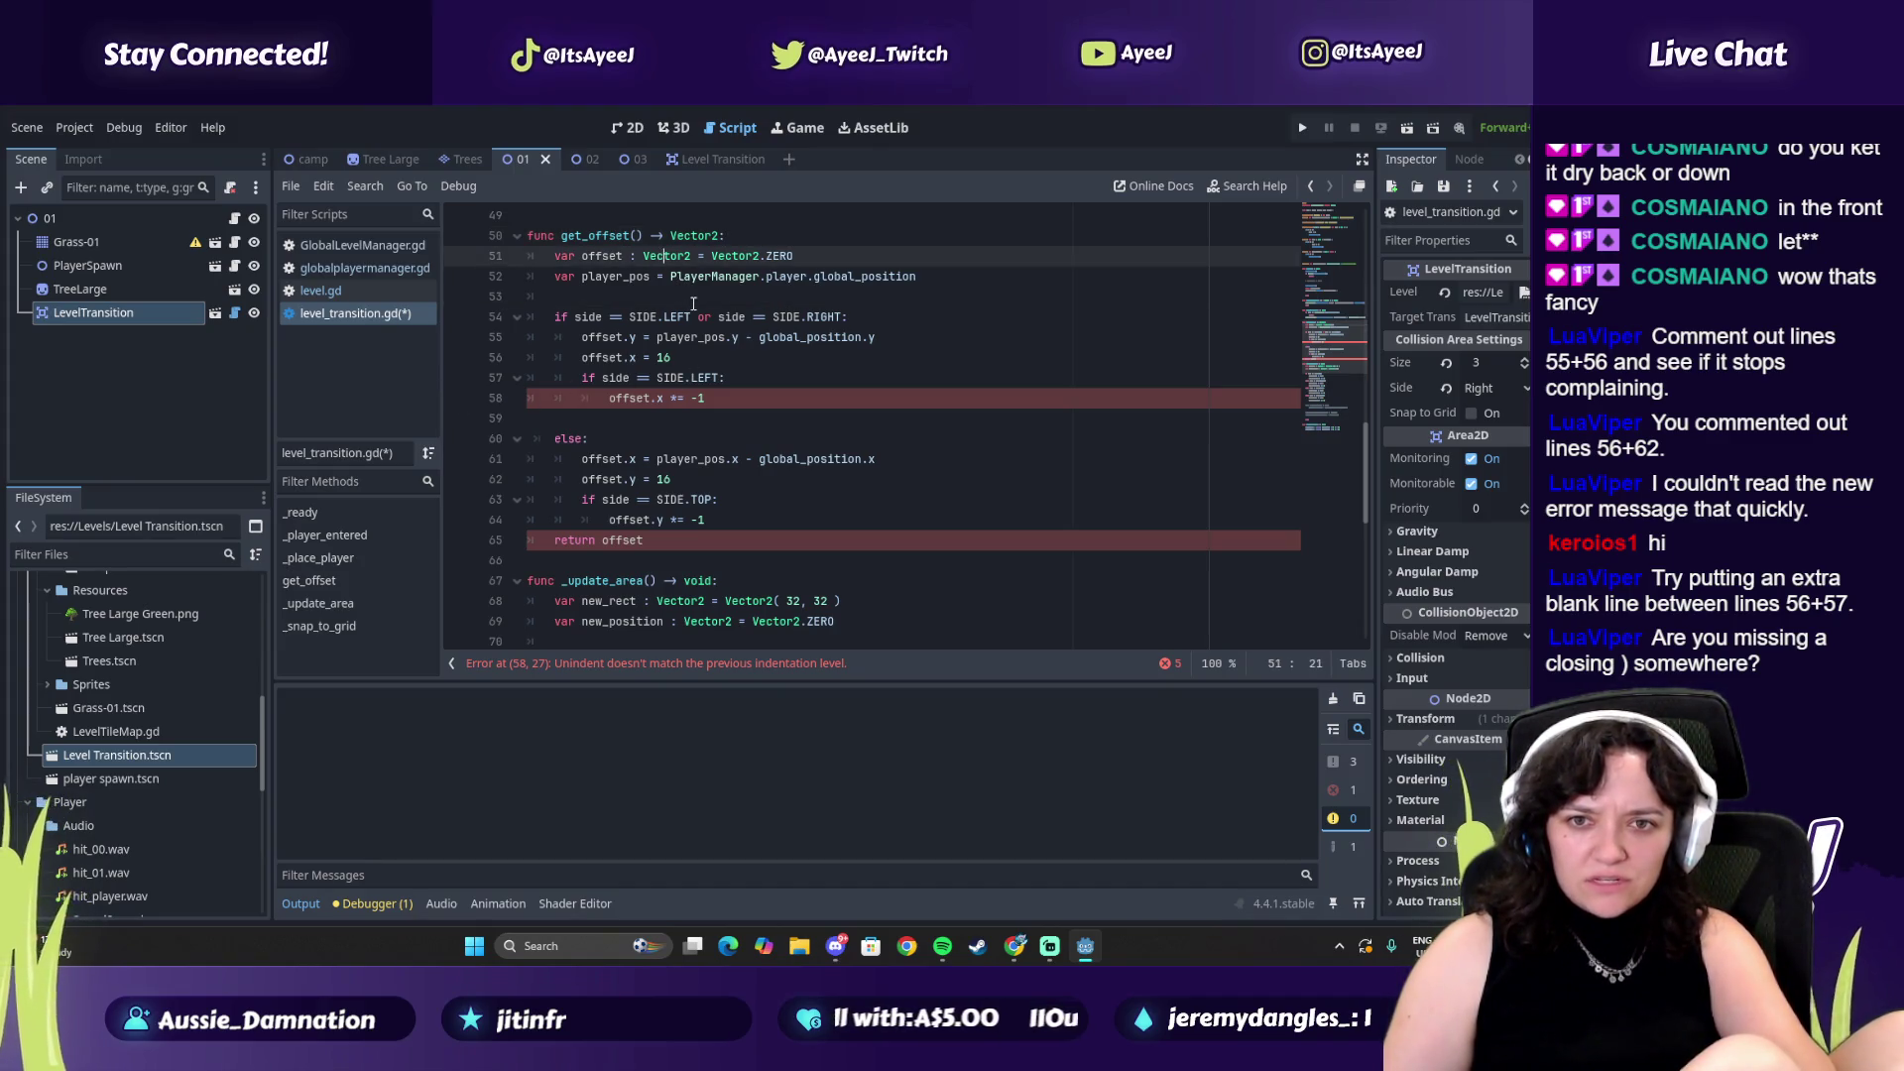
key("alt+Tab")
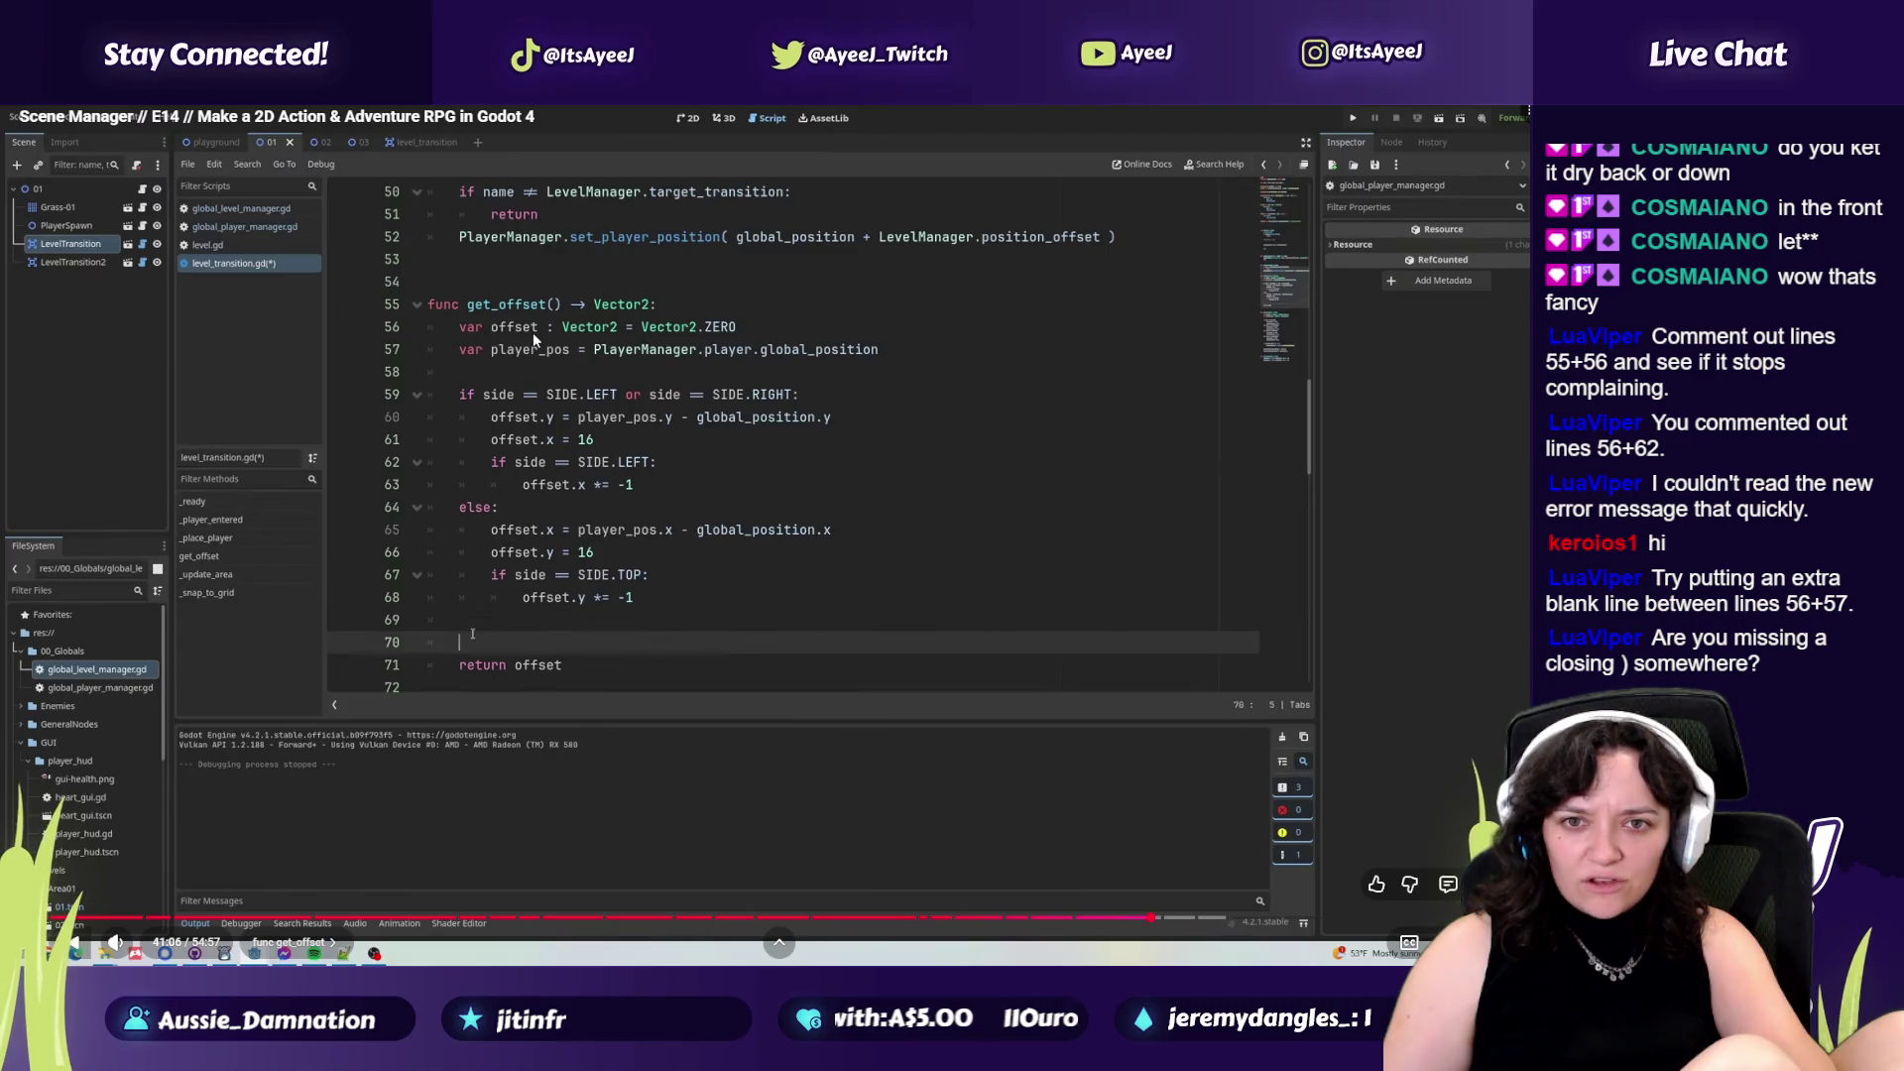
key("alt+Tab")
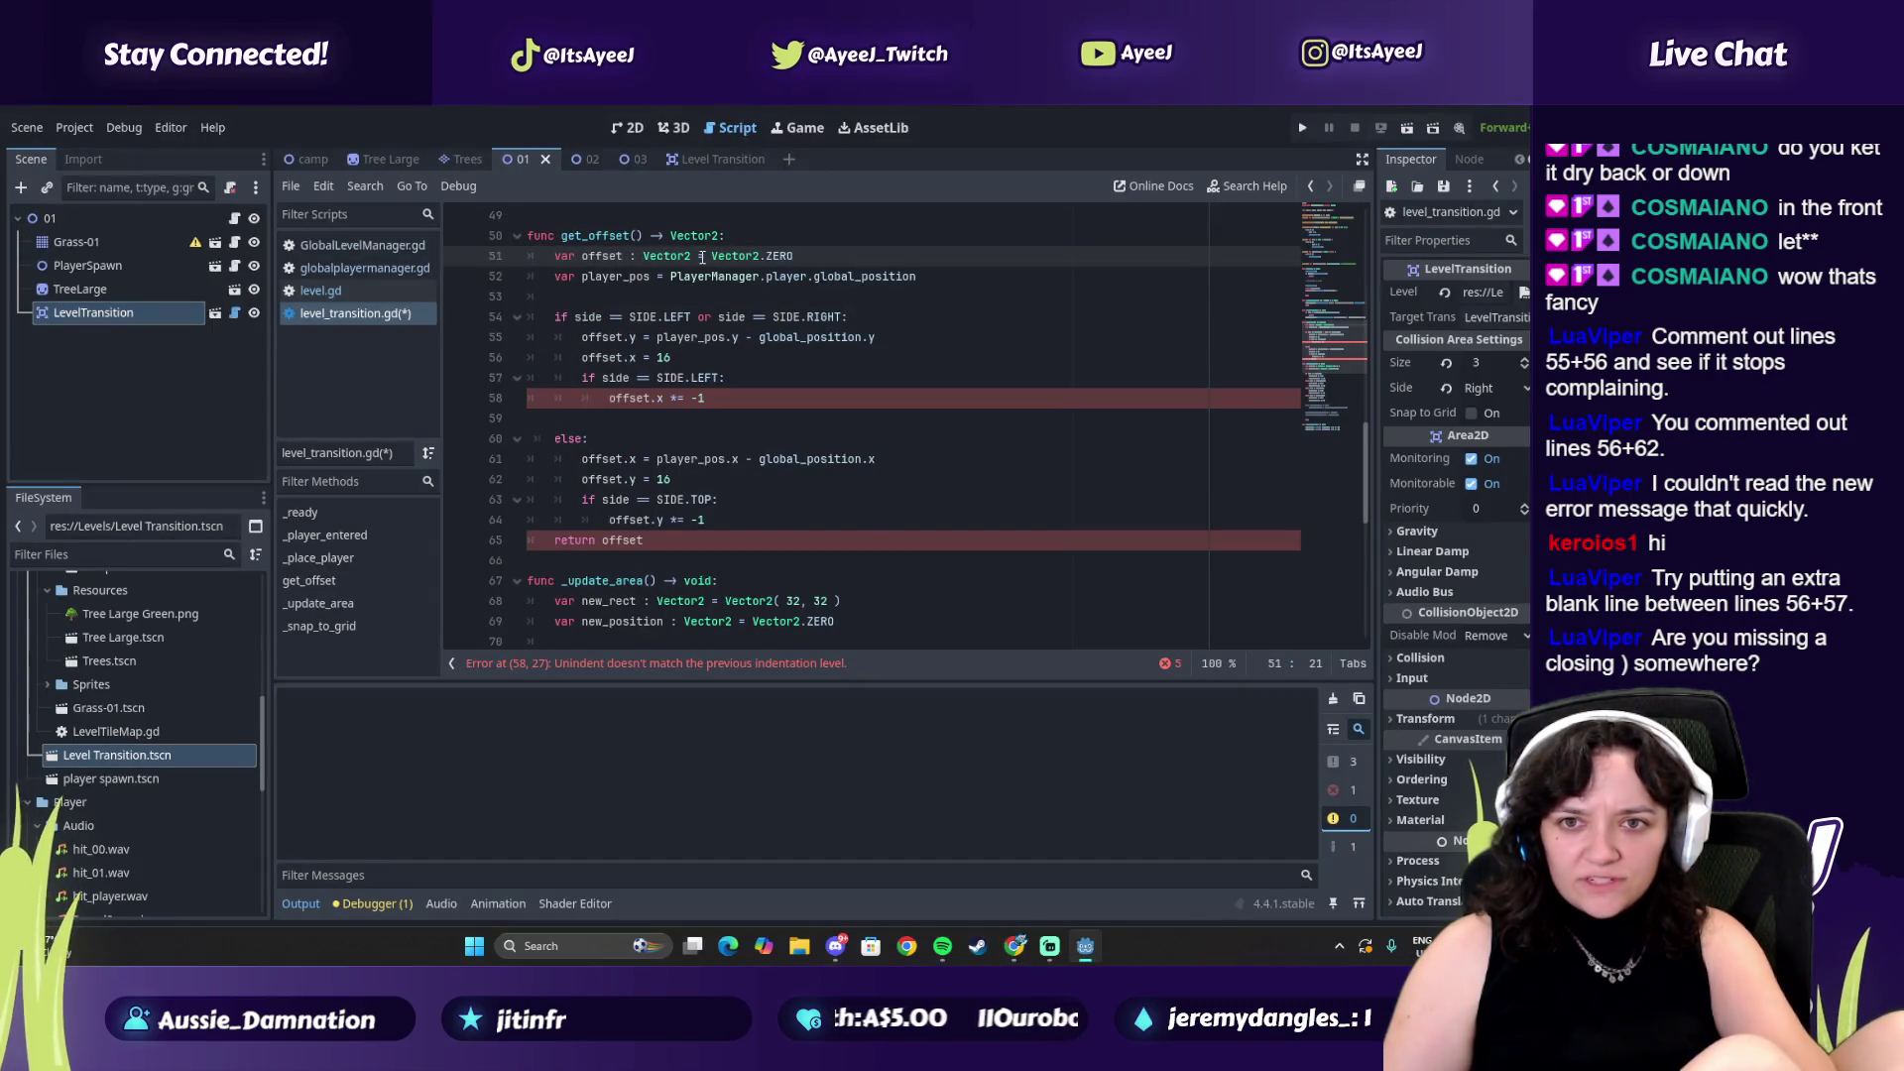
key("alt+Tab")
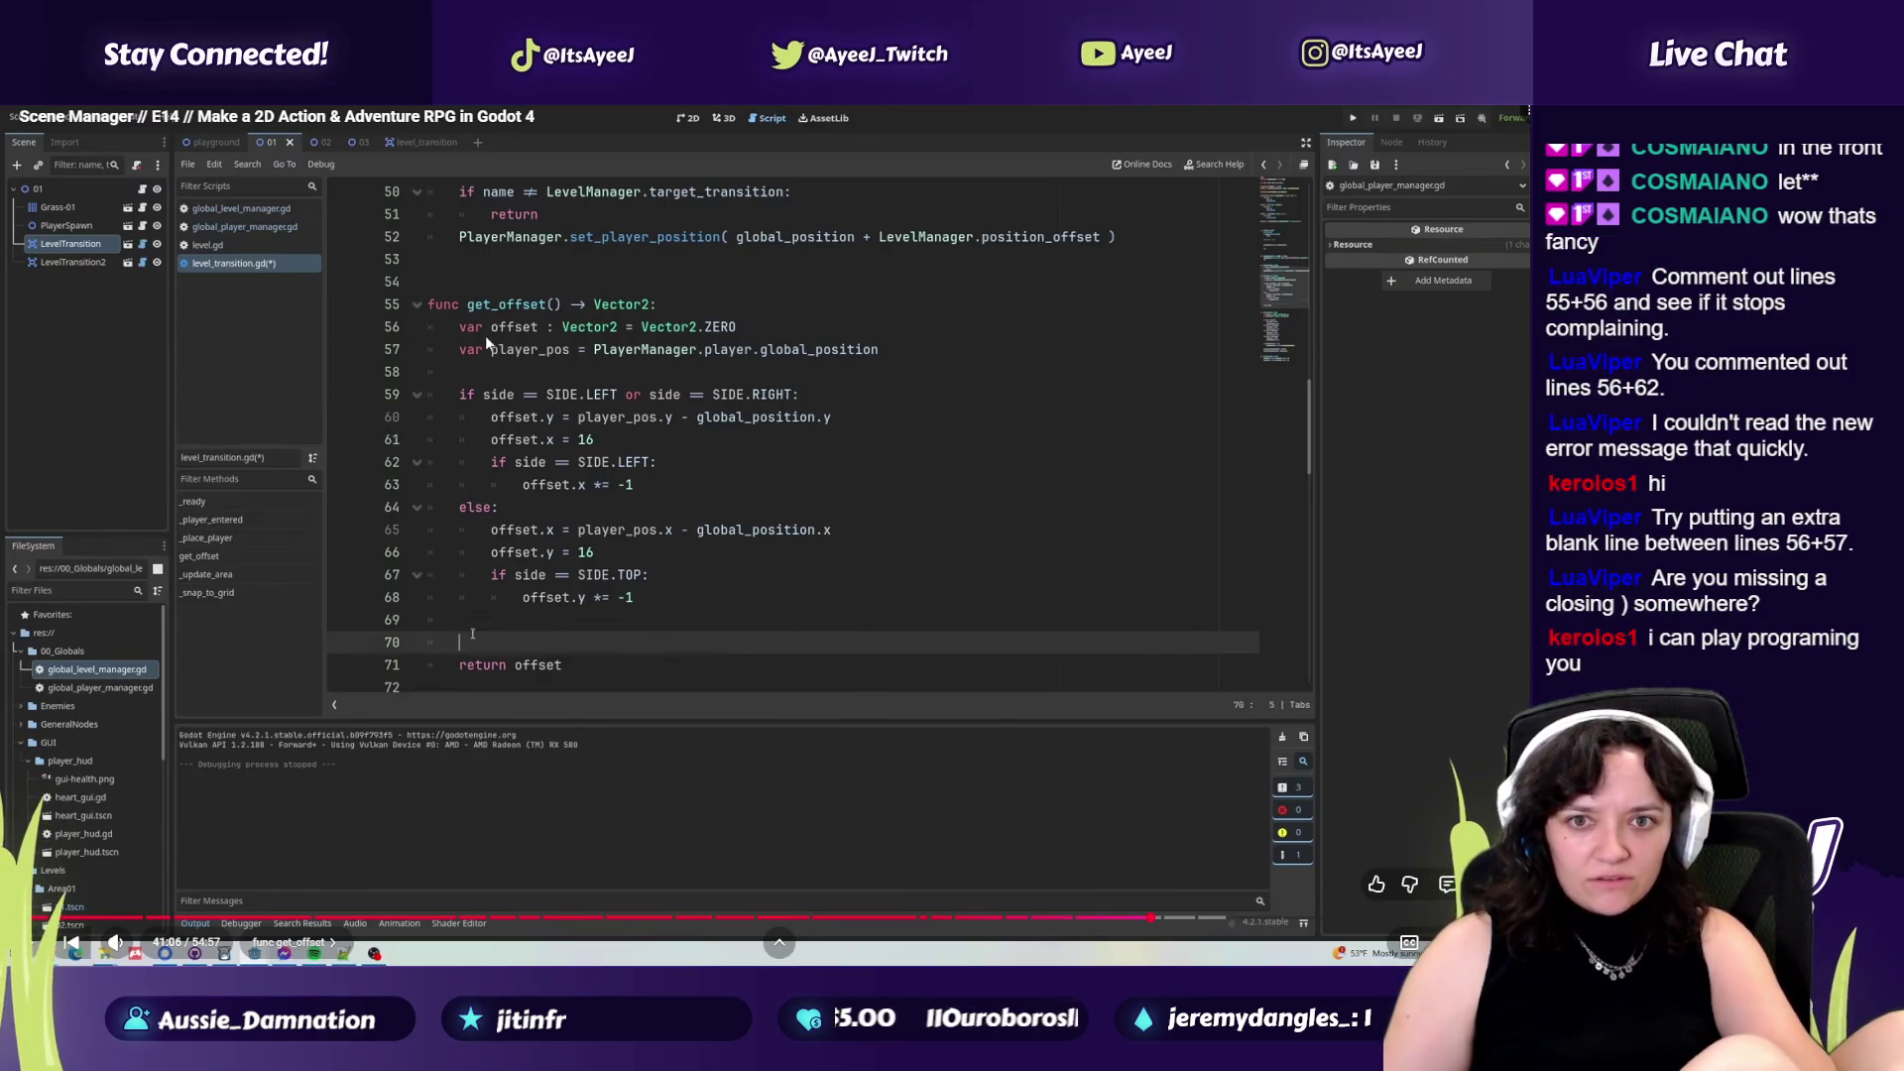
key("alt+Tab")
left_click_drag(566, 277, 657, 291)
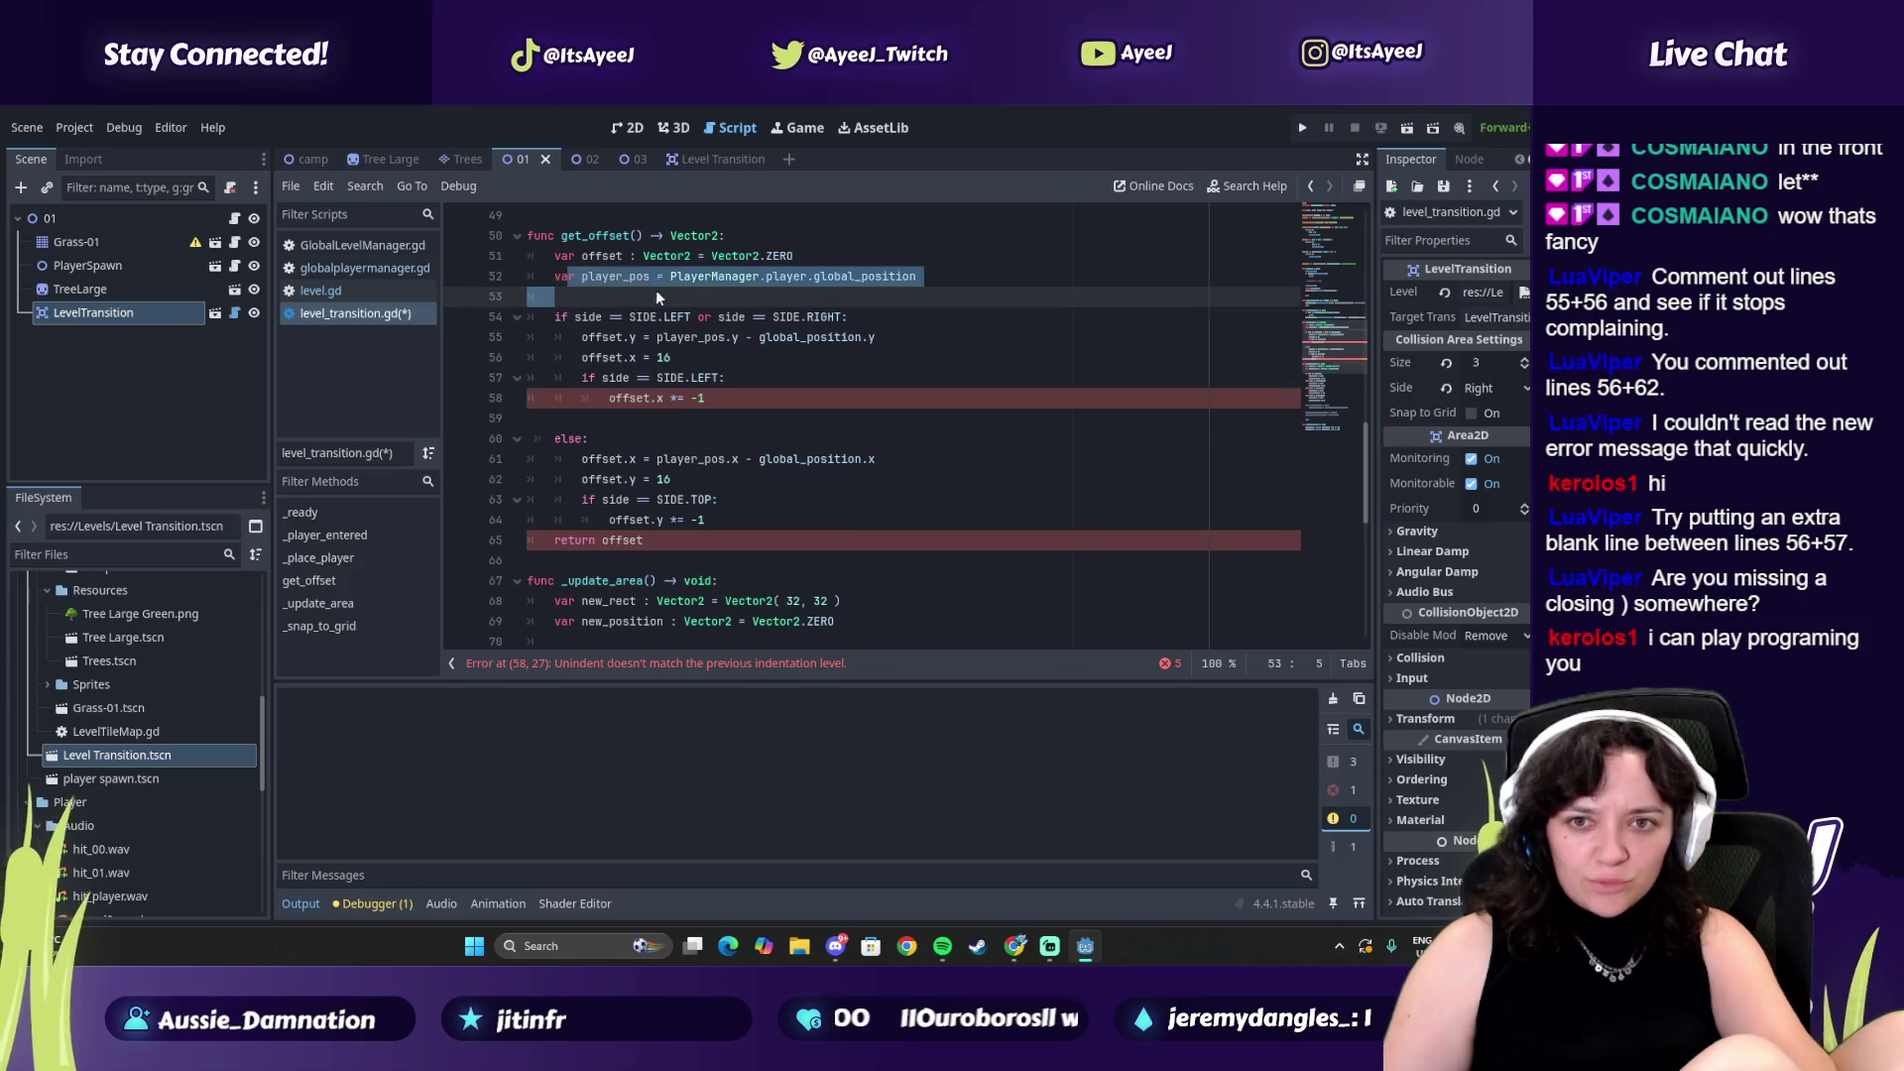
key("alt+Tab")
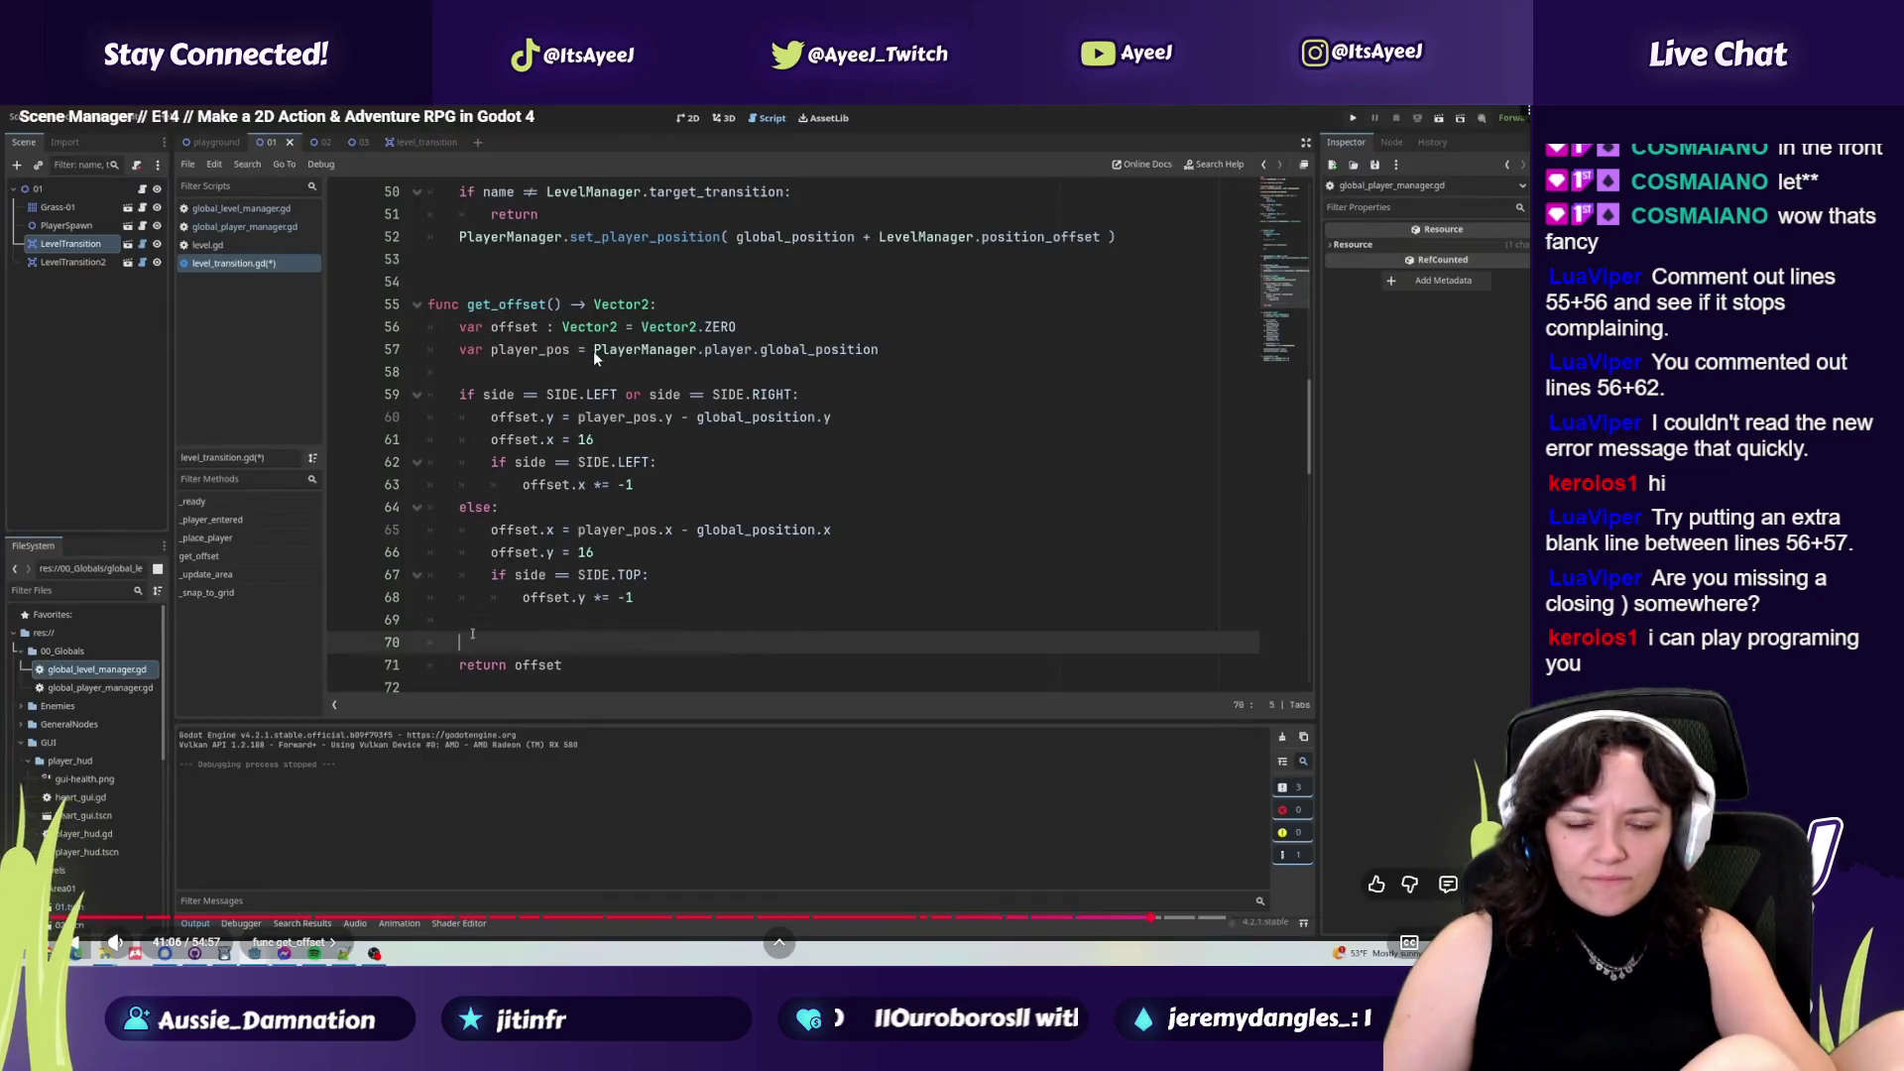
key("alt+Tab")
left_click(685, 279)
key("alt+Tab")
key("alt+Tab")
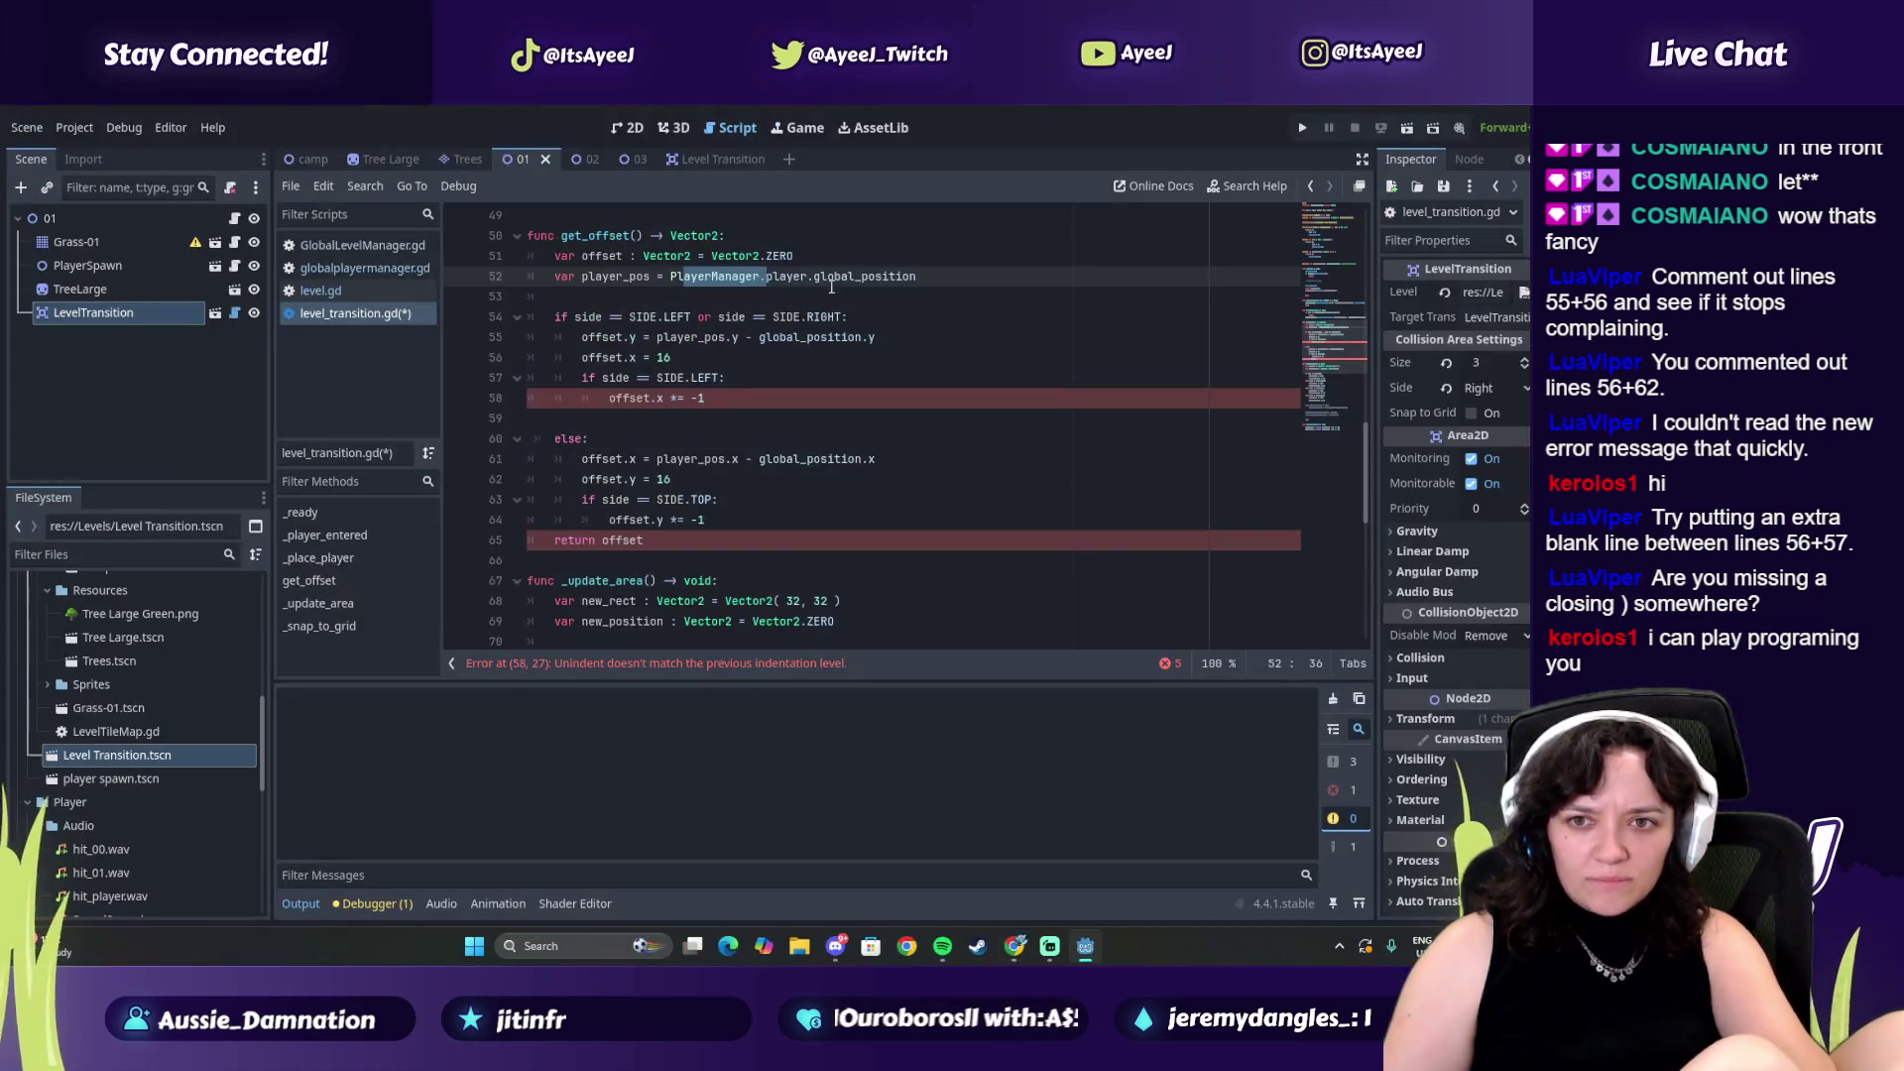
key("alt+Tab")
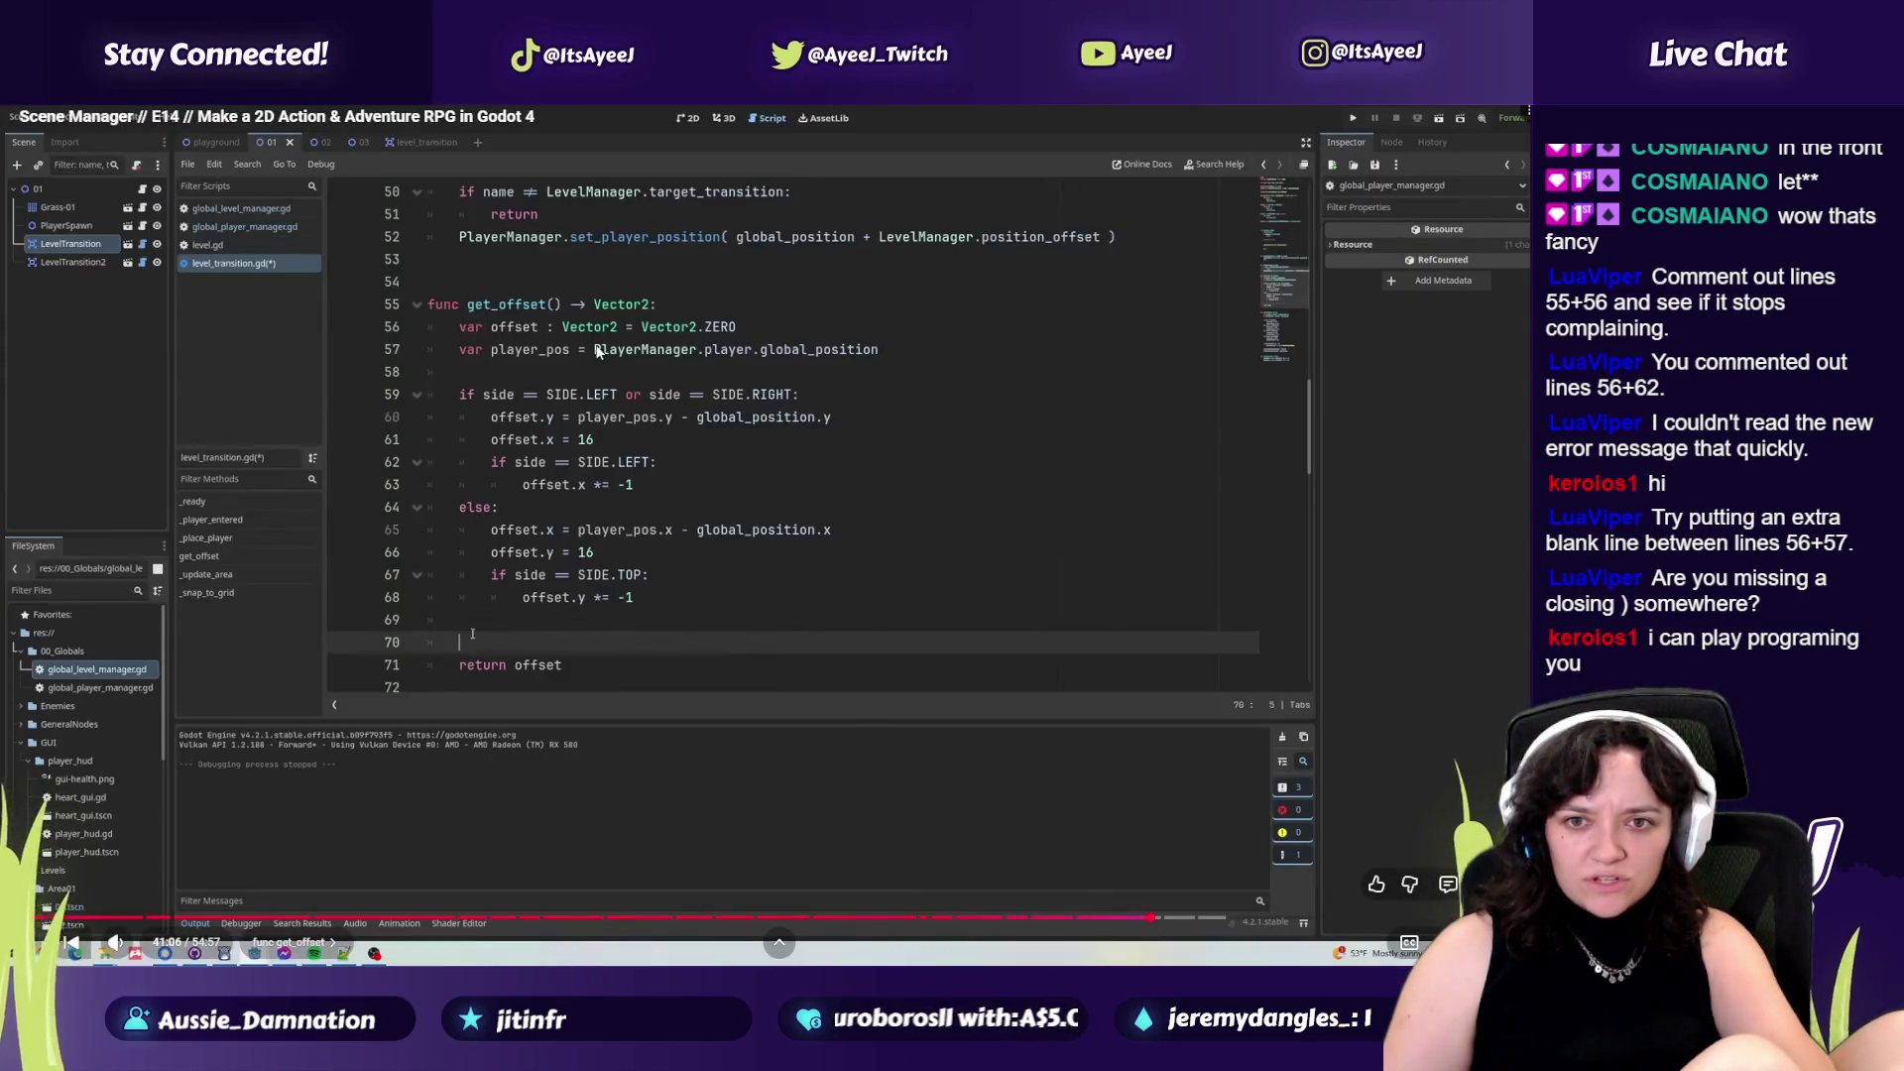
key("alt+Tab")
key("alt+Tab")
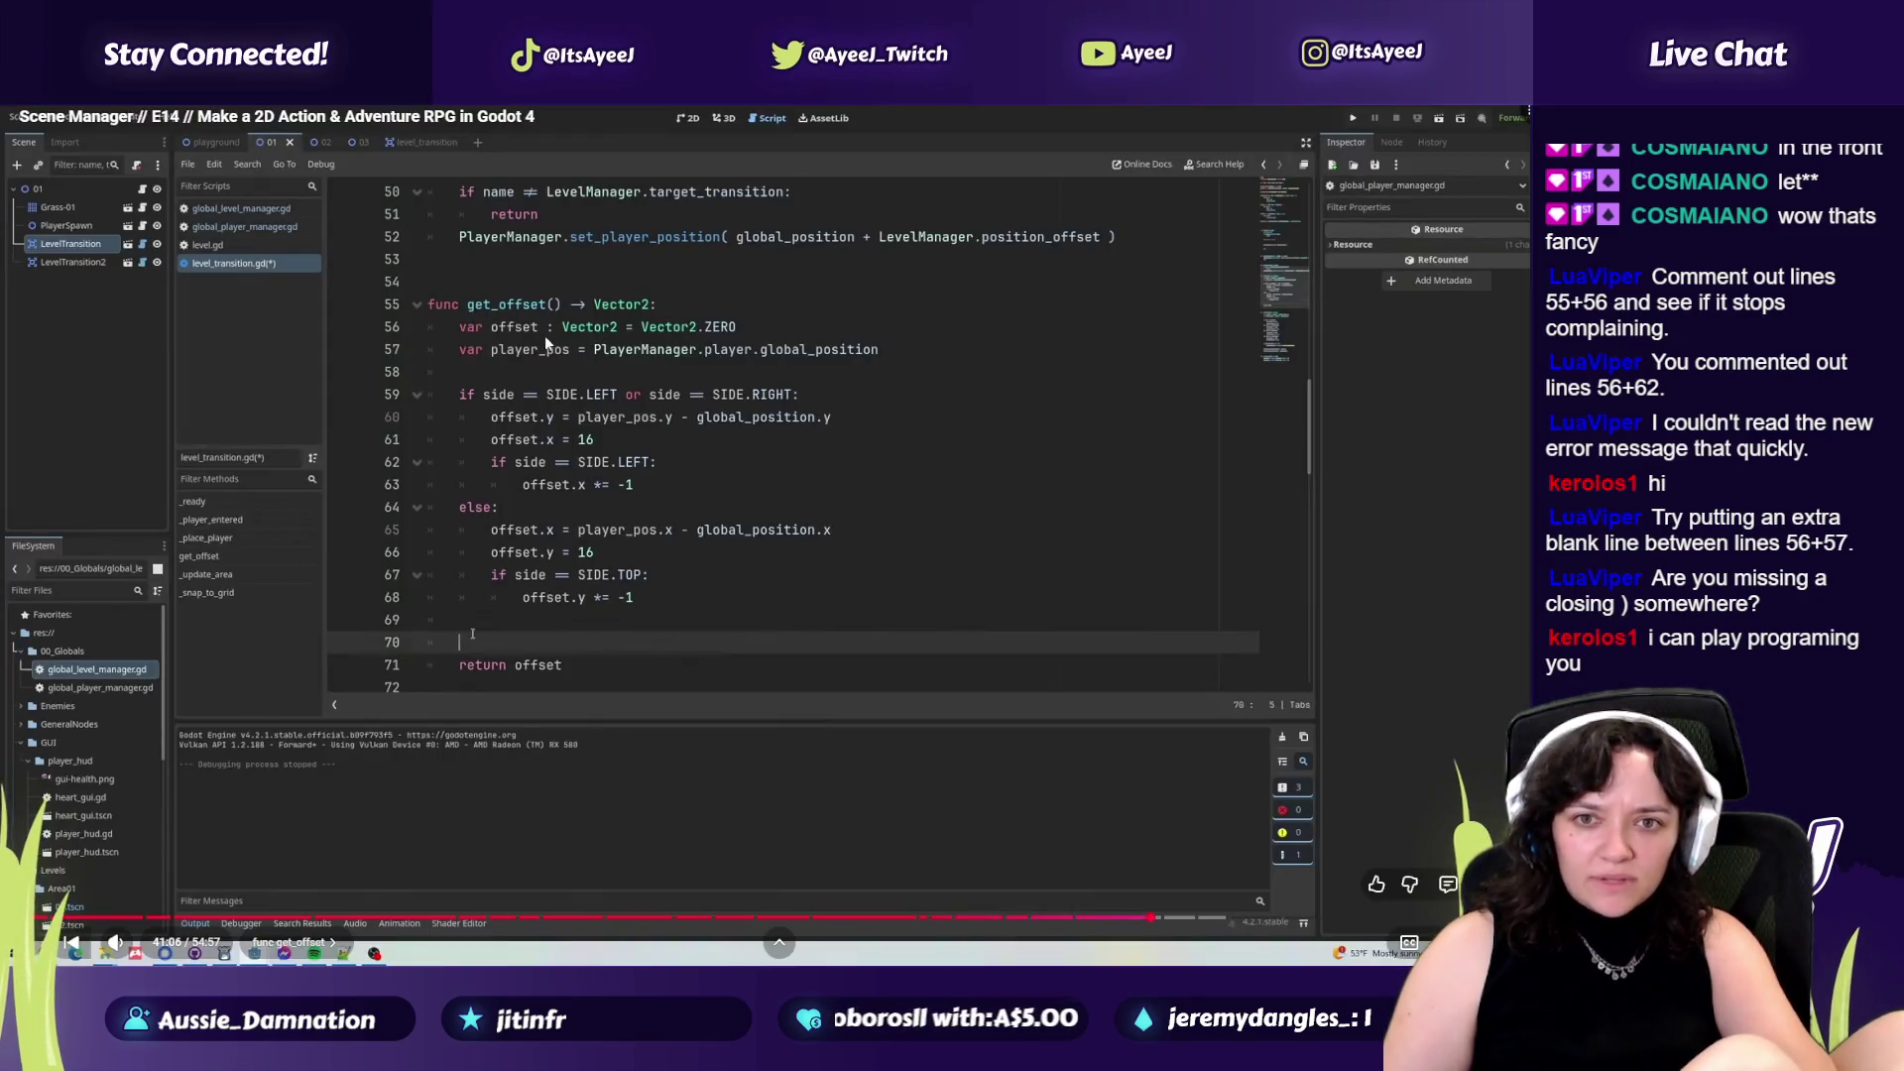
key("alt+Tab")
key("alt+Tab")
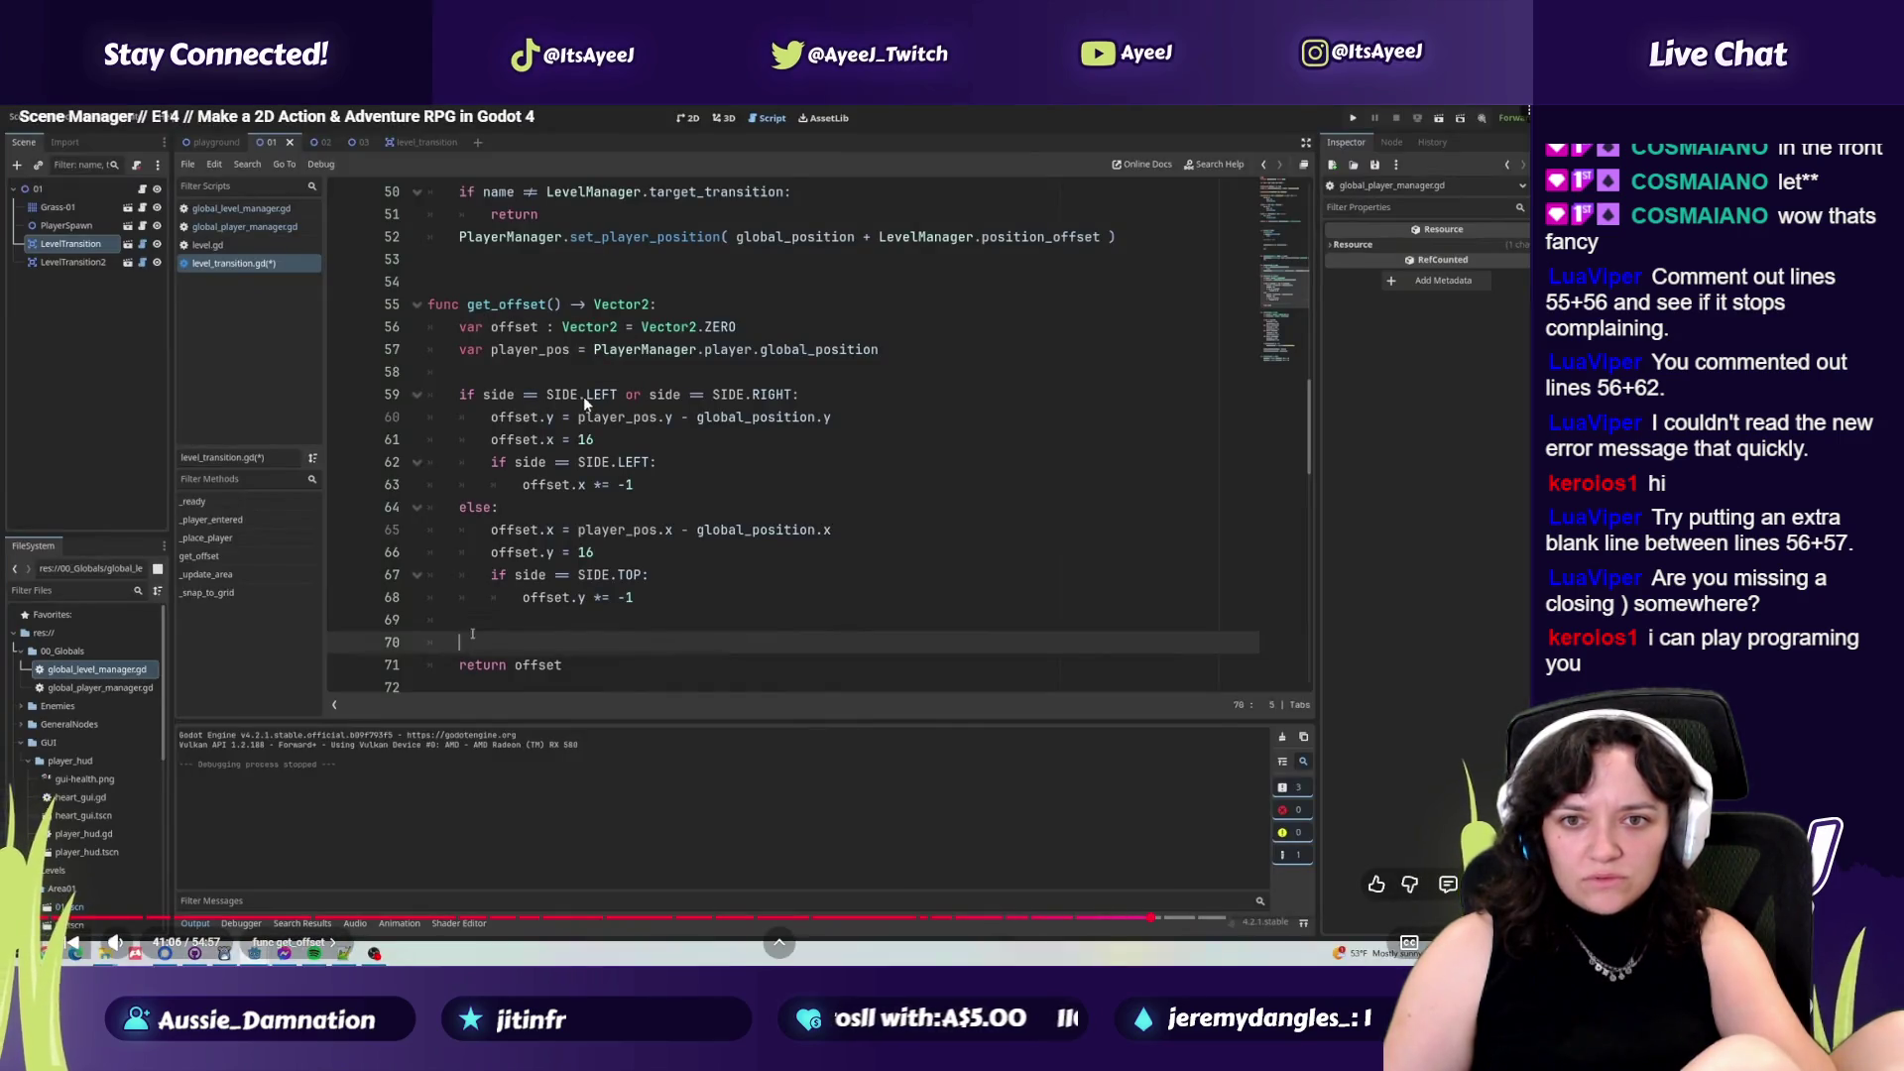
key("alt+Tab")
left_click(710, 338)
key("alt+Tab")
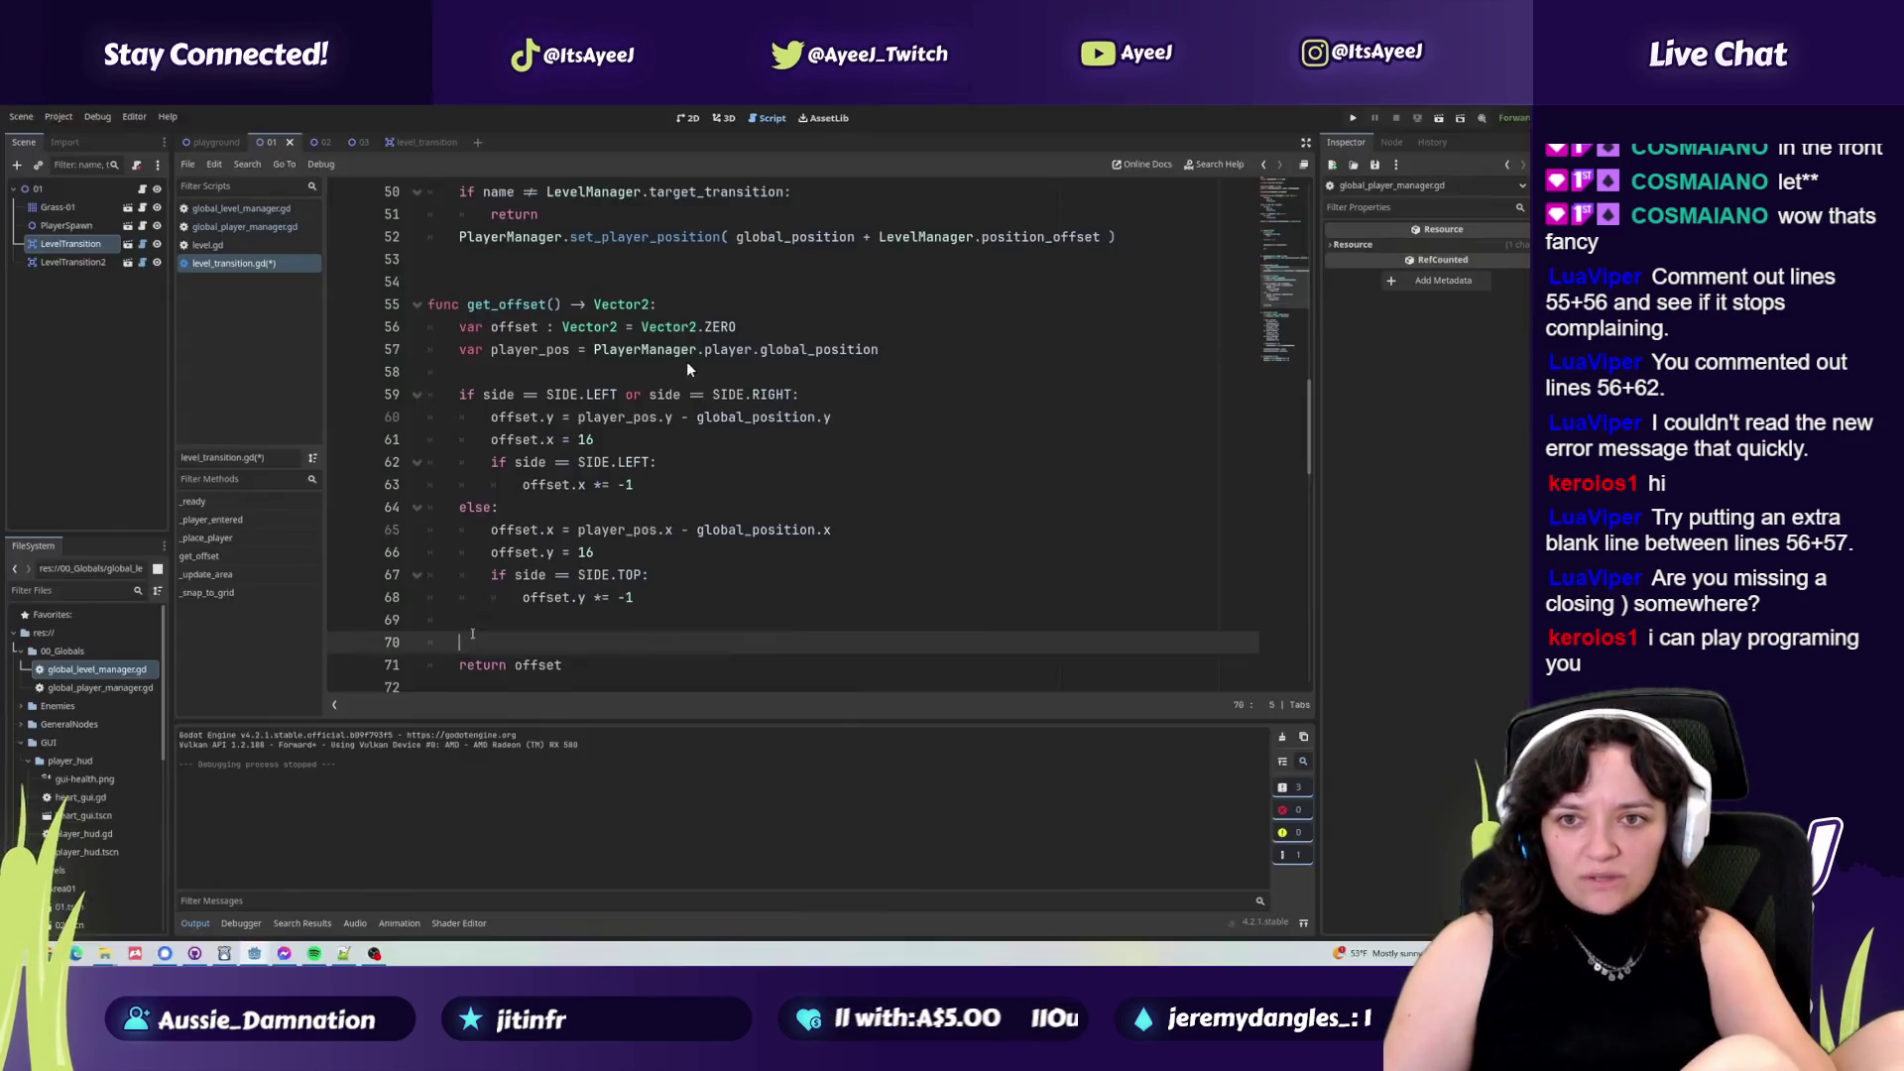
key("alt+Tab")
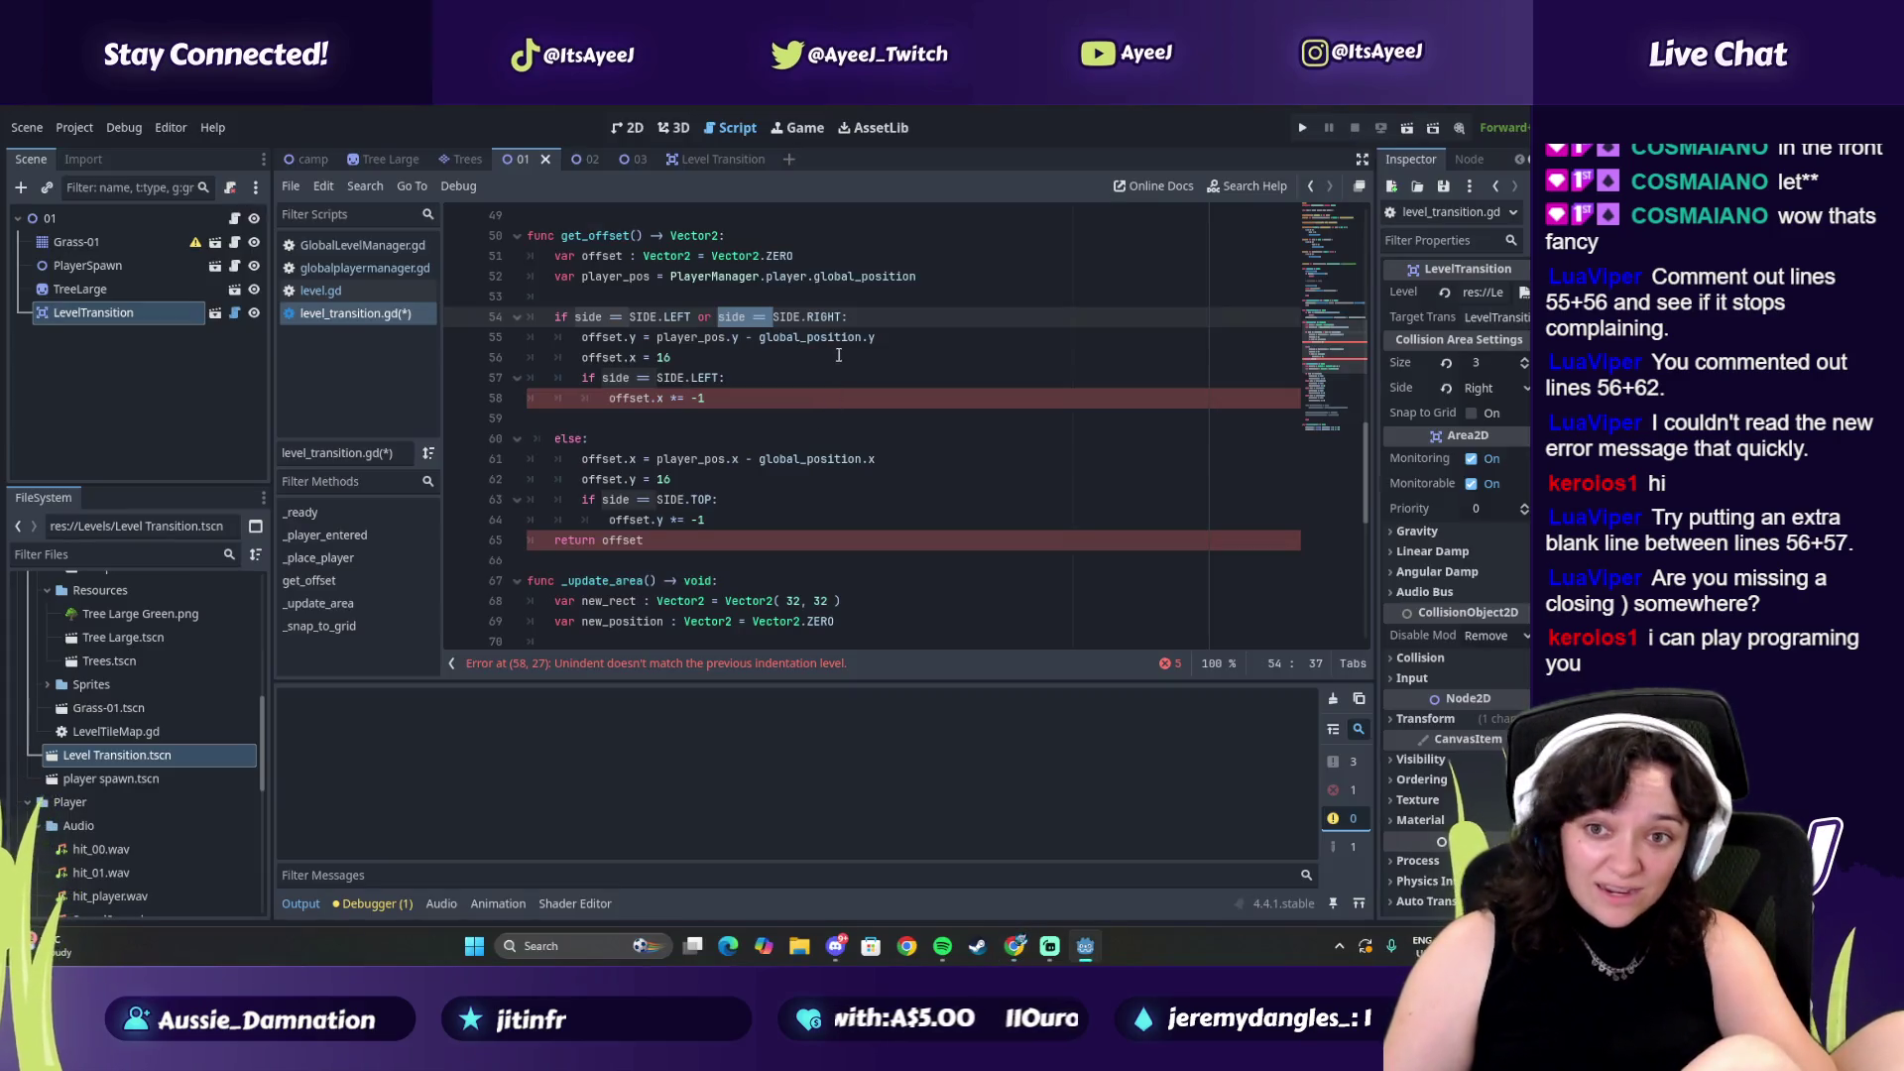
key("alt+Tab")
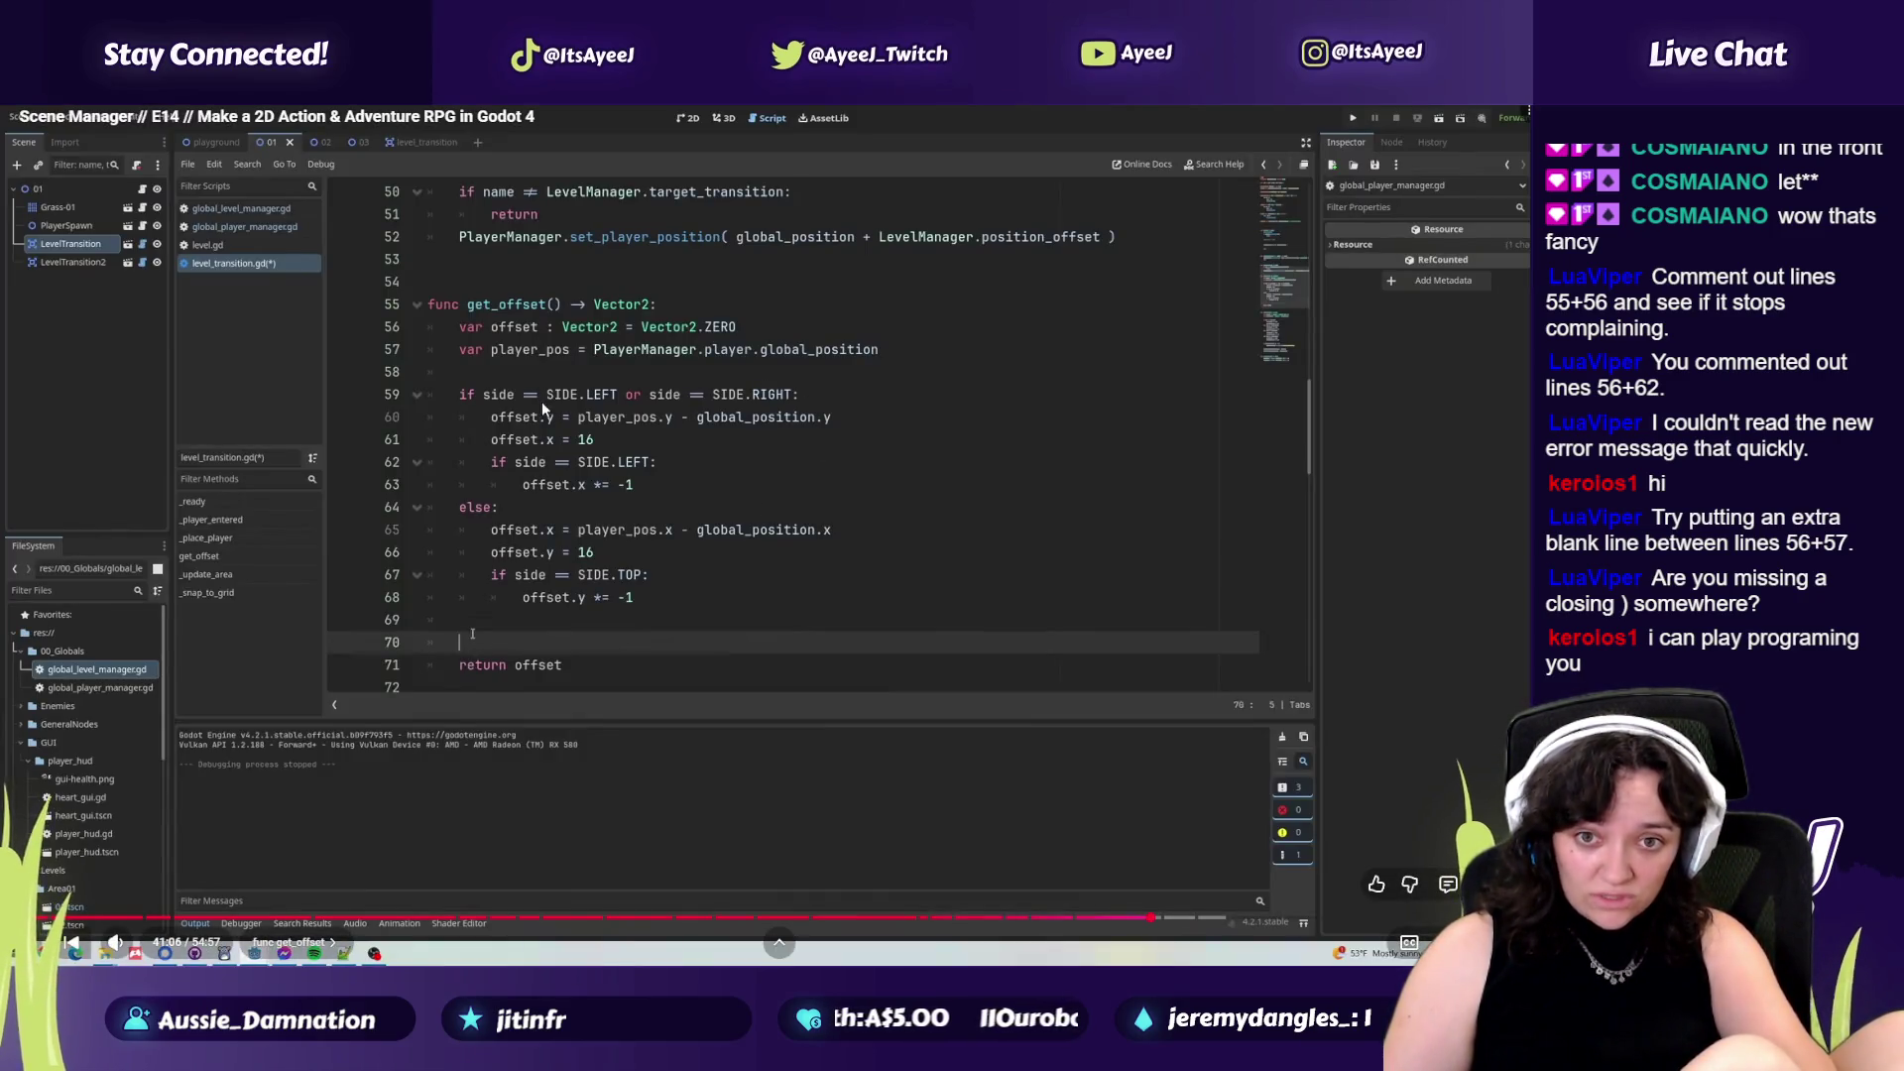
key("alt+Tab")
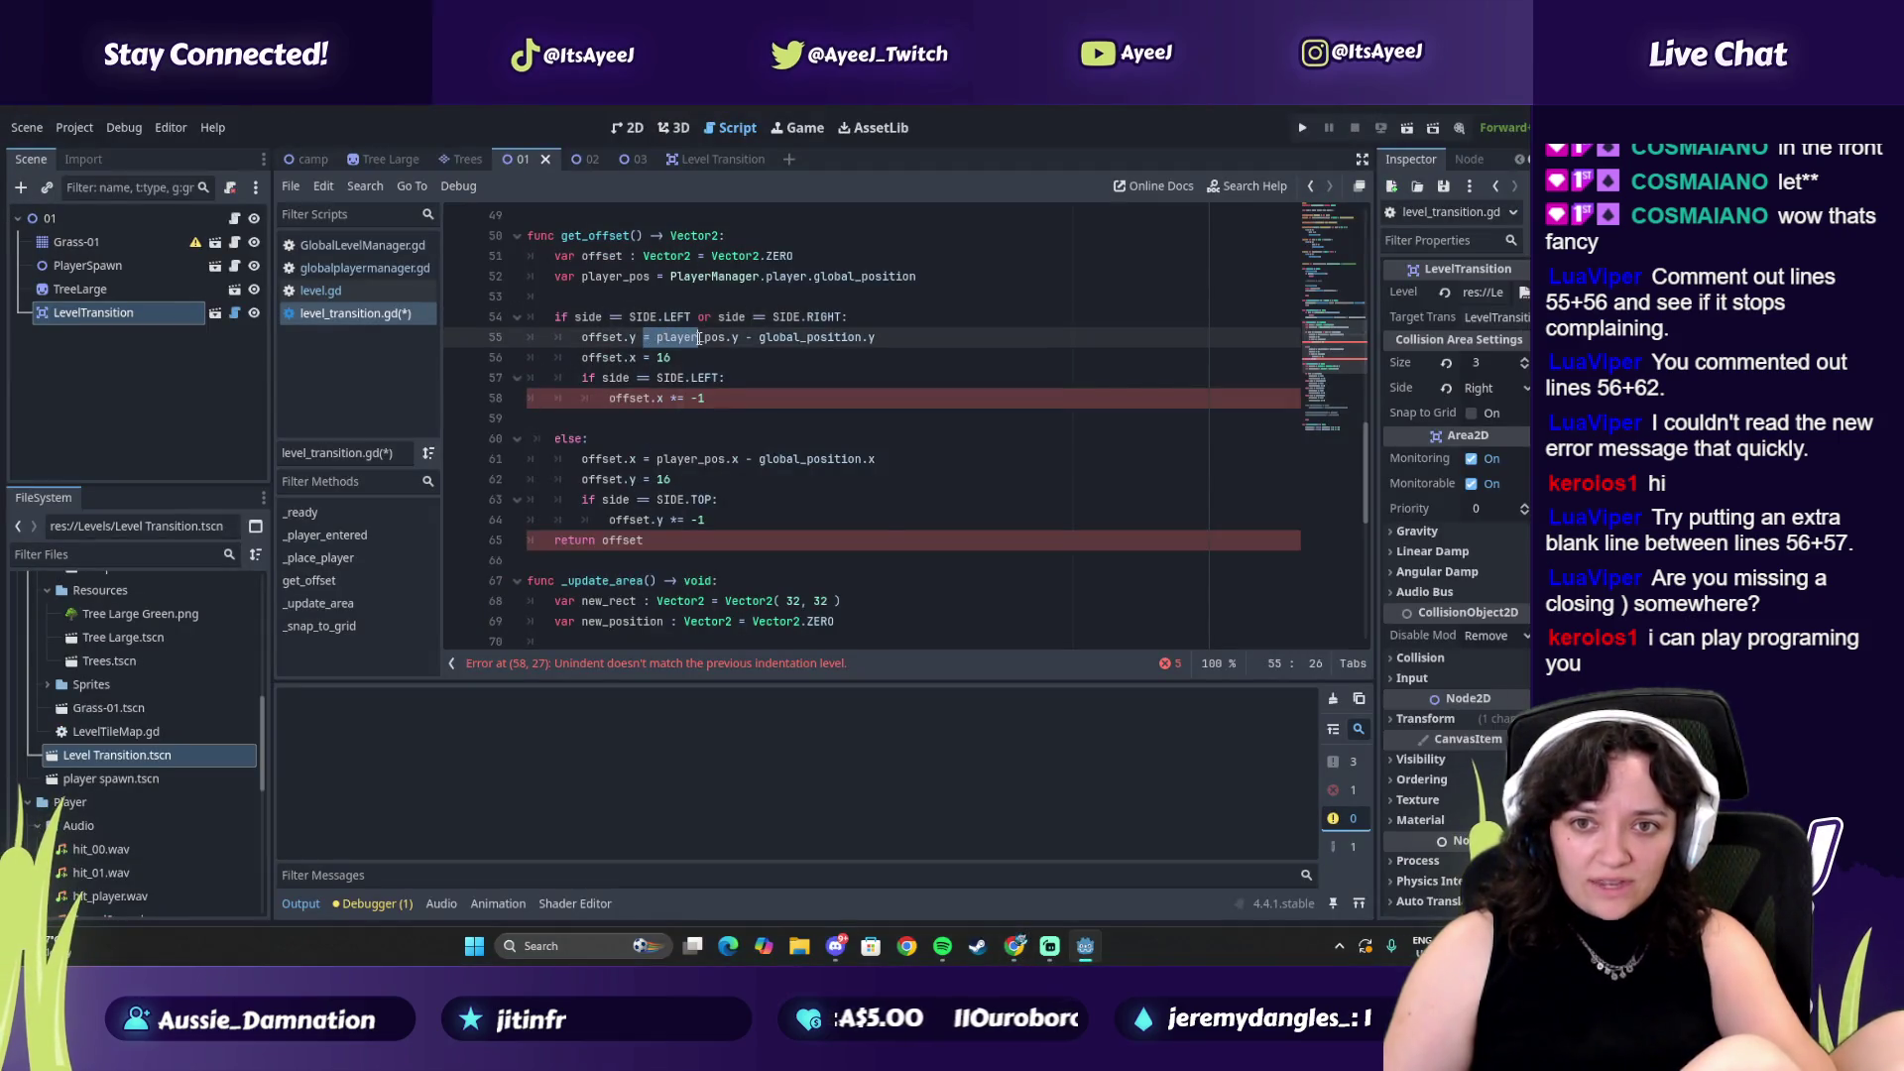
key("alt+Tab")
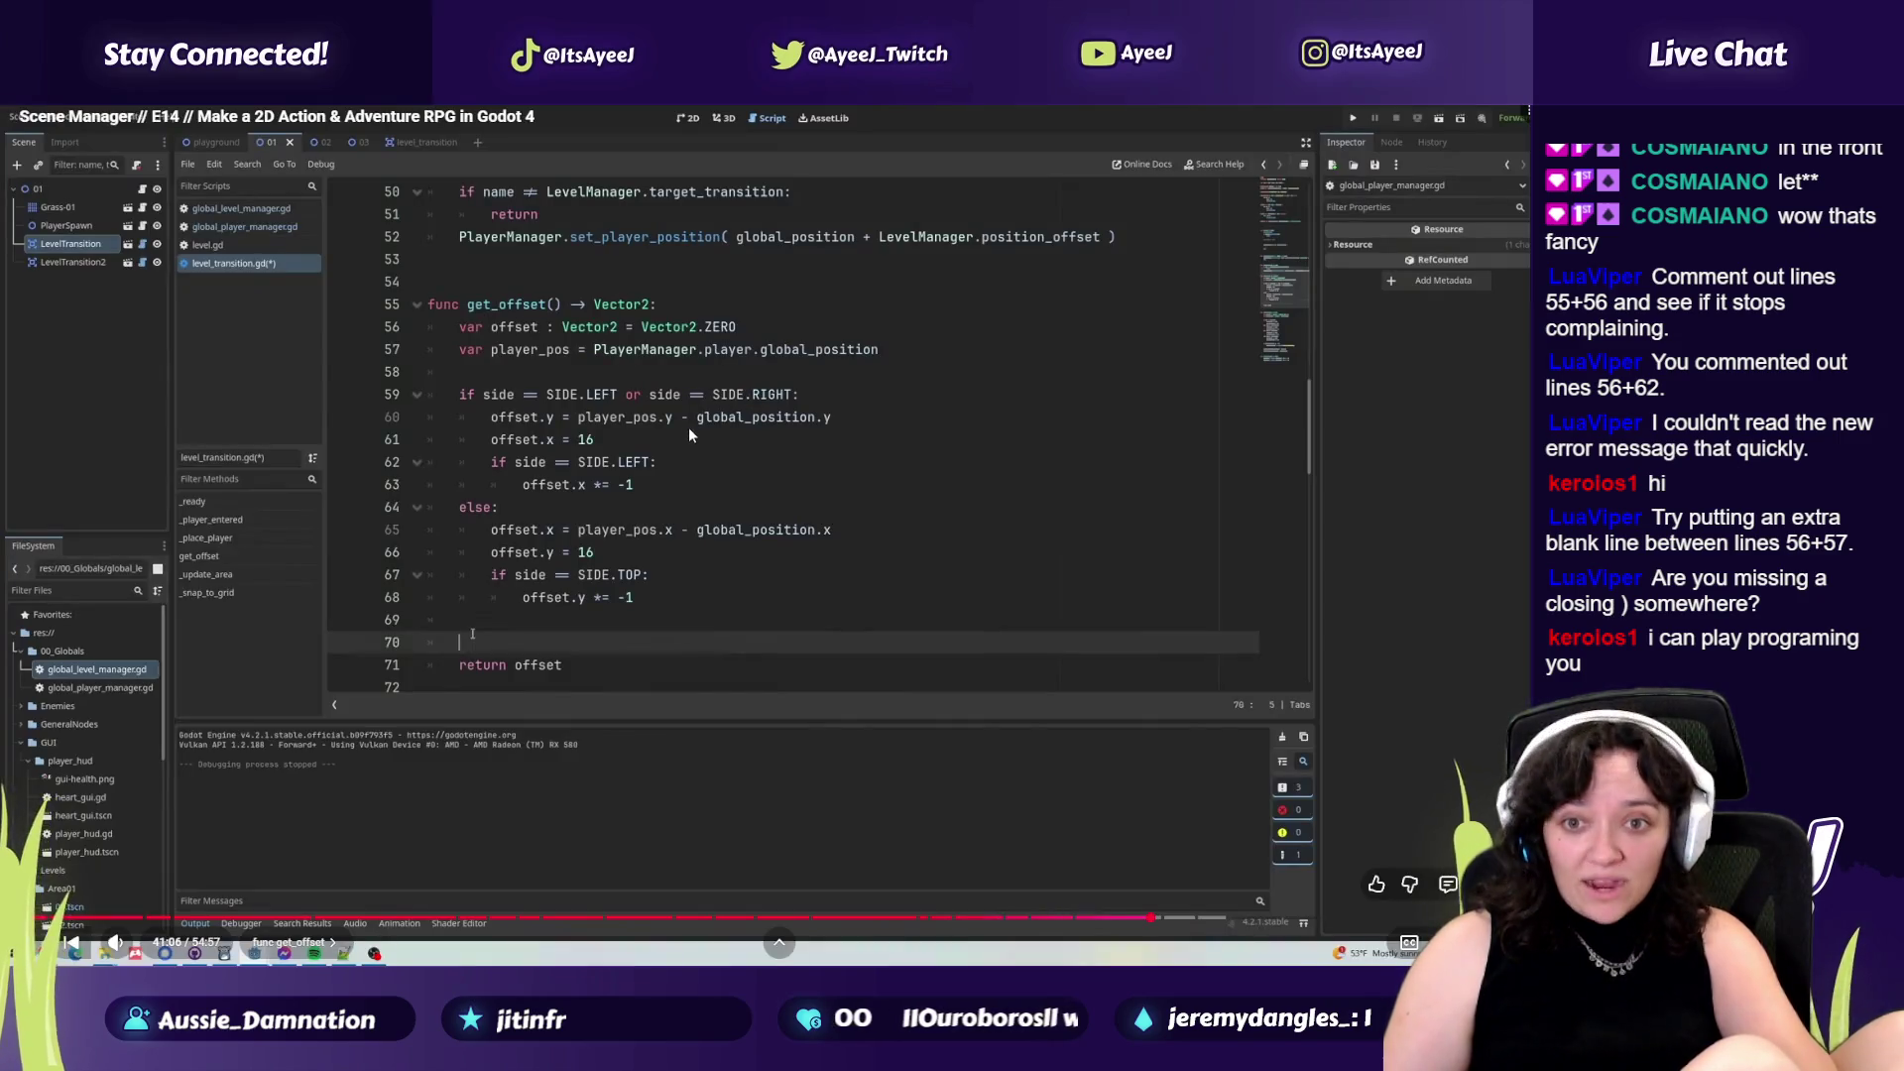
left_click_drag(794, 343, 862, 342)
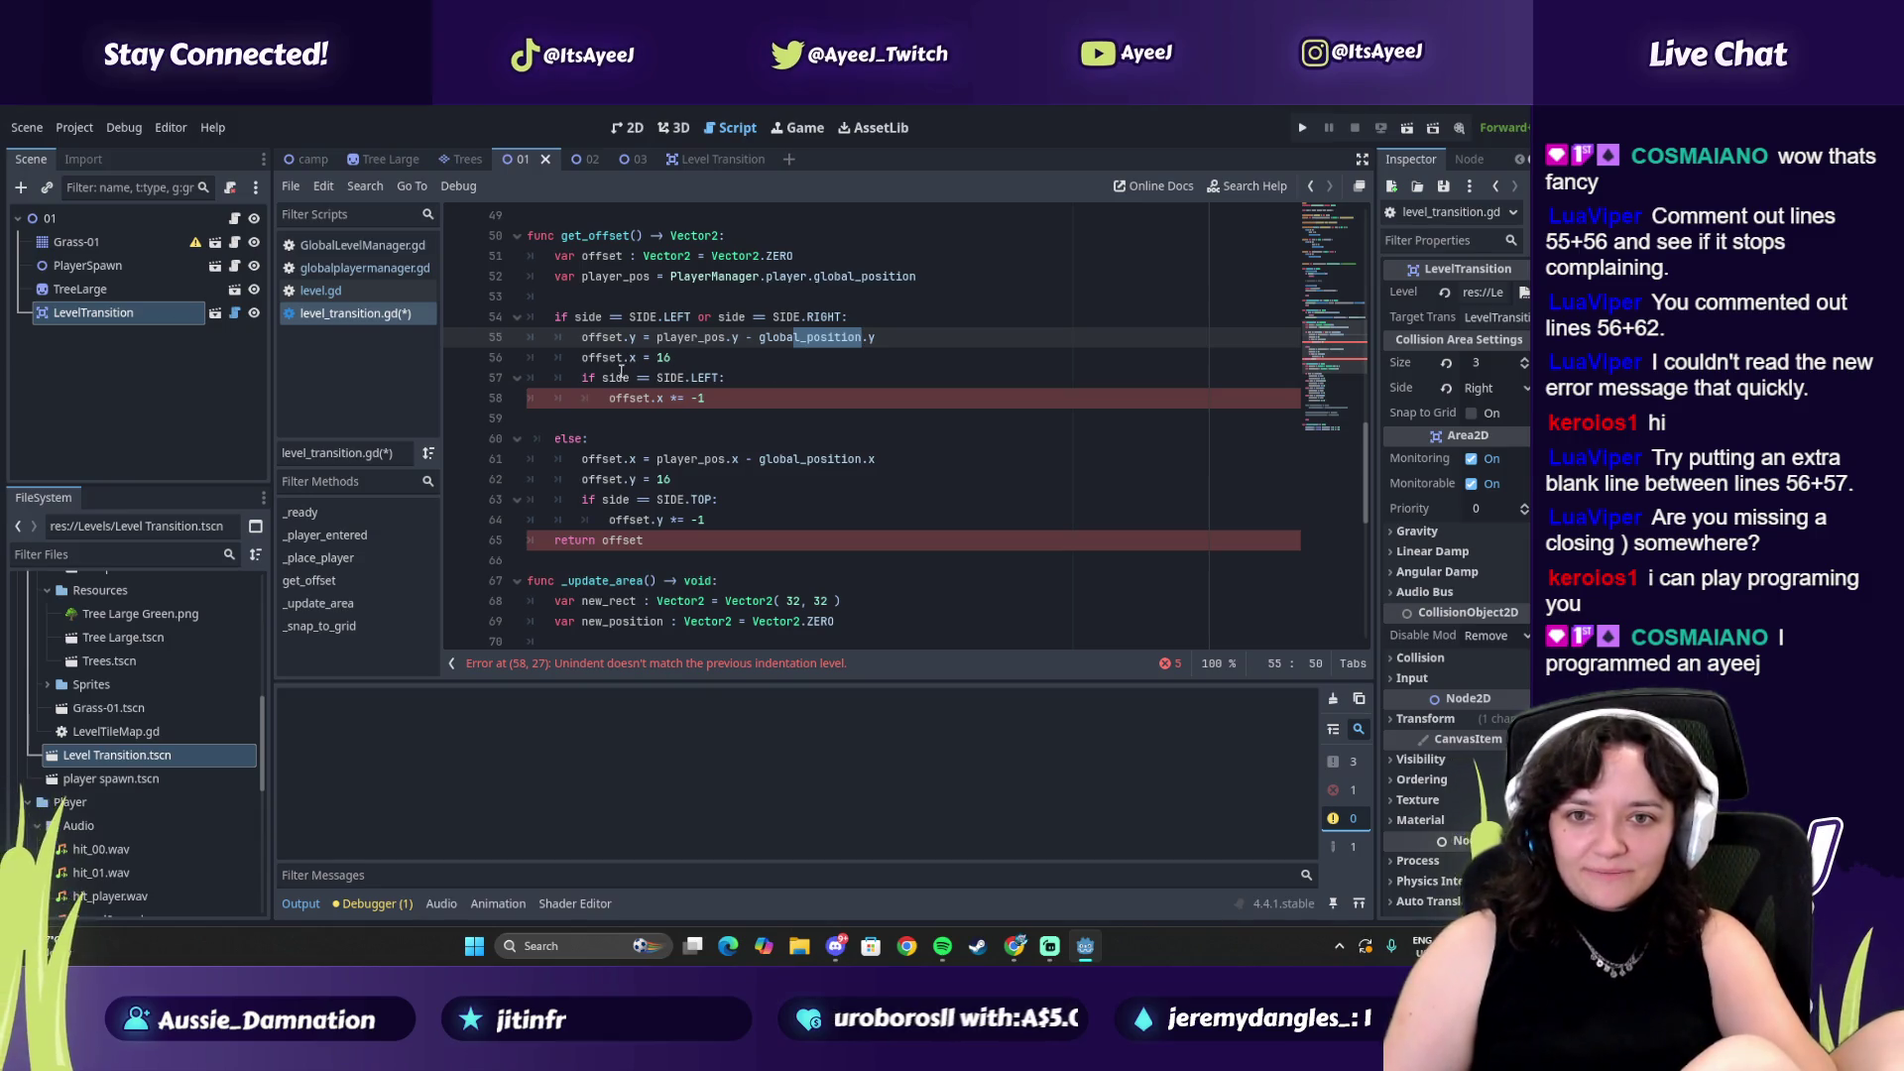
left_click(621, 359)
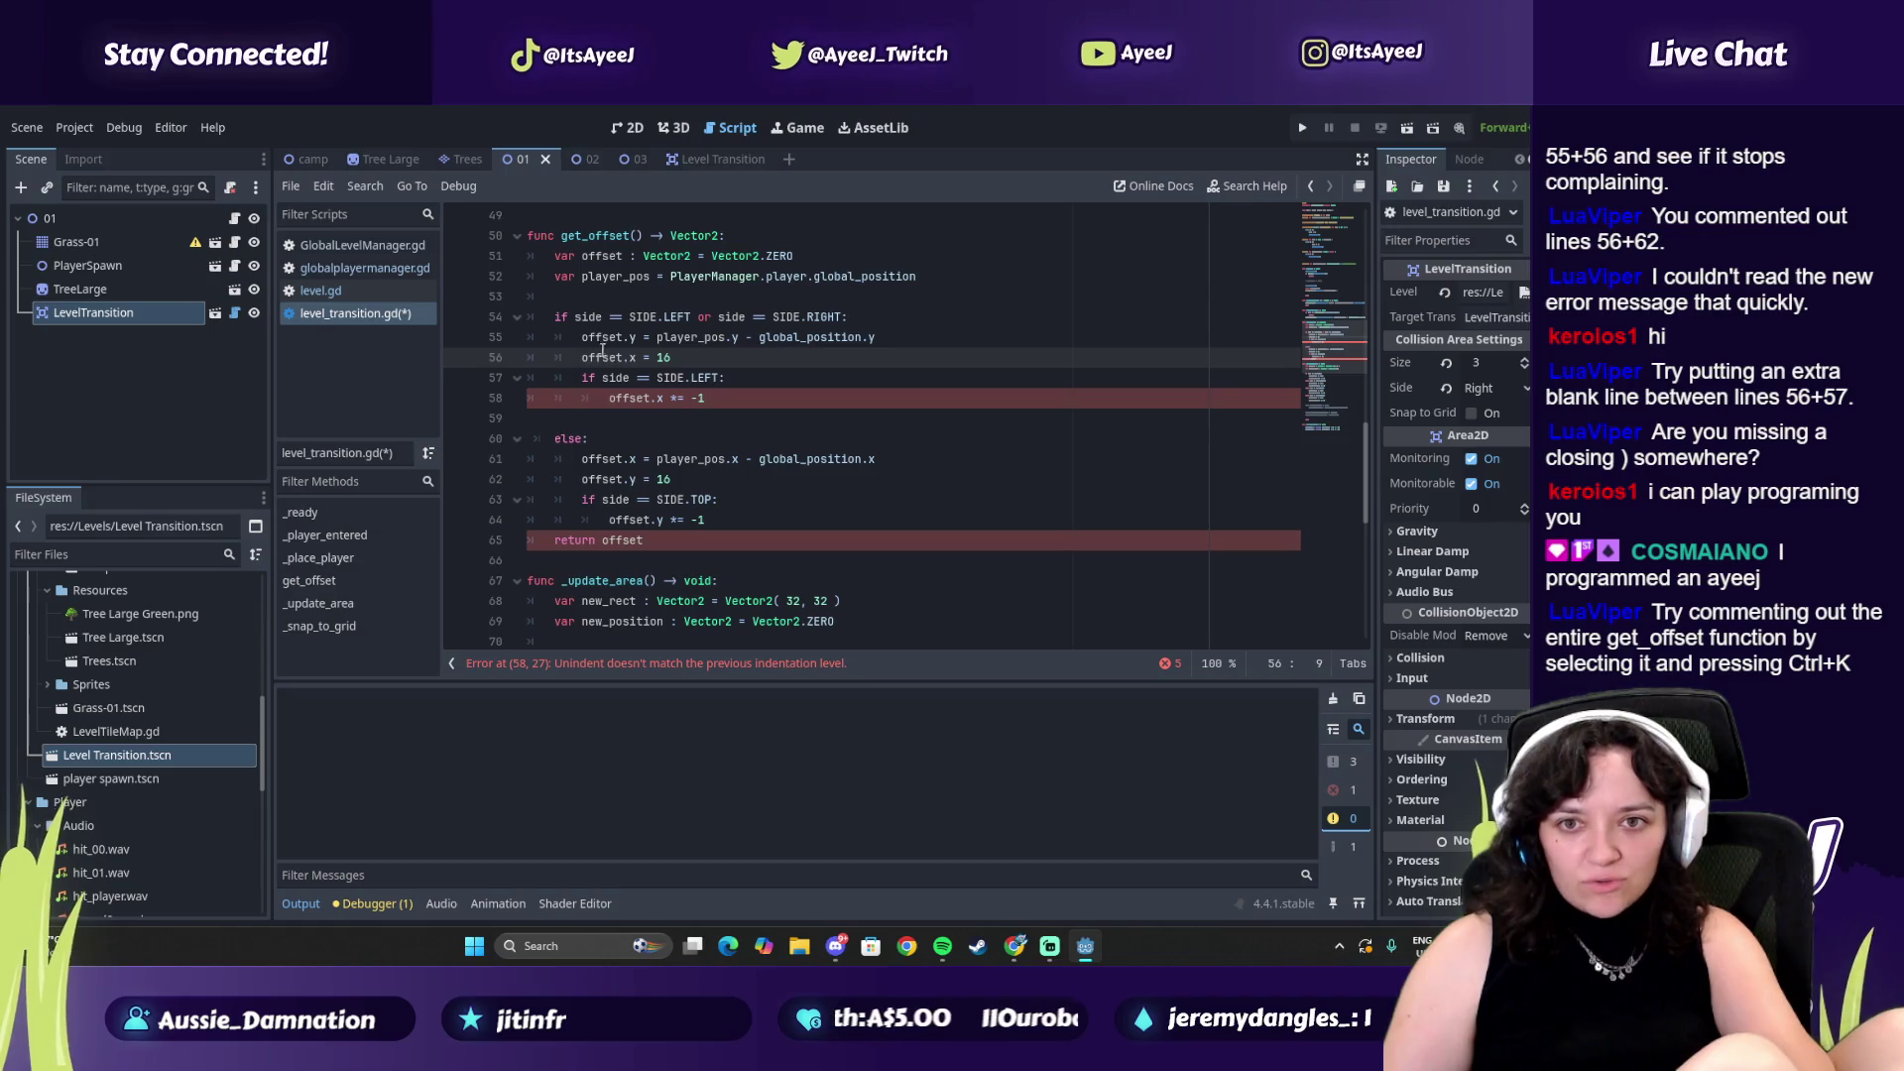
Comment out get_offset's lines 50–65 with Ctrl+K after a partial first attempt
mouse_move(714, 398)
left_mouse_down()
mouse_move(555, 342)
mouse_move(523, 244)
left_mouse_up()
key("ctrl+k")
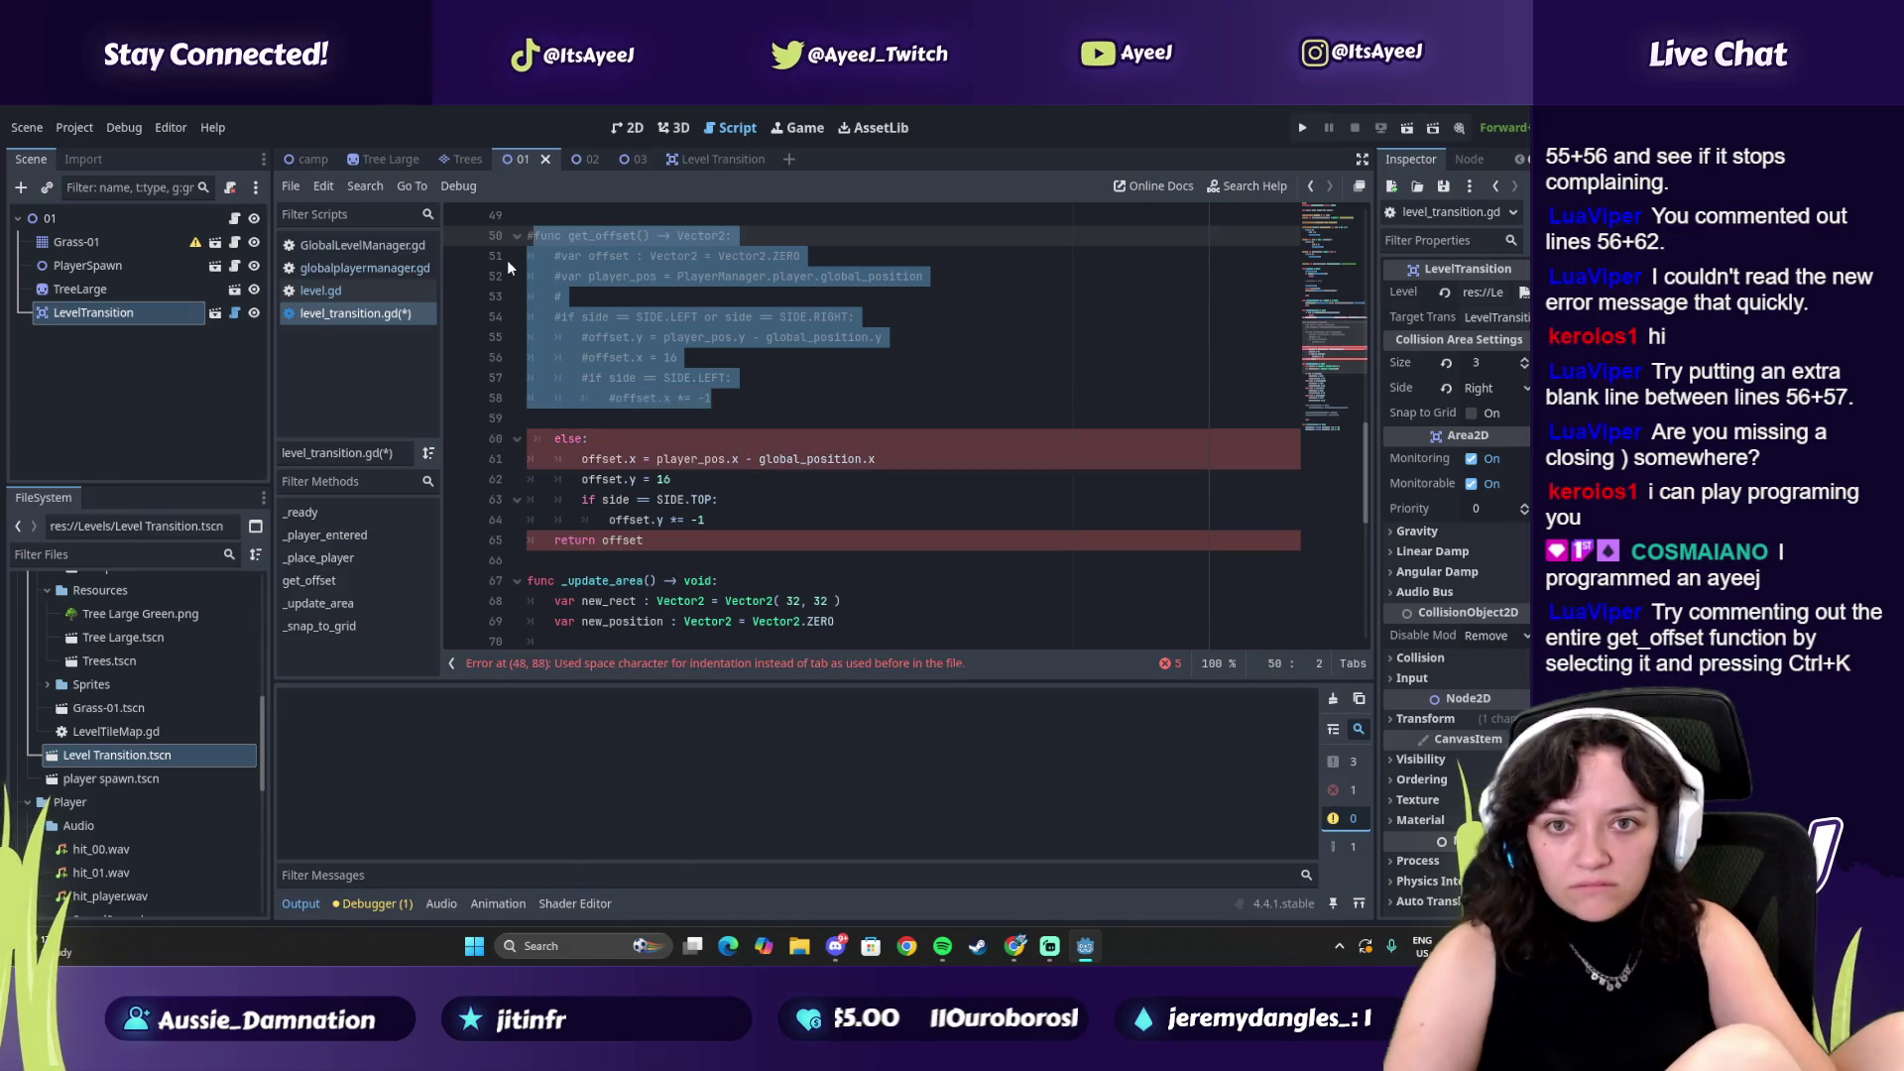
key("ctrl+k")
mouse_move(675, 541)
left_mouse_down()
mouse_move(540, 332)
mouse_move(529, 236)
left_mouse_up()
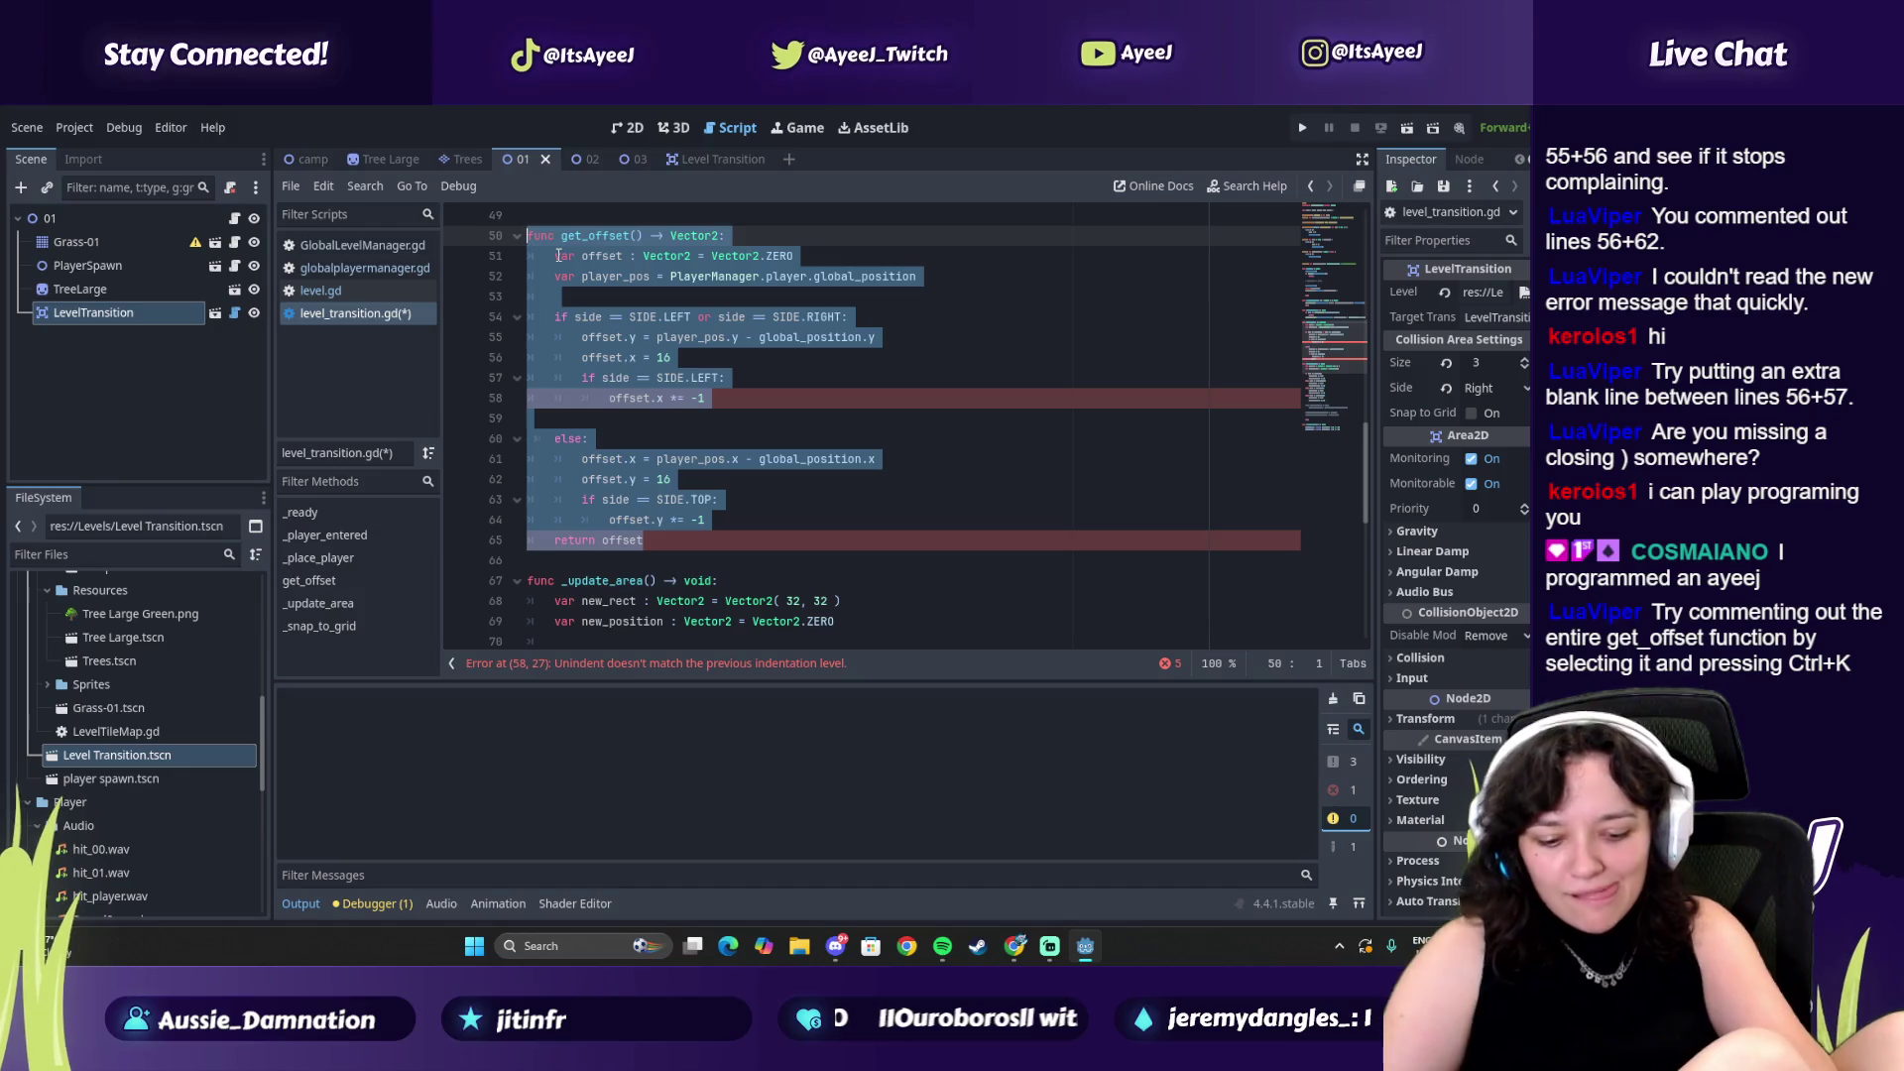
key("ctrl+k")
scroll(587, 351, "up", 1)
scroll(587, 351, "up", 7)
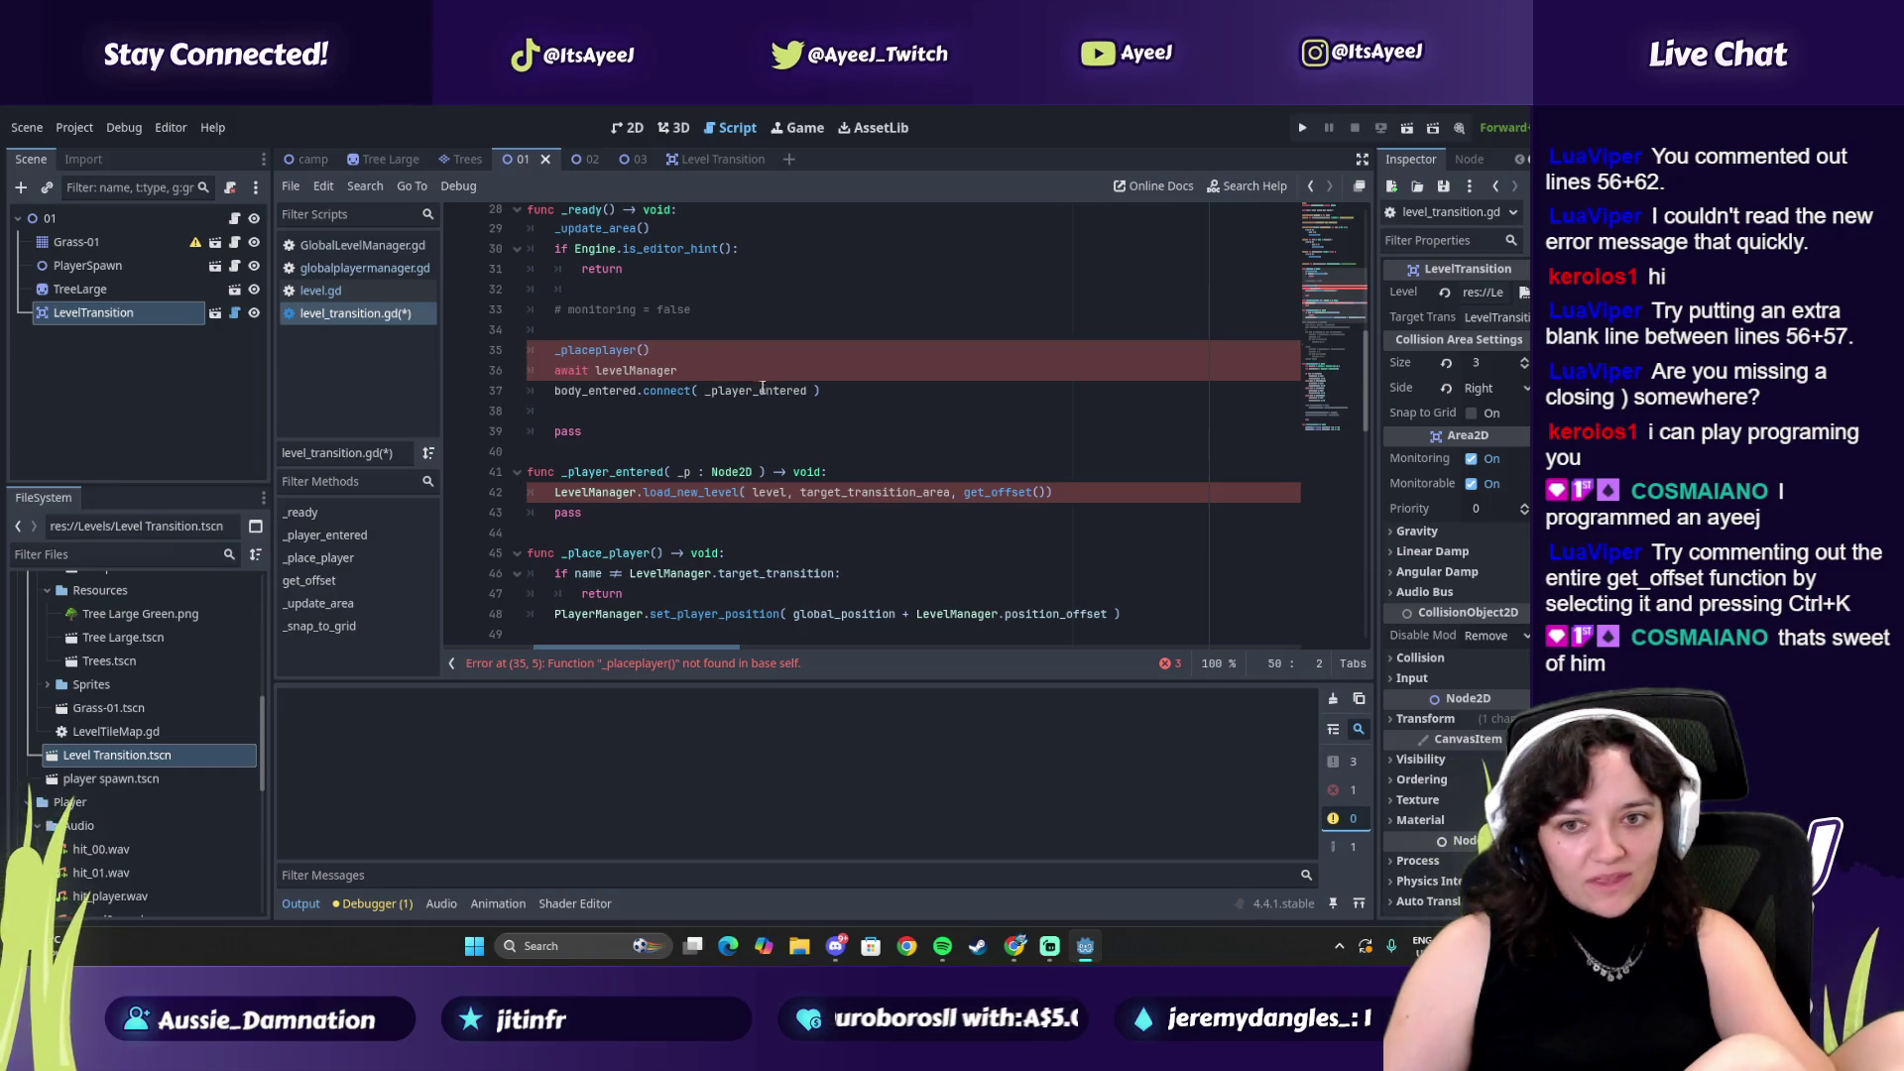
Check the tutorial's _ready code at 41:43, then save level_transition.gd
left_click(1040, 493)
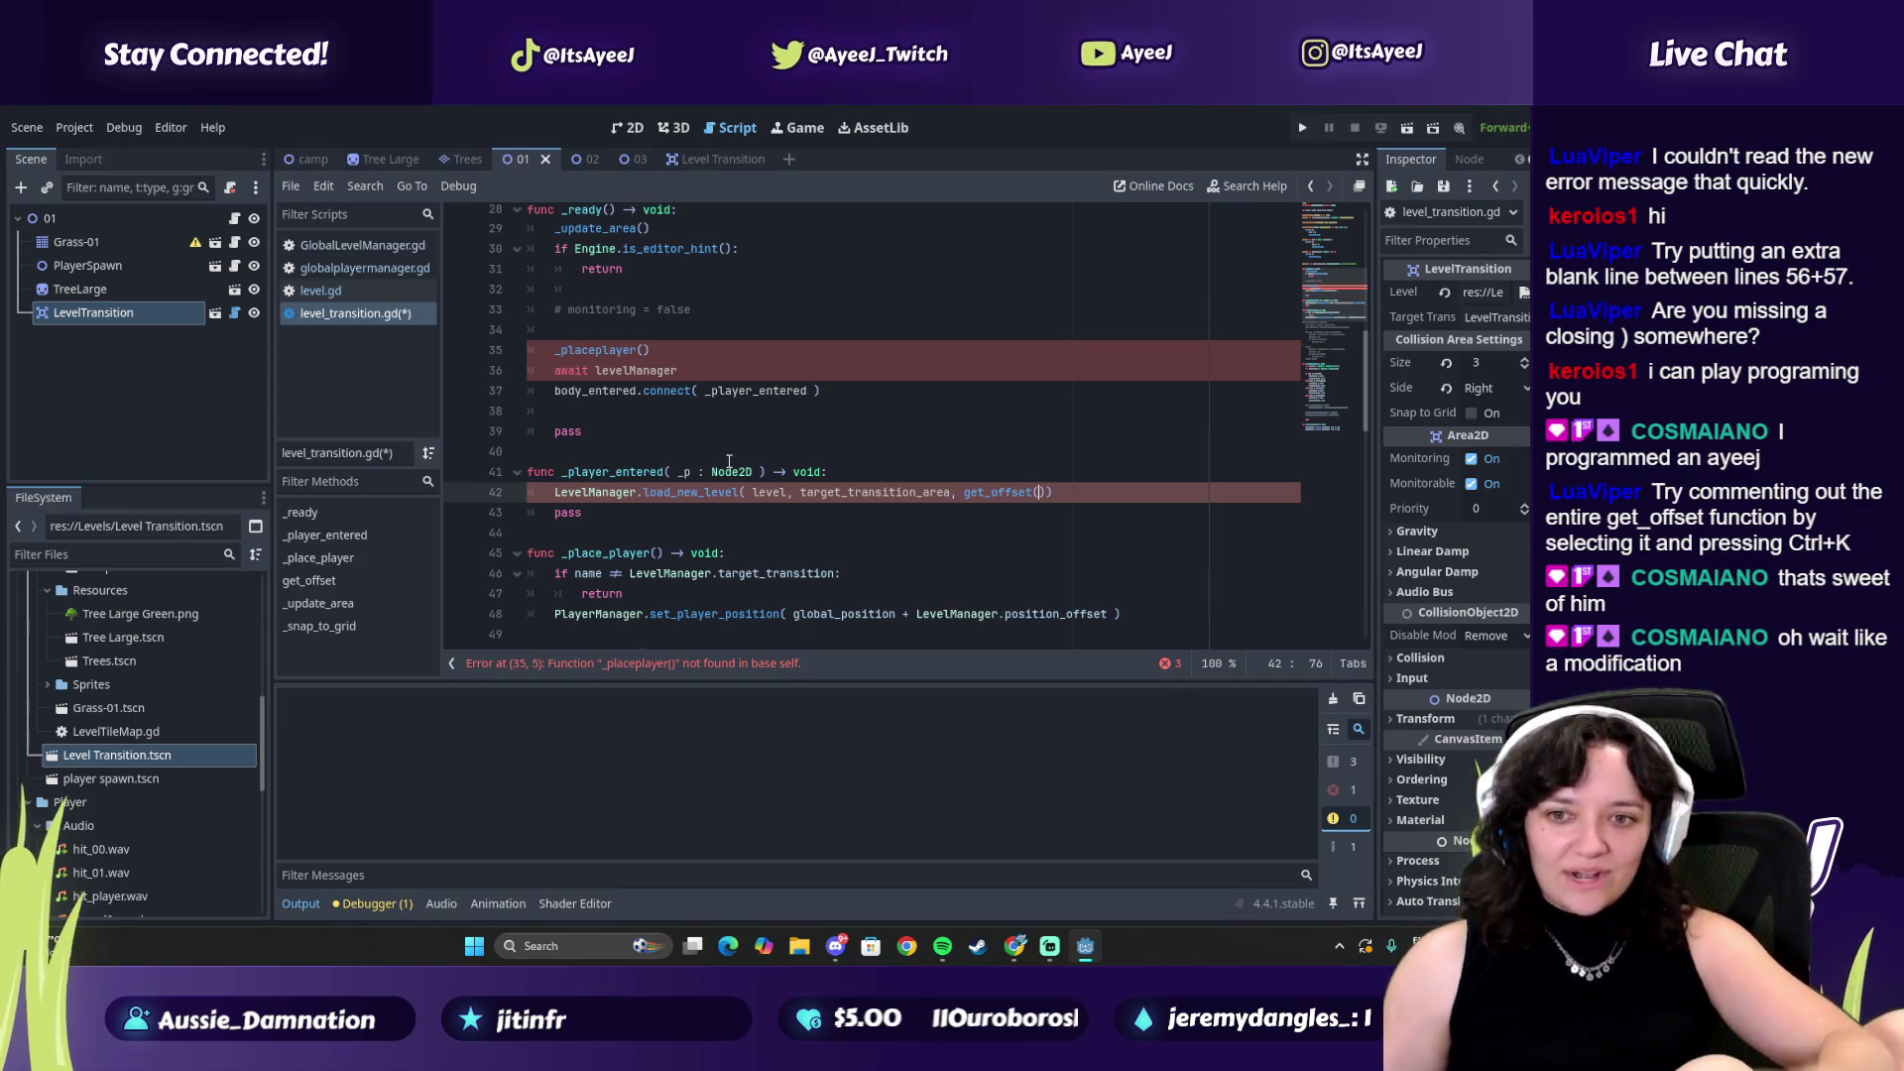
key("alt+Tab")
left_click(829, 484)
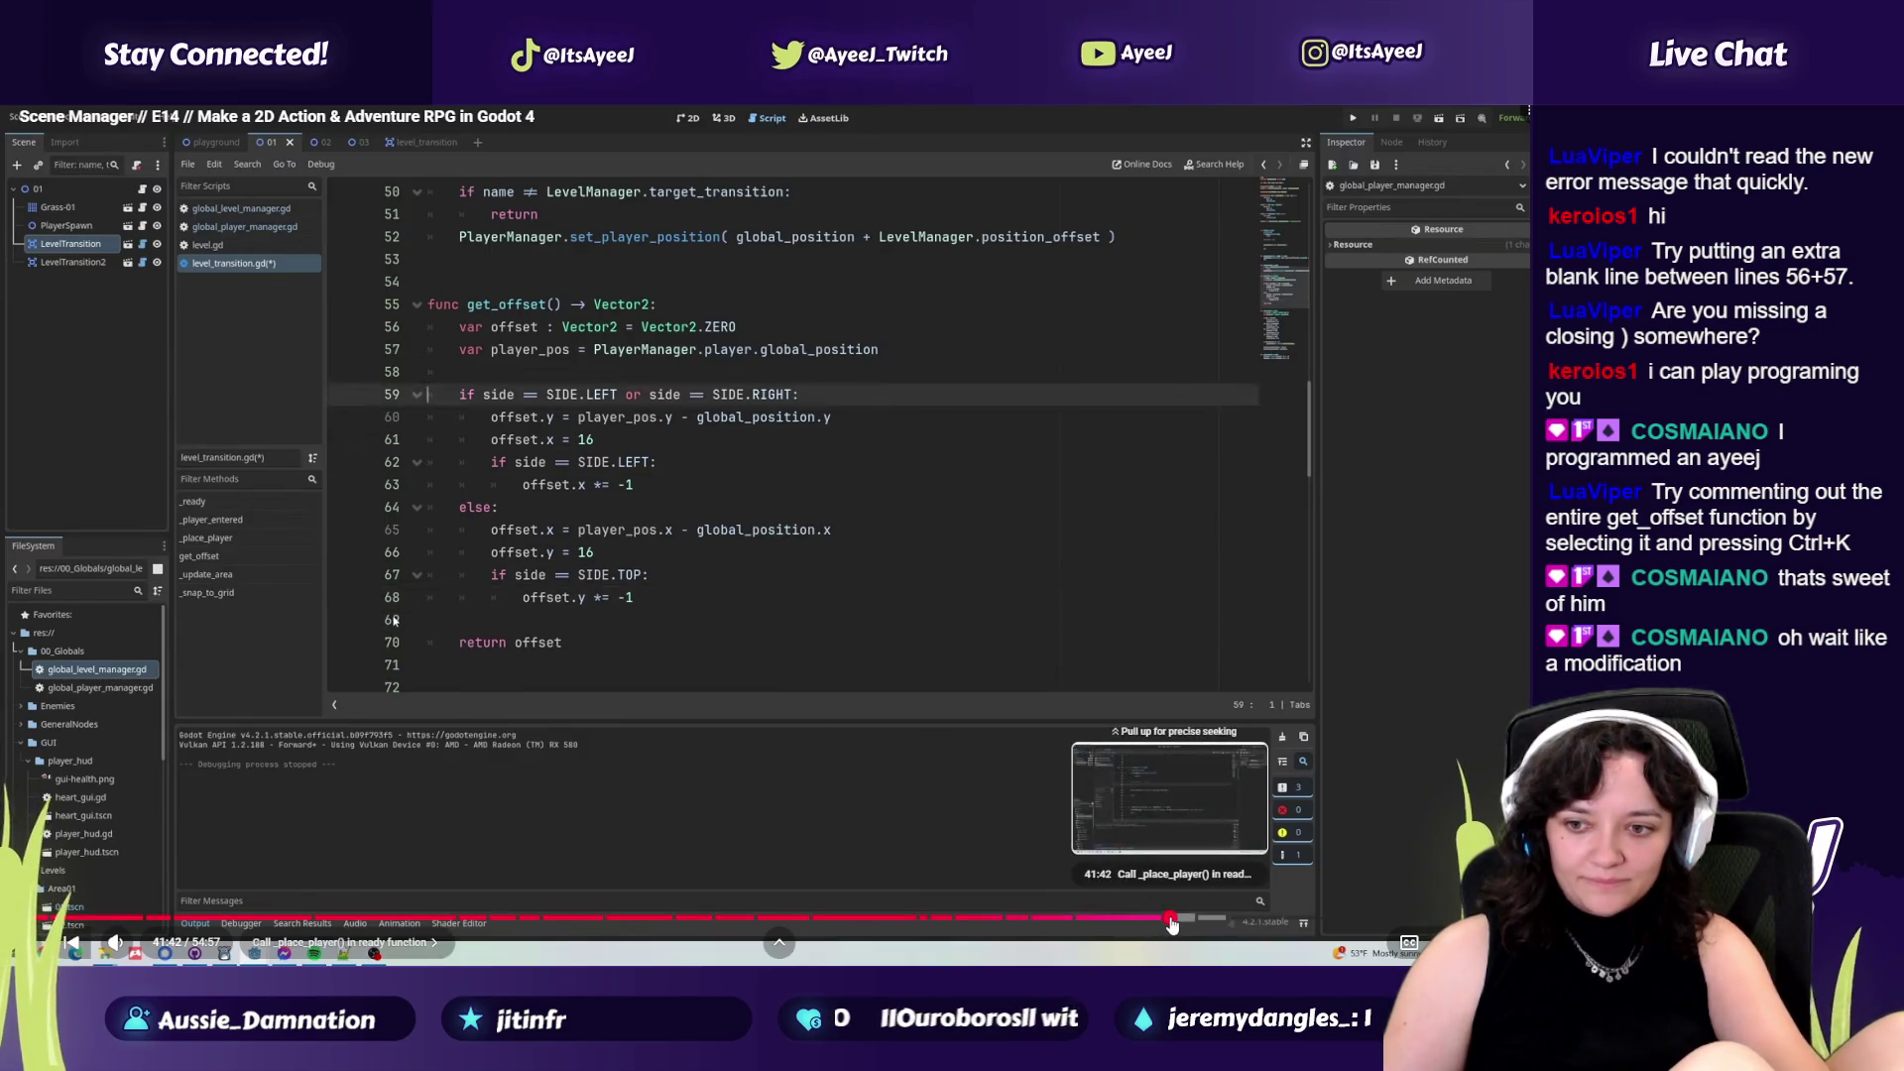
left_click(1171, 918)
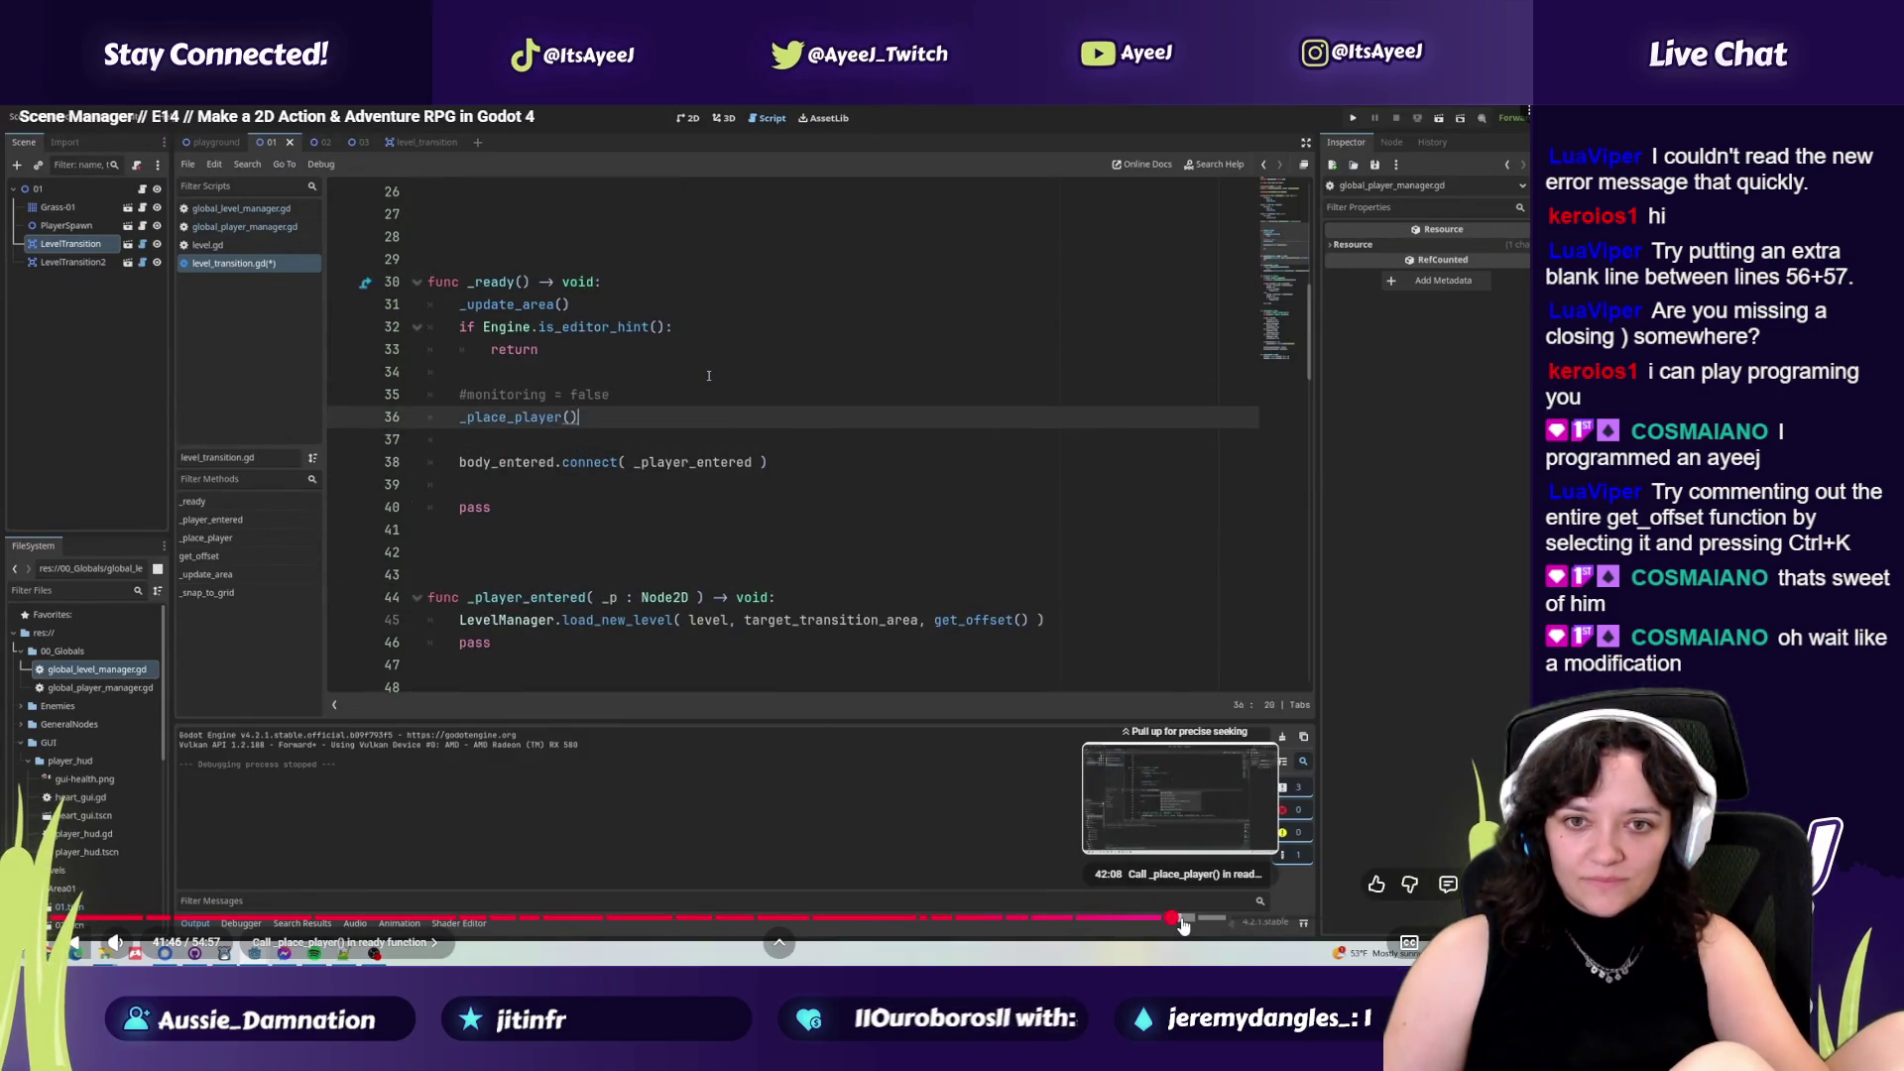
left_click(1188, 776)
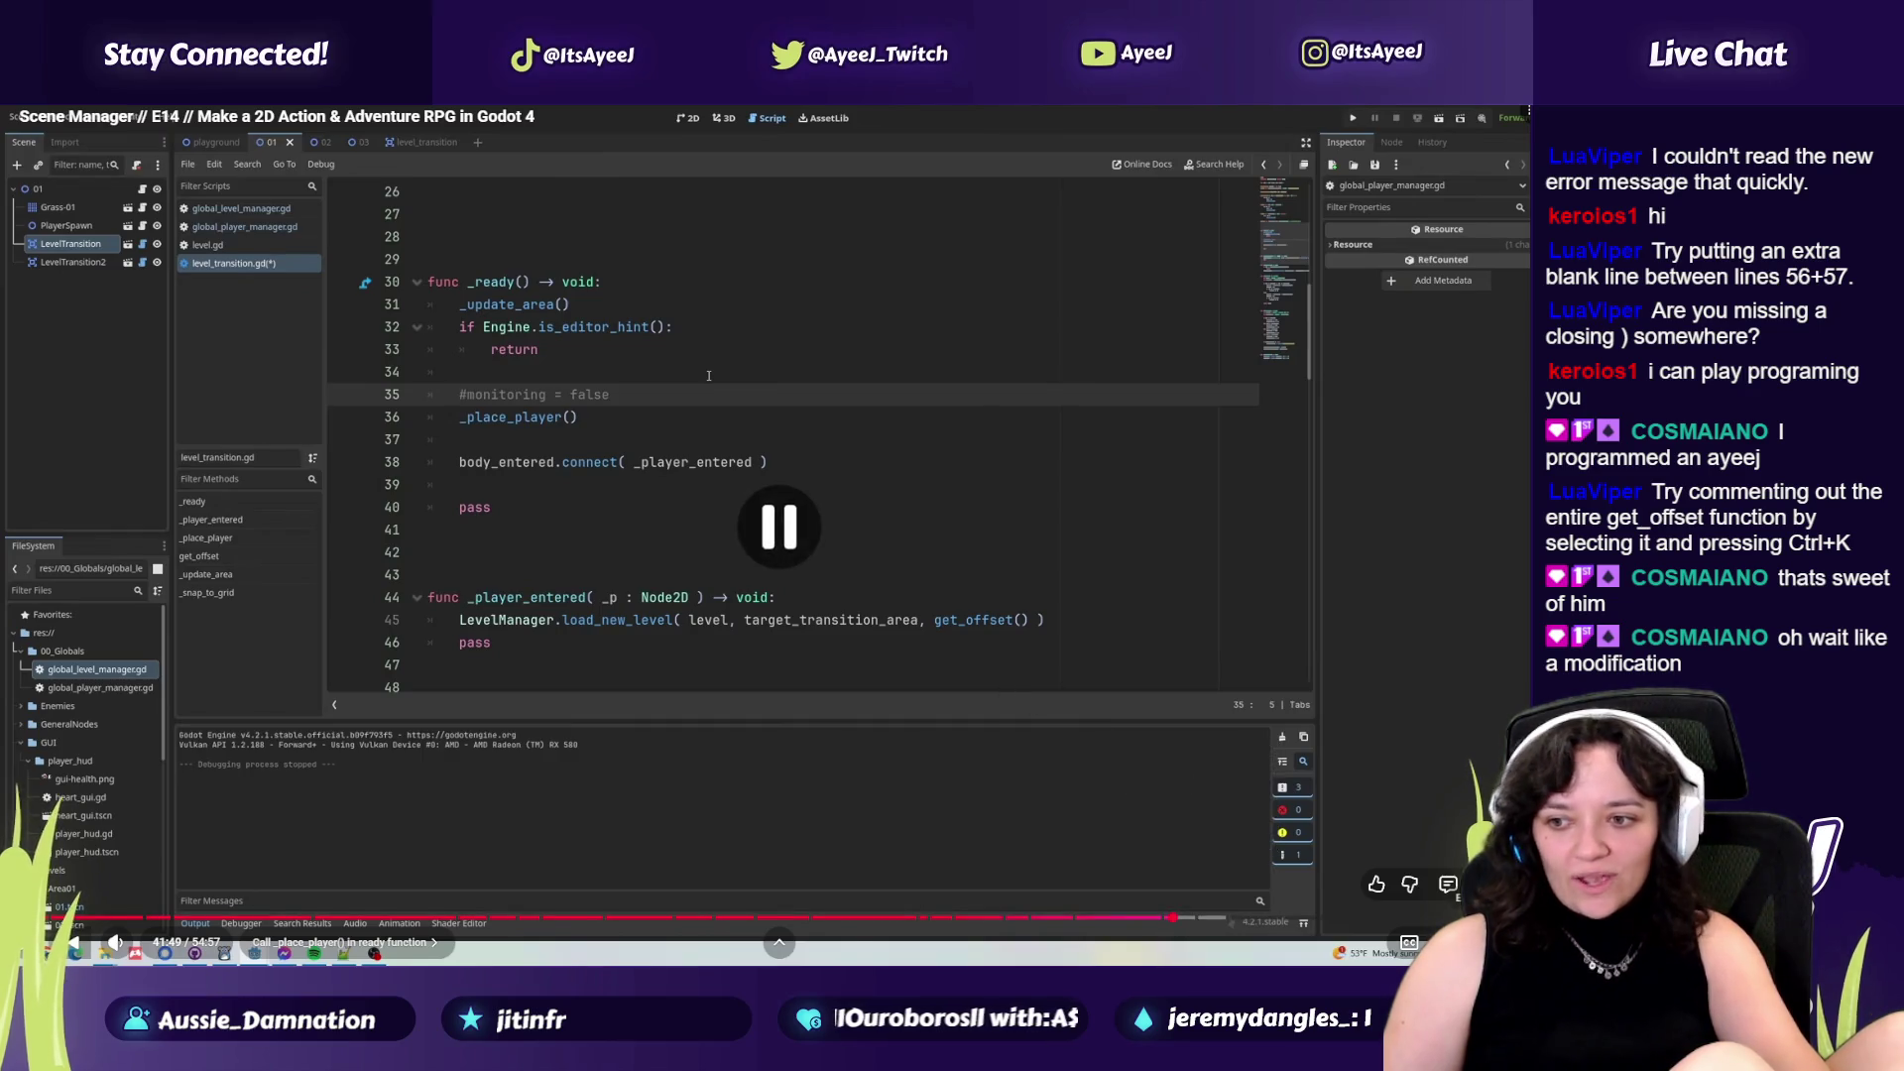
key("Escape")
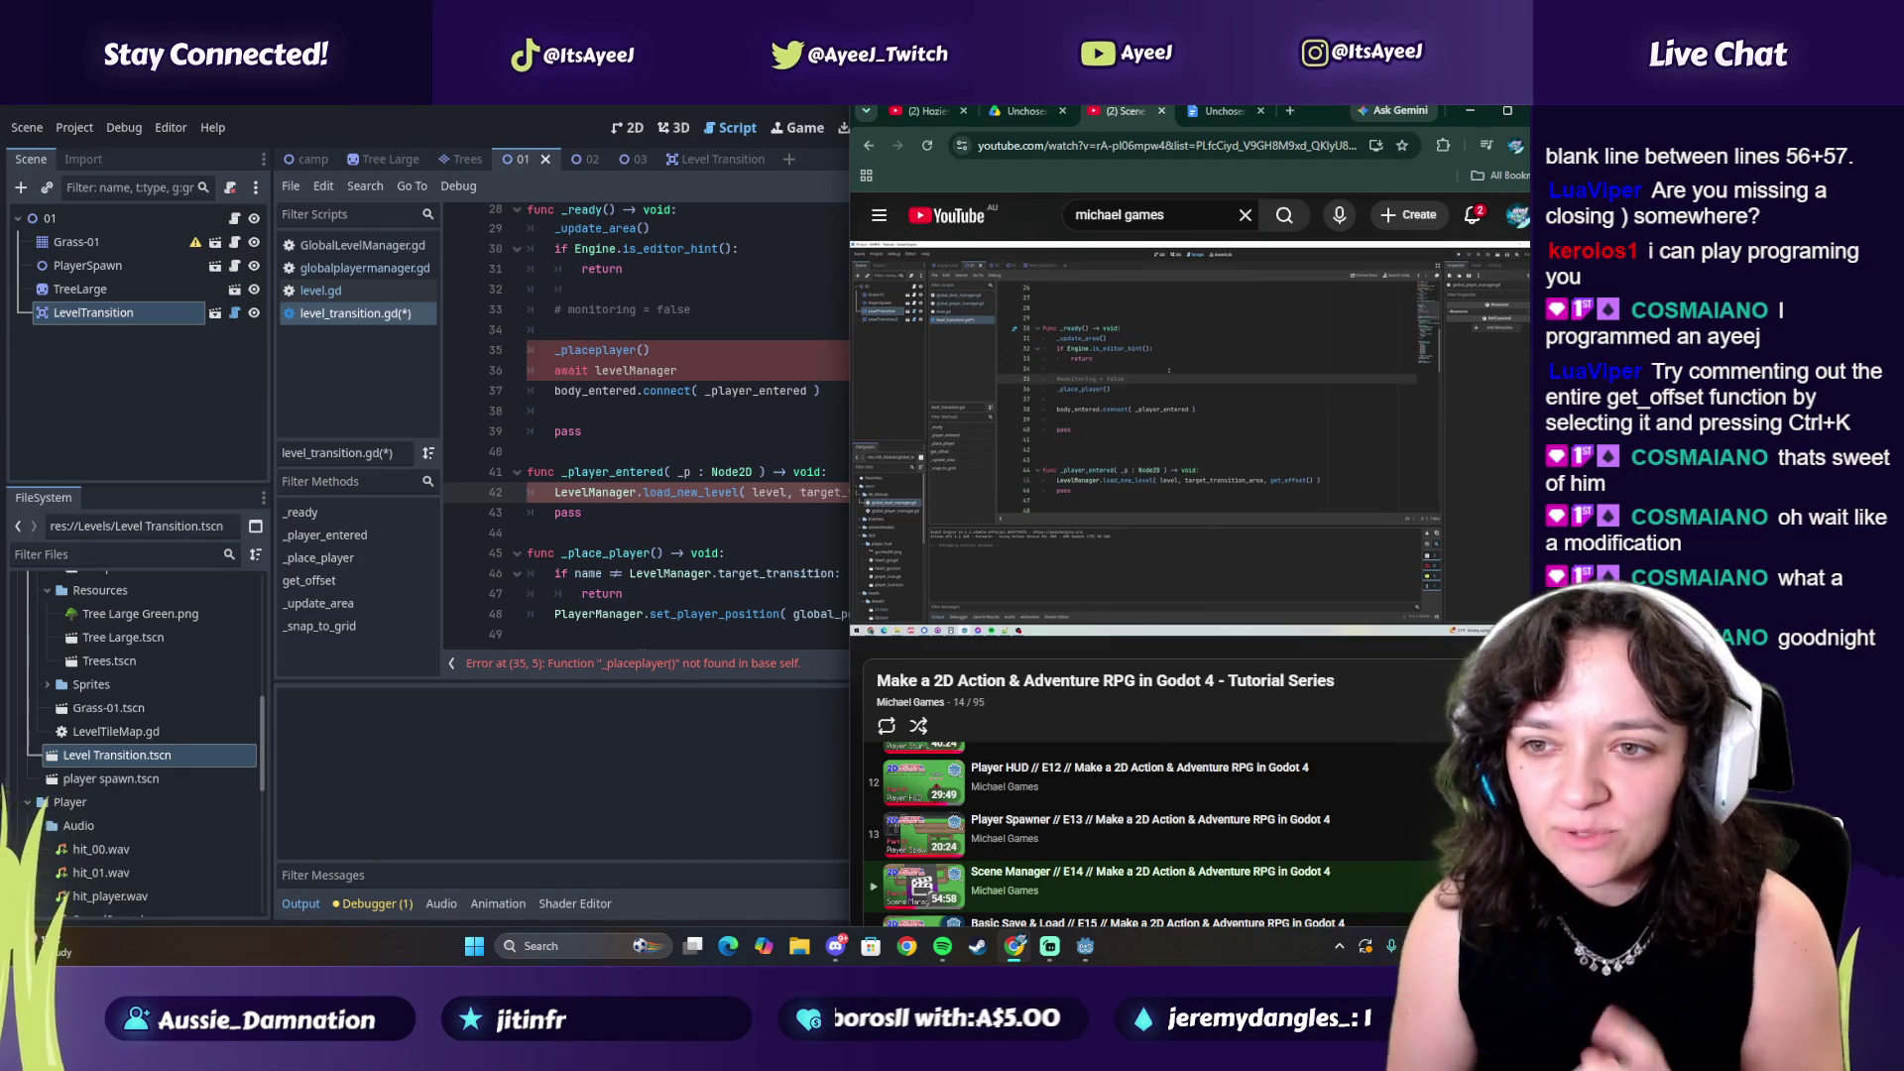
key("alt+Tab")
key("ctrl+s")
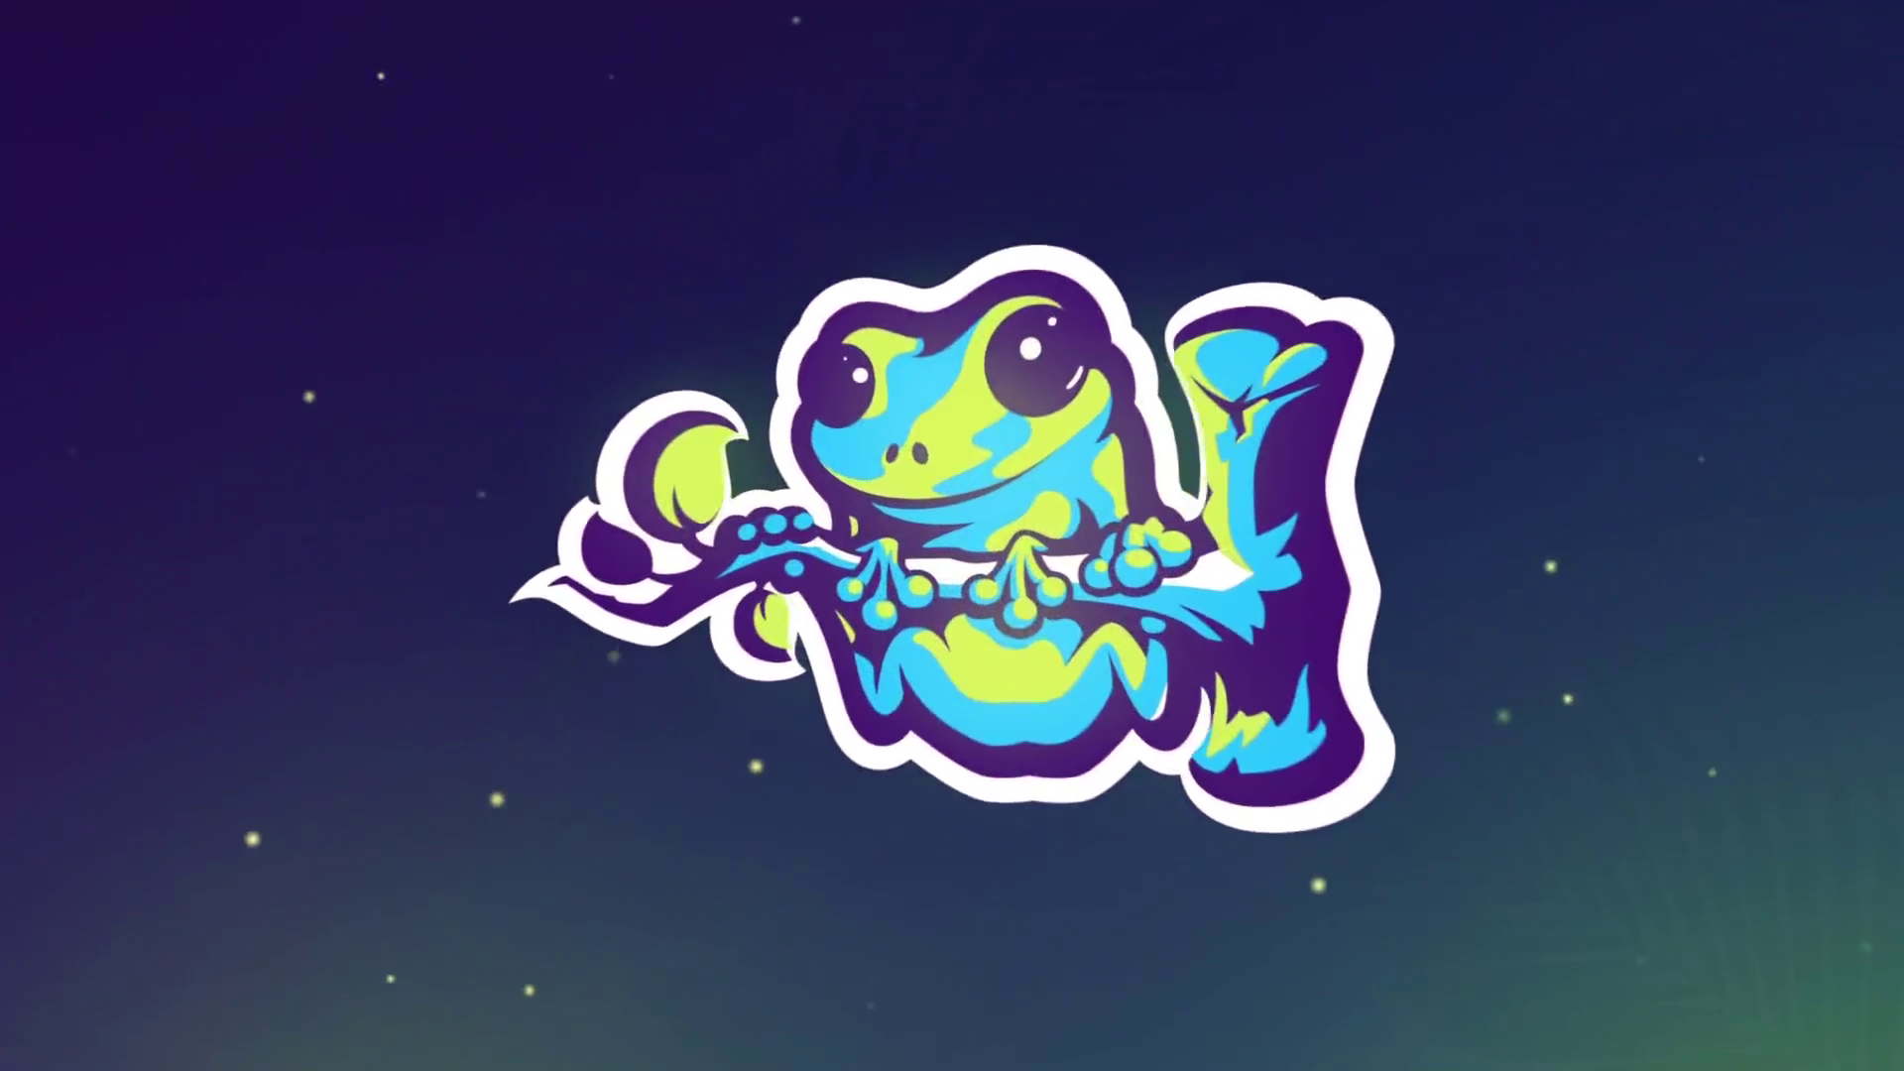